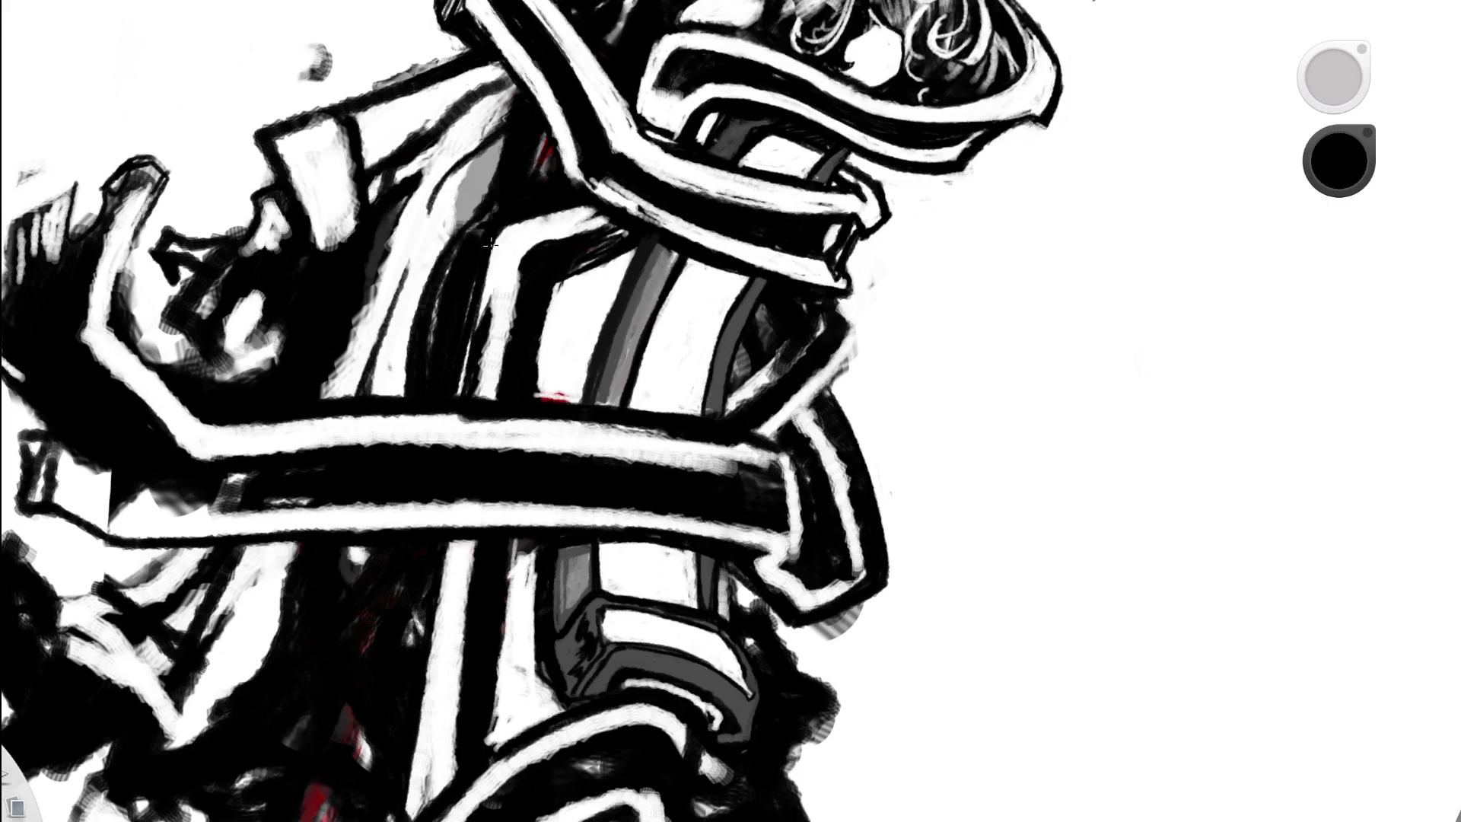
# - Extend the thin dark line downward and erase the short stray line
pyautogui.moveTo(449, 500); pyautogui.dragTo(439, 530)
pyautogui.hotkey('ctrl', 'z')
pyautogui.hotkey('ctrl', 'y')
pyautogui.press('e')
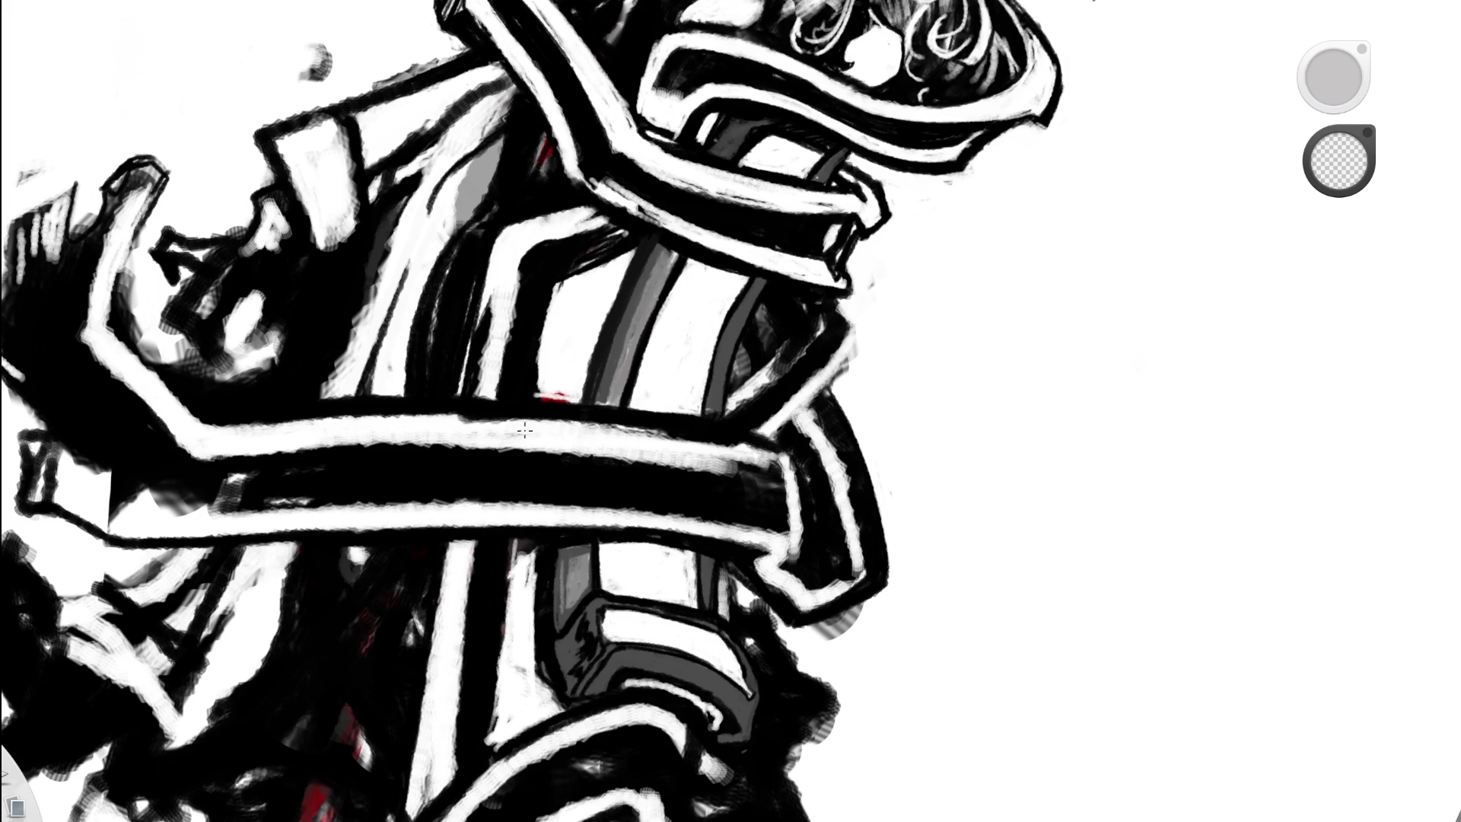
# - Sample white from the blank canvas and paint over the dark vertical stroke to thin it
pyautogui.press('b')
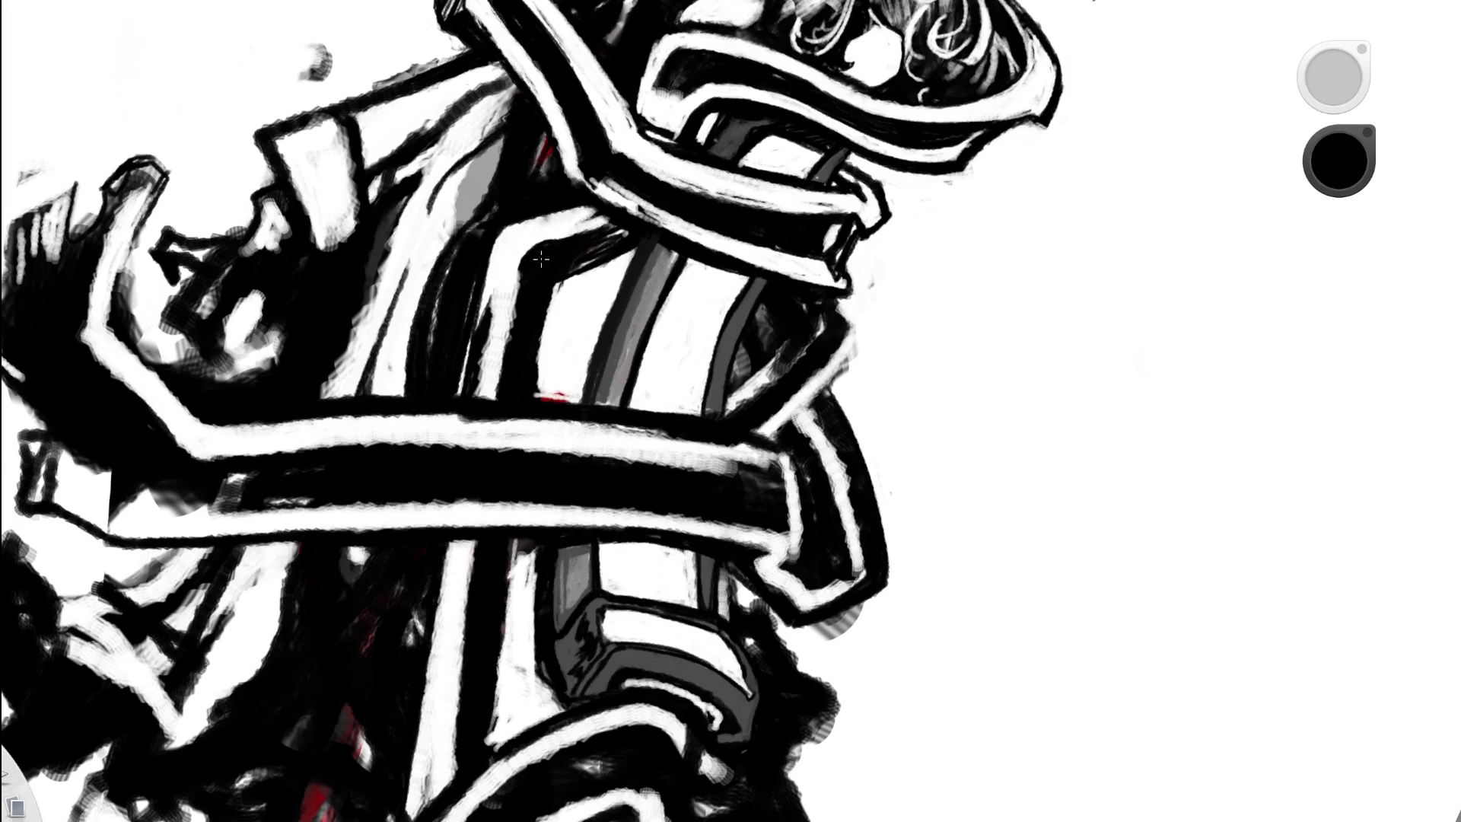
pyautogui.click(988, 321)
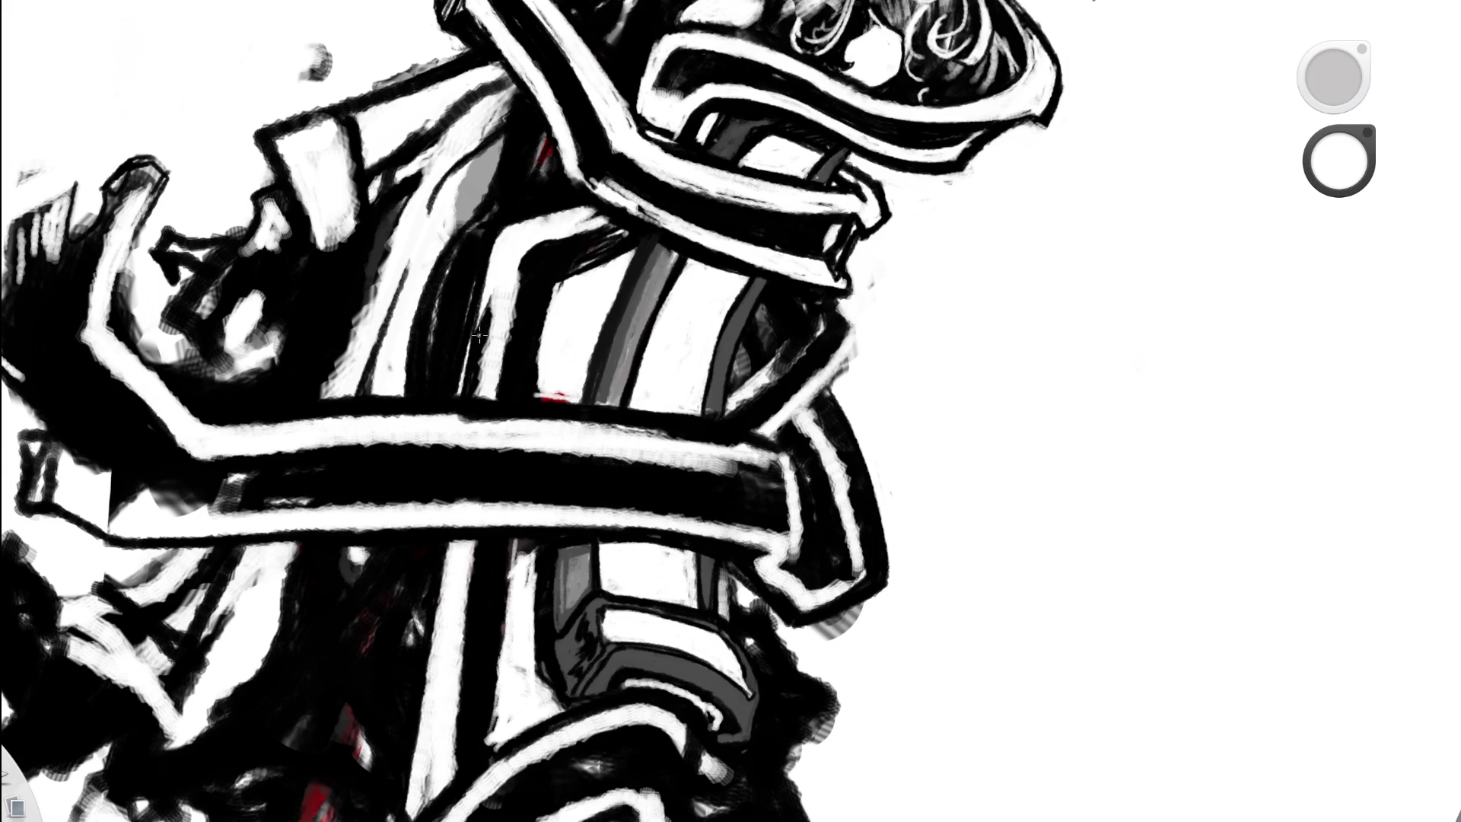
pyautogui.moveTo(478, 323); pyautogui.dragTo(465, 392)
pyautogui.moveTo(487, 298); pyautogui.dragTo(468, 391)
# - Switch to black and thicken the black band along the white stripe
pyautogui.scroll(-5, 426, 406)
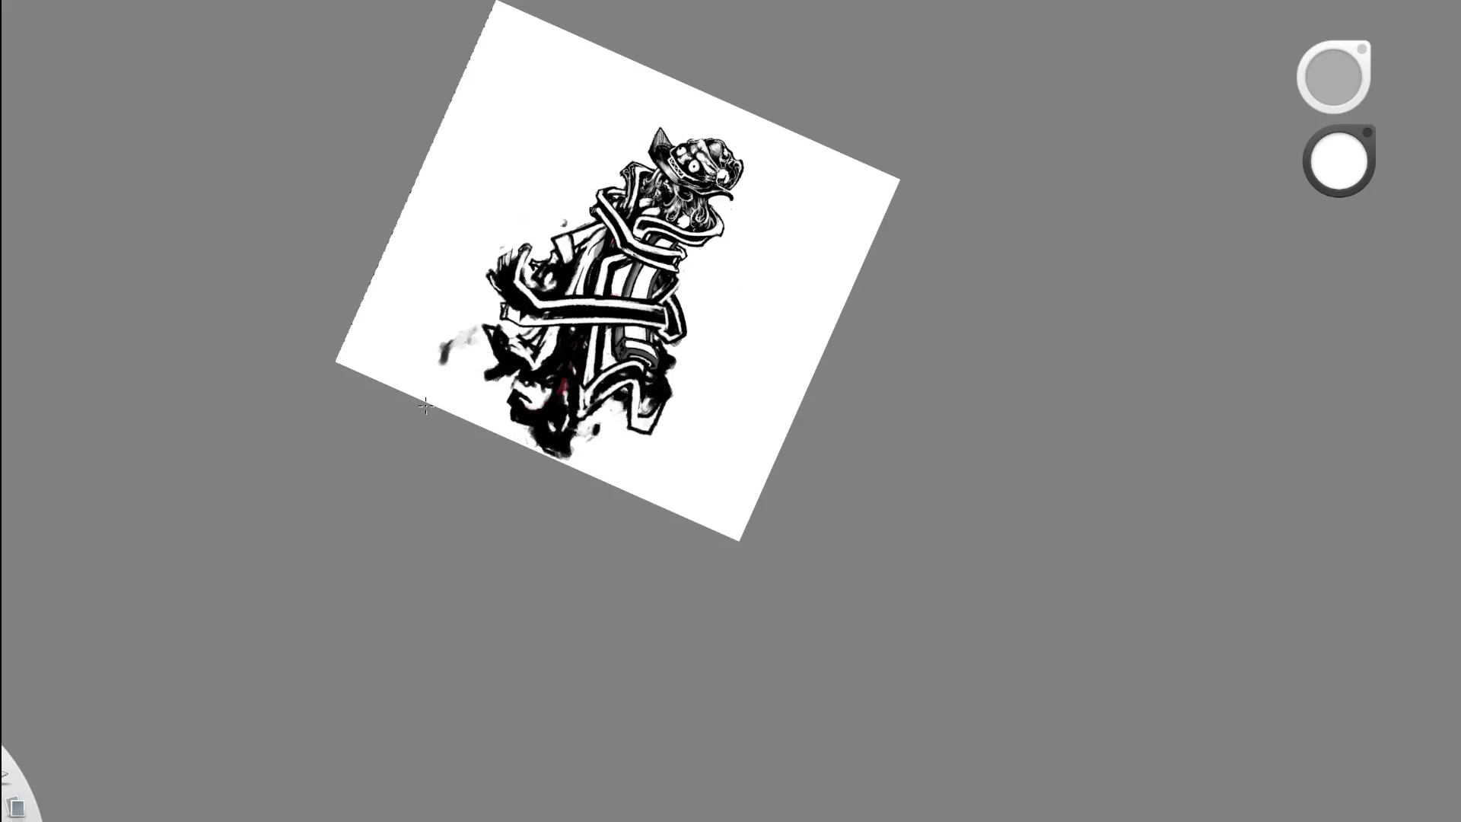
pyautogui.scroll(5, 425, 406)
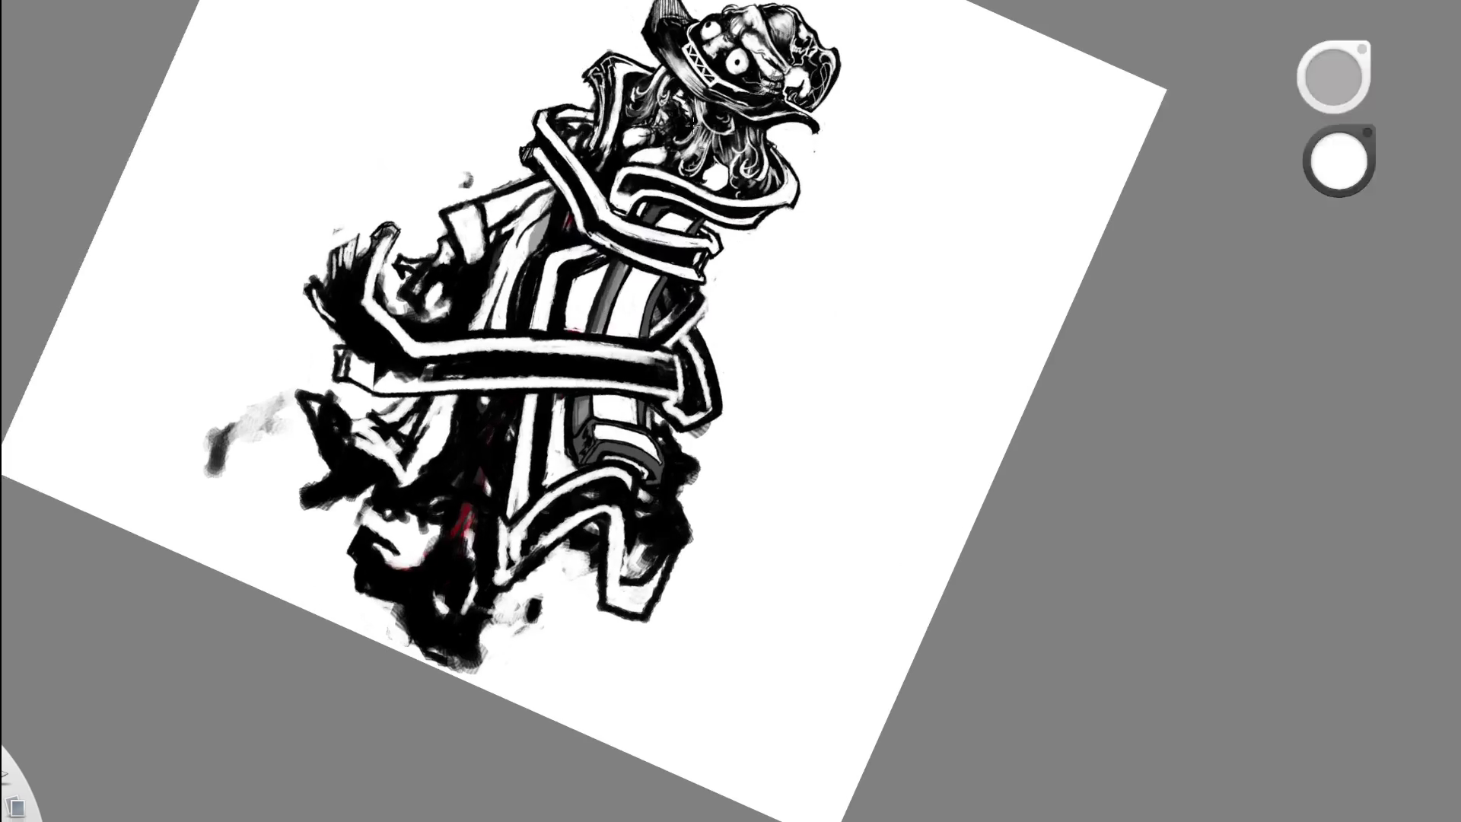
pyautogui.scroll(3, 327, 418)
pyautogui.scroll(3, 233, 434)
pyautogui.press('x')
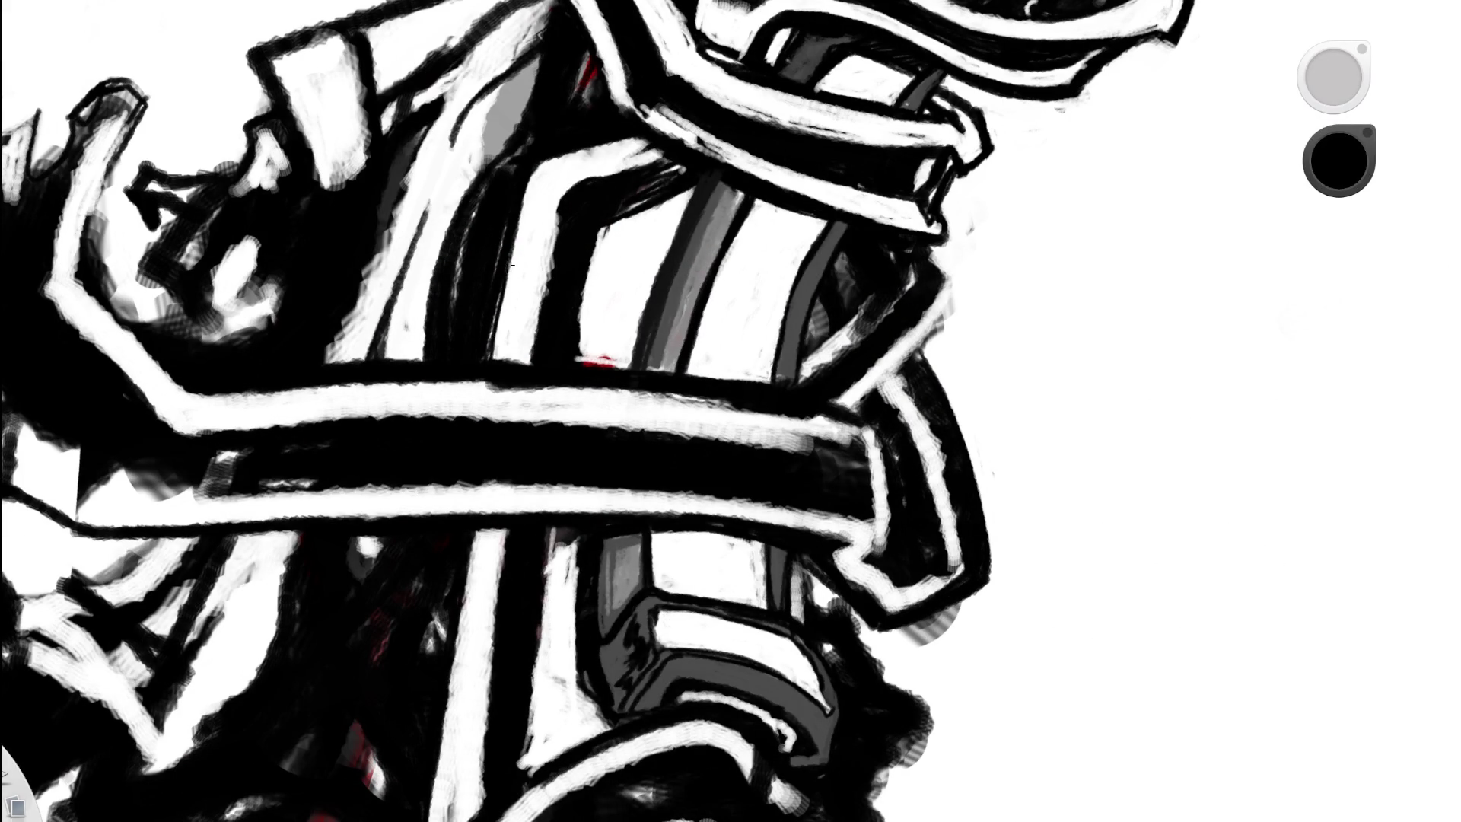
pyautogui.press('space')
pyautogui.scroll(-3, 635, 324)
pyautogui.scroll(1, 403, 400)
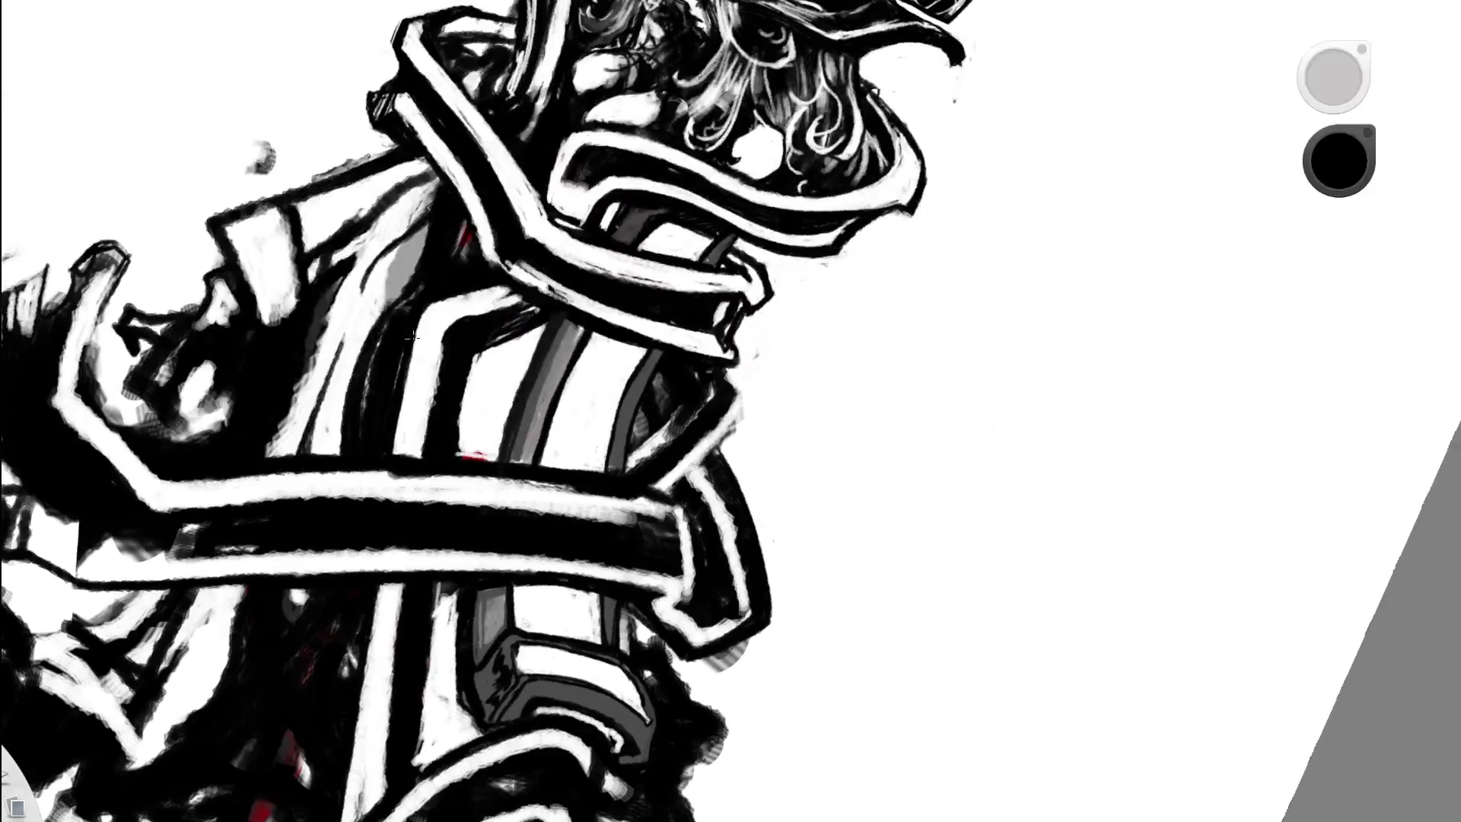
pyautogui.moveTo(452, 334); pyautogui.dragTo(437, 393)
# - Sample white from the drawing and try a light edge along the black band, then undo it
pyautogui.scroll(-5, 603, 277)
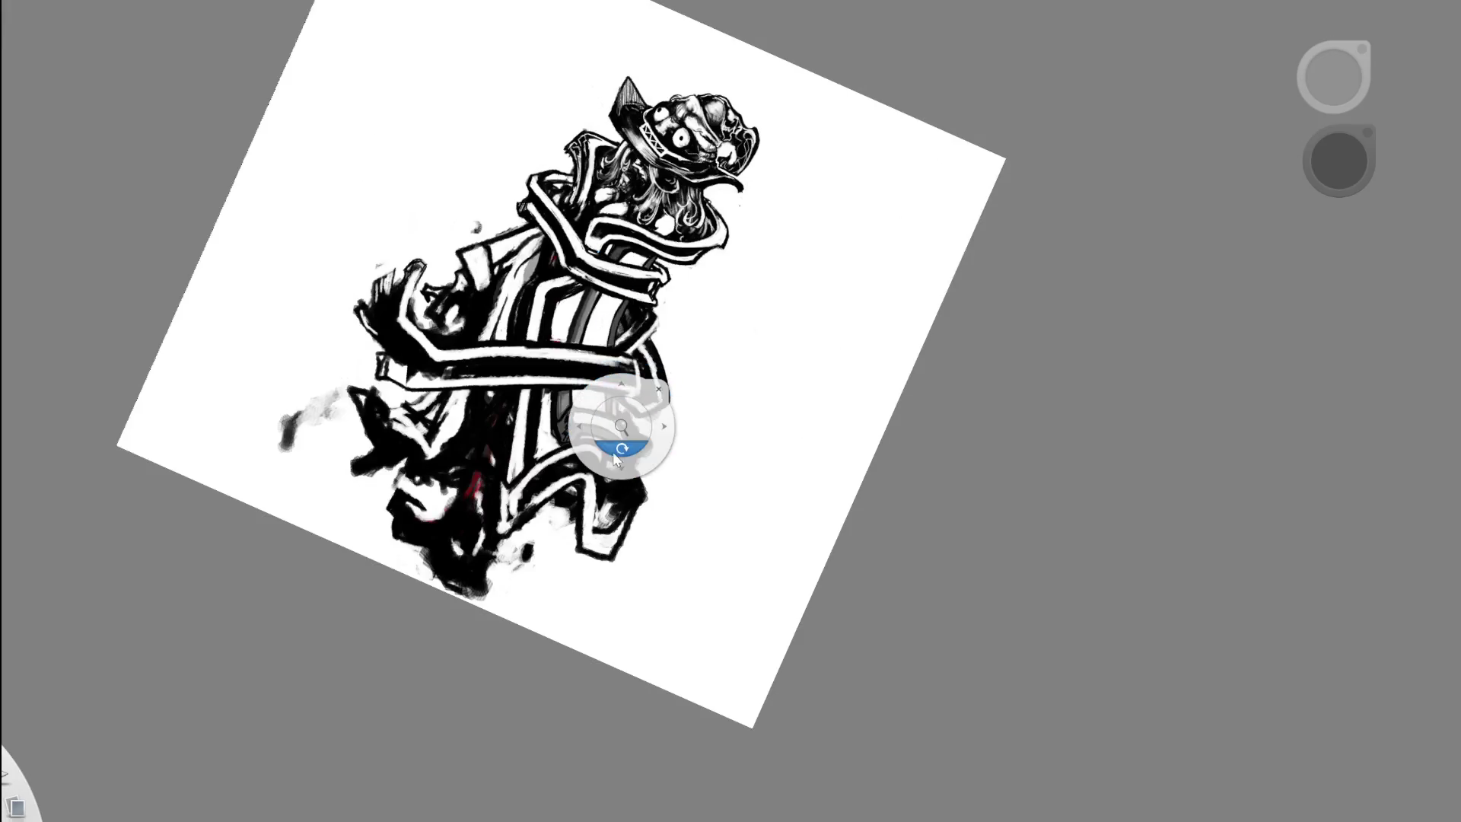
pyautogui.scroll(1, 619, 424)
pyautogui.scroll(2, 664, 410)
pyautogui.scroll(5, 208, 518)
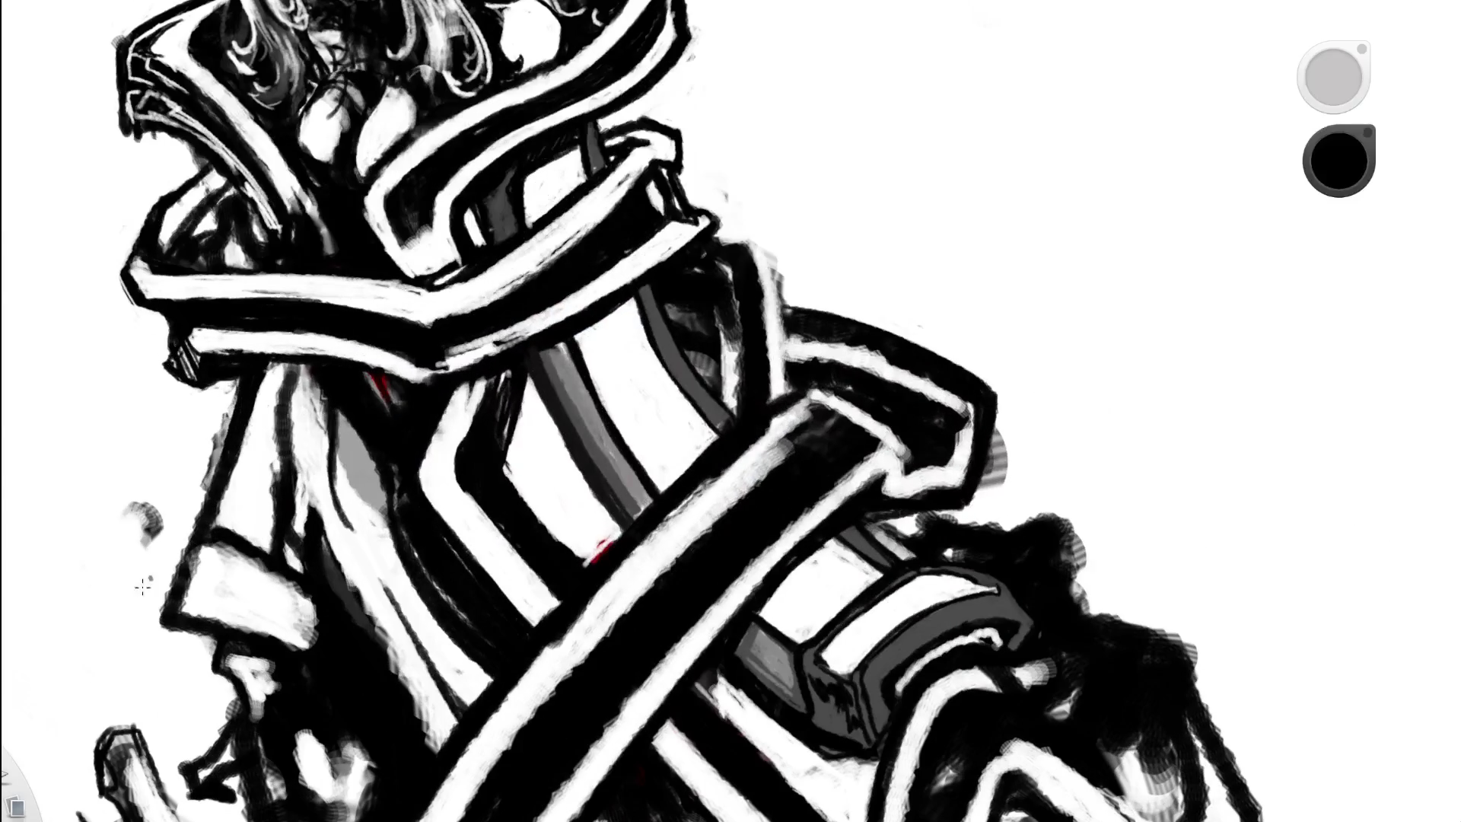
pyautogui.keyDown('alt'); pyautogui.click(286, 459); pyautogui.keyUp('alt')
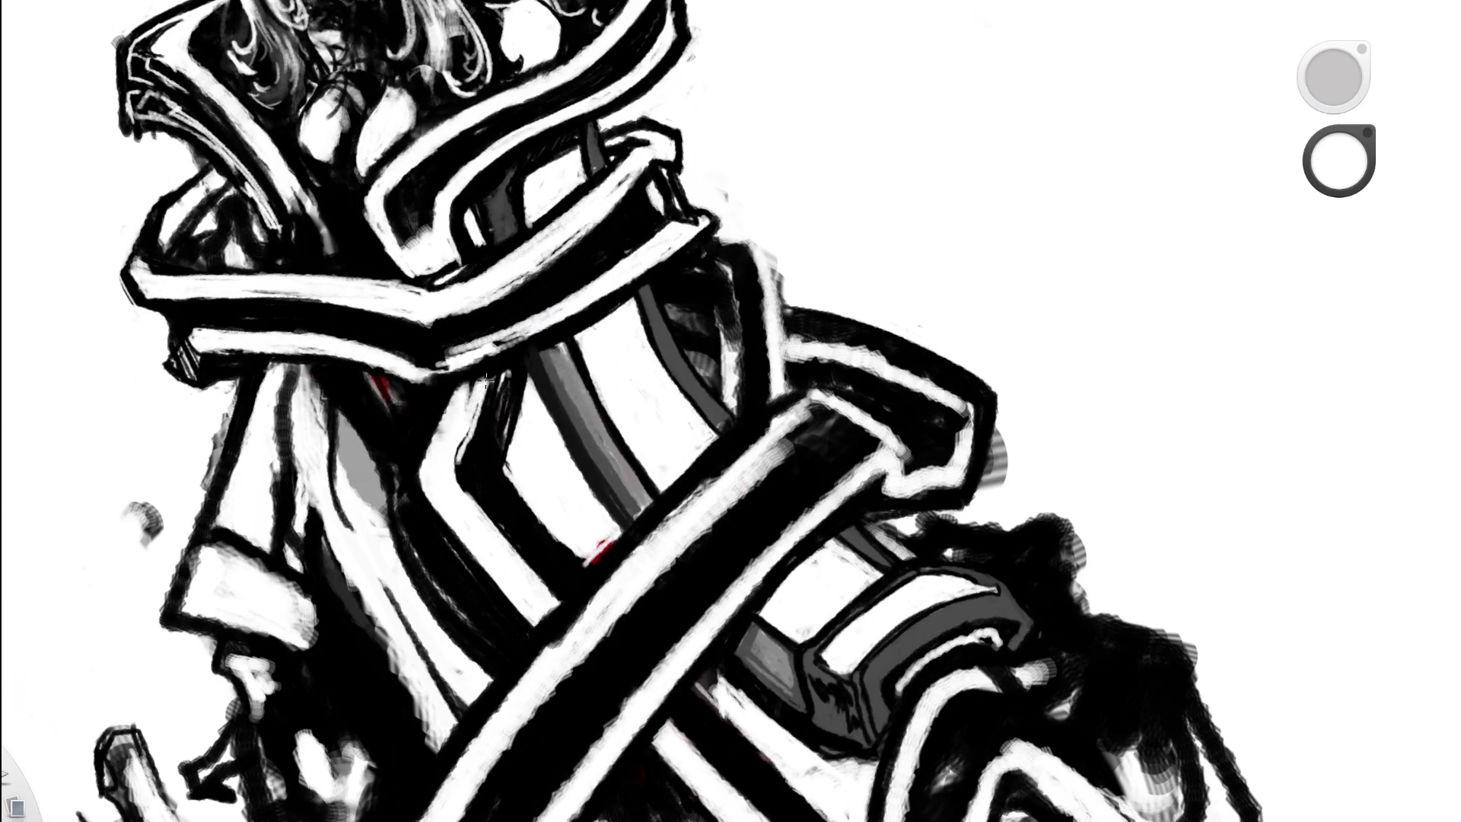
pyautogui.keyDown('alt'); pyautogui.click(574, 294); pyautogui.keyUp('alt')
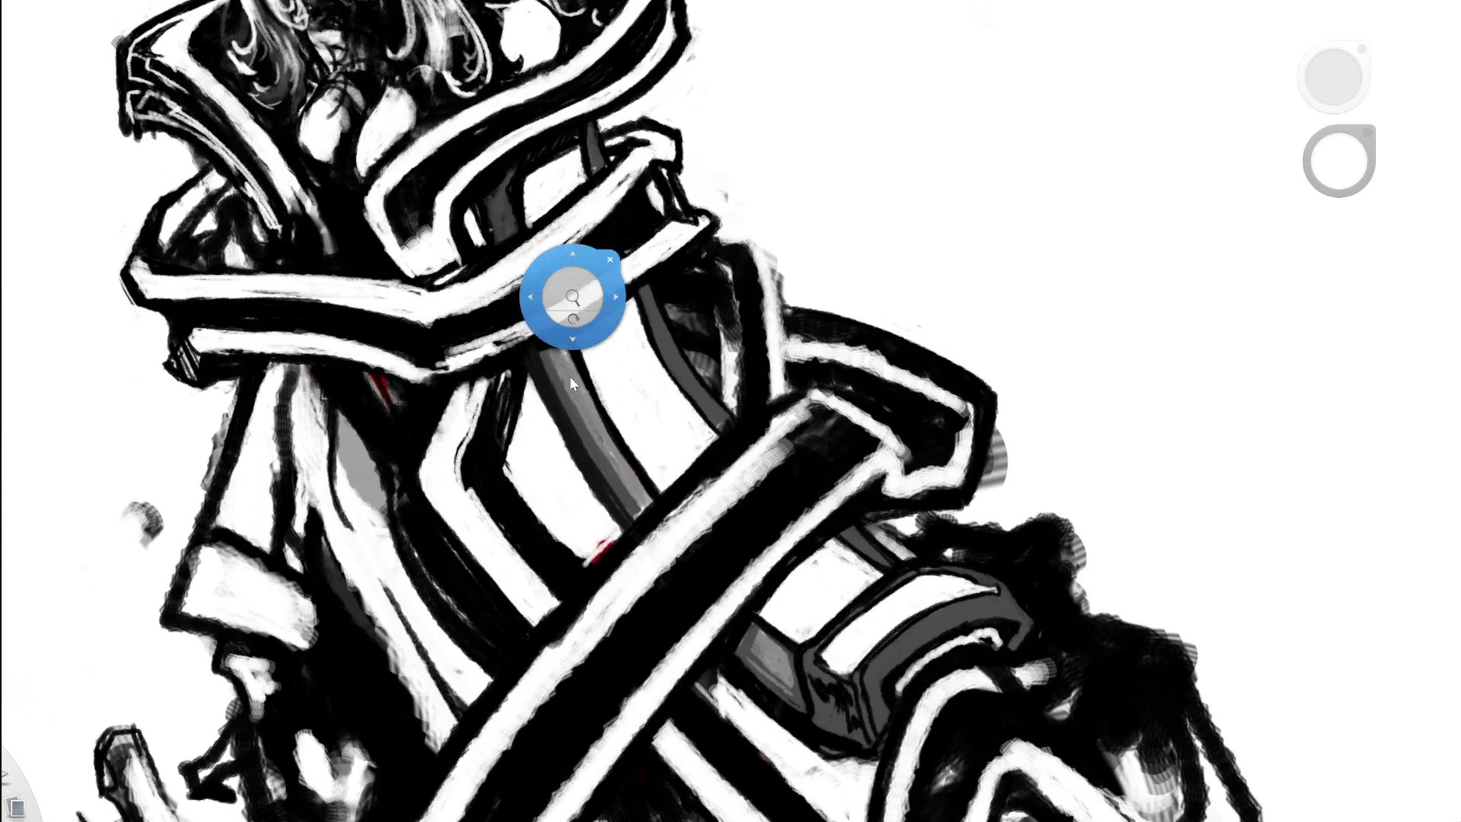
pyautogui.scroll(-6, 574, 294)
pyautogui.keyDown('alt'); pyautogui.click(606, 336); pyautogui.keyUp('alt')
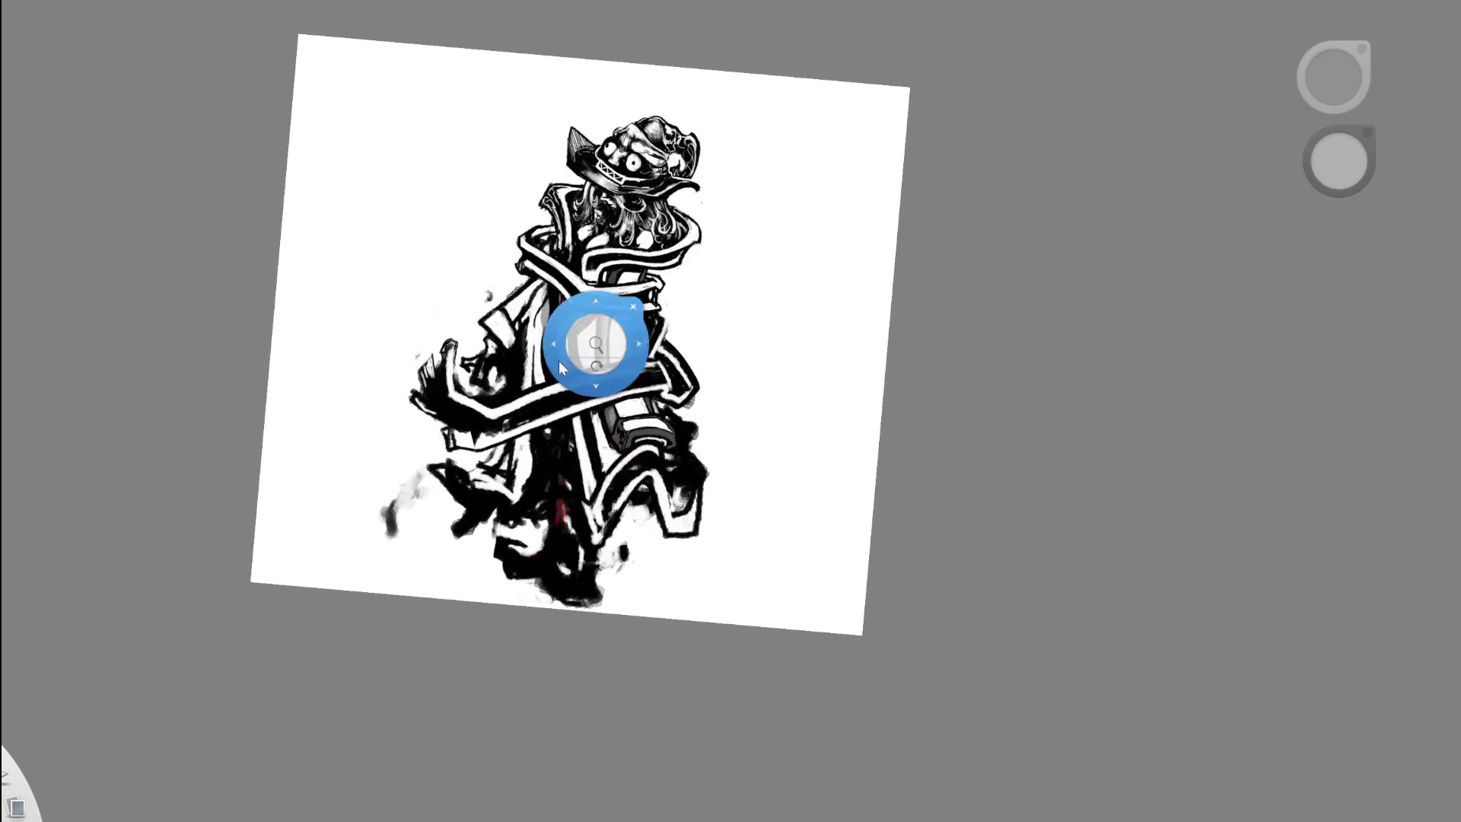
pyautogui.scroll(8, 607, 336)
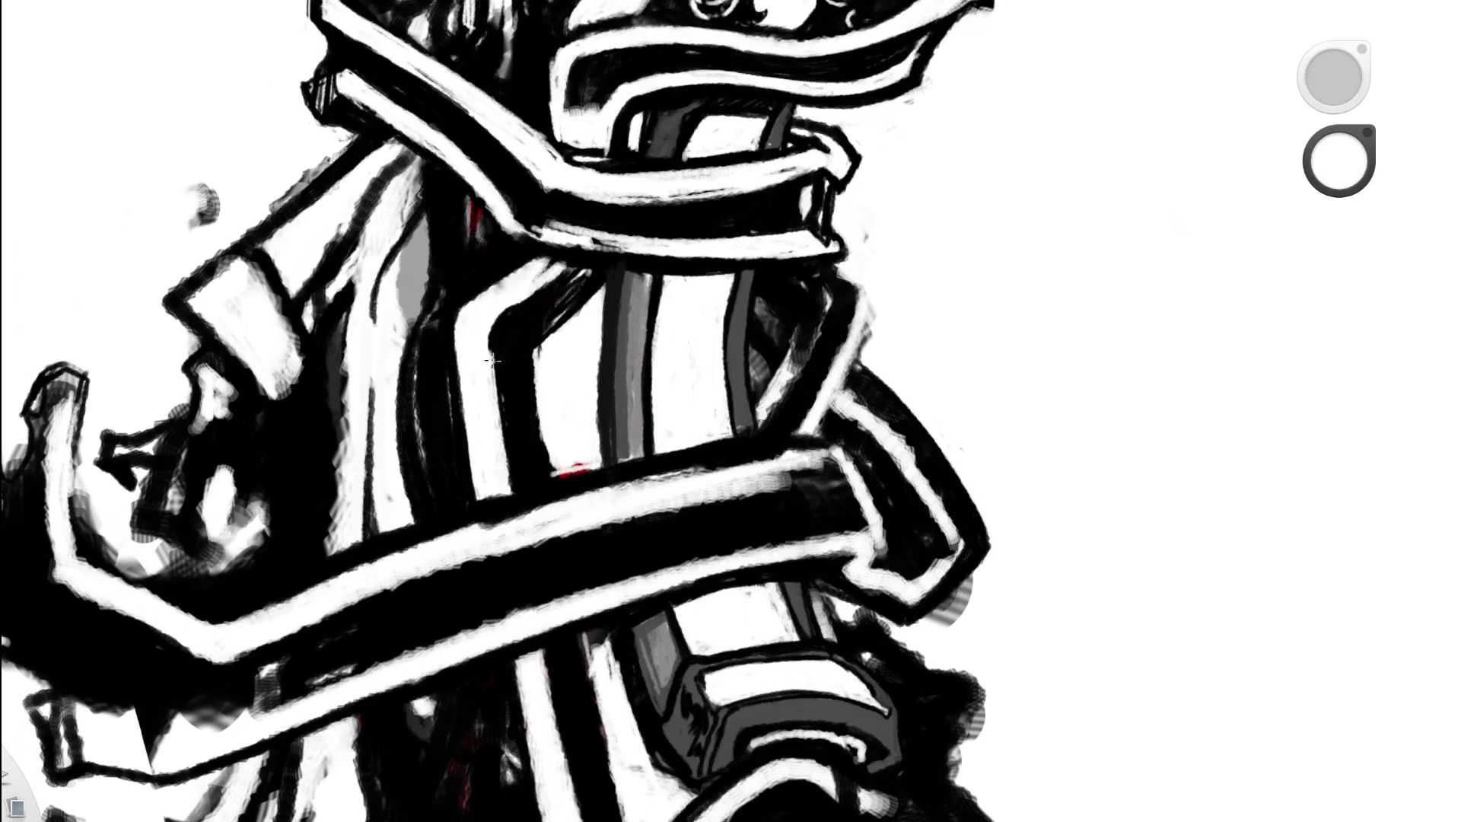
pyautogui.moveTo(534, 289)
pyautogui.mouseDown()
pyautogui.moveTo(495, 365)
pyautogui.moveTo(515, 502)
pyautogui.mouseUp()
pyautogui.hotkey('ctrl', 'z')
# - Zoom and rotate the canvas to survey the whole tilted drawing
pyautogui.press('space')
pyautogui.moveTo(613, 280)
pyautogui.mouseDown()
pyautogui.moveTo(684, 194)
pyautogui.moveTo(783, 209)
pyautogui.mouseUp()
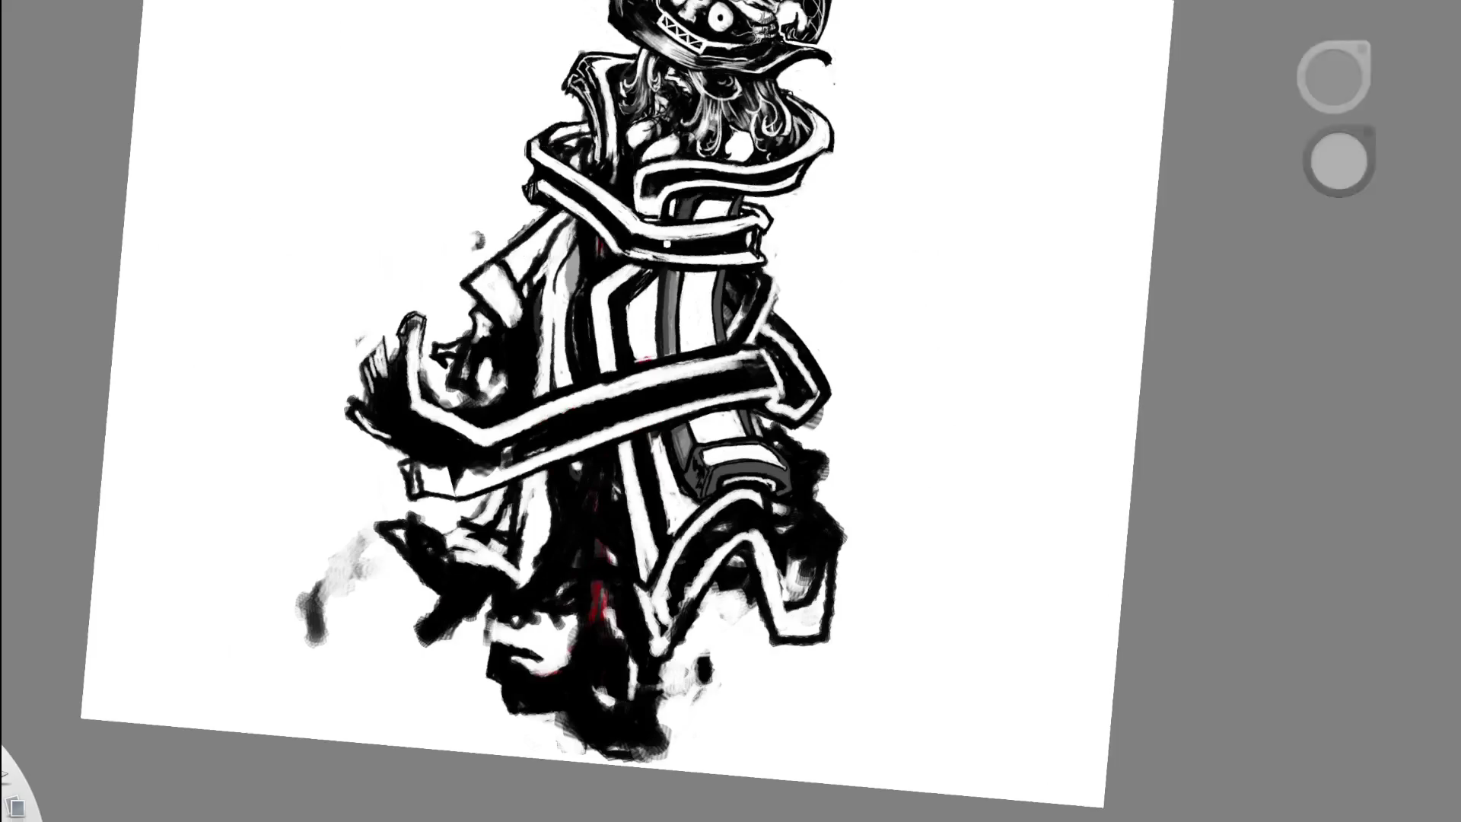
pyautogui.press('space')
pyautogui.moveTo(783, 258)
pyautogui.mouseDown()
pyautogui.moveTo(802, 285)
pyautogui.moveTo(620, 213)
pyautogui.mouseUp()
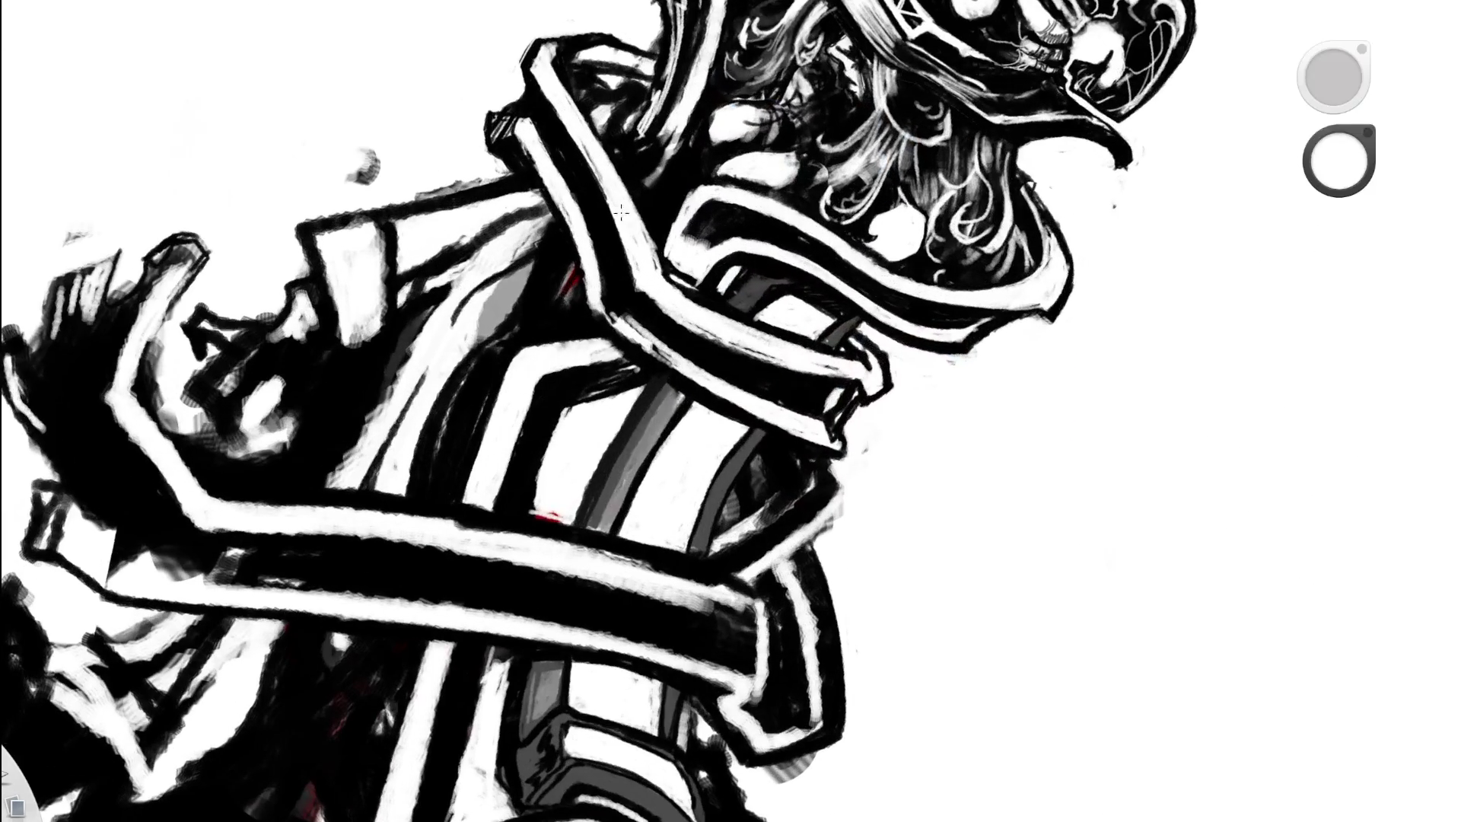
pyautogui.press('space')
pyautogui.moveTo(705, 300); pyautogui.dragTo(855, 100)
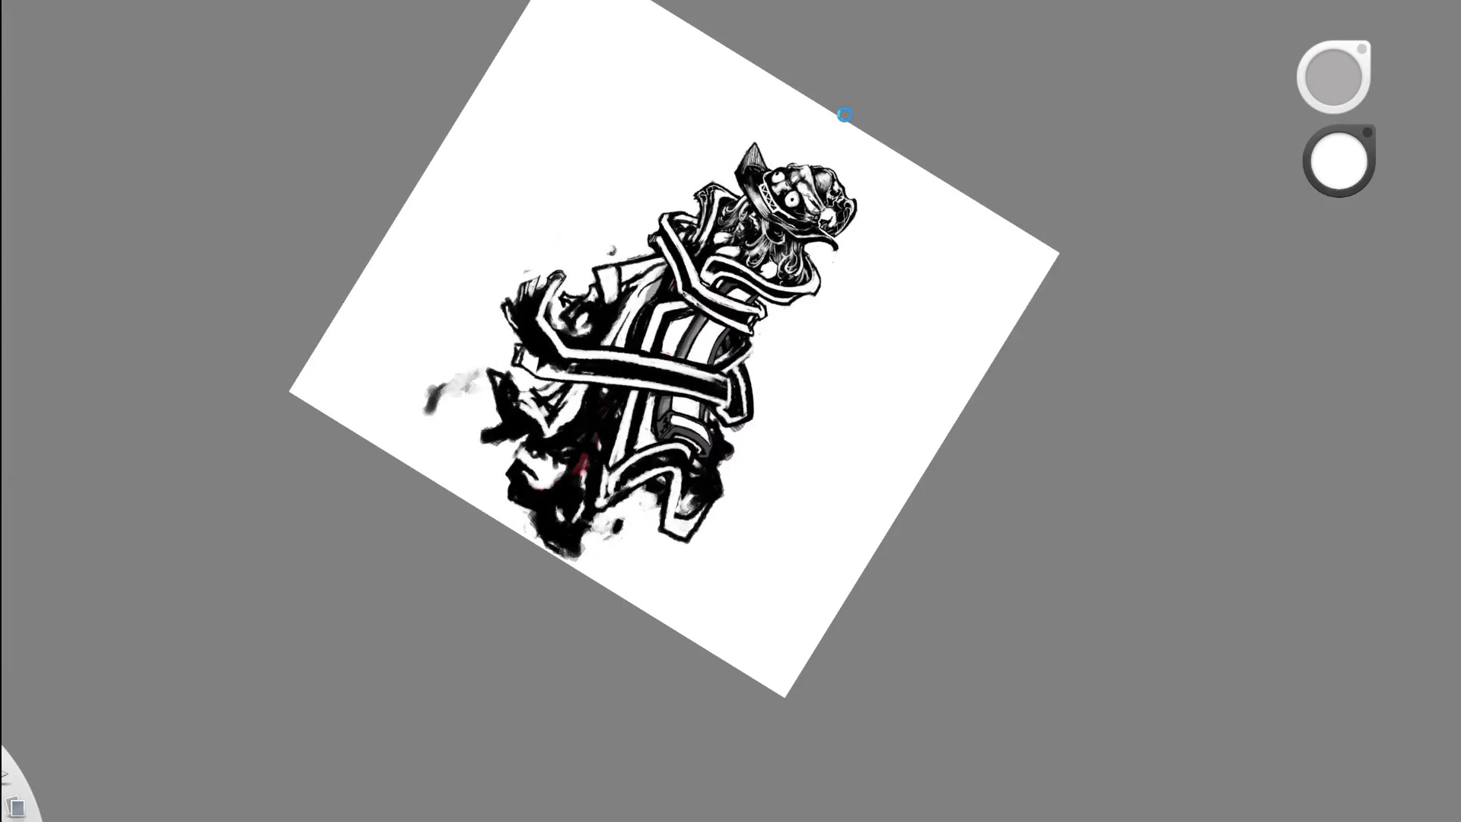
pyautogui.press('space')
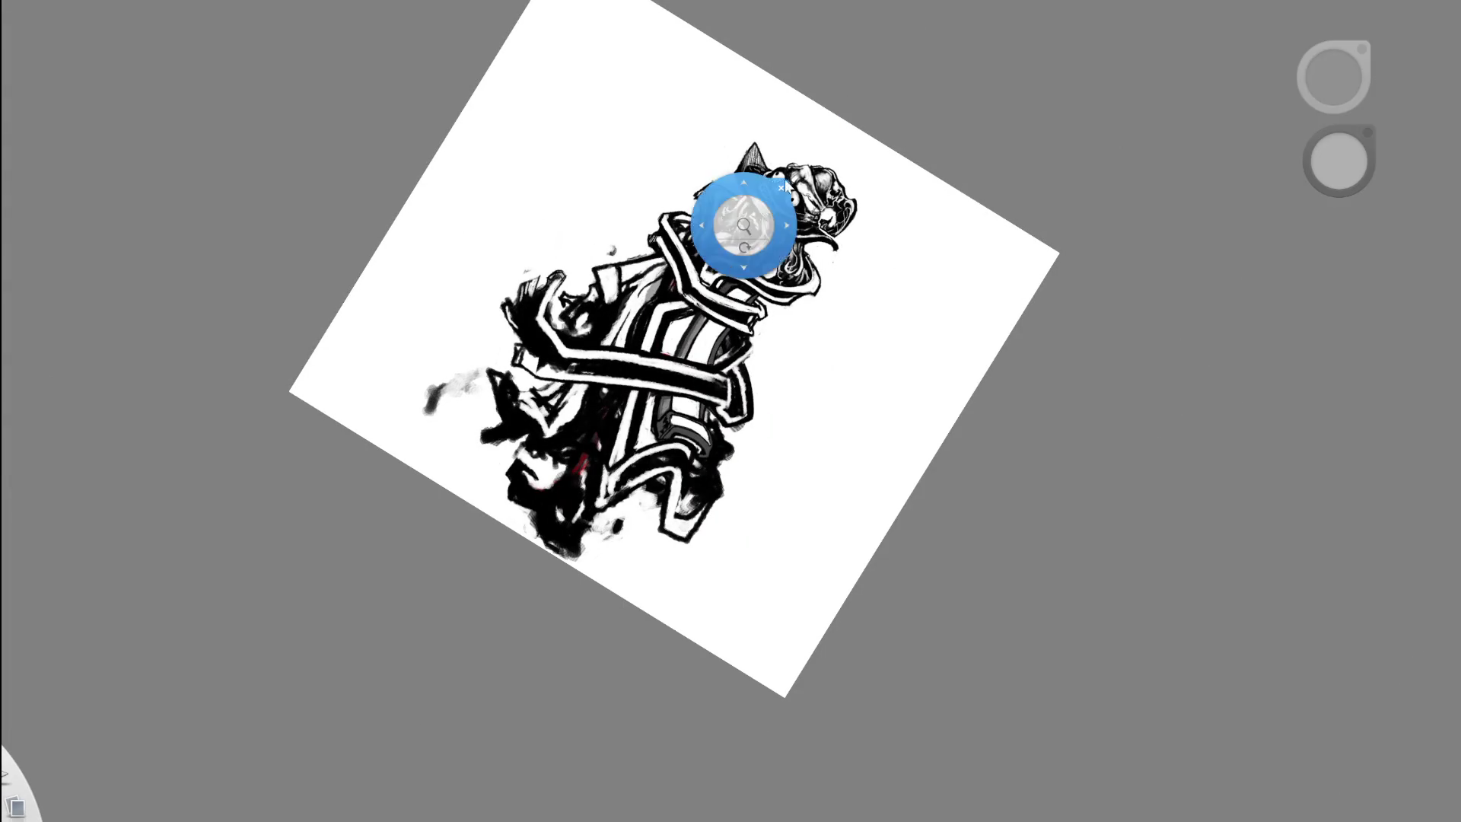
pyautogui.moveTo(744, 222); pyautogui.dragTo(598, 334)
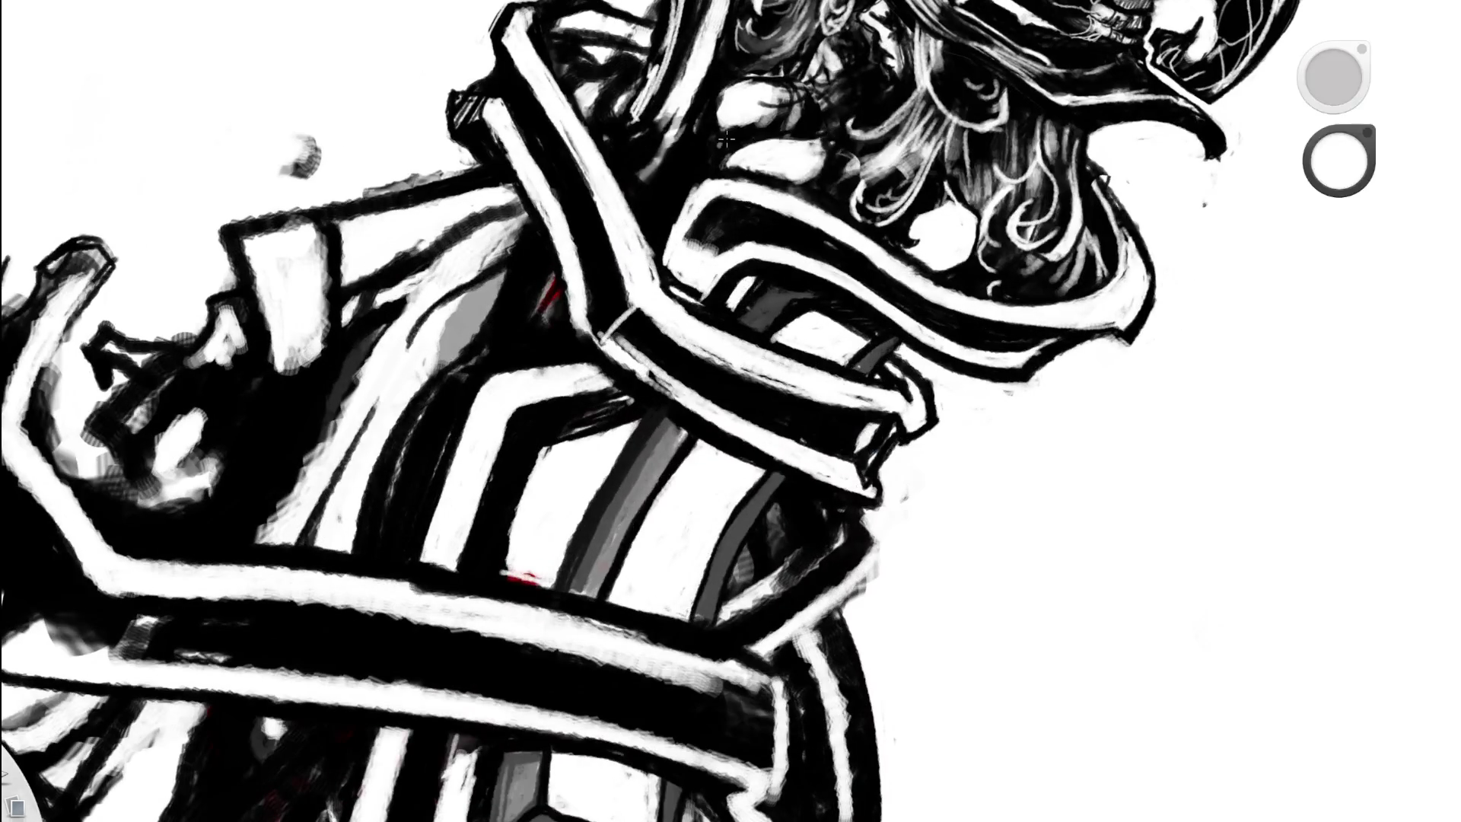
pyautogui.press('space')
pyautogui.moveTo(713, 289); pyautogui.dragTo(783, 102)
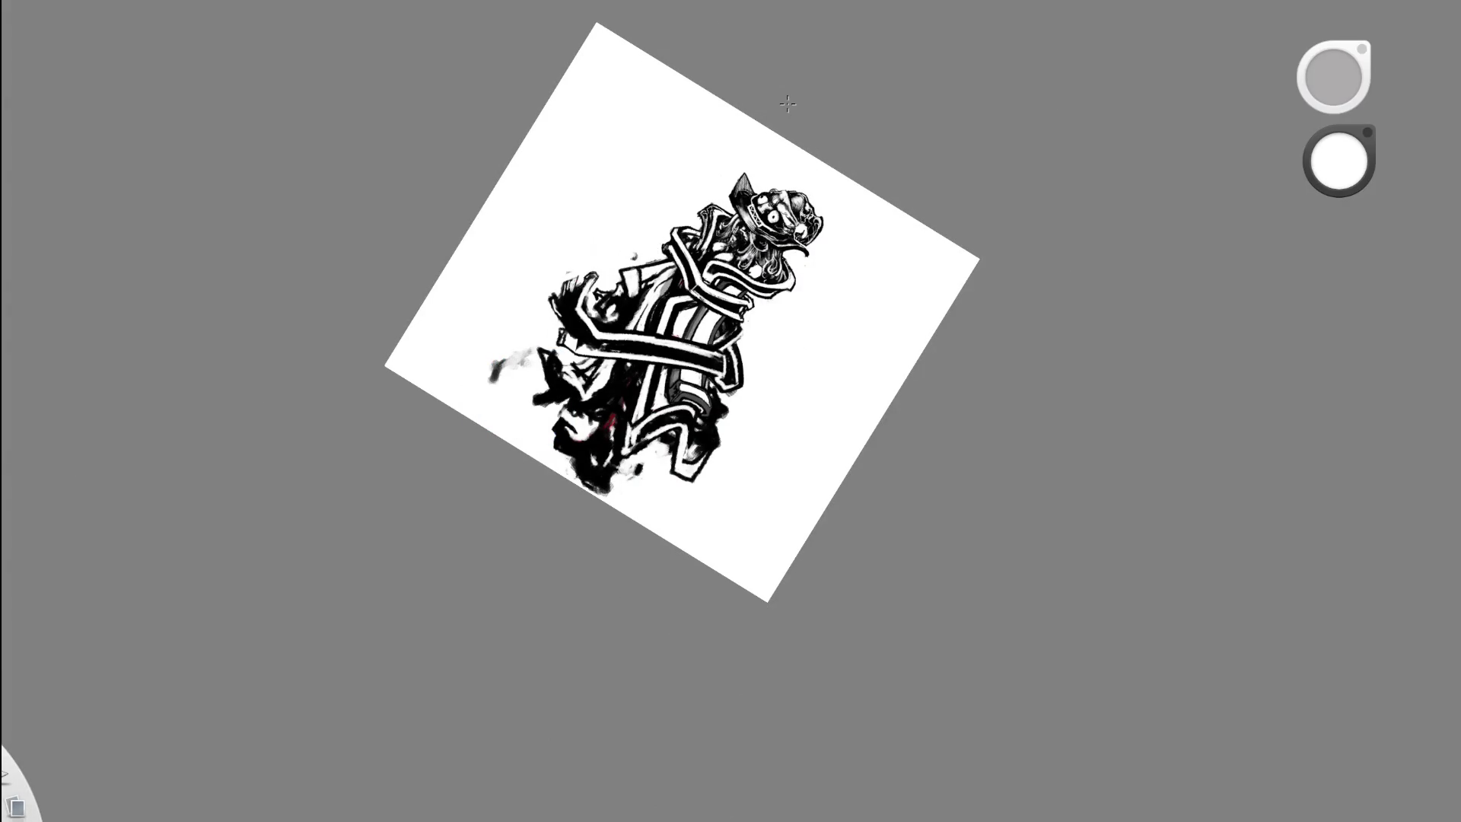
# - Touch up the collar's inner corner and edge under the hat in white
pyautogui.press('space')
pyautogui.moveTo(711, 300); pyautogui.dragTo(644, 323)
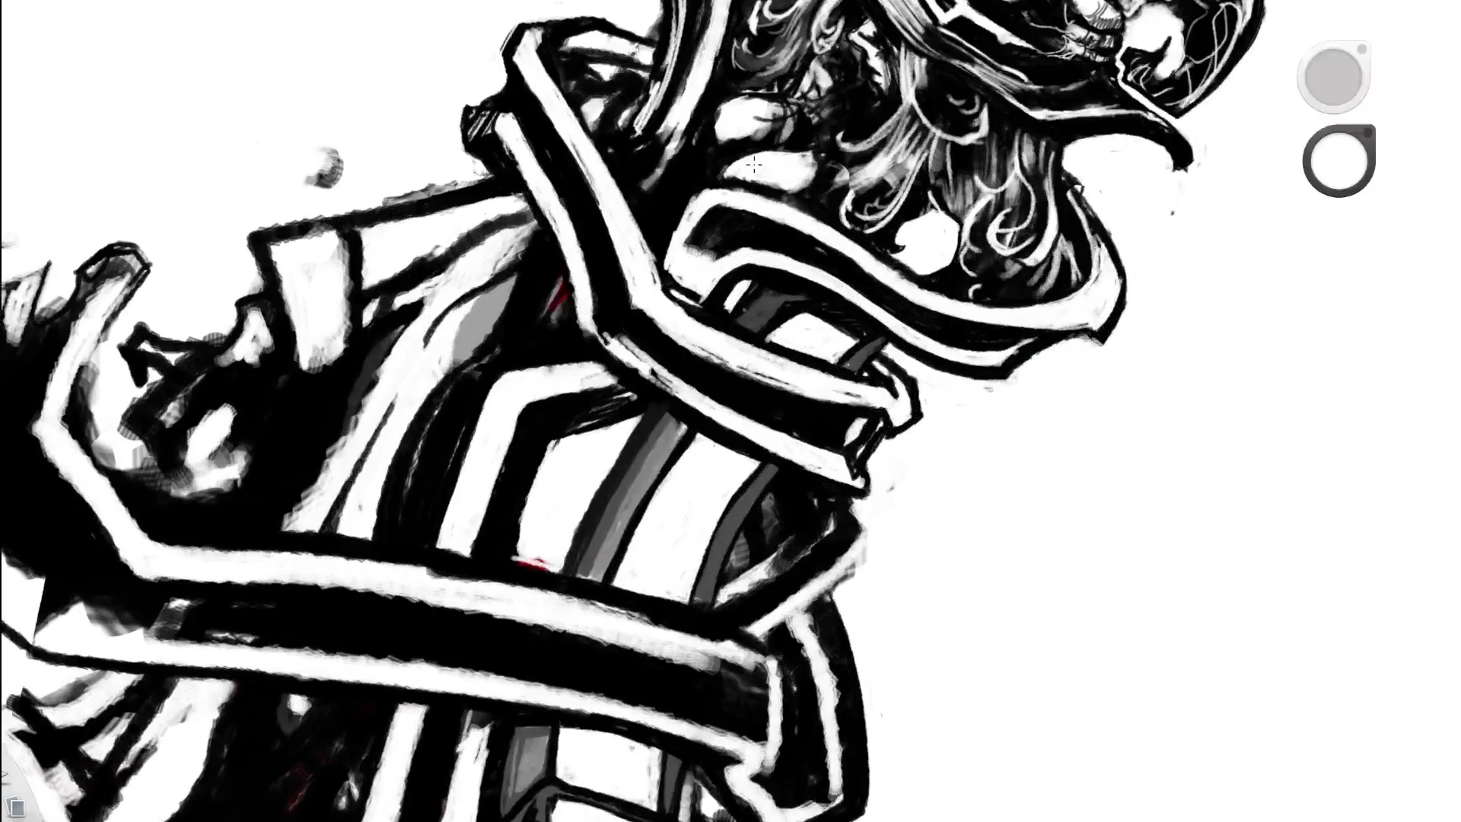
pyautogui.moveTo(642, 321); pyautogui.dragTo(631, 329)
pyautogui.moveTo(588, 313); pyautogui.dragTo(608, 359)
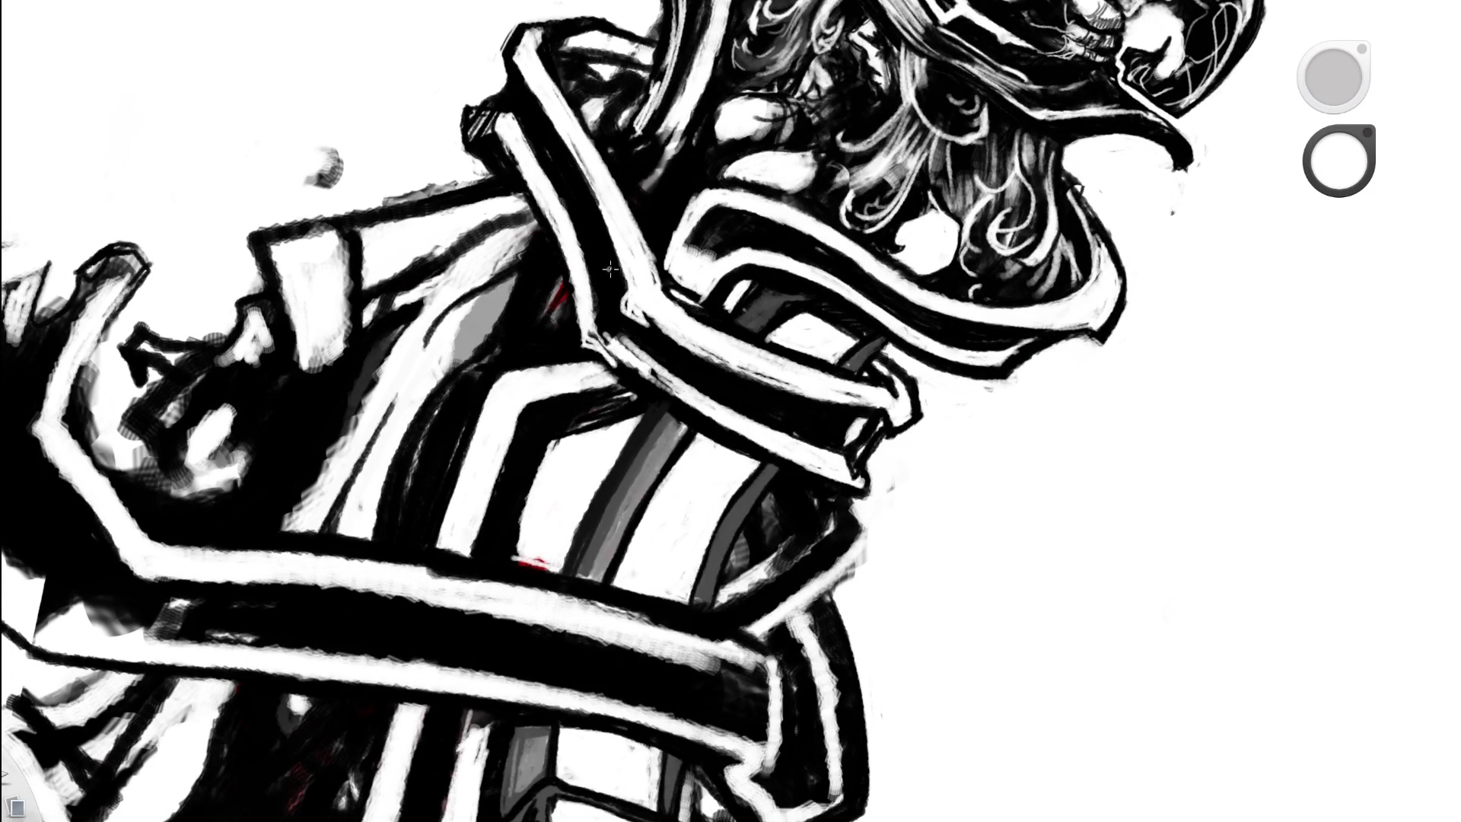
pyautogui.moveTo(610, 269); pyautogui.dragTo(512, 370)
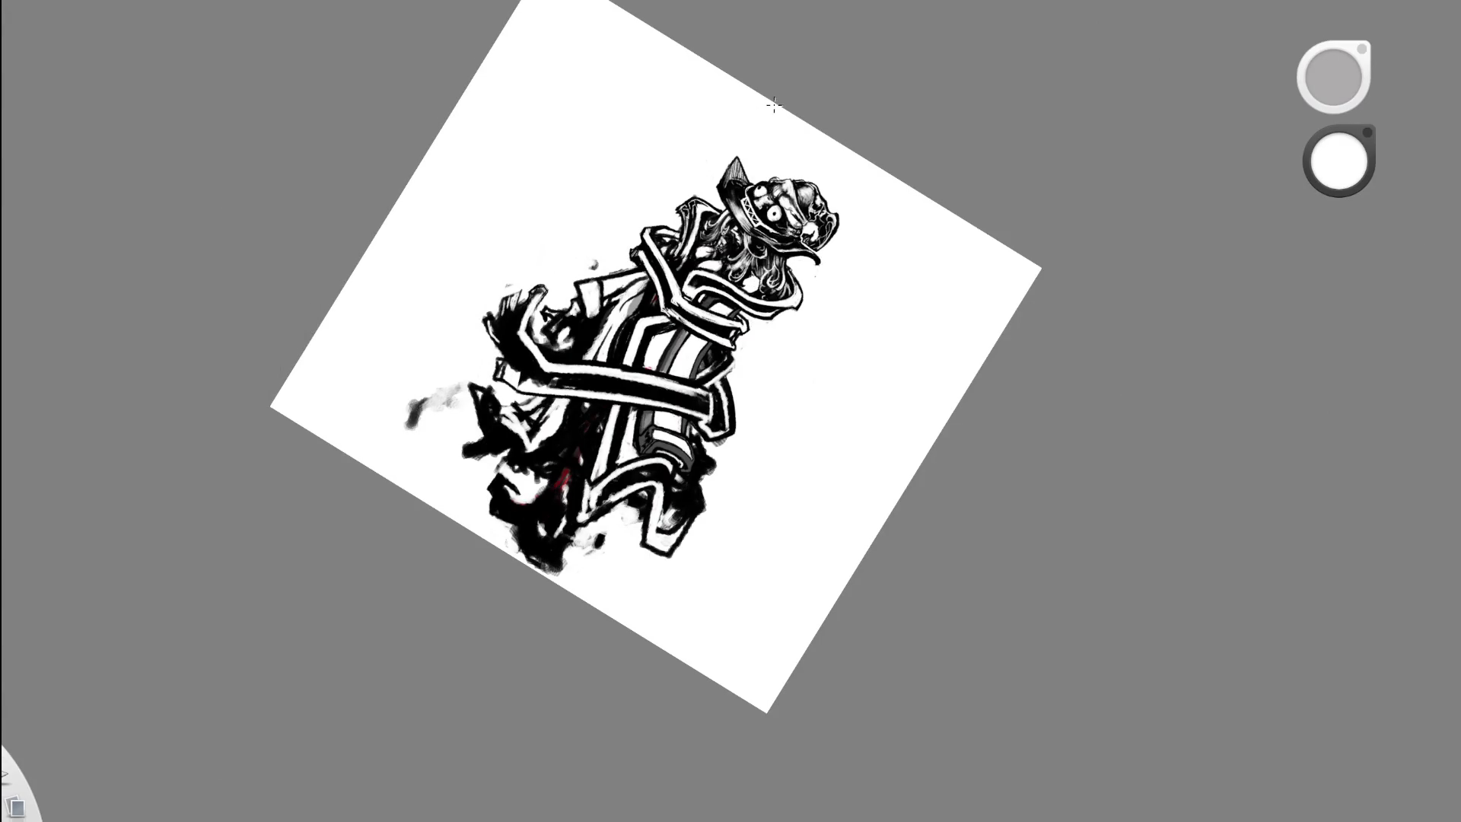
pyautogui.scroll(1, 714, 264)
pyautogui.scroll(3, 714, 264)
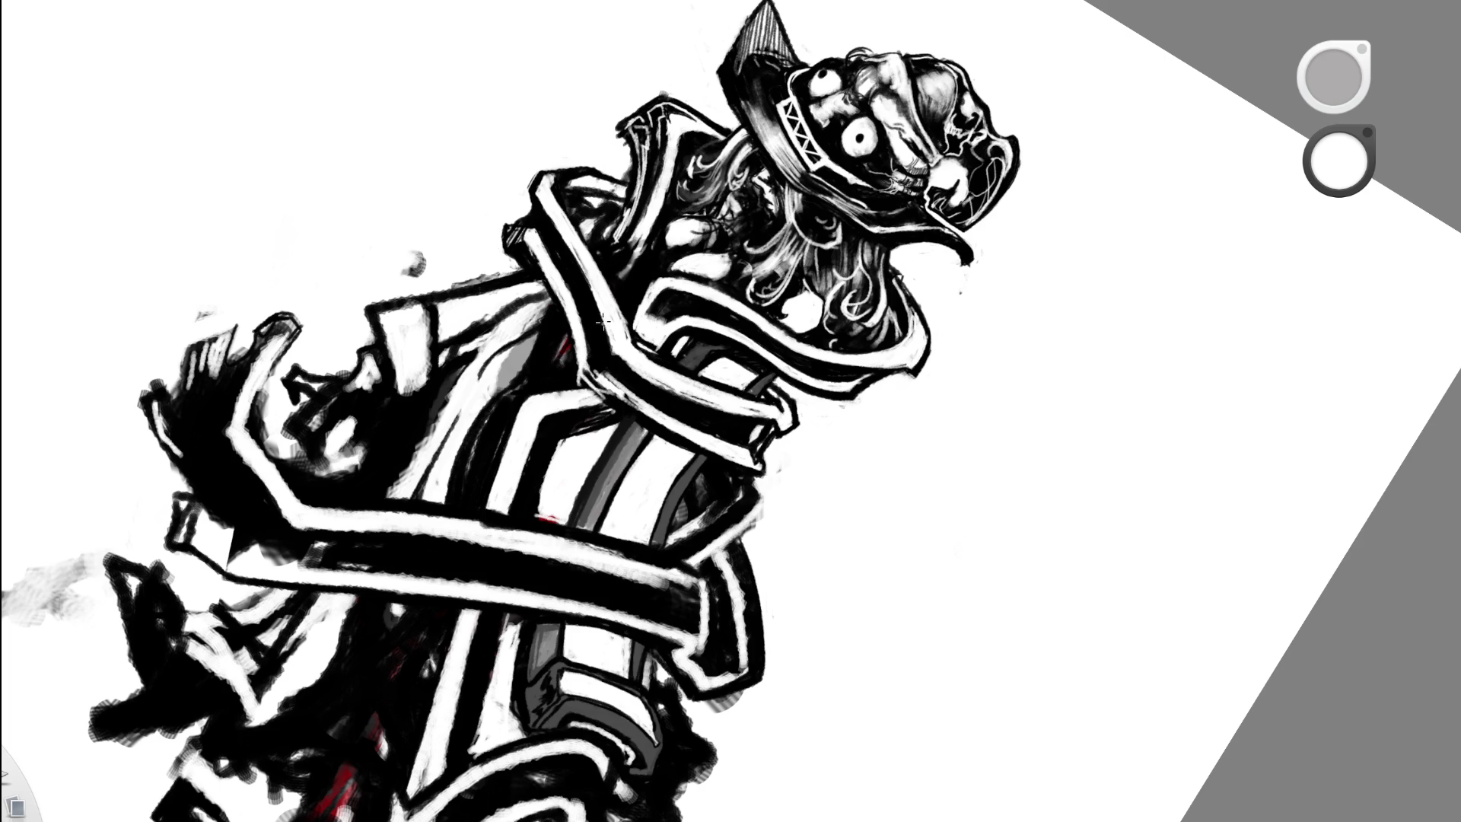
pyautogui.scroll(-5, 619, 157)
pyautogui.scroll(-3, 619, 157)
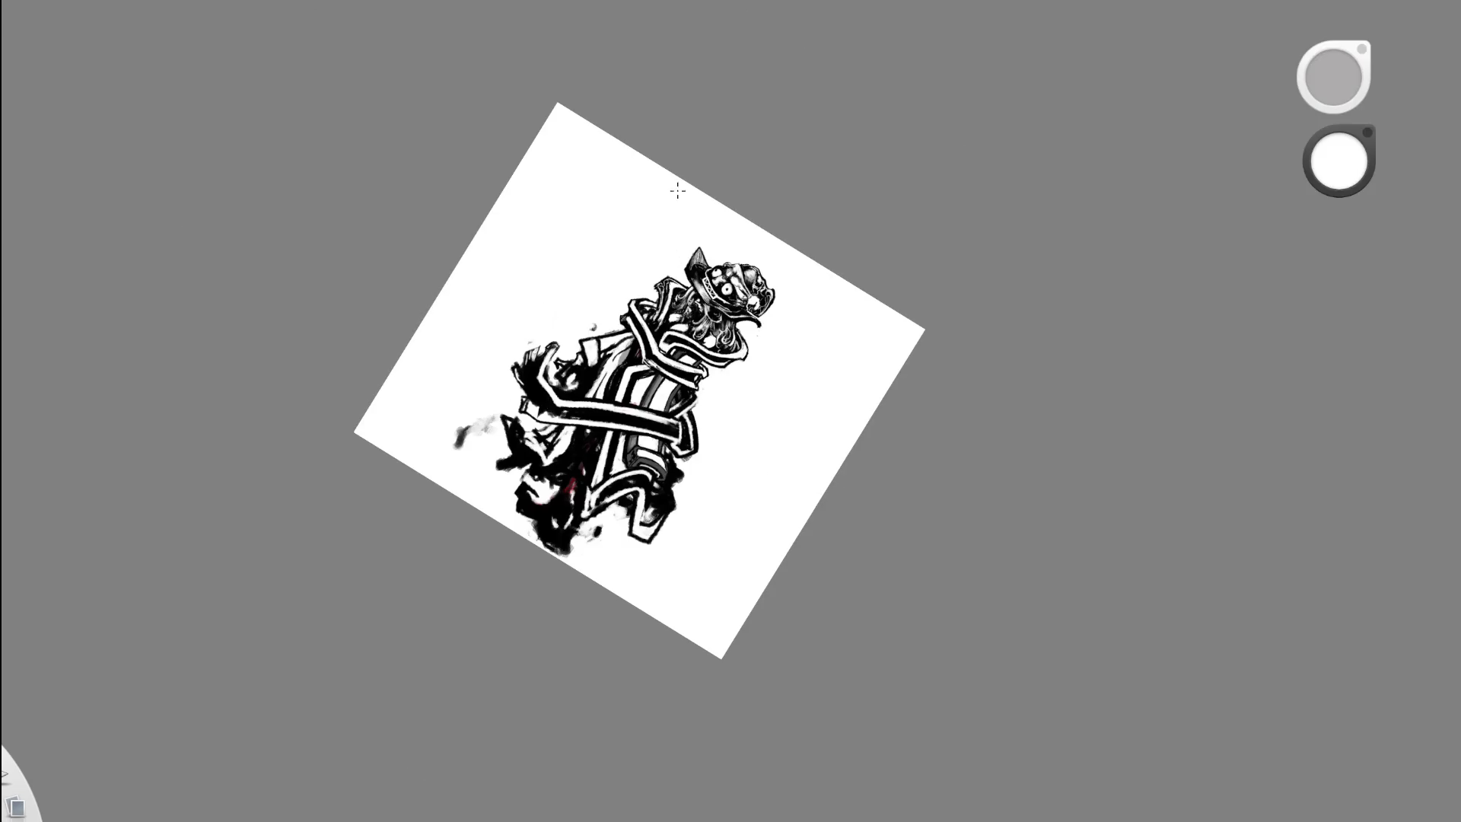
# - Rotate the view and toggle between eraser and brush, ending with black as the colour
pyautogui.moveTo(670, 472); pyautogui.dragTo(668, 317)
pyautogui.scroll(2, 622, 397)
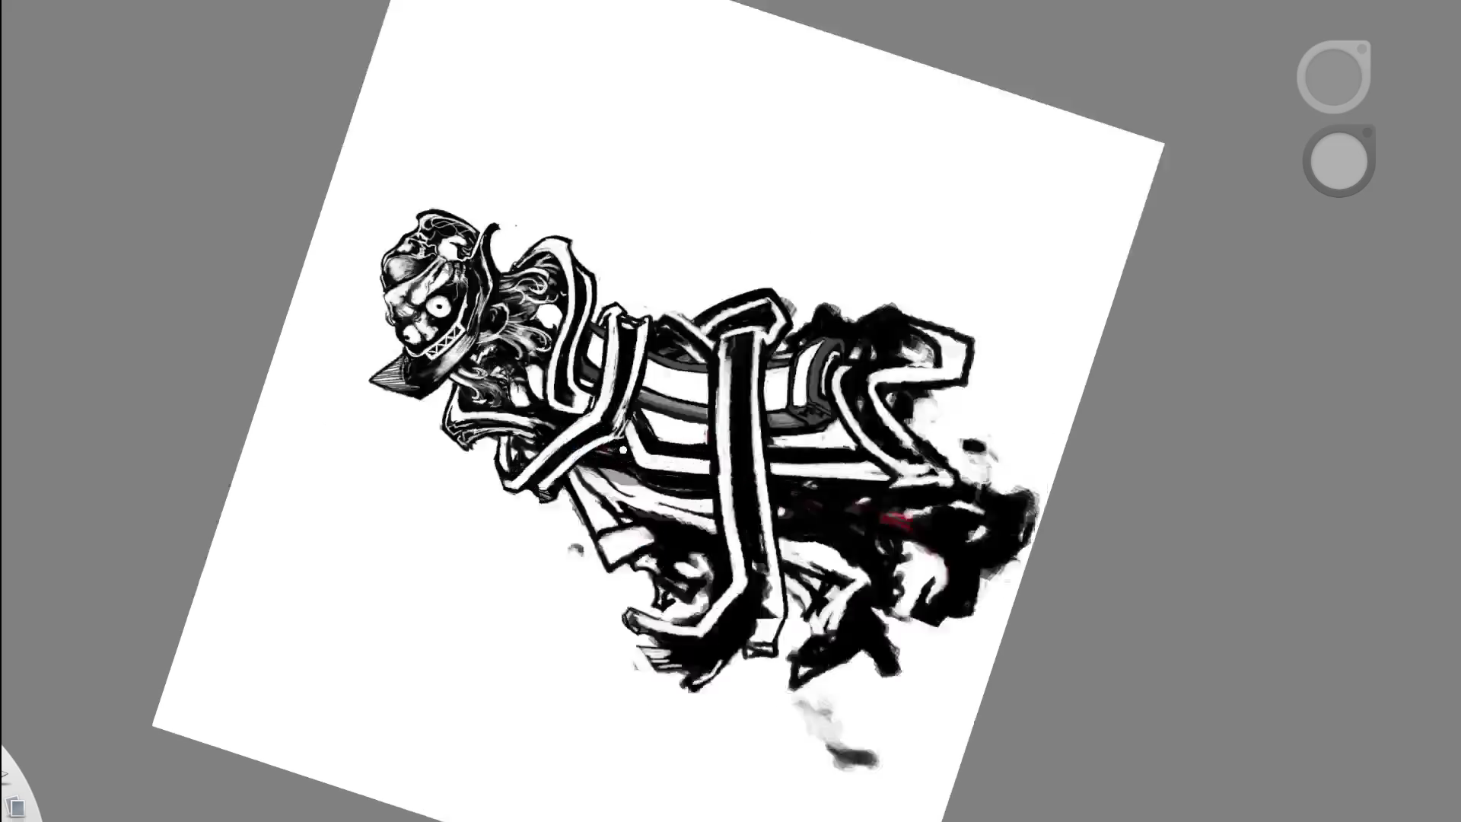
pyautogui.scroll(3, 622, 397)
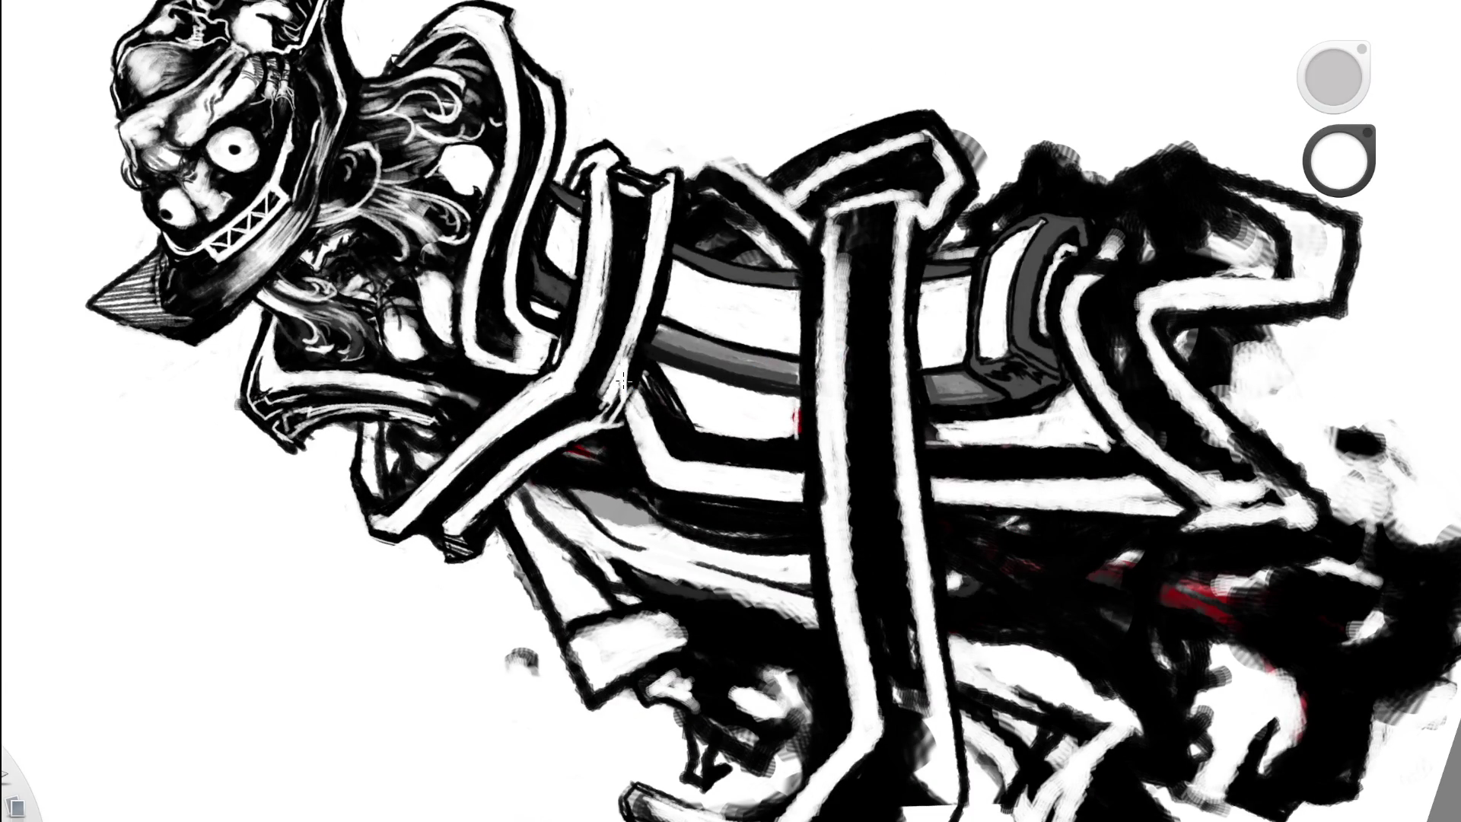
pyautogui.press('e')
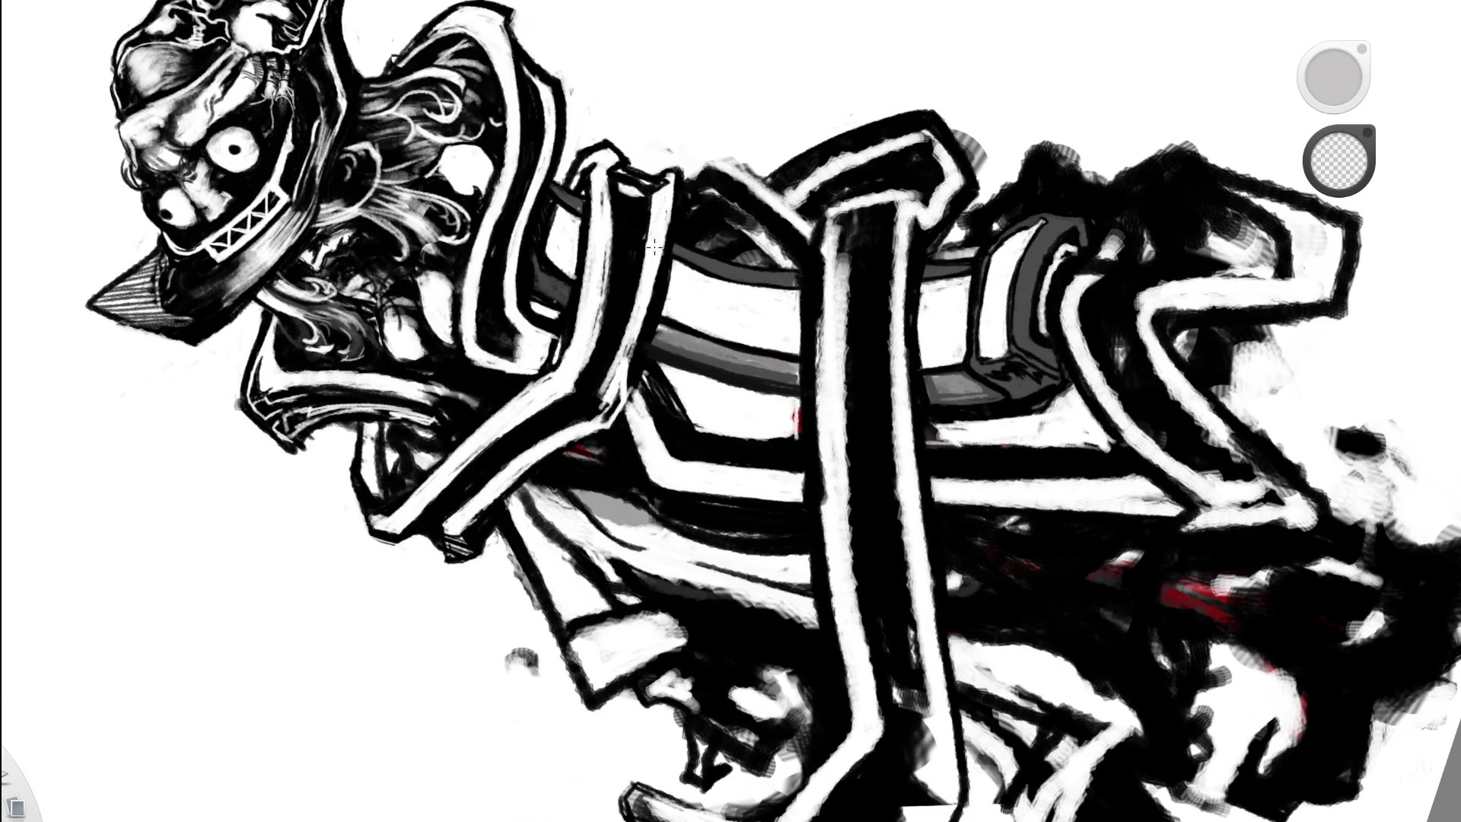
pyautogui.press('e')
pyautogui.press('d')
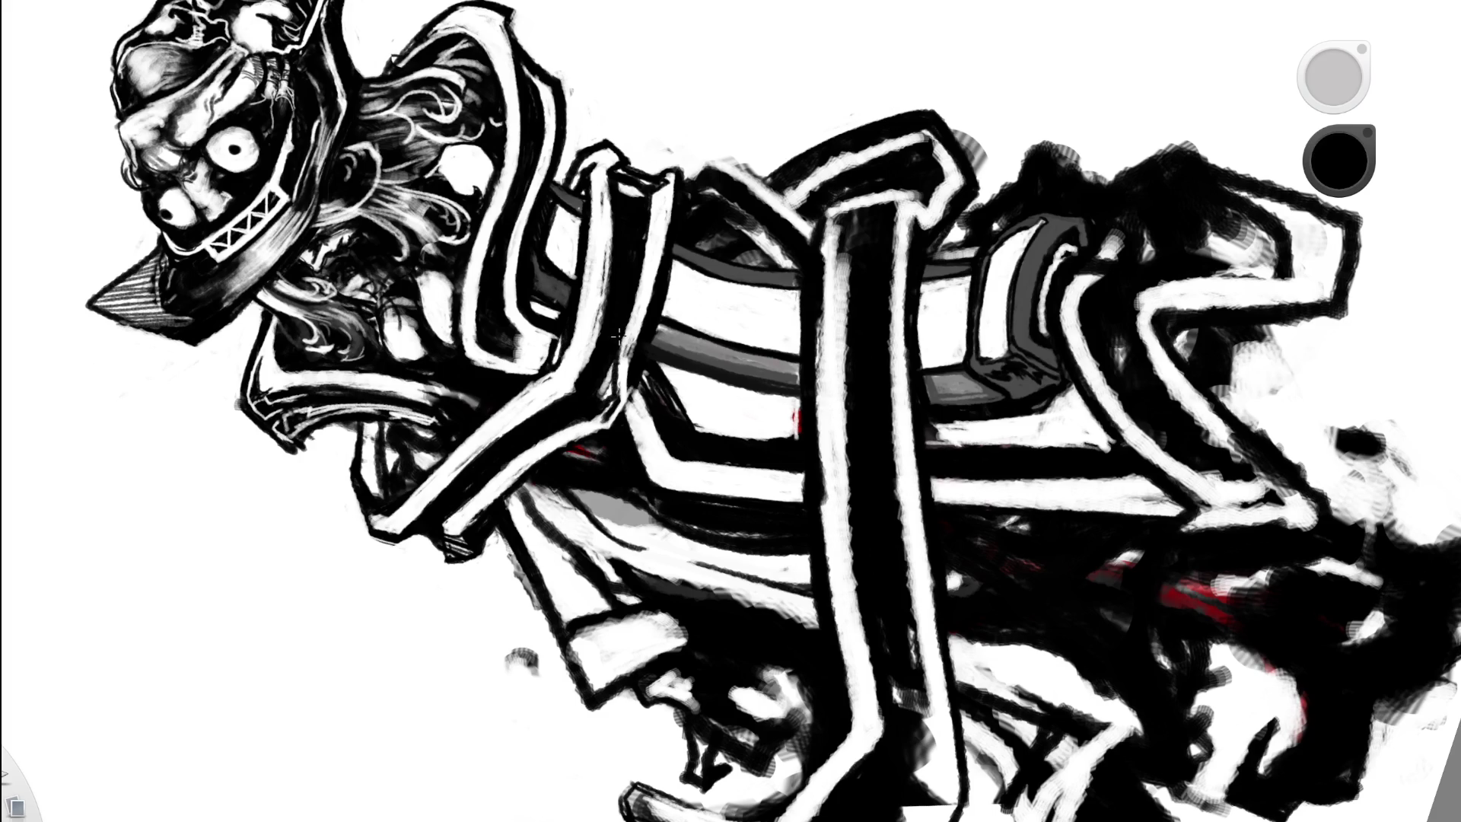
# - Paint a faint white edge down the black band, then fit the whole page in view with Ctrl+0
pyautogui.press('space')
pyautogui.moveTo(687, 254)
pyautogui.mouseDown()
pyautogui.moveTo(853, 392)
pyautogui.moveTo(773, 409)
pyautogui.mouseUp()
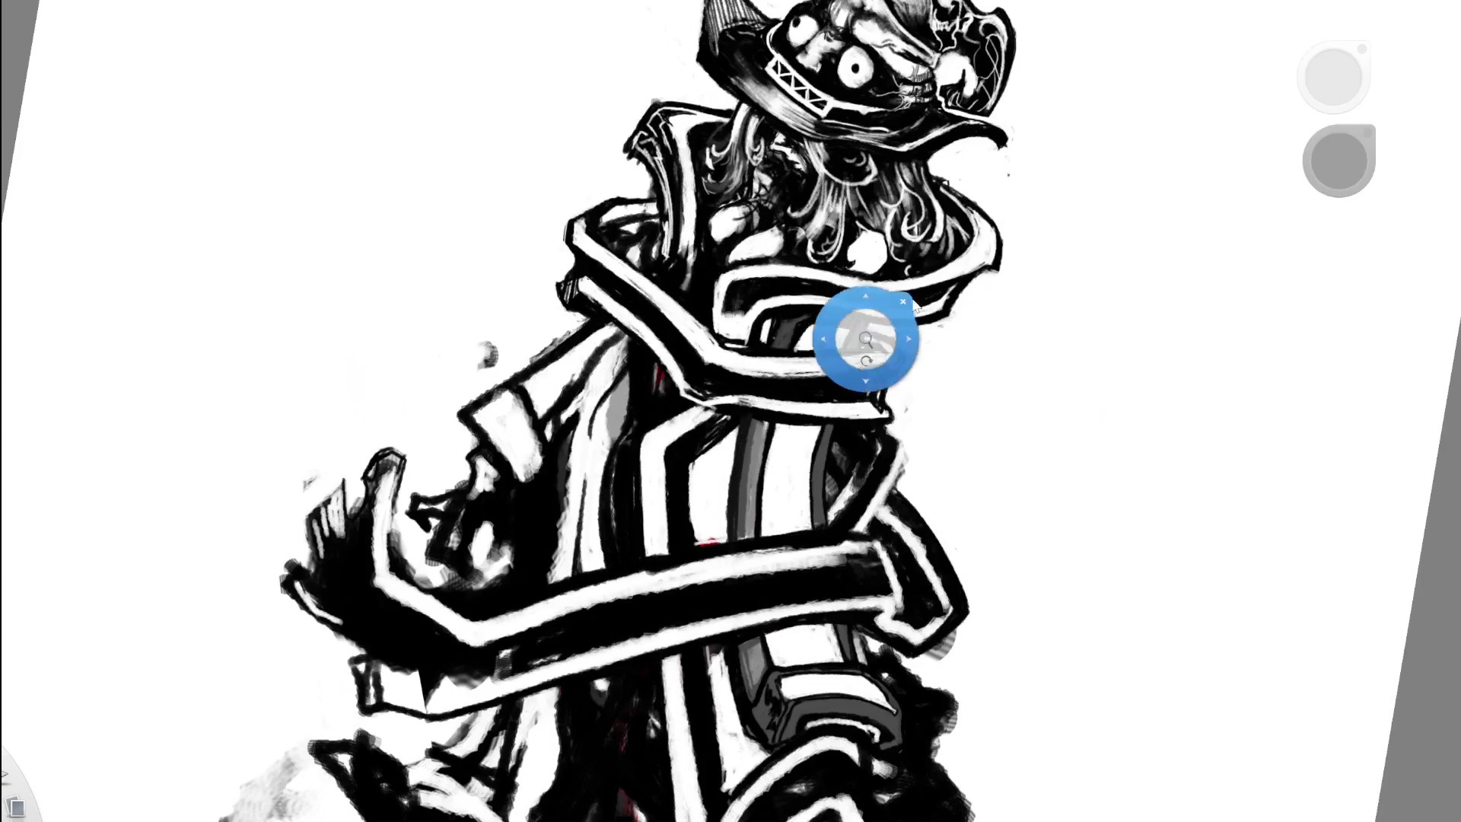
pyautogui.scroll(2, 773, 409)
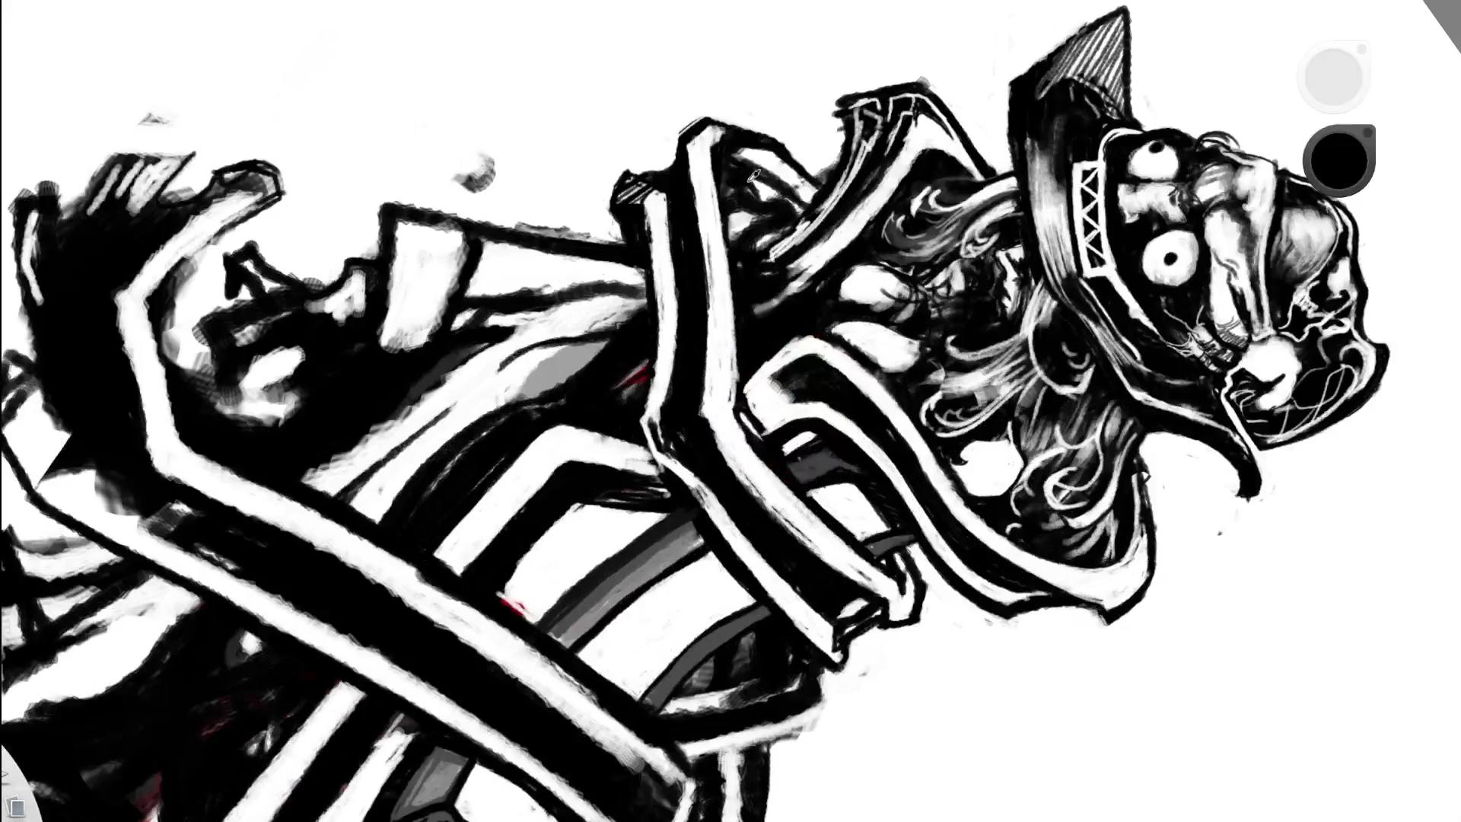
pyautogui.moveTo(656, 408); pyautogui.dragTo(668, 461)
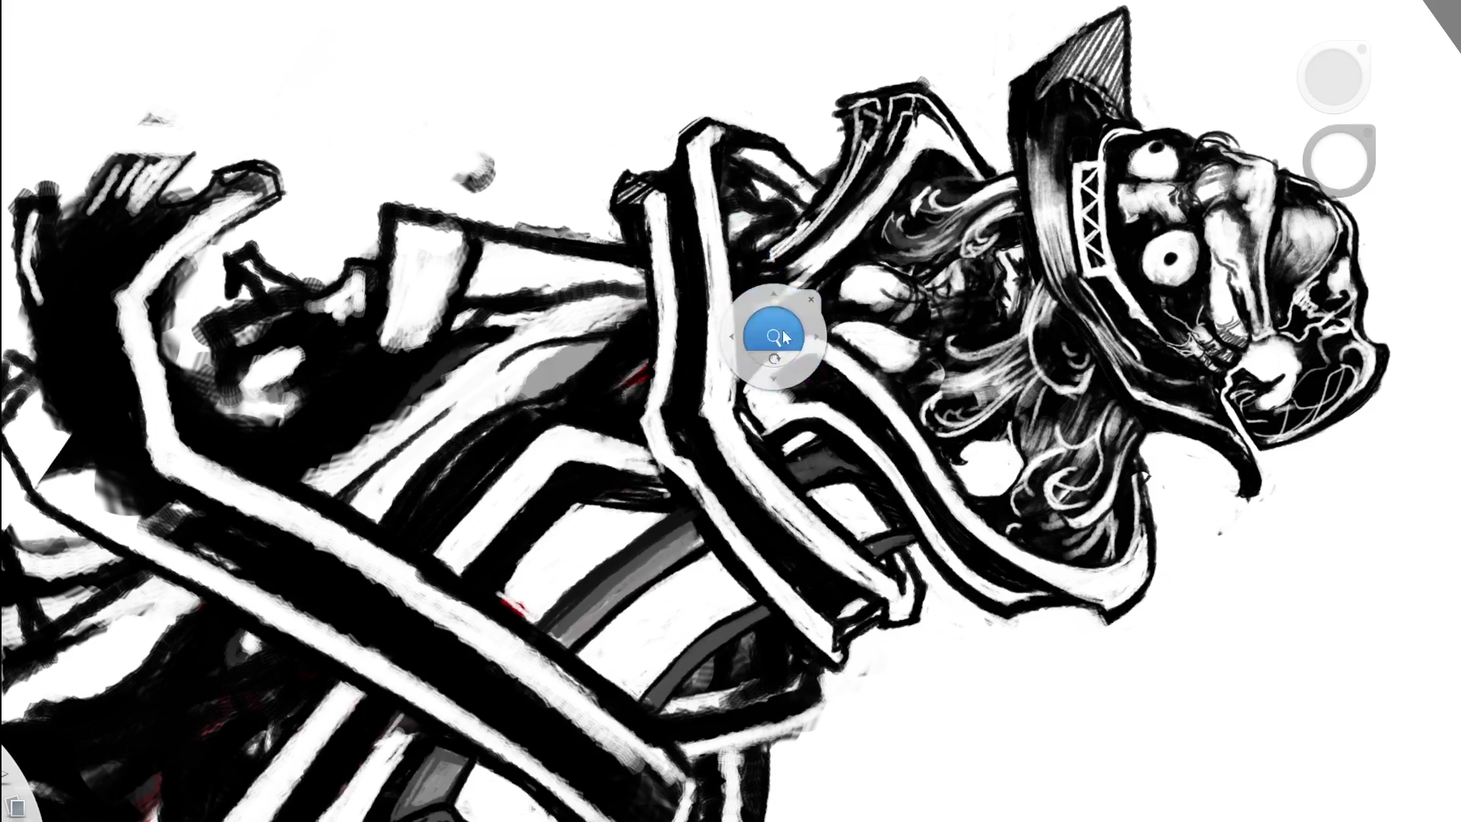
pyautogui.hotkey('ctrl', '0')
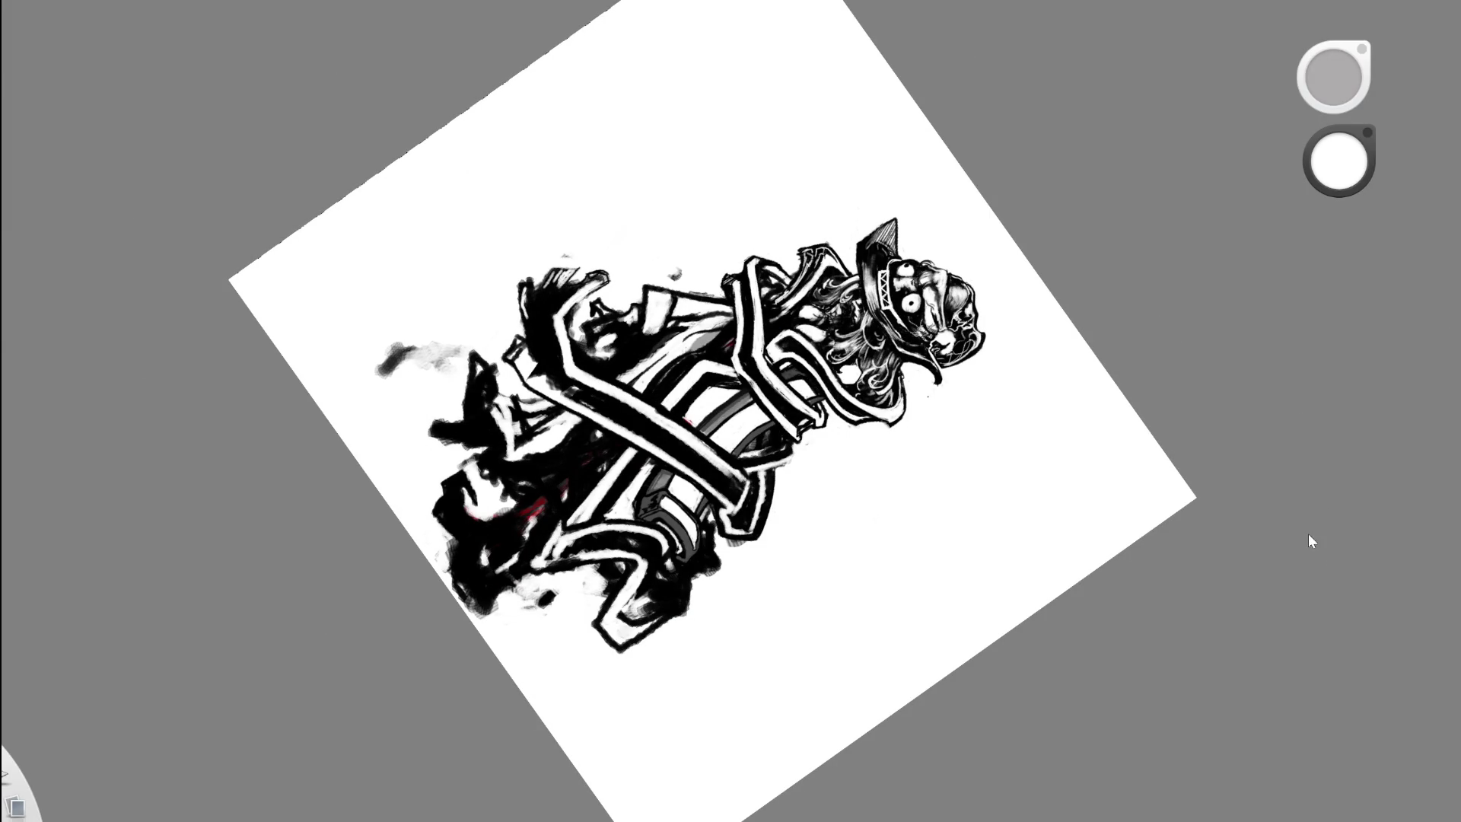
# - Zoom and tilt around the character, straighten the page upright, then rotate the figure sideways
pyautogui.moveTo(832, 368); pyautogui.dragTo(841, 365)
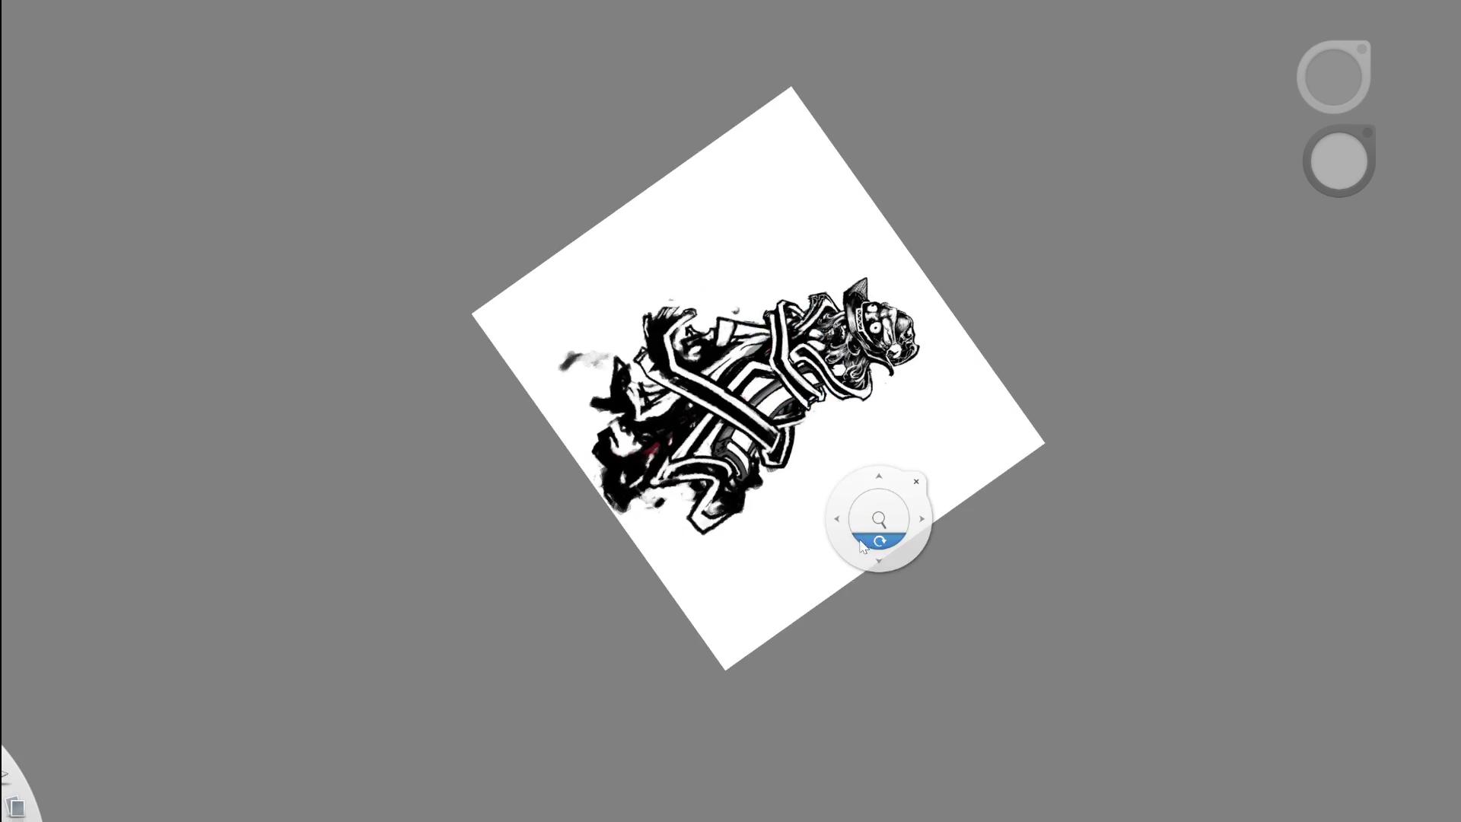
pyautogui.moveTo(881, 522); pyautogui.dragTo(862, 541)
pyautogui.moveTo(881, 334); pyautogui.dragTo(898, 320)
pyautogui.moveTo(737, 372)
pyautogui.mouseDown()
pyautogui.moveTo(734, 407)
pyautogui.moveTo(869, 223)
pyautogui.moveTo(621, 329)
pyautogui.mouseUp()
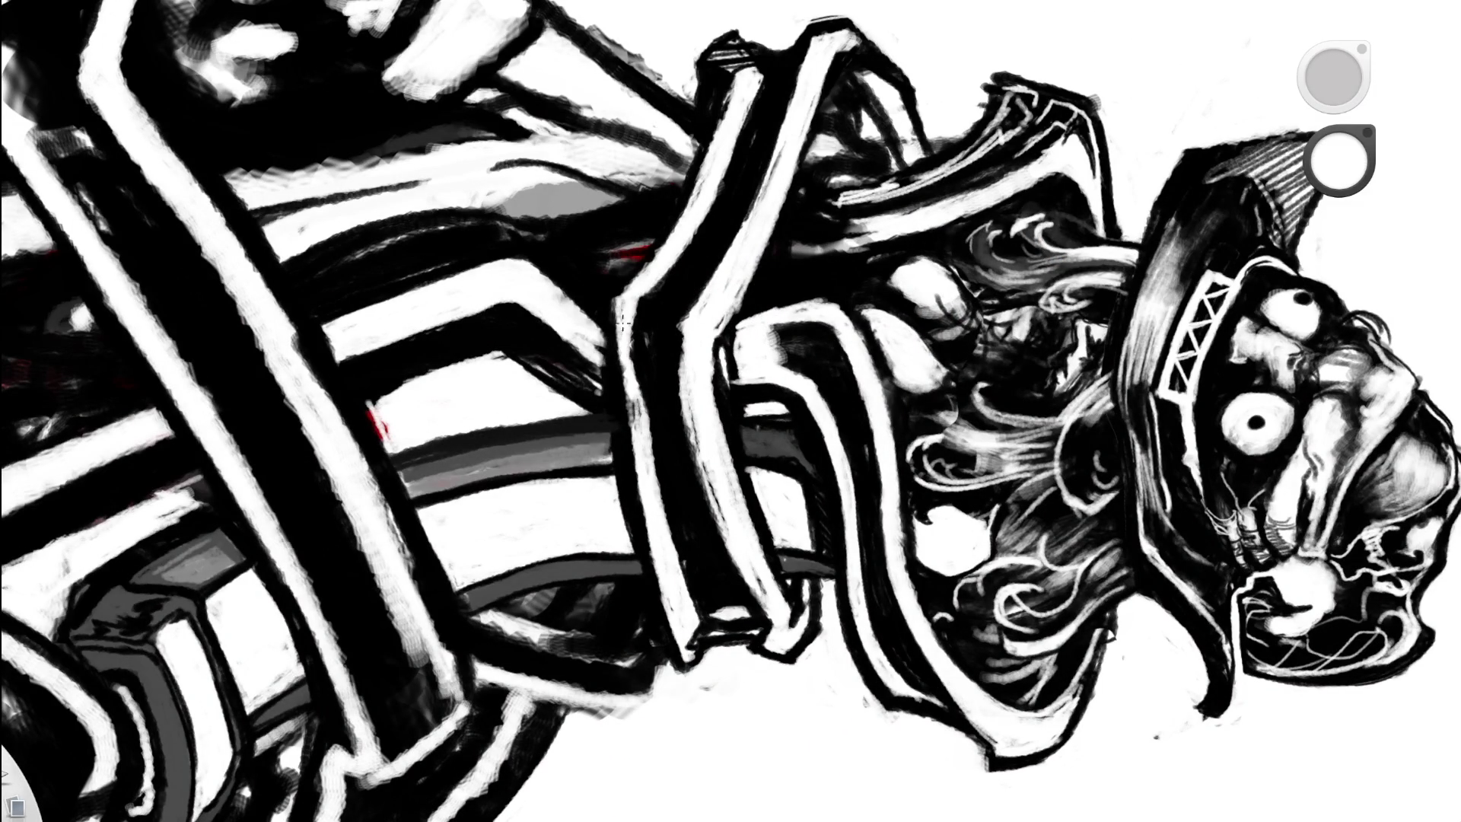
pyautogui.press('space')
pyautogui.scroll(-10, 752, 272)
pyautogui.scroll(5, 783, 376)
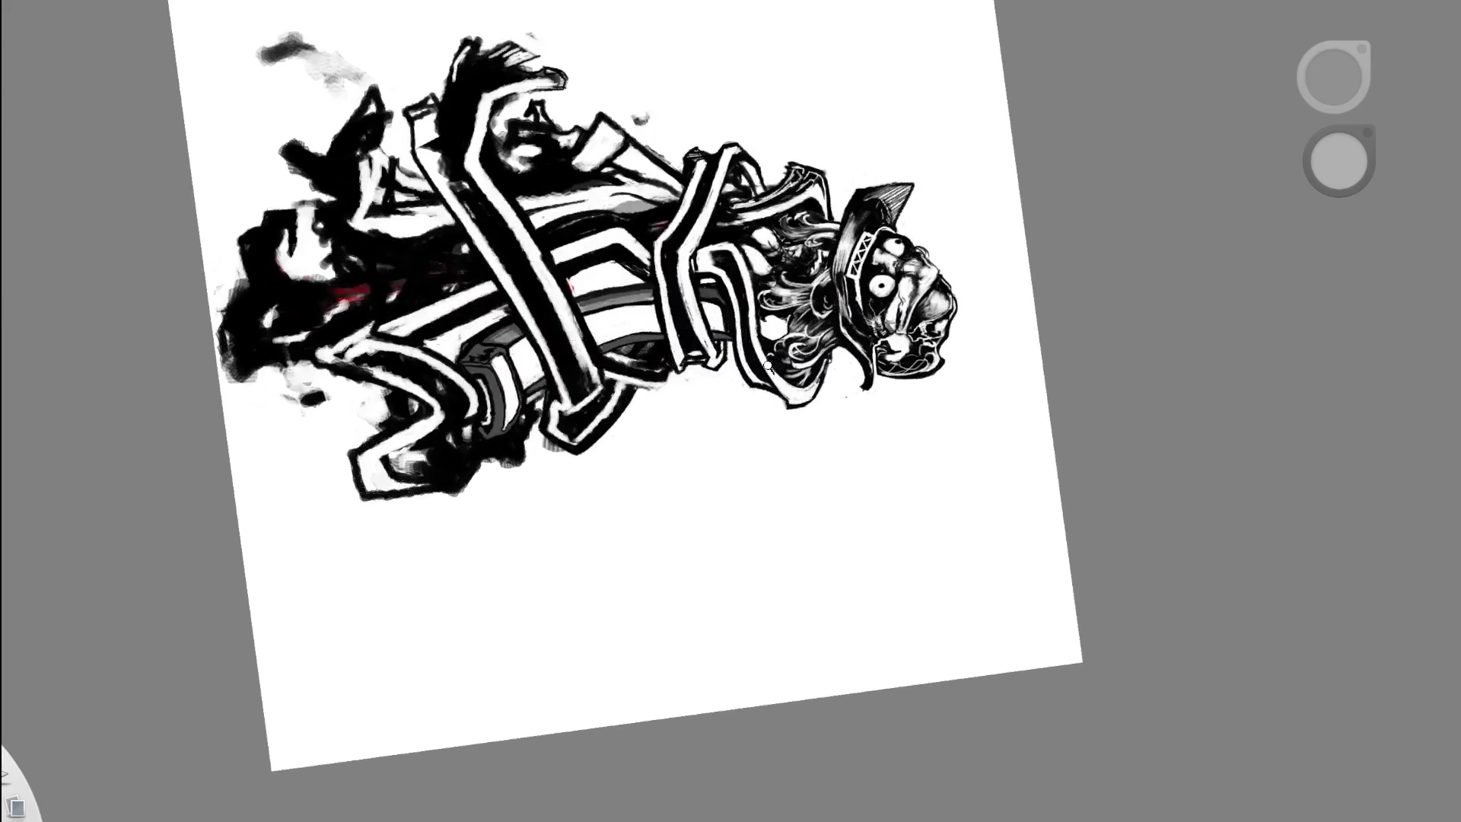
pyautogui.click(713, 462)
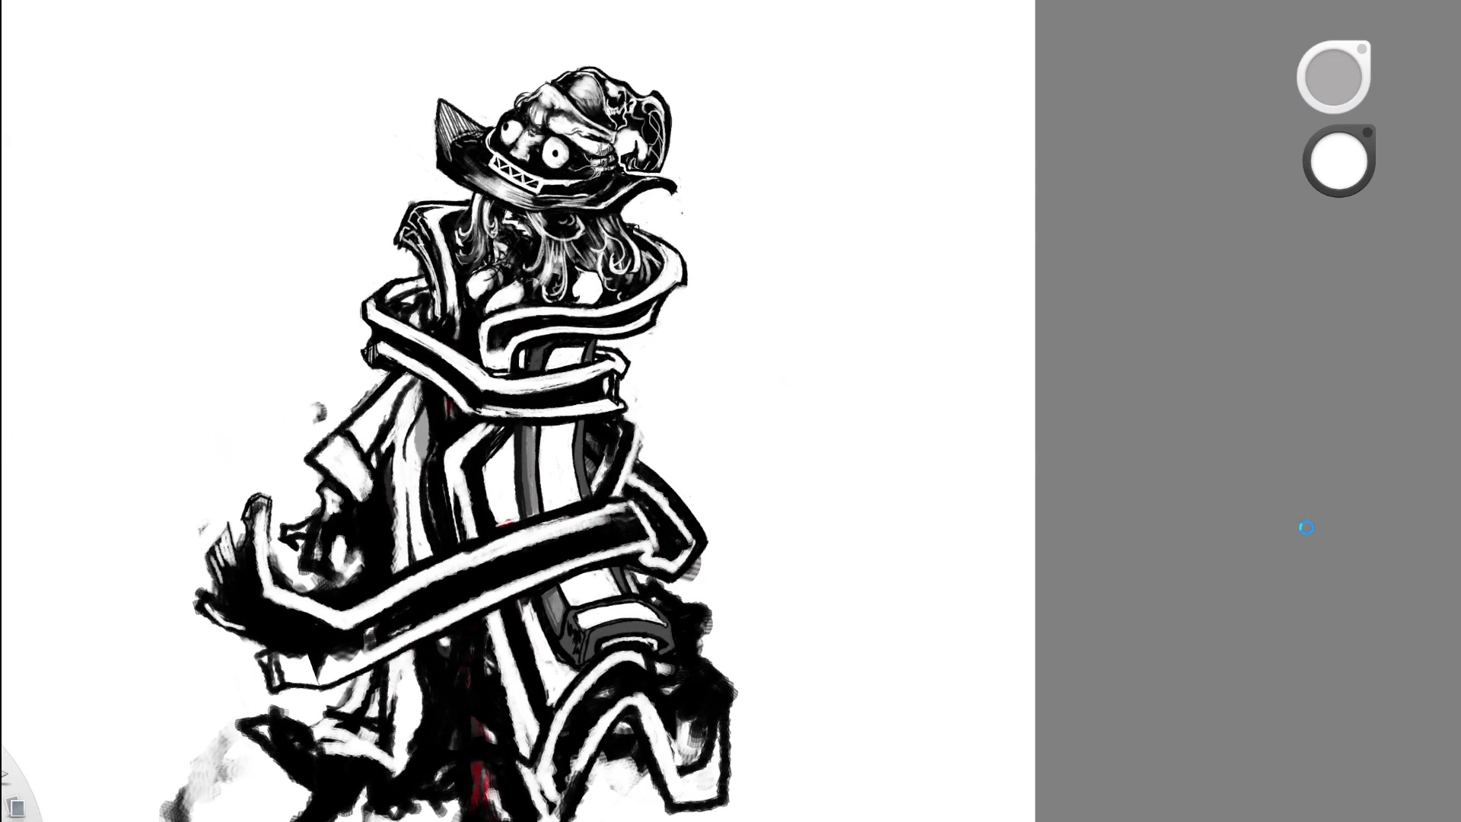
pyautogui.press('space')
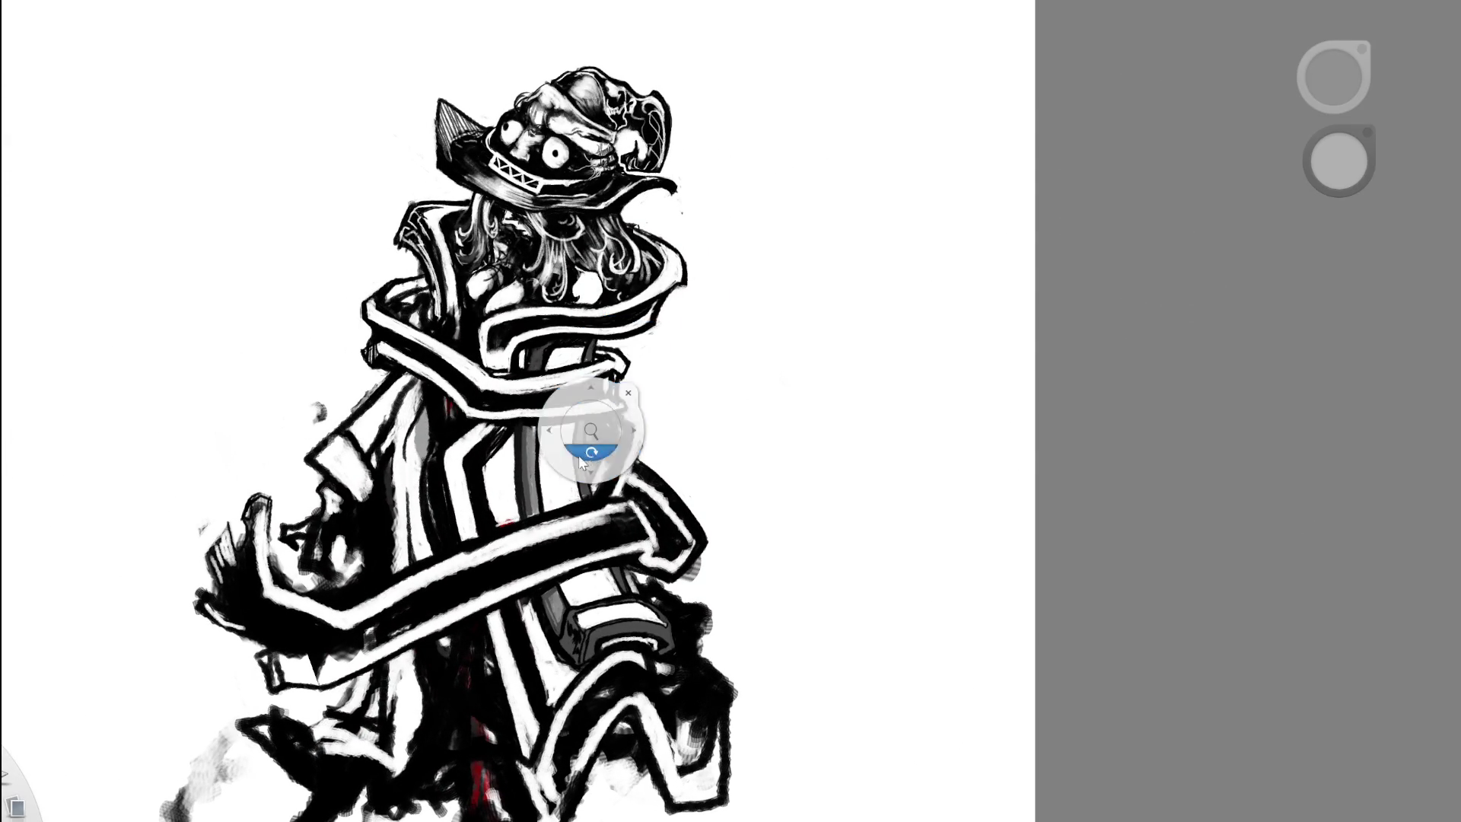
pyautogui.moveTo(582, 462); pyautogui.dragTo(586, 348)
pyautogui.scroll(4, 681, 147)
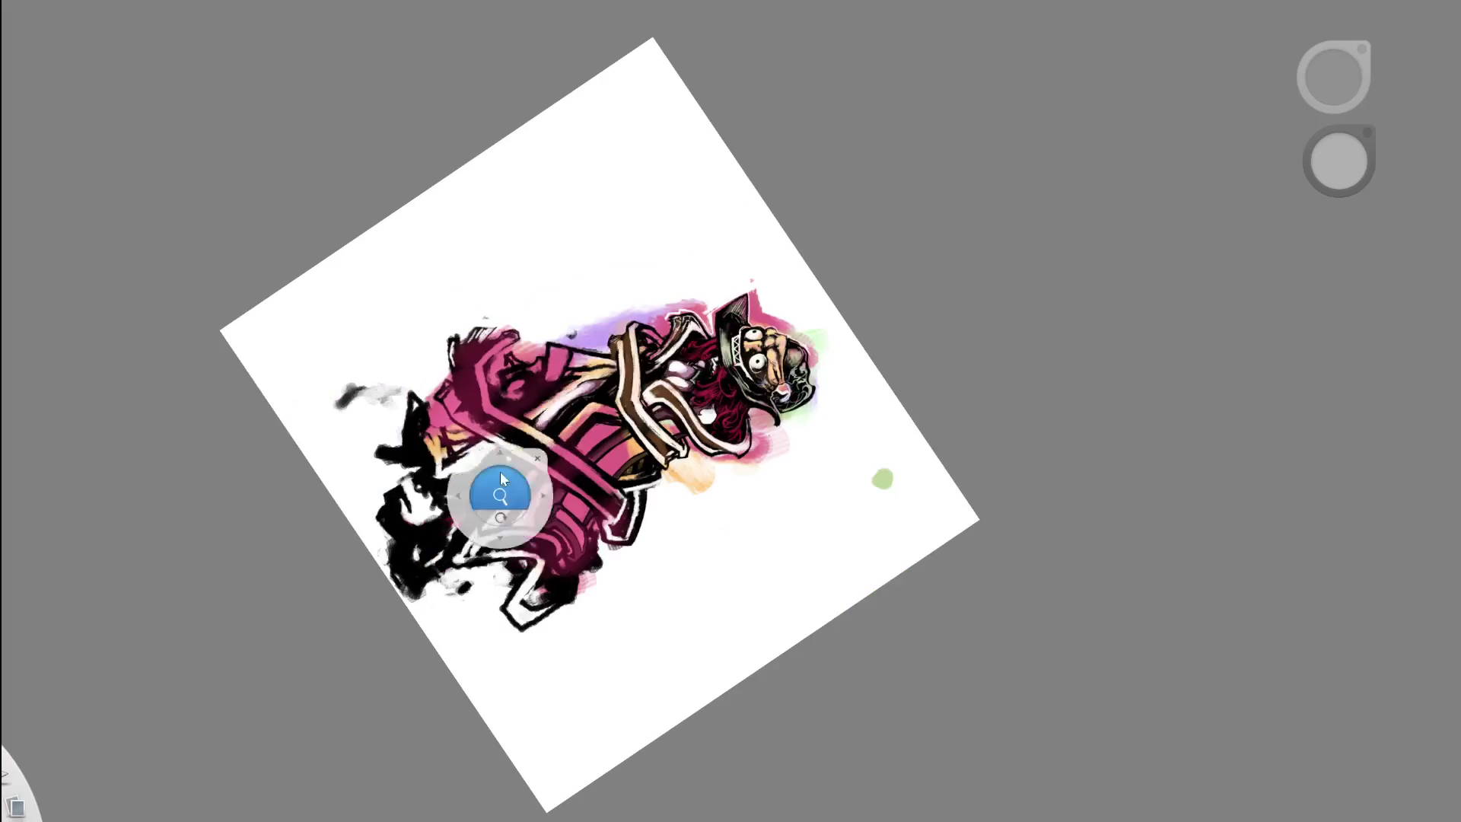
# - Hide the colour version and zoom in and out on the inked figure
pyautogui.moveTo(805, 353); pyautogui.dragTo(756, 578)
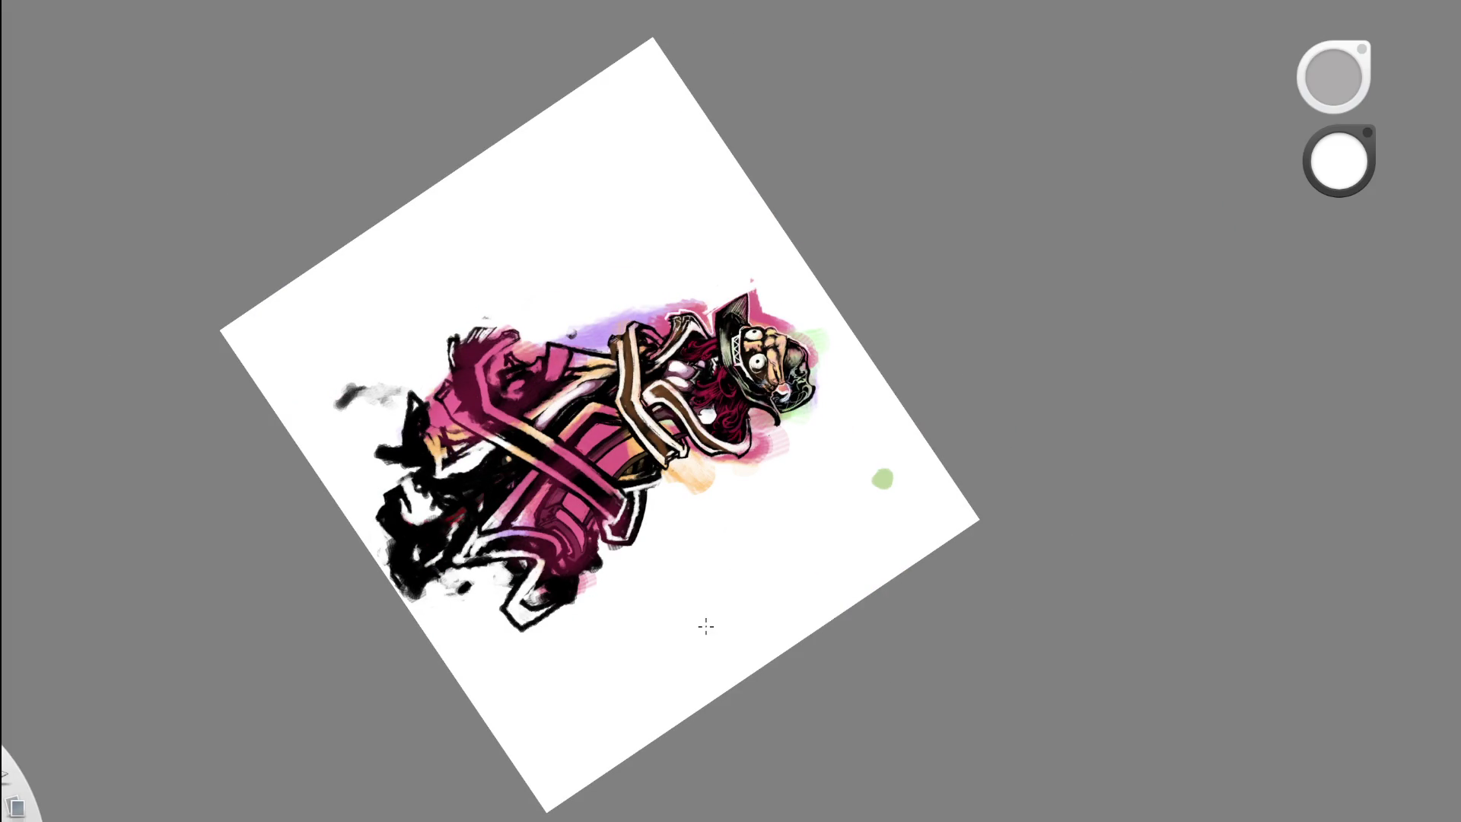
pyautogui.moveTo(669, 403)
pyautogui.mouseDown()
pyautogui.moveTo(721, 540)
pyautogui.moveTo(851, 373)
pyautogui.moveTo(863, 386)
pyautogui.moveTo(807, 491)
pyautogui.mouseUp()
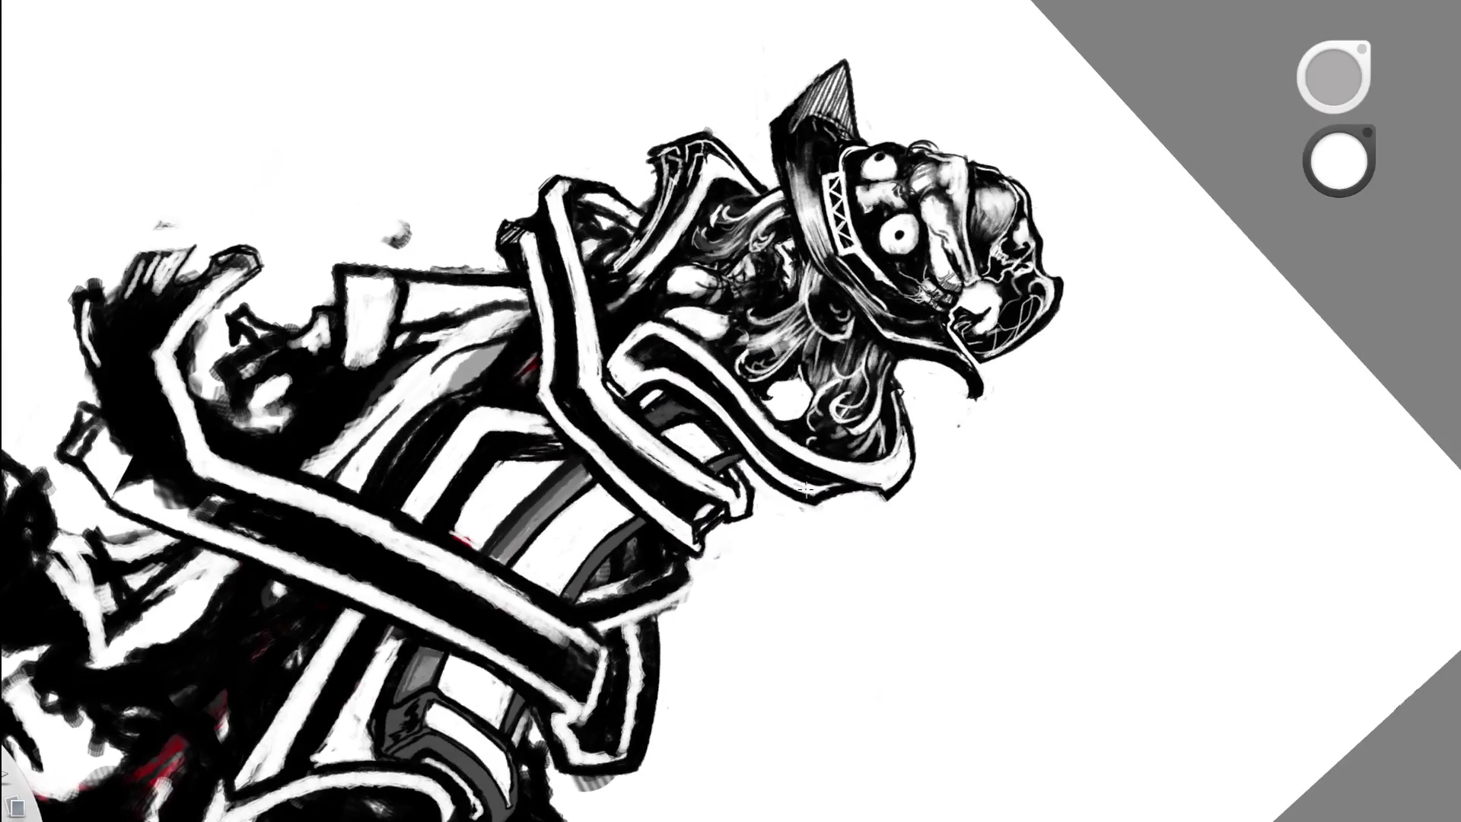
pyautogui.moveTo(711, 472); pyautogui.dragTo(584, 336)
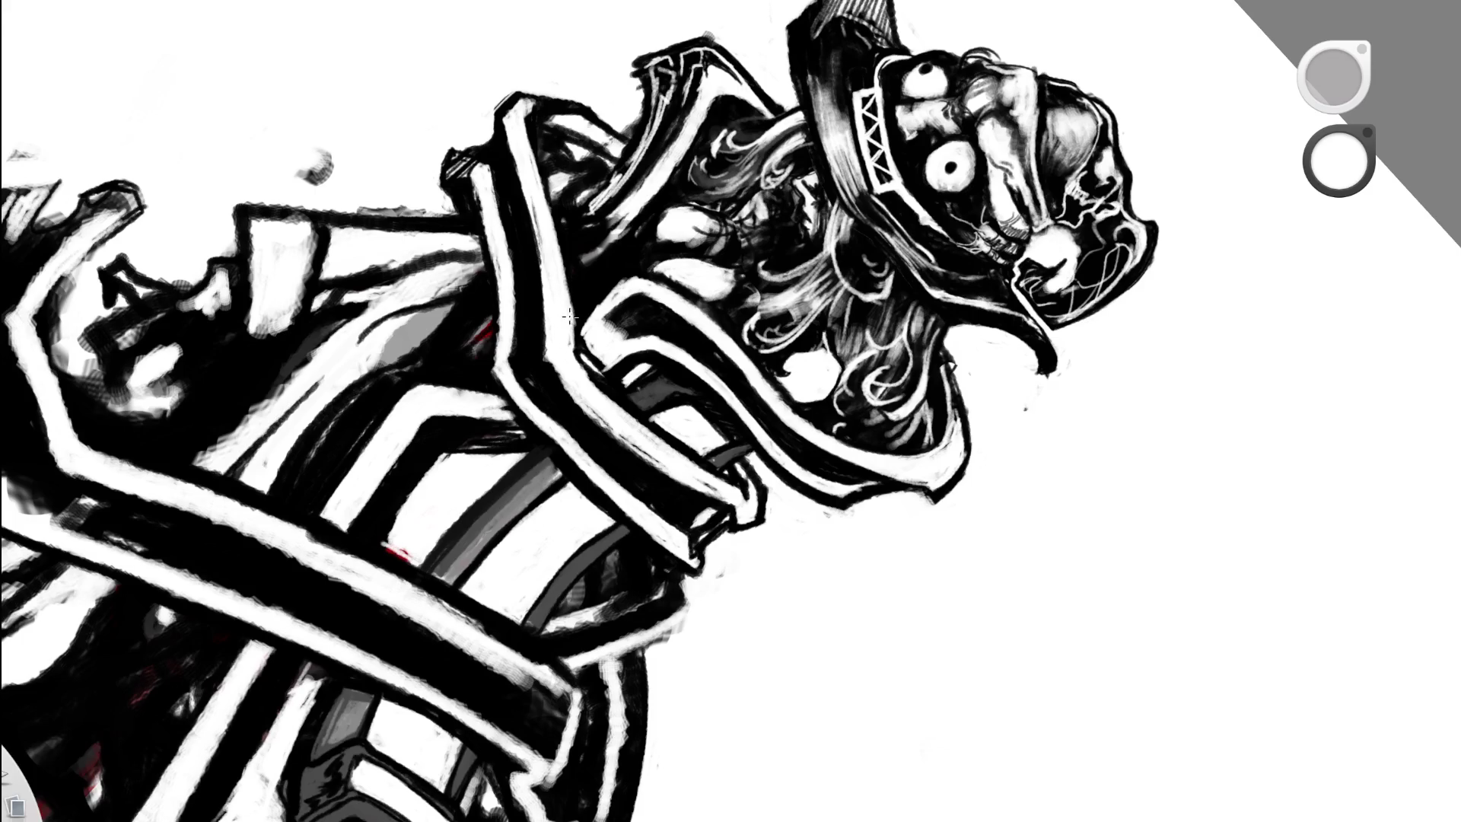
pyautogui.moveTo(714, 258); pyautogui.dragTo(777, 476)
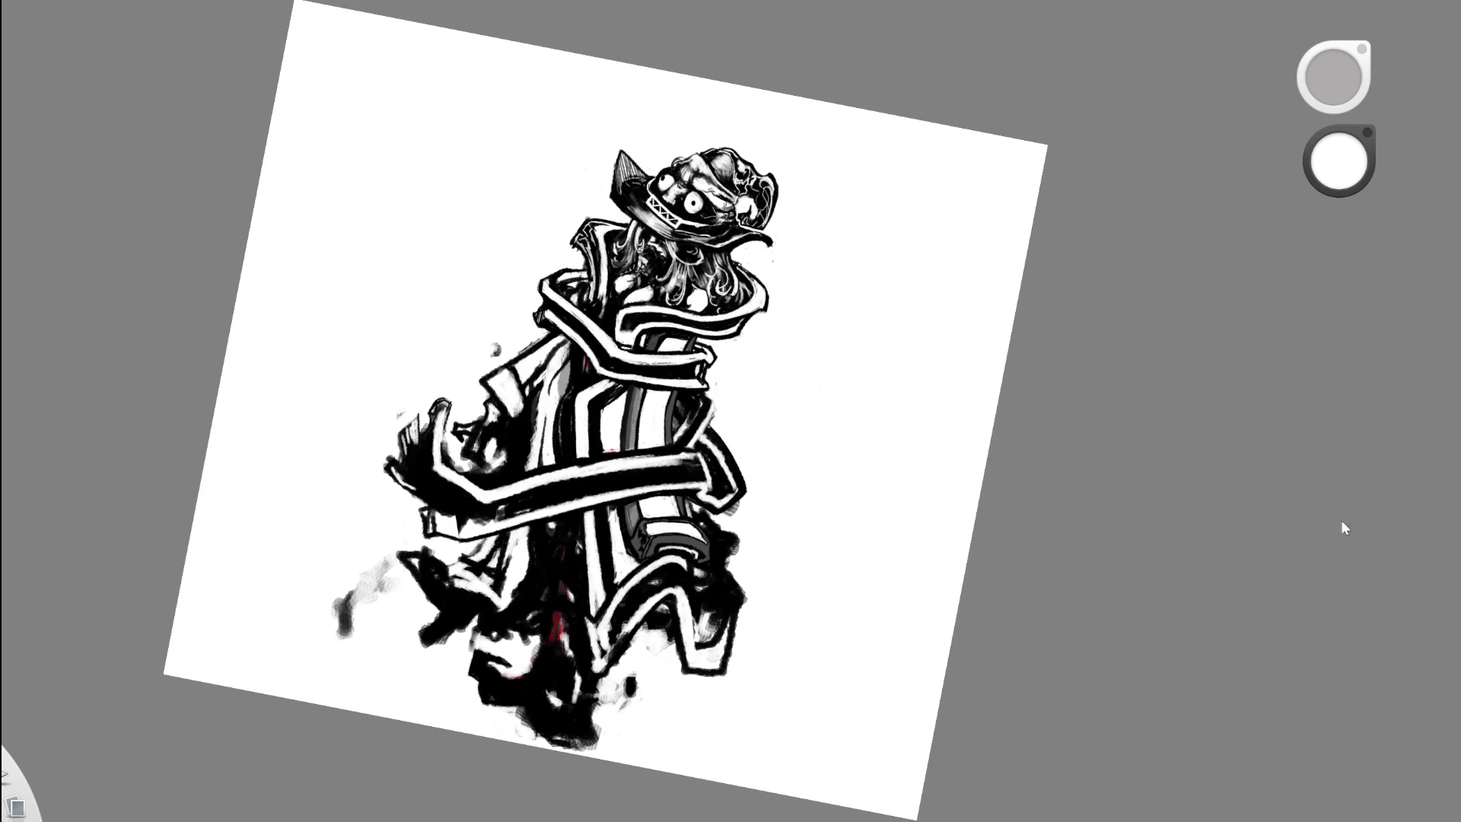
pyautogui.press('space')
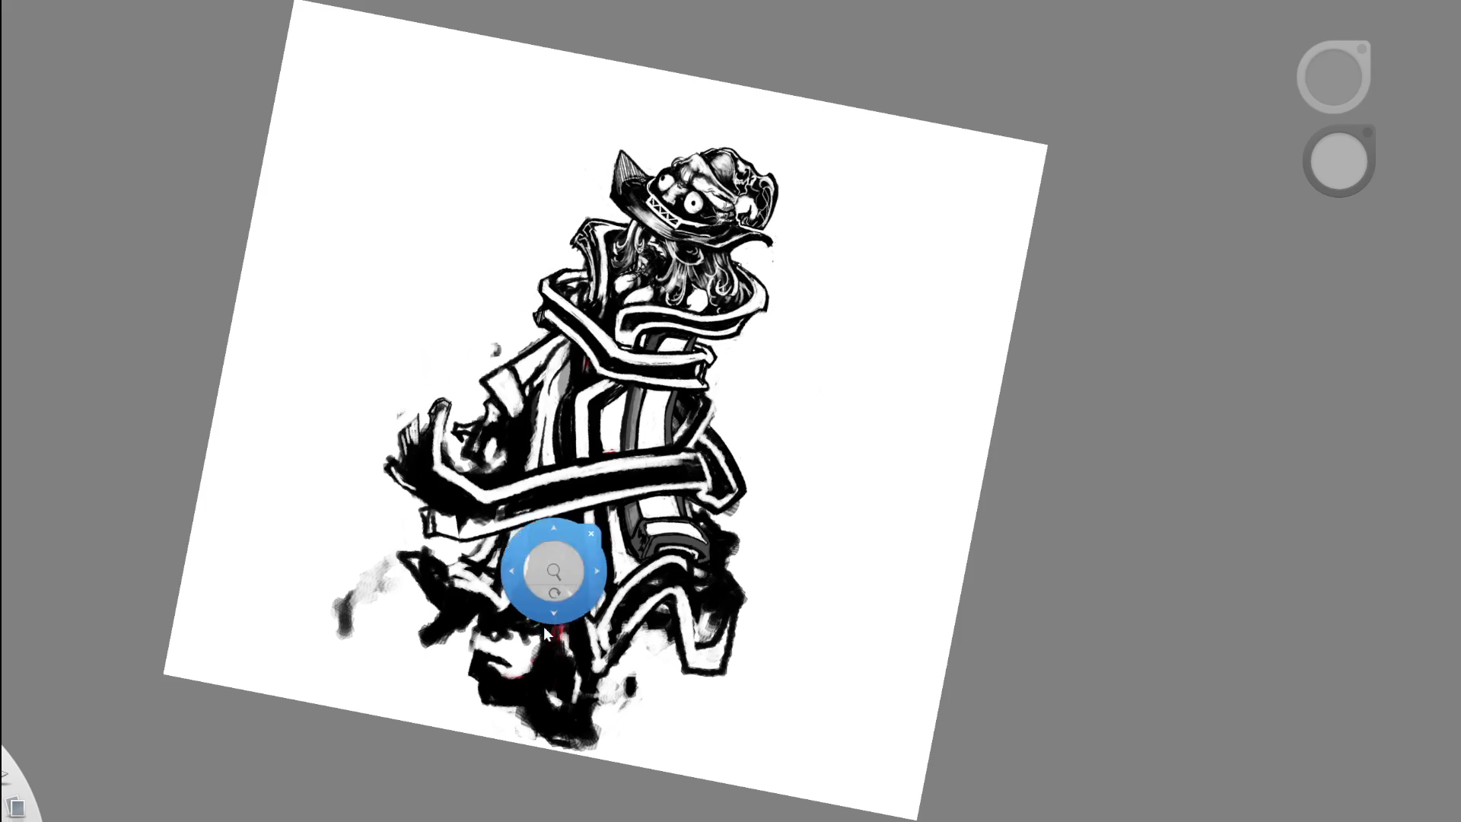
pyautogui.moveTo(547, 609); pyautogui.dragTo(586, 563)
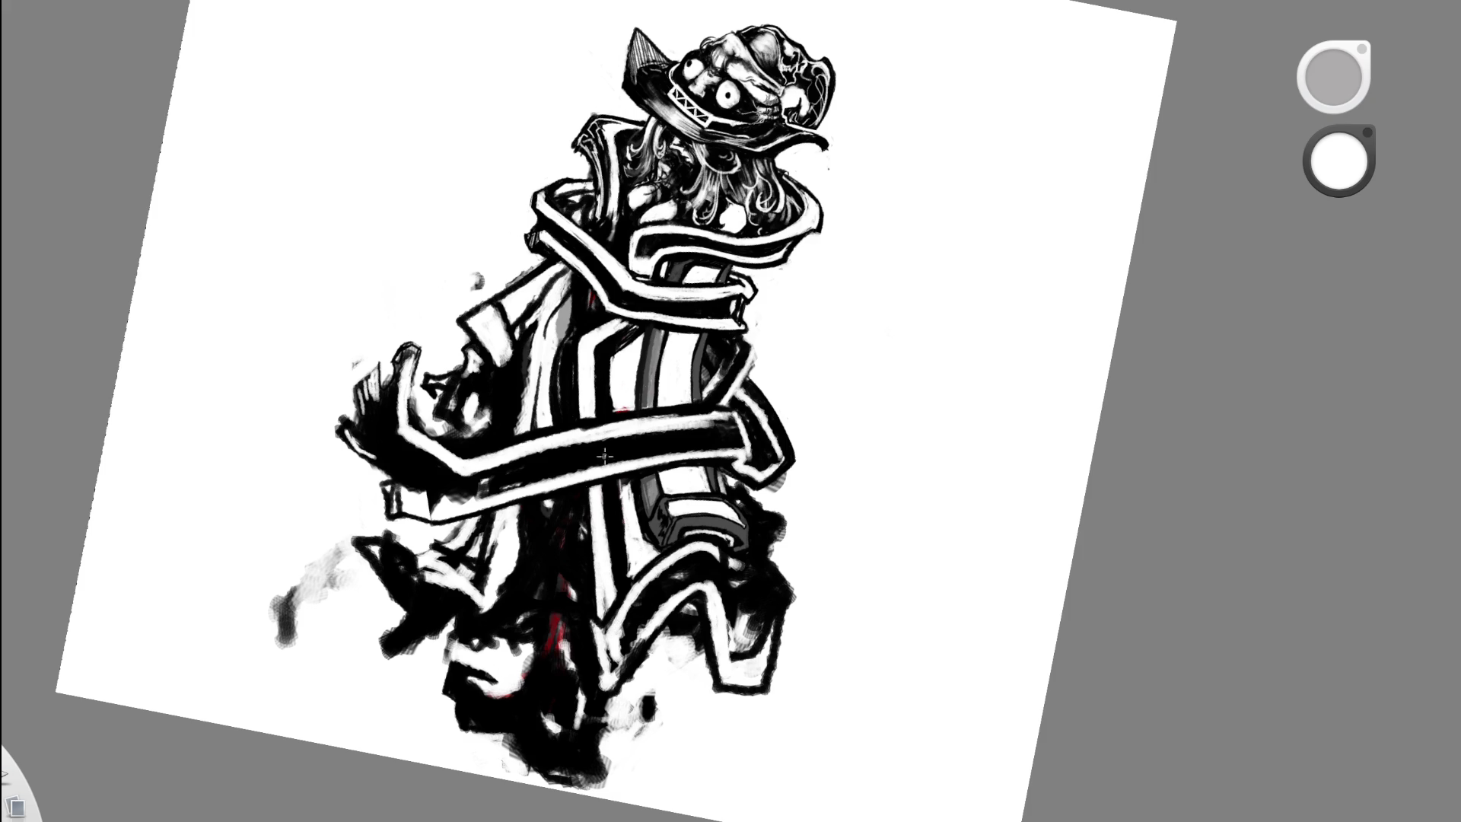
pyautogui.scroll(2, 561, 556)
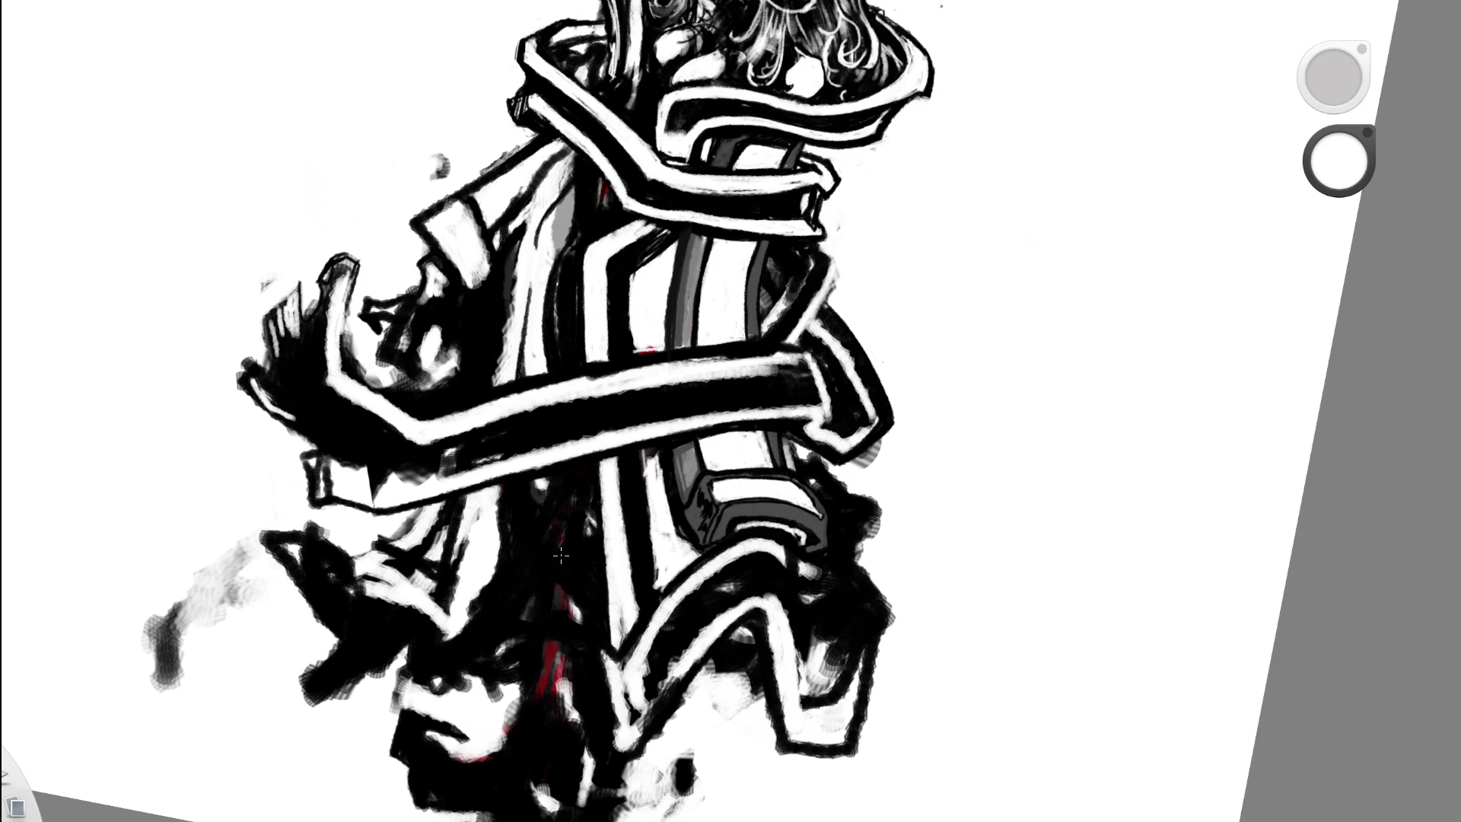
# - Sample black from the inks, reframe on the coat and choose red as the drawing colour
pyautogui.keyDown('alt'); pyautogui.click(576, 507); pyautogui.keyUp('alt')
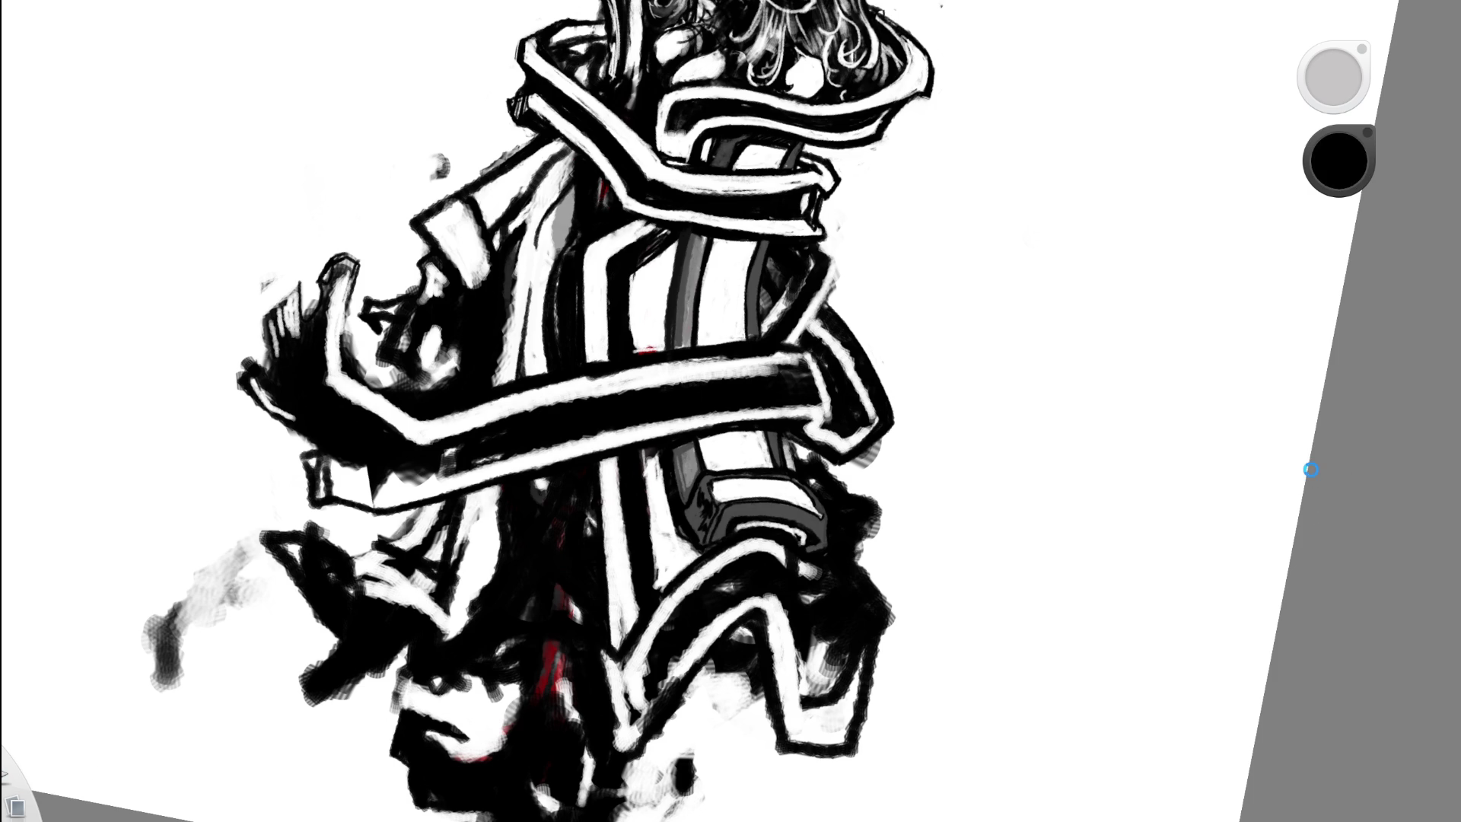
pyautogui.press('space')
pyautogui.moveTo(764, 378)
pyautogui.mouseDown()
pyautogui.moveTo(793, 391)
pyautogui.moveTo(642, 479)
pyautogui.moveTo(624, 390)
pyautogui.mouseUp()
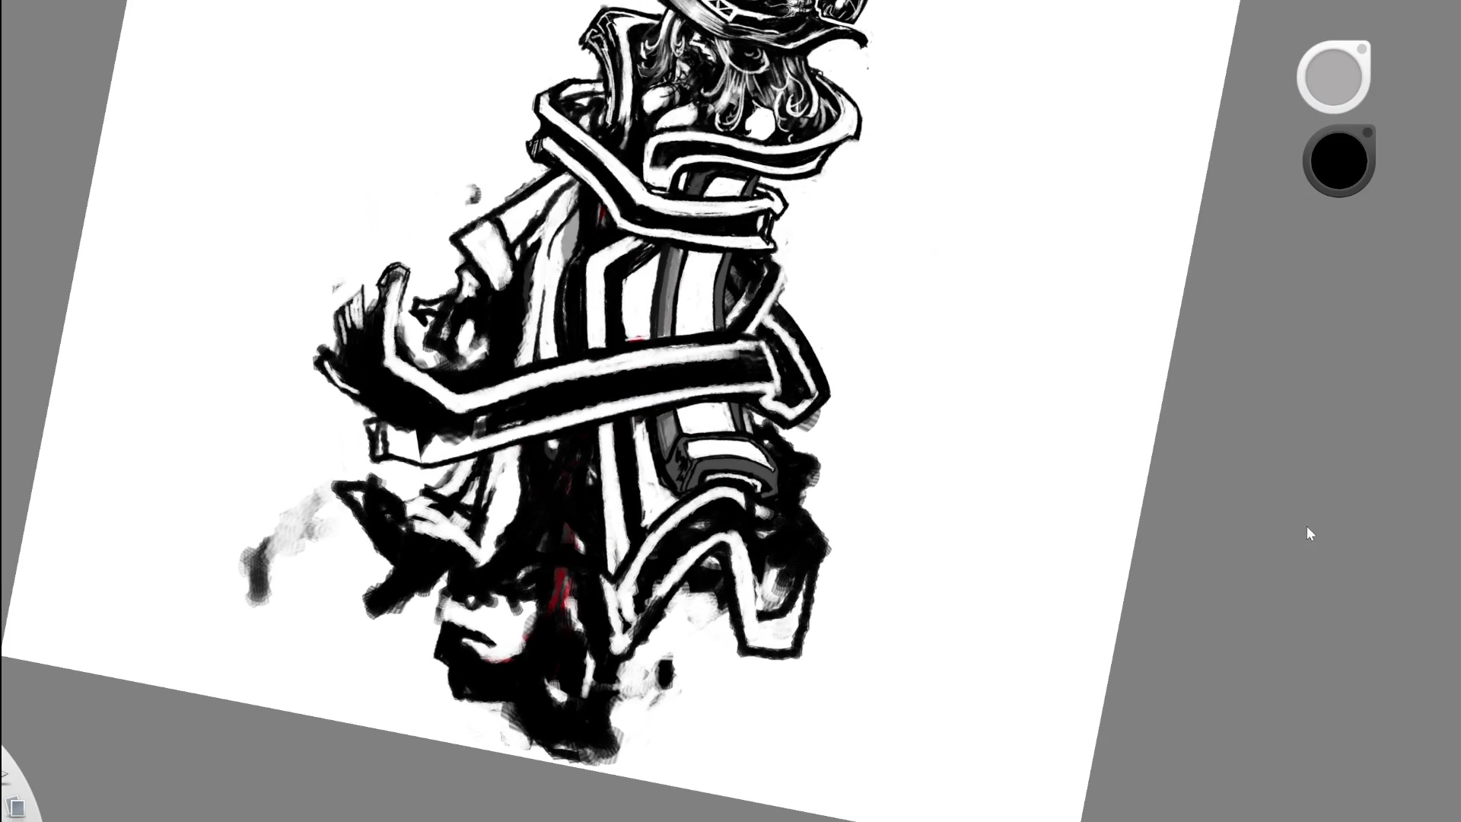
pyautogui.keyDown('alt'); pyautogui.click(467, 338); pyautogui.keyUp('alt')
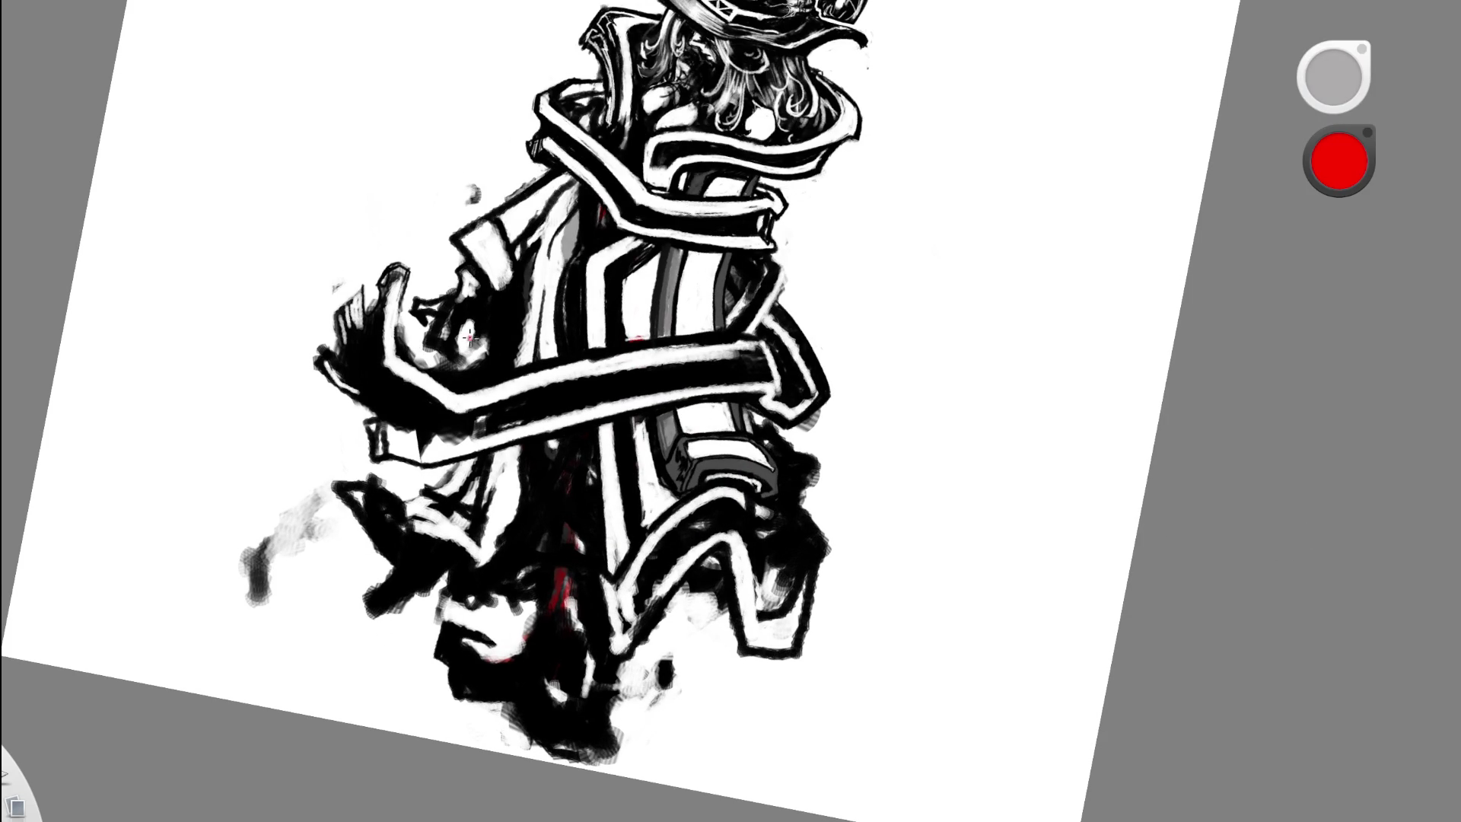
# - Draw thin red guide lines from the coat collar down to a zigzag at the bottom
pyautogui.moveTo(575, 183); pyautogui.dragTo(515, 272)
pyautogui.moveTo(528, 222); pyautogui.dragTo(479, 500)
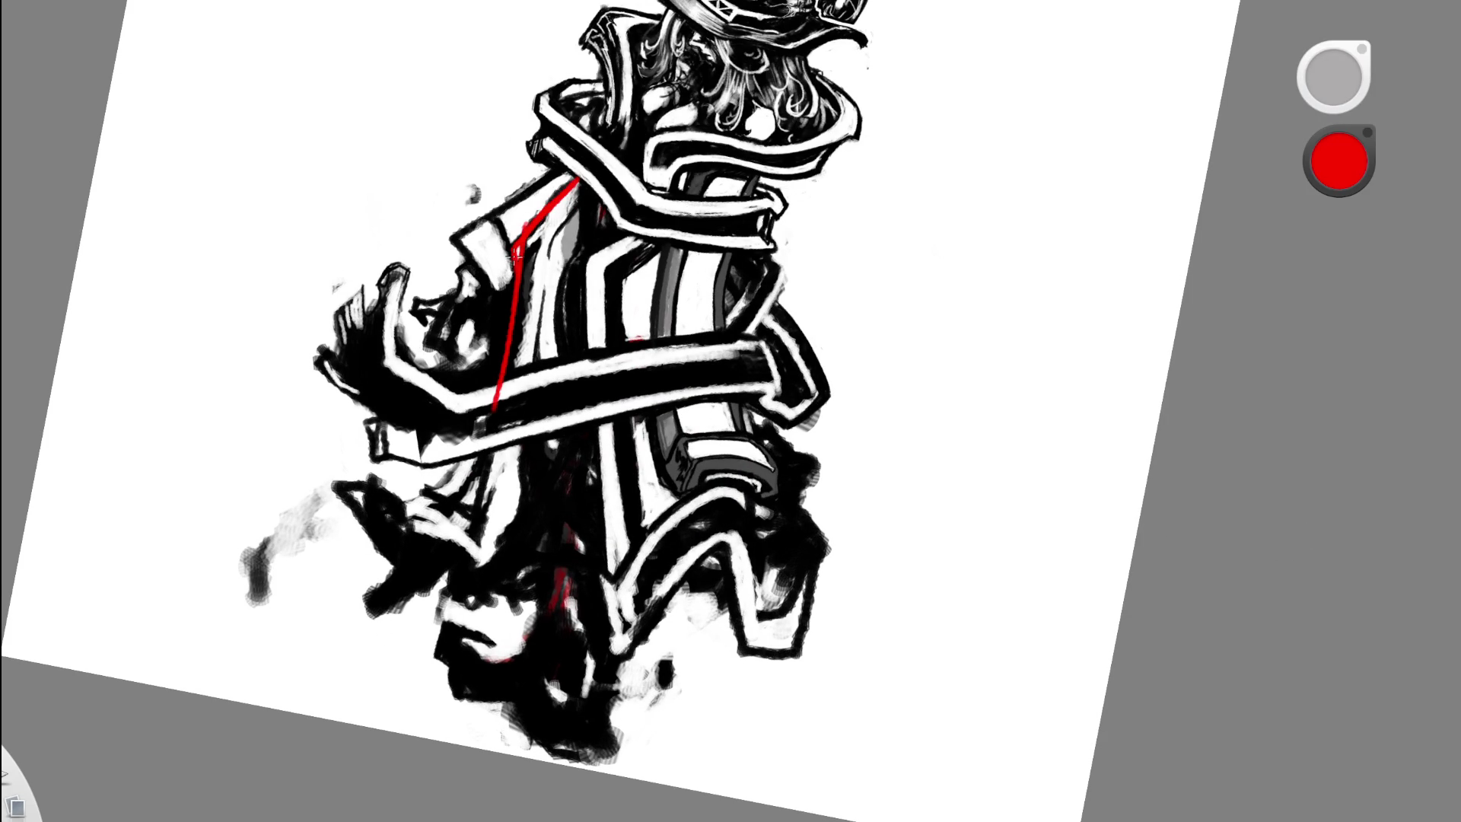
pyautogui.moveTo(493, 417)
pyautogui.mouseDown()
pyautogui.moveTo(456, 499)
pyautogui.moveTo(469, 561)
pyautogui.moveTo(513, 519)
pyautogui.mouseUp()
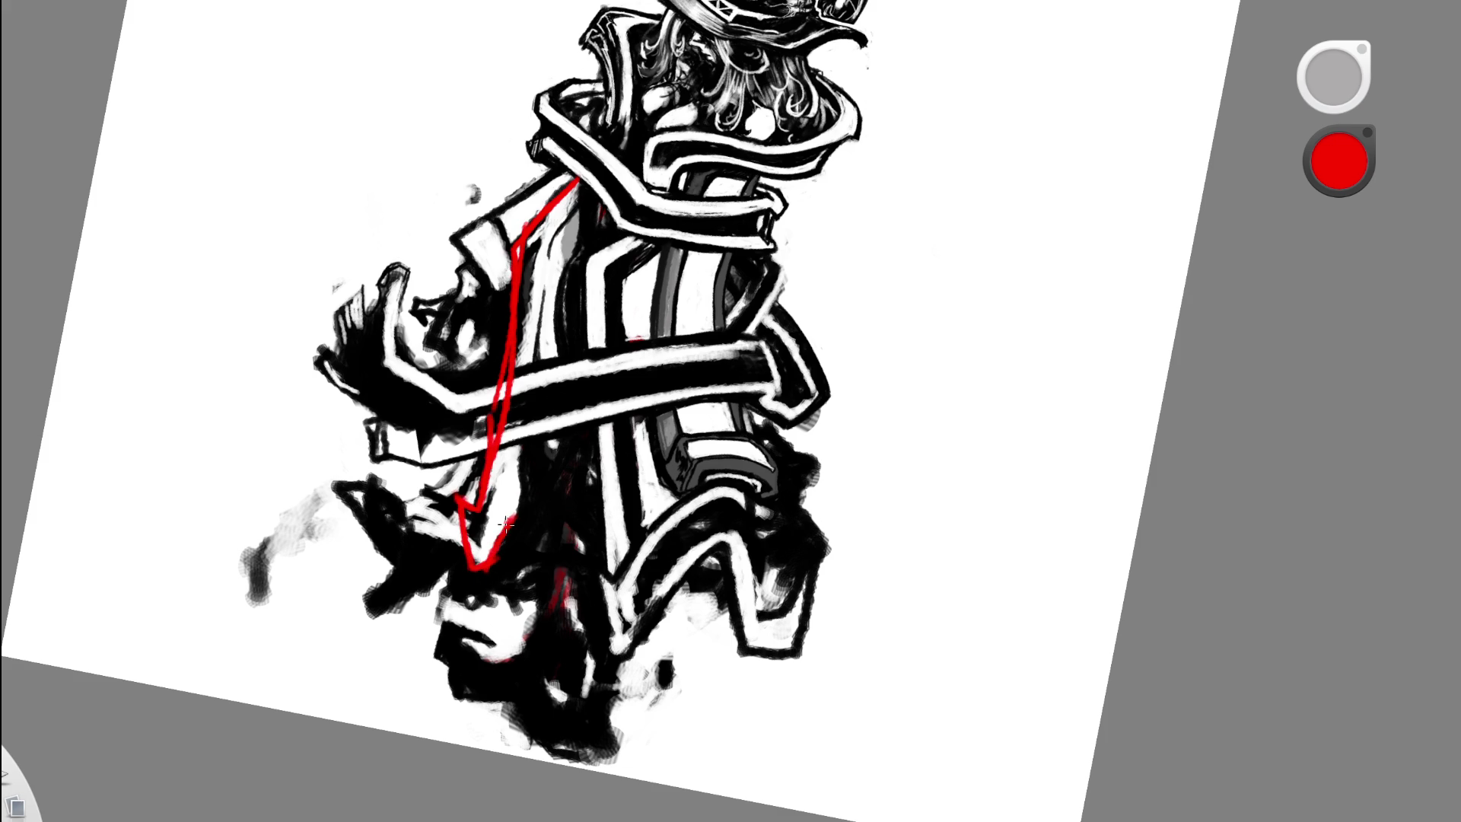
pyautogui.moveTo(551, 246); pyautogui.dragTo(528, 475)
pyautogui.moveTo(532, 414); pyautogui.dragTo(488, 567)
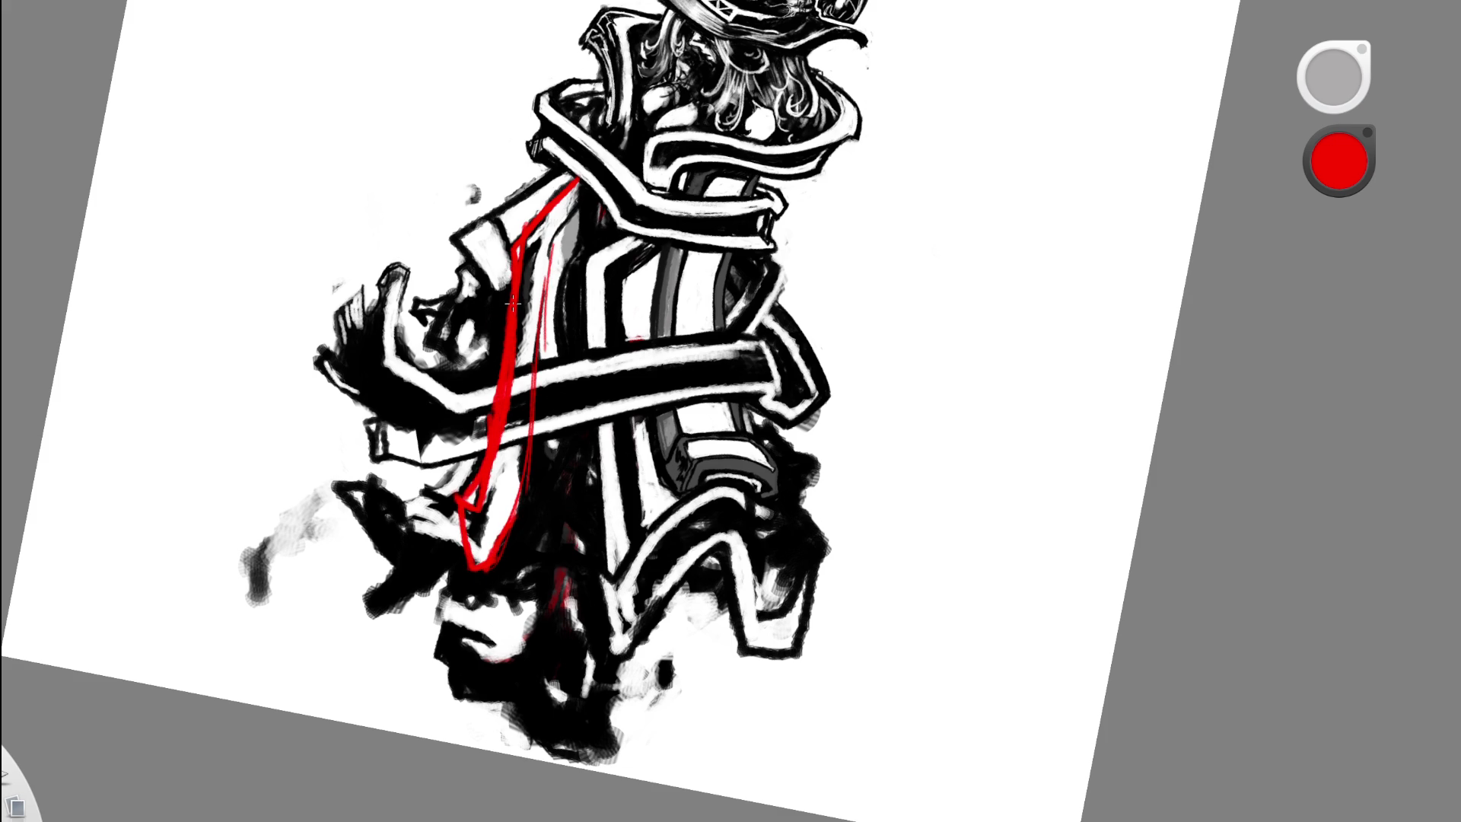
# - Add short red strokes outlining the flap at the coat's lower left
pyautogui.press('e')
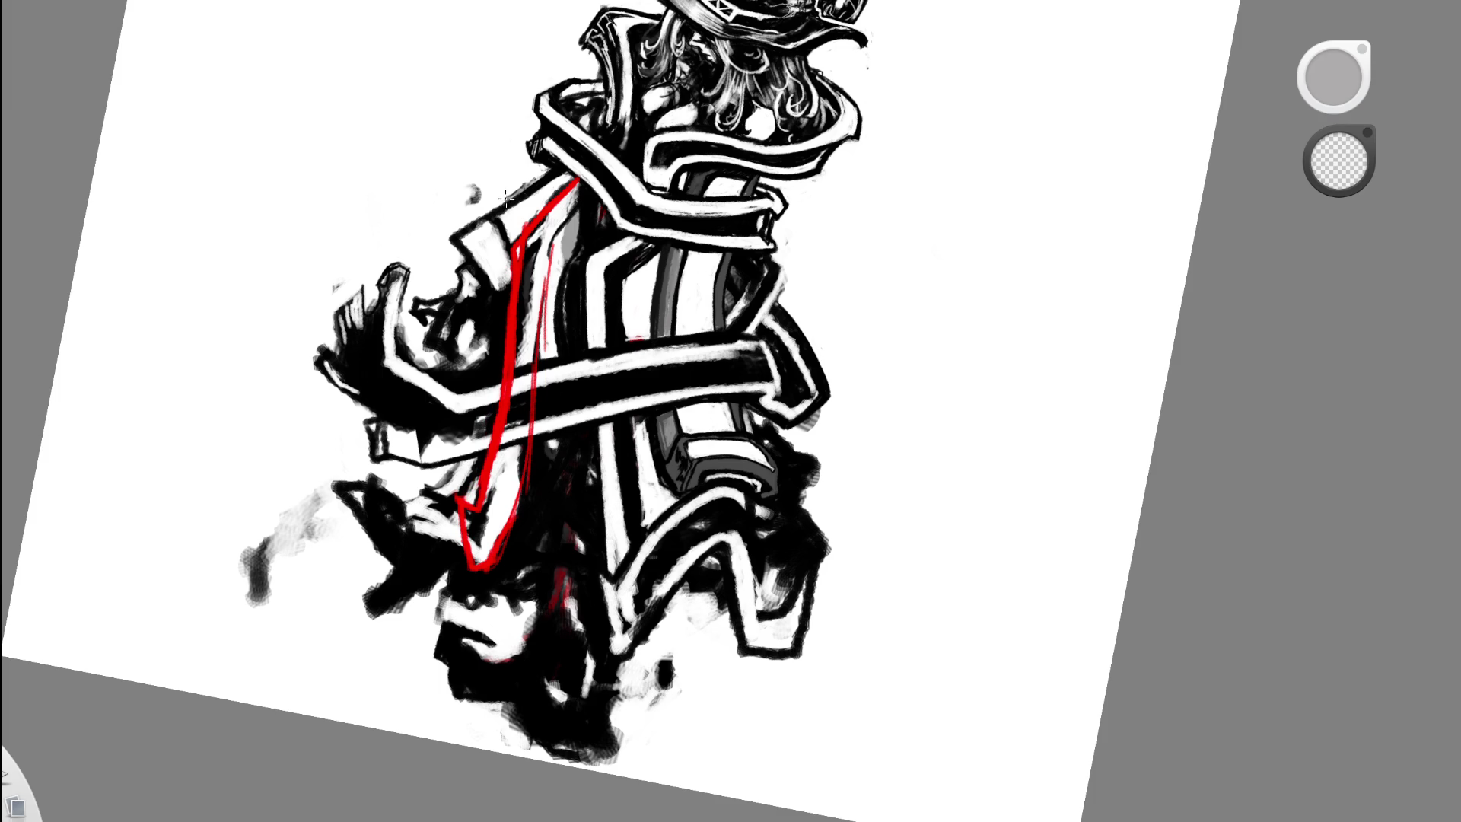
pyautogui.press('e')
pyautogui.moveTo(459, 539); pyautogui.dragTo(392, 525)
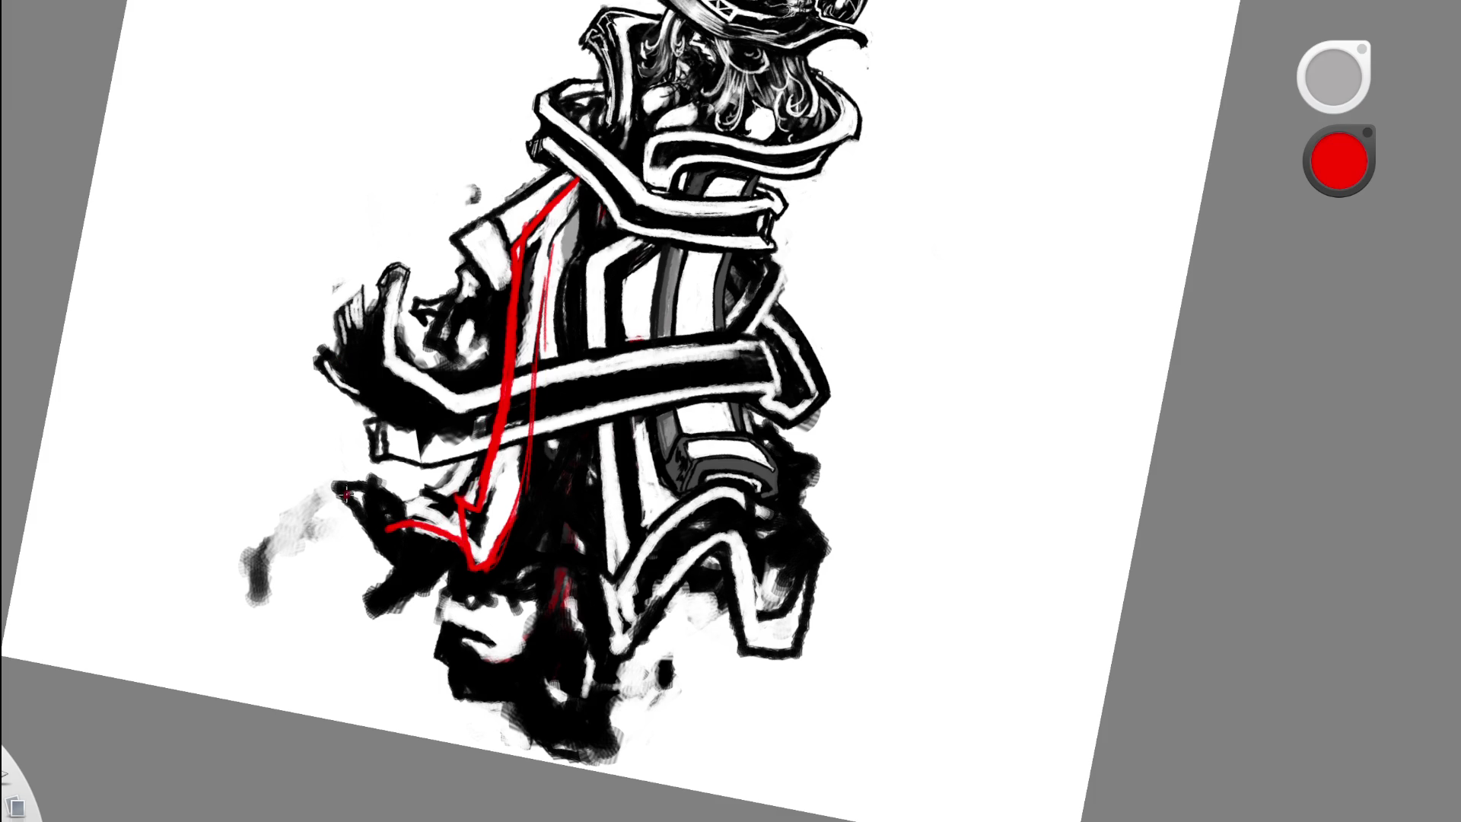
pyautogui.moveTo(353, 505)
pyautogui.mouseDown()
pyautogui.moveTo(377, 541)
pyautogui.moveTo(396, 529)
pyautogui.moveTo(363, 489)
pyautogui.mouseUp()
pyautogui.moveTo(364, 481); pyautogui.dragTo(394, 511)
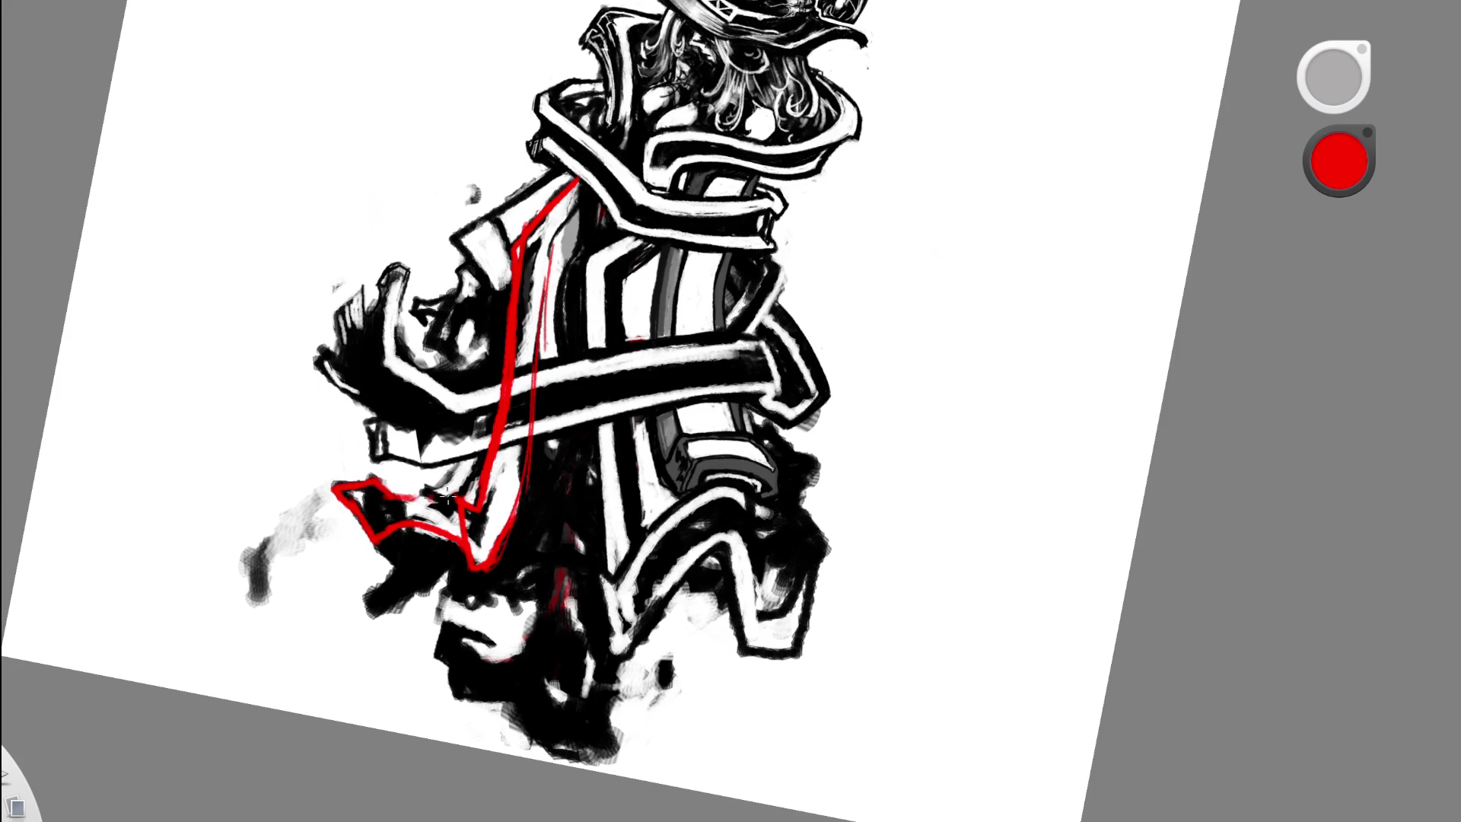
pyautogui.scroll(-5, 589, 464)
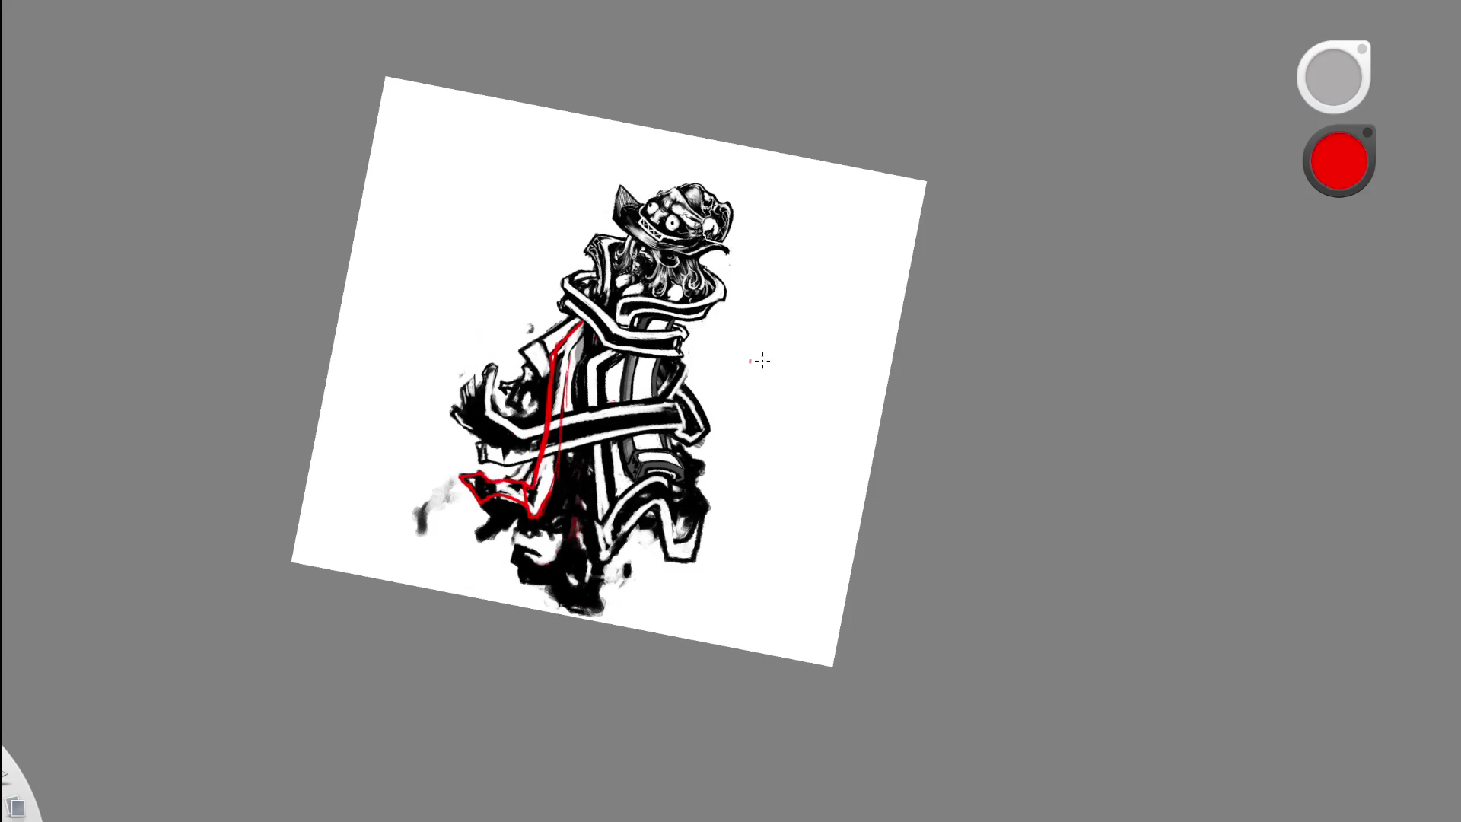
# - Draw a red fold line on the lower right and compare the drawing with the red guides hidden
pyautogui.moveTo(659, 604); pyautogui.dragTo(715, 540)
pyautogui.scroll(3, 681, 434)
pyautogui.moveTo(678, 439); pyautogui.dragTo(714, 463)
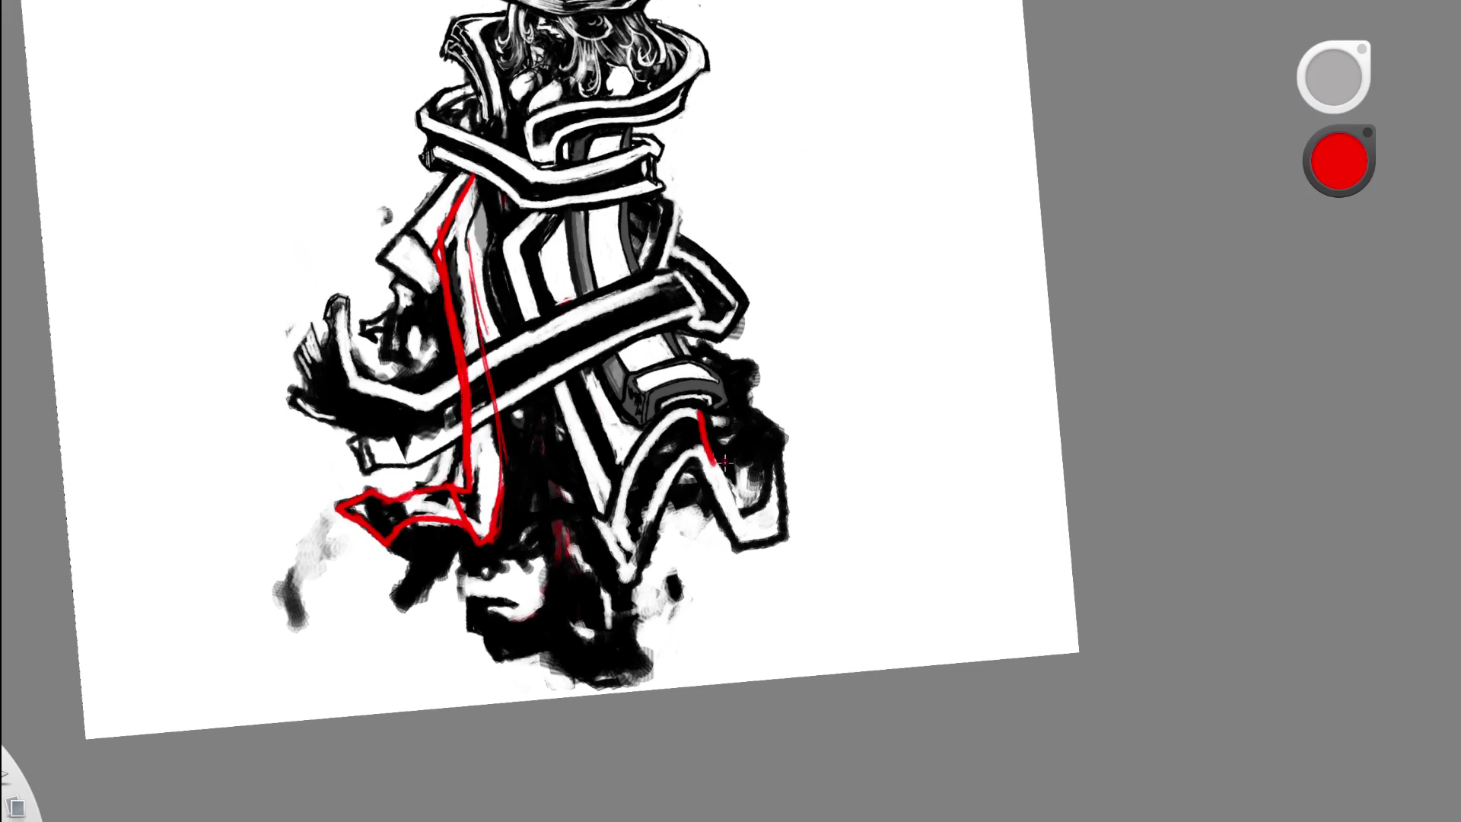
pyautogui.moveTo(715, 460); pyautogui.dragTo(742, 517)
pyautogui.moveTo(746, 523)
pyautogui.mouseDown()
pyautogui.moveTo(719, 468)
pyautogui.moveTo(764, 506)
pyautogui.mouseUp()
pyautogui.press('space')
pyautogui.moveTo(672, 396); pyautogui.dragTo(627, 418)
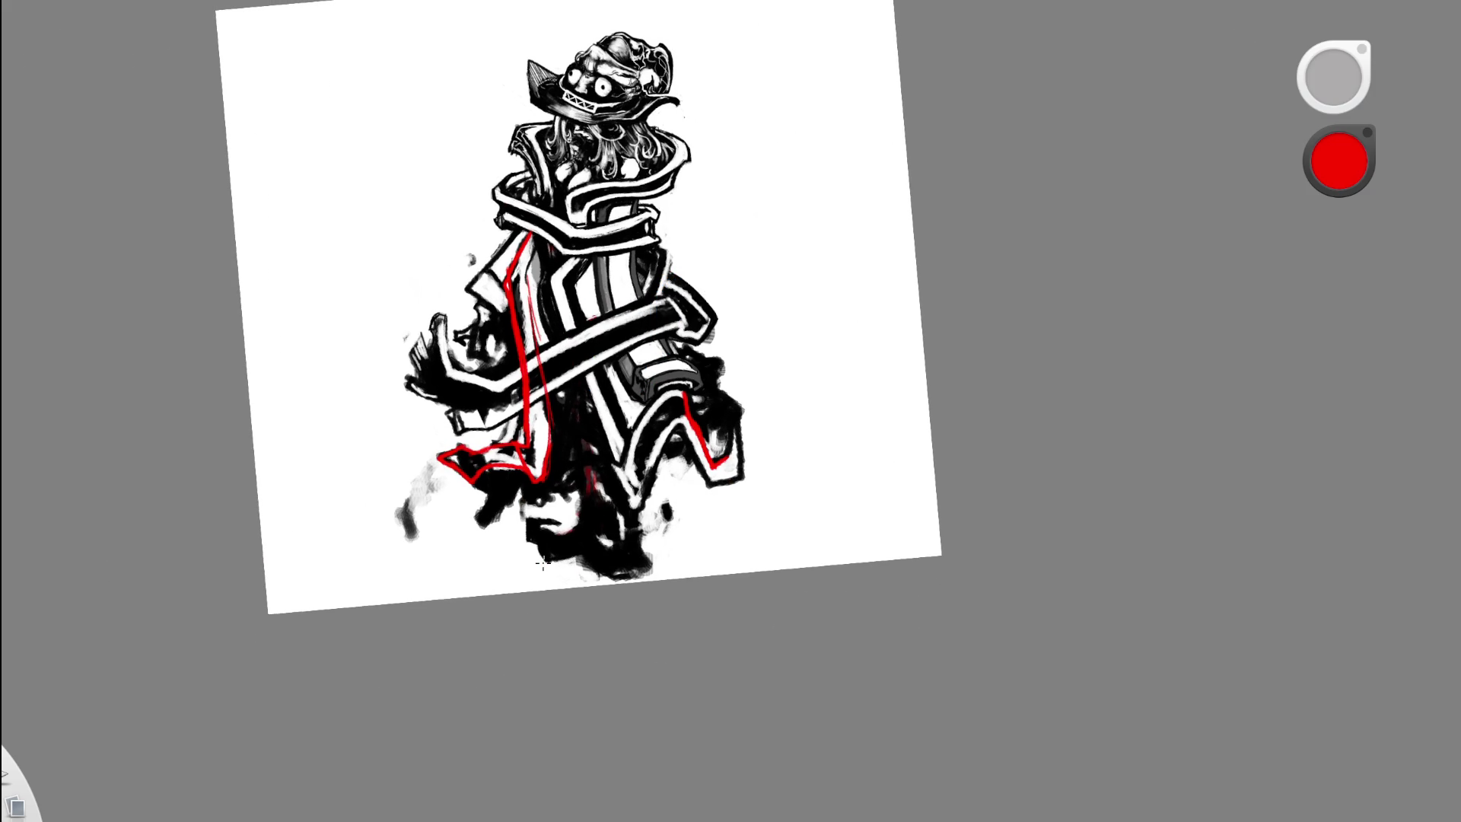
pyautogui.press('space')
pyautogui.moveTo(580, 310); pyautogui.dragTo(640, 287)
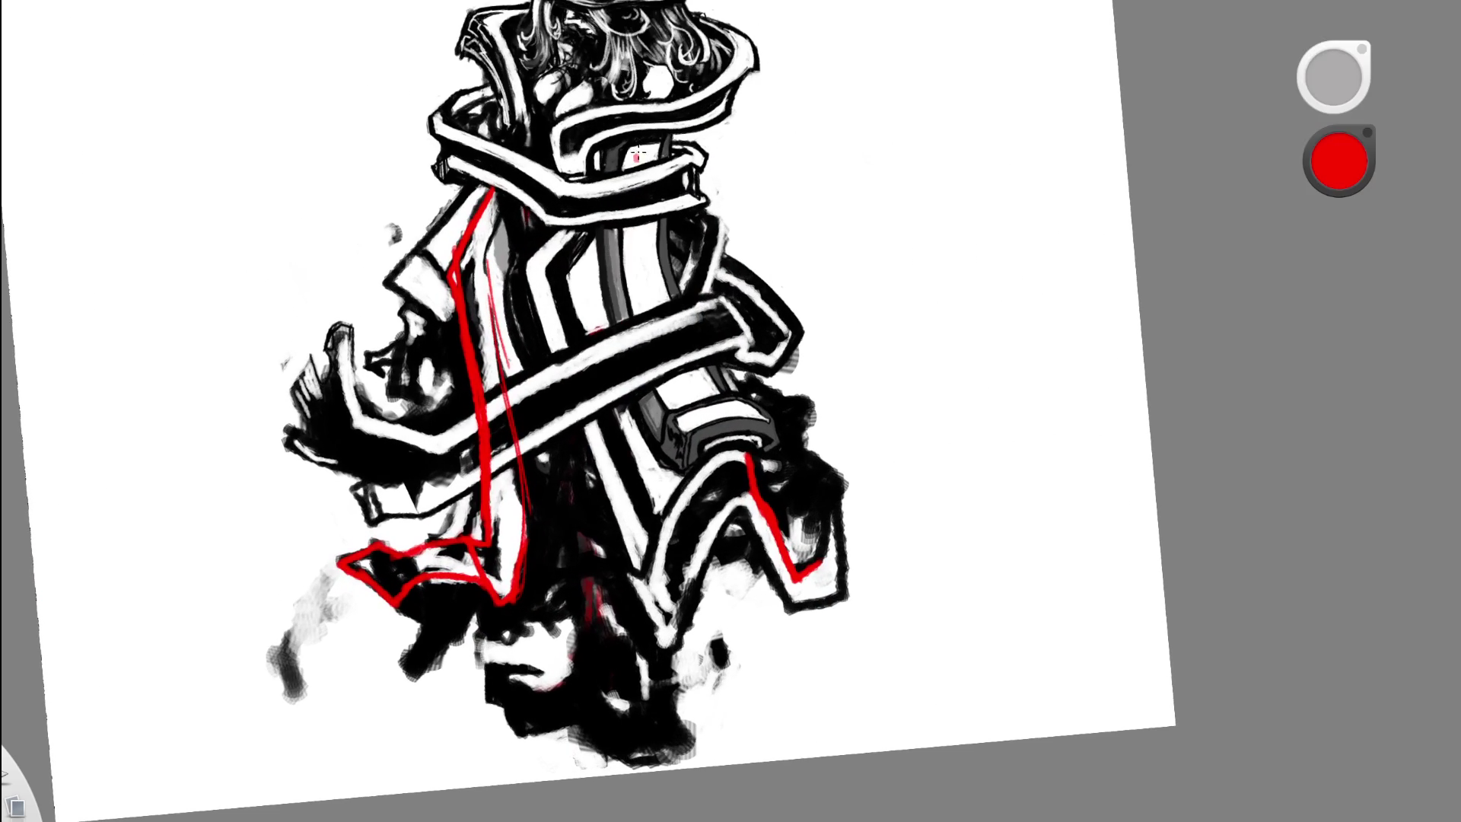
pyautogui.press('Delete')
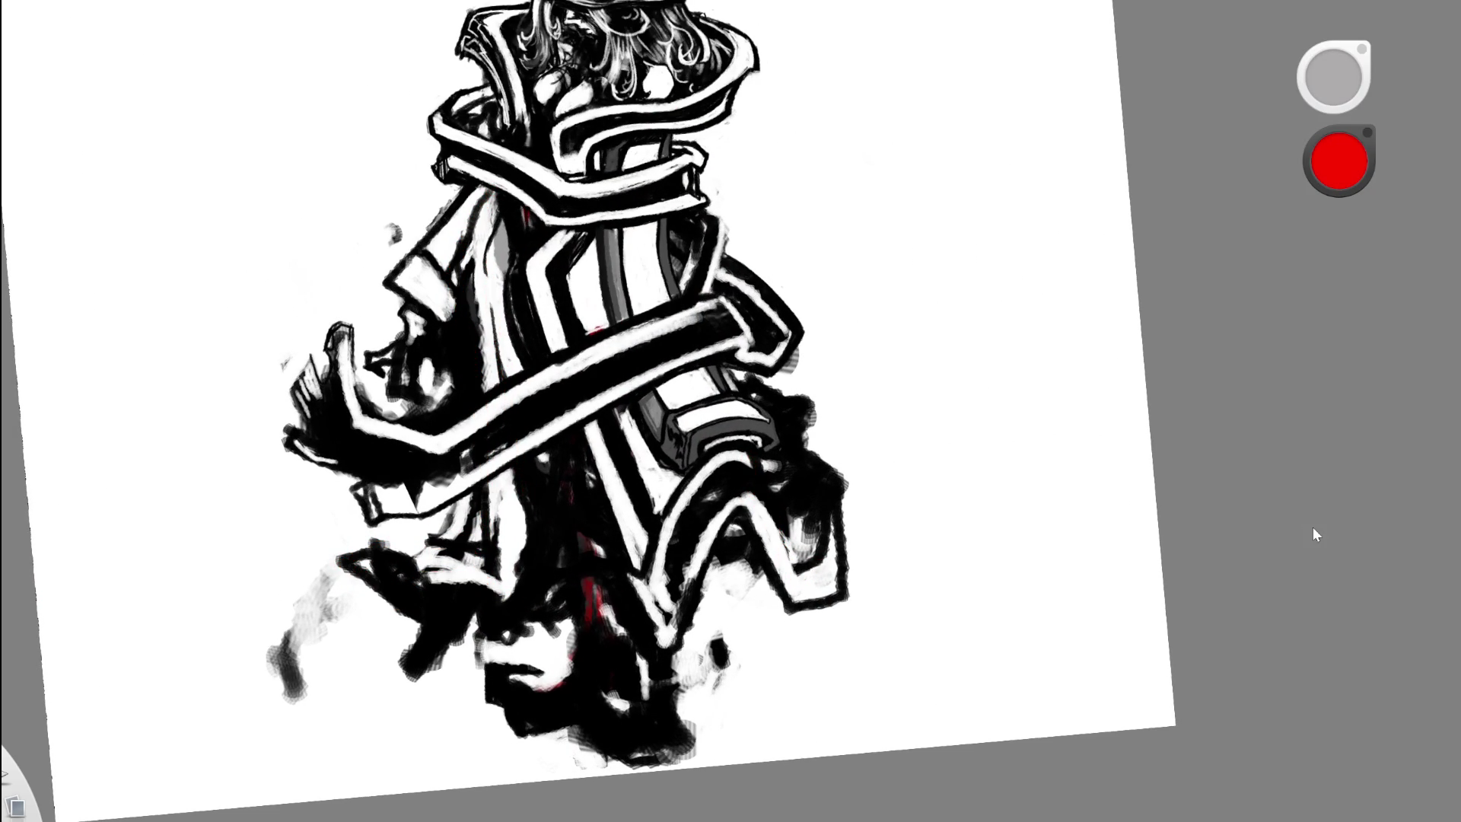
pyautogui.hotkey('ctrl', 'z')
# - Brush white along the left edge of the red line on the torso
pyautogui.press('space')
pyautogui.moveTo(757, 366); pyautogui.dragTo(806, 411)
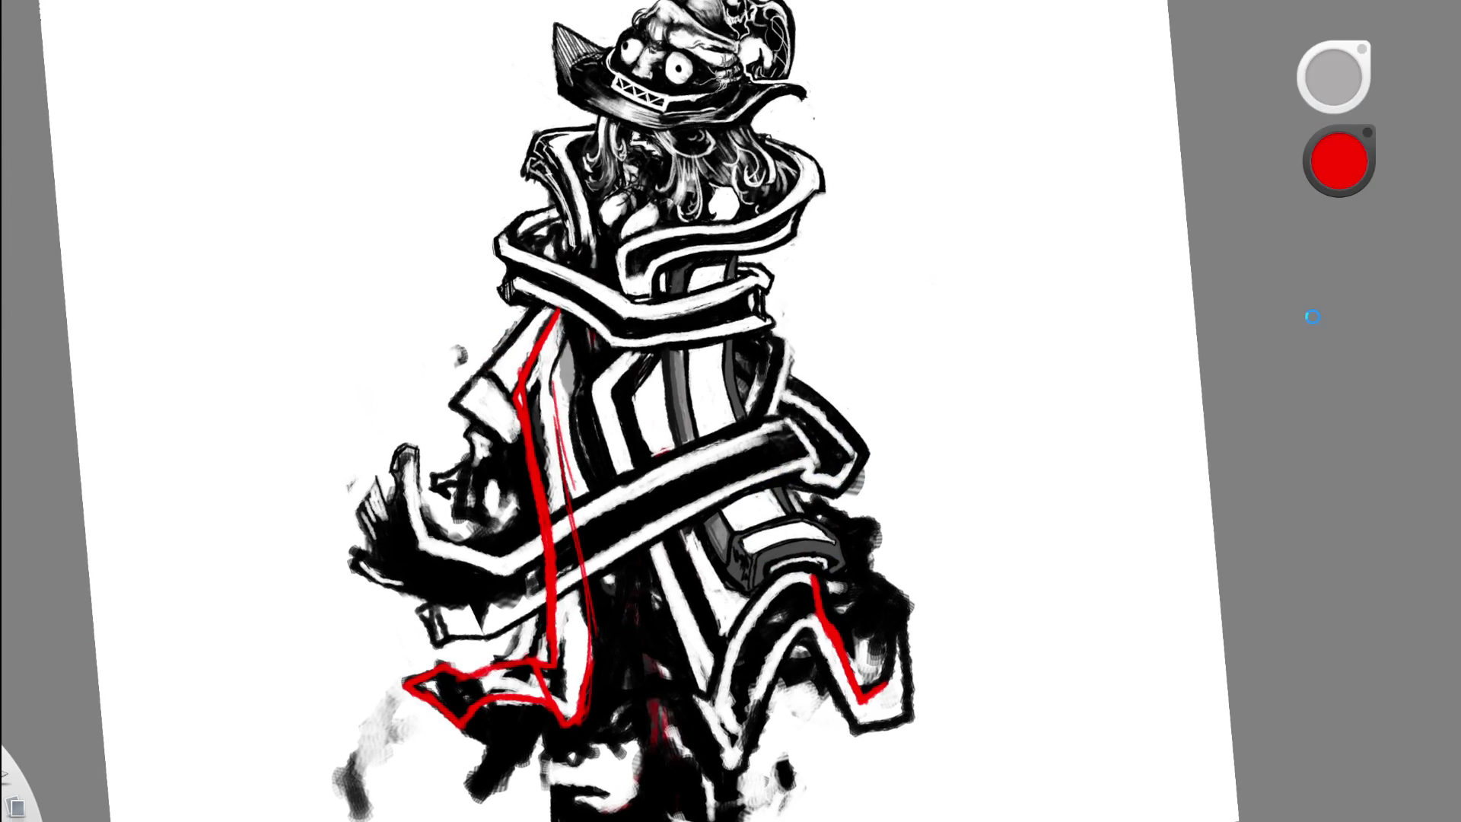
pyautogui.press('space')
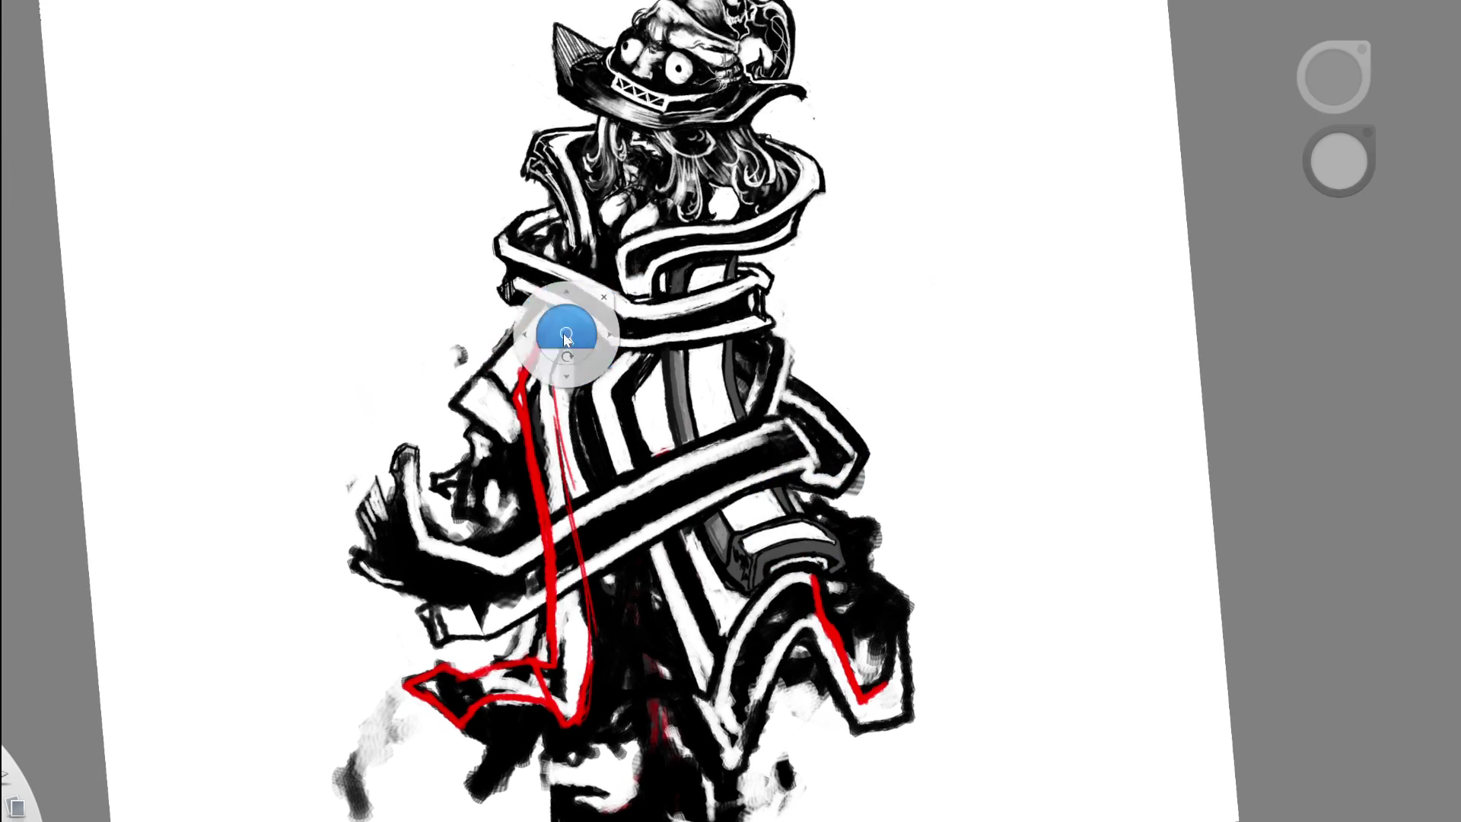
pyautogui.moveTo(564, 326); pyautogui.dragTo(503, 326)
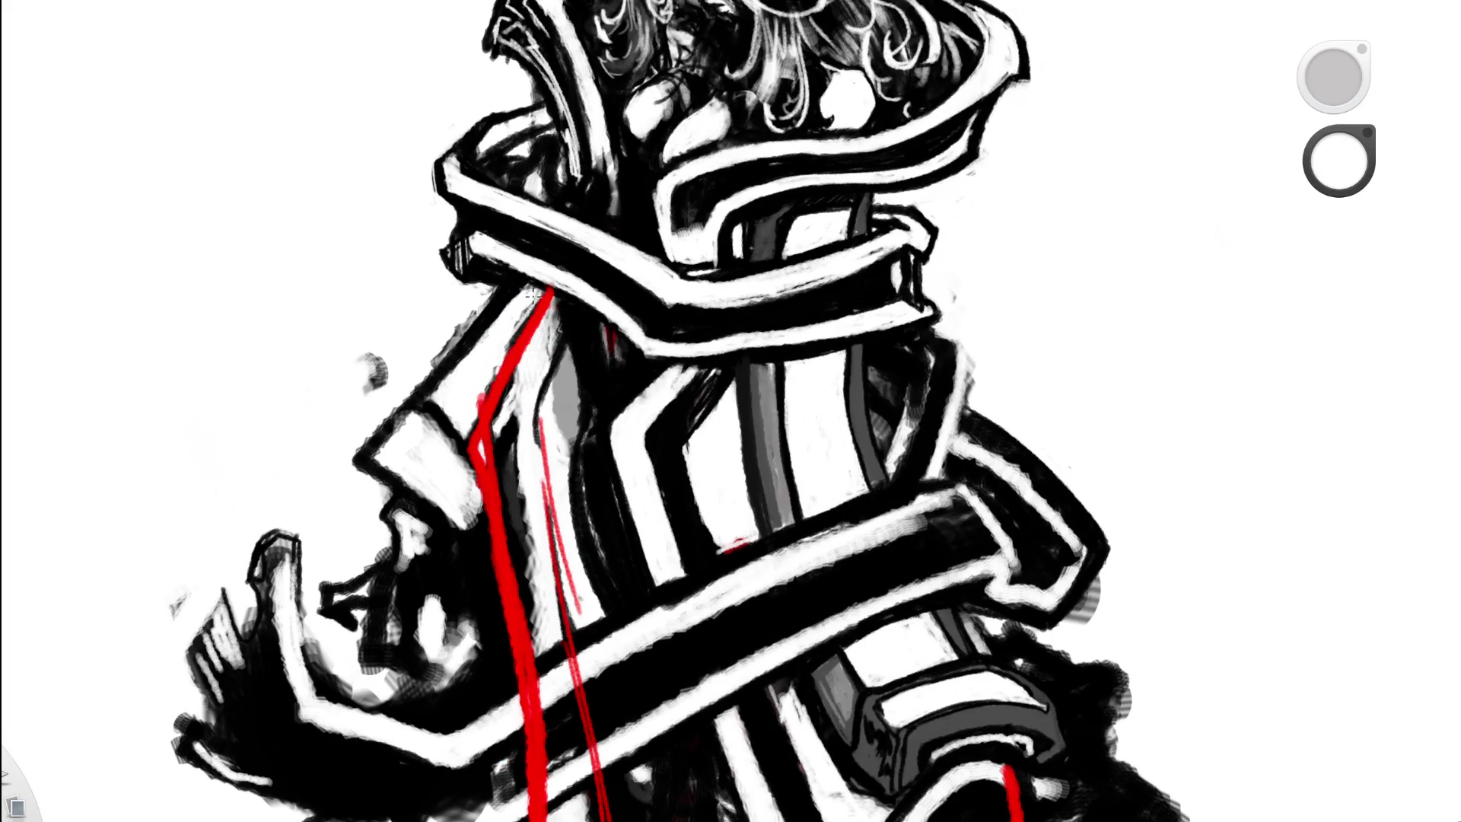
pyautogui.moveTo(522, 315); pyautogui.dragTo(530, 302)
pyautogui.moveTo(537, 294); pyautogui.dragTo(513, 338)
pyautogui.press('e')
# - Thicken the red outline along the coat's right hem
pyautogui.moveTo(668, 375)
pyautogui.mouseDown()
pyautogui.moveTo(815, 531)
pyautogui.moveTo(716, 532)
pyautogui.mouseUp()
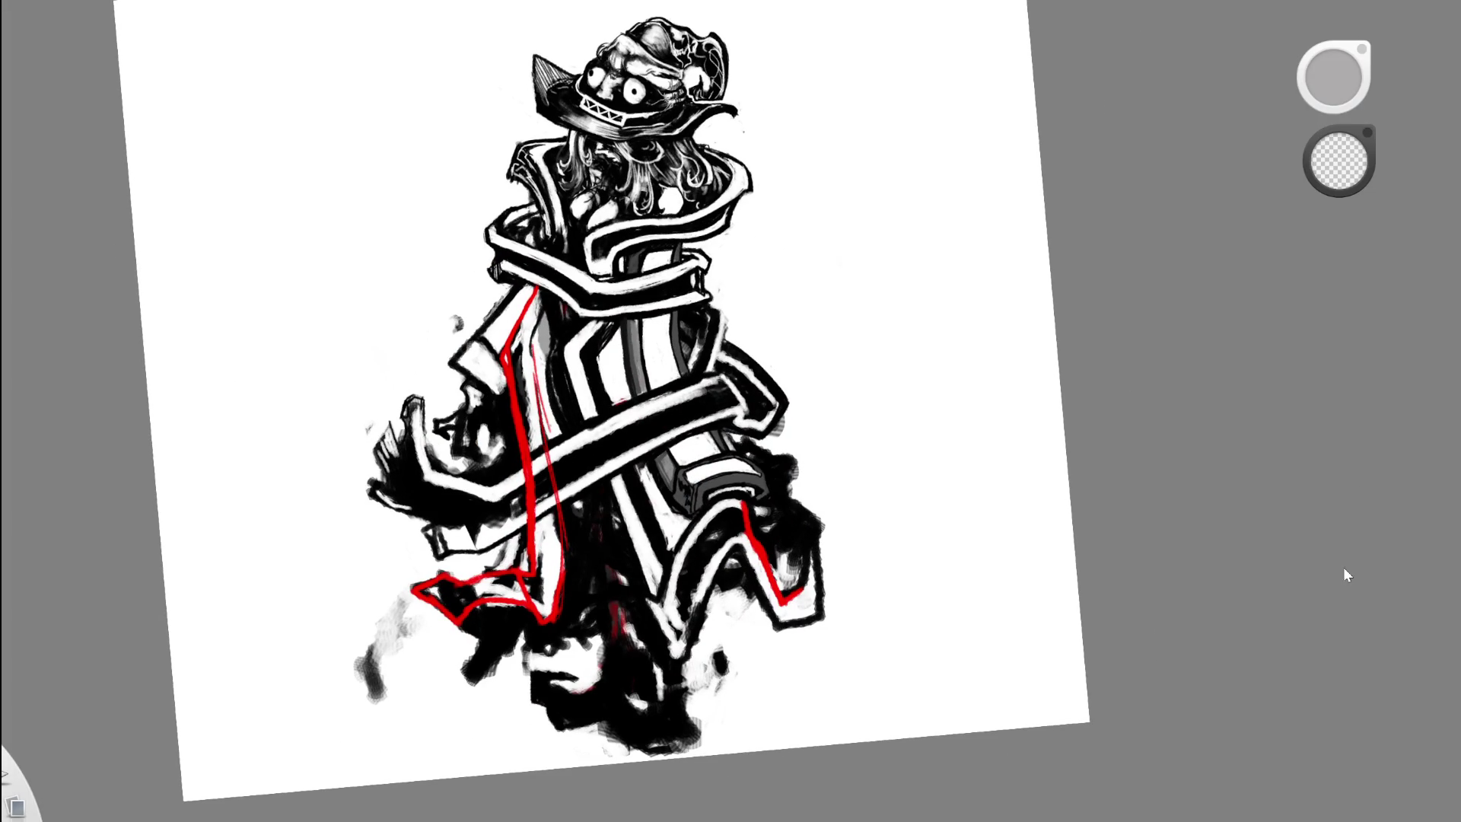
pyautogui.press('b')
pyautogui.moveTo(603, 513); pyautogui.dragTo(606, 514)
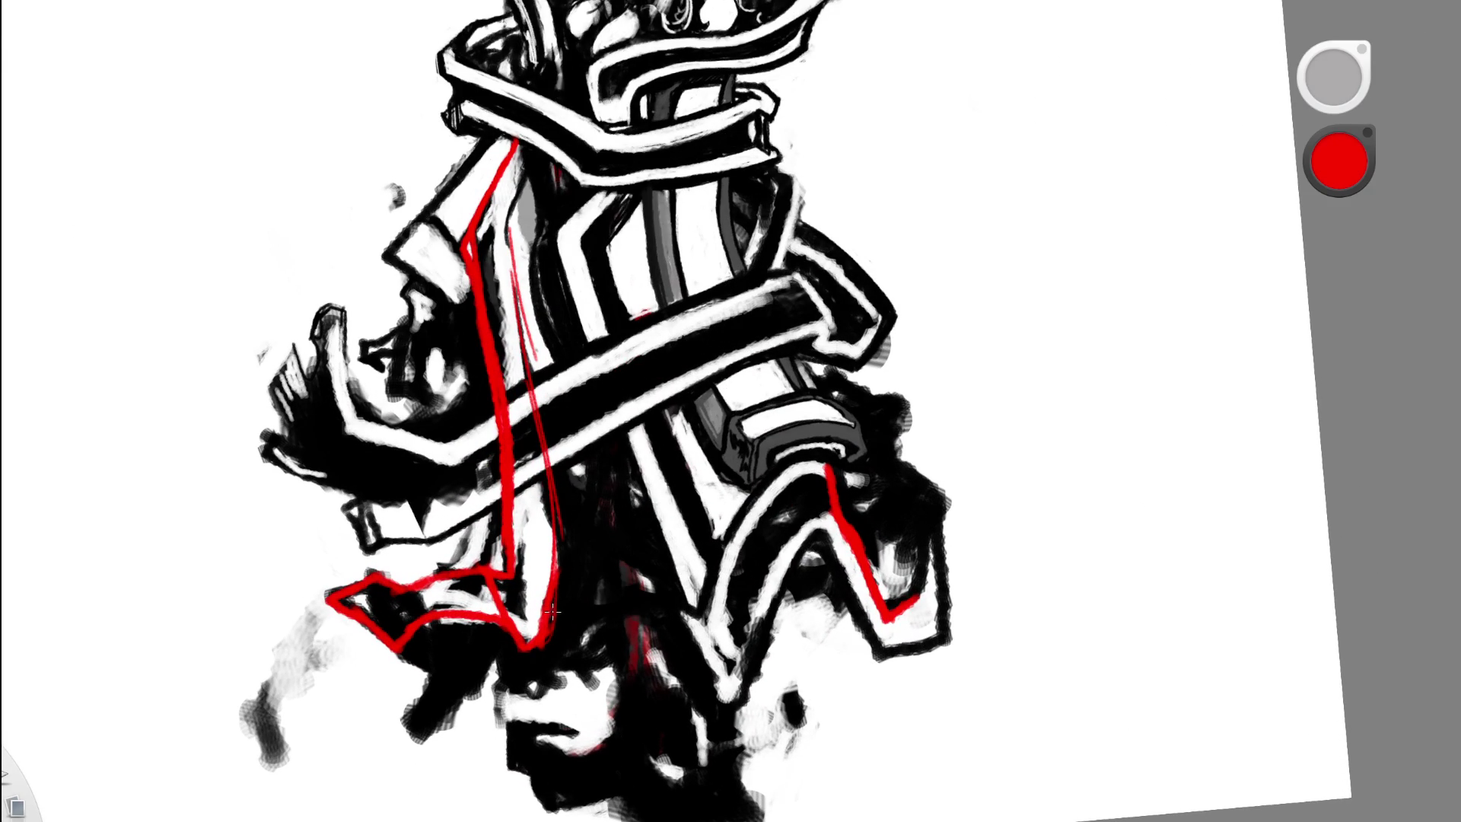
pyautogui.moveTo(530, 653)
pyautogui.mouseDown()
pyautogui.moveTo(560, 549)
pyautogui.moveTo(559, 567)
pyautogui.mouseUp()
pyautogui.scroll(-5, 805, 392)
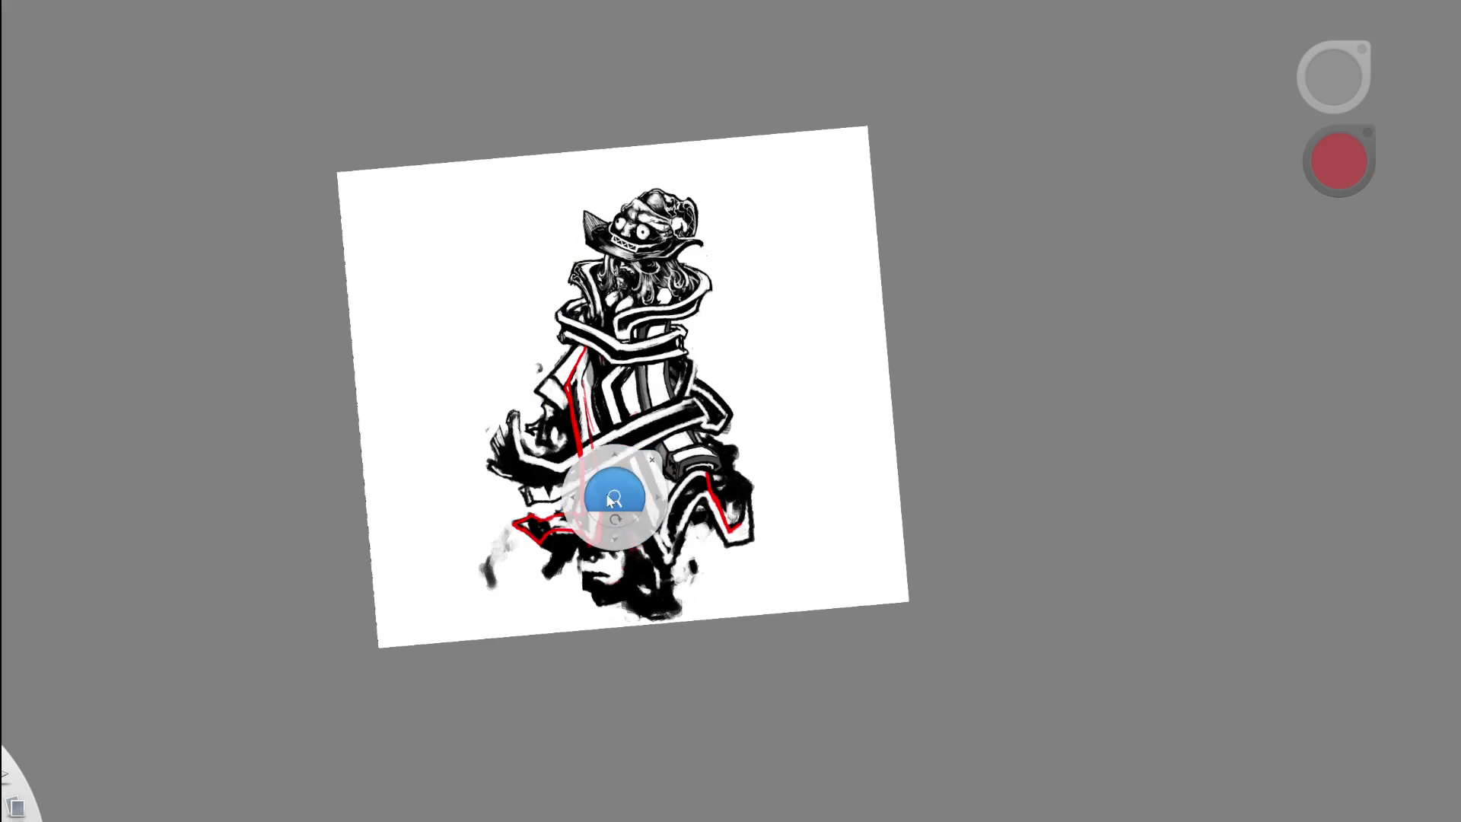
# - Paint dark black strokes beside the thin red line in the lower coat
pyautogui.scroll(5, 610, 496)
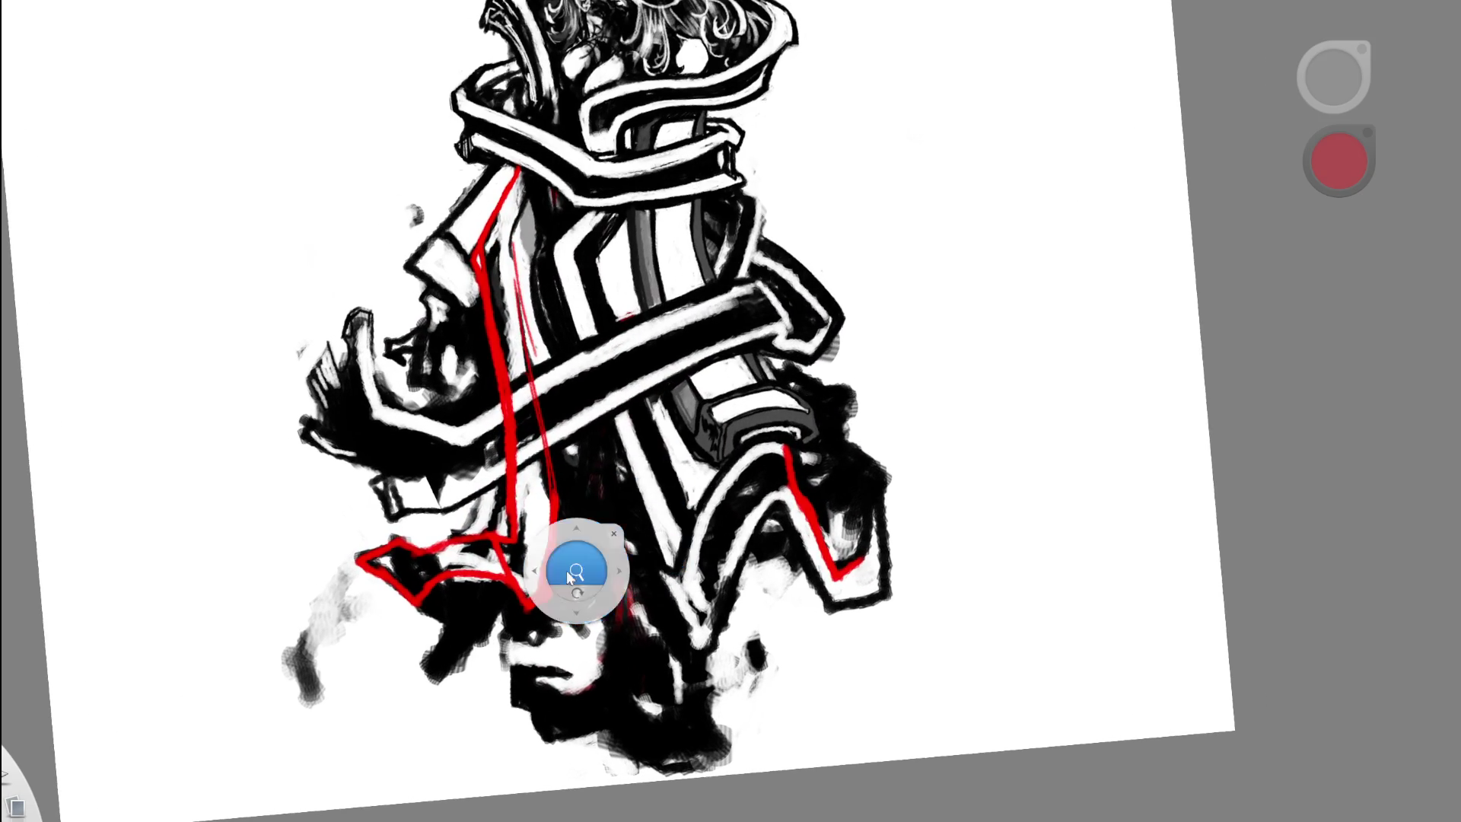
pyautogui.scroll(3, 574, 573)
pyautogui.keyDown('alt'); pyautogui.click(427, 384); pyautogui.keyUp('alt')
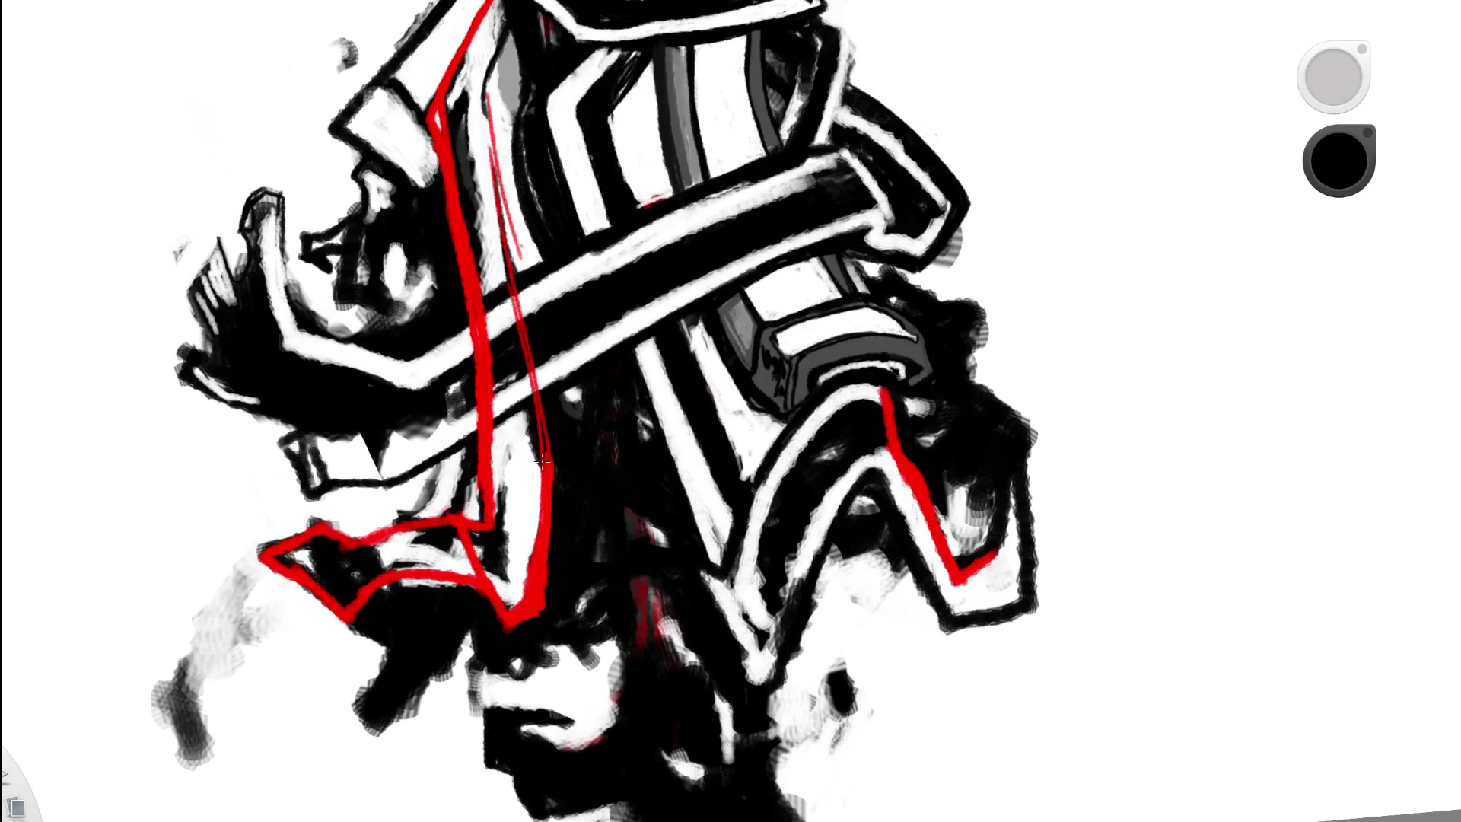
pyautogui.moveTo(530, 419); pyautogui.dragTo(528, 567)
pyautogui.moveTo(539, 449)
pyautogui.mouseDown()
pyautogui.moveTo(531, 564)
pyautogui.moveTo(538, 455)
pyautogui.mouseUp()
pyautogui.moveTo(525, 511); pyautogui.dragTo(523, 600)
# - Paint over the upper red guide lines in white
pyautogui.press('space')
pyautogui.moveTo(606, 413); pyautogui.dragTo(463, 433)
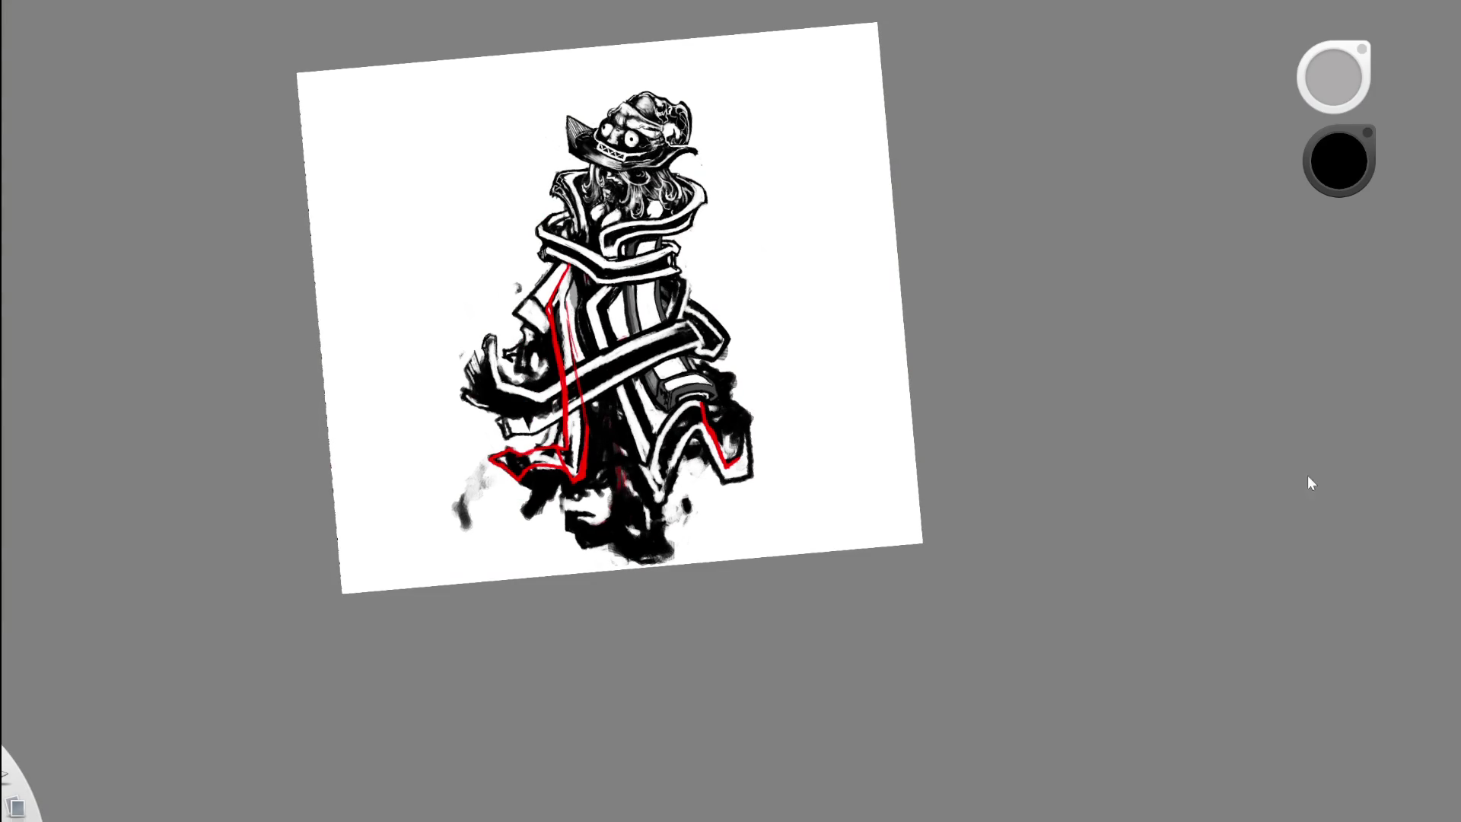
pyautogui.moveTo(618, 449); pyautogui.dragTo(645, 437)
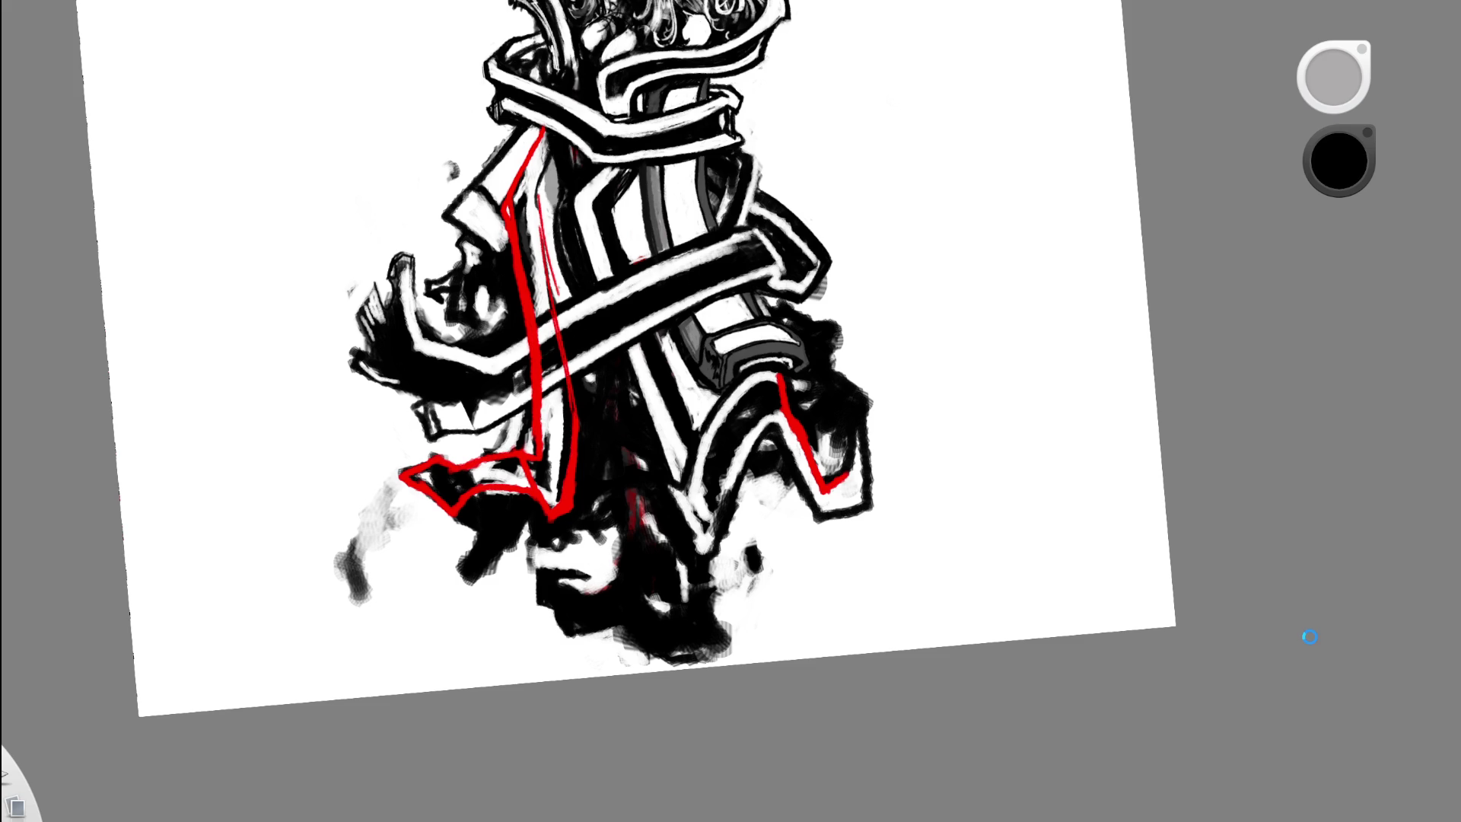
pyautogui.moveTo(773, 375); pyautogui.dragTo(563, 509)
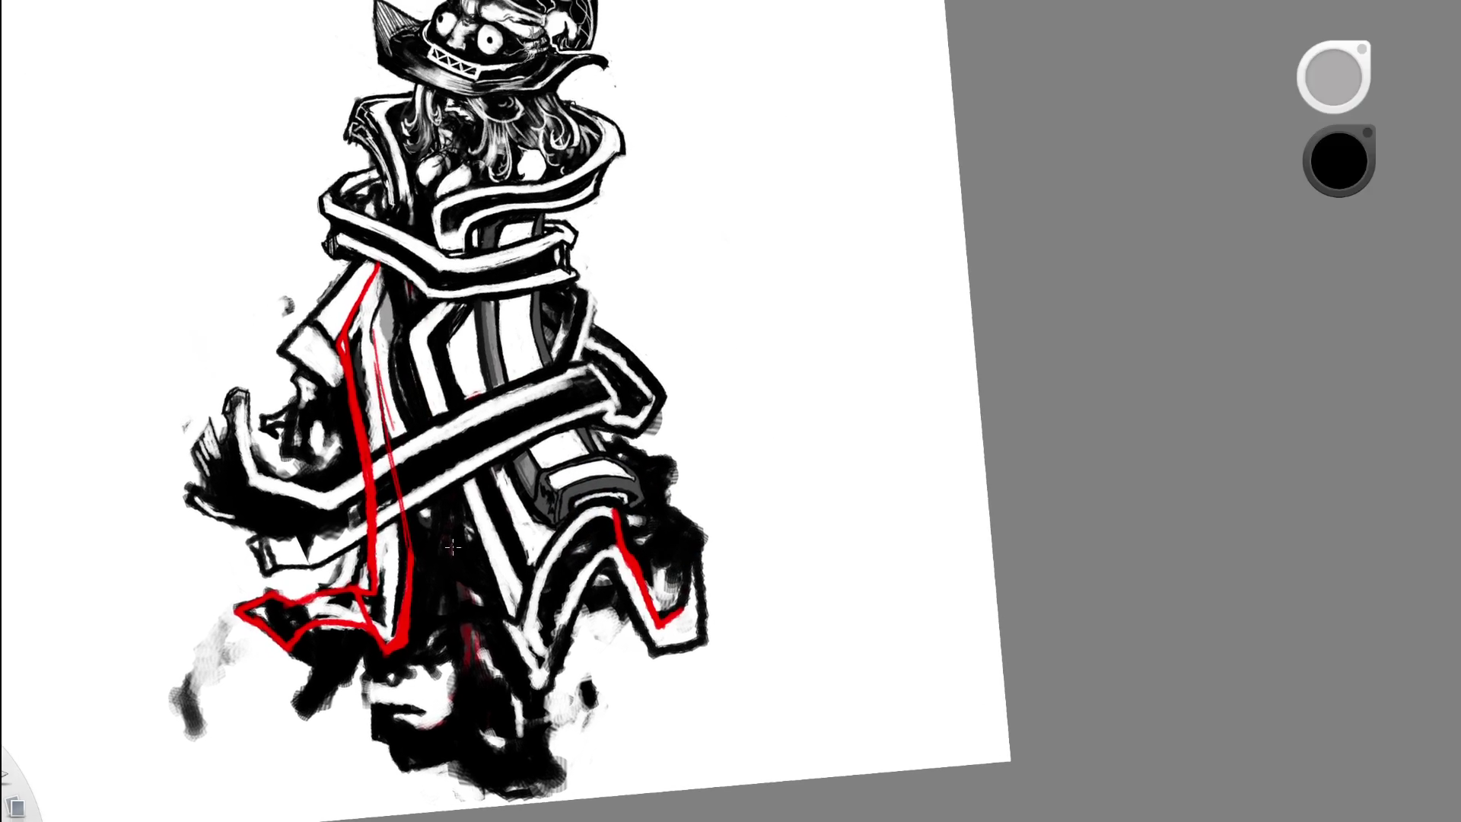
pyautogui.keyDown('alt'); pyautogui.click(342, 321); pyautogui.keyUp('alt')
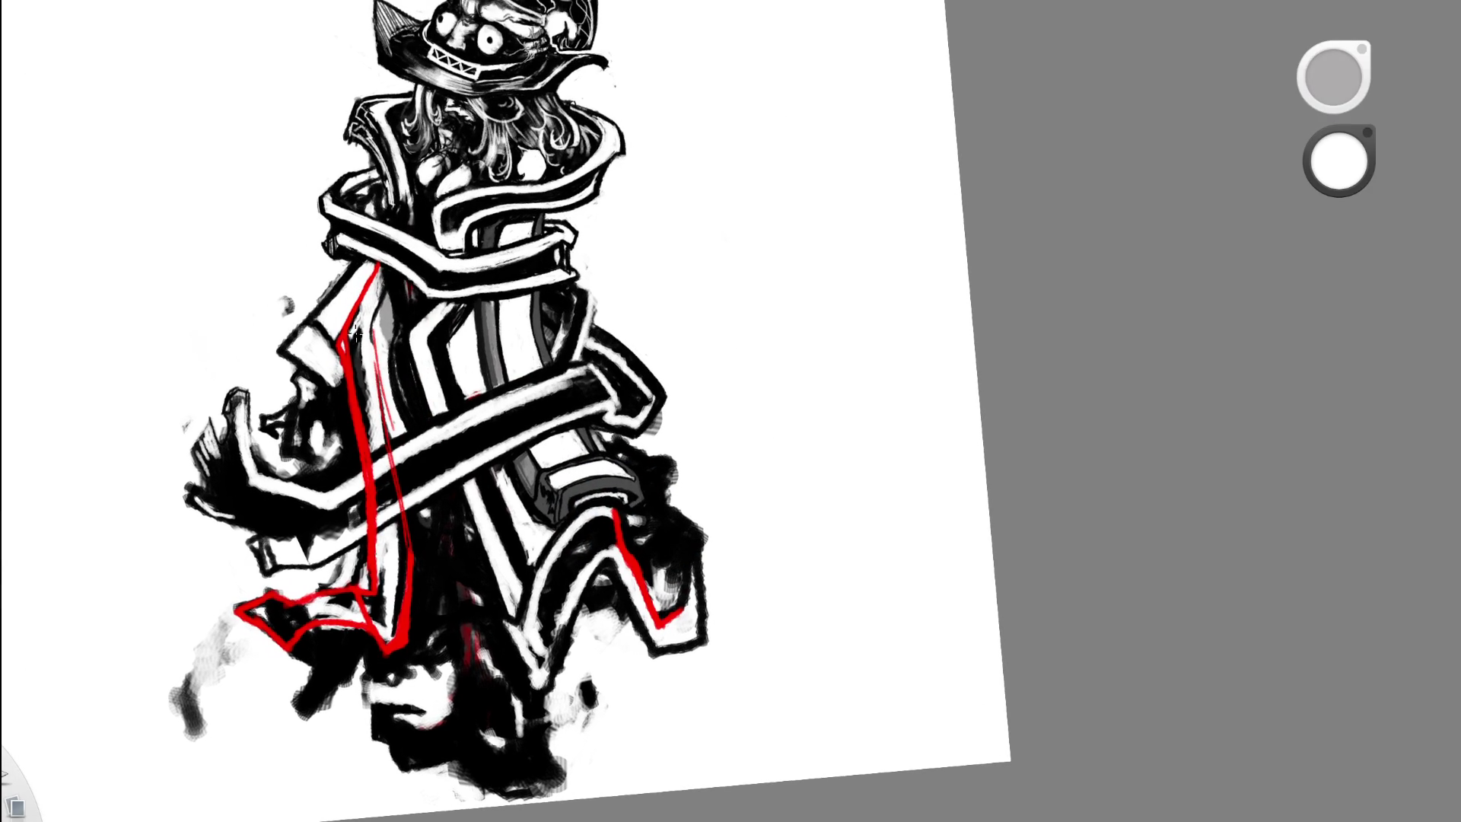
pyautogui.moveTo(384, 259); pyautogui.dragTo(364, 457)
pyautogui.moveTo(546, 374); pyautogui.dragTo(415, 386)
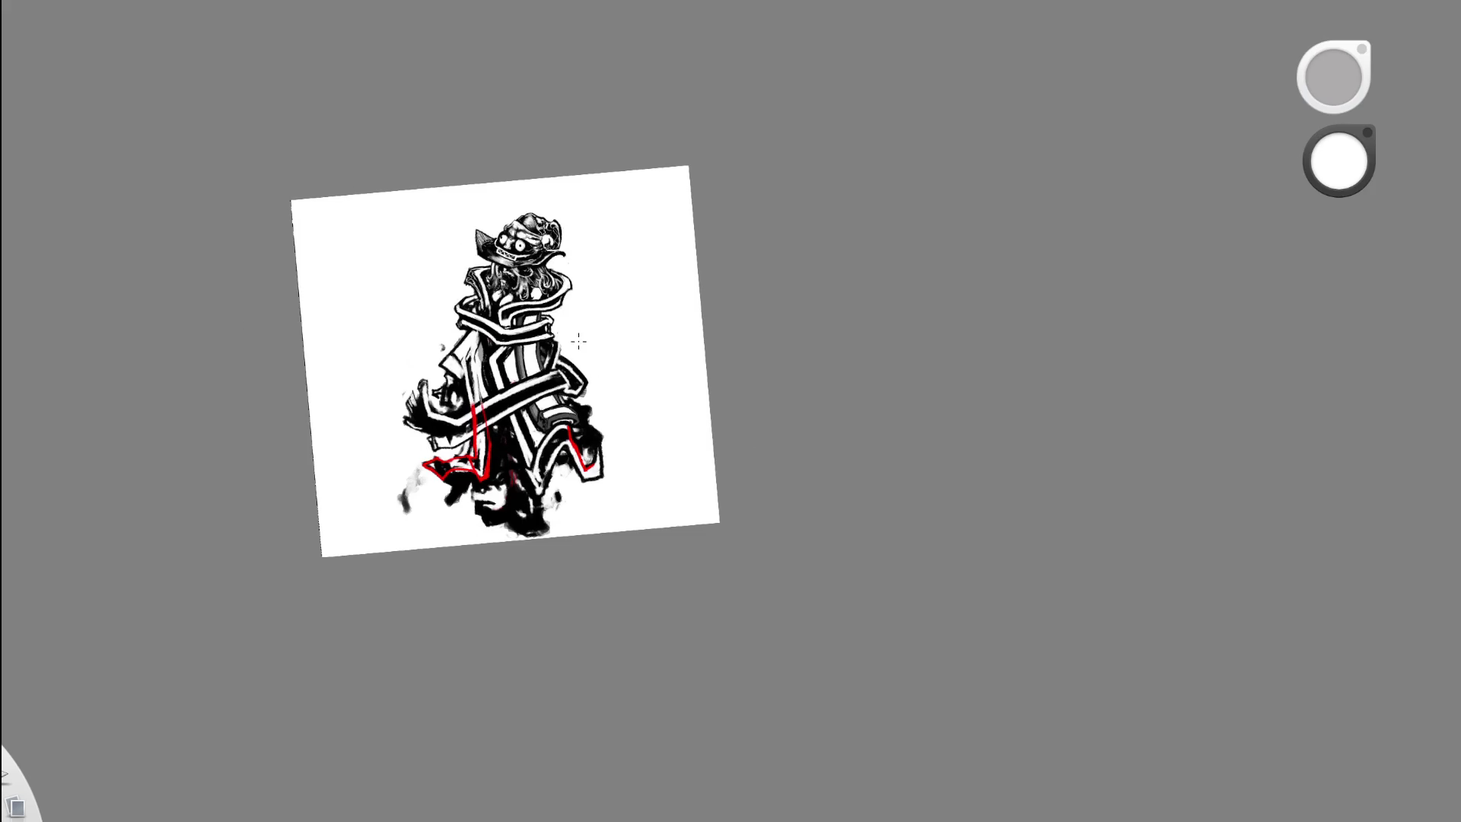
# - Undo the white strokes and paint black over the upper left red guide line
pyautogui.hotkey('ctrl', 'z')
pyautogui.moveTo(555, 363); pyautogui.dragTo(408, 389)
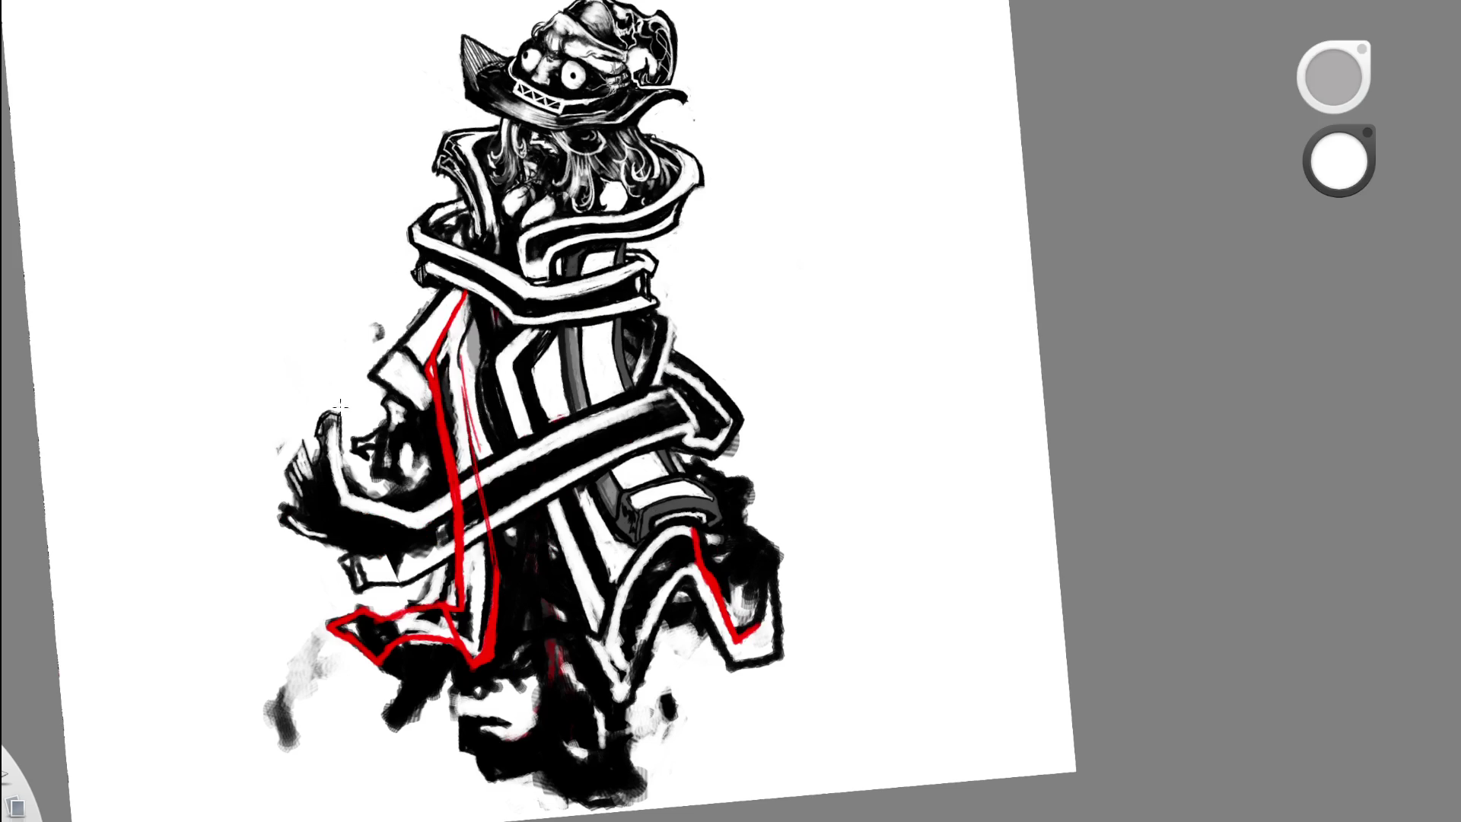
pyautogui.press('x')
pyautogui.moveTo(465, 293); pyautogui.dragTo(437, 411)
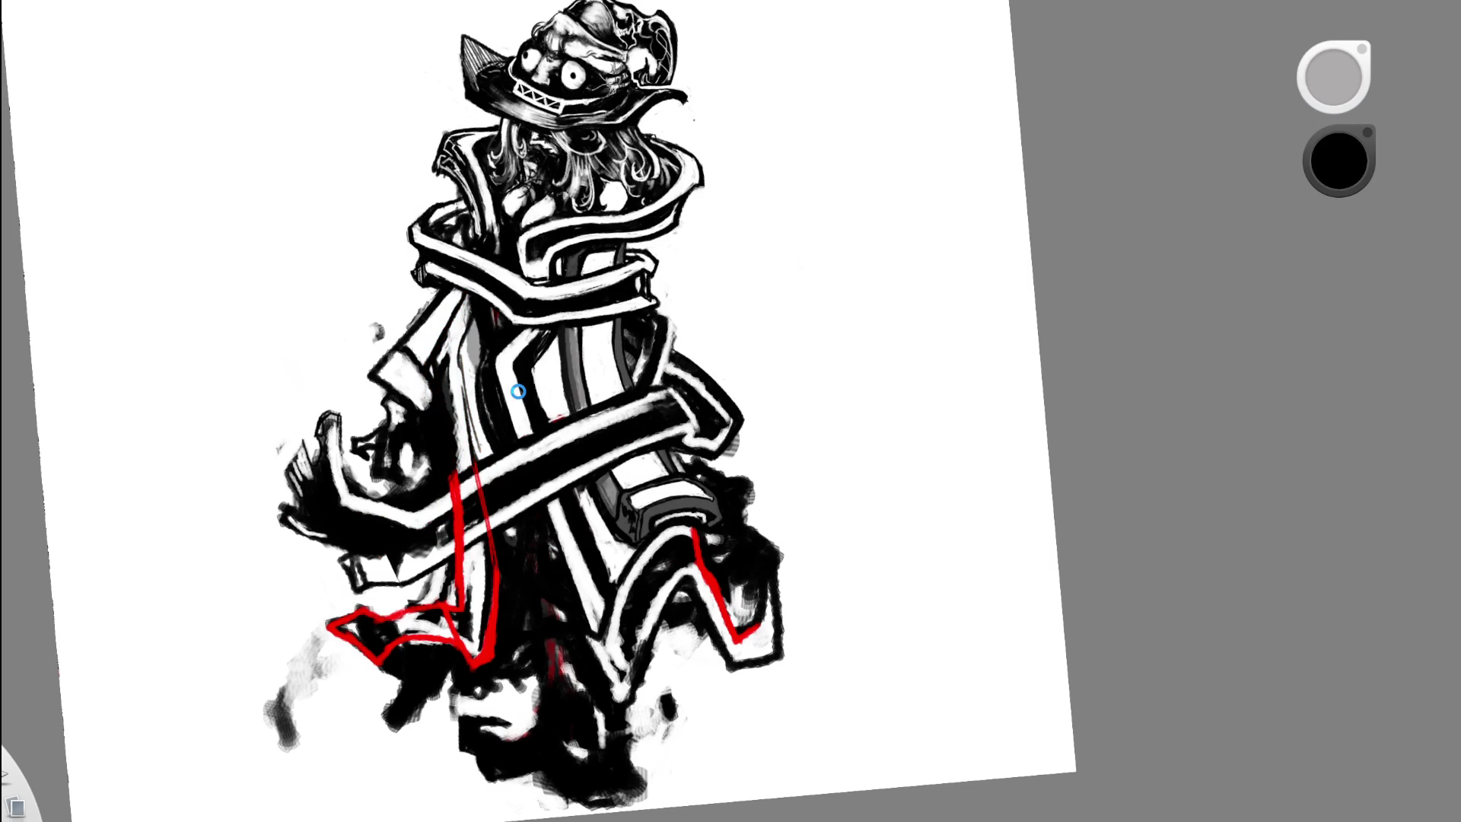
pyautogui.hotkey('ctrl', 'z')
pyautogui.moveTo(465, 291); pyautogui.dragTo(430, 377)
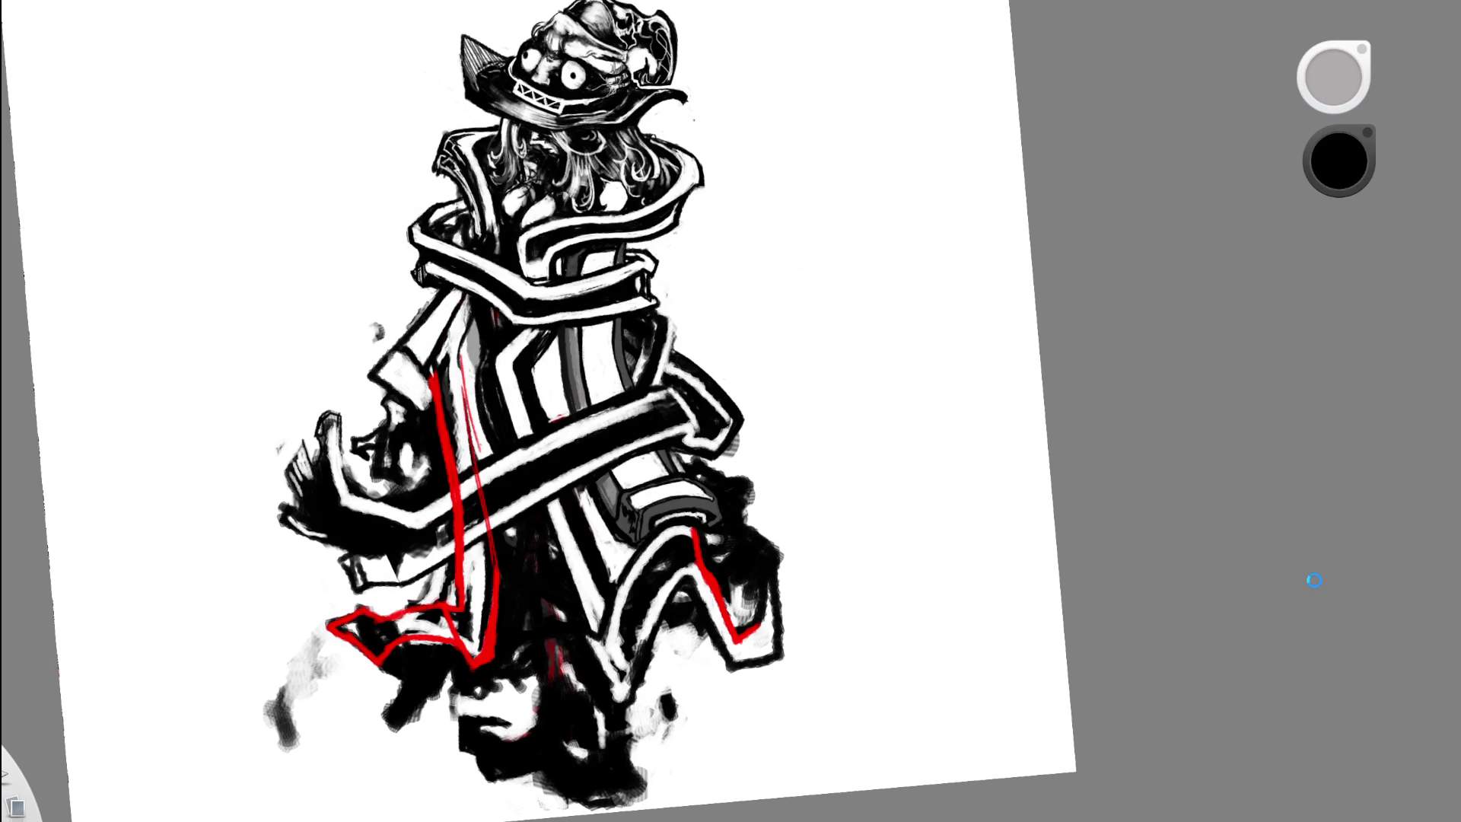
pyautogui.moveTo(461, 356); pyautogui.dragTo(475, 451)
# - Cover the rest of the left red guide line with white
pyautogui.press('x')
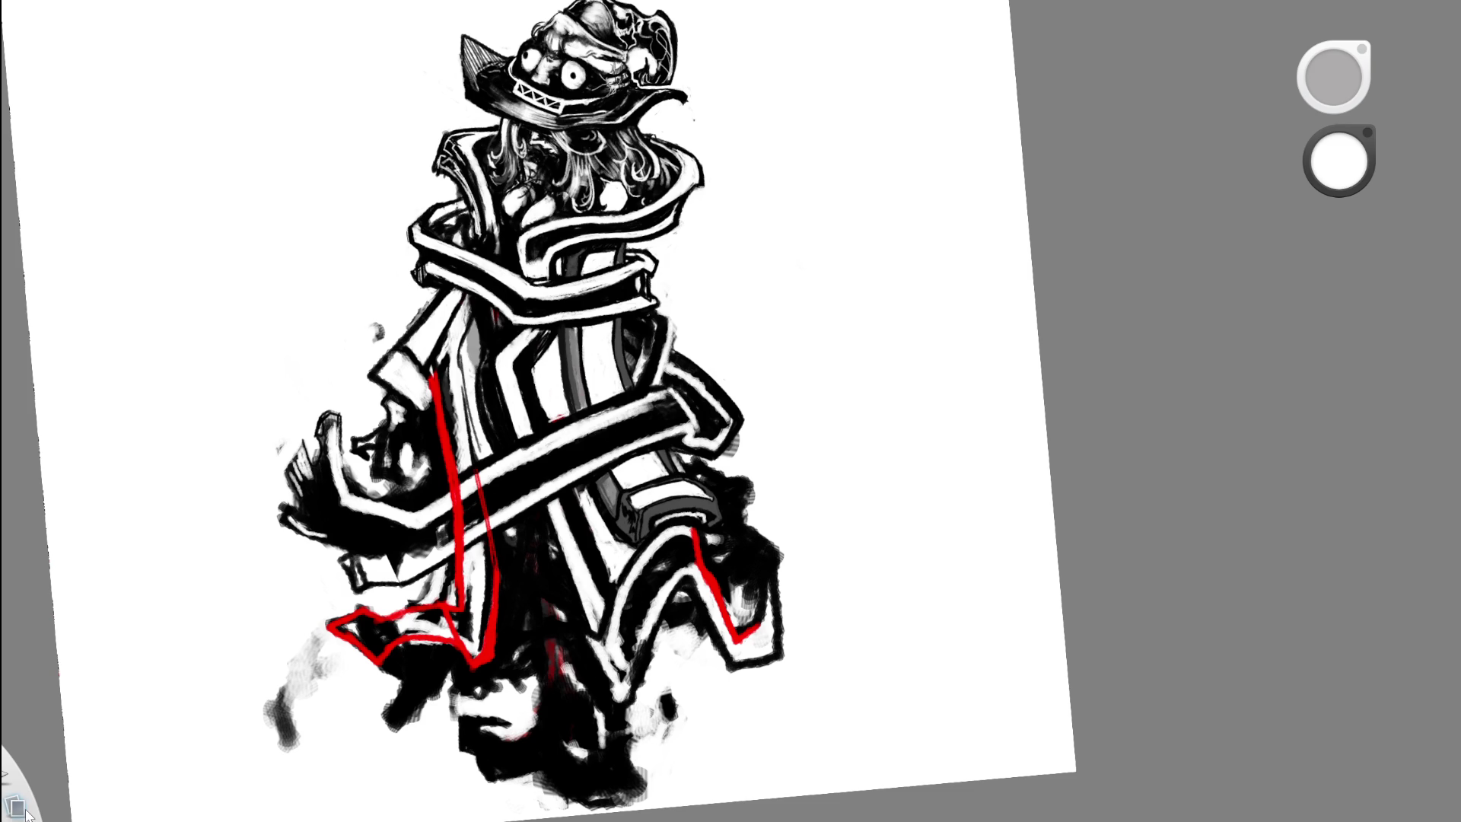
pyautogui.moveTo(436, 358); pyautogui.dragTo(455, 485)
pyautogui.moveTo(449, 426)
pyautogui.mouseDown()
pyautogui.moveTo(459, 609)
pyautogui.moveTo(437, 620)
pyautogui.mouseUp()
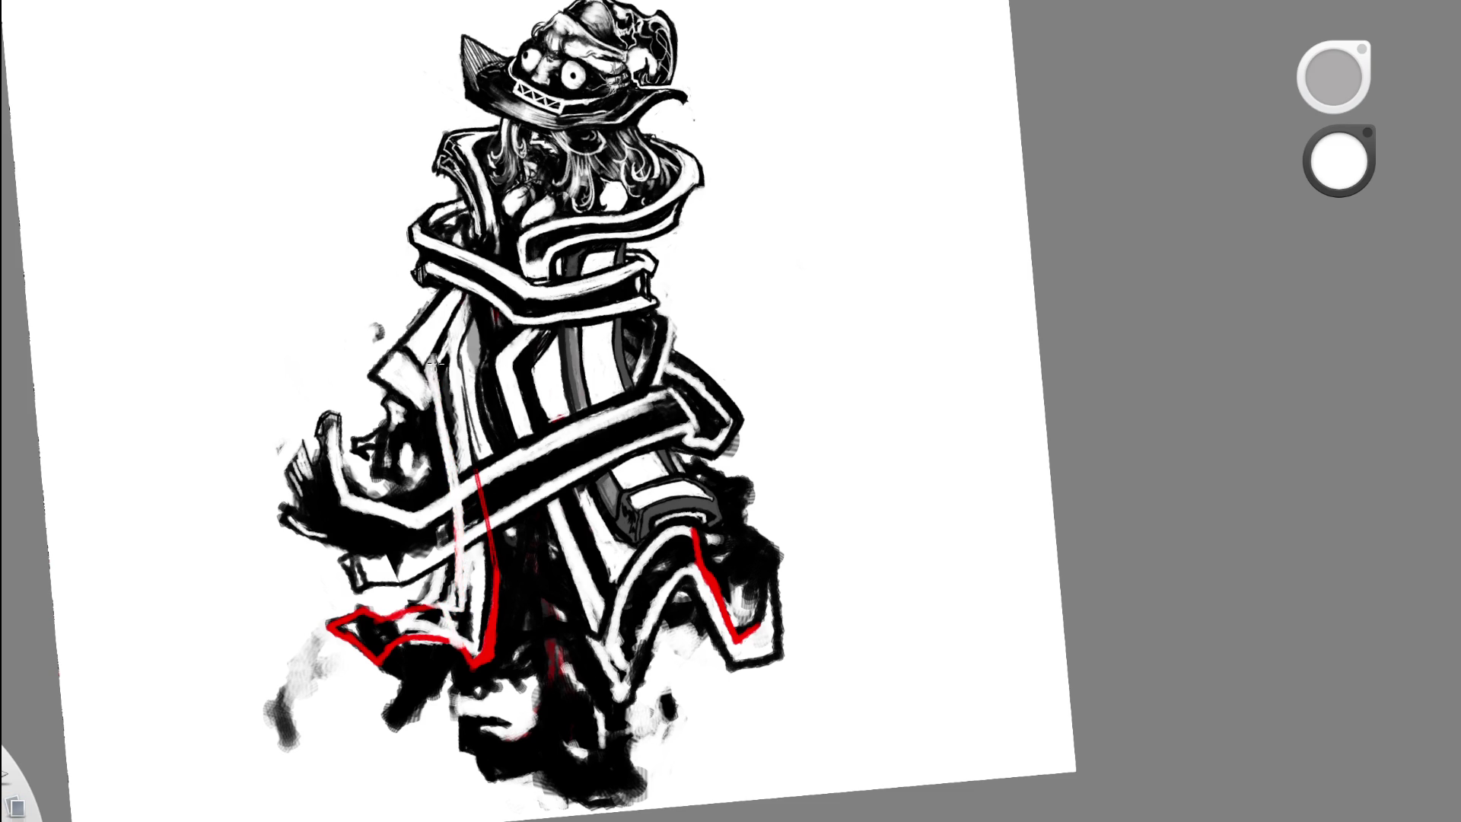
pyautogui.press('c')
pyautogui.moveTo(570, 358); pyautogui.dragTo(419, 396)
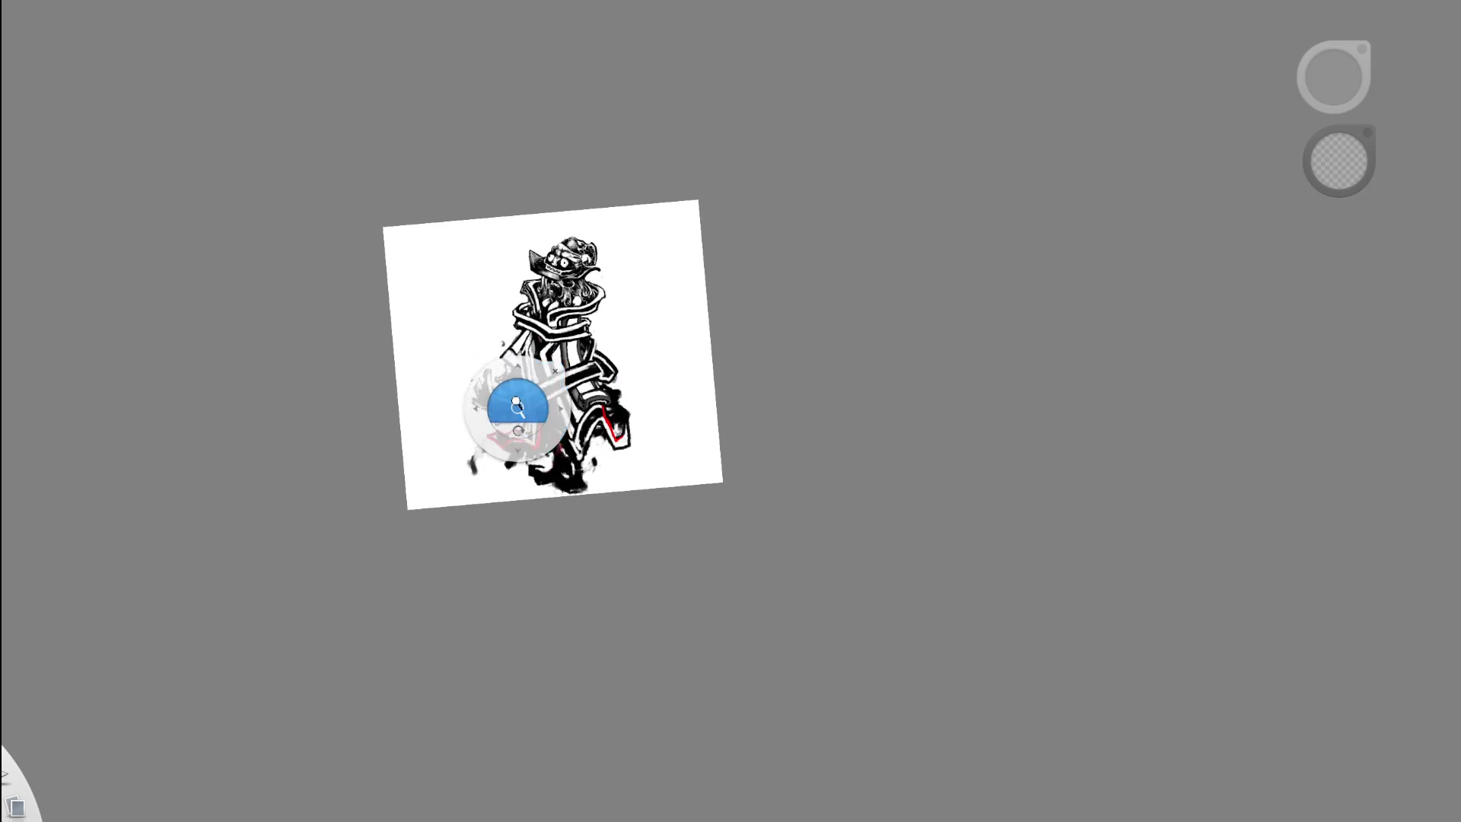
# - Switch to white and test-paint over the lower-left hem, comparing the result with undo and redo
pyautogui.moveTo(515, 403); pyautogui.dragTo(542, 461)
pyautogui.press('c')
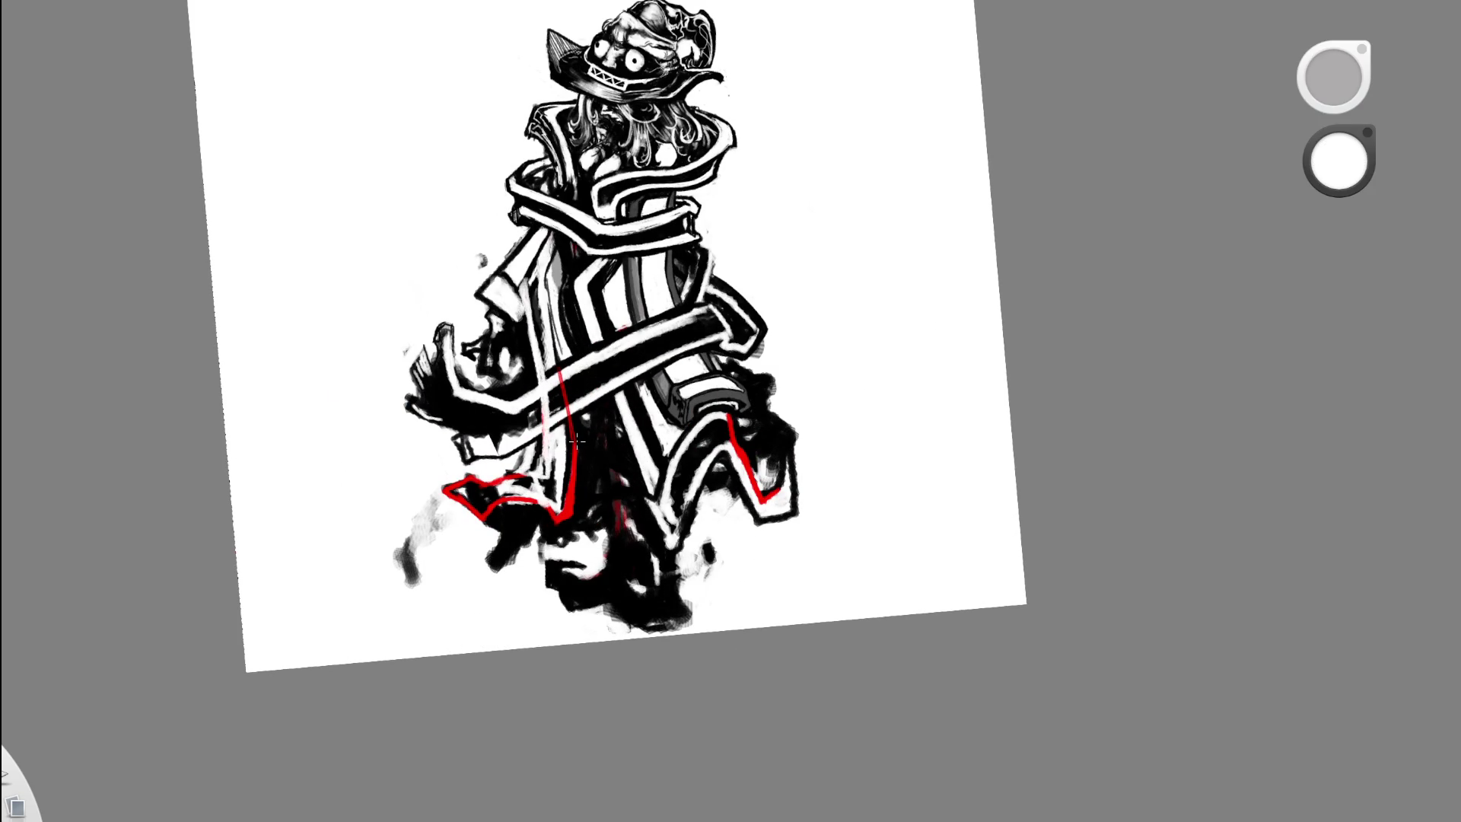
pyautogui.moveTo(568, 430)
pyautogui.mouseDown()
pyautogui.moveTo(476, 500)
pyautogui.moveTo(446, 489)
pyautogui.mouseUp()
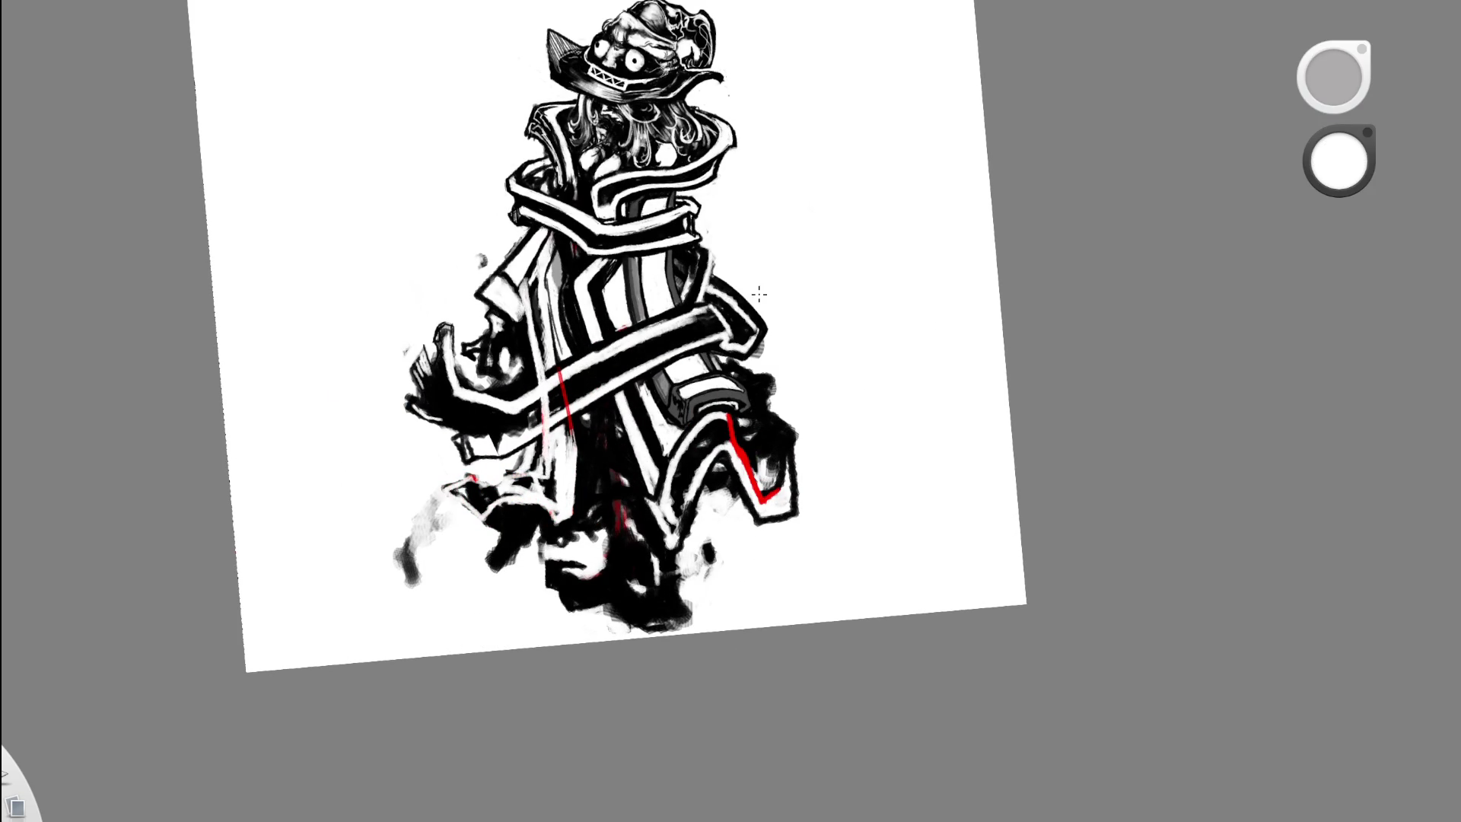
pyautogui.hotkey('ctrl', 'z')
pyautogui.hotkey('ctrl', 'z')
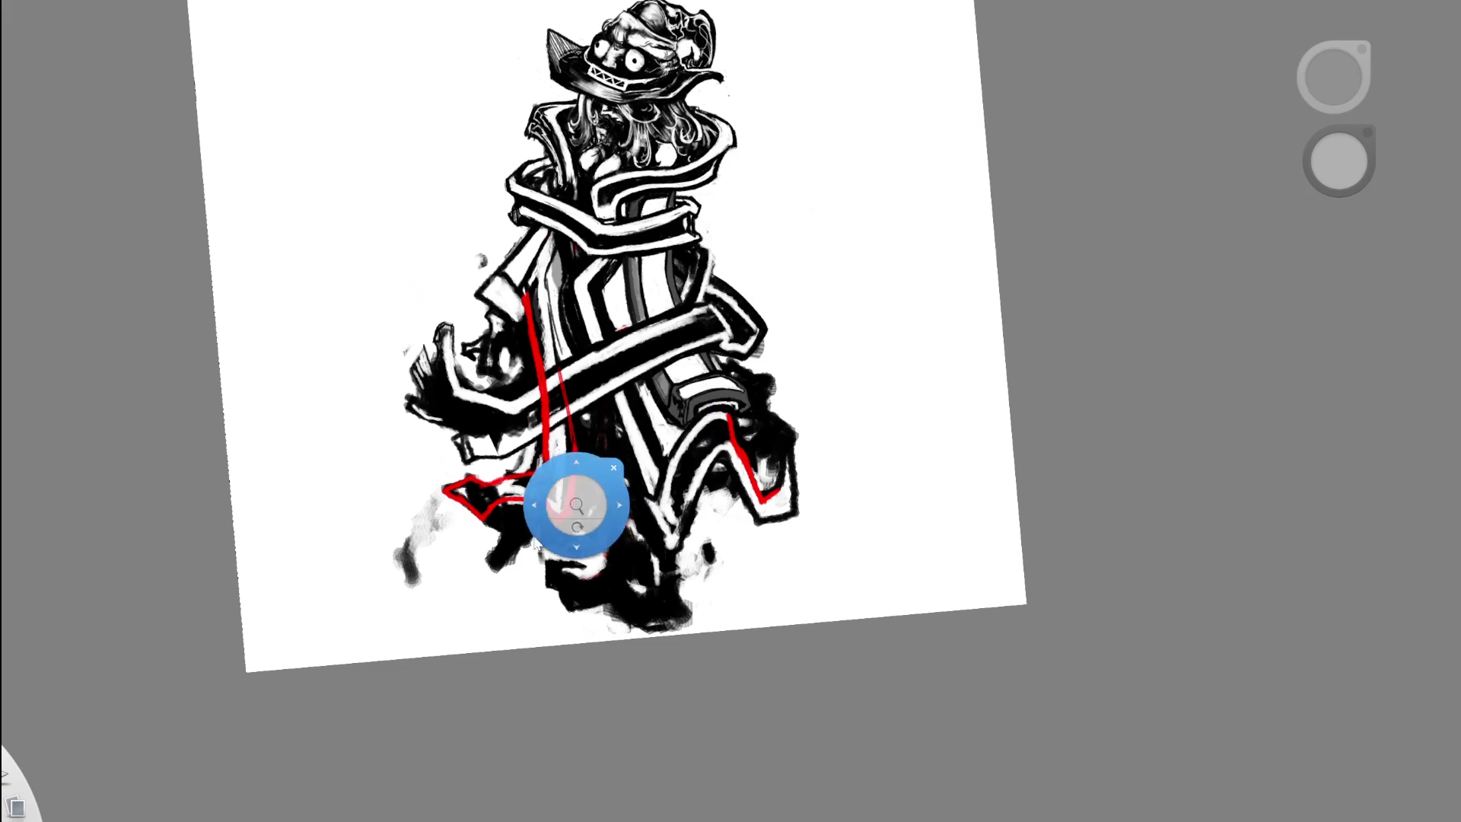
pyautogui.scroll(2, 601, 487)
pyautogui.hotkey('ctrl', 'y')
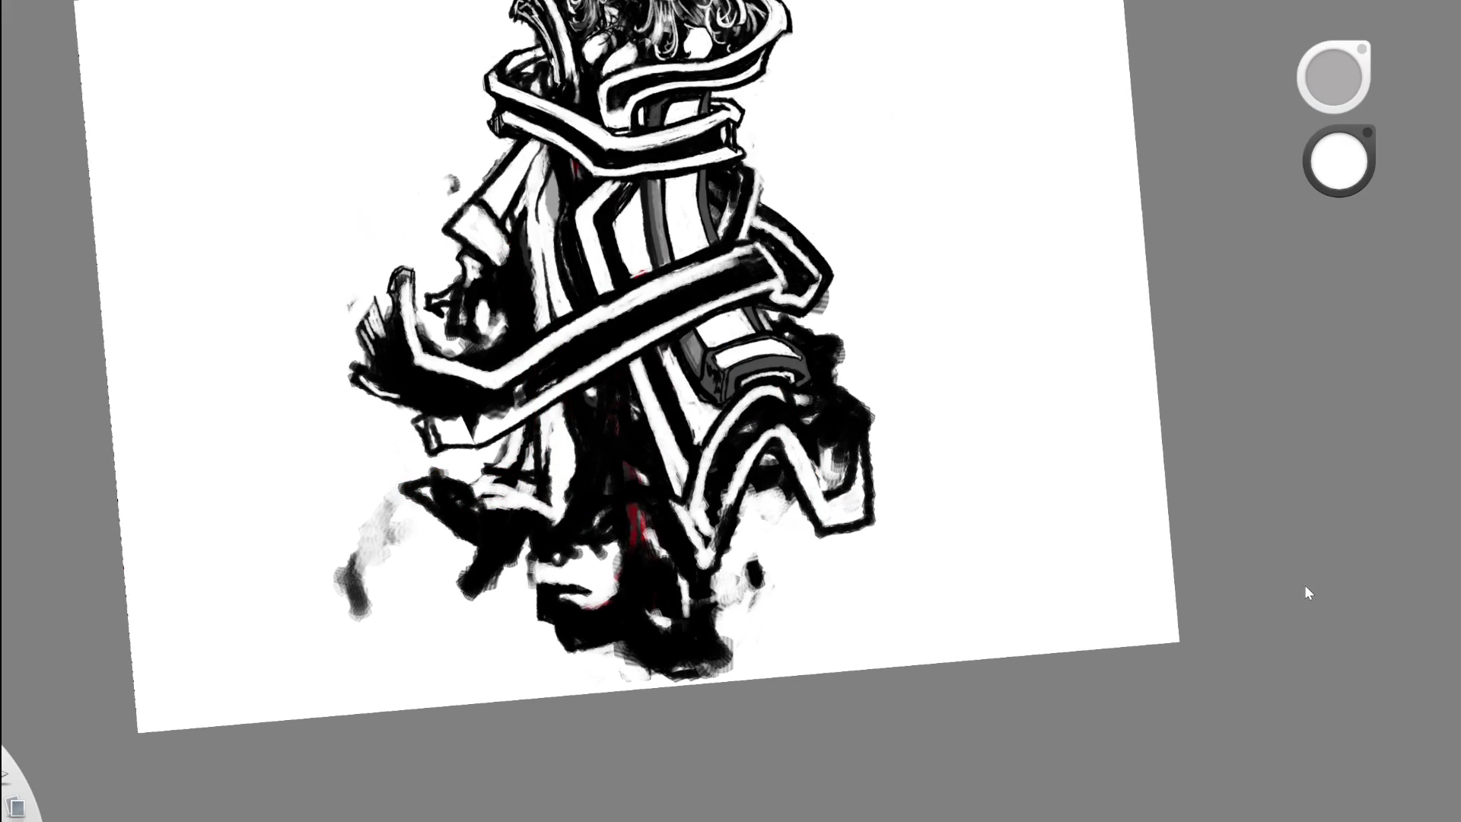
pyautogui.hotkey('ctrl', 'z')
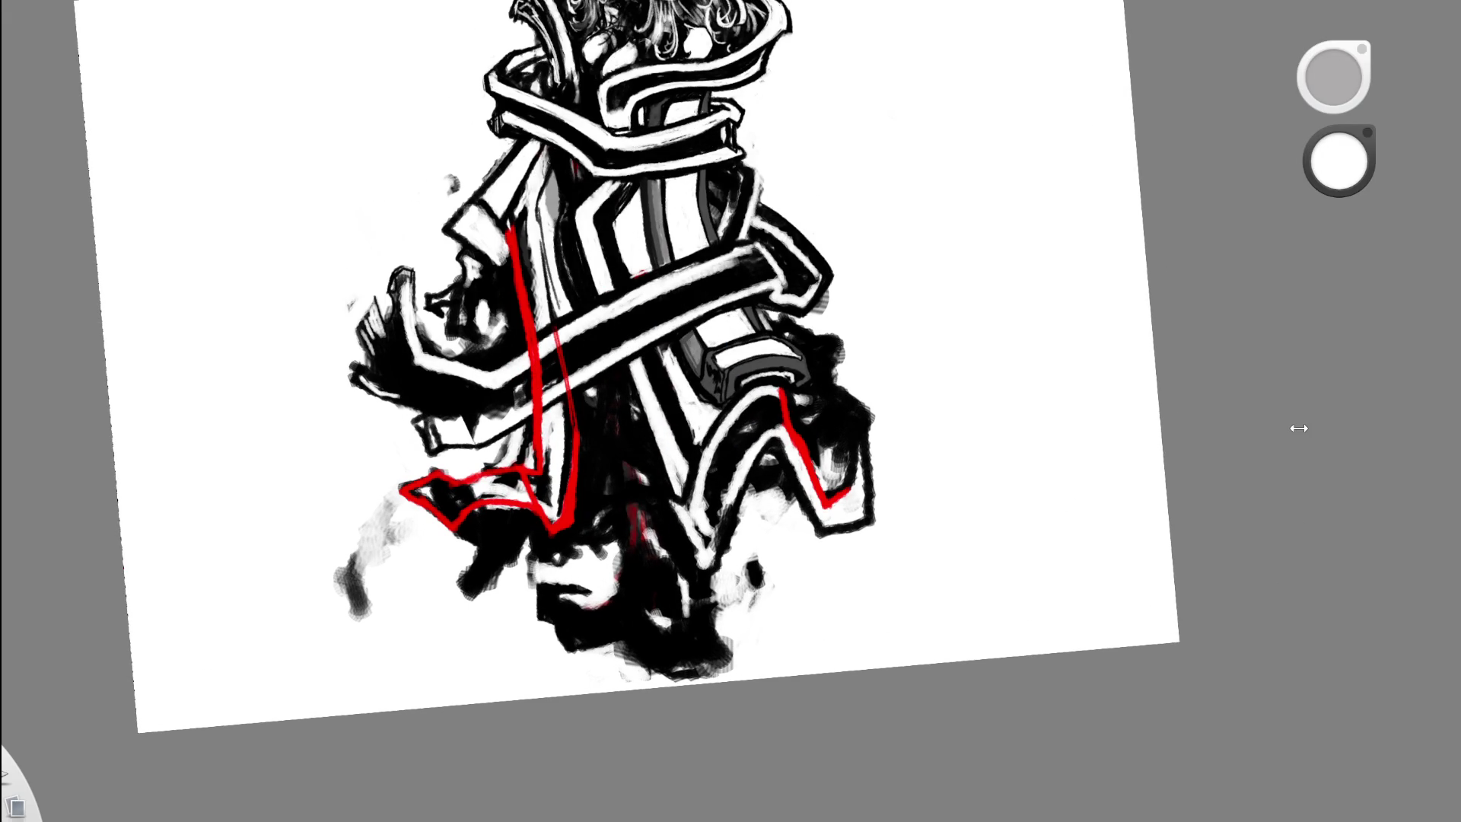
# - Brush white between the red outlines of the lower-left coat hem
pyautogui.scroll(1, 593, 499)
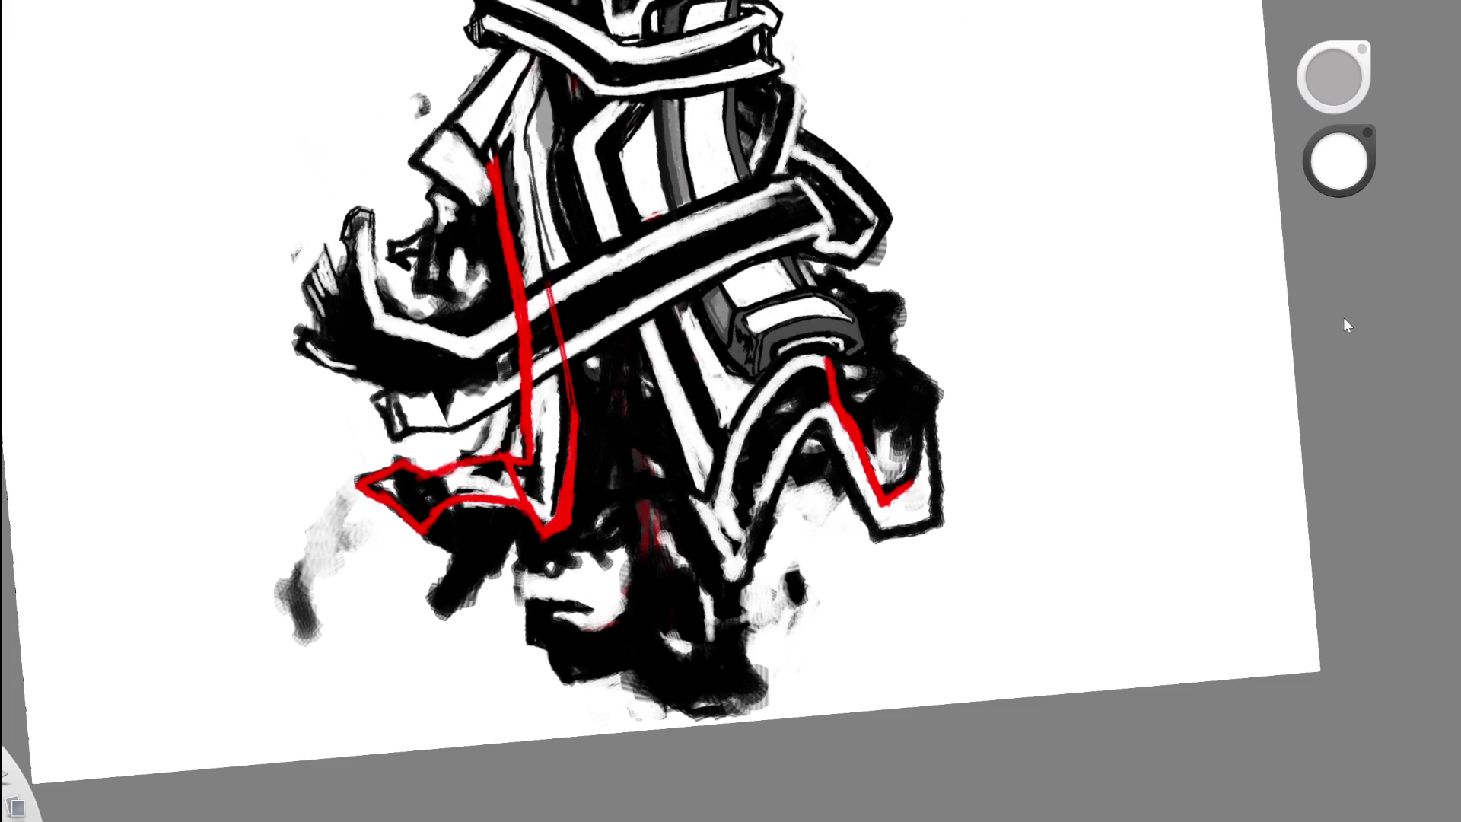
pyautogui.press('space')
pyautogui.moveTo(455, 502)
pyautogui.mouseDown()
pyautogui.moveTo(377, 472)
pyautogui.moveTo(426, 518)
pyautogui.moveTo(487, 537)
pyautogui.moveTo(533, 468)
pyautogui.moveTo(457, 455)
pyautogui.moveTo(517, 441)
pyautogui.moveTo(533, 509)
pyautogui.moveTo(518, 525)
pyautogui.moveTo(536, 498)
pyautogui.mouseUp()
pyautogui.press('space')
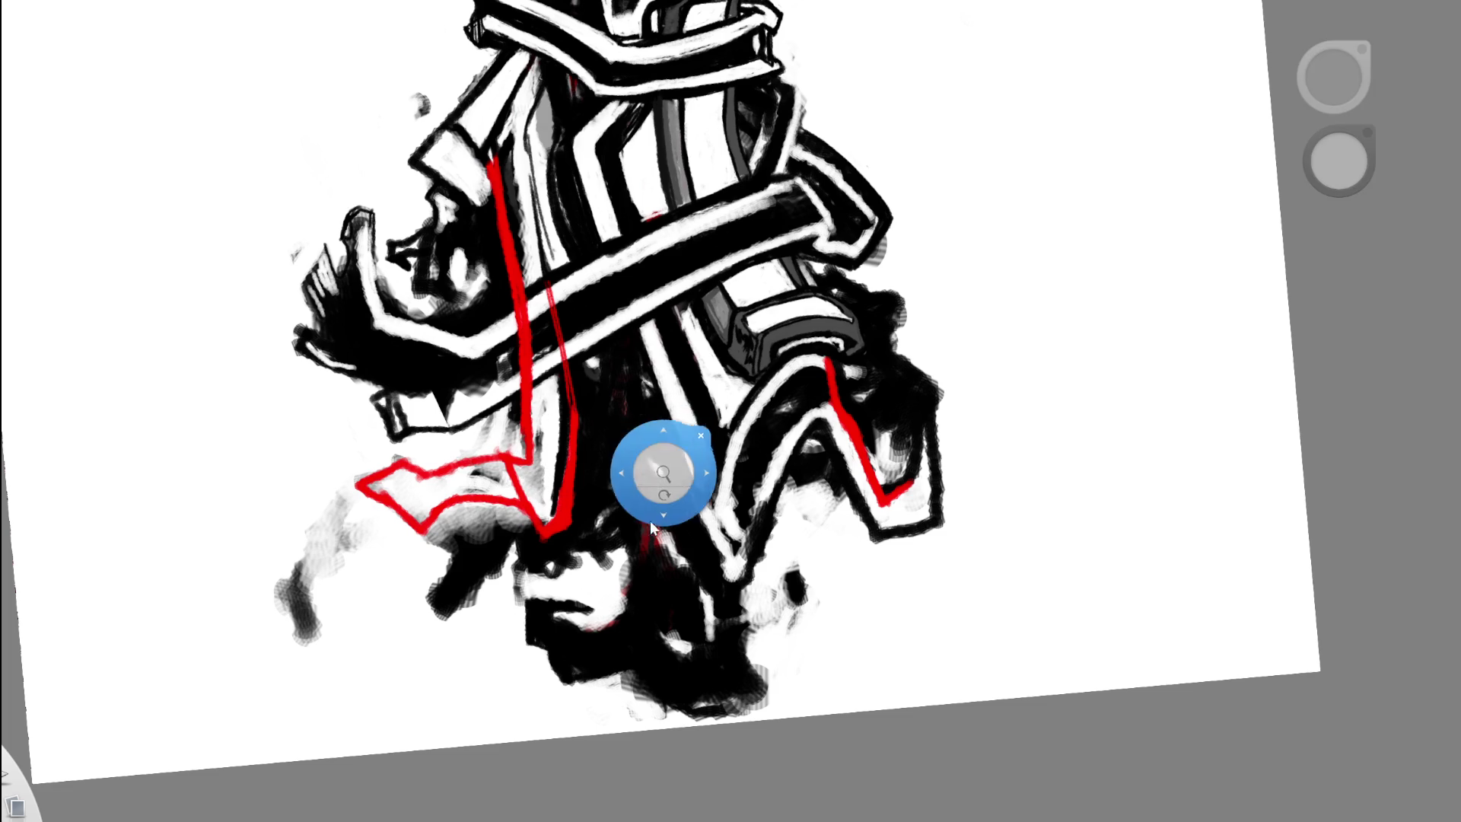
pyautogui.moveTo(651, 525); pyautogui.dragTo(471, 480)
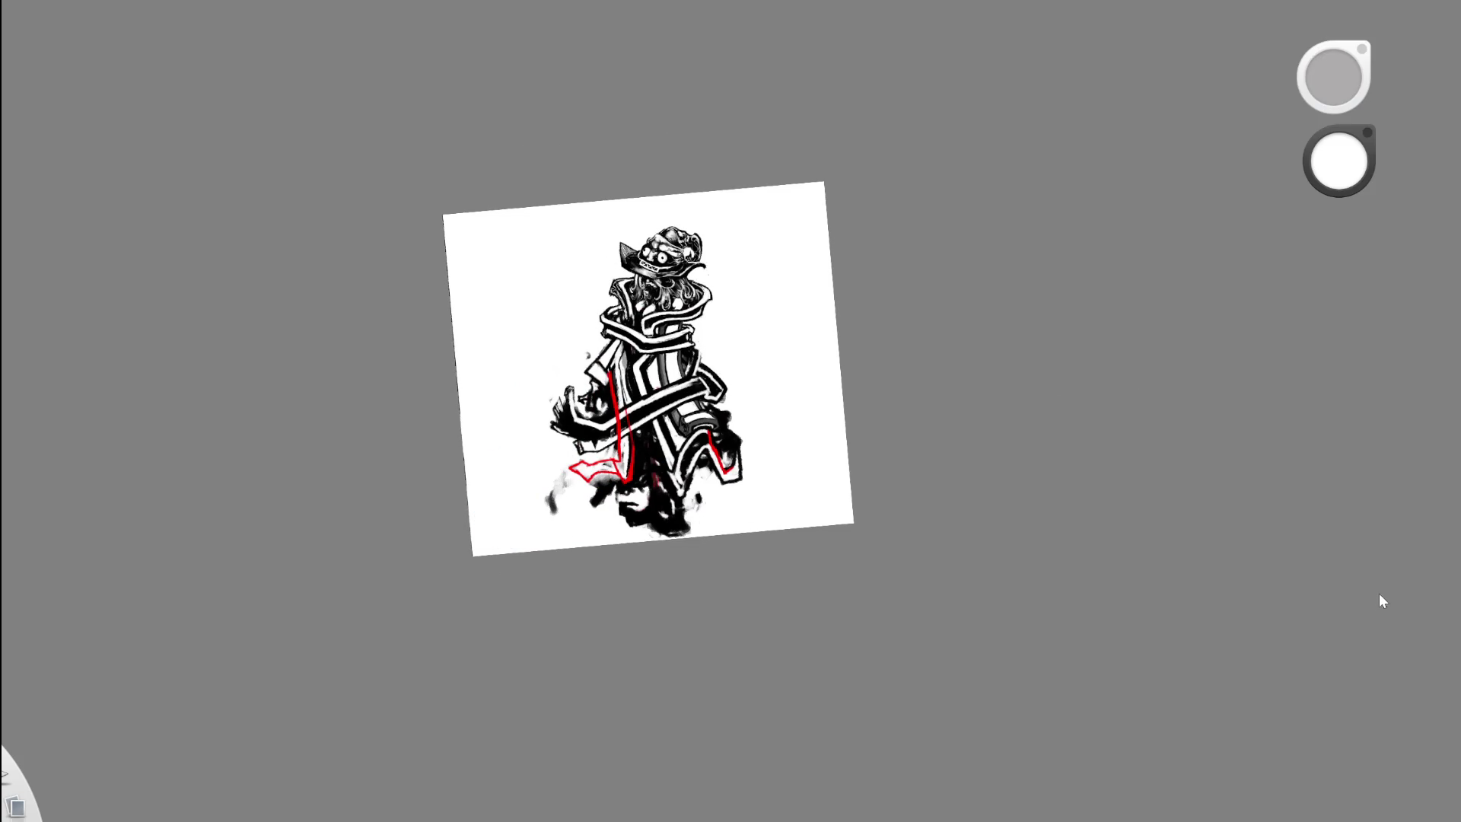
# - Switch to black and cover the red outline on the left robe, redoing the first attempt
pyautogui.moveTo(1145, 355); pyautogui.dragTo(745, 364)
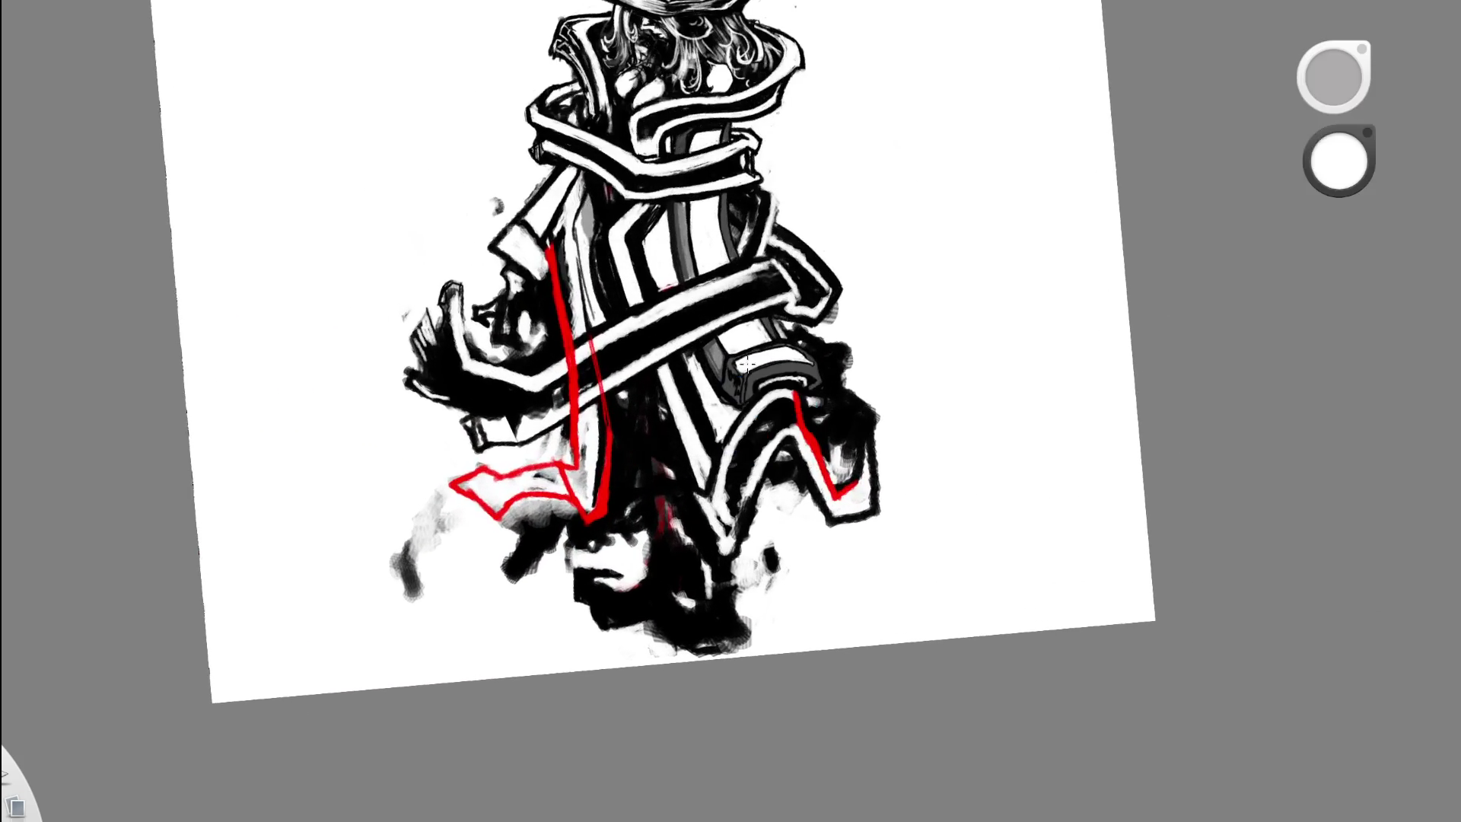
pyautogui.press('x')
pyautogui.moveTo(465, 494)
pyautogui.mouseDown()
pyautogui.moveTo(566, 464)
pyautogui.moveTo(579, 506)
pyautogui.moveTo(609, 461)
pyautogui.mouseUp()
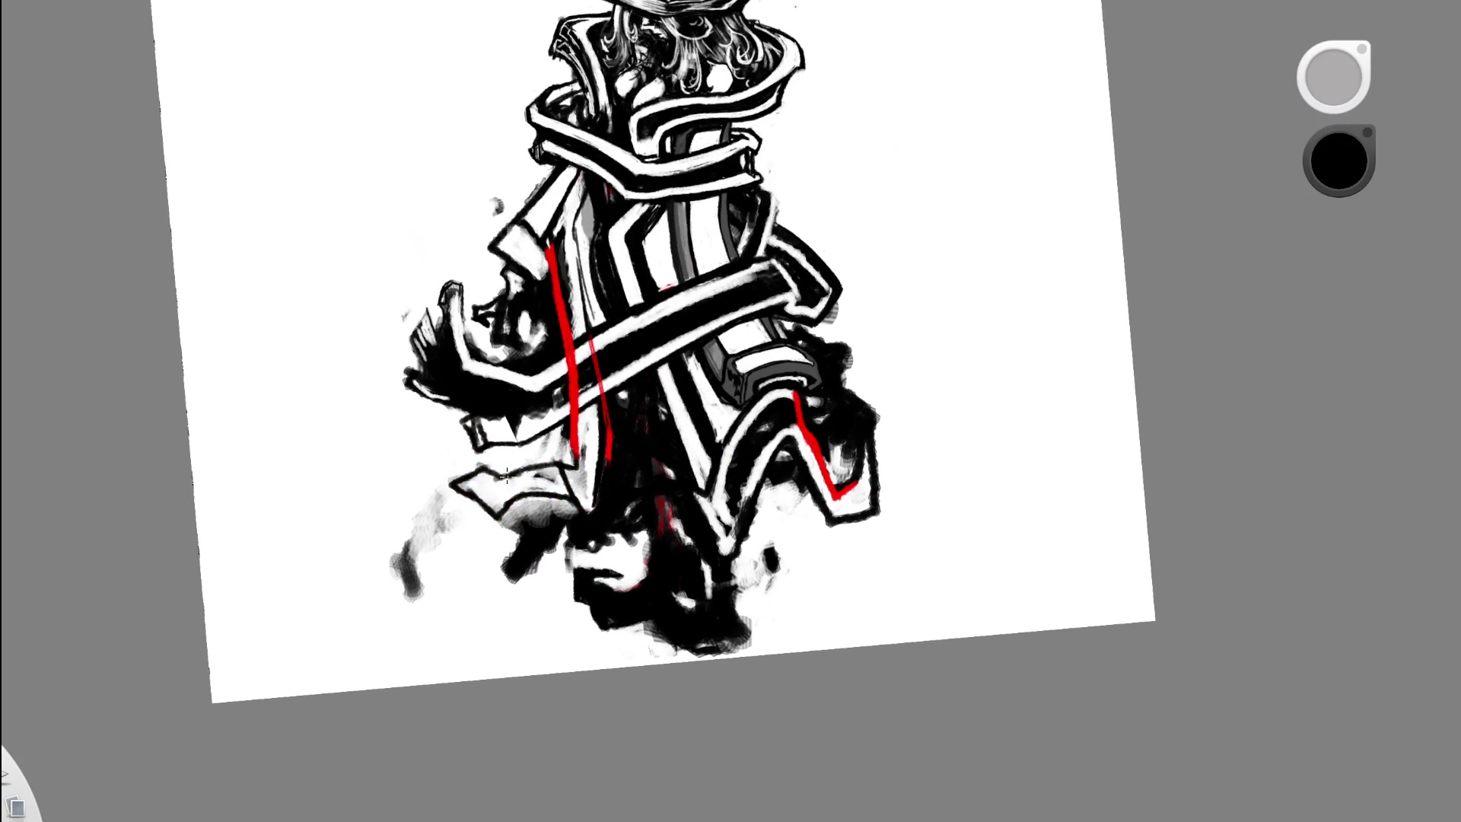
pyautogui.hotkey('ctrl', 'z')
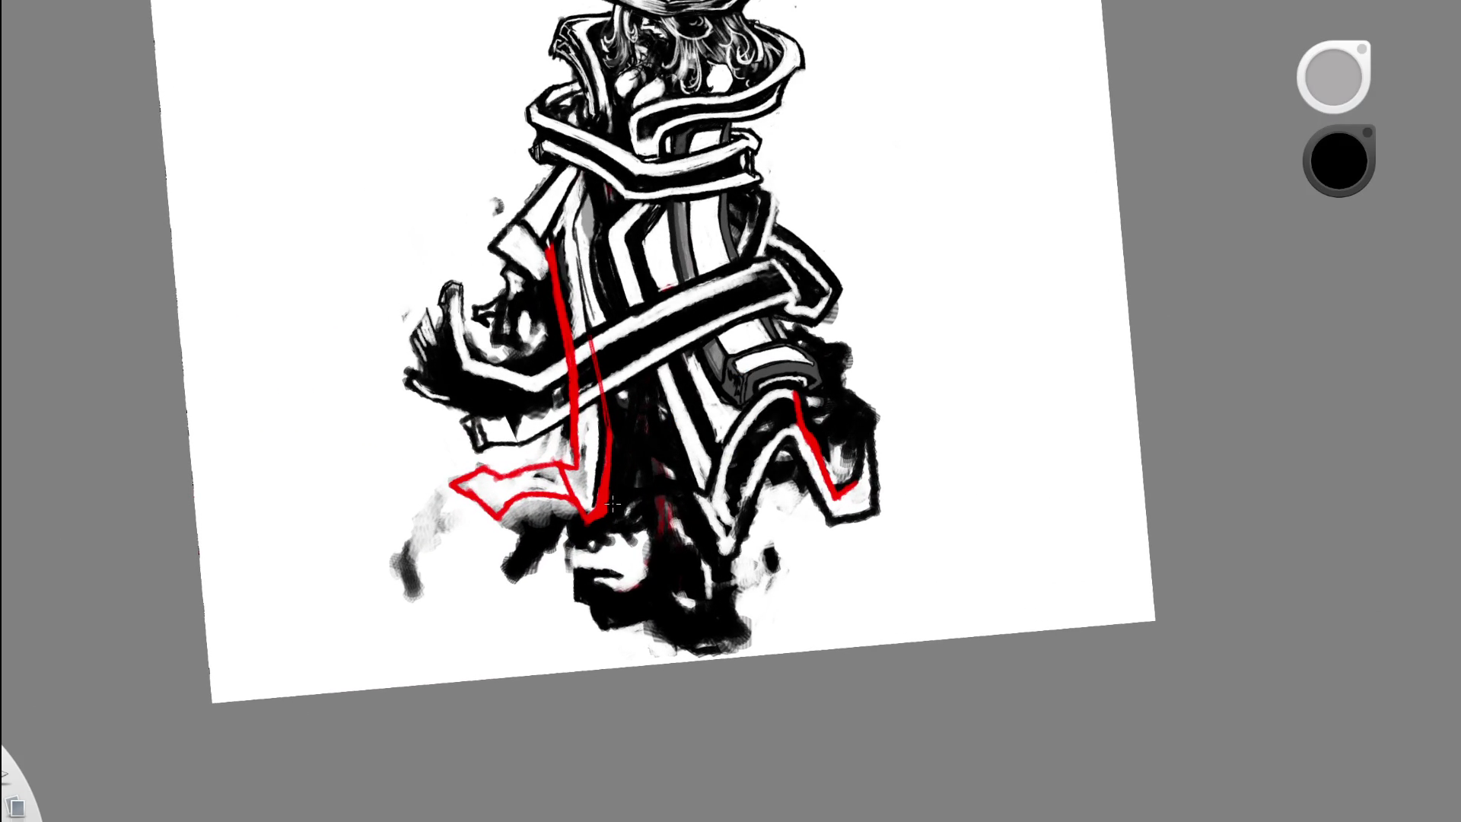
pyautogui.moveTo(576, 453); pyautogui.dragTo(532, 494)
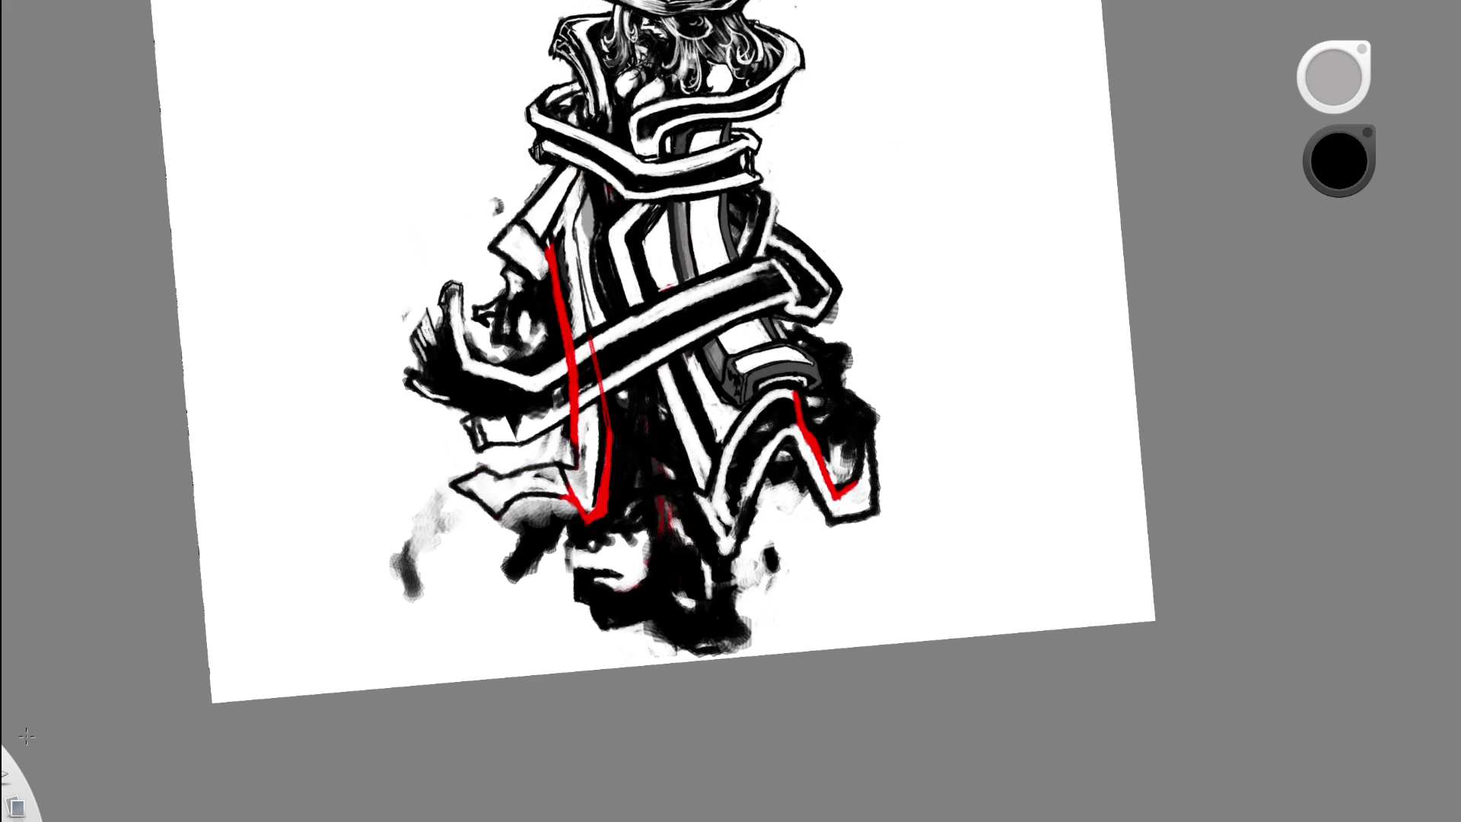
# - Touch up white beside the red lines, then paint black over both red lines' lower ends
pyautogui.press('x')
pyautogui.moveTo(601, 464)
pyautogui.mouseDown()
pyautogui.moveTo(618, 488)
pyautogui.moveTo(605, 396)
pyautogui.mouseUp()
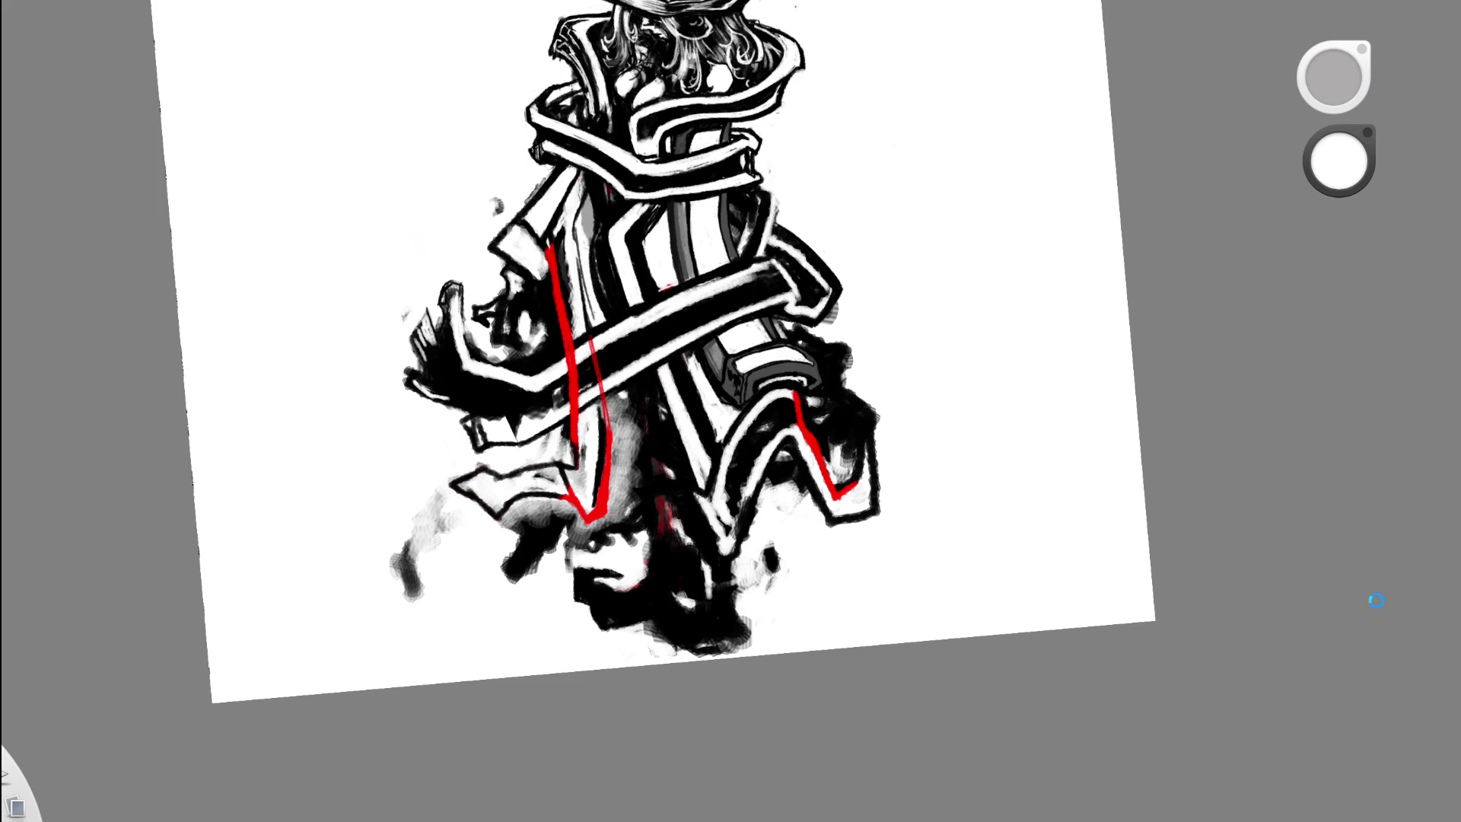
pyautogui.keyDown('alt'); pyautogui.click(607, 426); pyautogui.keyUp('alt')
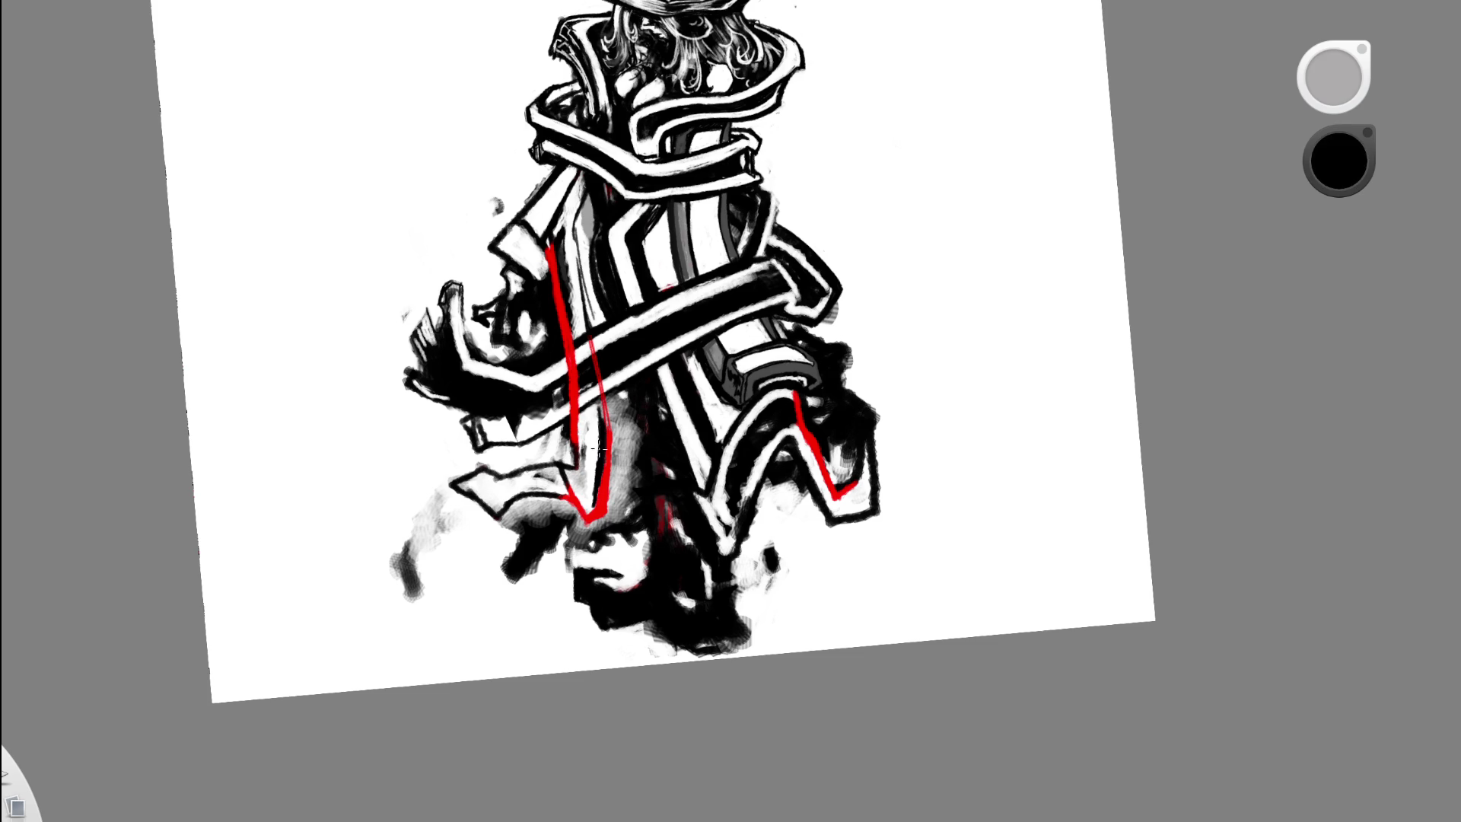
pyautogui.moveTo(608, 441)
pyautogui.mouseDown()
pyautogui.moveTo(571, 367)
pyautogui.moveTo(550, 245)
pyautogui.mouseUp()
pyautogui.hotkey('ctrl', 'z')
pyautogui.hotkey('ctrl', 'z')
pyautogui.moveTo(607, 427); pyautogui.dragTo(587, 520)
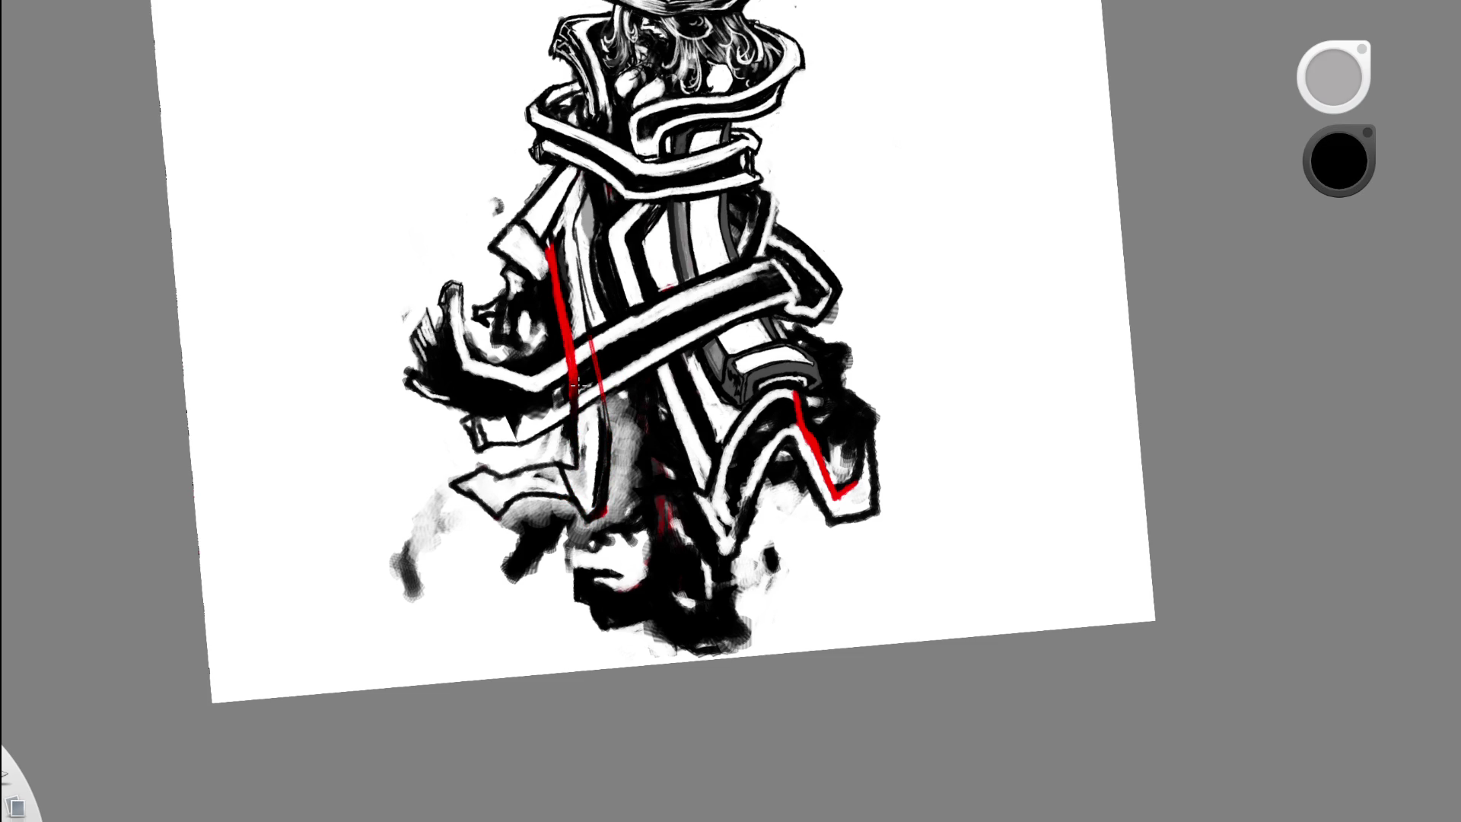
pyautogui.moveTo(602, 401); pyautogui.dragTo(591, 336)
pyautogui.scroll(-5, 717, 316)
pyautogui.scroll(-2, 718, 317)
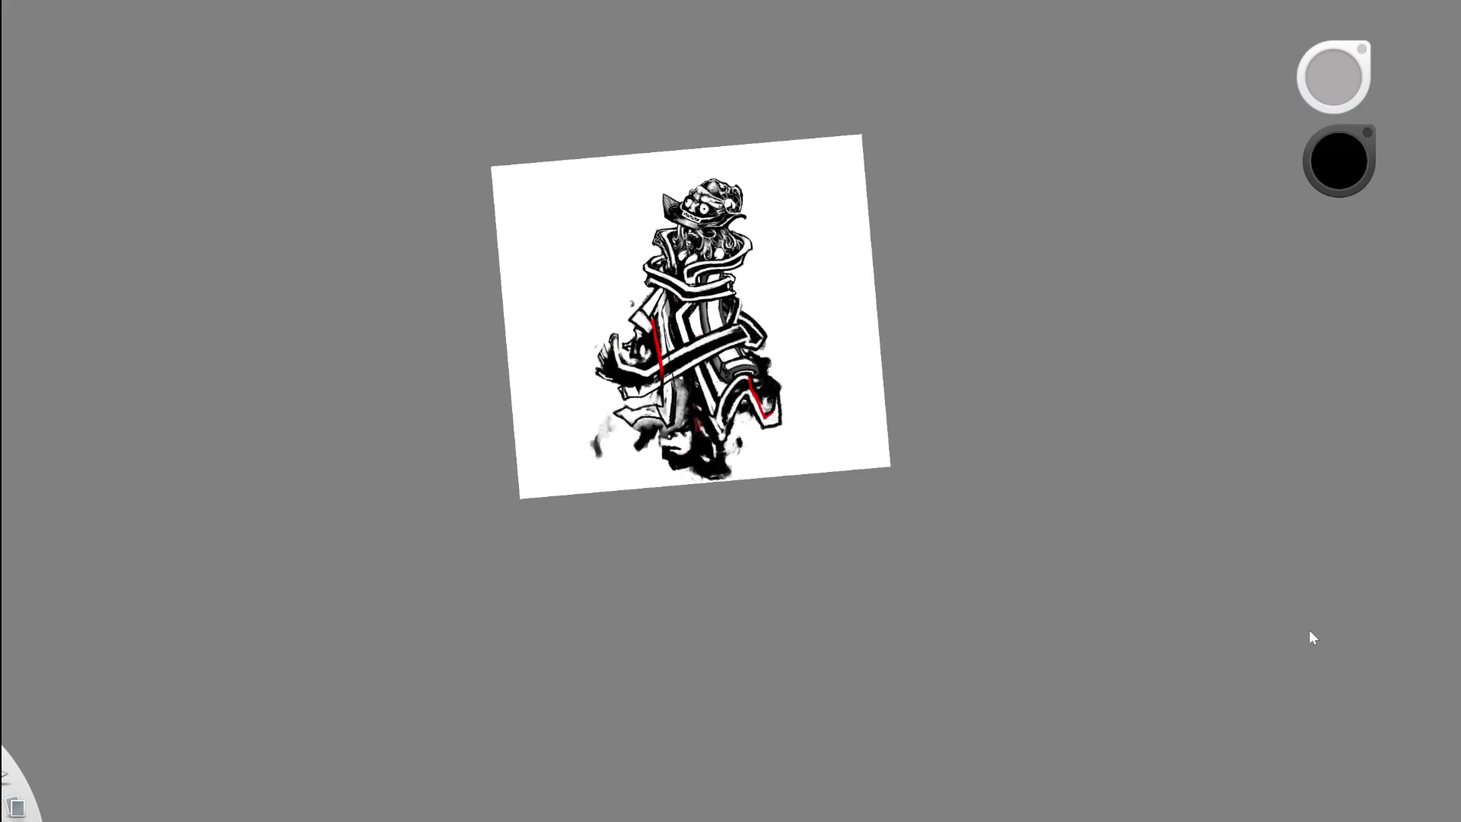
# - Paint the vertical red robe line out in white, checking it with undo and redo
pyautogui.scroll(5, 816, 296)
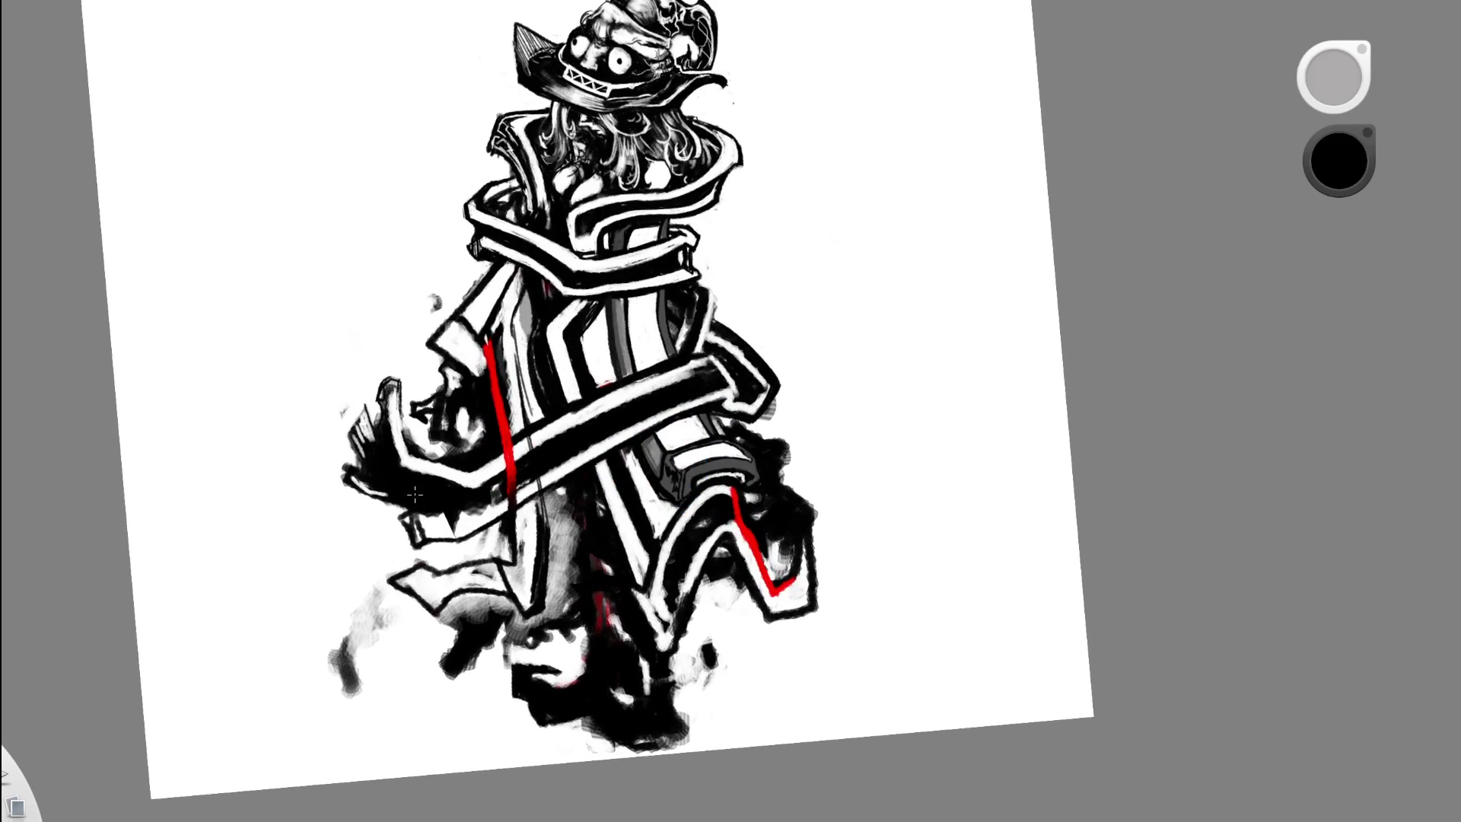
pyautogui.press('x')
pyautogui.moveTo(489, 347)
pyautogui.mouseDown()
pyautogui.moveTo(510, 457)
pyautogui.moveTo(505, 432)
pyautogui.mouseUp()
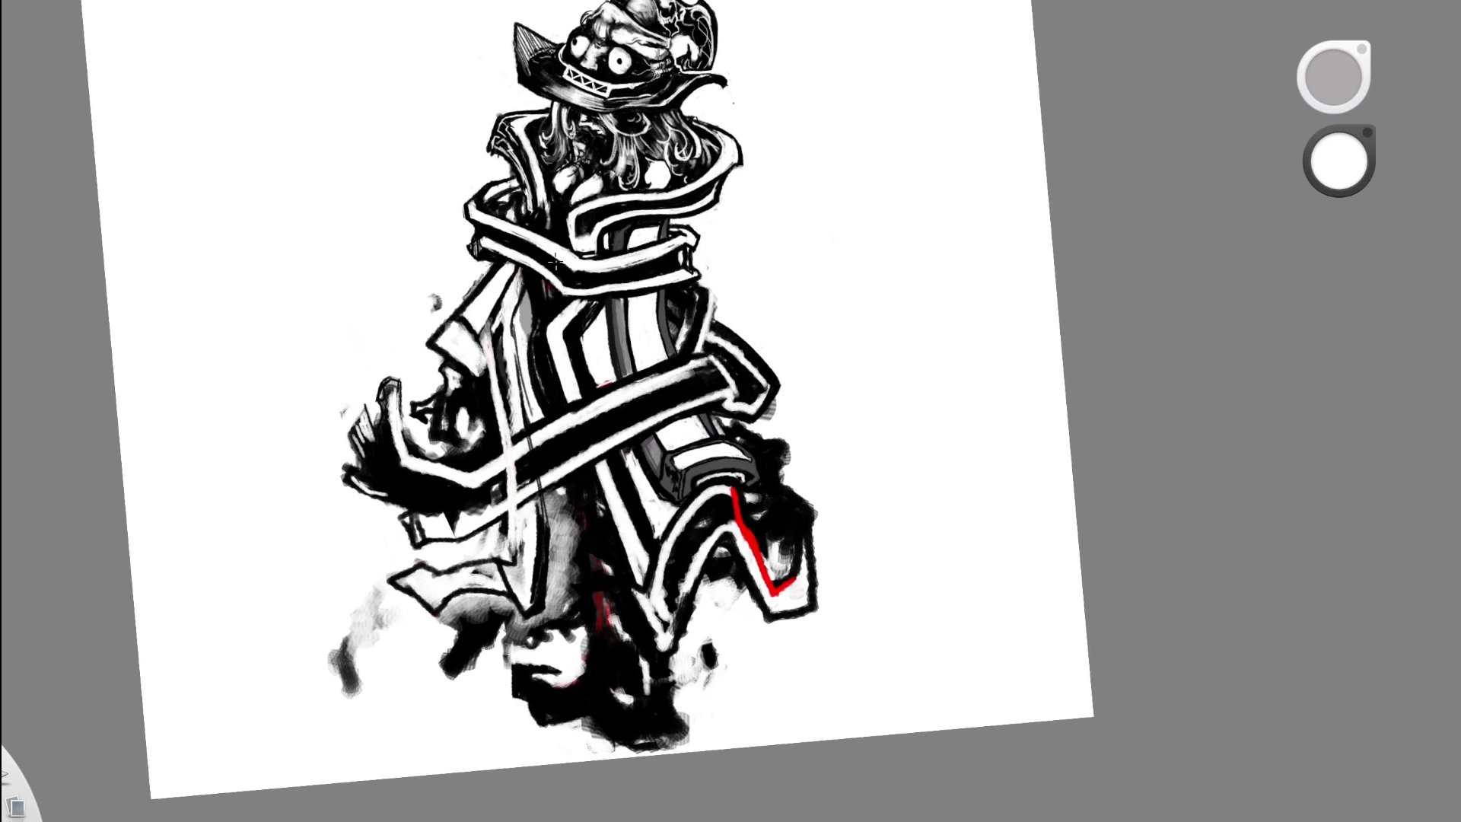
pyautogui.hotkey('ctrl', 'z')
pyautogui.hotkey('ctrl', 'y')
# - Undo to bring back the darker strokes in the lower smoke, then reframe the figure
pyautogui.scroll(-5, 632, 400)
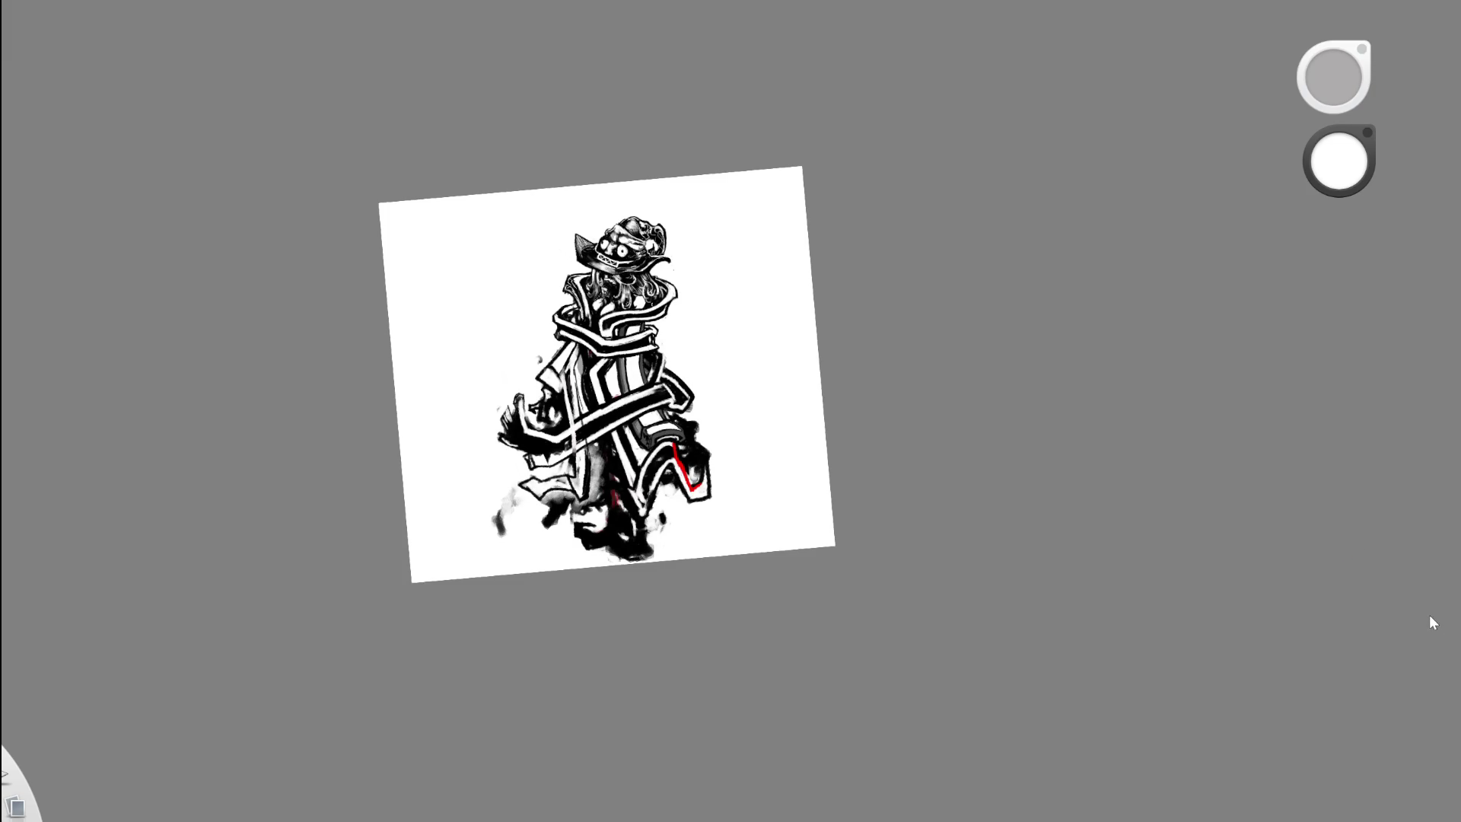
pyautogui.scroll(5, 614, 424)
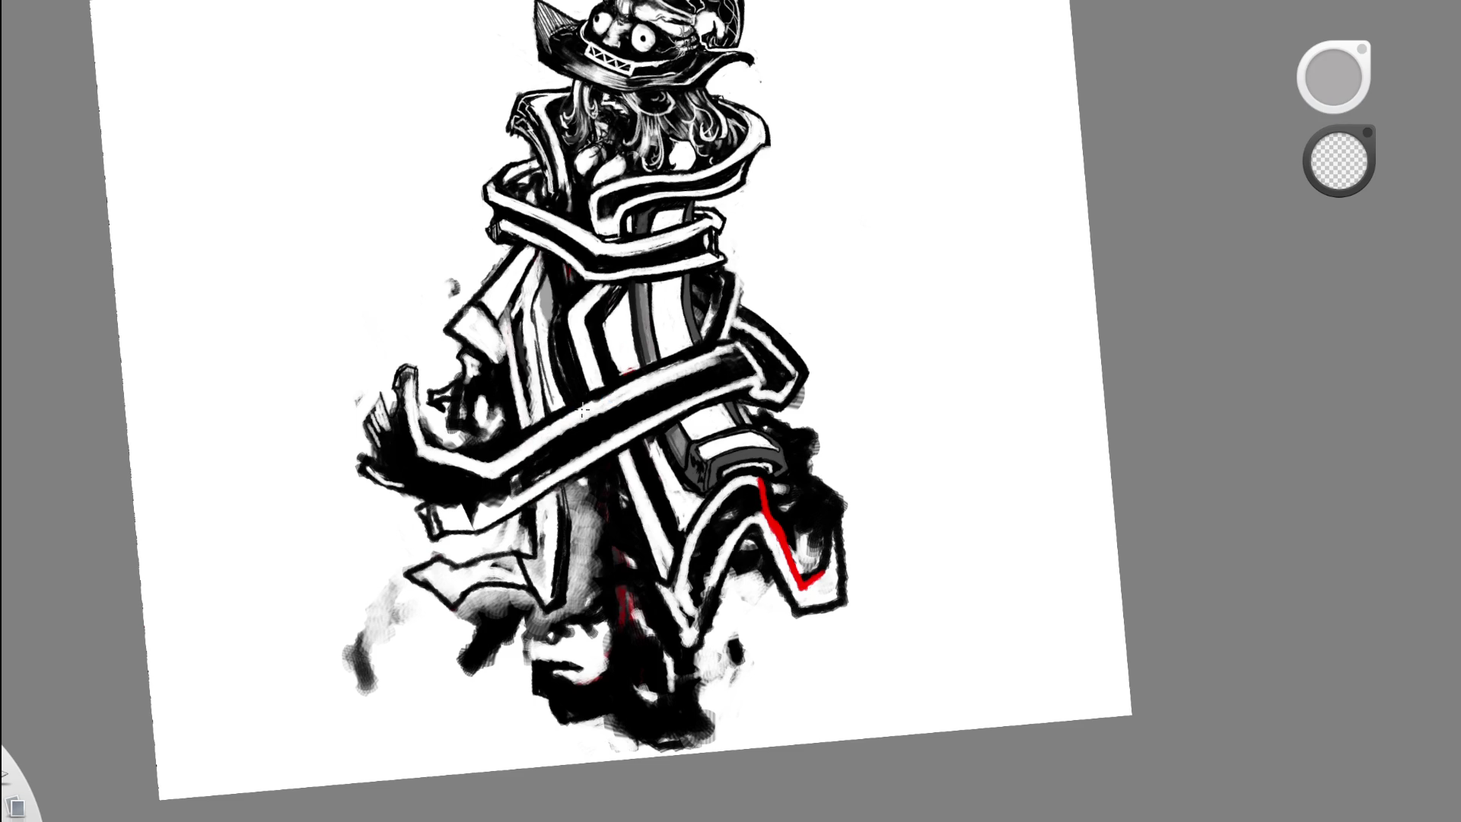
pyautogui.scroll(-5, 639, 418)
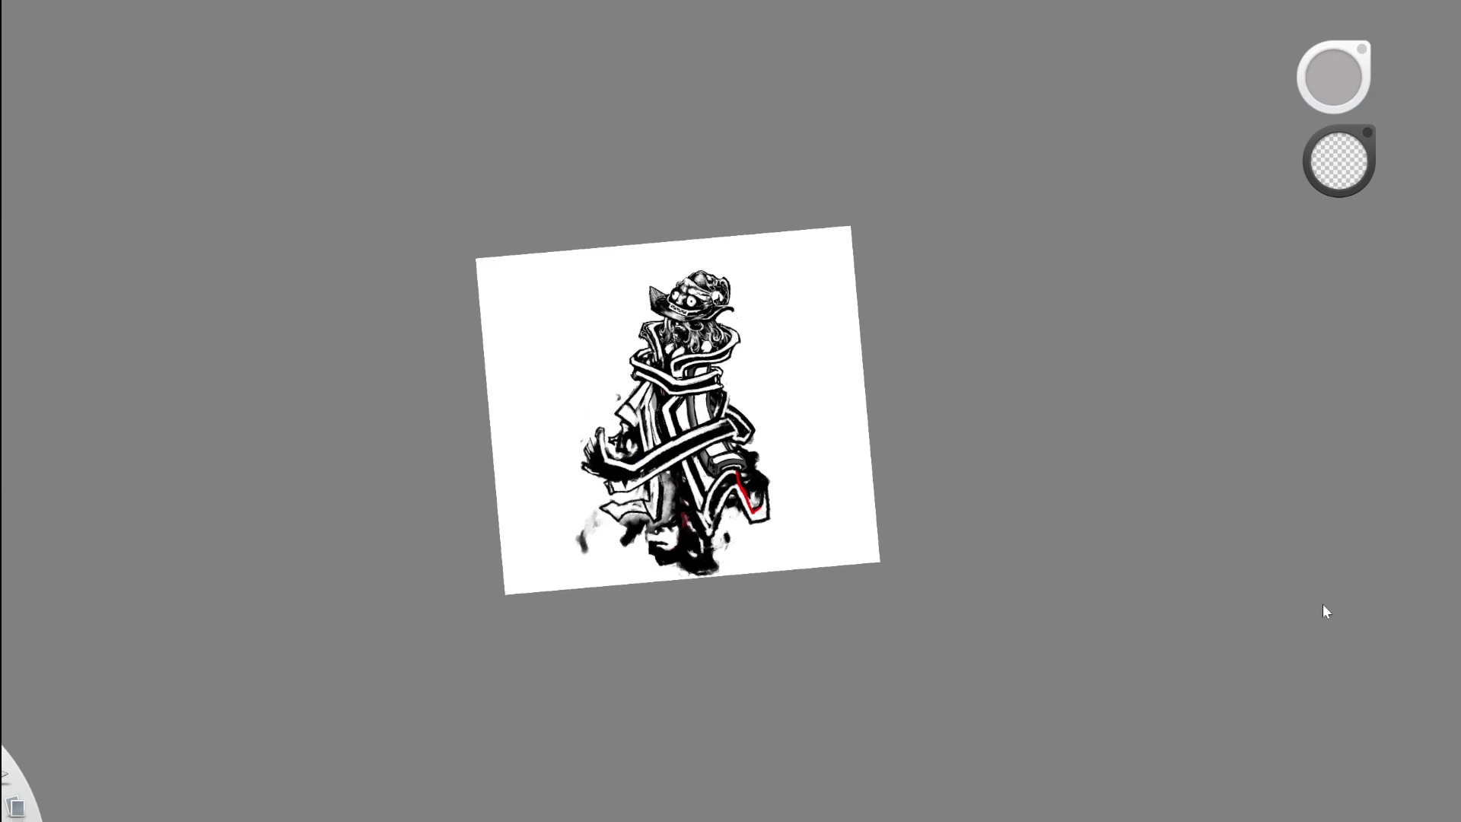
pyautogui.scroll(5, 700, 521)
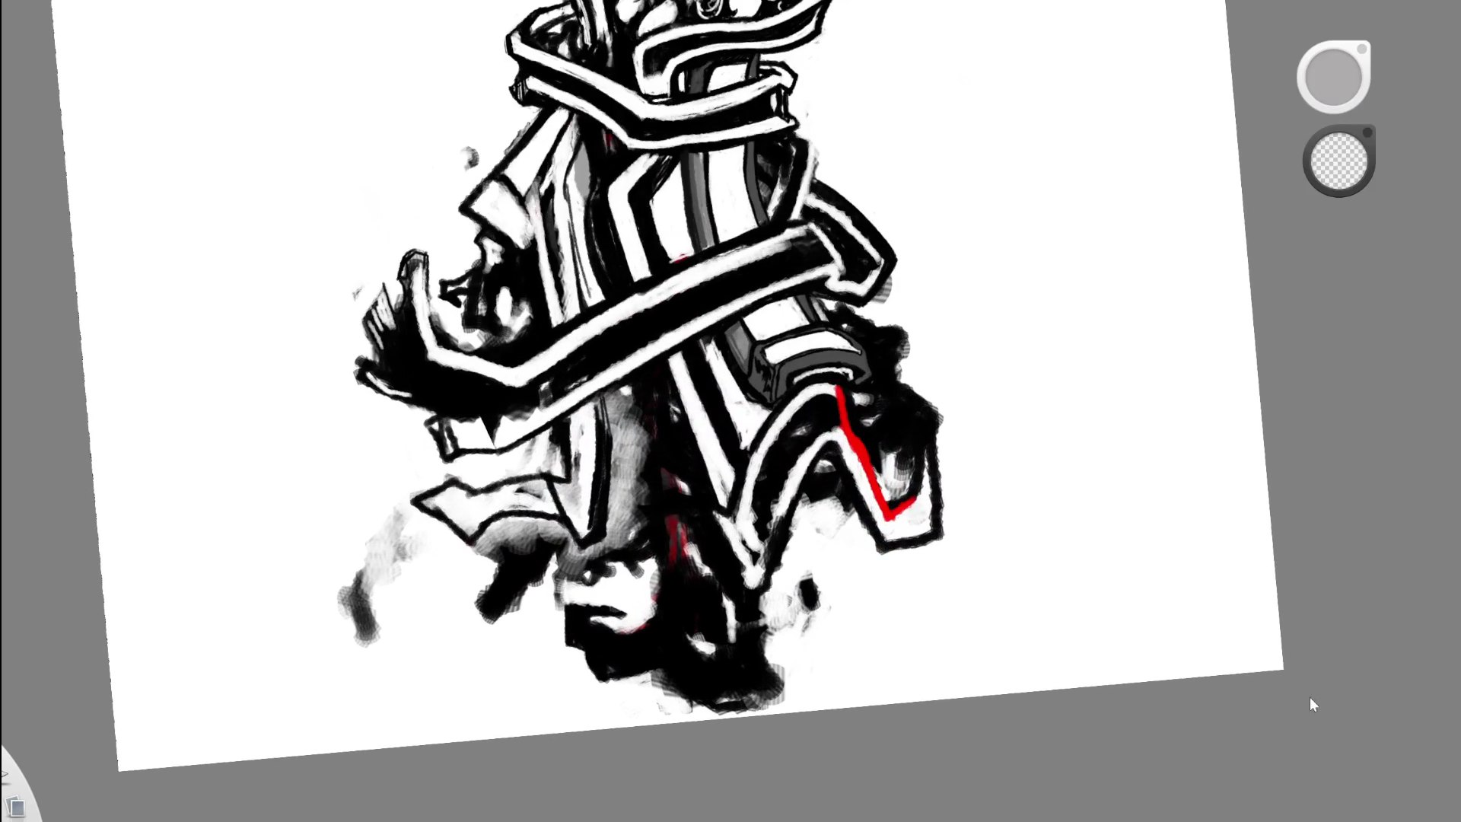
pyautogui.hotkey('ctrl', 'z')
pyautogui.hotkey('ctrl', 'z')
pyautogui.scroll(-5, 542, 436)
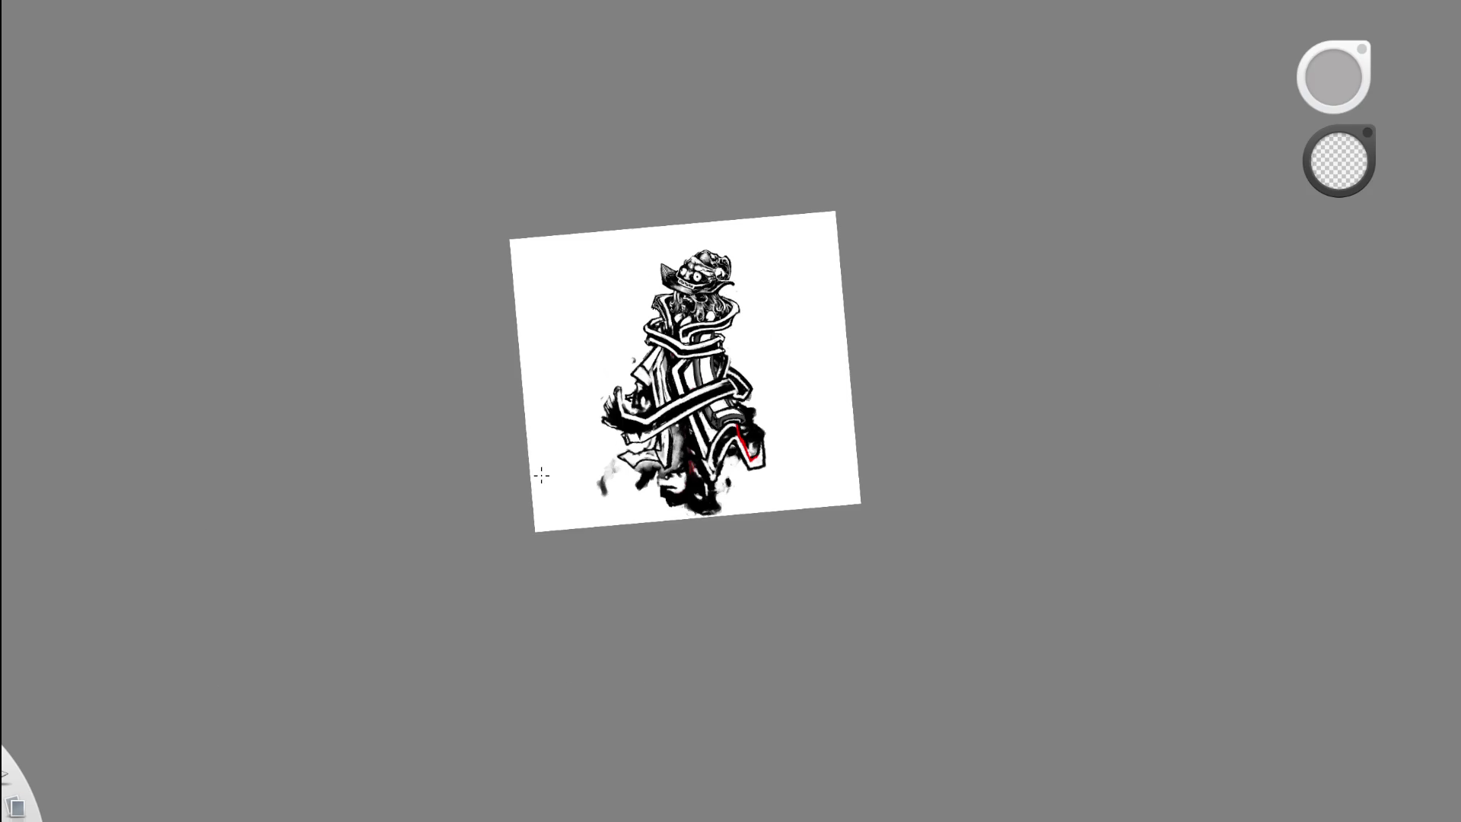
pyautogui.moveTo(721, 427)
pyautogui.mouseDown()
pyautogui.moveTo(783, 497)
pyautogui.moveTo(772, 522)
pyautogui.moveTo(665, 542)
pyautogui.mouseUp()
pyautogui.scroll(2, 728, 500)
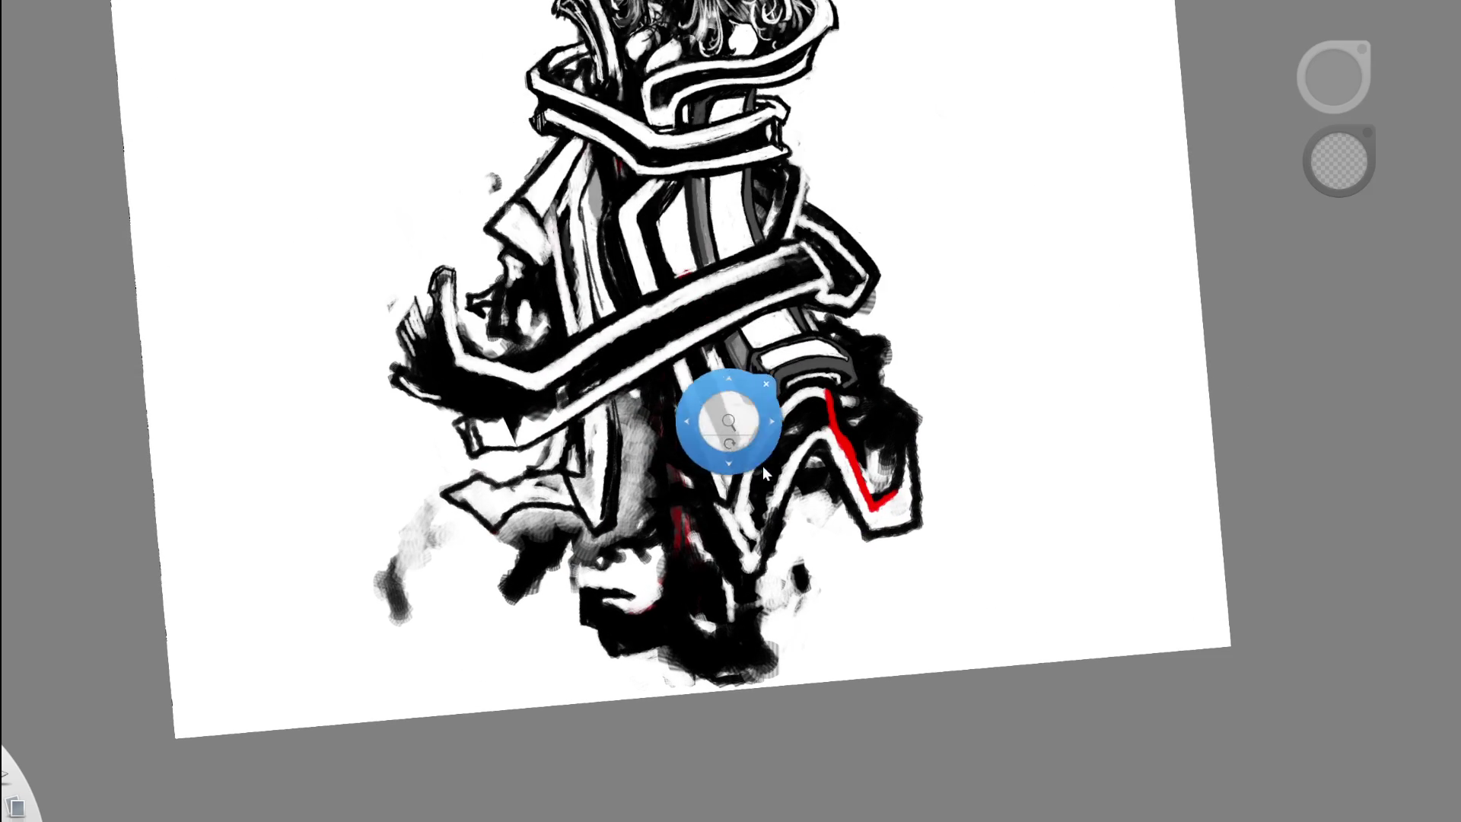
pyautogui.moveTo(728, 500); pyautogui.dragTo(728, 544)
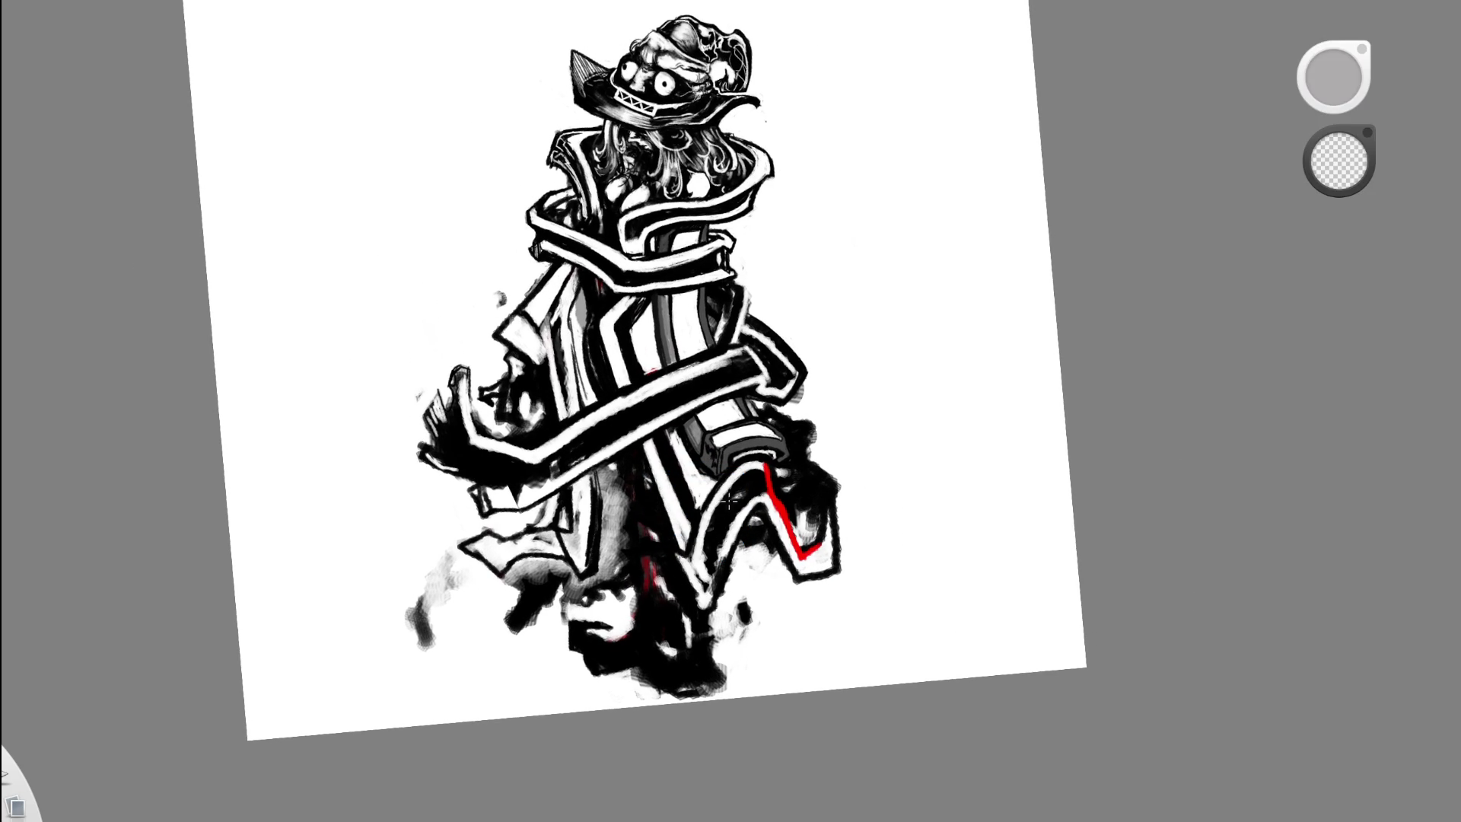
pyautogui.moveTo(728, 500); pyautogui.dragTo(764, 599)
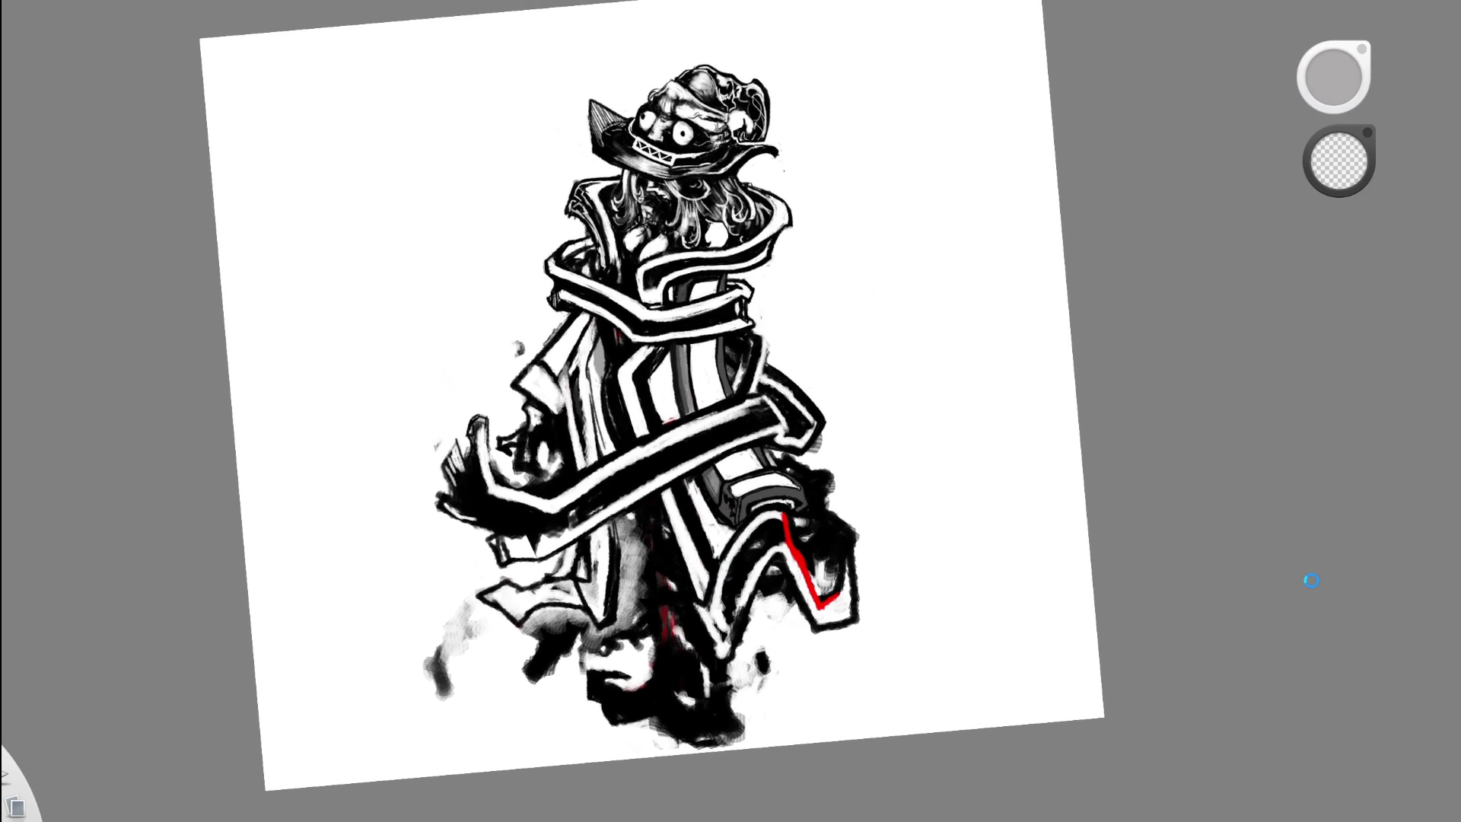
pyautogui.hotkey('ctrl', 'y')
pyautogui.hotkey('ctrl', 'z')
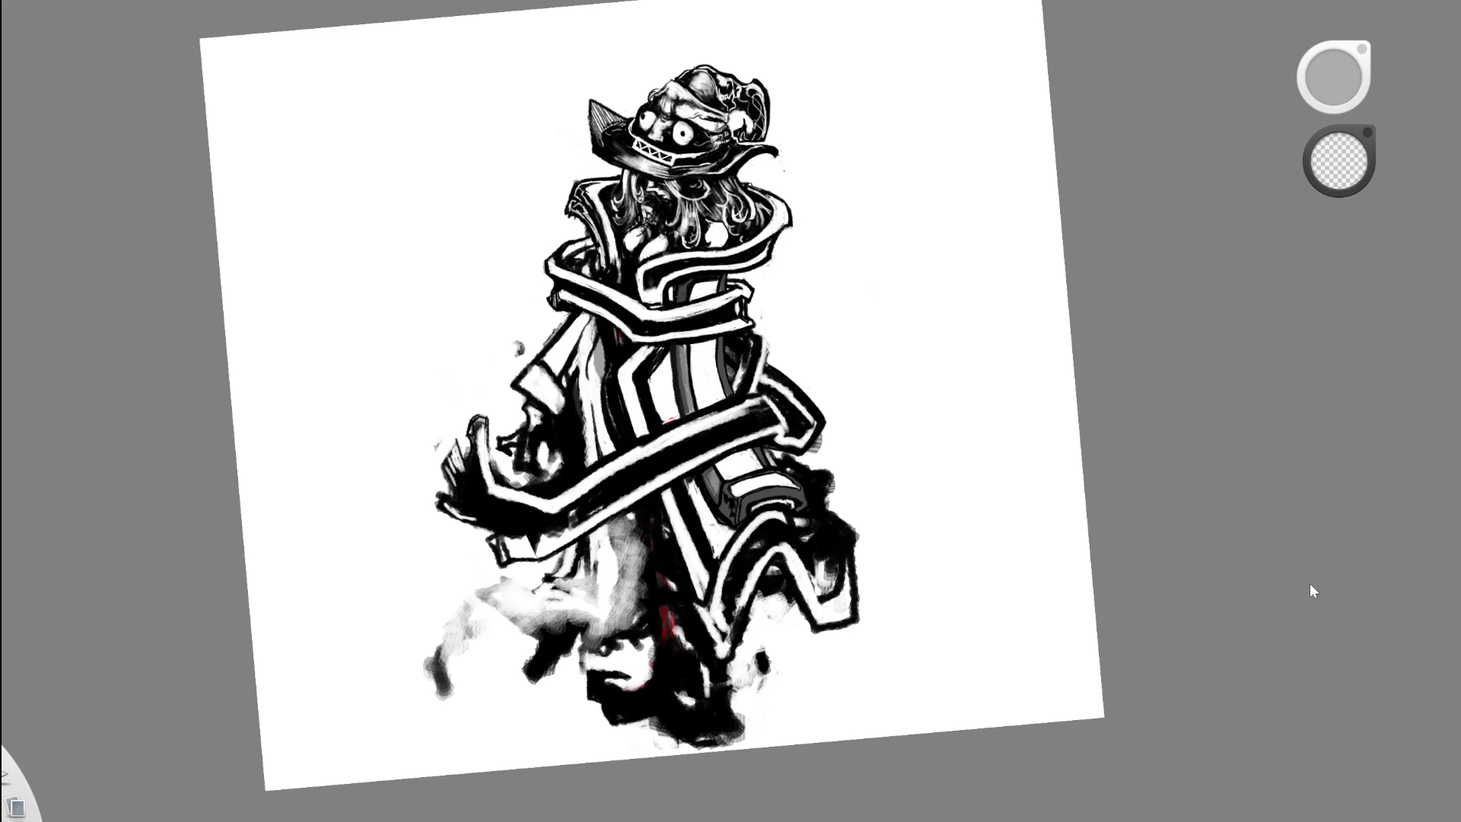
pyautogui.hotkey('ctrl', 'y')
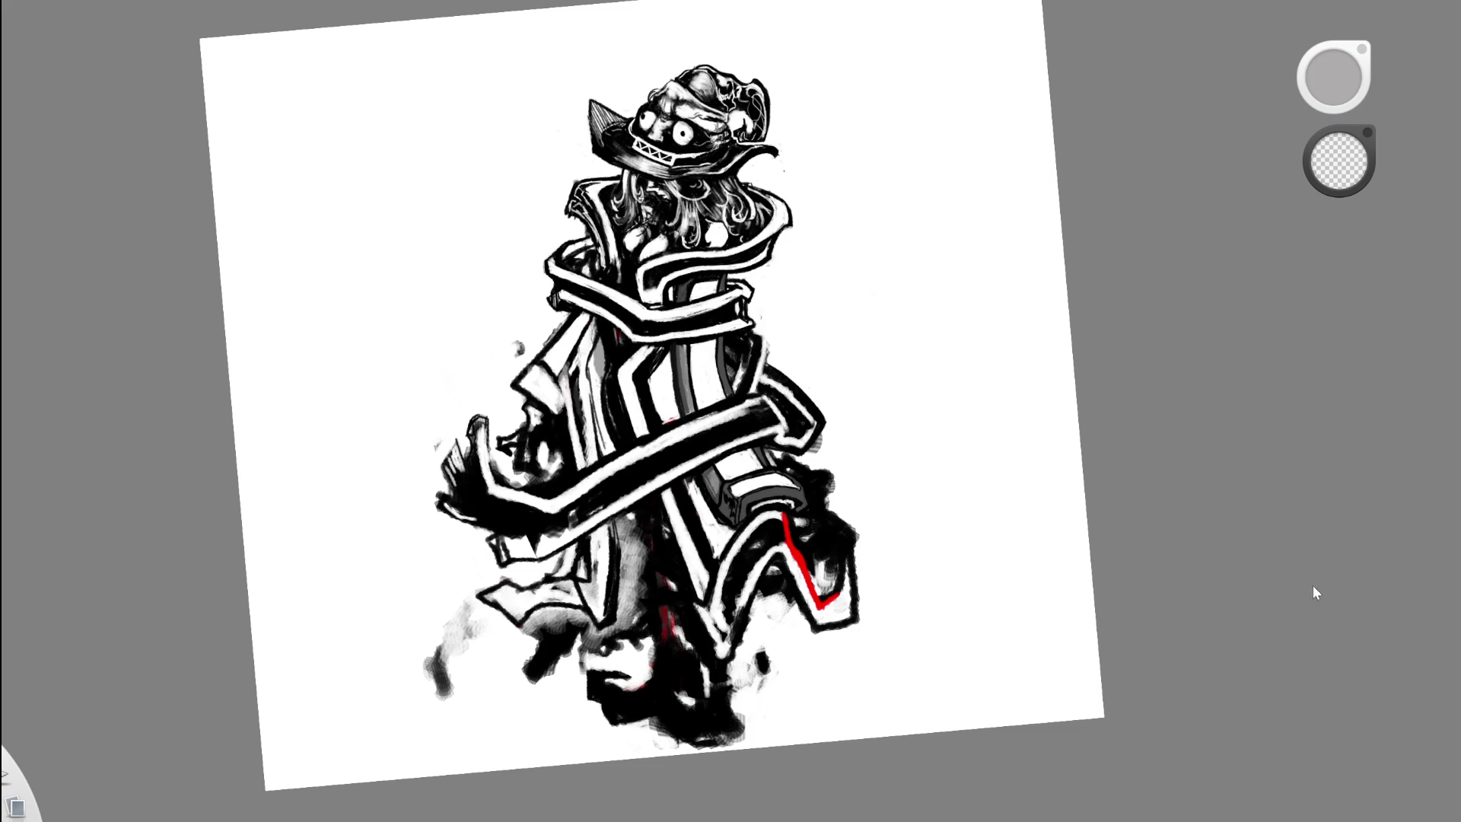
pyautogui.hotkey('ctrl', 'z')
pyautogui.hotkey('ctrl', 'y')
pyautogui.moveTo(945, 538)
pyautogui.mouseDown()
pyautogui.moveTo(725, 584)
pyautogui.moveTo(758, 609)
pyautogui.mouseUp()
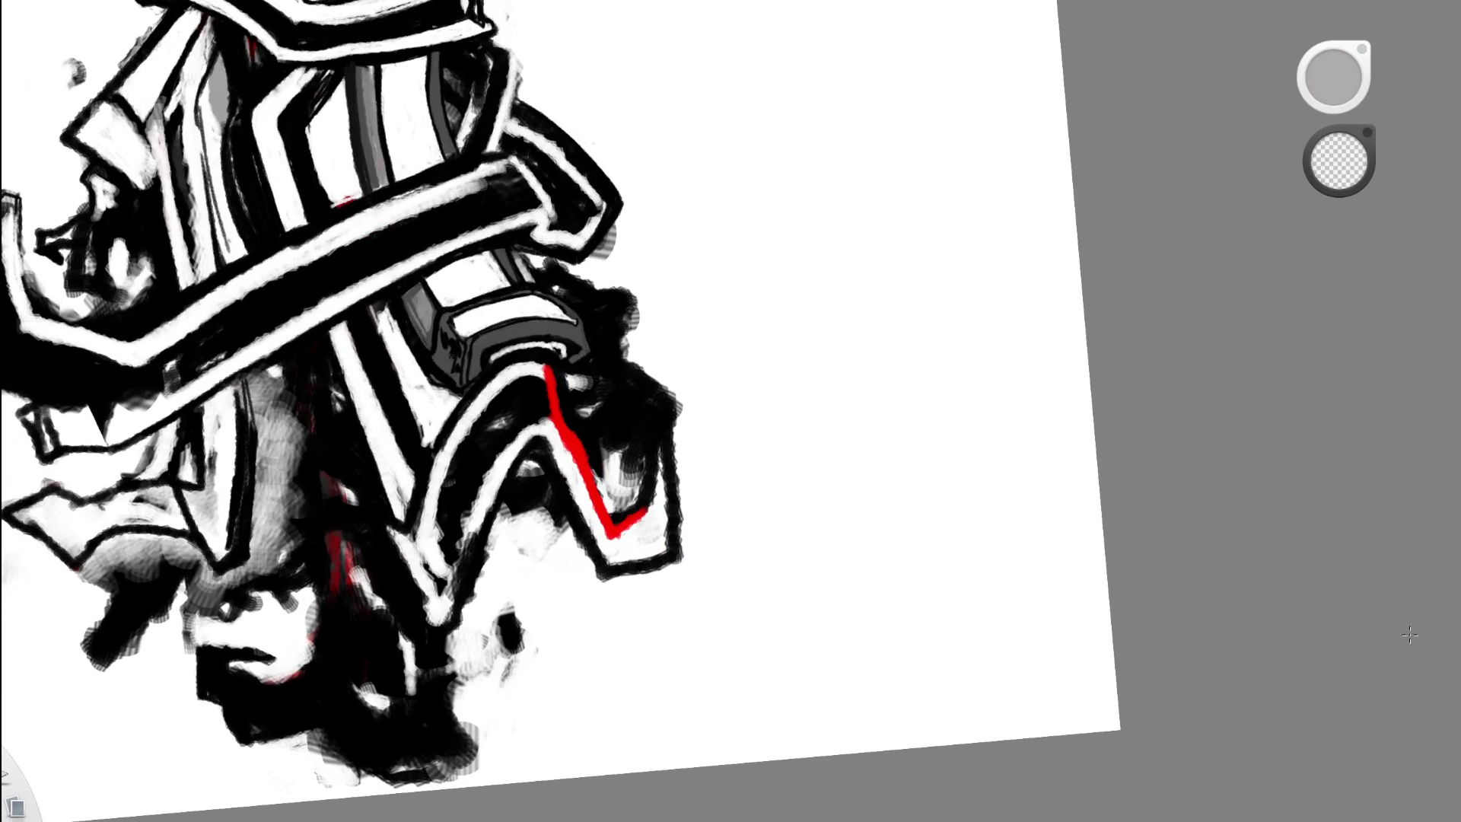
# - Try painting the red zigzag out in white, undoing and retrying, then lighten its top
pyautogui.keyDown('alt'); pyautogui.click(556, 449); pyautogui.keyUp('alt')
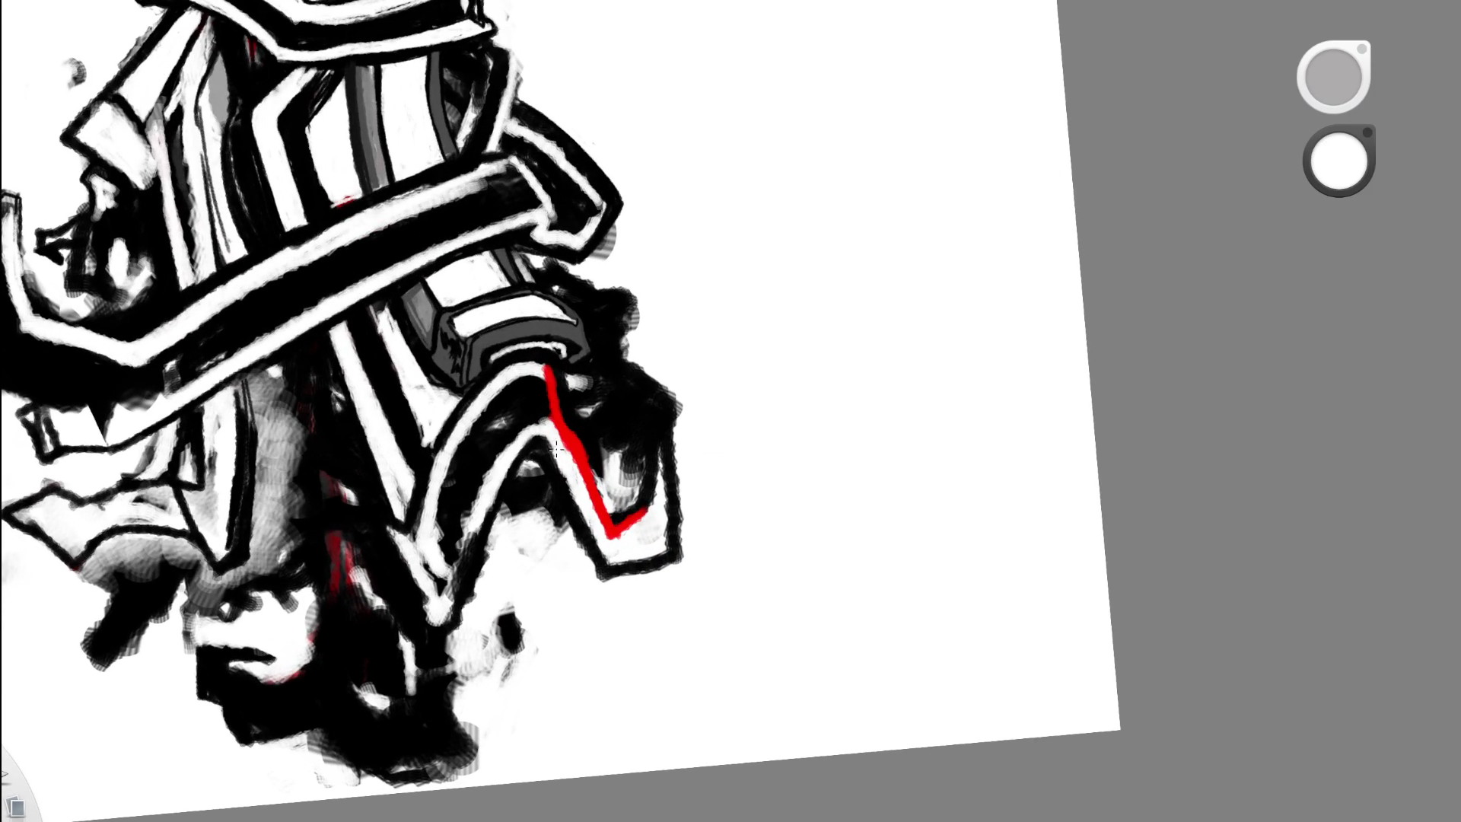
pyautogui.moveTo(548, 367); pyautogui.dragTo(622, 526)
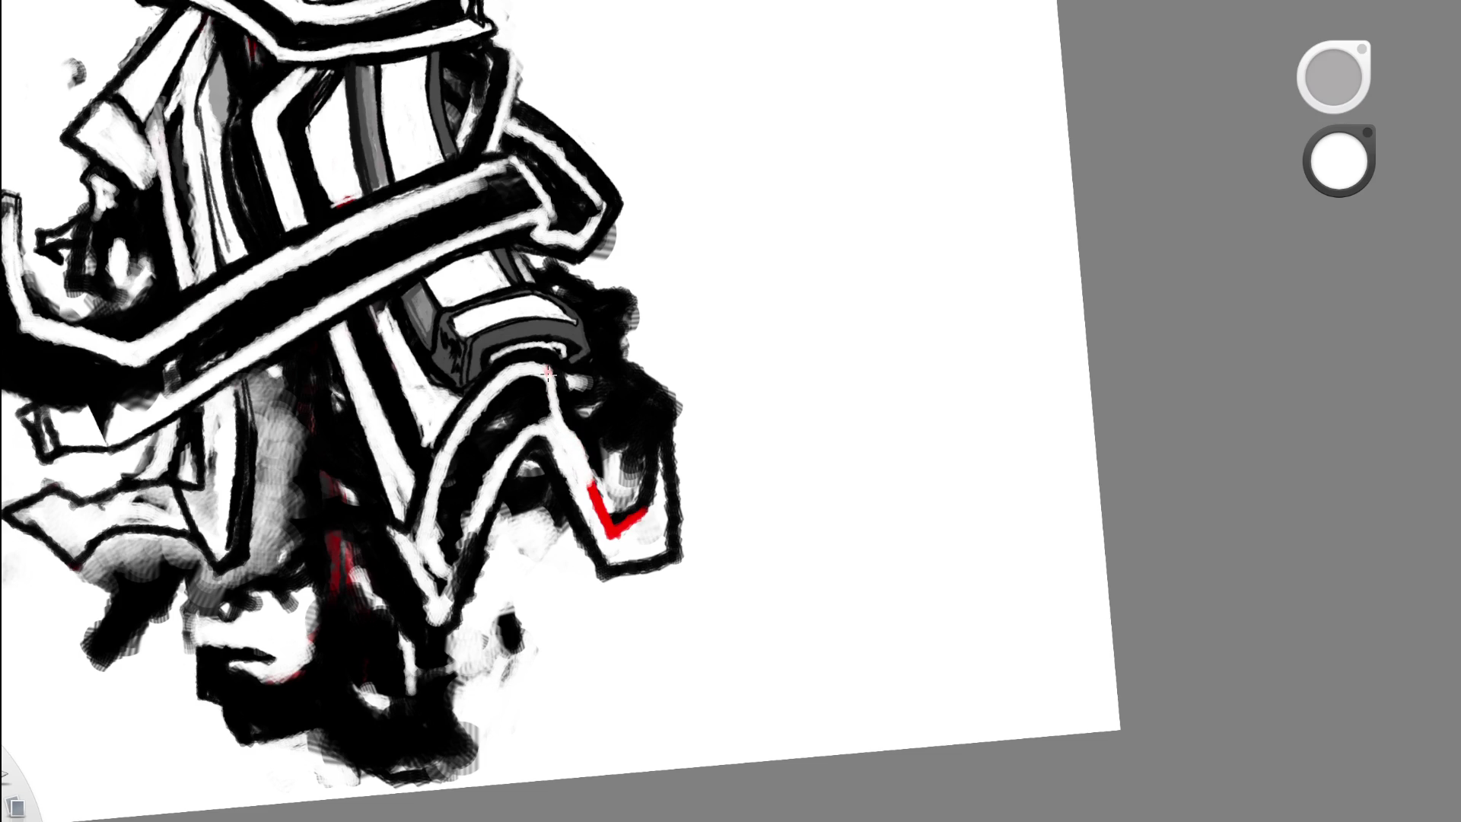
pyautogui.hotkey('ctrl', 'z')
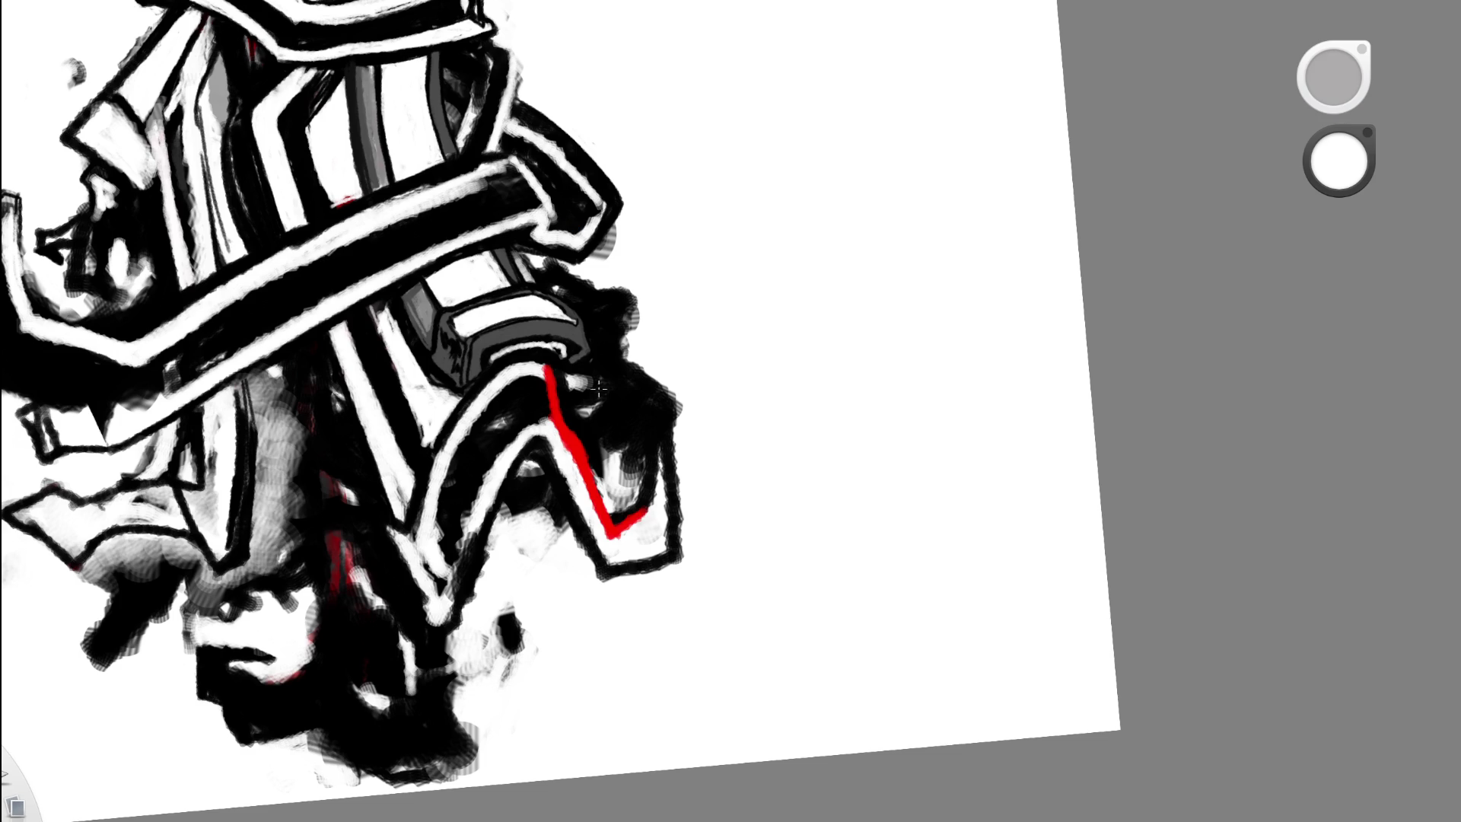
pyautogui.moveTo(545, 369)
pyautogui.mouseDown()
pyautogui.moveTo(555, 440)
pyautogui.moveTo(647, 508)
pyautogui.mouseUp()
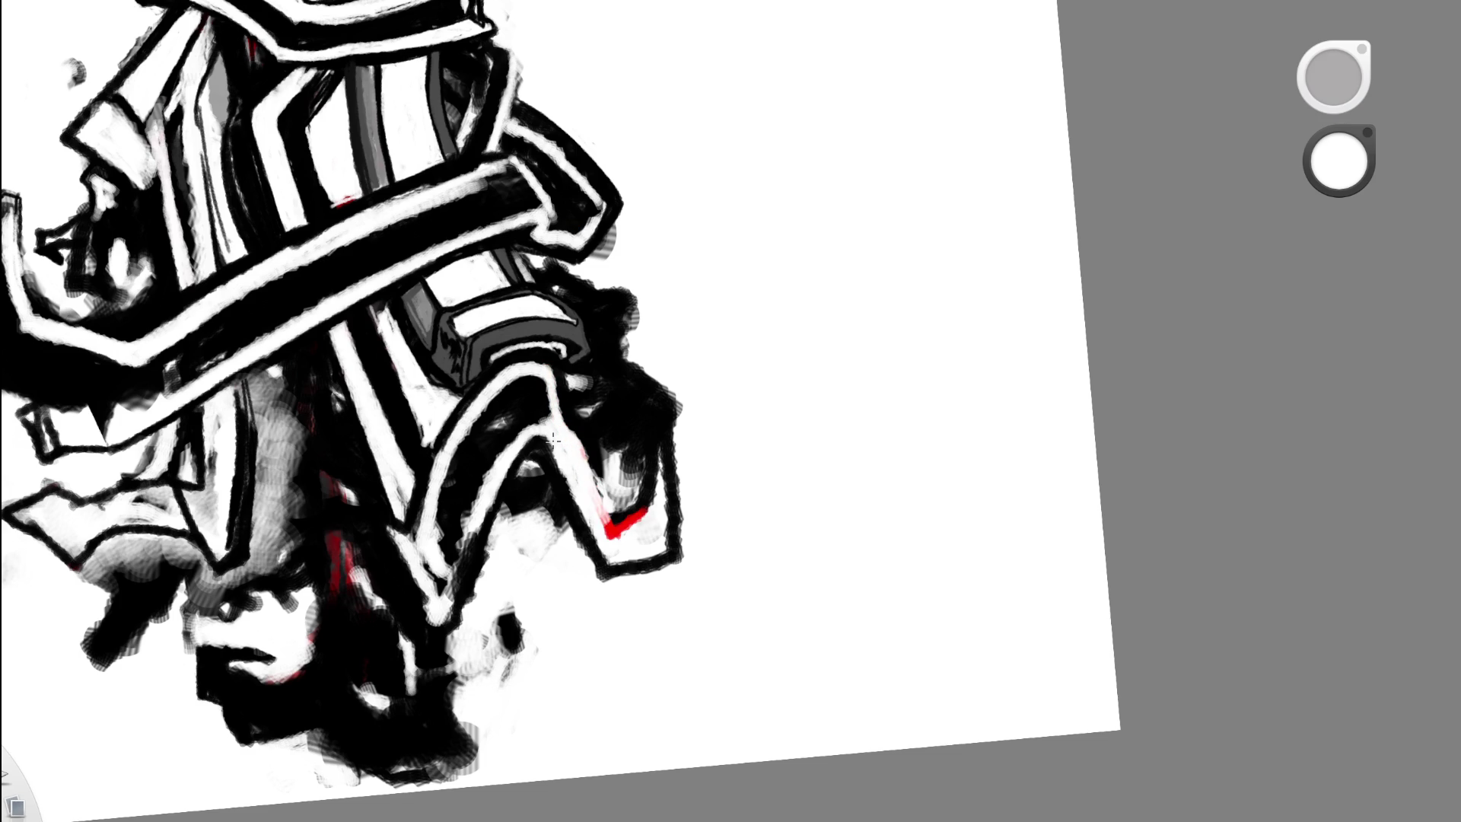
pyautogui.hotkey('ctrl', 'z')
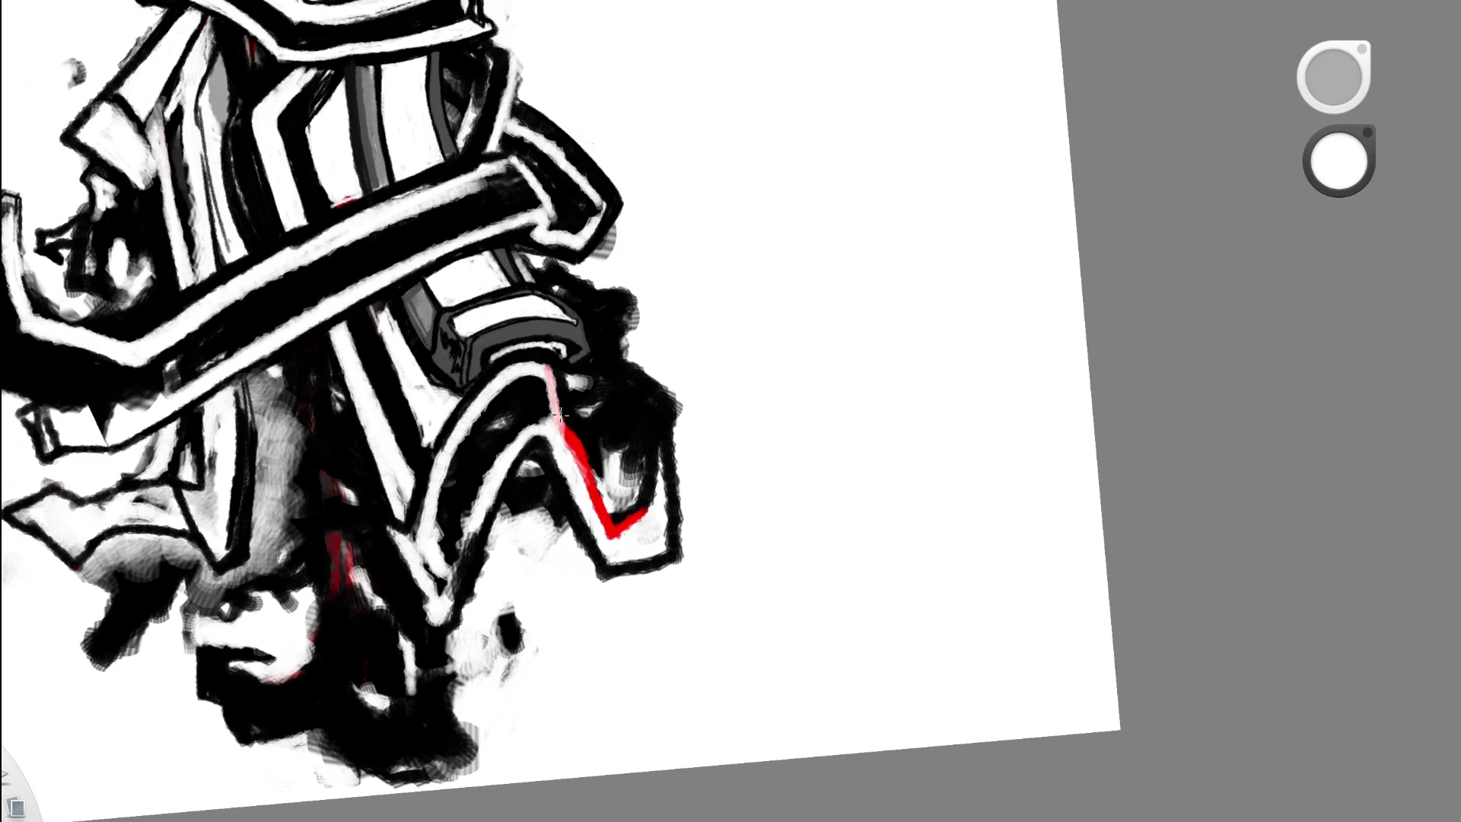
pyautogui.moveTo(545, 369)
pyautogui.mouseDown()
pyautogui.moveTo(546, 407)
pyautogui.moveTo(601, 498)
pyautogui.moveTo(547, 407)
pyautogui.mouseUp()
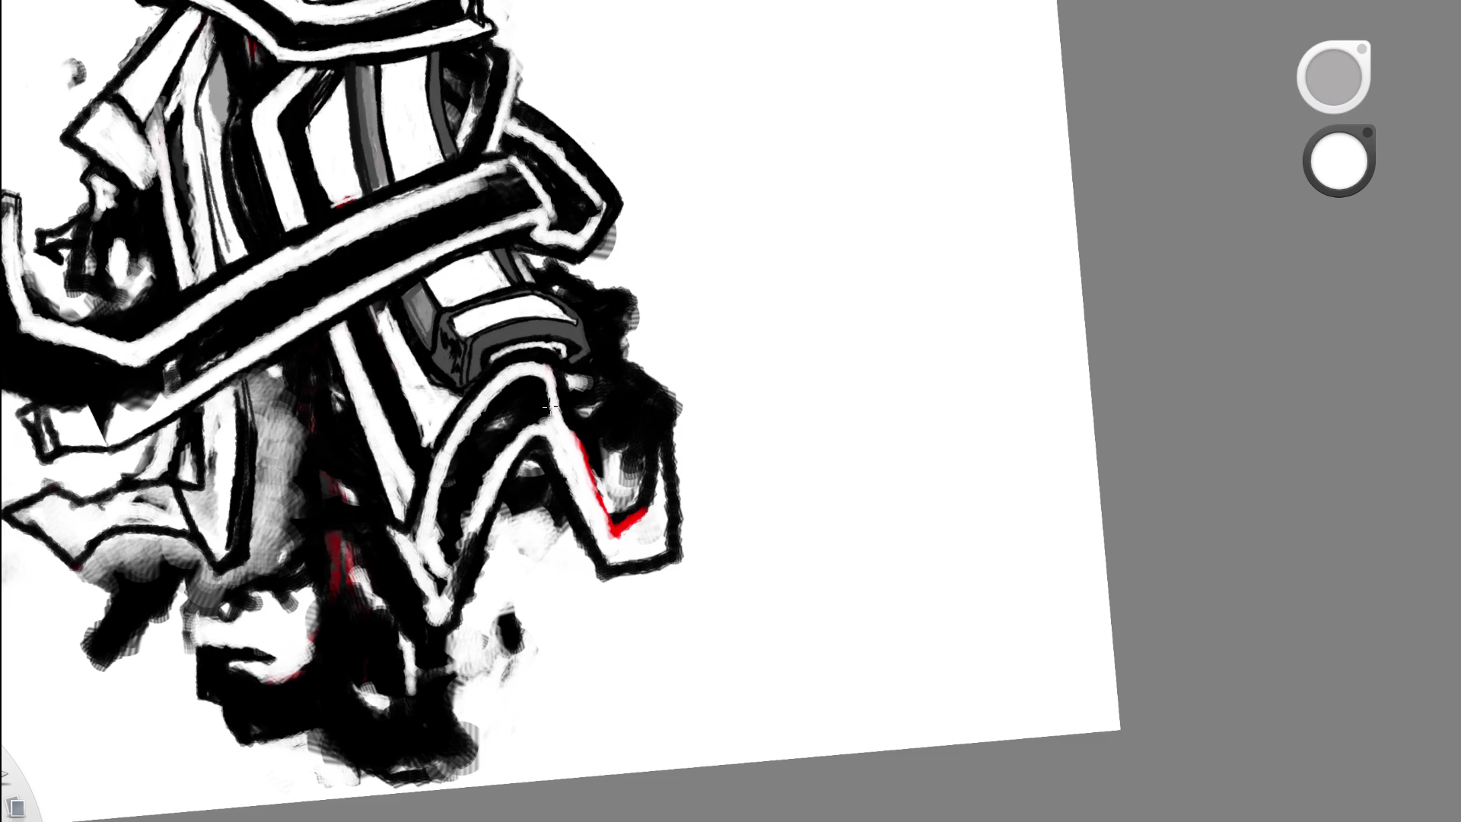
pyautogui.scroll(3, 565, 462)
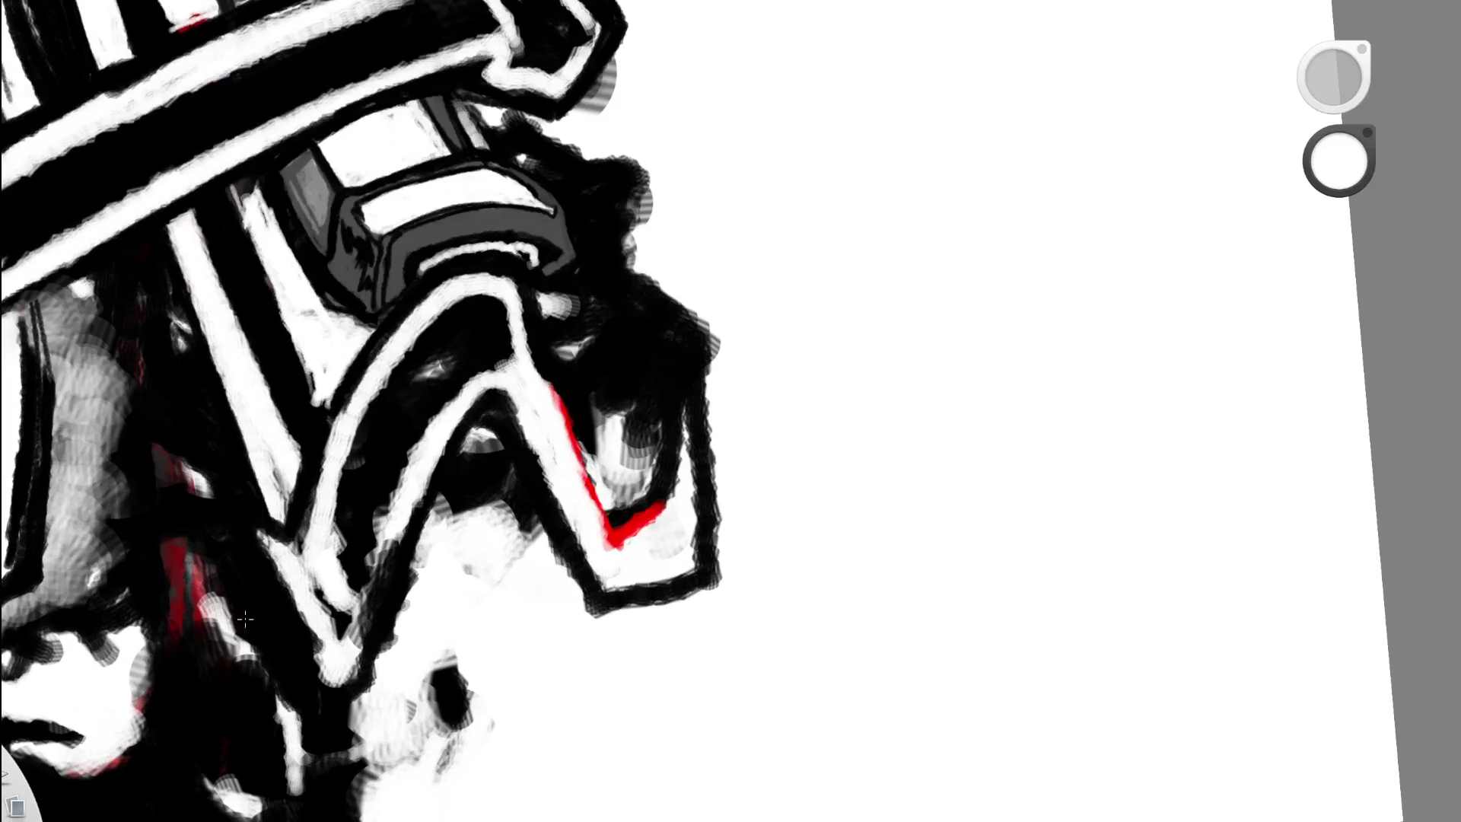
# - Paint black over the upper red zigzag and white over the remaining red line
pyautogui.hotkey('ctrl', 'z')
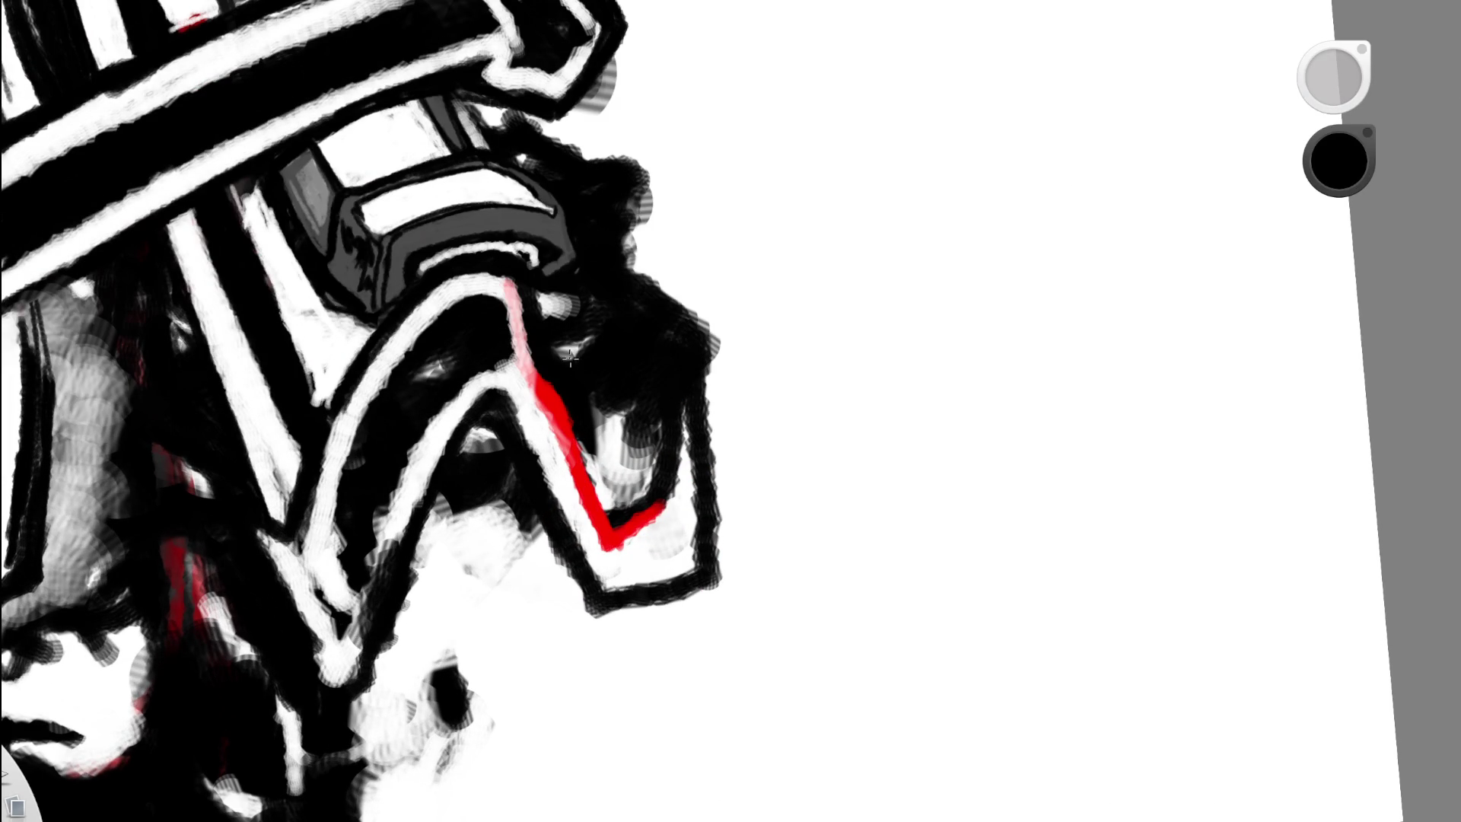
pyautogui.moveTo(536, 377)
pyautogui.mouseDown()
pyautogui.moveTo(606, 545)
pyautogui.moveTo(662, 502)
pyautogui.mouseUp()
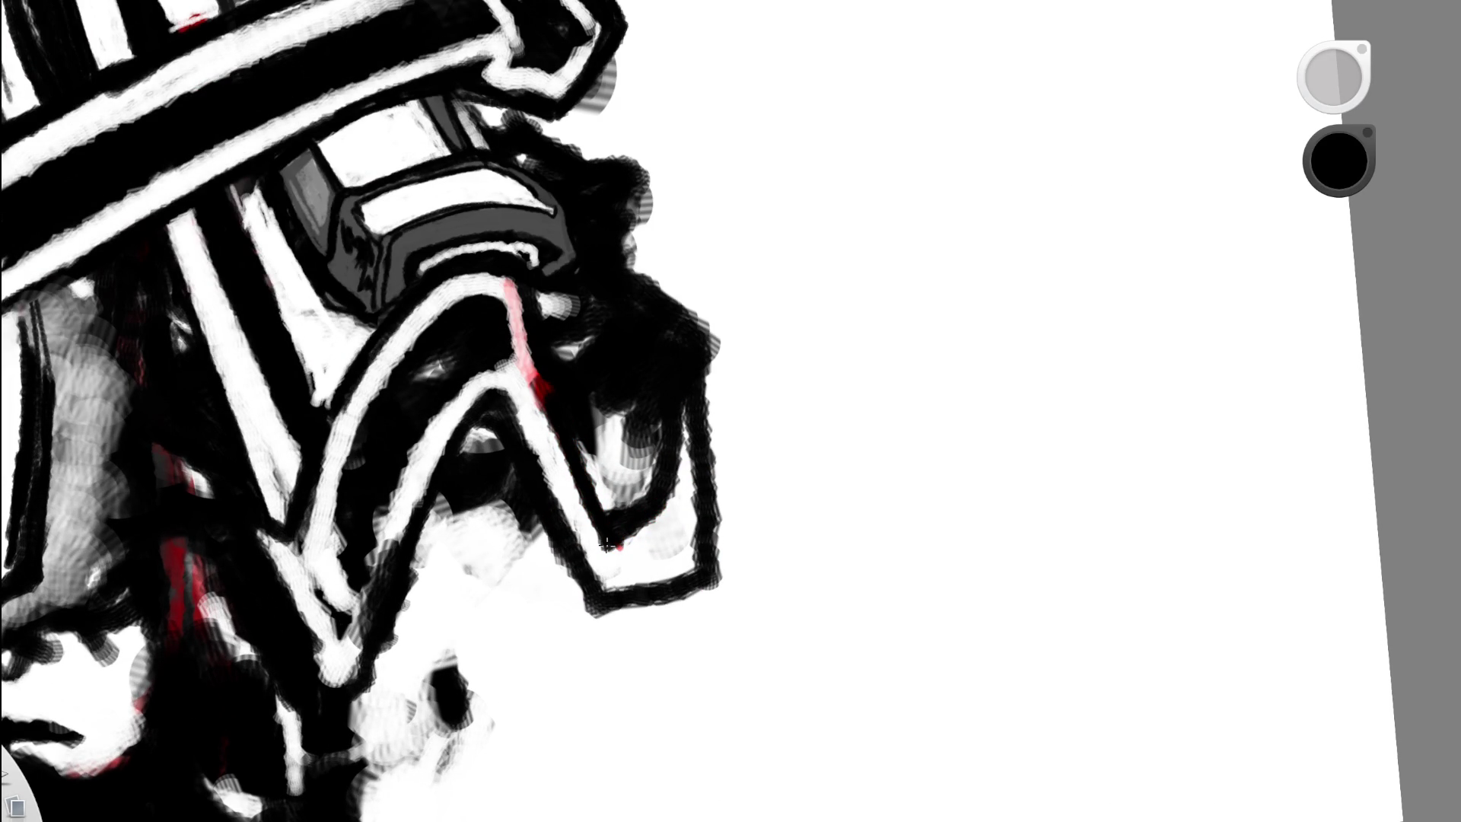
pyautogui.press('x')
pyautogui.moveTo(560, 433); pyautogui.dragTo(512, 286)
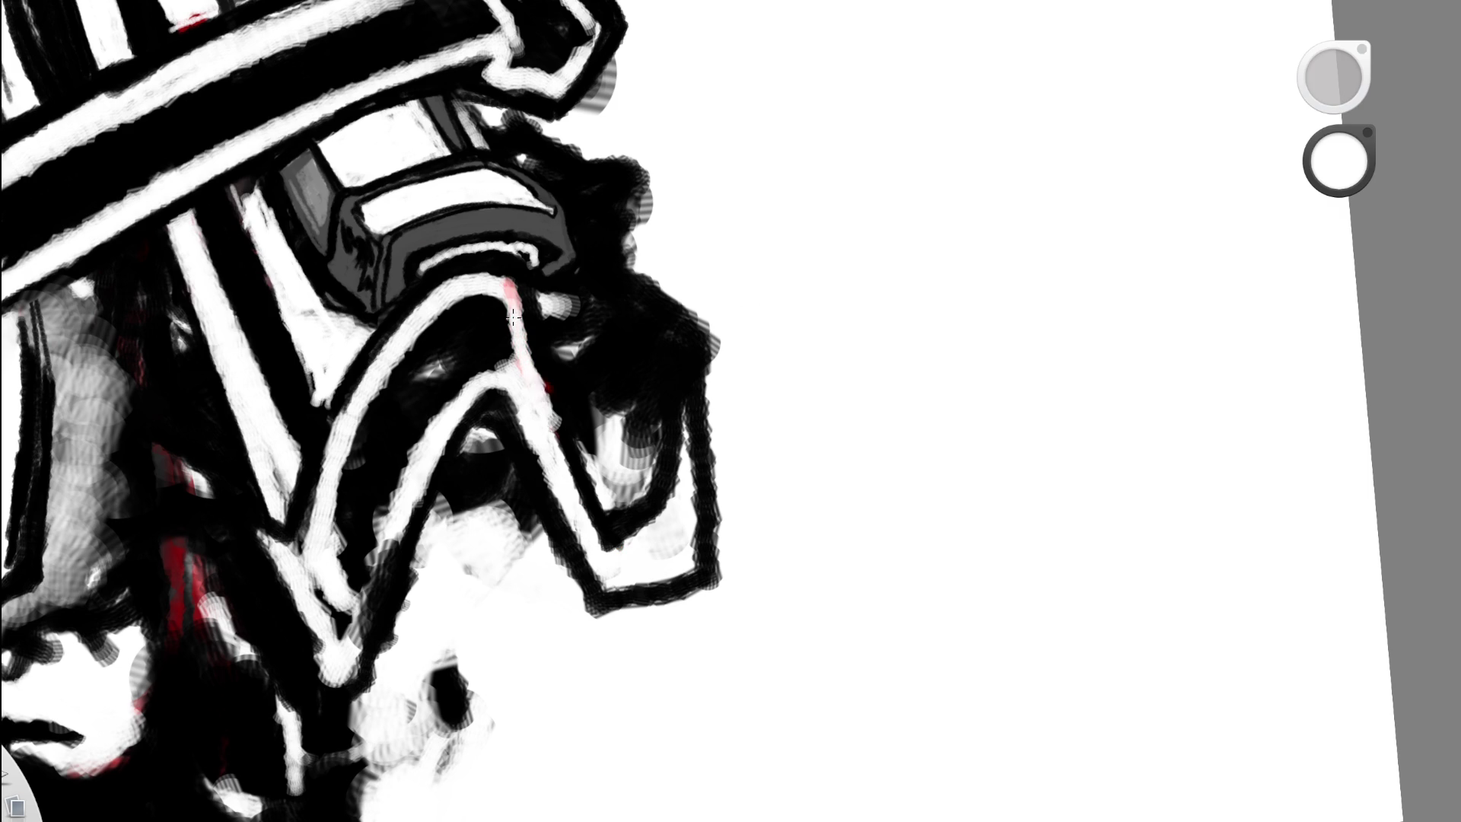
pyautogui.moveTo(637, 376); pyautogui.dragTo(408, 466)
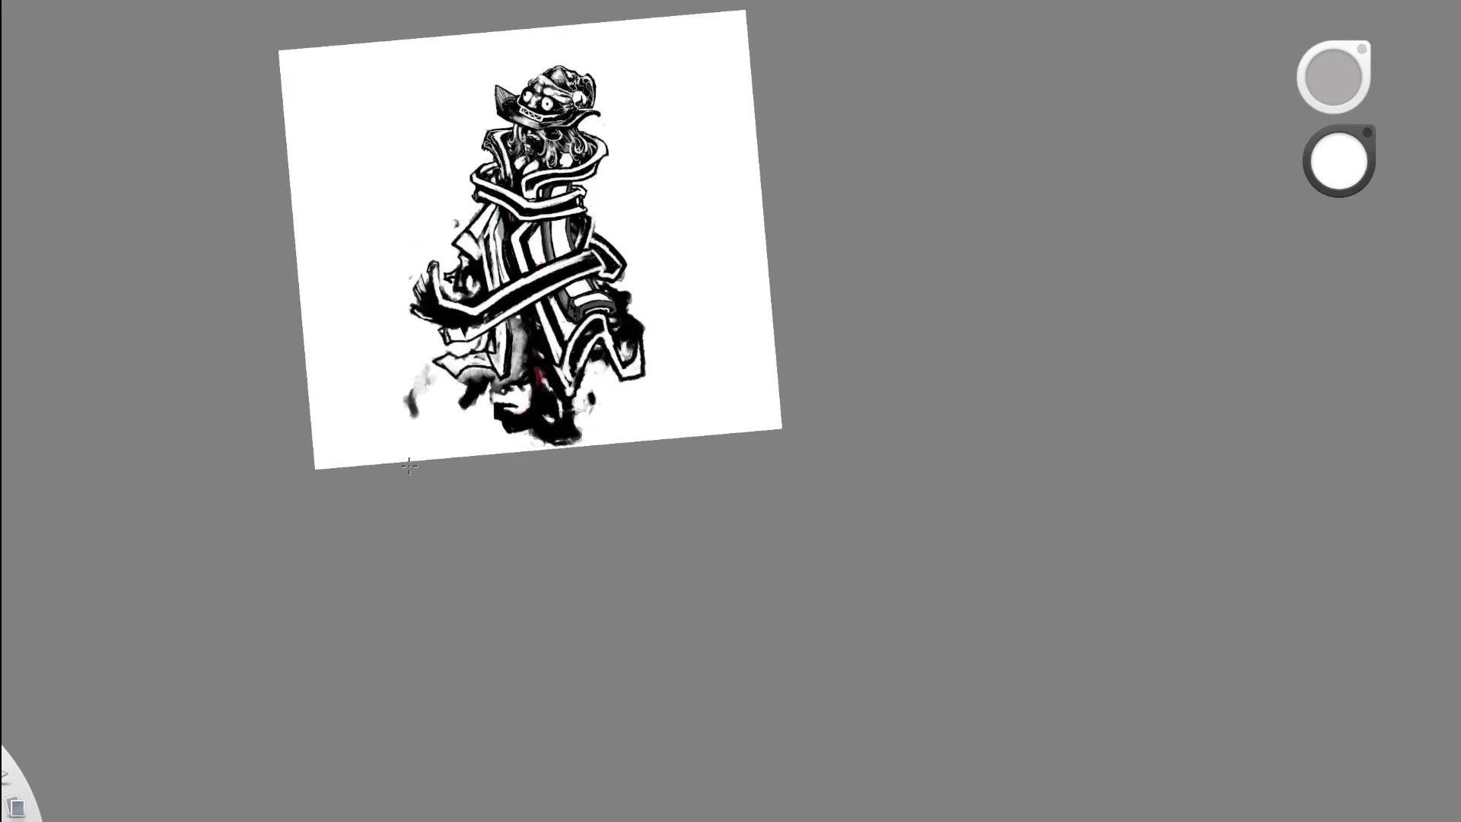
# - Zoom in on the lower right with black selected and undo the last stroke
pyautogui.moveTo(637, 304); pyautogui.dragTo(734, 98)
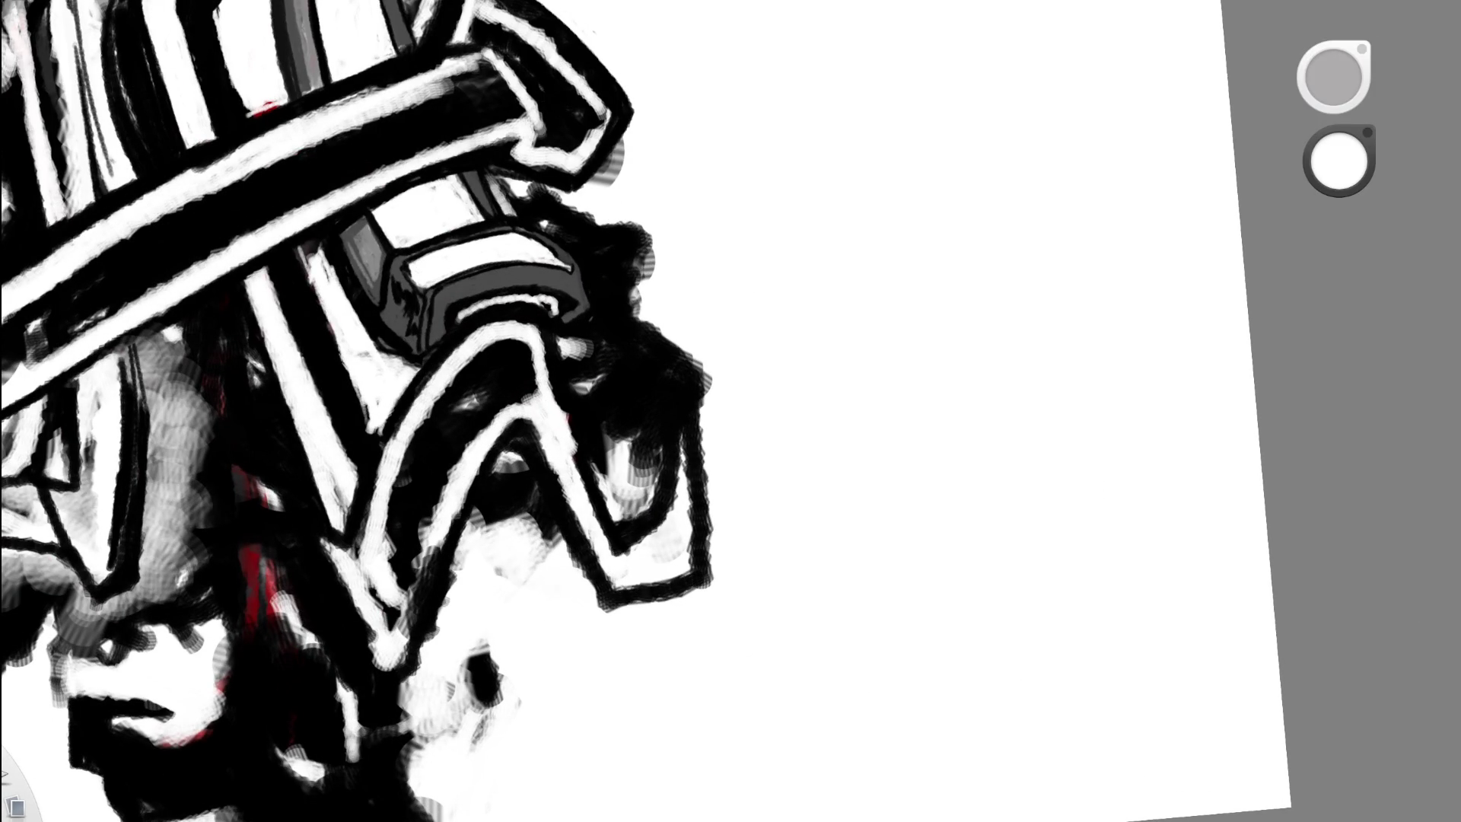
pyautogui.press('x')
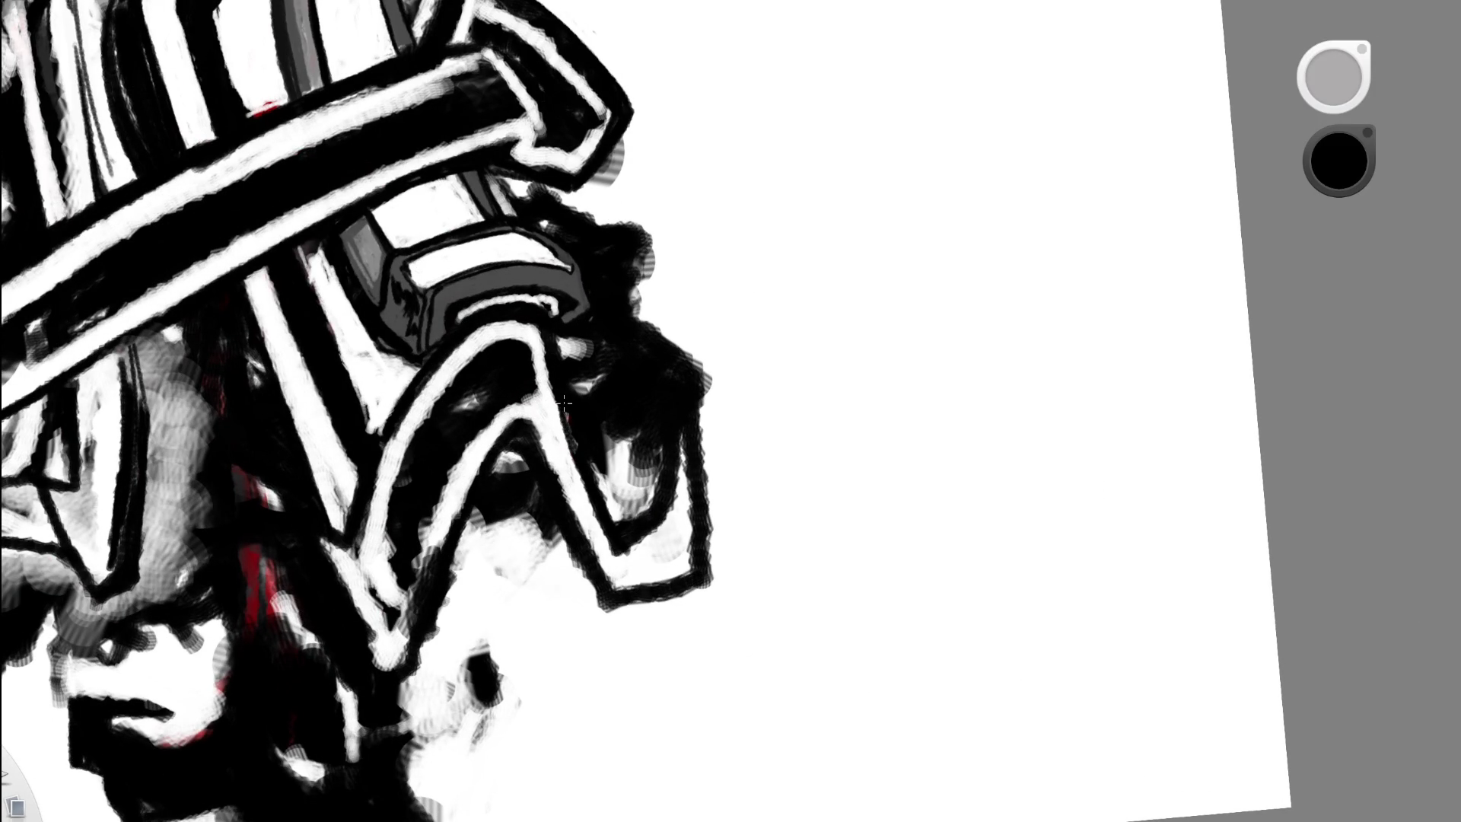
pyautogui.press('space')
pyautogui.scroll(-5, 609, 200)
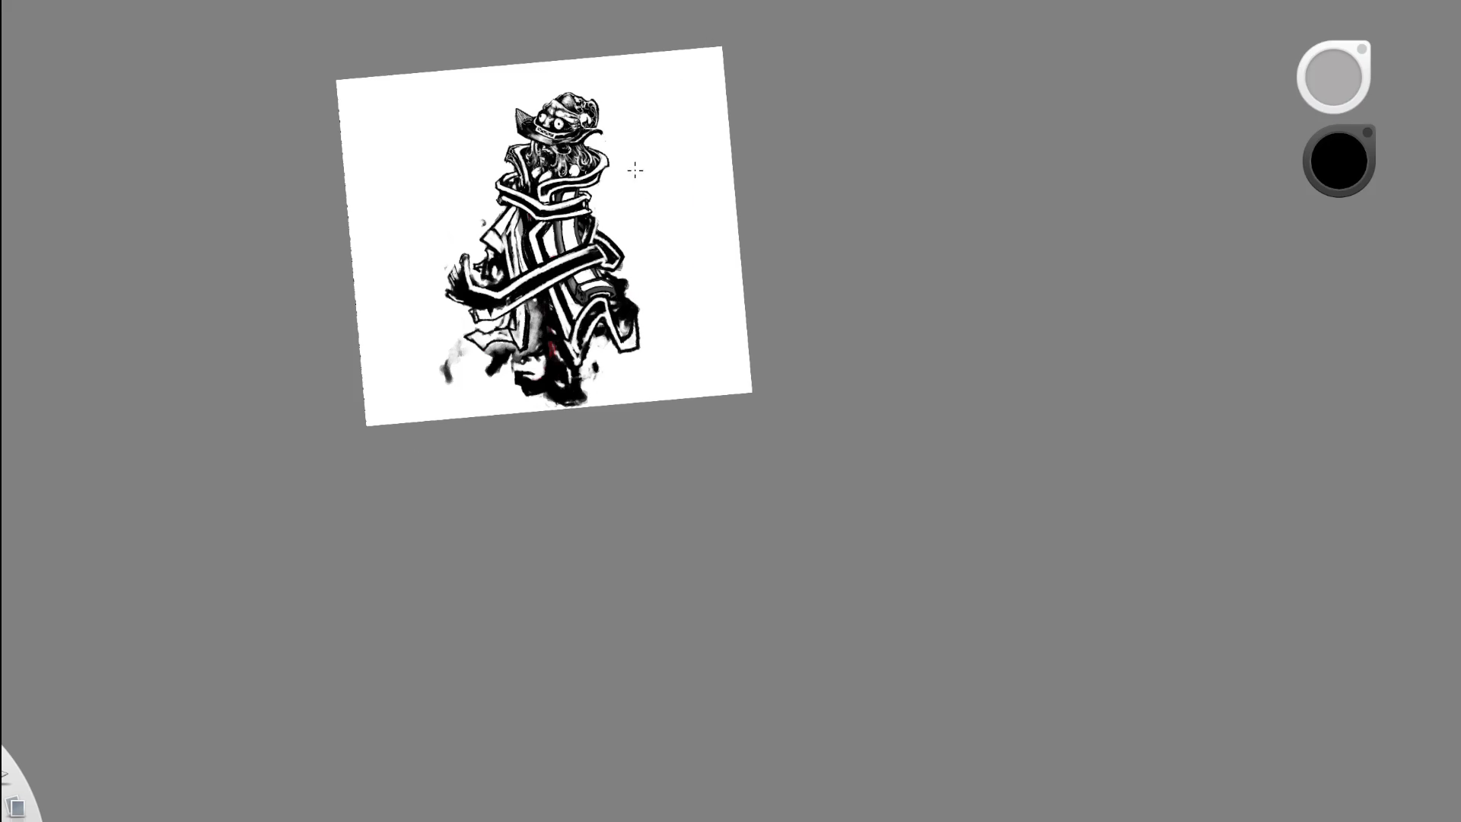
pyautogui.scroll(1, 636, 169)
pyautogui.scroll(2, 636, 170)
pyautogui.scroll(2, 636, 170)
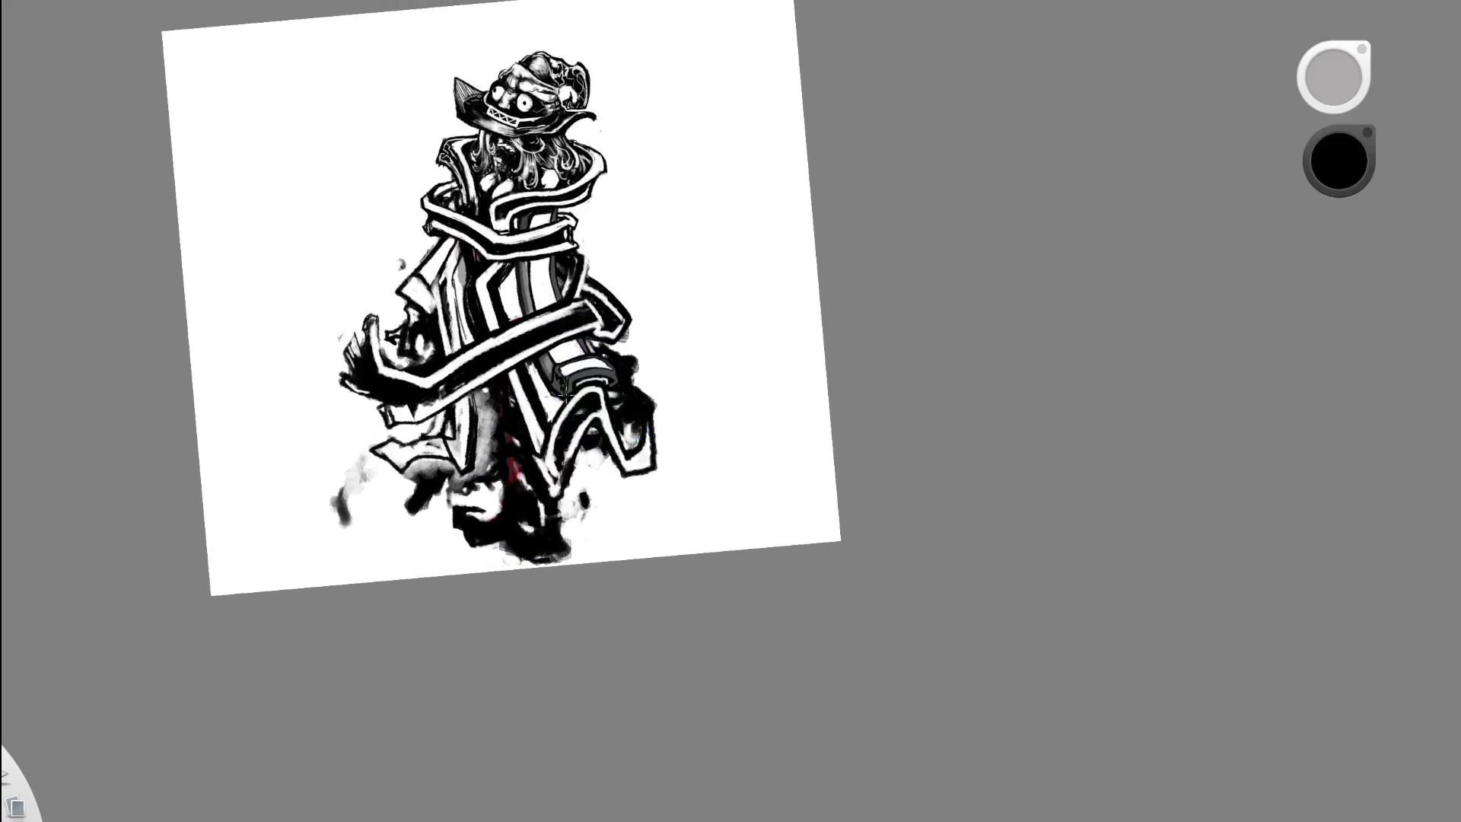
pyautogui.scroll(1, 567, 177)
pyautogui.scroll(2, 559, 228)
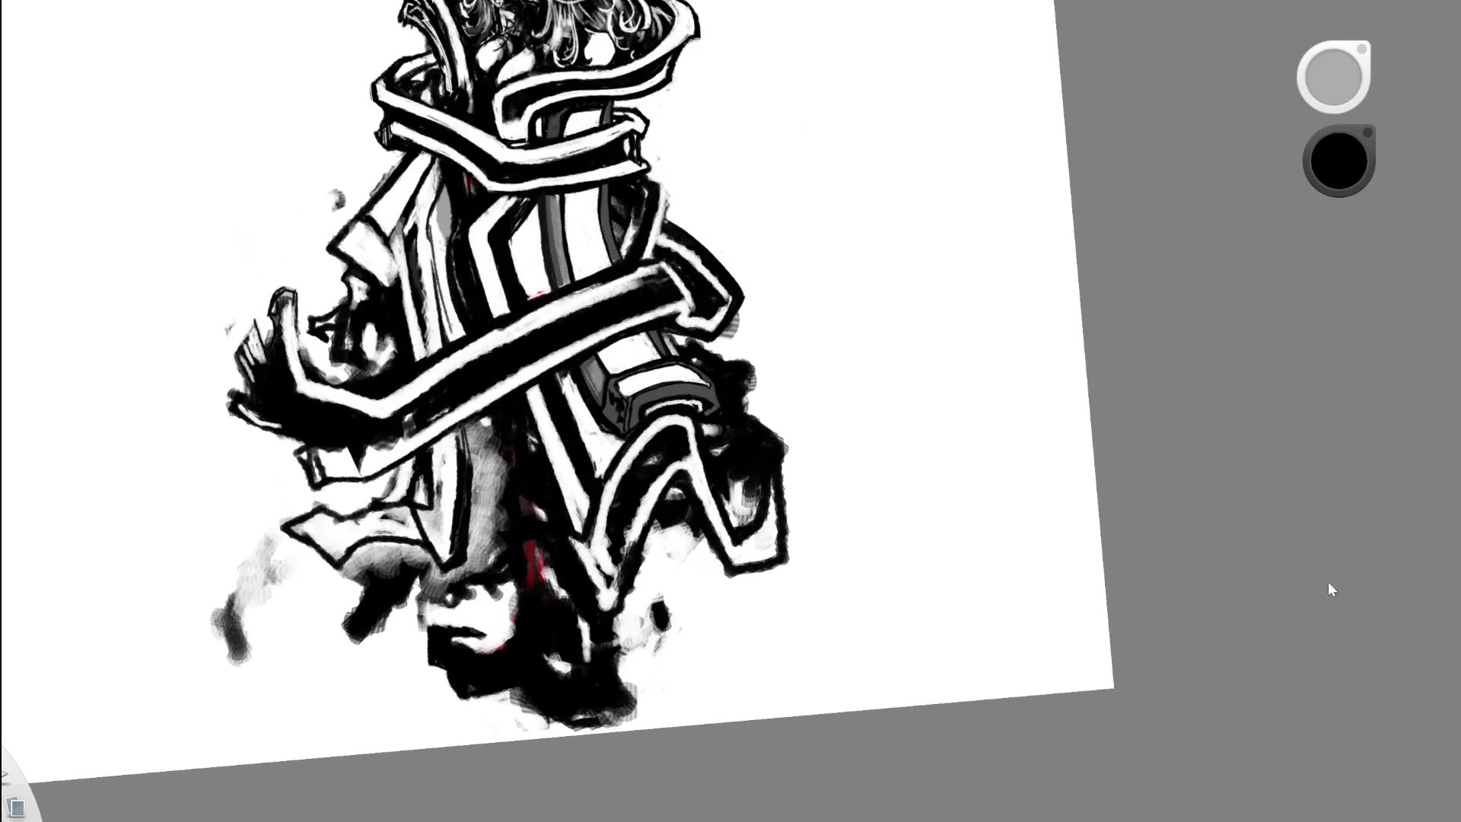
pyautogui.hotkey('ctrl', 'z')
pyautogui.scroll(3, 468, 228)
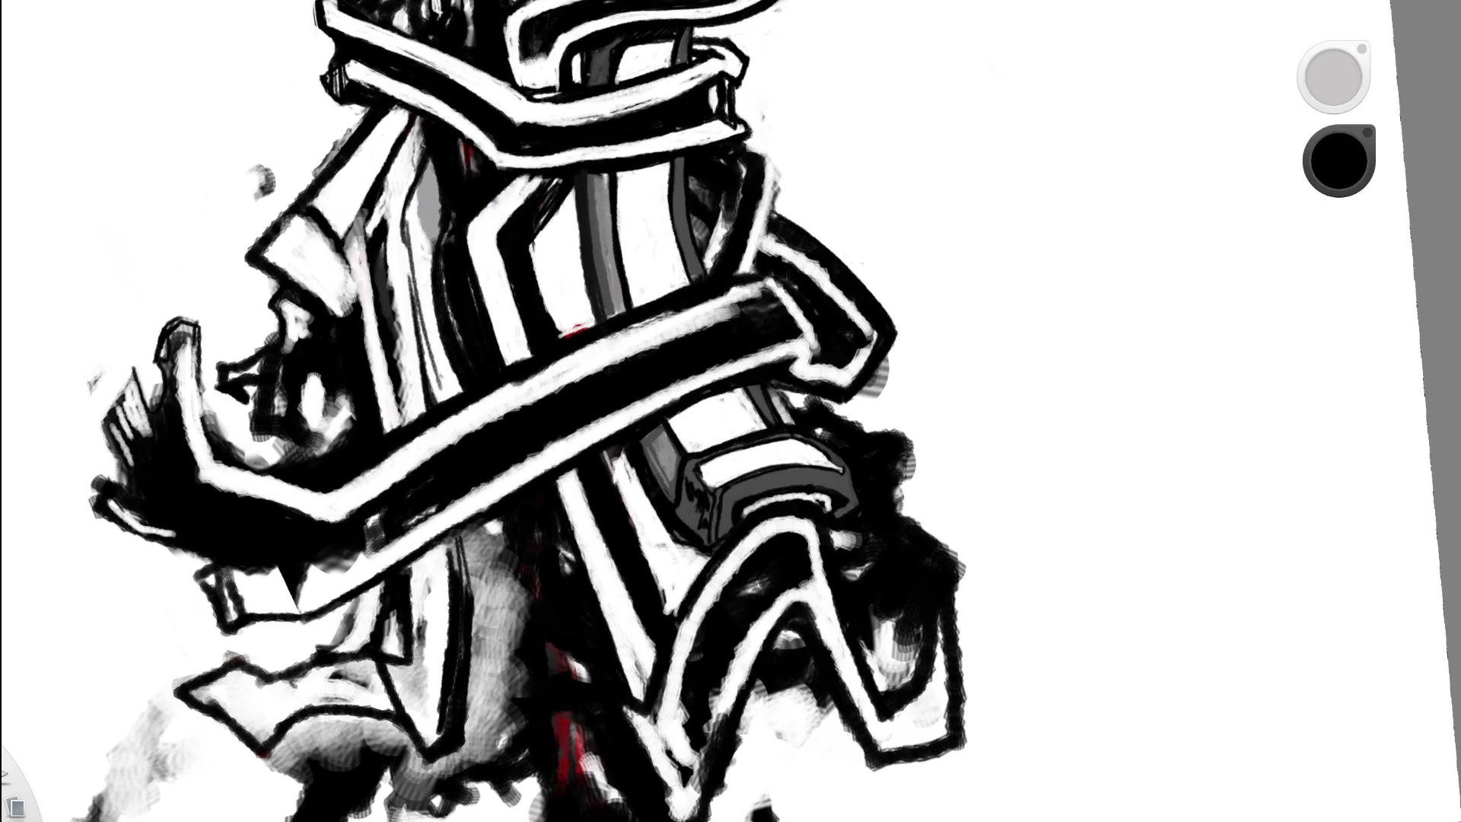
# - Erase the stray dark vertical and lower lines on the right band
pyautogui.press('e')
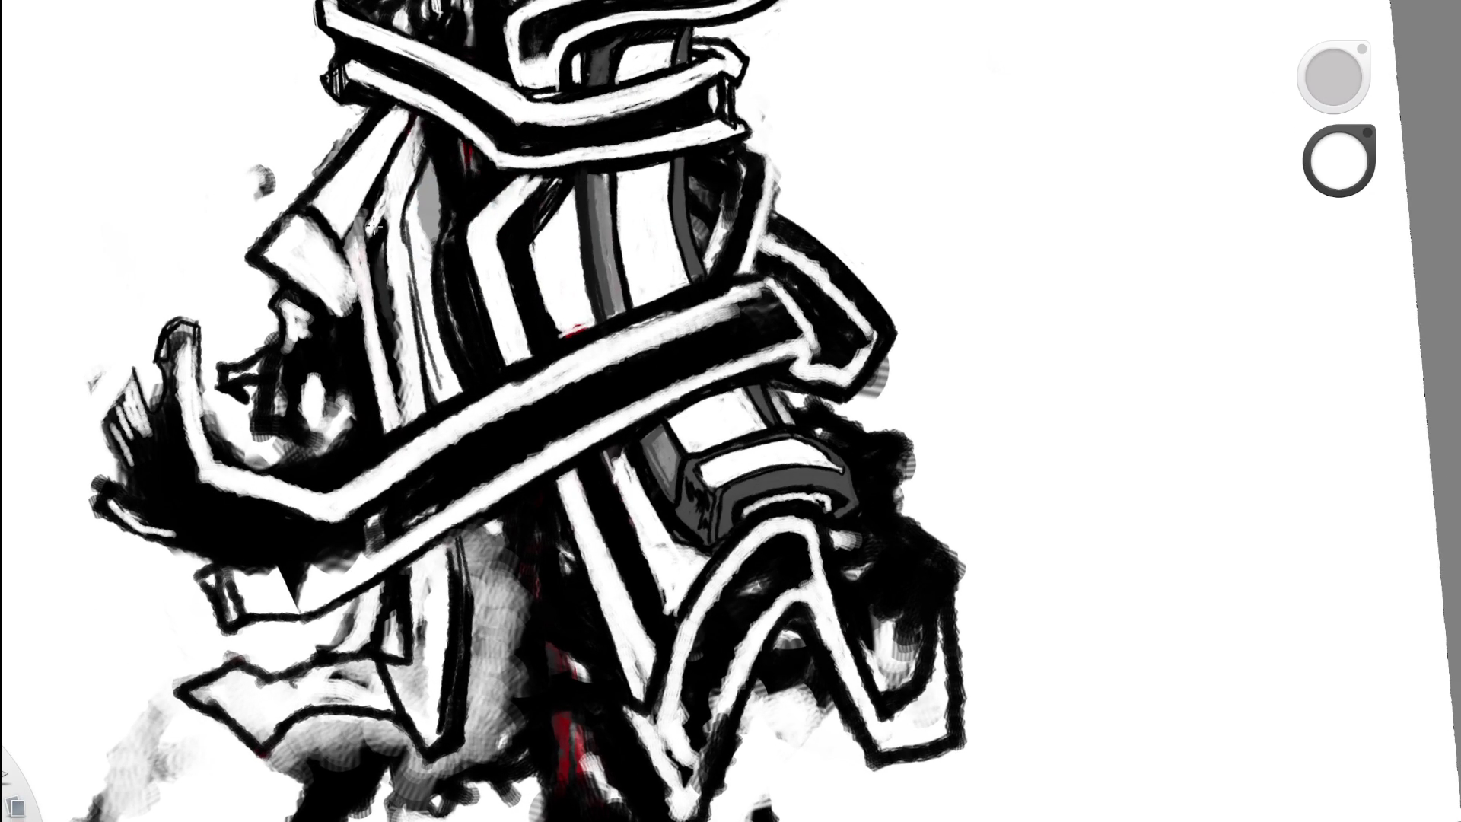
pyautogui.moveTo(373, 223); pyautogui.dragTo(404, 411)
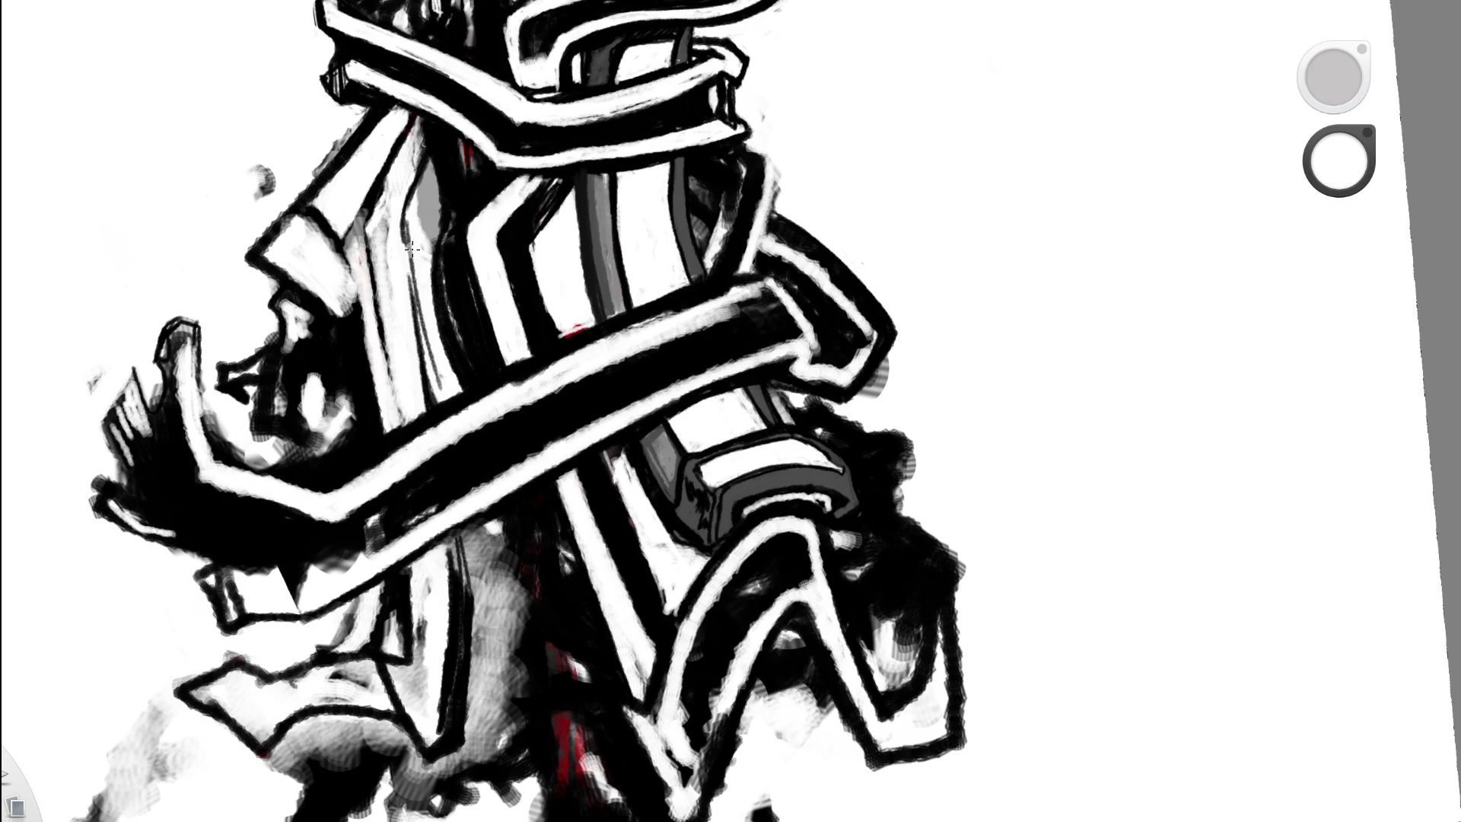
pyautogui.press('e')
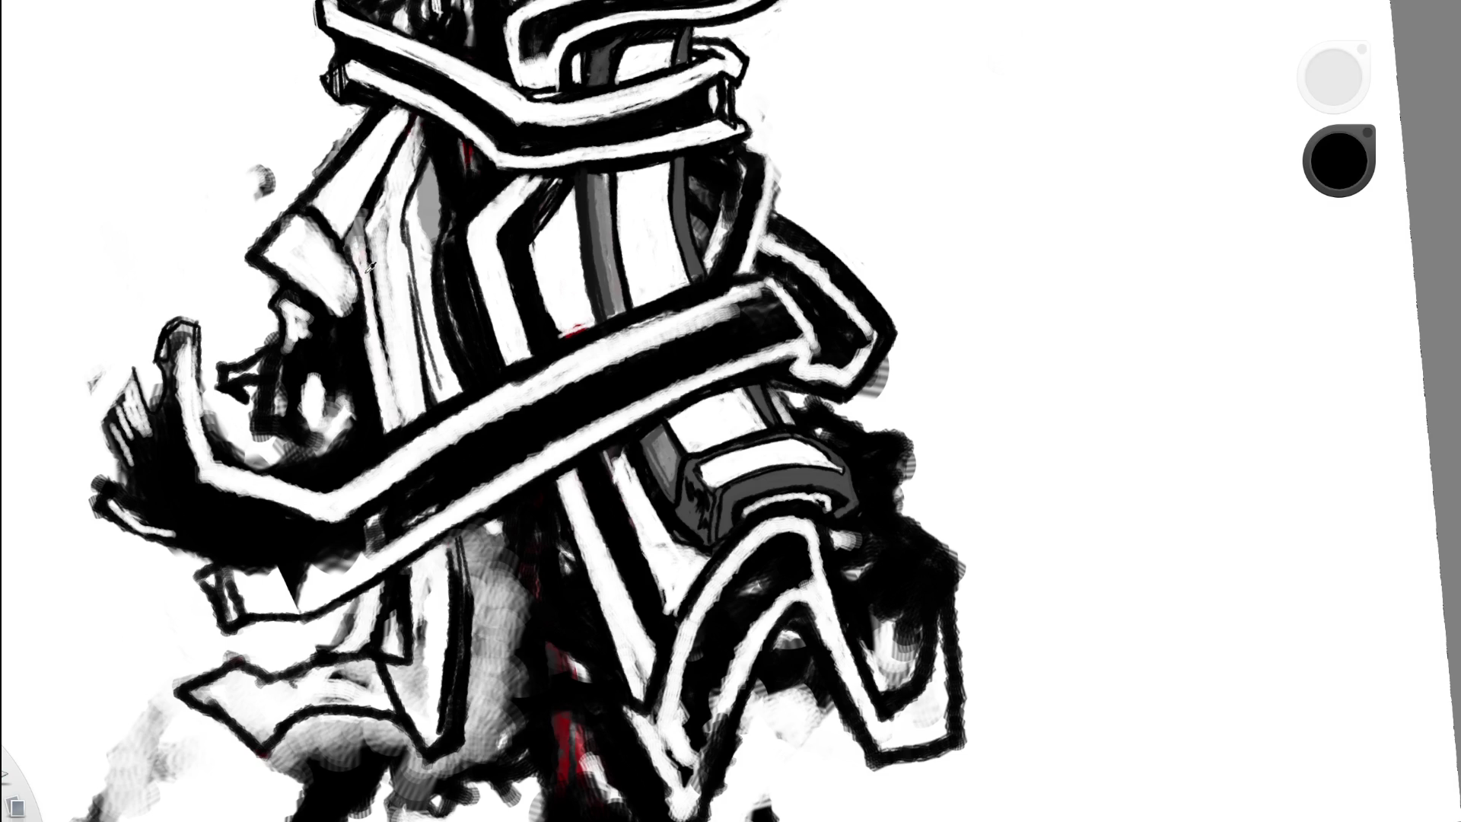
pyautogui.press('e')
pyautogui.moveTo(350, 254)
pyautogui.mouseDown()
pyautogui.moveTo(364, 334)
pyautogui.moveTo(350, 260)
pyautogui.moveTo(368, 303)
pyautogui.mouseUp()
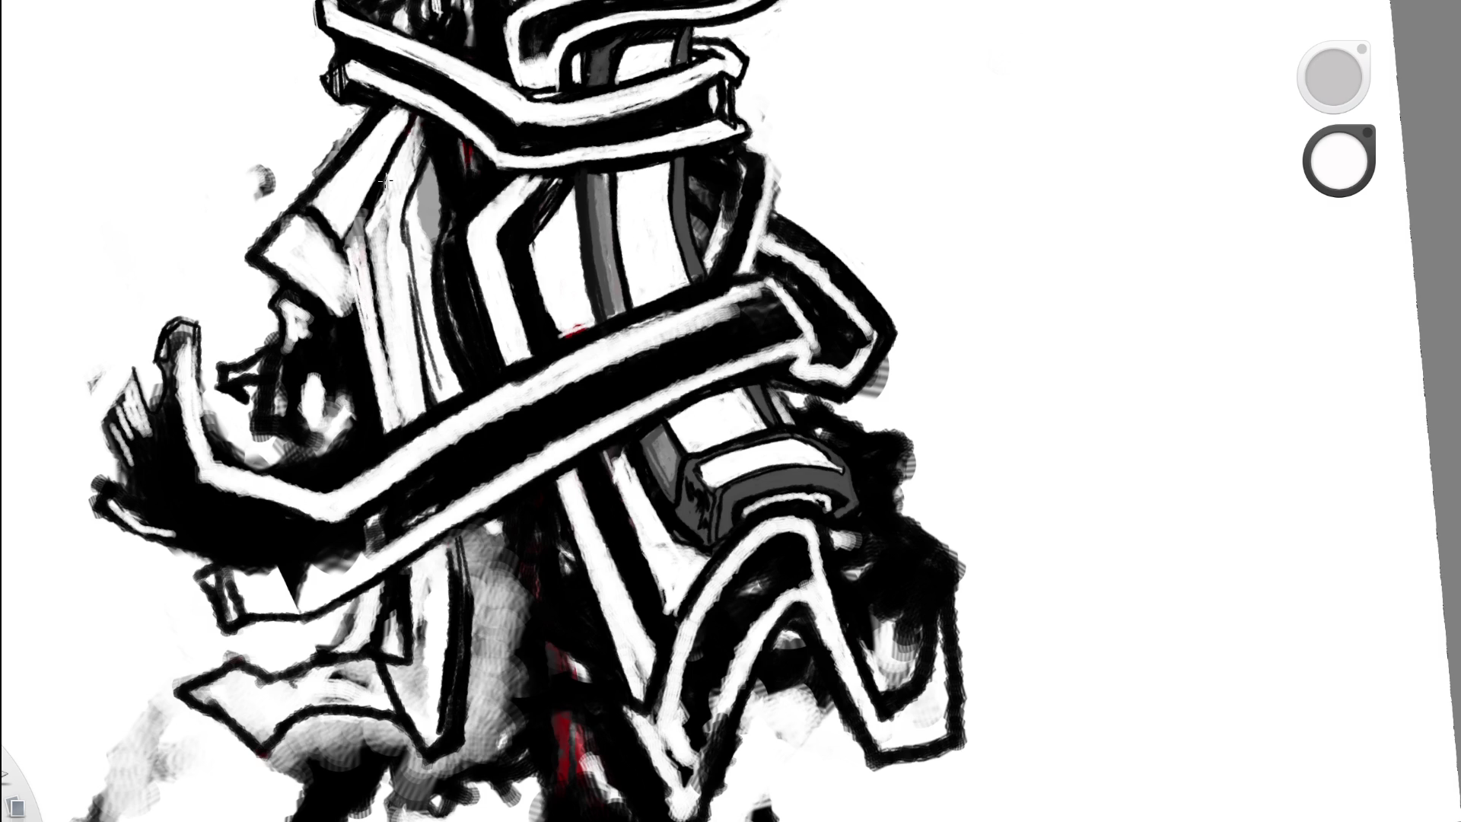
pyautogui.press('e')
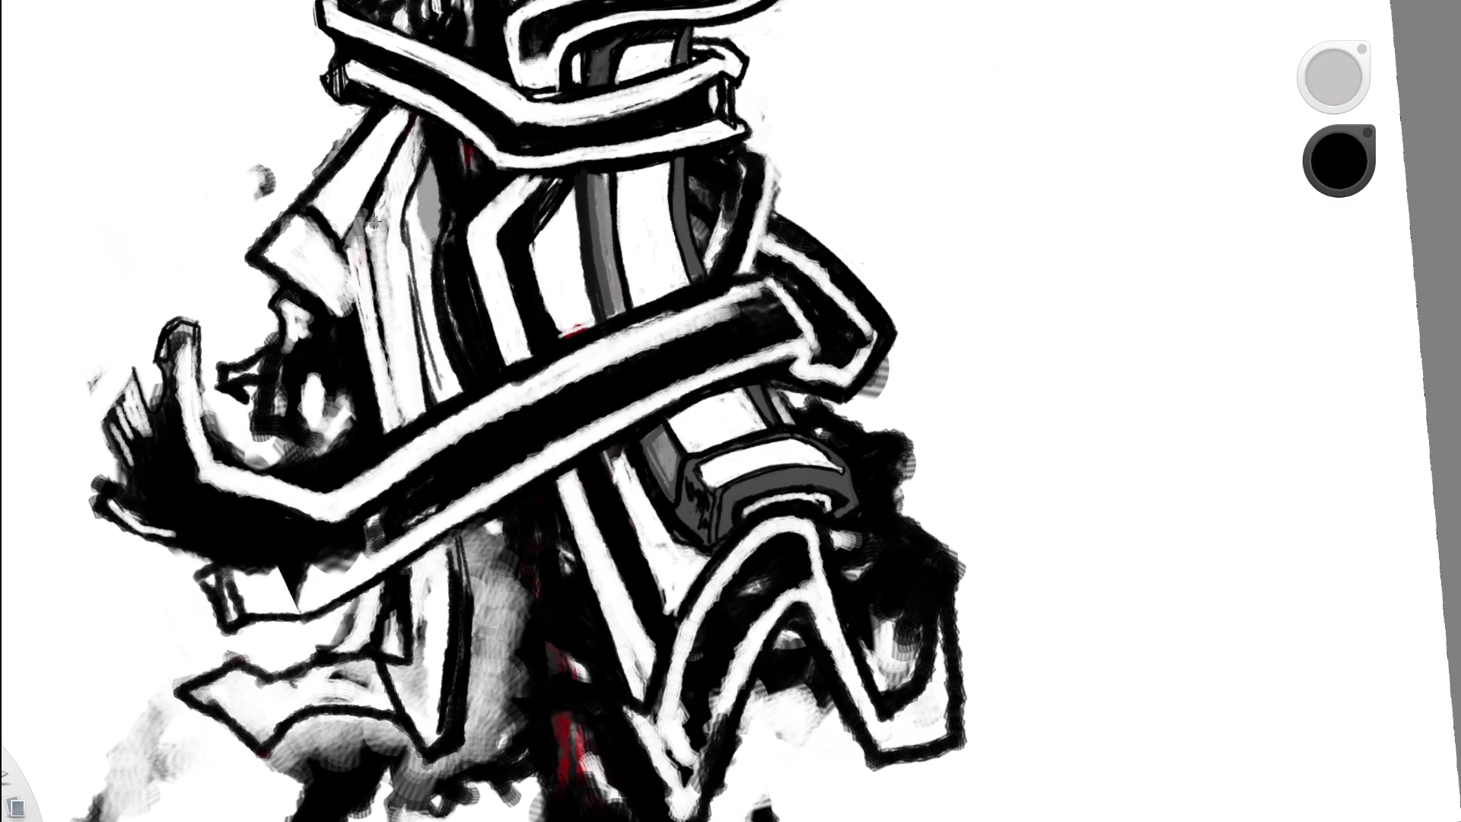
# - Ink a black line up along the white stripe of the right band
pyautogui.moveTo(372, 223)
pyautogui.mouseDown()
pyautogui.moveTo(365, 335)
pyautogui.moveTo(384, 434)
pyautogui.moveTo(369, 308)
pyautogui.mouseUp()
pyautogui.moveTo(392, 426); pyautogui.dragTo(388, 76)
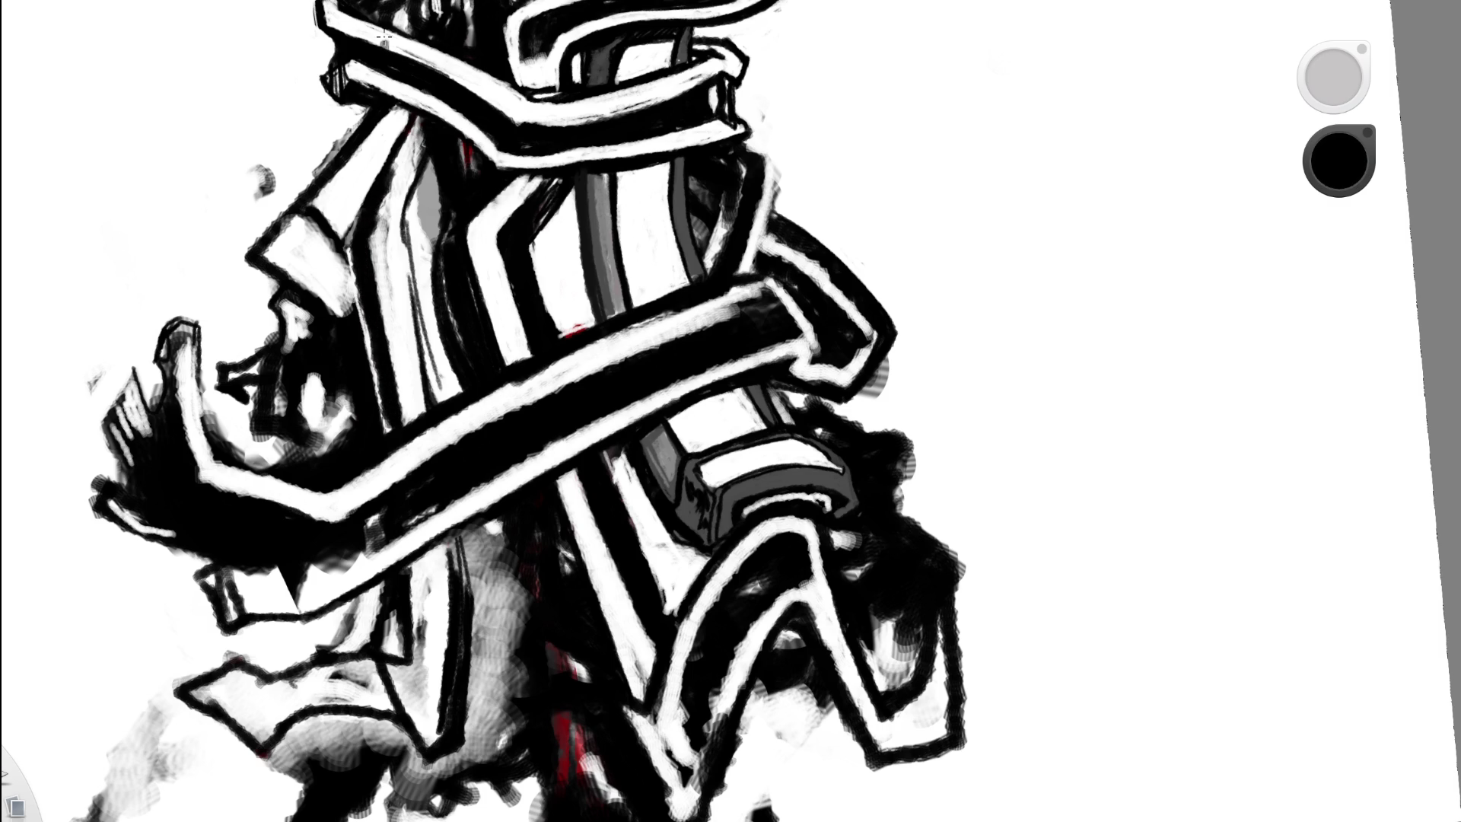
pyautogui.scroll(-5, 474, 220)
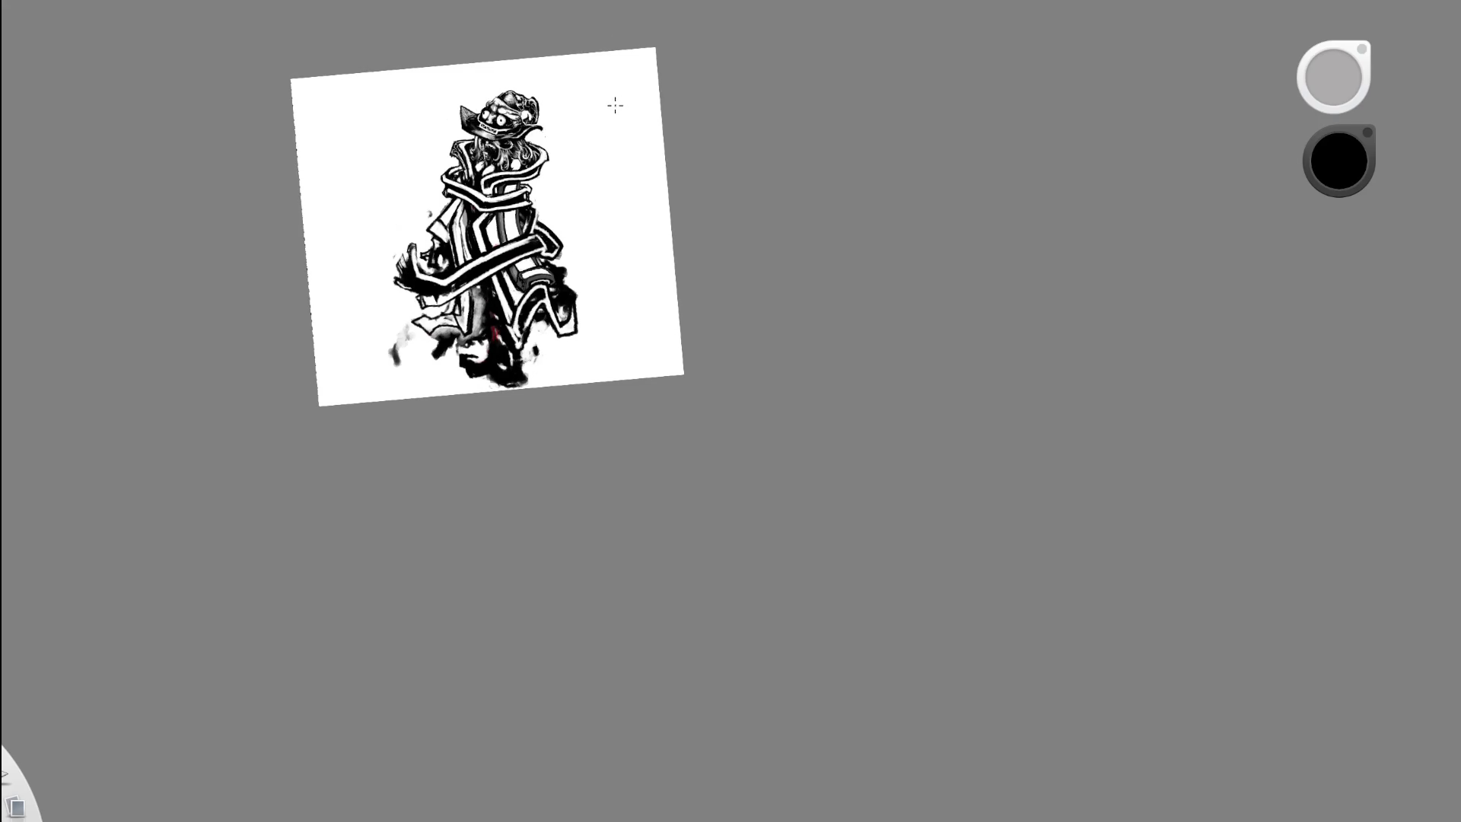
# - Eyedrop black and white from the canvas to darken and brighten the right band's outline
pyautogui.press('e')
pyautogui.scroll(5, 456, 236)
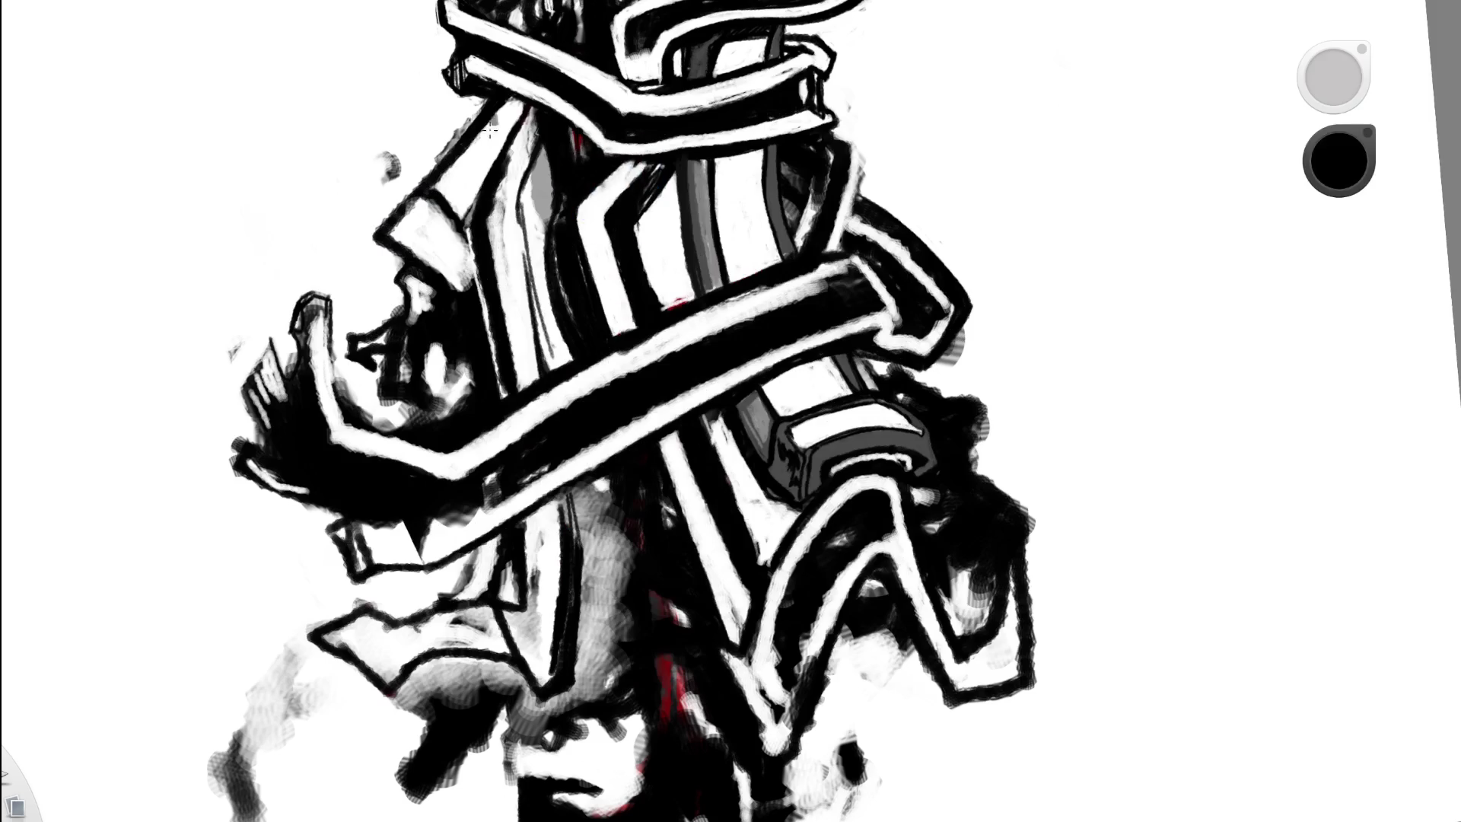
pyautogui.press('e')
pyautogui.press('e')
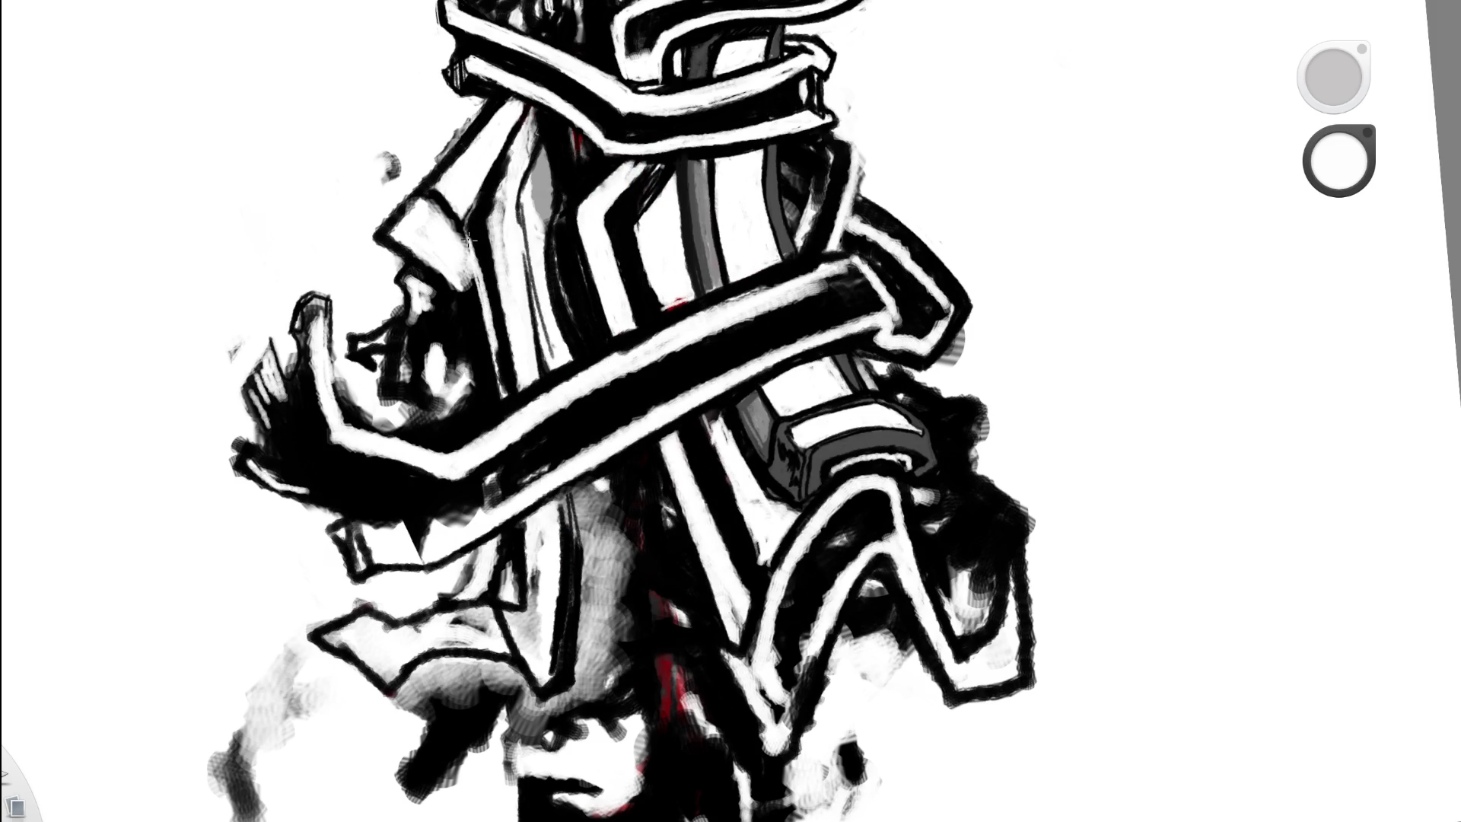
pyautogui.keyDown('alt'); pyautogui.click(478, 242); pyautogui.keyUp('alt')
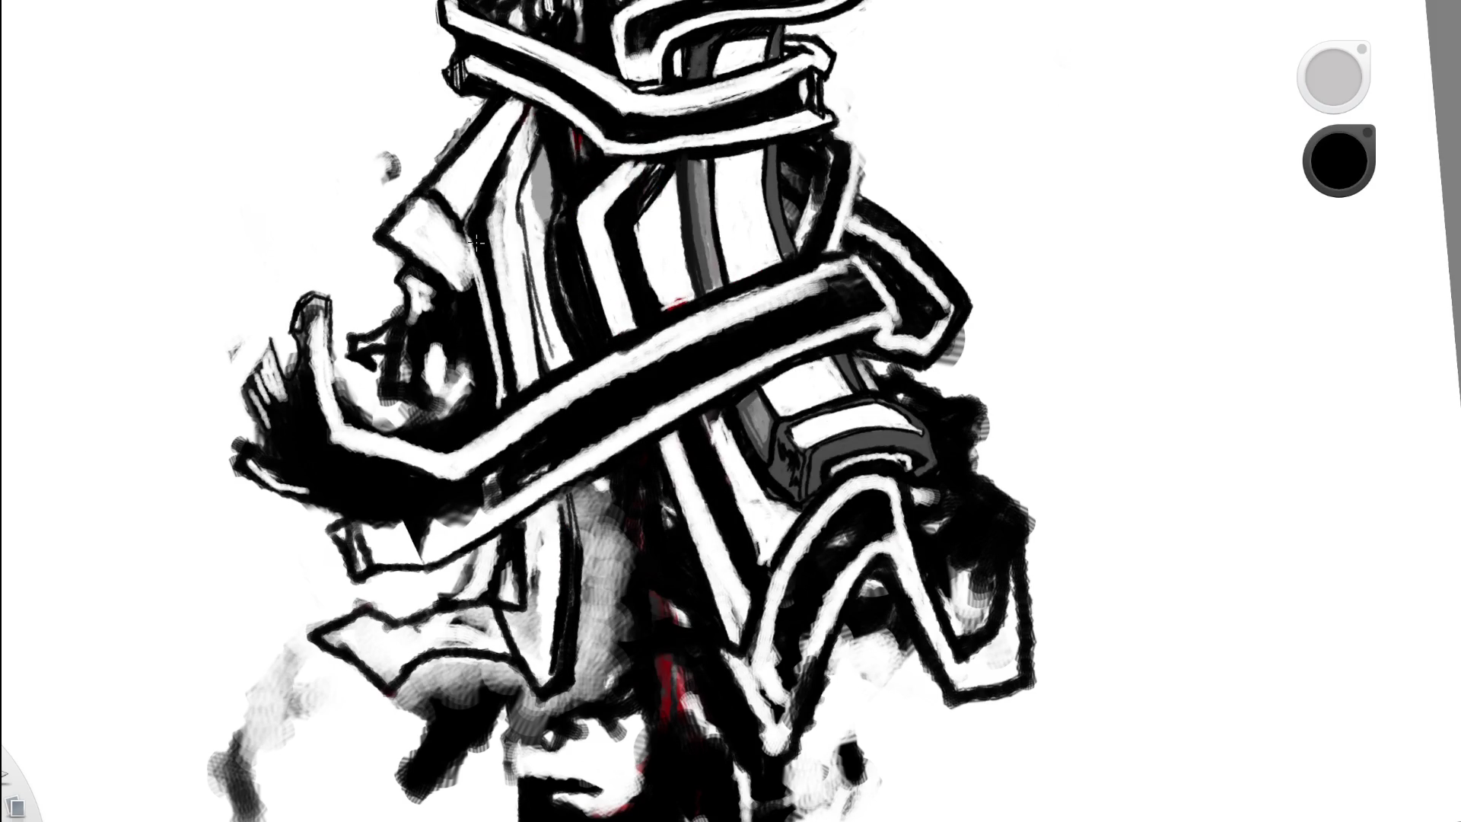
pyautogui.scroll(-5, 578, 222)
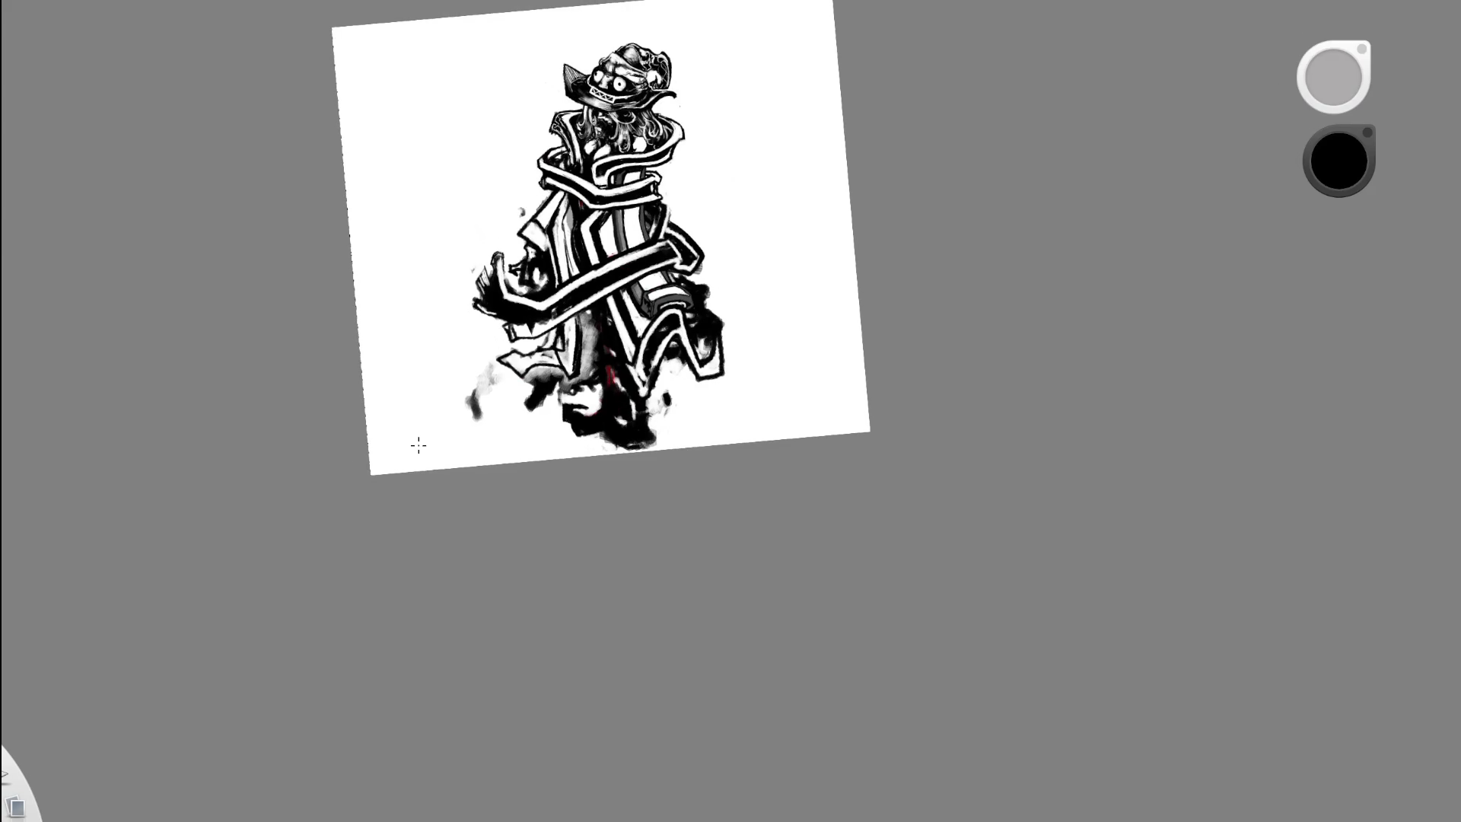
pyautogui.scroll(5, 608, 244)
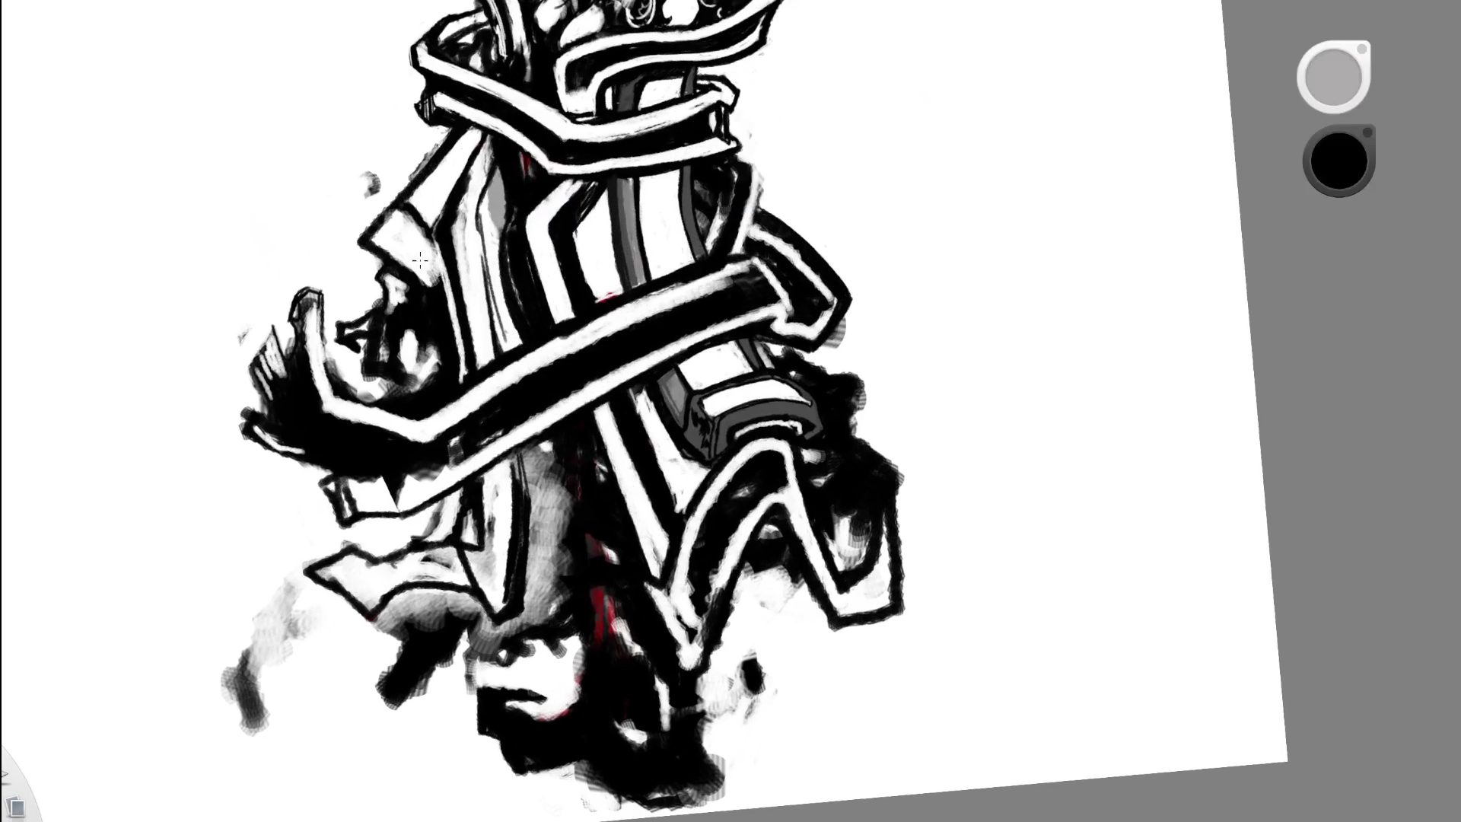
pyautogui.keyDown('alt'); pyautogui.click(449, 261); pyautogui.keyUp('alt')
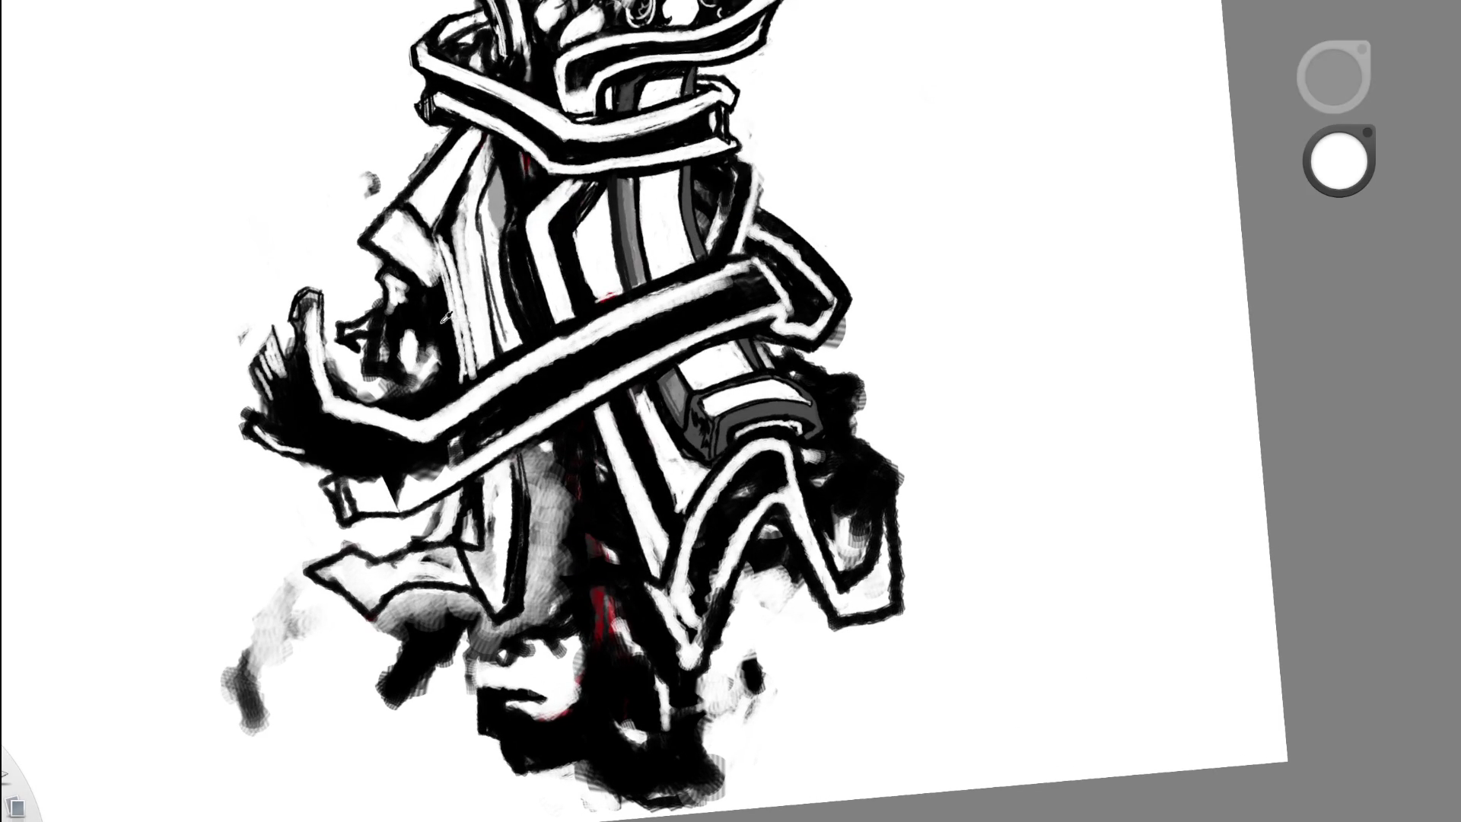
pyautogui.keyDown('alt'); pyautogui.click(437, 274); pyautogui.keyUp('alt')
pyautogui.moveTo(433, 241); pyautogui.dragTo(464, 373)
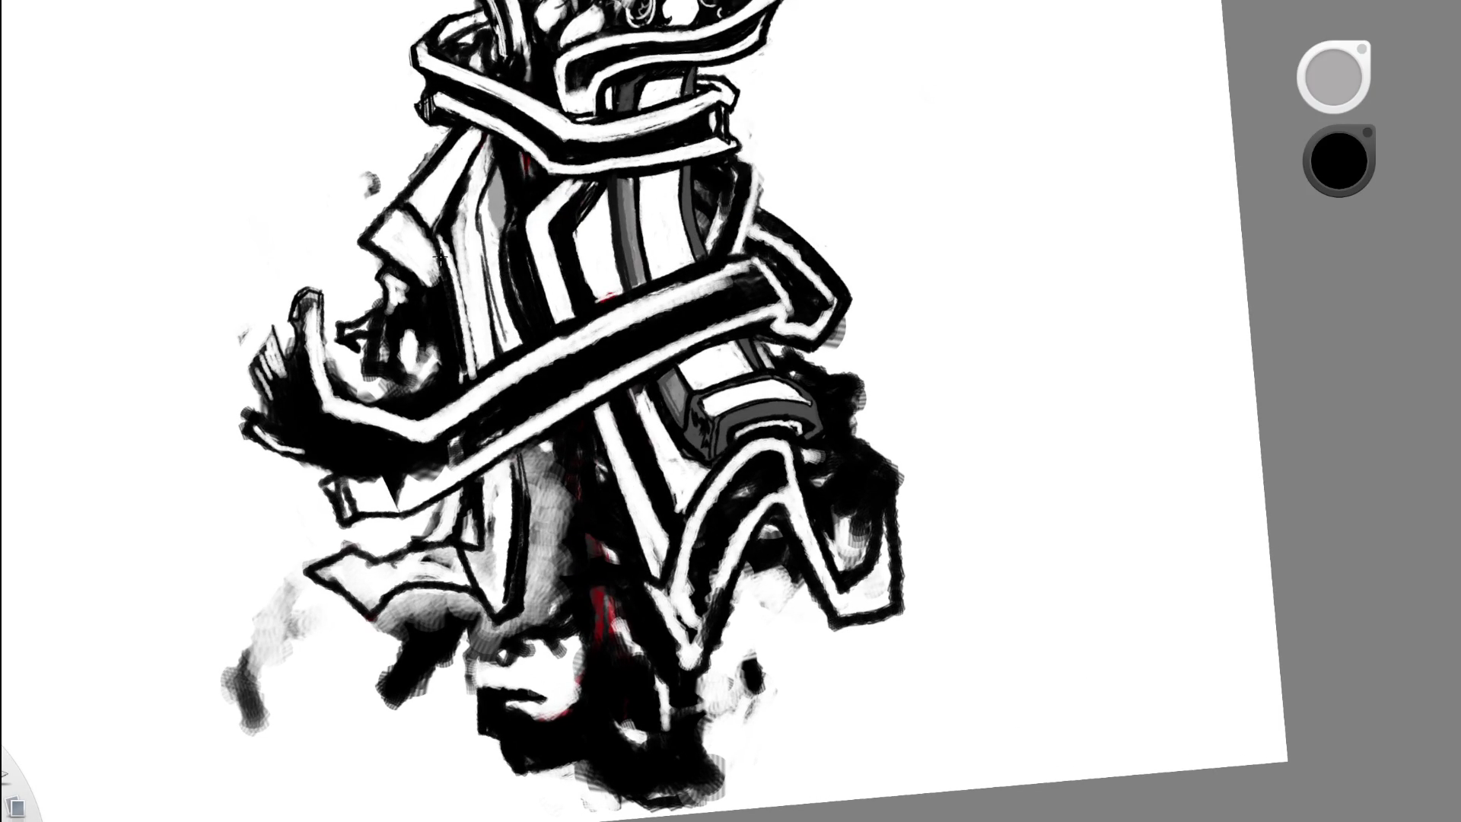
pyautogui.keyDown('alt'); pyautogui.click(480, 163); pyautogui.keyUp('alt')
pyautogui.moveTo(453, 217); pyautogui.dragTo(456, 210)
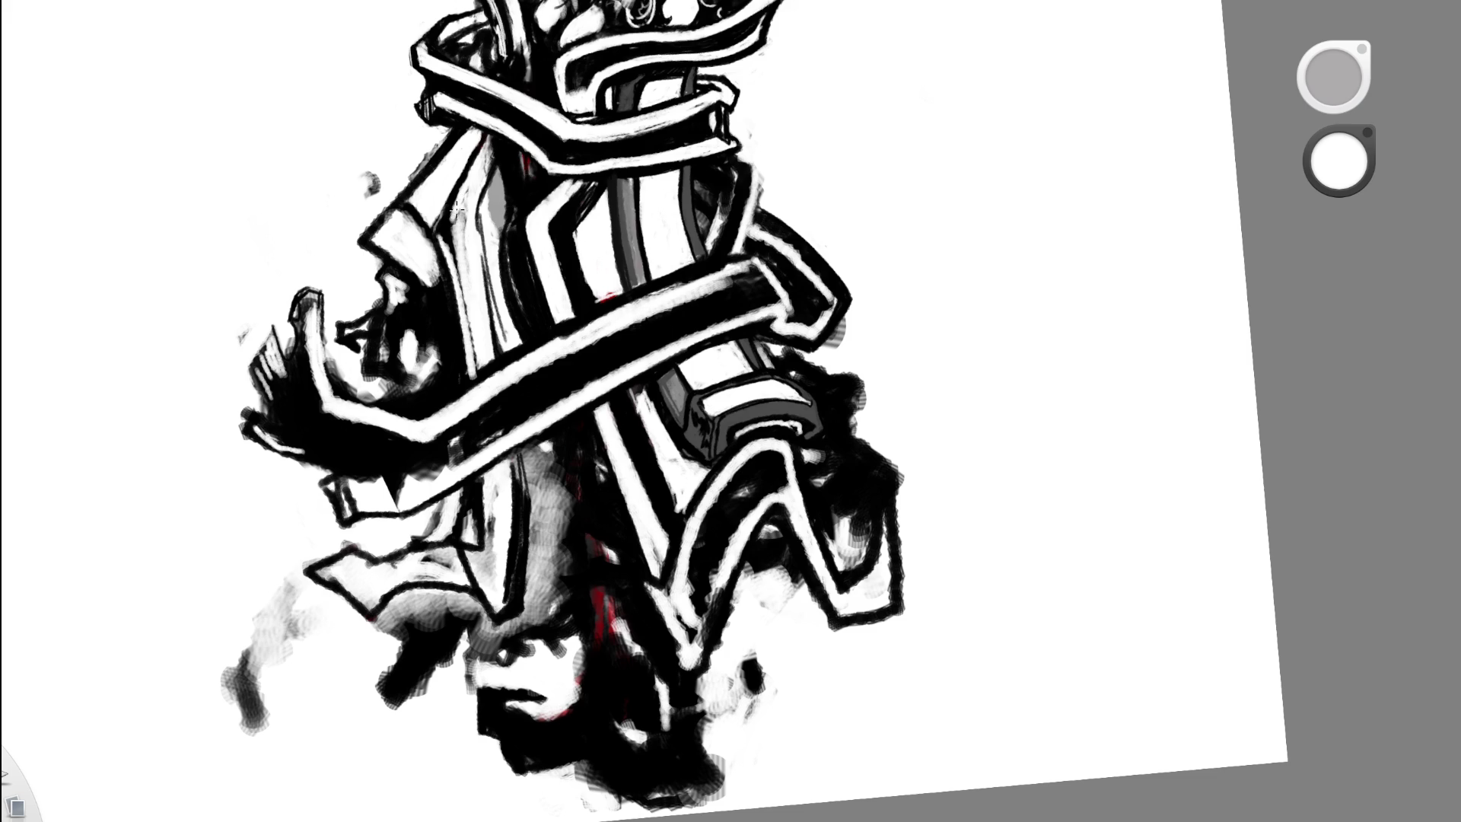
pyautogui.scroll(-5, 512, 13)
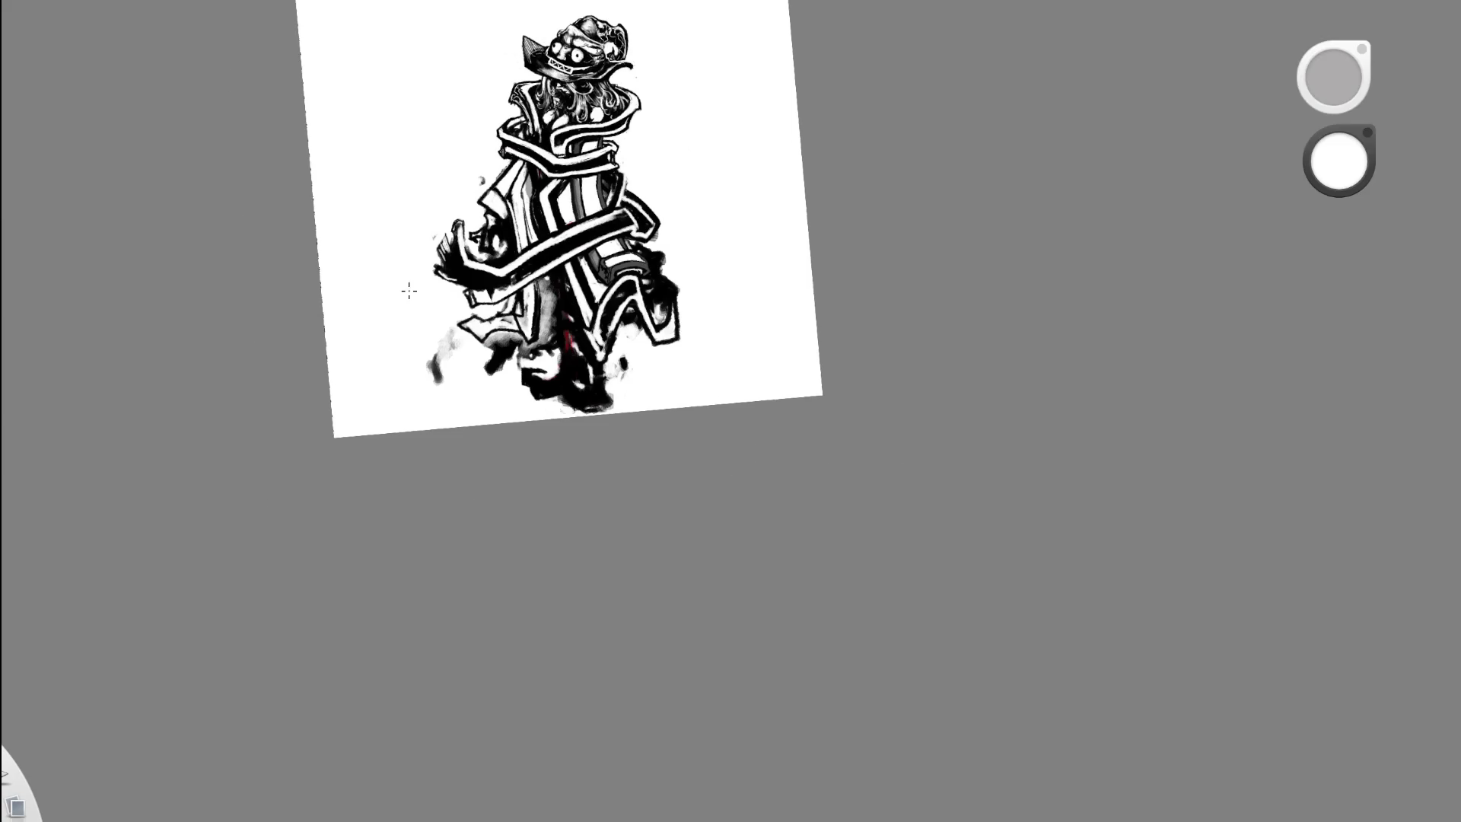
# - Zoom in on the figure's lower half and test a white stroke across the dark blob, then undo it
pyautogui.moveTo(639, 143); pyautogui.dragTo(563, 174)
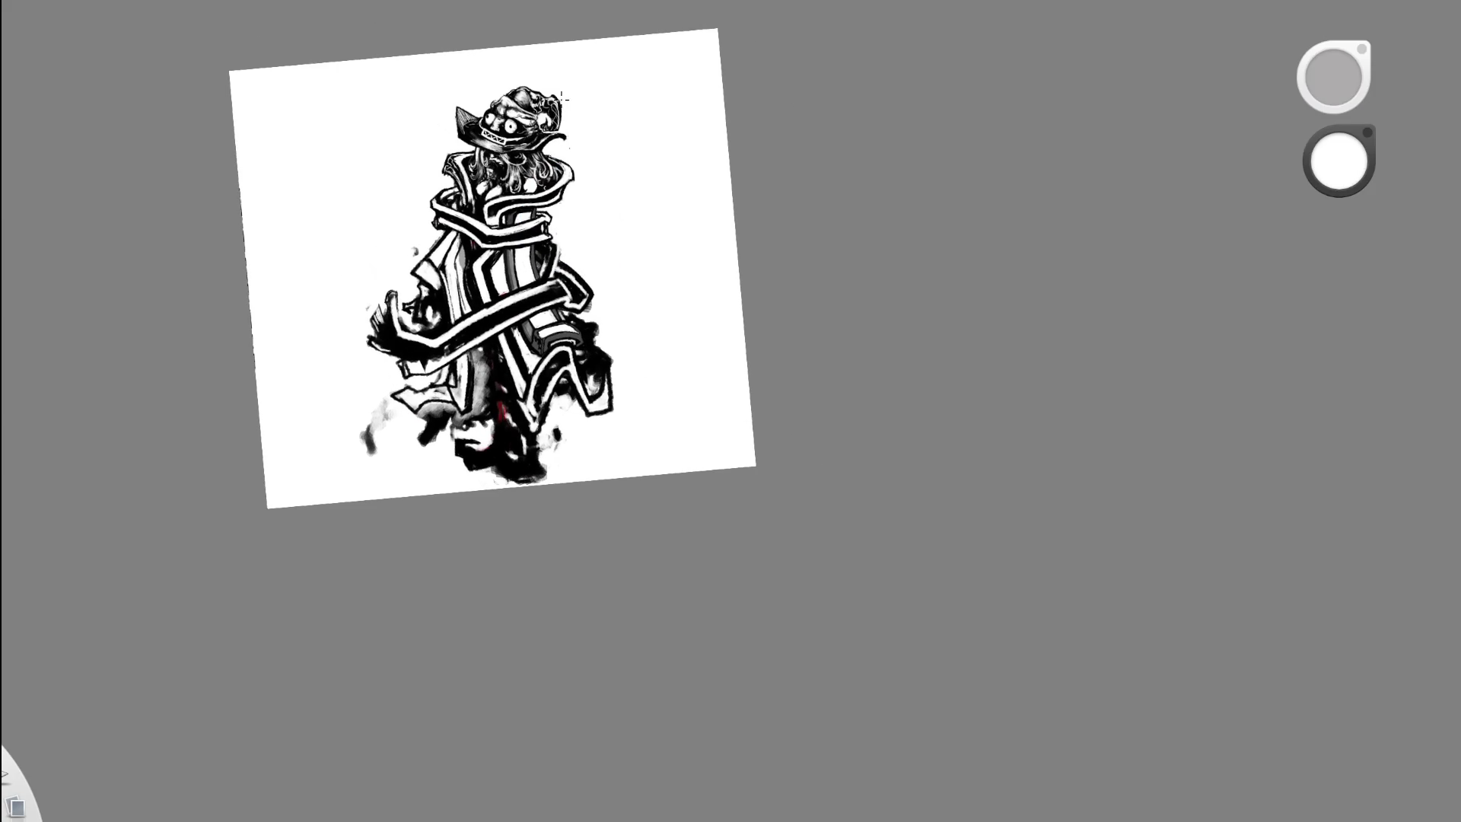
pyautogui.scroll(5, 482, 244)
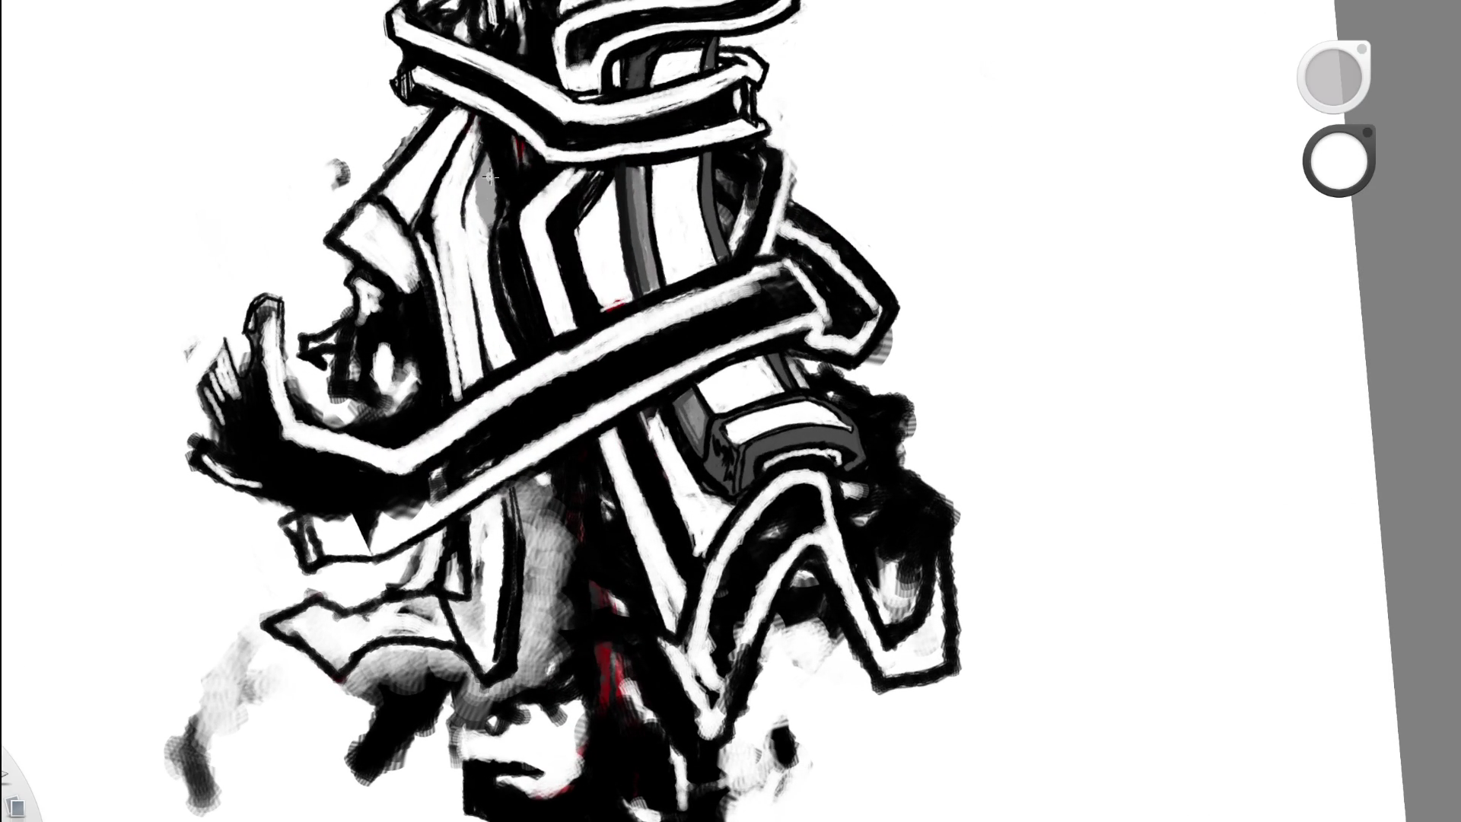
pyautogui.moveTo(548, 221); pyautogui.dragTo(371, 322)
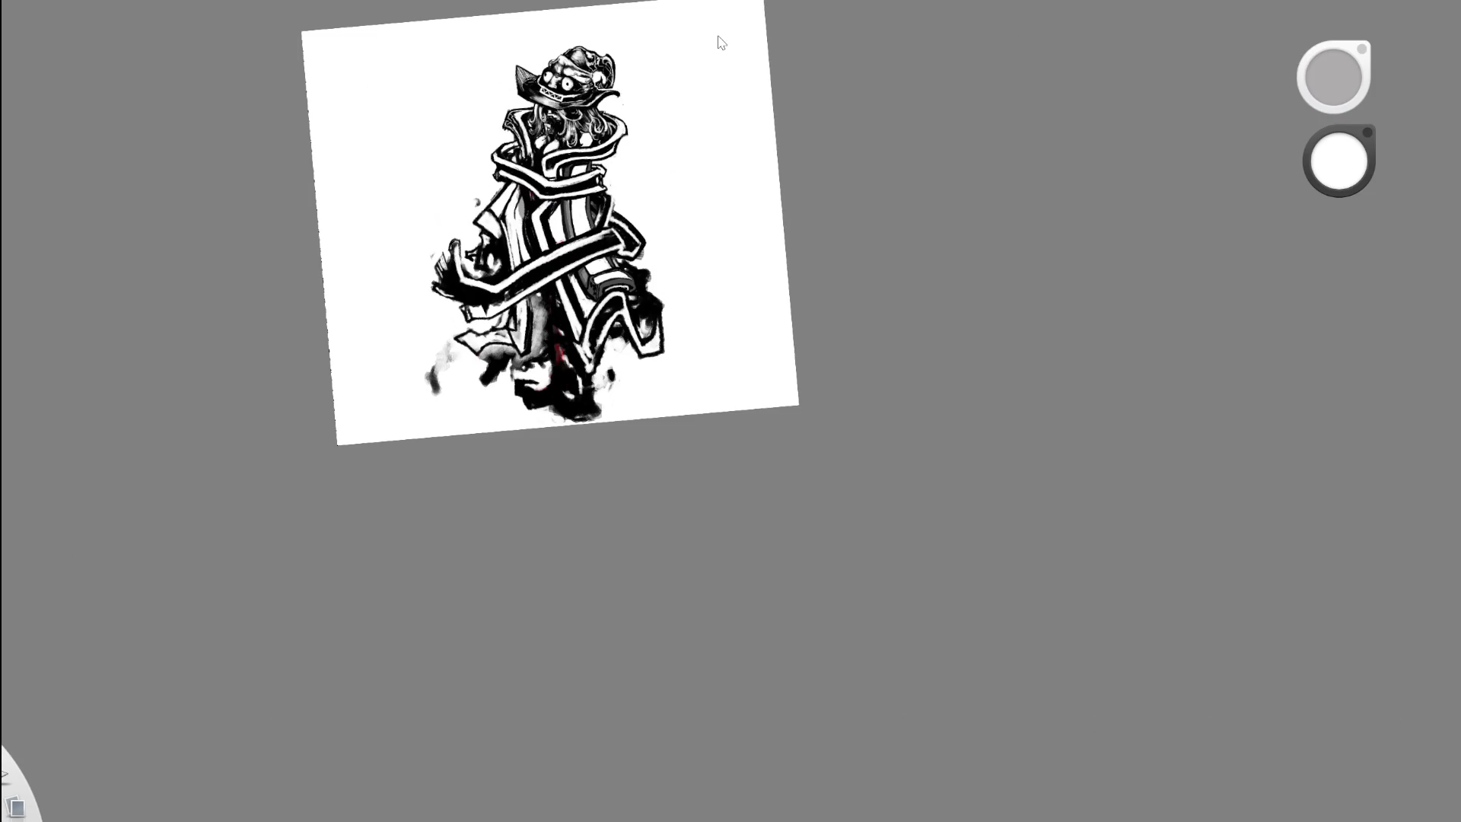
pyautogui.moveTo(633, 209); pyautogui.dragTo(622, 242)
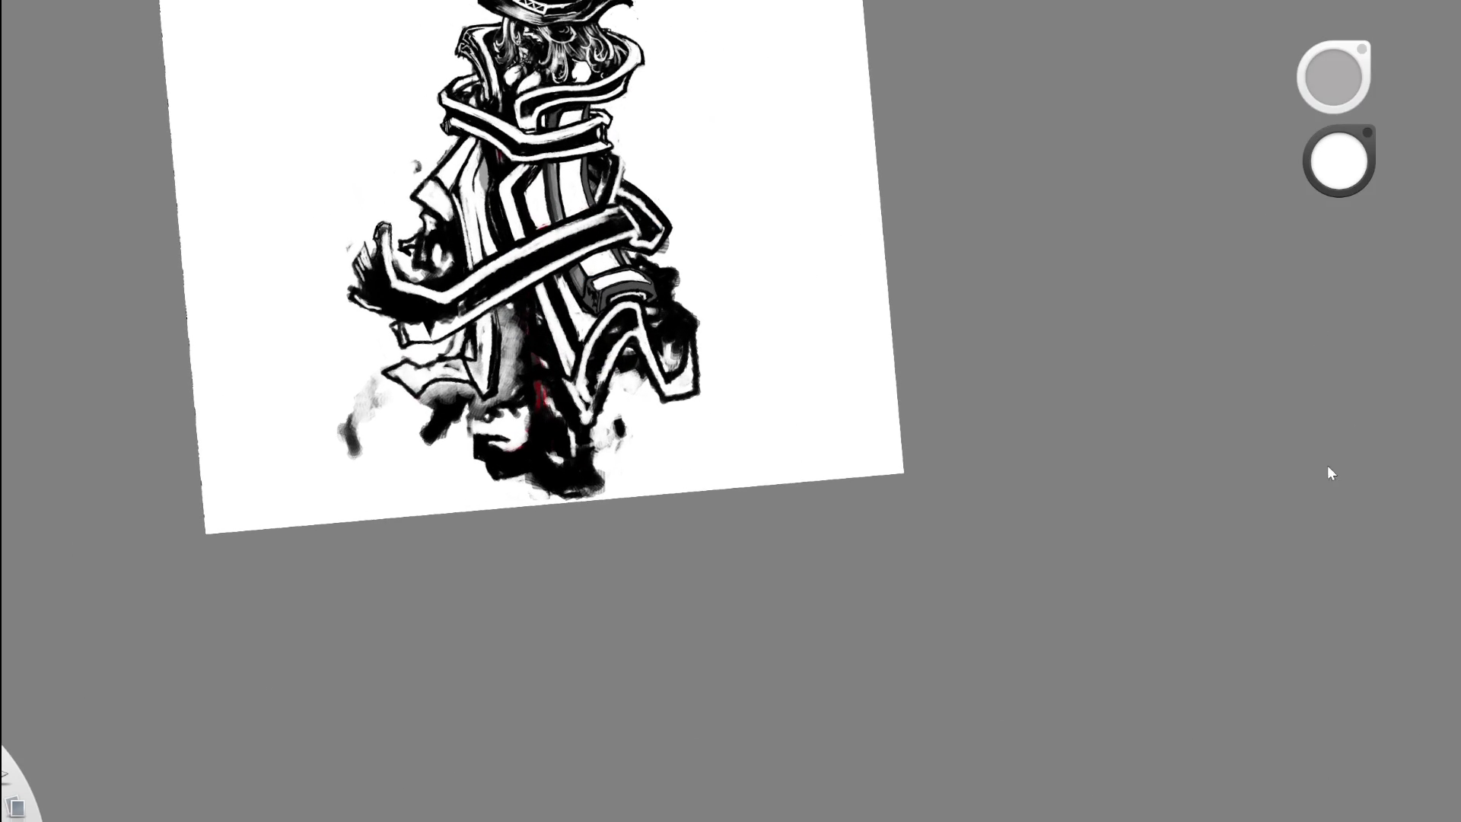
pyautogui.moveTo(568, 293); pyautogui.dragTo(609, 254)
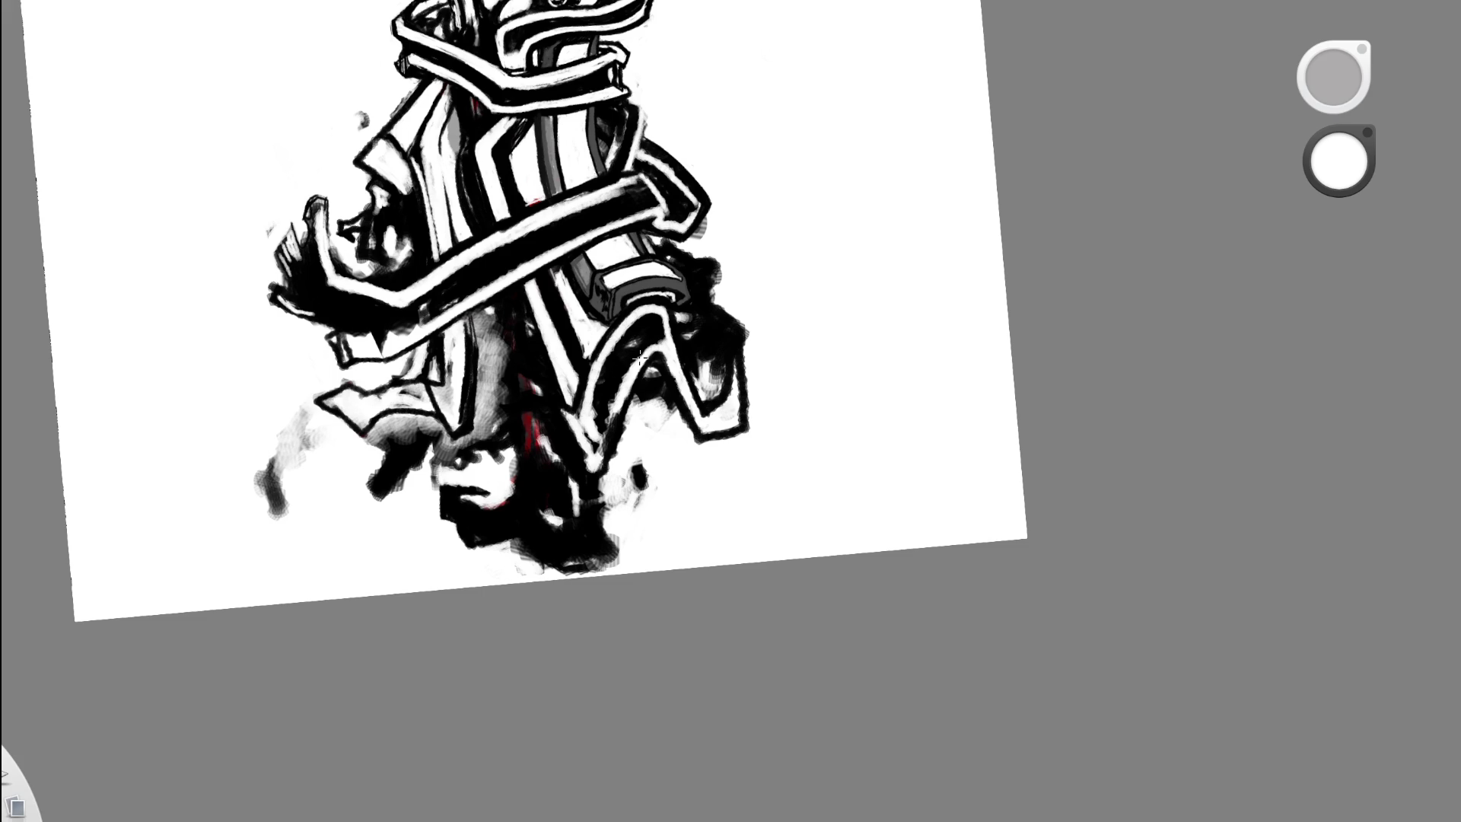
pyautogui.moveTo(456, 472); pyautogui.dragTo(466, 482)
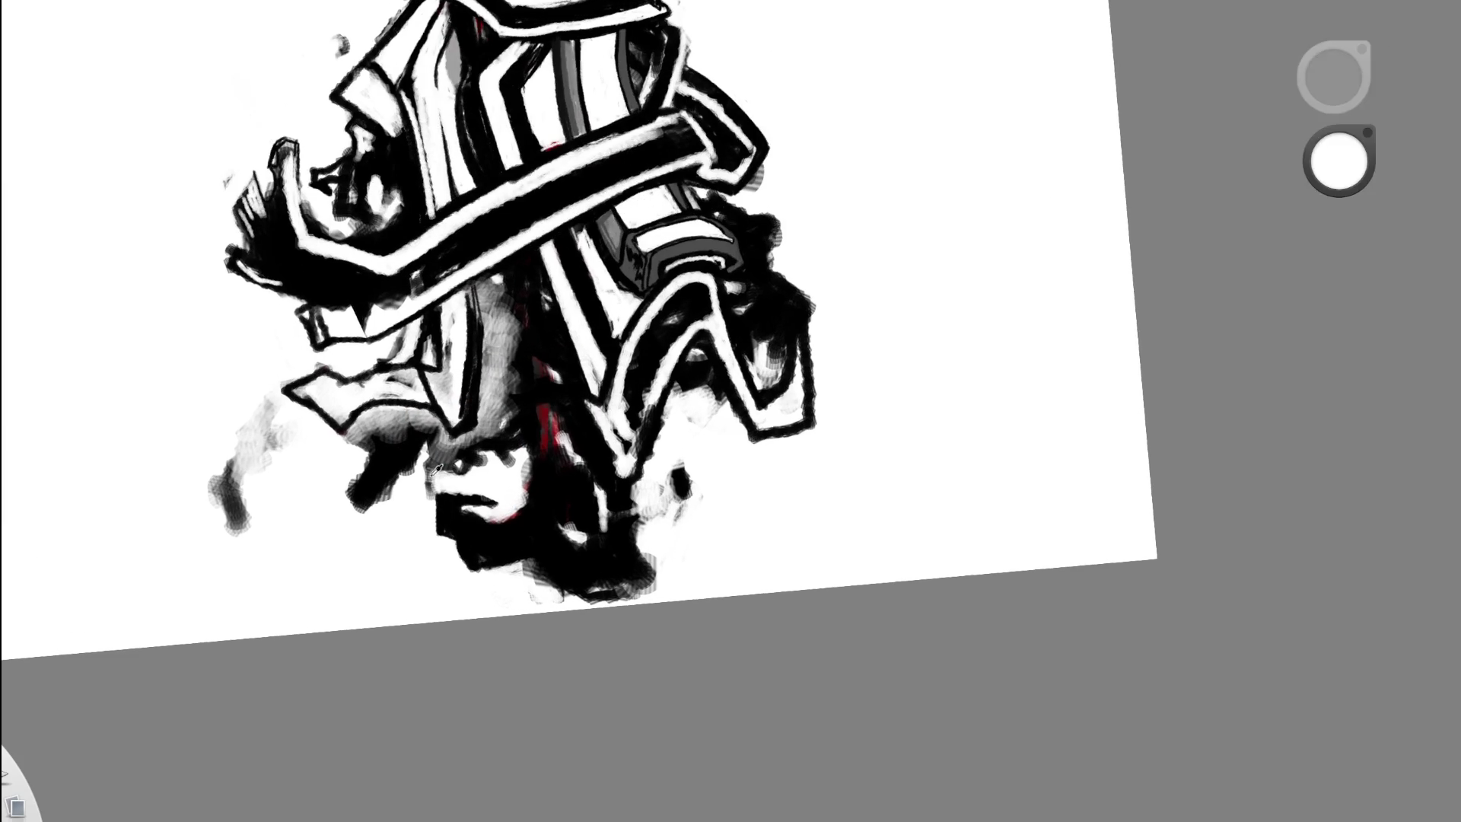
pyautogui.moveTo(362, 459); pyautogui.dragTo(455, 453)
pyautogui.hotkey('ctrl', 'z')
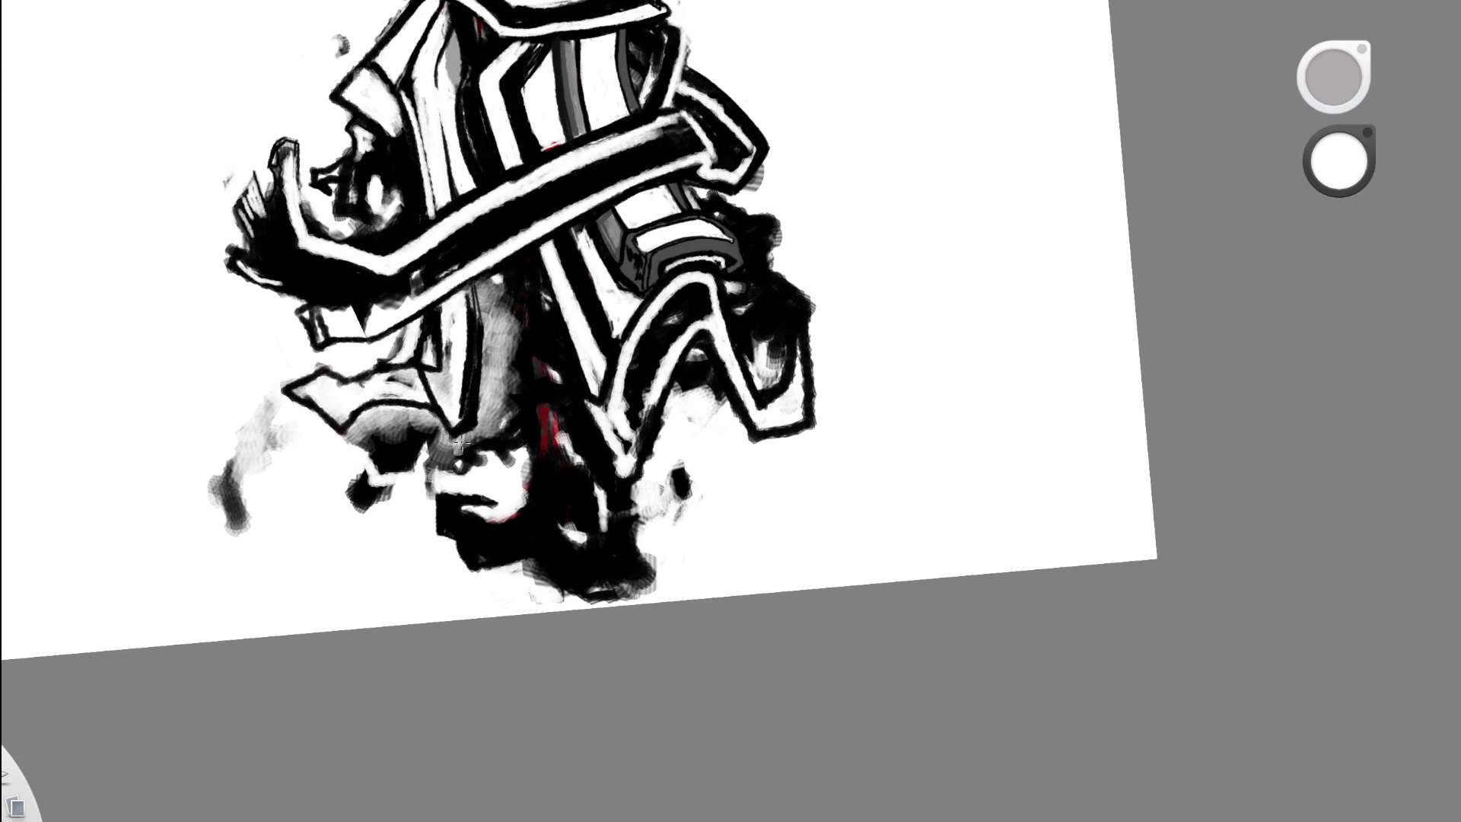
# - Add black shading around the nose and cheek, and paint white over the dark area by the mouth
pyautogui.moveTo(601, 400); pyautogui.dragTo(398, 466)
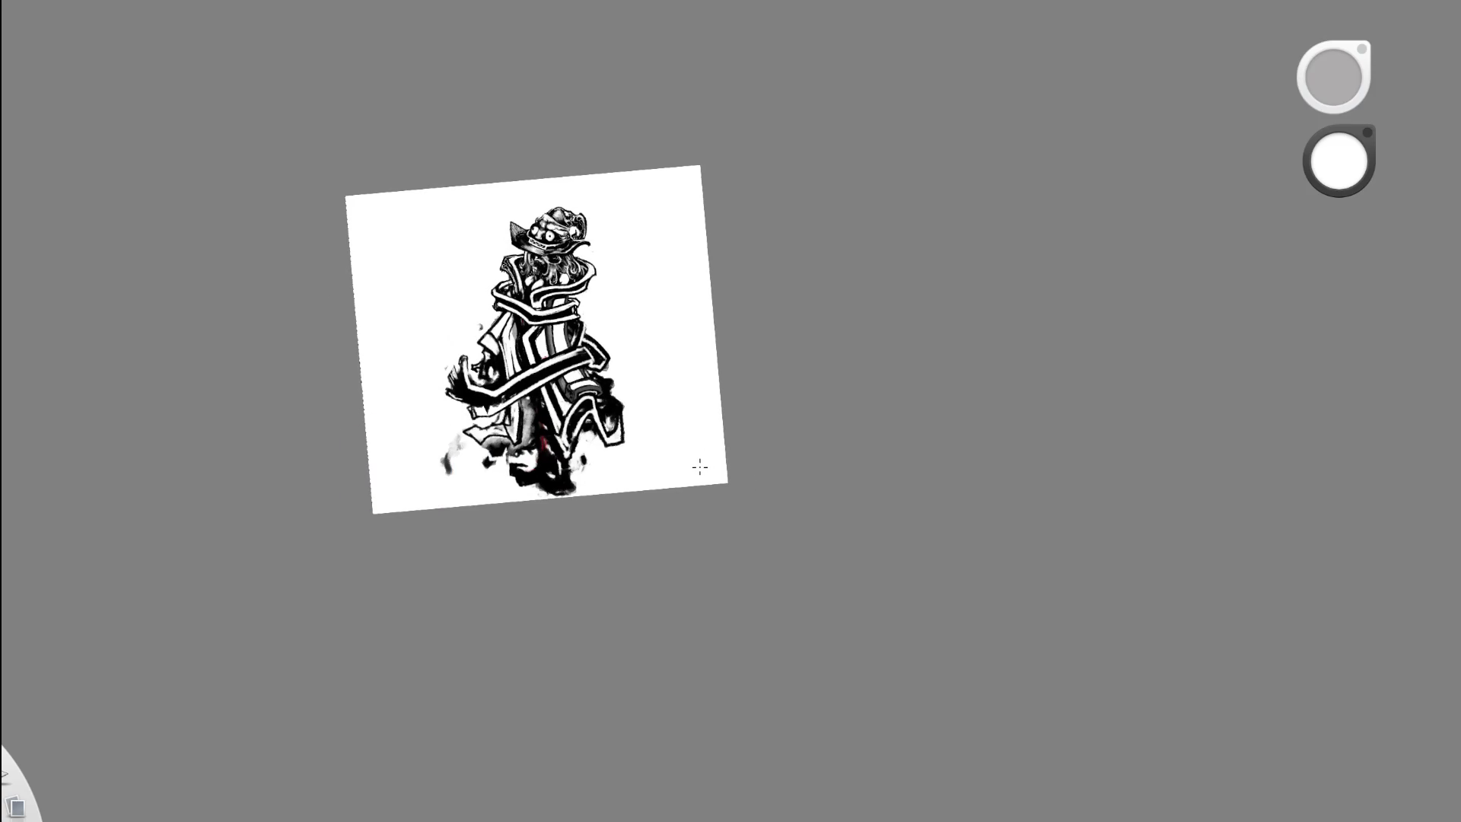
pyautogui.scroll(5, 509, 455)
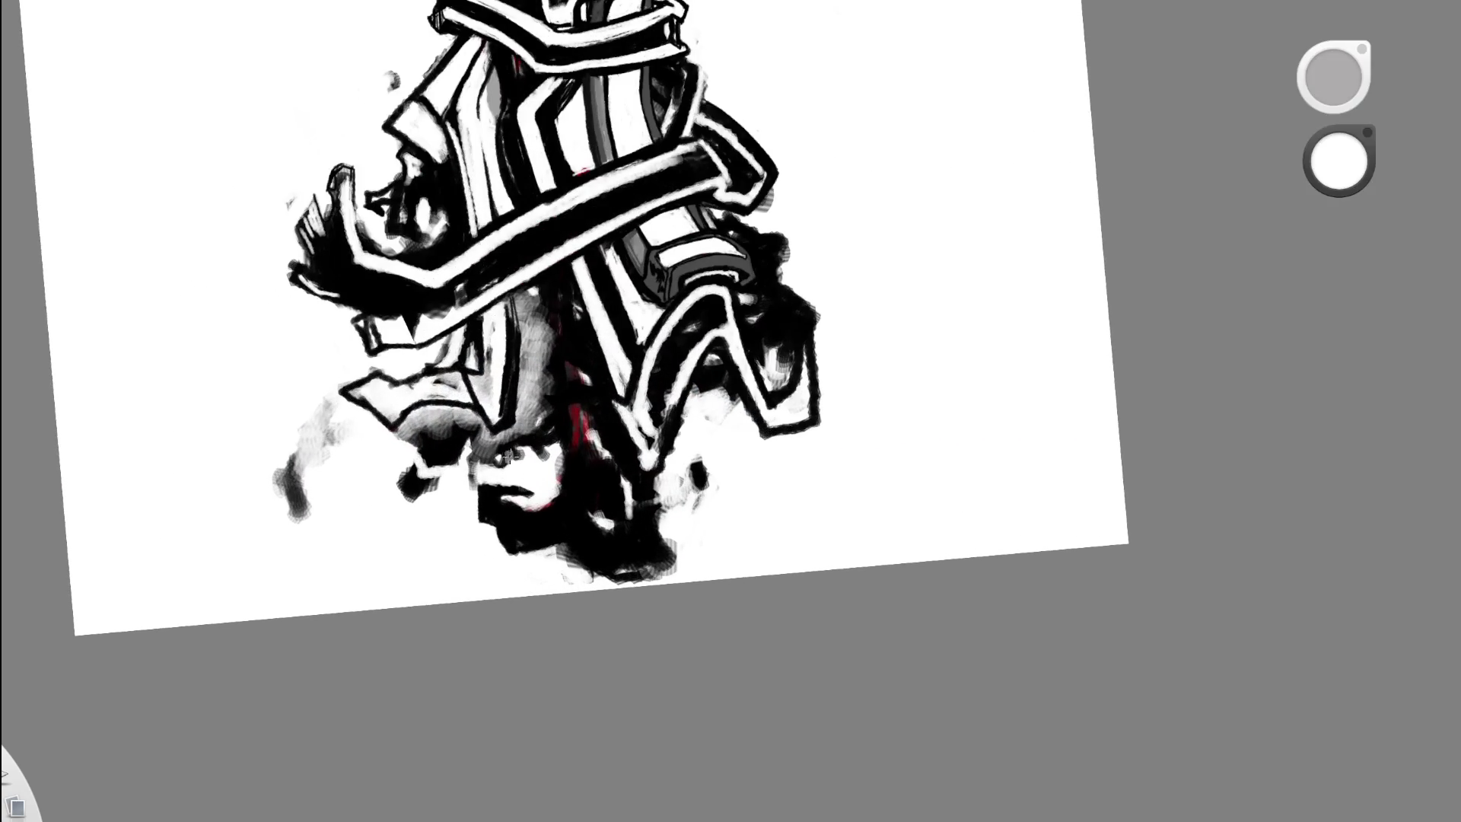
pyautogui.keyDown('alt'); pyautogui.click(448, 446); pyautogui.keyUp('alt')
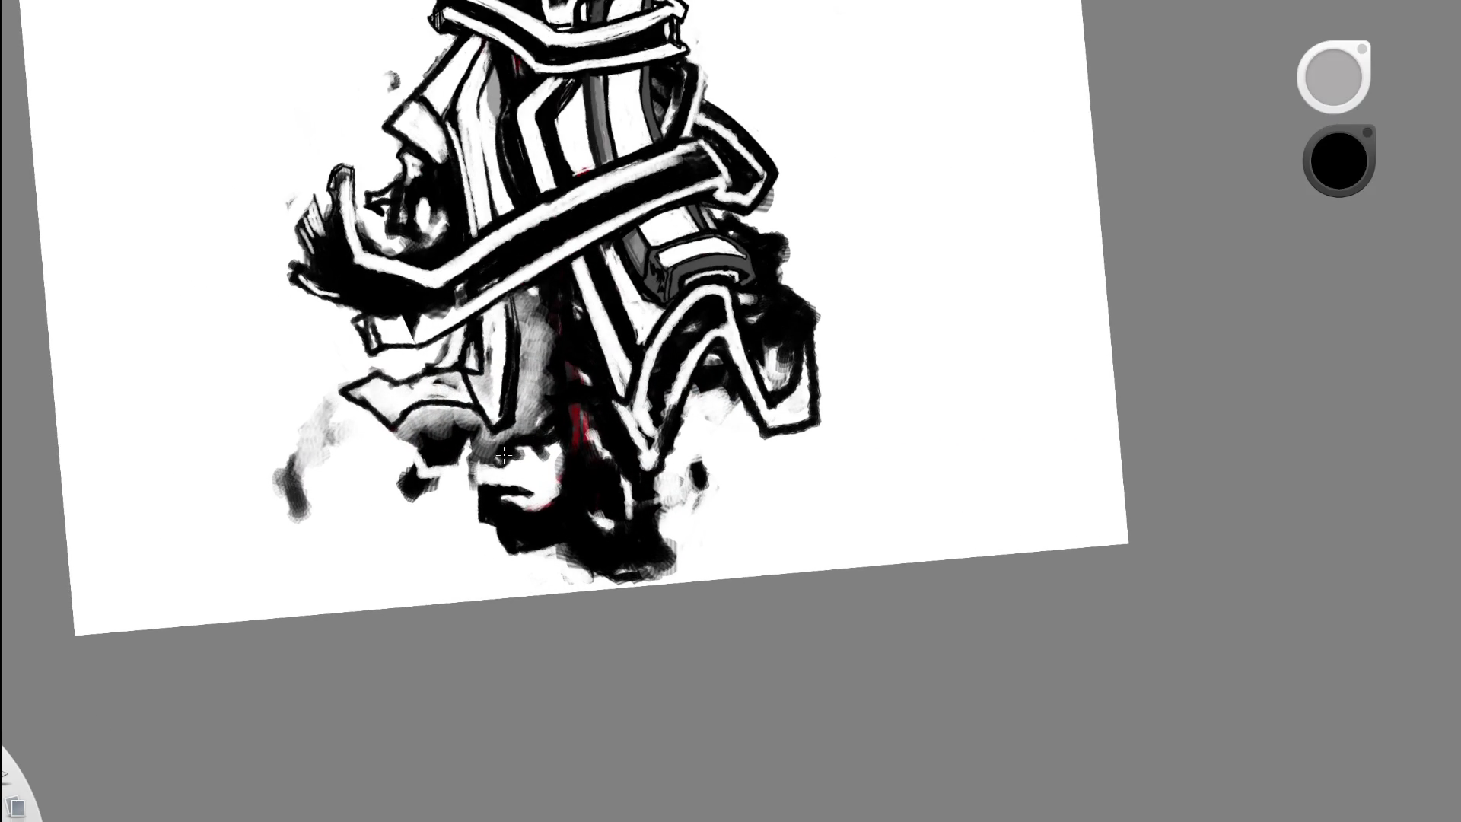
pyautogui.moveTo(504, 455); pyautogui.dragTo(621, 398)
pyautogui.moveTo(518, 435)
pyautogui.mouseDown()
pyautogui.moveTo(496, 454)
pyautogui.moveTo(519, 435)
pyautogui.moveTo(487, 439)
pyautogui.moveTo(499, 444)
pyautogui.mouseUp()
pyautogui.keyDown('alt'); pyautogui.click(502, 457); pyautogui.keyUp('alt')
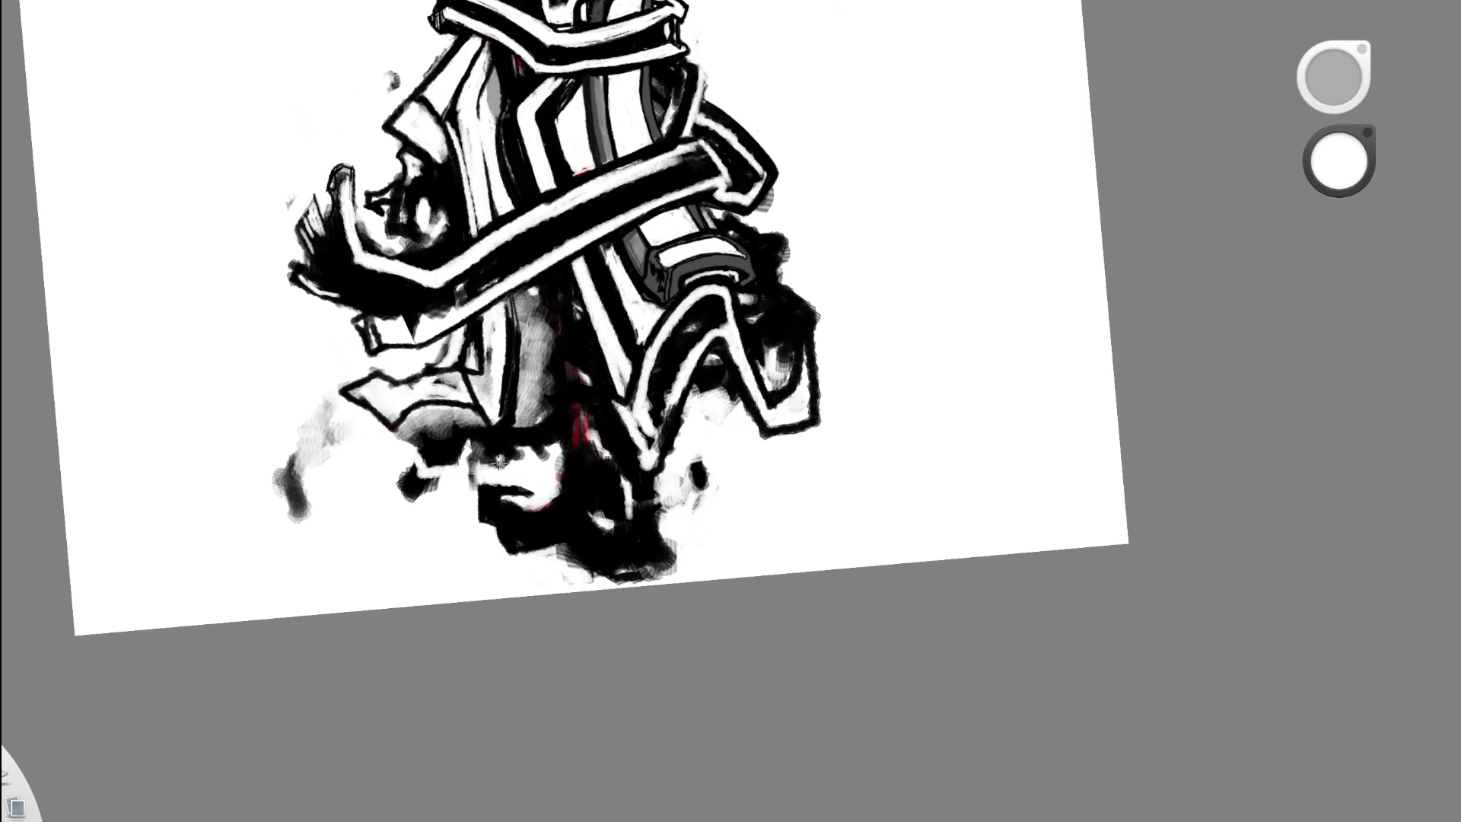
pyautogui.moveTo(468, 464)
pyautogui.mouseDown()
pyautogui.moveTo(525, 453)
pyautogui.moveTo(480, 461)
pyautogui.moveTo(496, 450)
pyautogui.mouseUp()
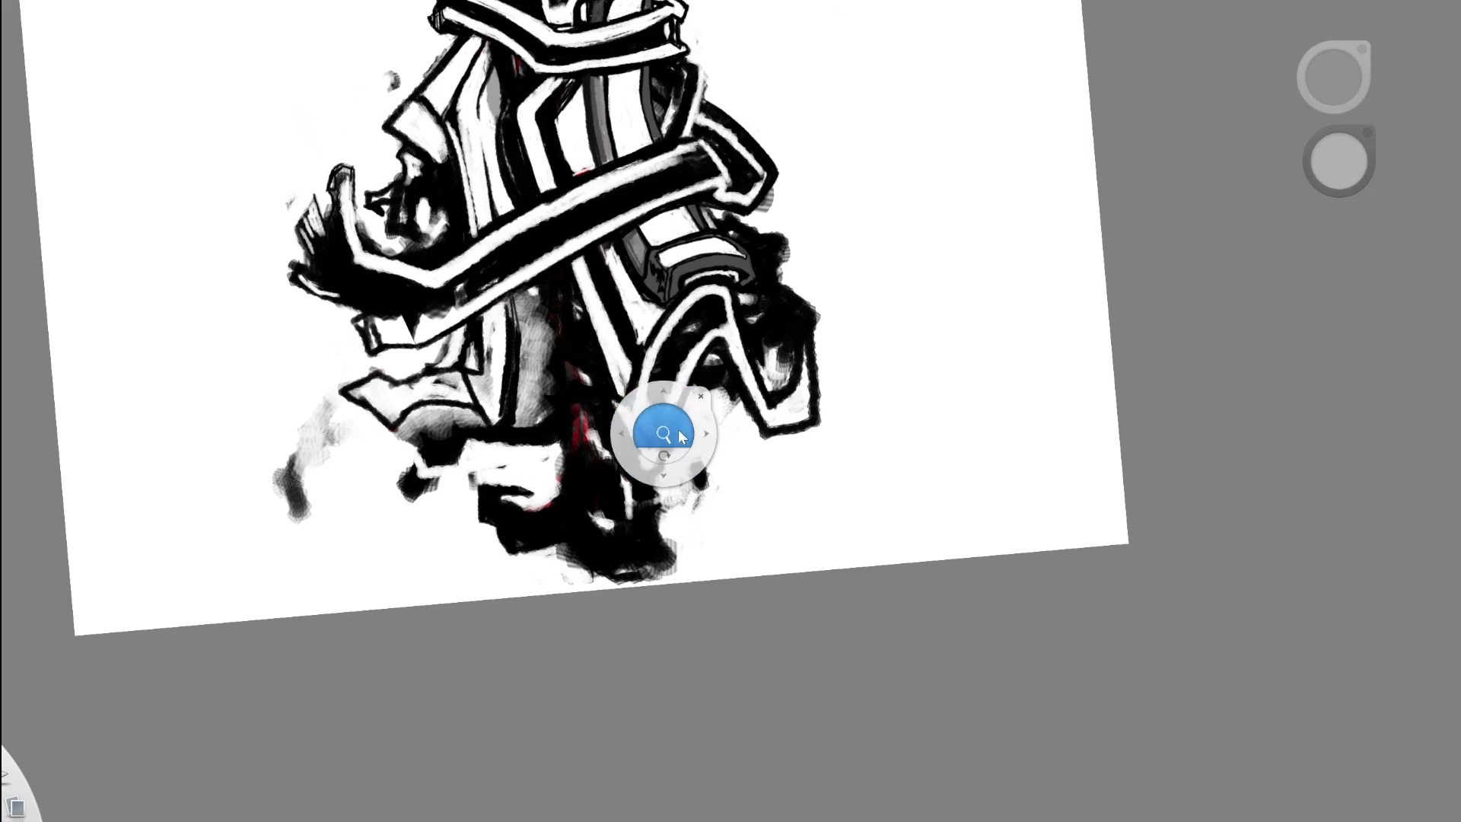
pyautogui.scroll(-8, 496, 450)
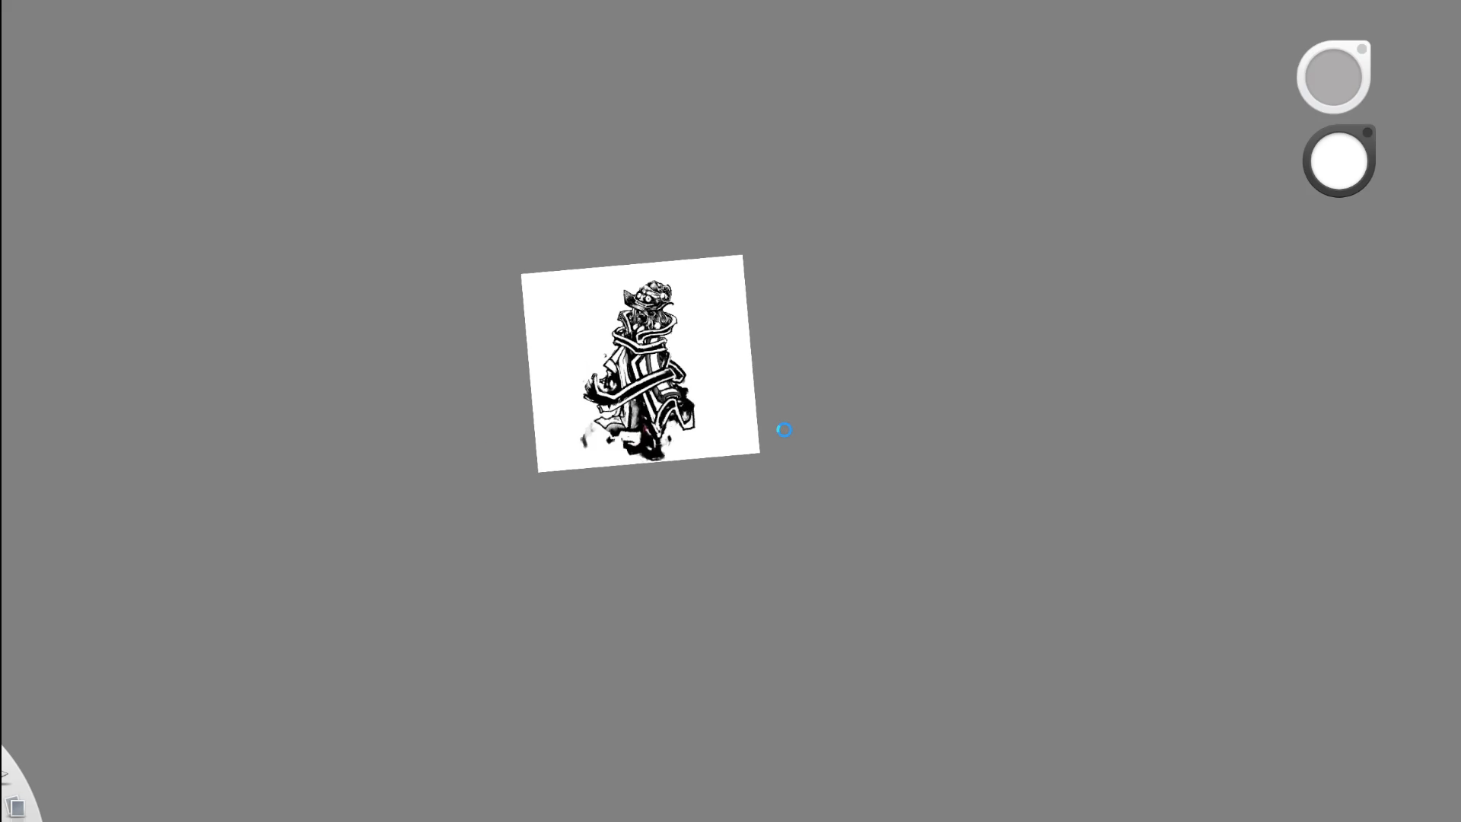
pyautogui.scroll(8, 757, 407)
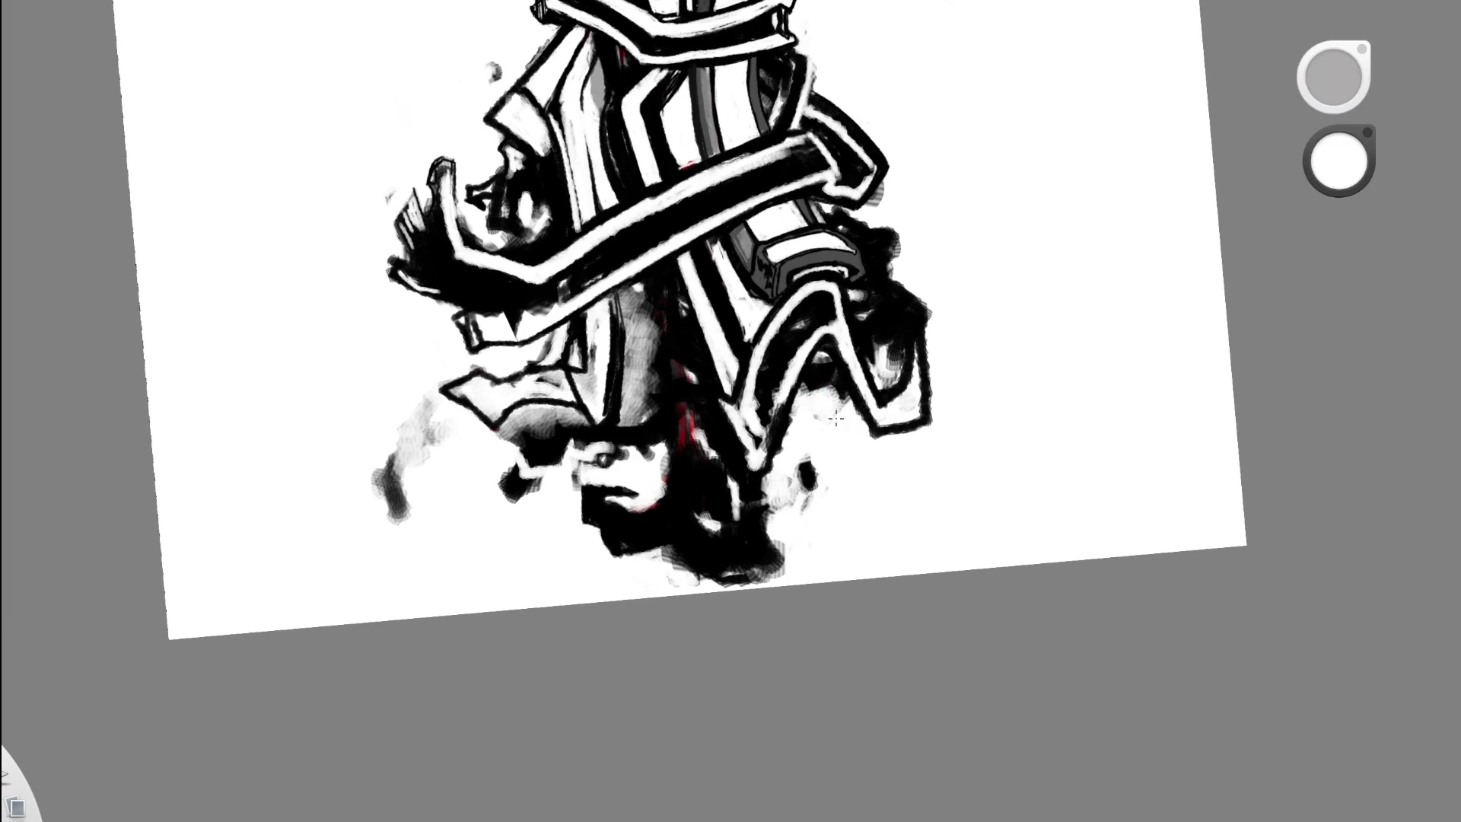
# - Tilt the canvas and darken the shading at the figure's lower right
pyautogui.moveTo(810, 455)
pyautogui.mouseDown()
pyautogui.moveTo(750, 560)
pyautogui.moveTo(704, 578)
pyautogui.mouseUp()
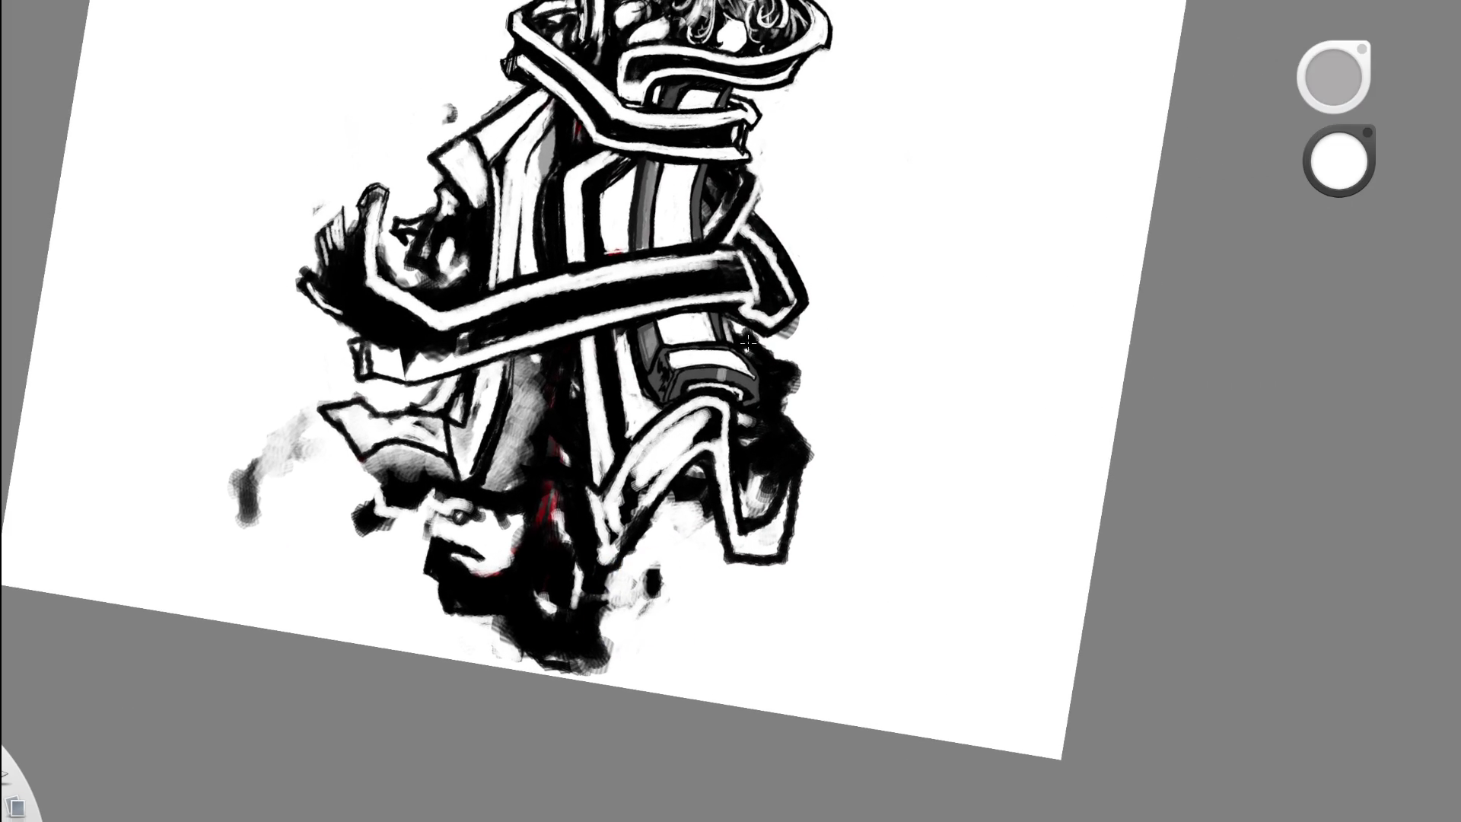
pyautogui.scroll(-2, 720, 380)
pyautogui.scroll(-5, 875, 370)
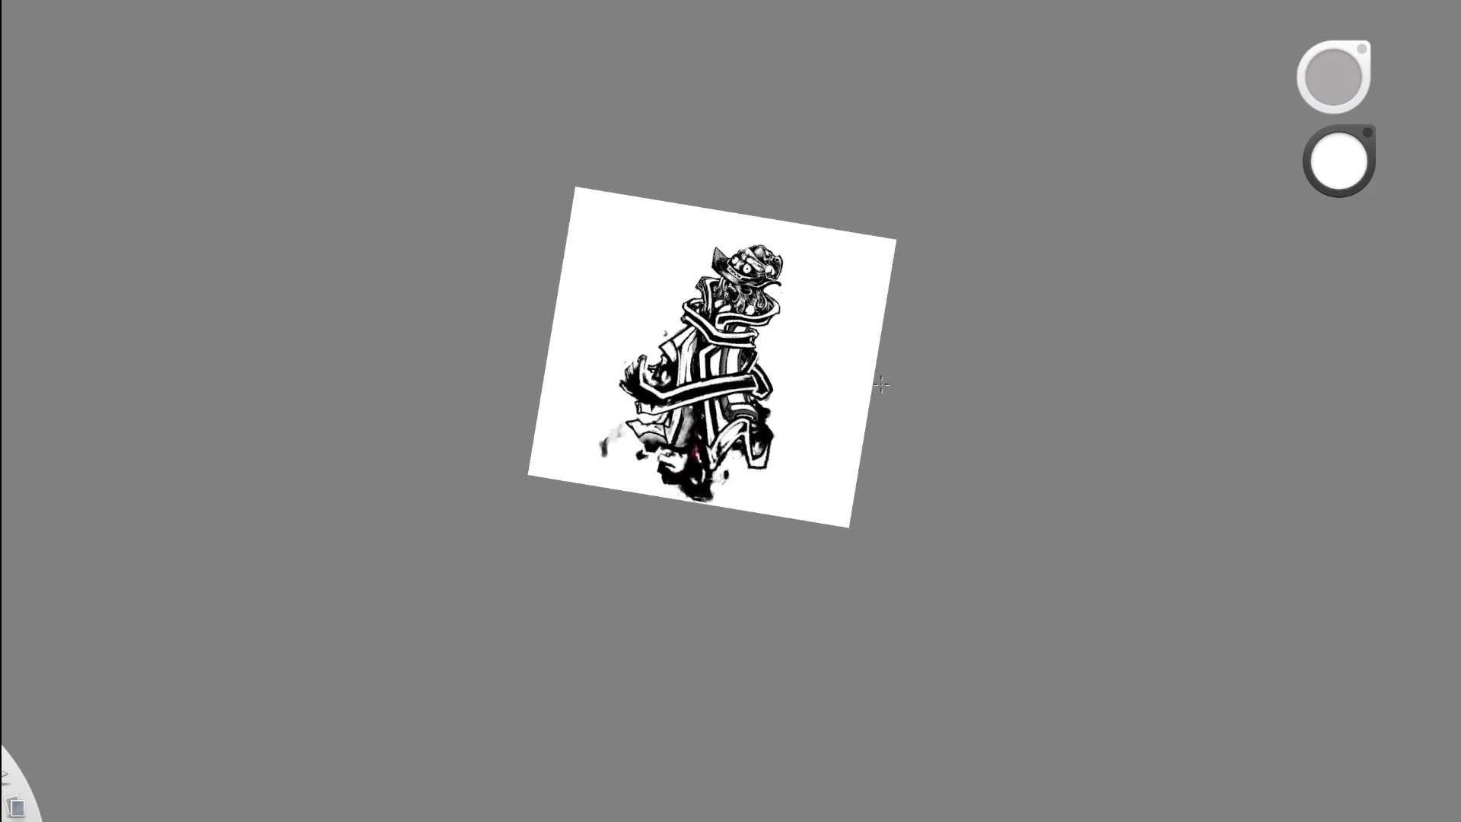
pyautogui.scroll(5, 875, 381)
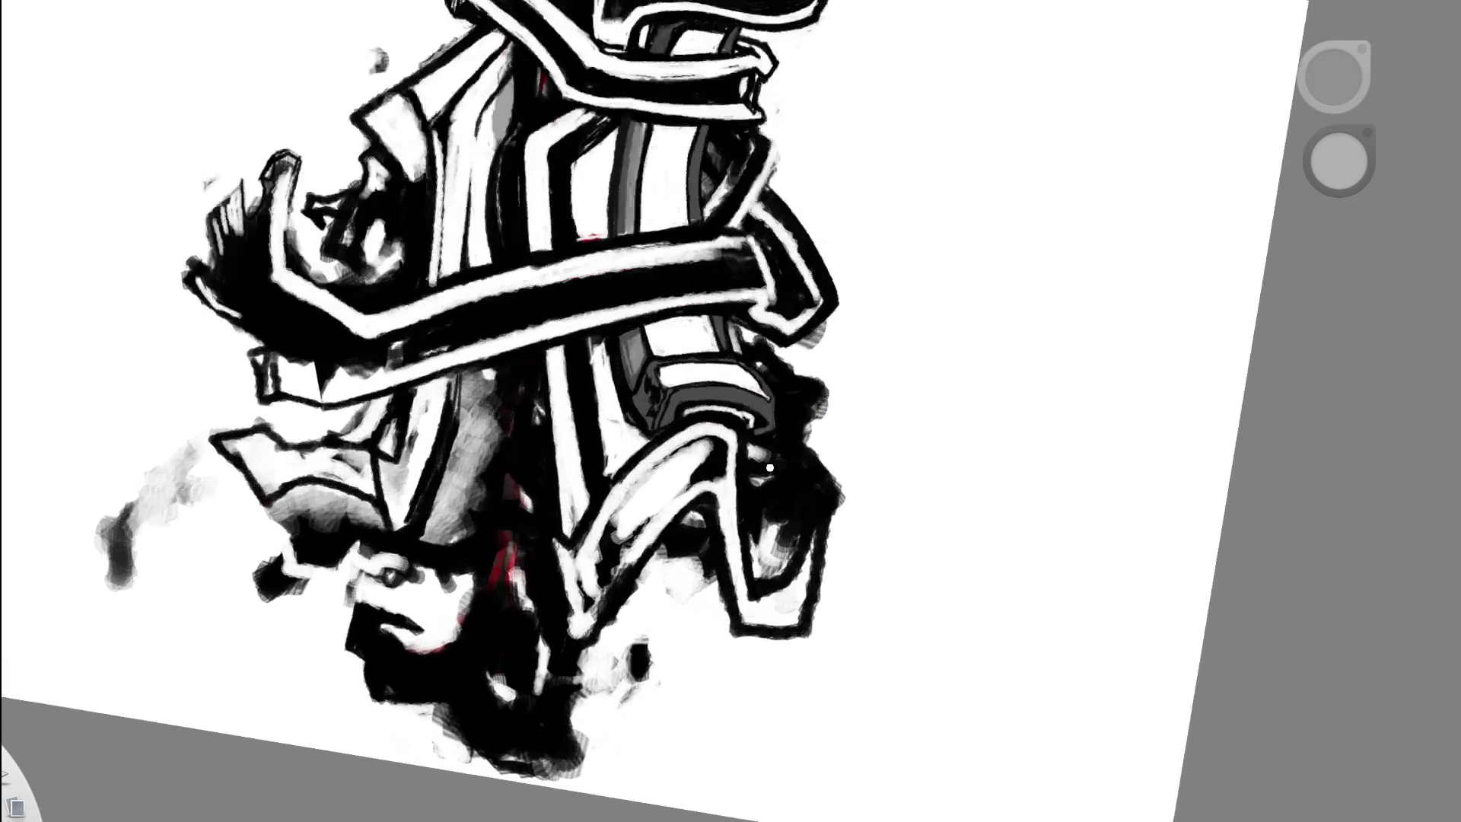
pyautogui.scroll(3, 761, 427)
pyautogui.moveTo(757, 446); pyautogui.dragTo(795, 564)
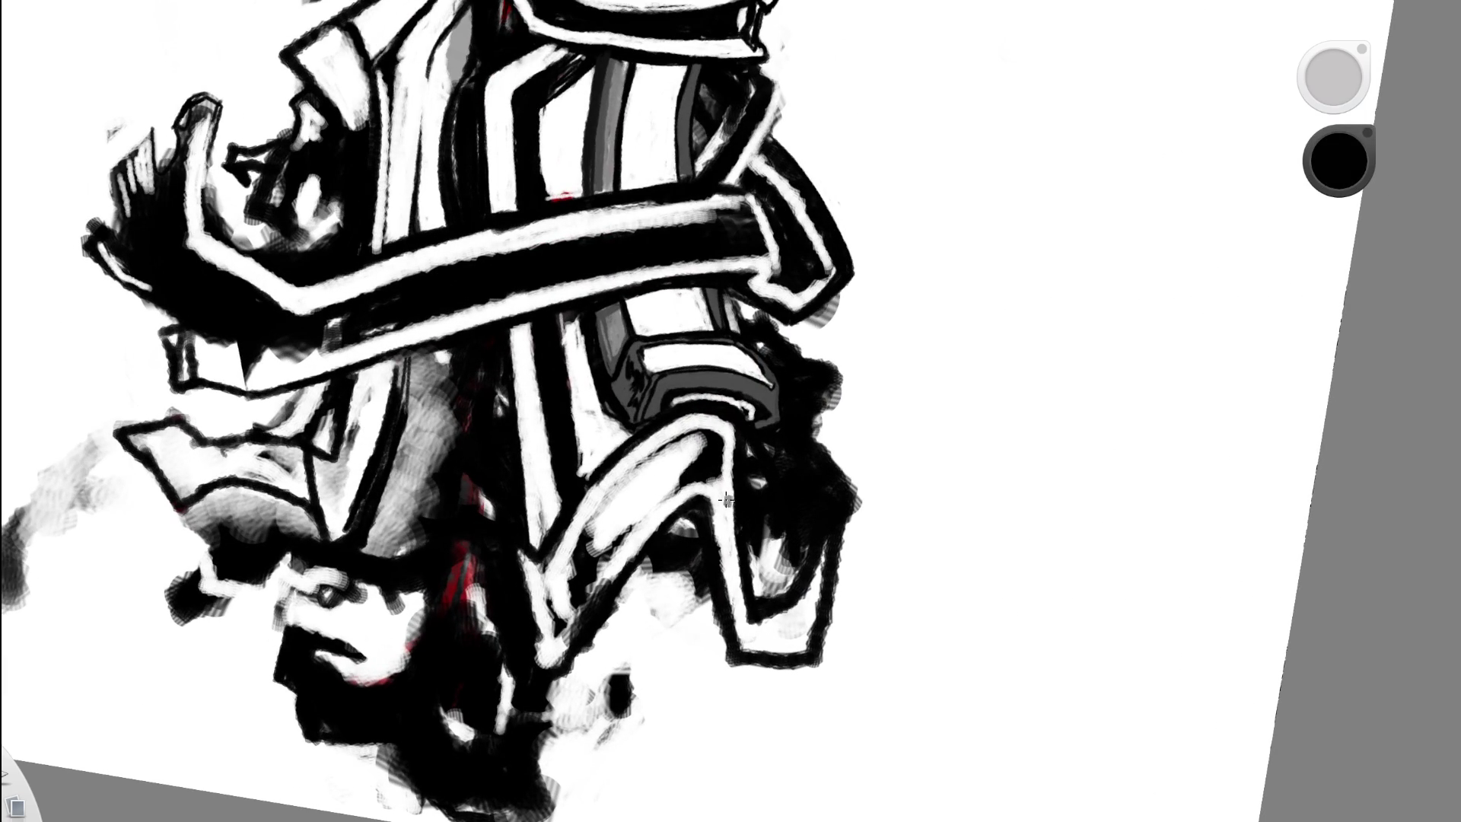
pyautogui.scroll(-5, 727, 499)
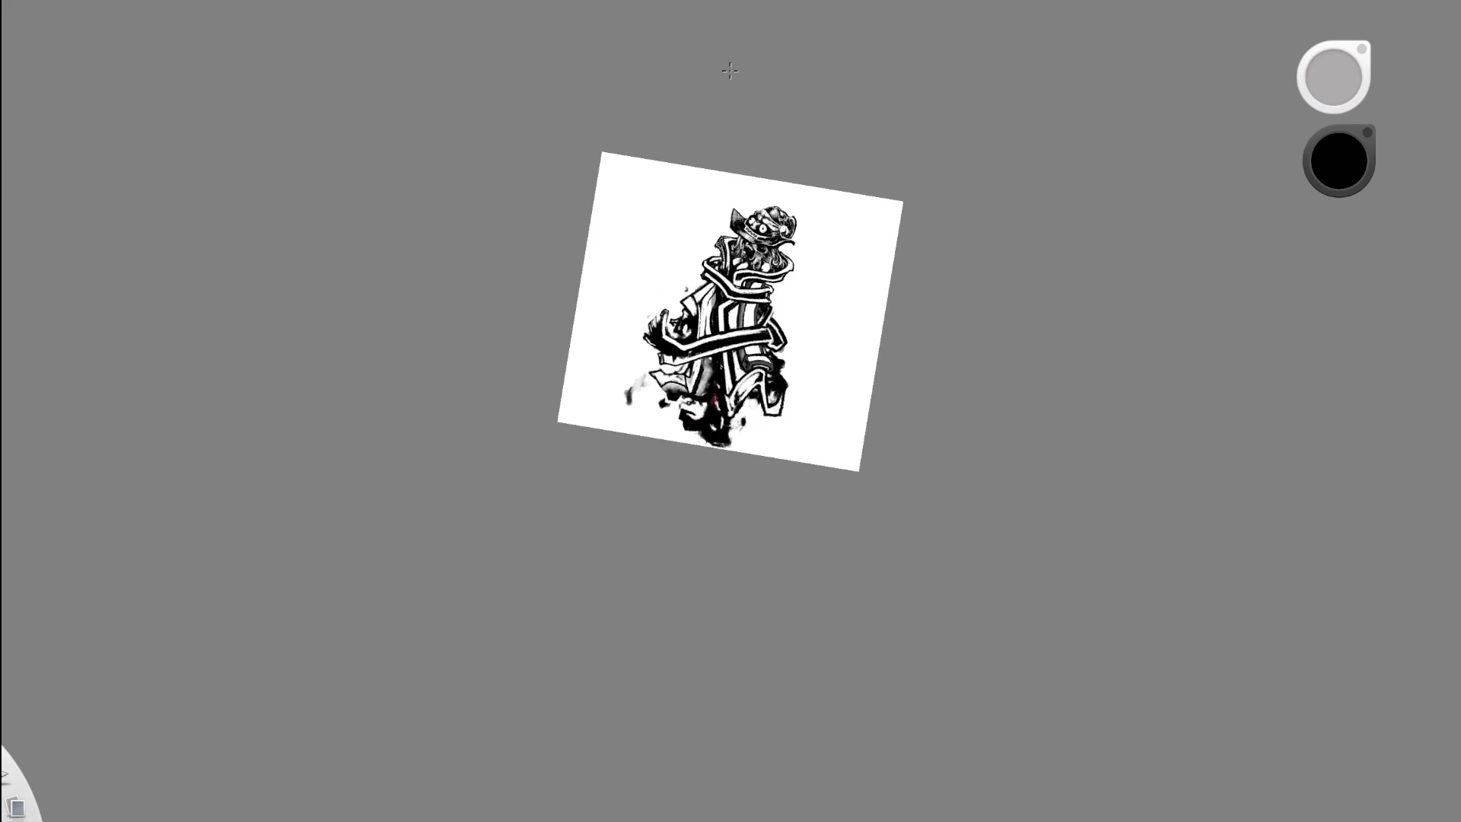
# - Zoom in on the upper body and cover the dark grey torso shading with white paint
pyautogui.moveTo(799, 385)
pyautogui.mouseDown()
pyautogui.moveTo(783, 418)
pyautogui.moveTo(664, 411)
pyautogui.mouseUp()
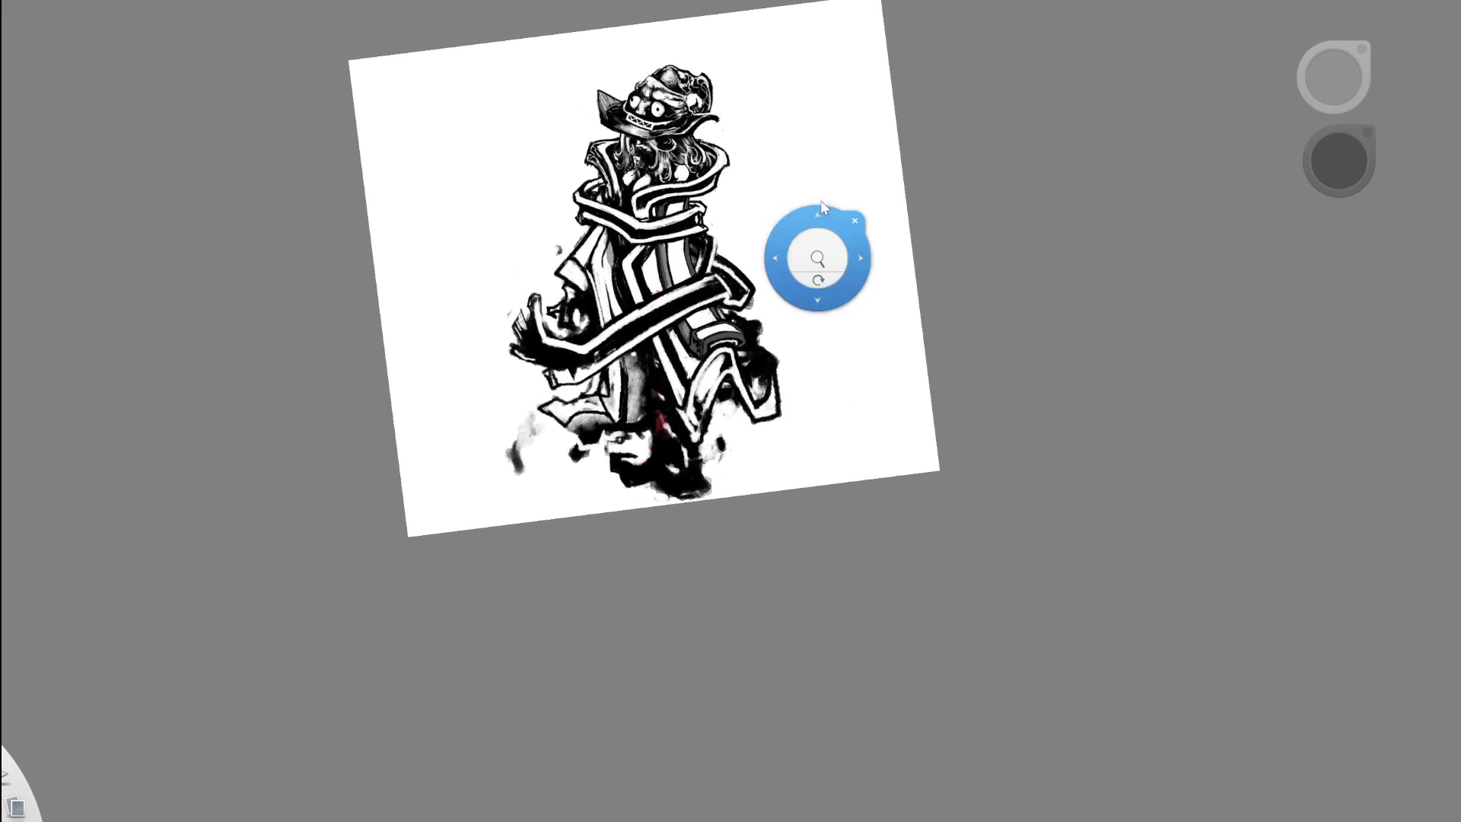
pyautogui.moveTo(701, 244); pyautogui.dragTo(783, 186)
pyautogui.moveTo(829, 249)
pyautogui.mouseDown()
pyautogui.moveTo(768, 321)
pyautogui.moveTo(747, 238)
pyautogui.moveTo(715, 338)
pyautogui.mouseUp()
pyautogui.keyDown('alt'); pyautogui.click(712, 274); pyautogui.keyUp('alt')
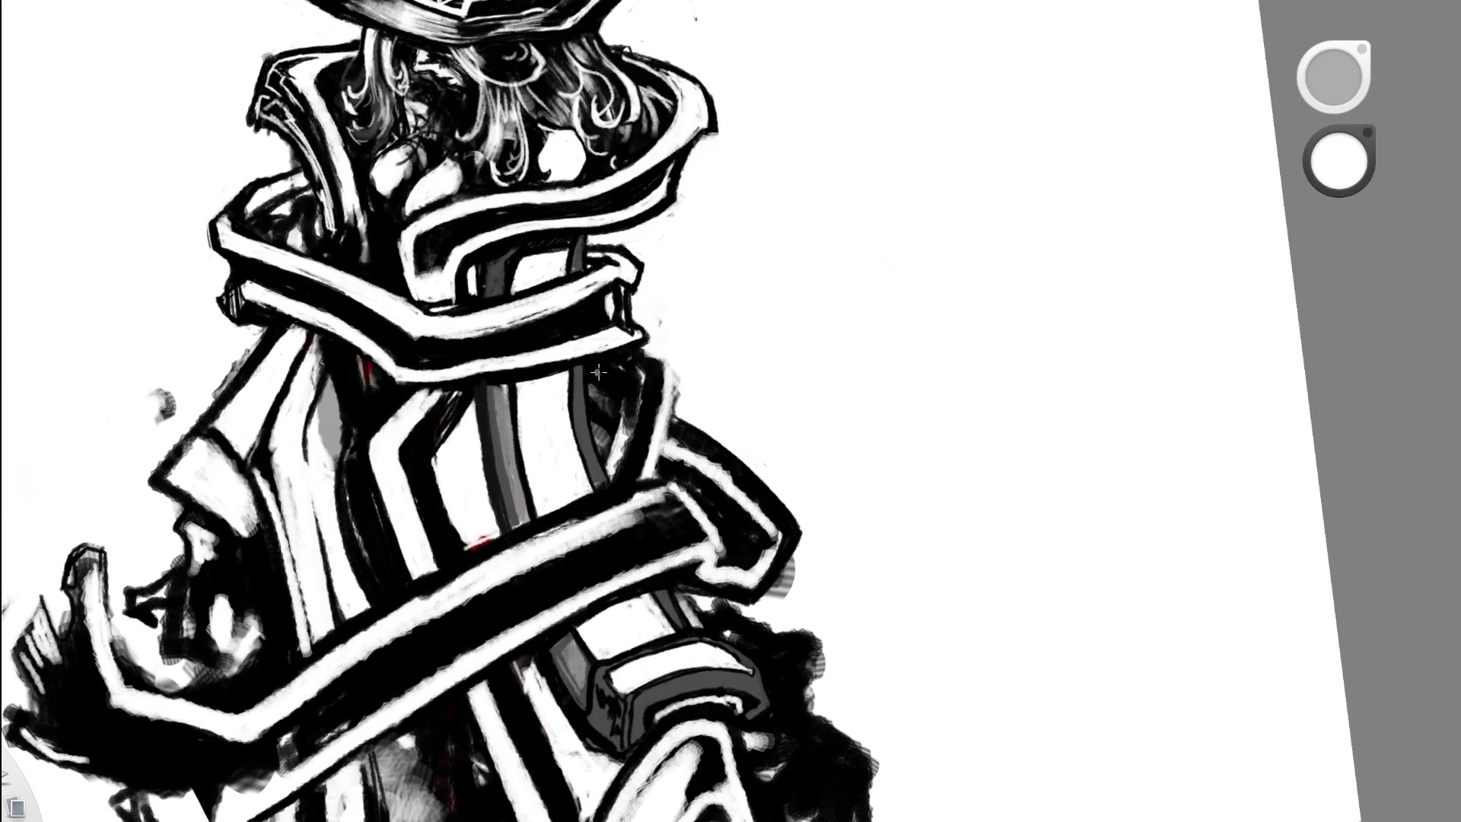
pyautogui.moveTo(599, 374); pyautogui.dragTo(607, 454)
pyautogui.moveTo(711, 215); pyautogui.dragTo(572, 378)
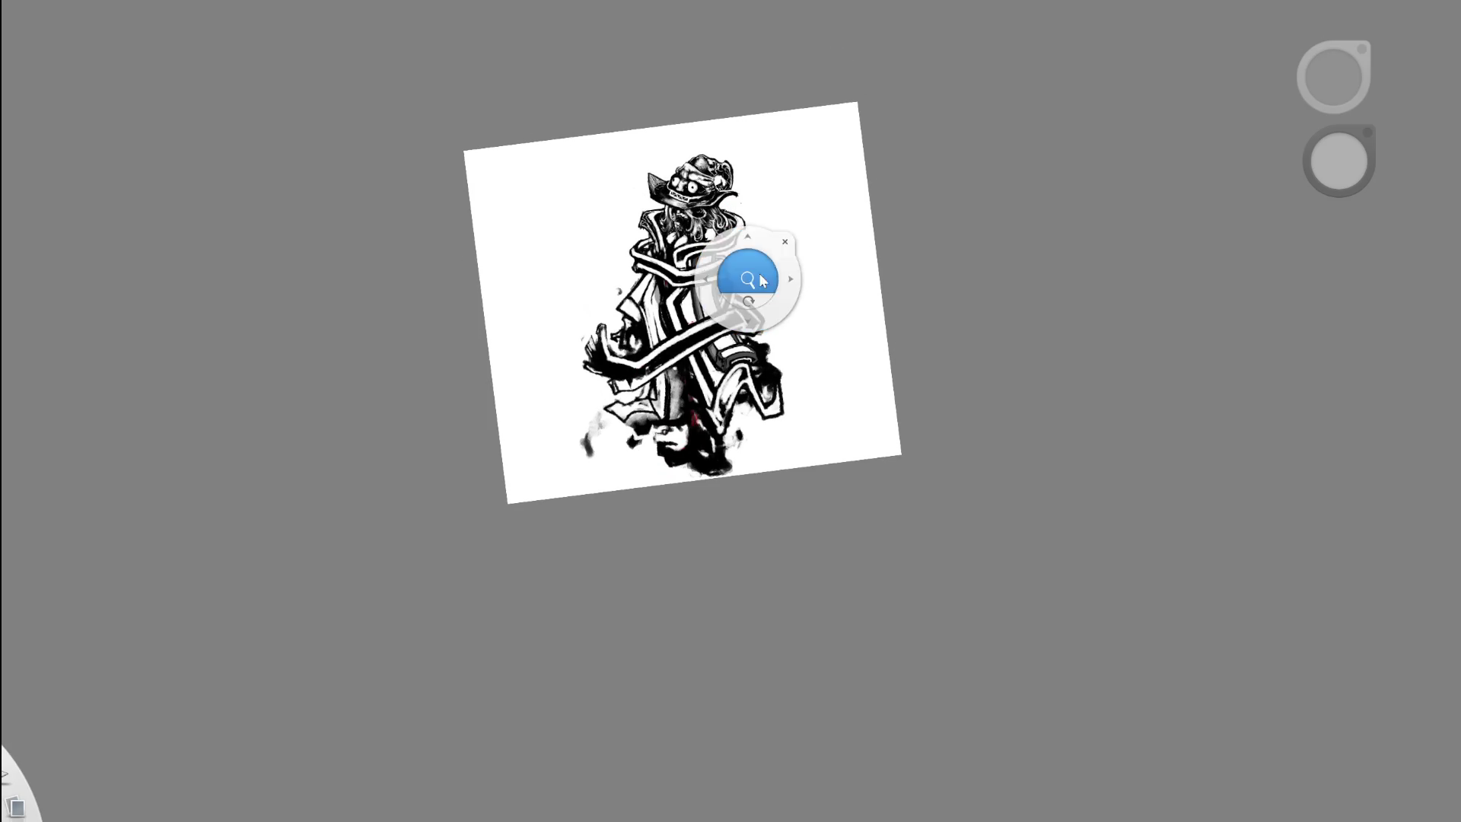
pyautogui.moveTo(743, 277); pyautogui.dragTo(835, 225)
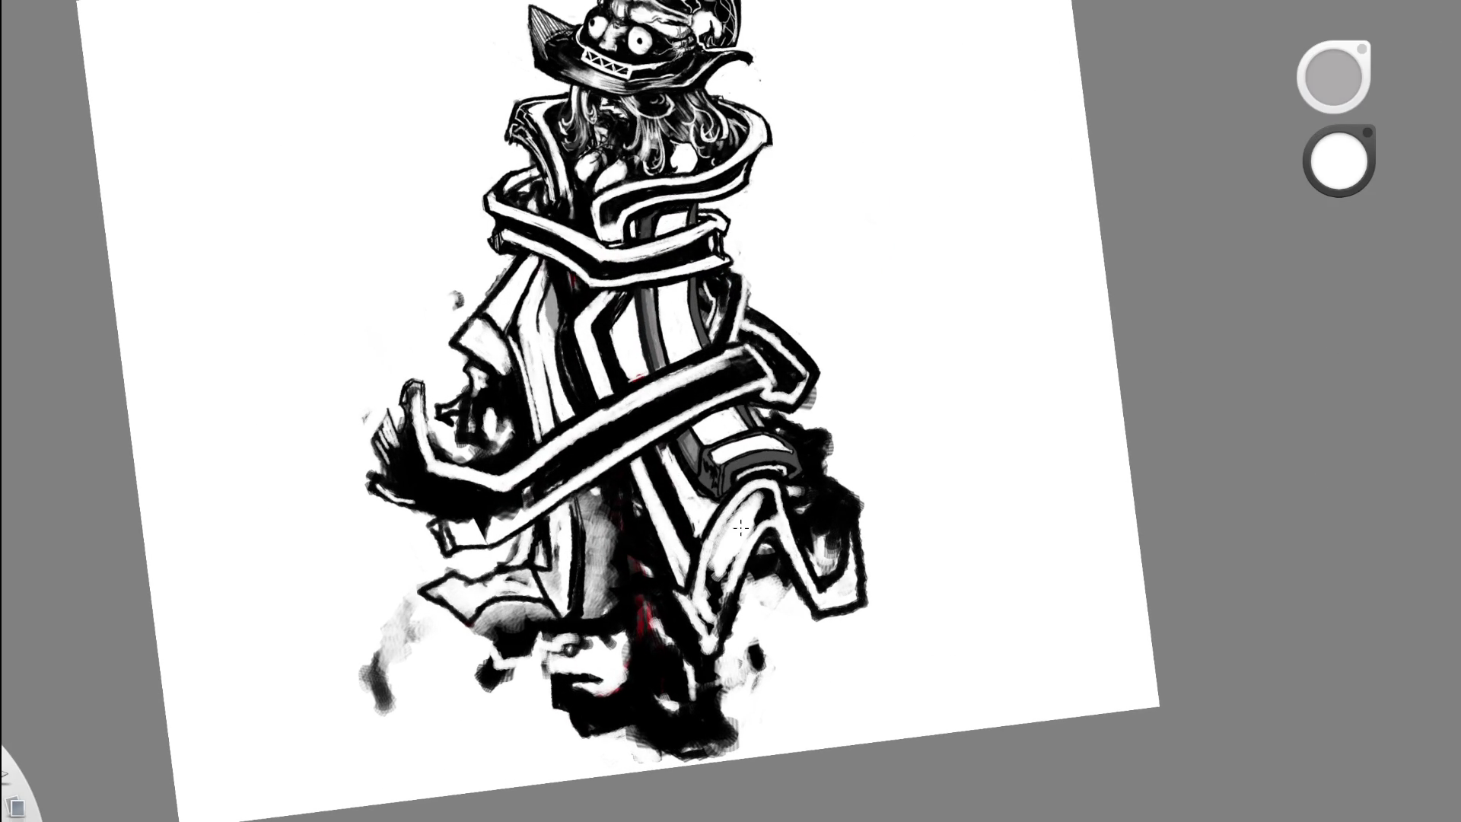
# - Draw a thin black line and build up dark shading on the lower figure
pyautogui.press('e')
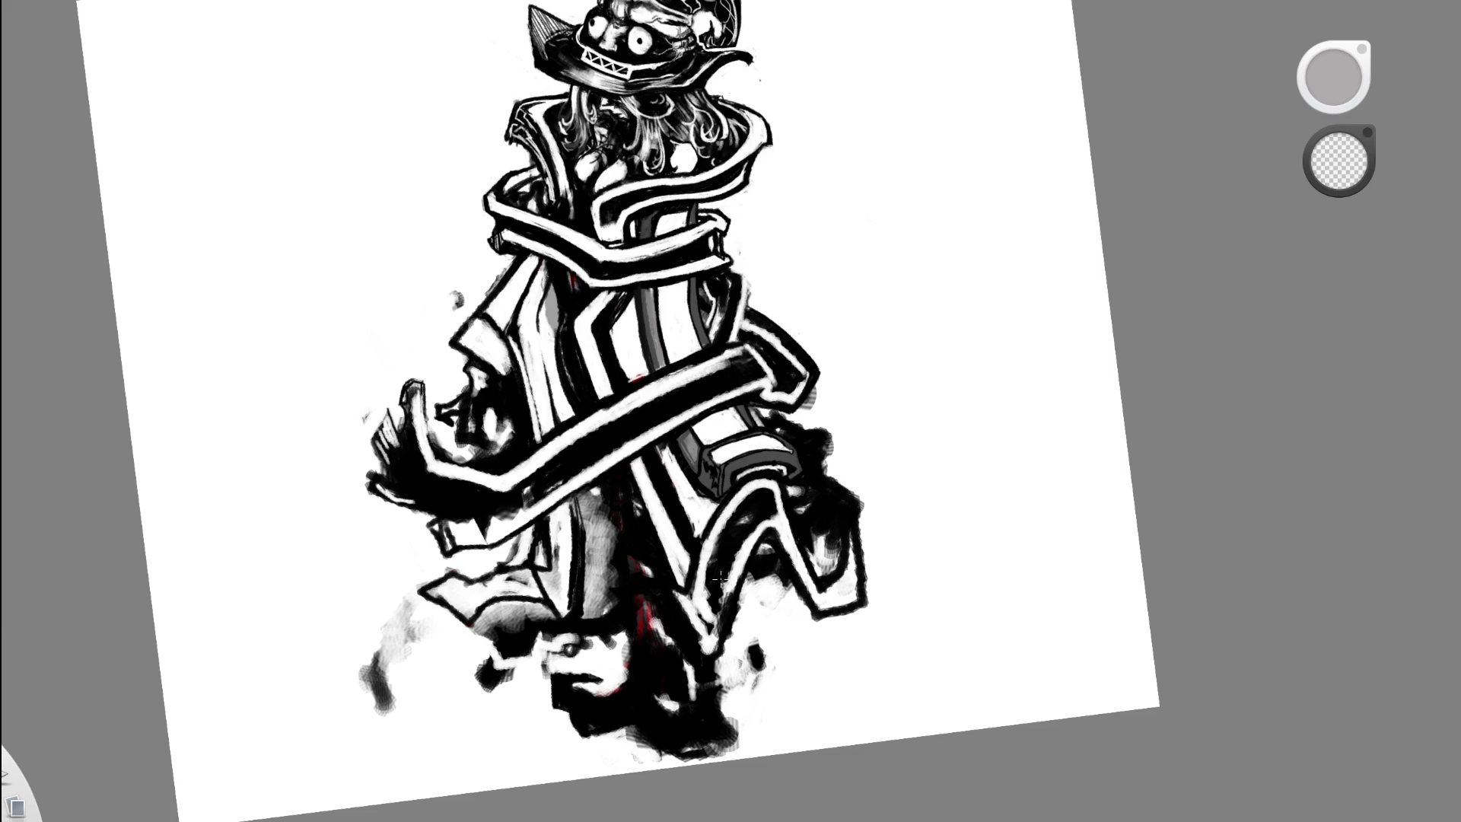
pyautogui.scroll(-2, 784, 418)
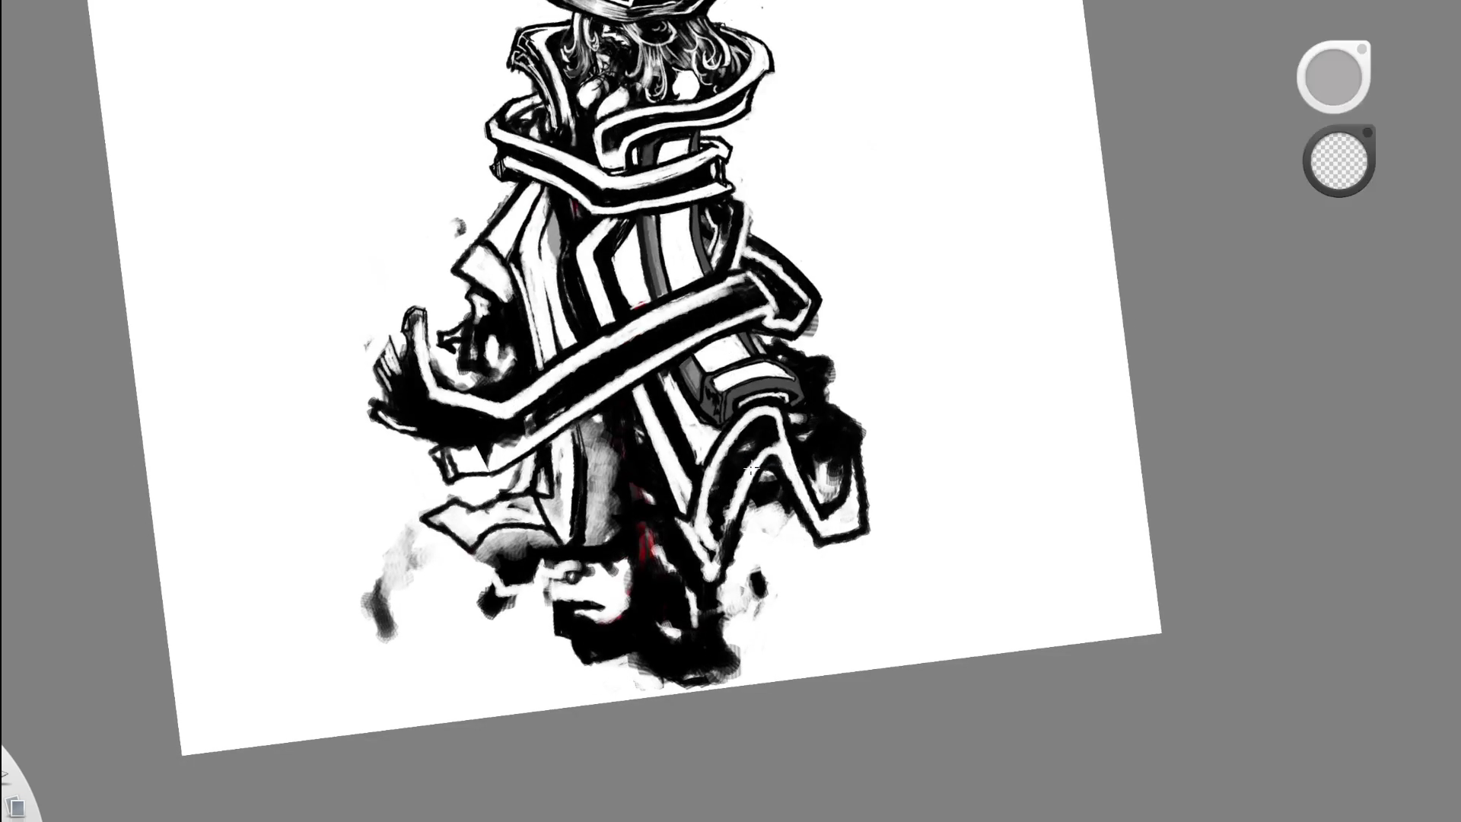
pyautogui.scroll(-2, 701, 555)
pyautogui.scroll(3, 483, 561)
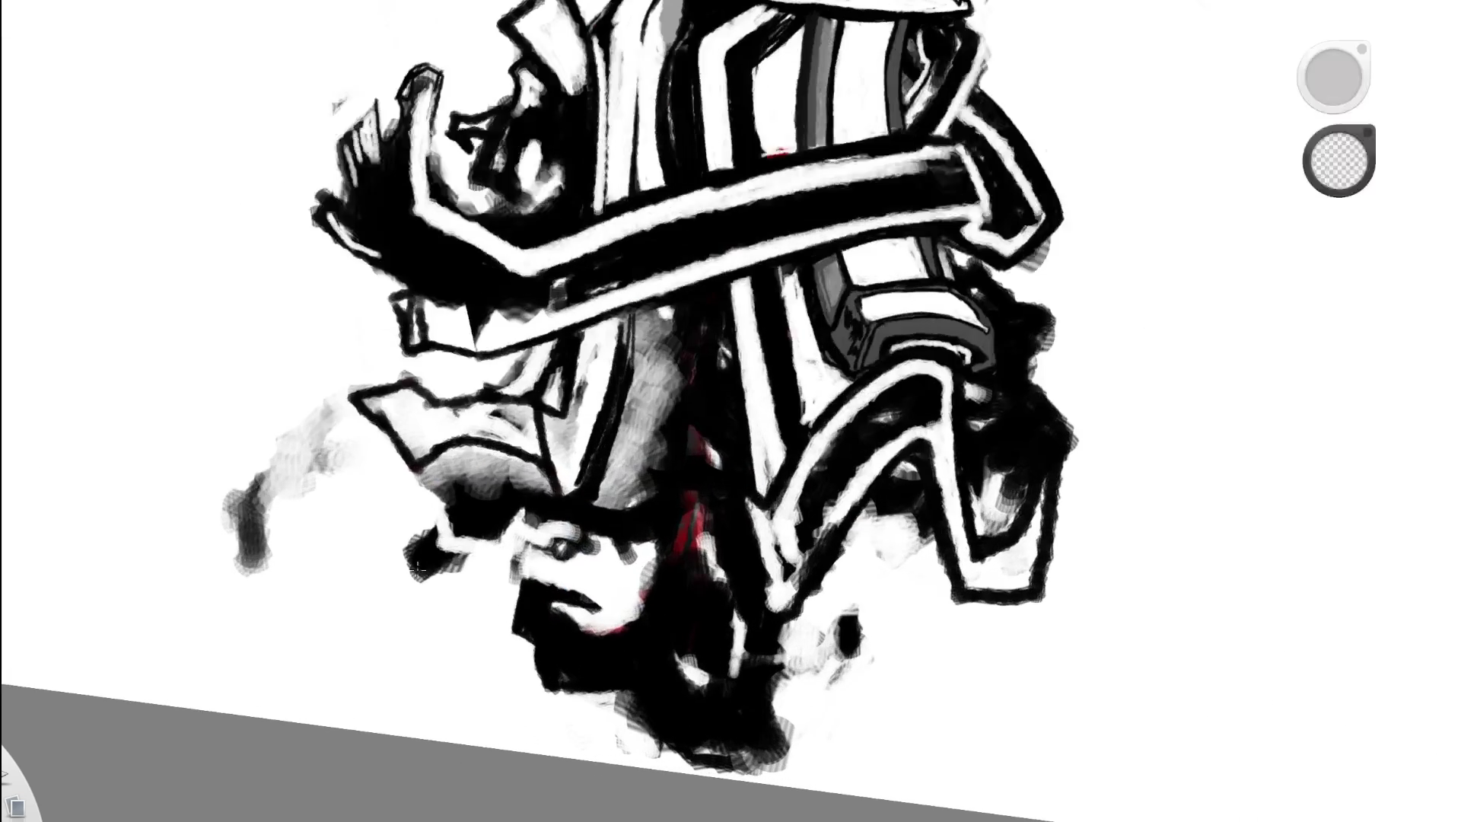
pyautogui.press('e')
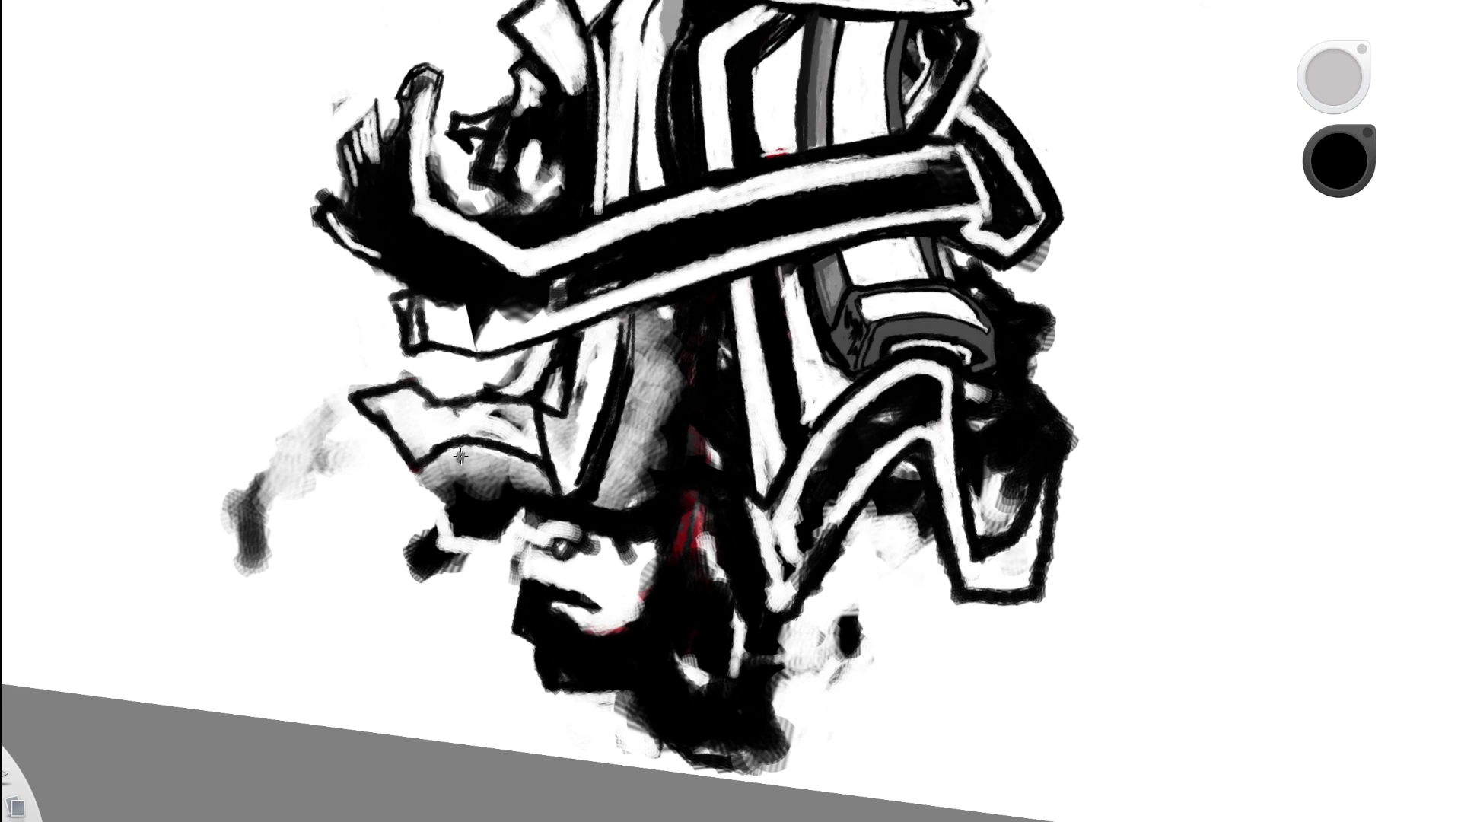
pyautogui.moveTo(457, 448); pyautogui.dragTo(481, 510)
pyautogui.moveTo(457, 455)
pyautogui.mouseDown()
pyautogui.moveTo(487, 489)
pyautogui.moveTo(466, 466)
pyautogui.moveTo(446, 487)
pyautogui.moveTo(435, 478)
pyautogui.moveTo(438, 498)
pyautogui.moveTo(421, 471)
pyautogui.moveTo(441, 491)
pyautogui.moveTo(433, 476)
pyautogui.moveTo(456, 464)
pyautogui.mouseUp()
pyautogui.moveTo(457, 465); pyautogui.dragTo(433, 475)
# - Rotate and zoom the page, then add a diagonal dark brush stroke to the lower figure
pyautogui.scroll(-2, 470, 441)
pyautogui.scroll(-5, 470, 442)
pyautogui.moveTo(635, 496); pyautogui.dragTo(645, 487)
pyautogui.moveTo(587, 417)
pyautogui.mouseDown()
pyautogui.moveTo(563, 519)
pyautogui.moveTo(556, 495)
pyautogui.mouseUp()
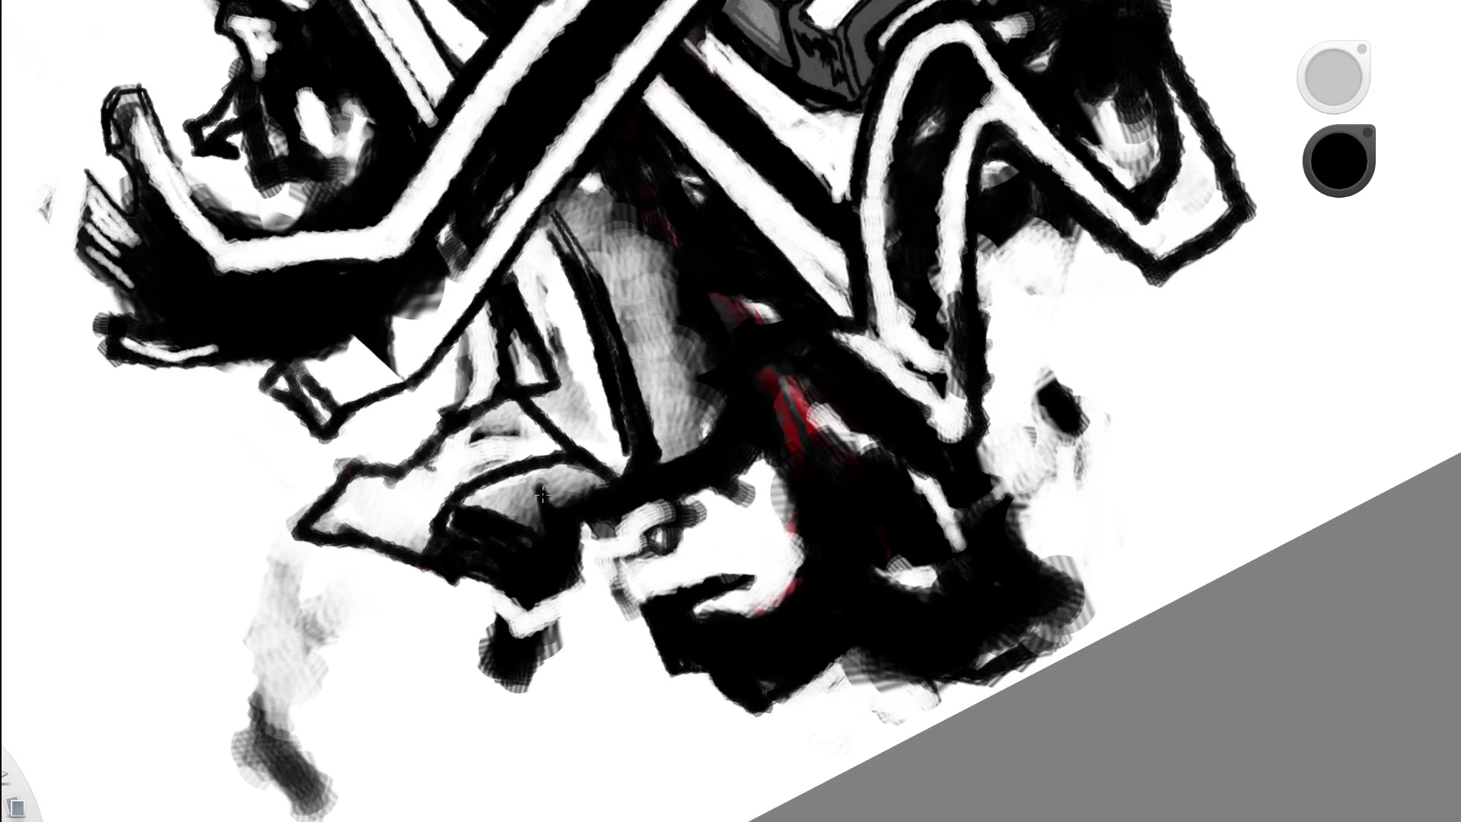
pyautogui.moveTo(654, 437); pyautogui.dragTo(719, 409)
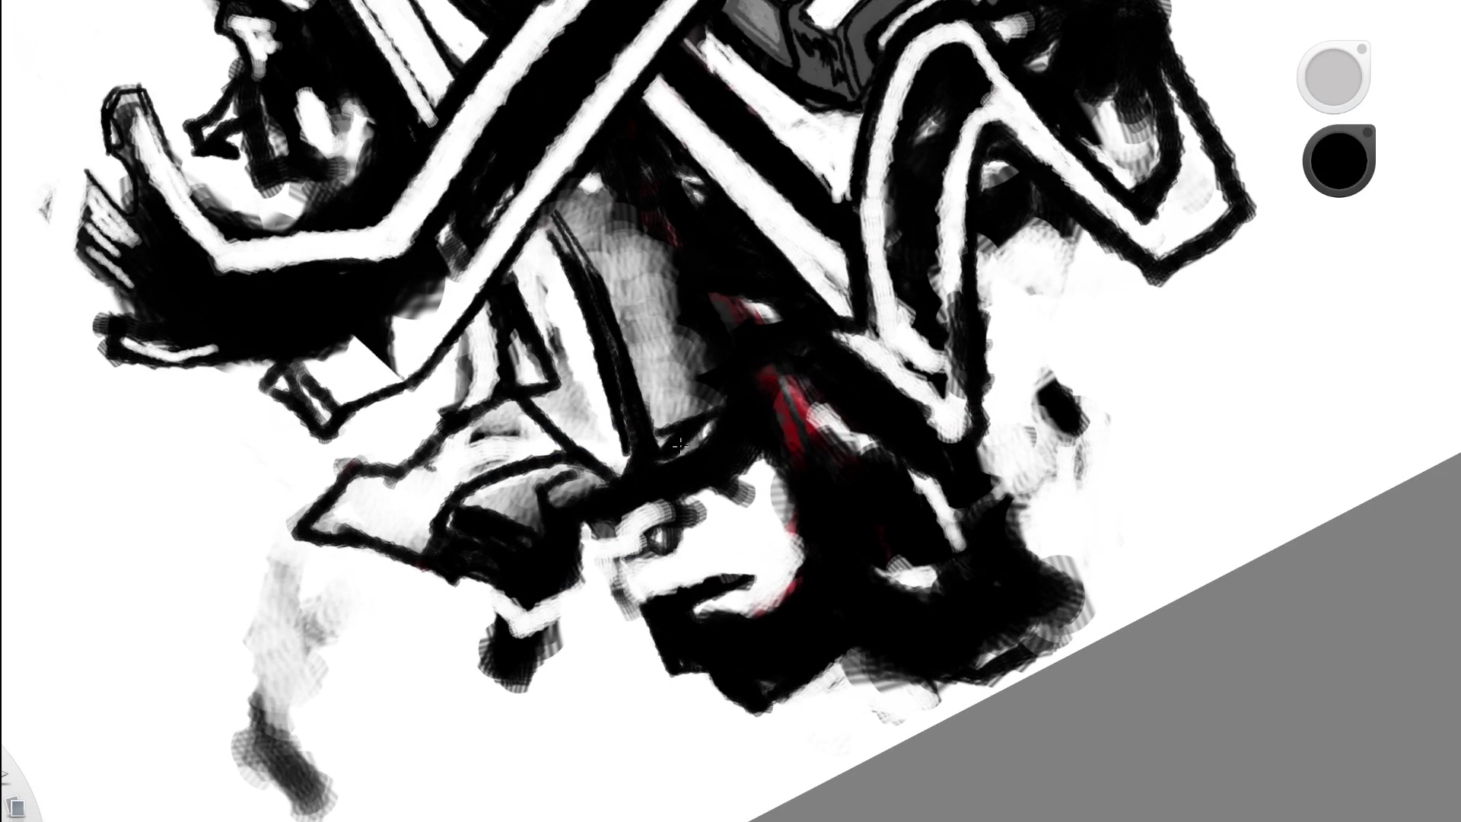
pyautogui.moveTo(720, 345)
pyautogui.mouseDown()
pyautogui.moveTo(729, 107)
pyautogui.moveTo(687, 429)
pyautogui.mouseUp()
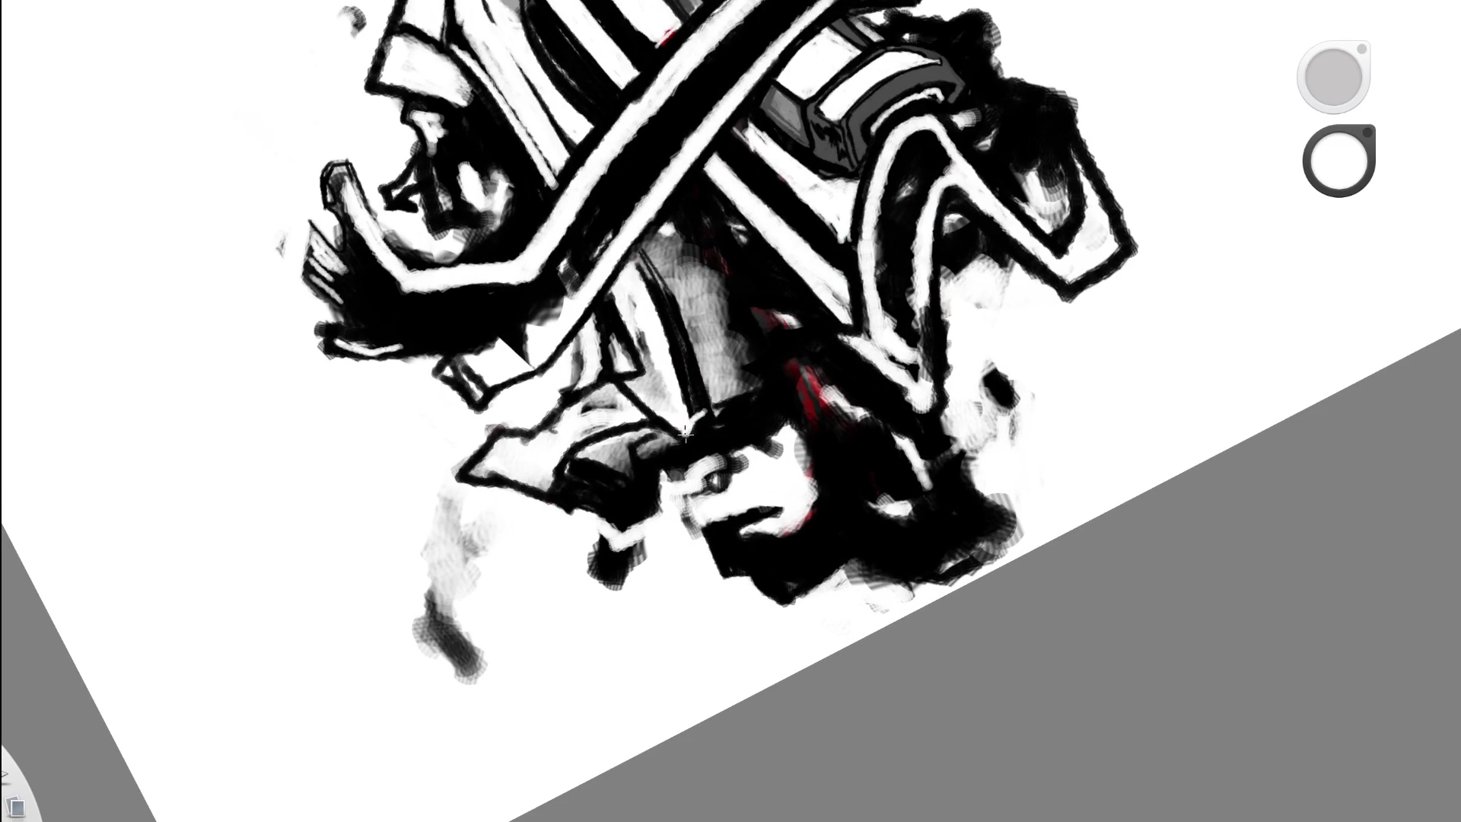
# - Run a white stripe along the dark curved line, then reselect black and recentre the figure
pyautogui.moveTo(639, 272); pyautogui.dragTo(696, 394)
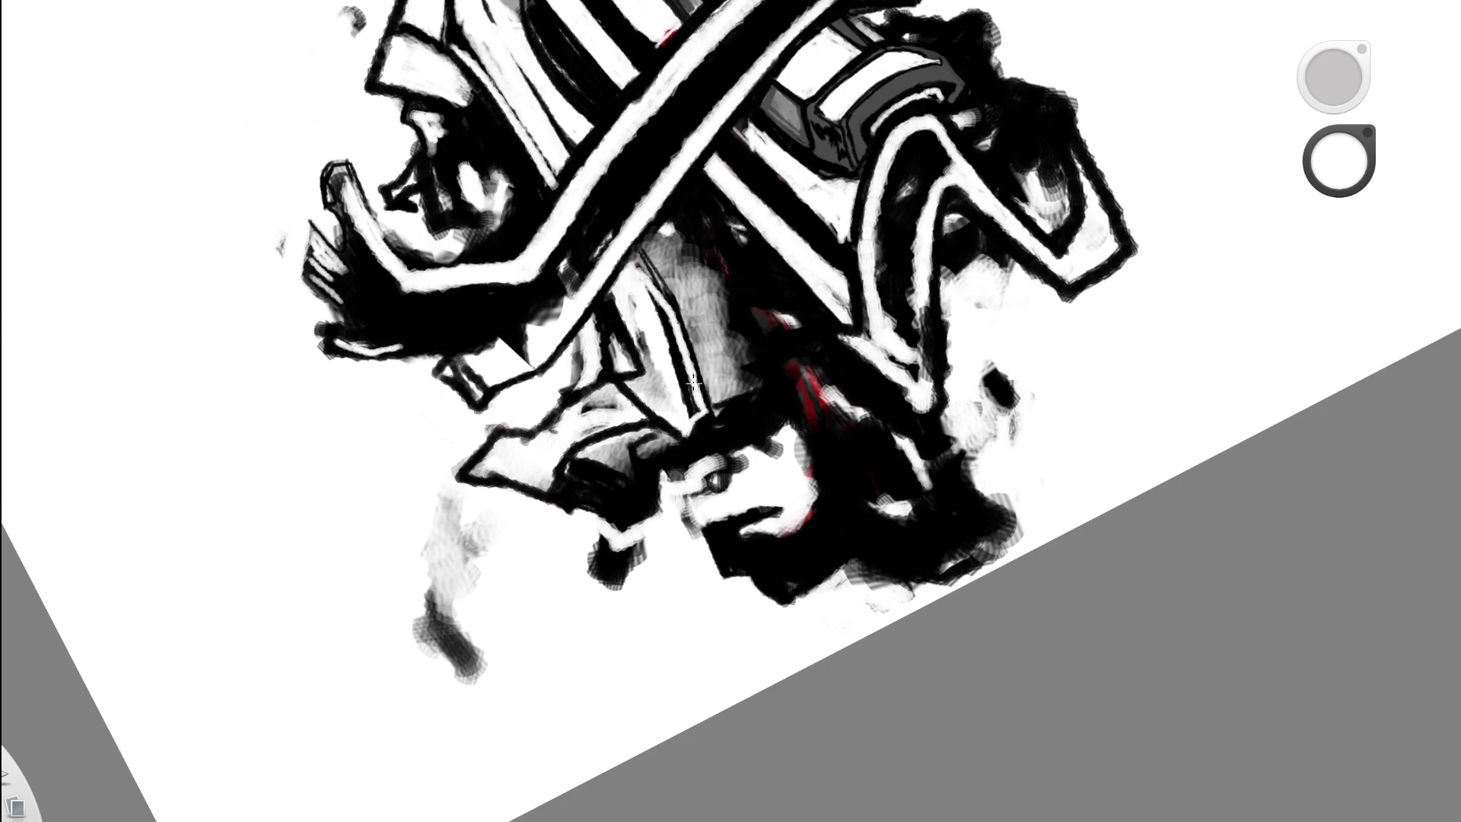
pyautogui.moveTo(656, 310)
pyautogui.mouseDown()
pyautogui.moveTo(699, 417)
pyautogui.moveTo(742, 297)
pyautogui.moveTo(788, 338)
pyautogui.mouseUp()
pyautogui.scroll(2, 760, 200)
pyautogui.scroll(5, 760, 200)
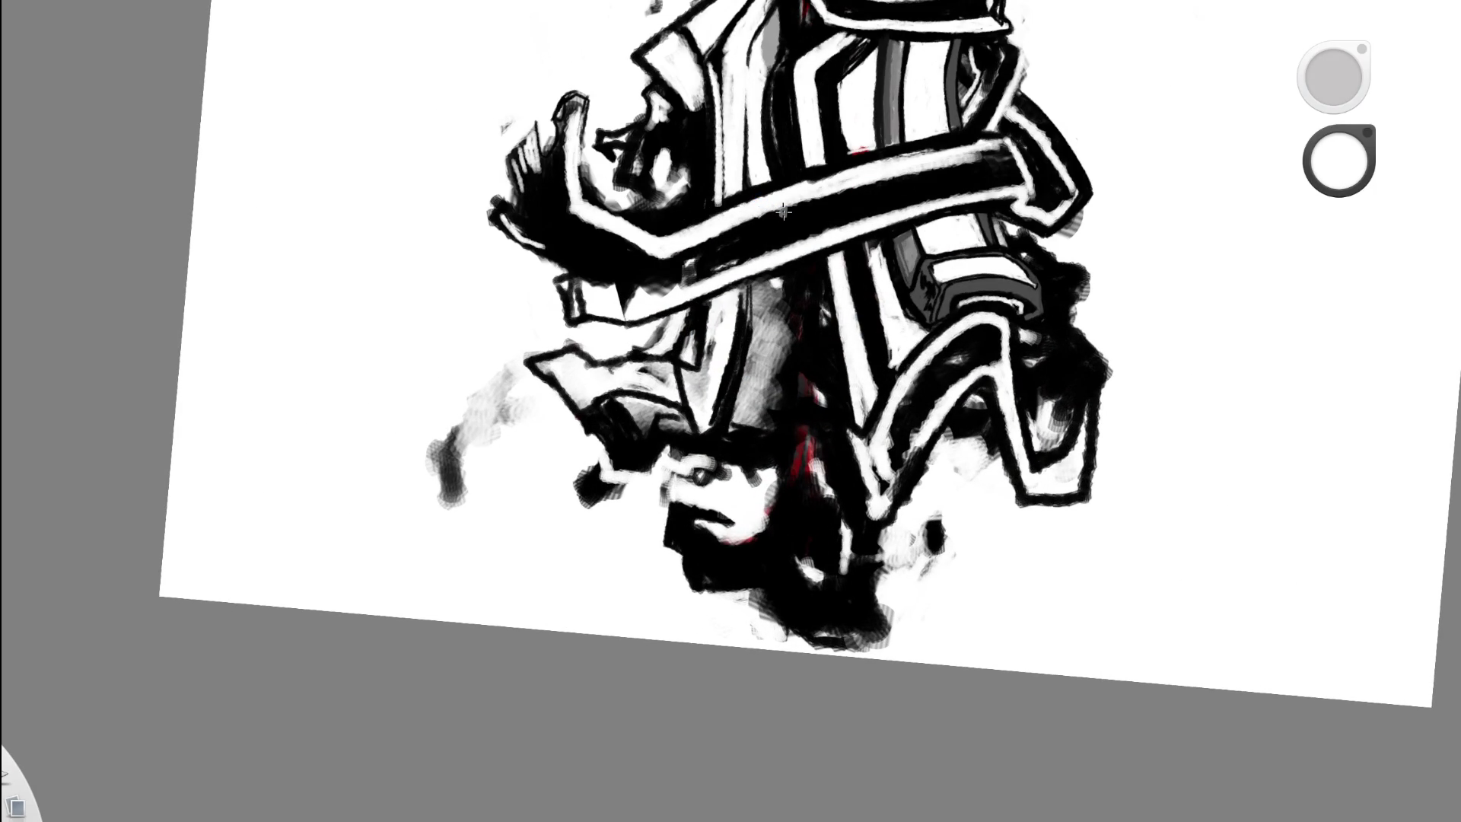
pyautogui.keyDown('alt'); pyautogui.click(622, 241); pyautogui.keyUp('alt')
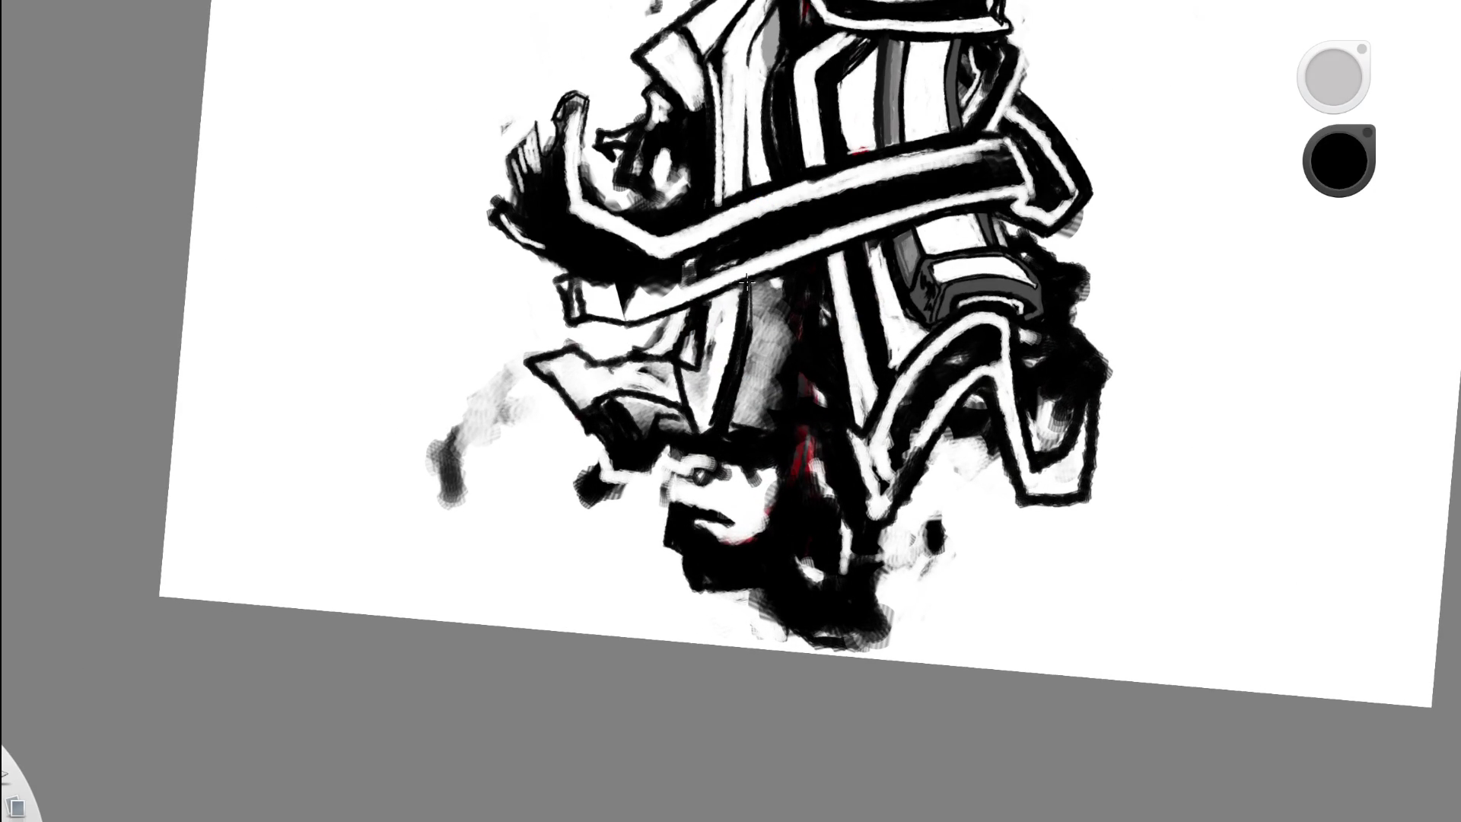
pyautogui.scroll(-5, 751, 266)
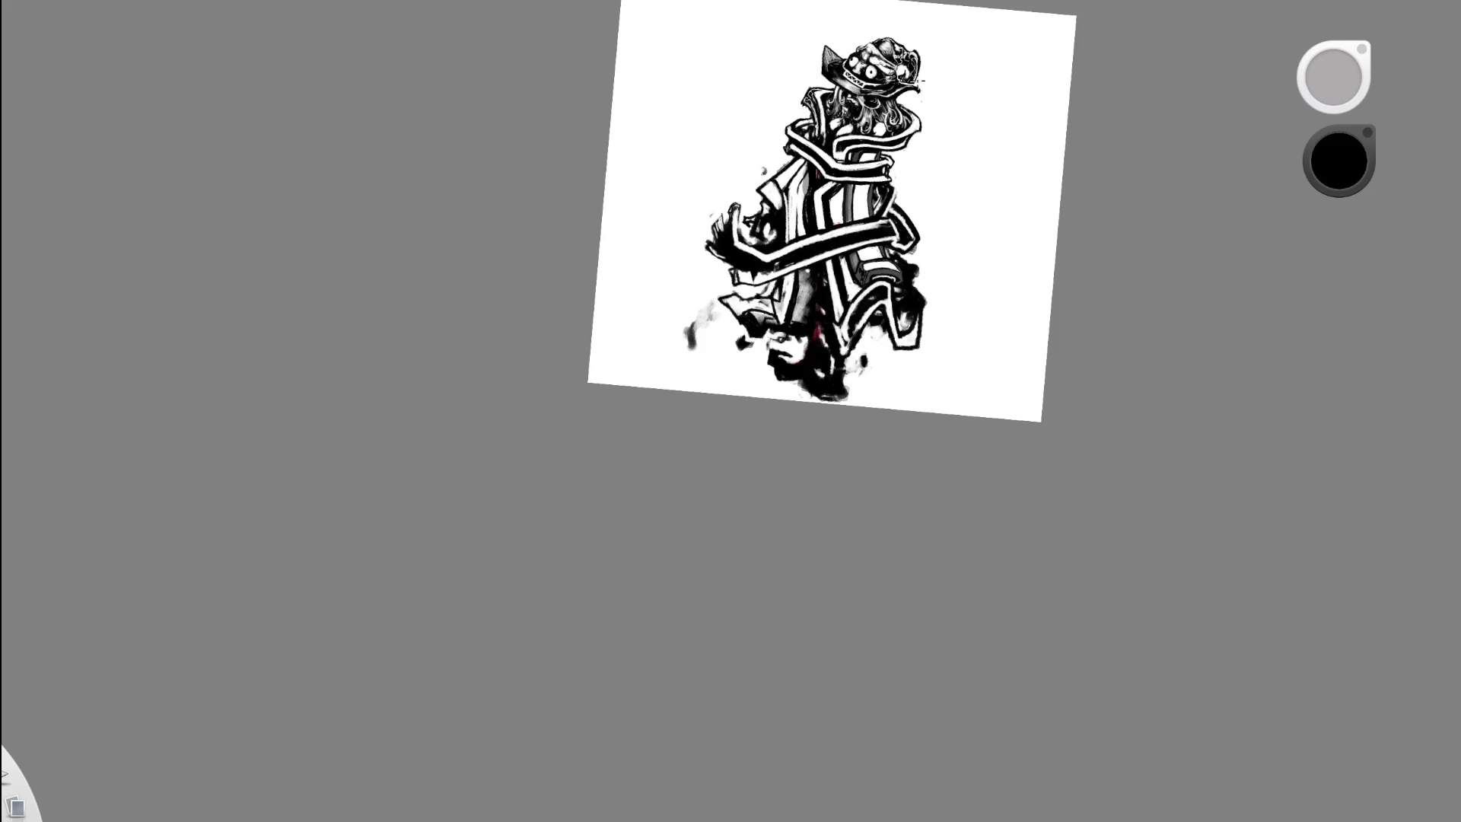
pyautogui.moveTo(923, 242)
pyautogui.mouseDown()
pyautogui.moveTo(791, 388)
pyautogui.moveTo(756, 515)
pyautogui.mouseUp()
pyautogui.scroll(2, 728, 478)
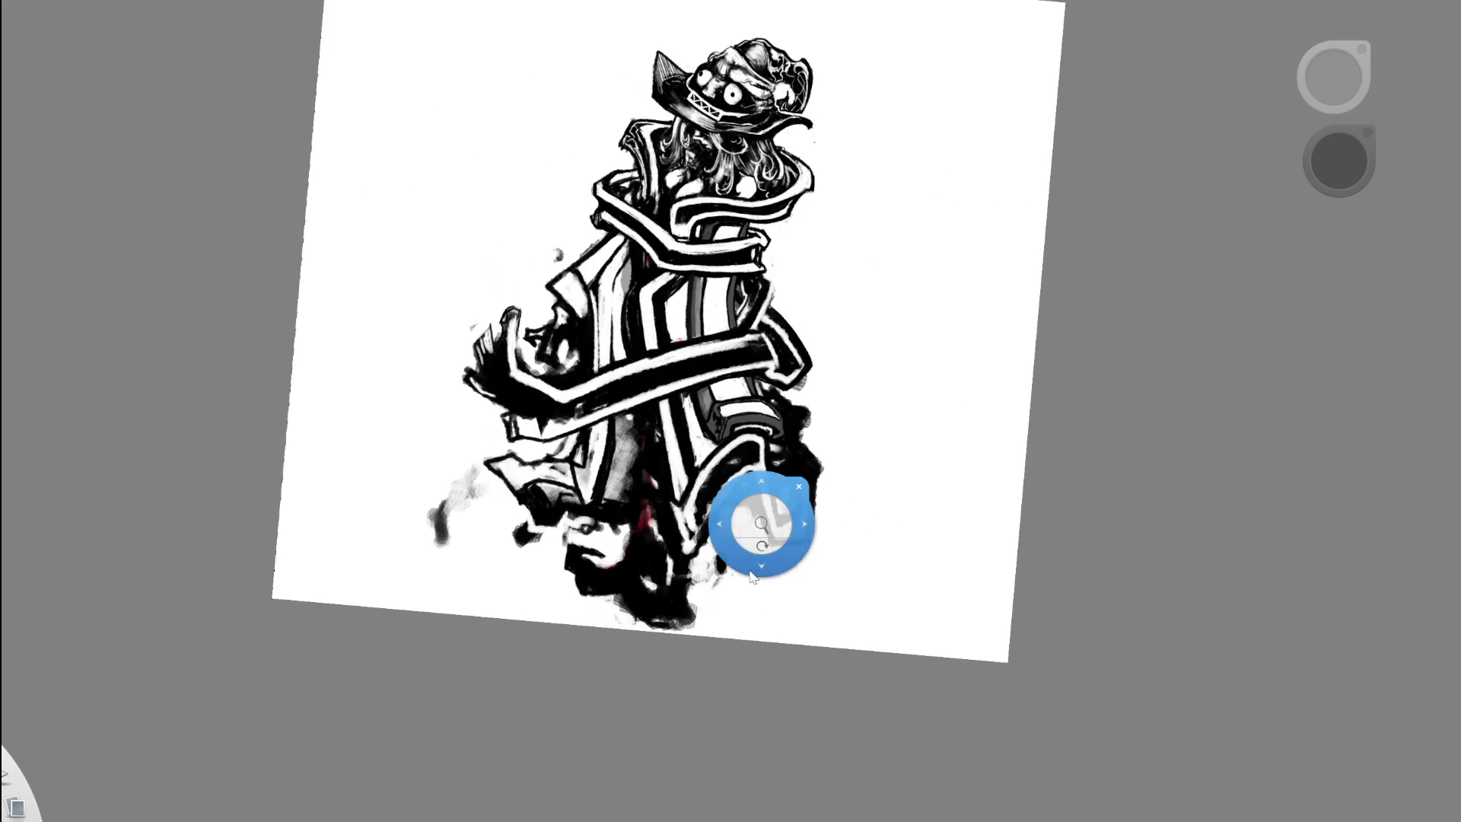
pyautogui.scroll(3, 771, 461)
pyautogui.moveTo(763, 358); pyautogui.dragTo(783, 418)
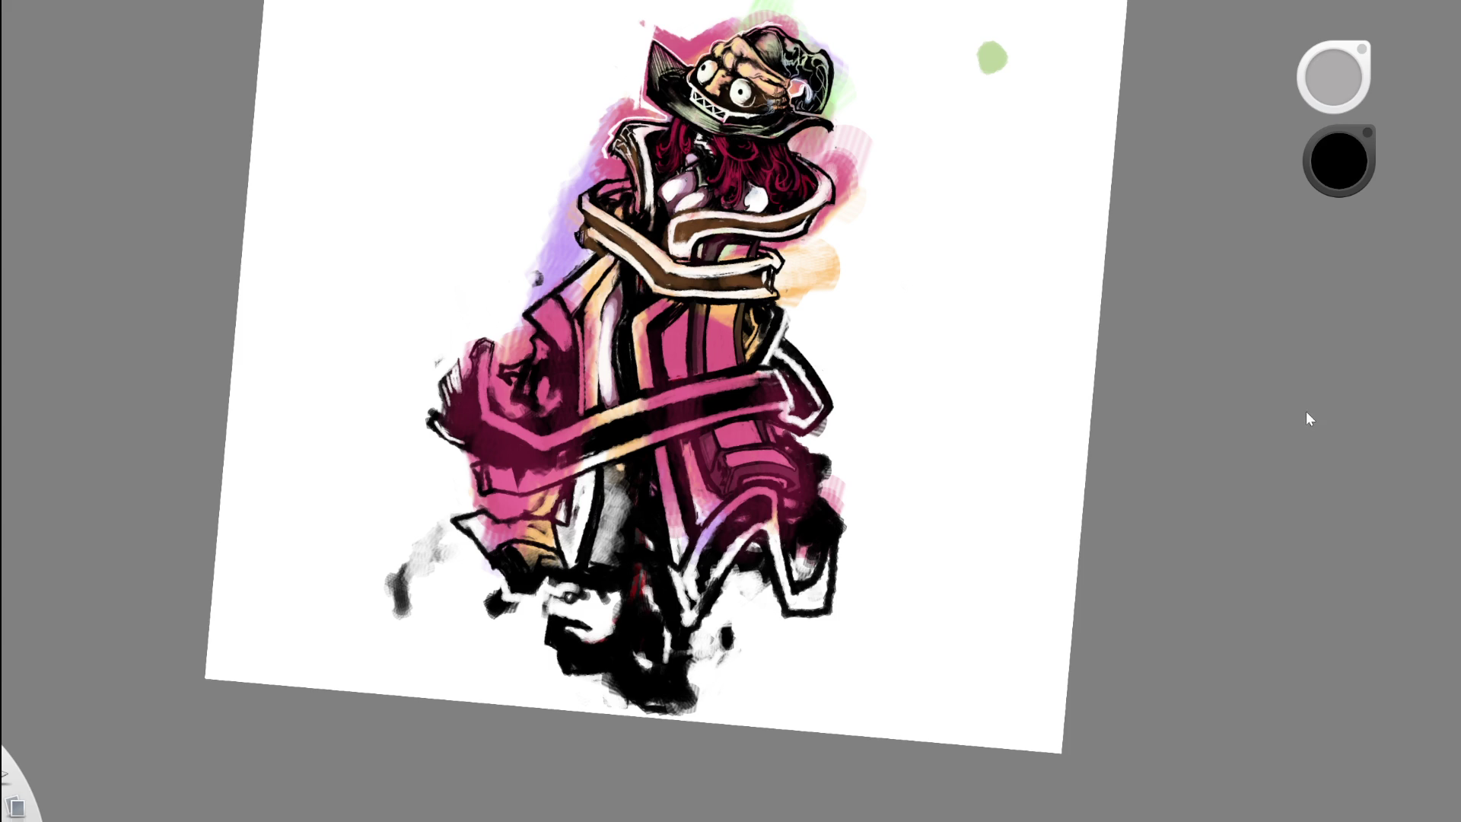
pyautogui.moveTo(840, 450); pyautogui.dragTo(896, 452)
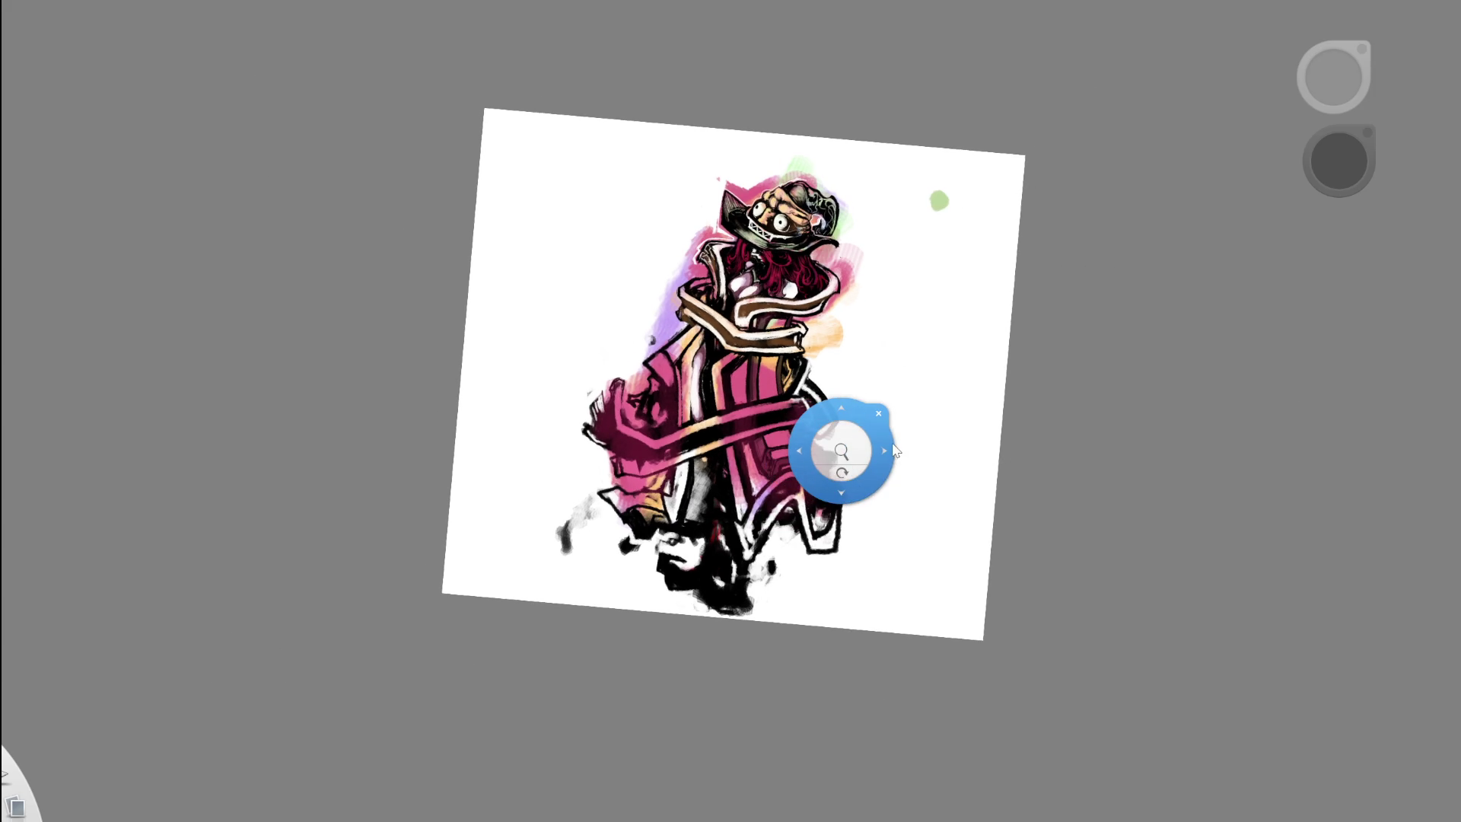
pyautogui.moveTo(829, 491); pyautogui.dragTo(946, 395)
pyautogui.moveTo(847, 384)
pyautogui.mouseDown()
pyautogui.moveTo(808, 378)
pyautogui.moveTo(890, 363)
pyautogui.mouseUp()
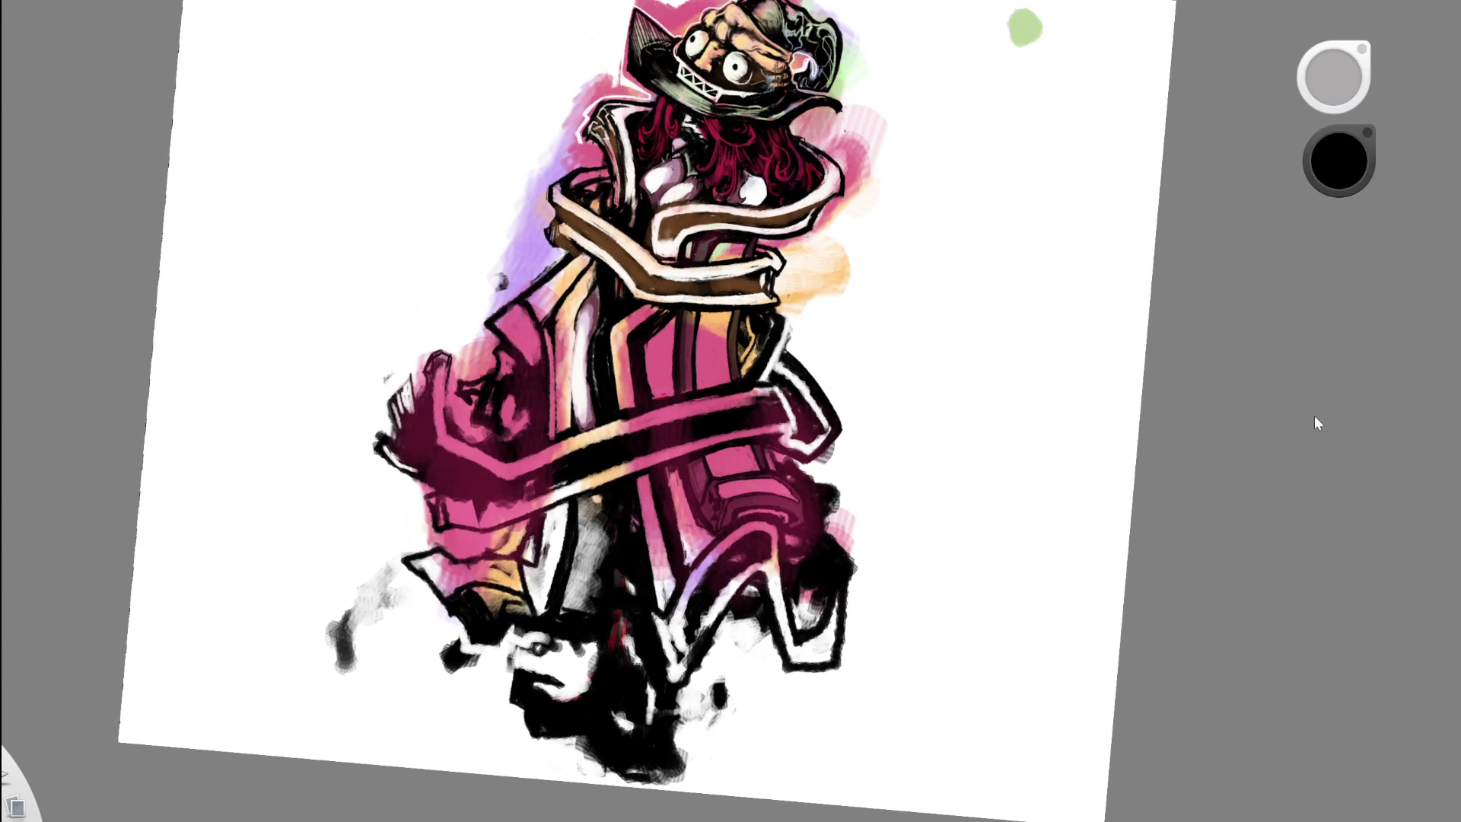
pyautogui.hotkey('ctrl', 'z')
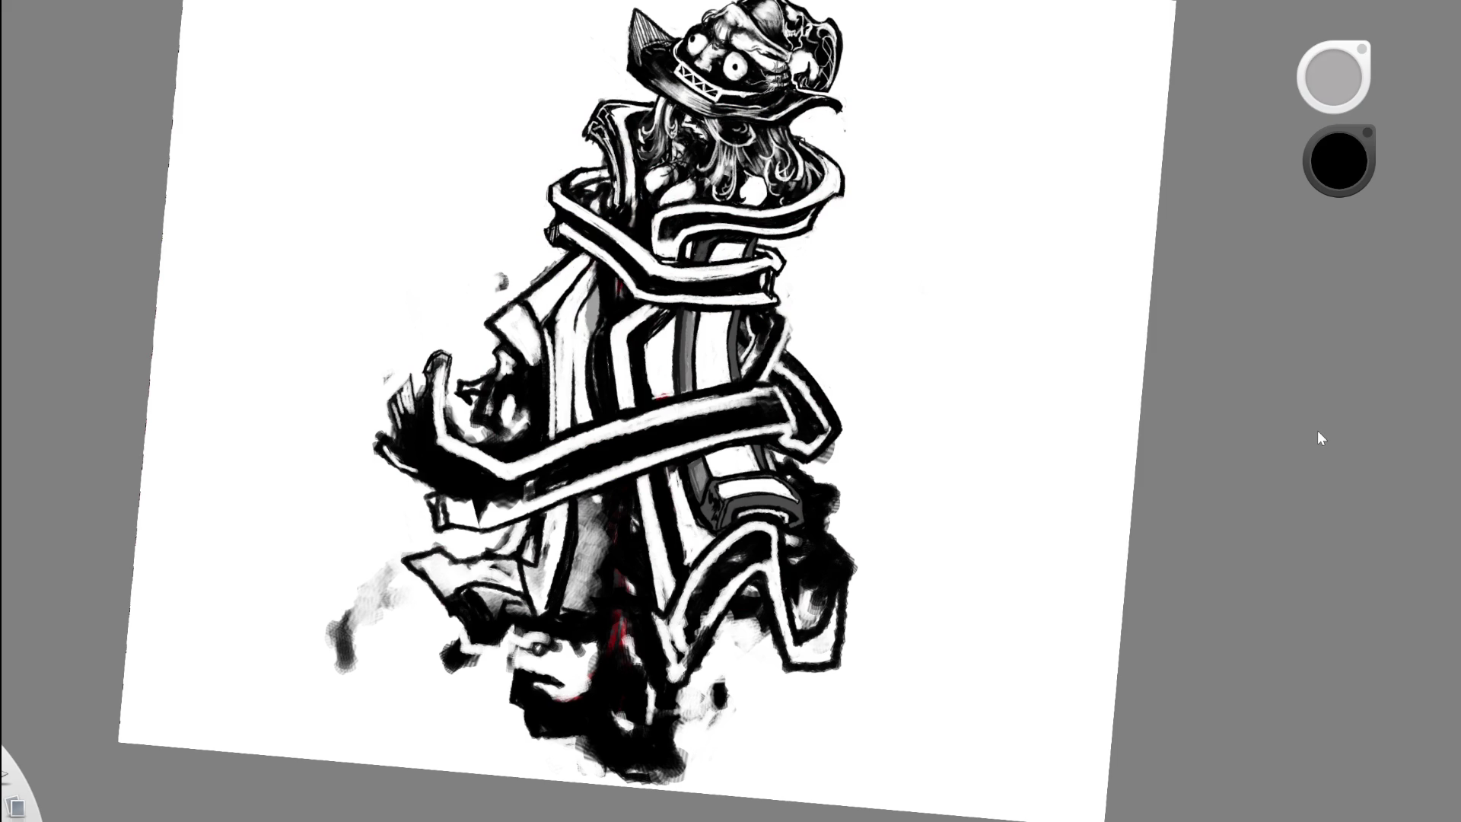
# - Zoom in on the figure and brighten the lower-right leg edge with a white stroke
pyautogui.moveTo(792, 612); pyautogui.dragTo(828, 570)
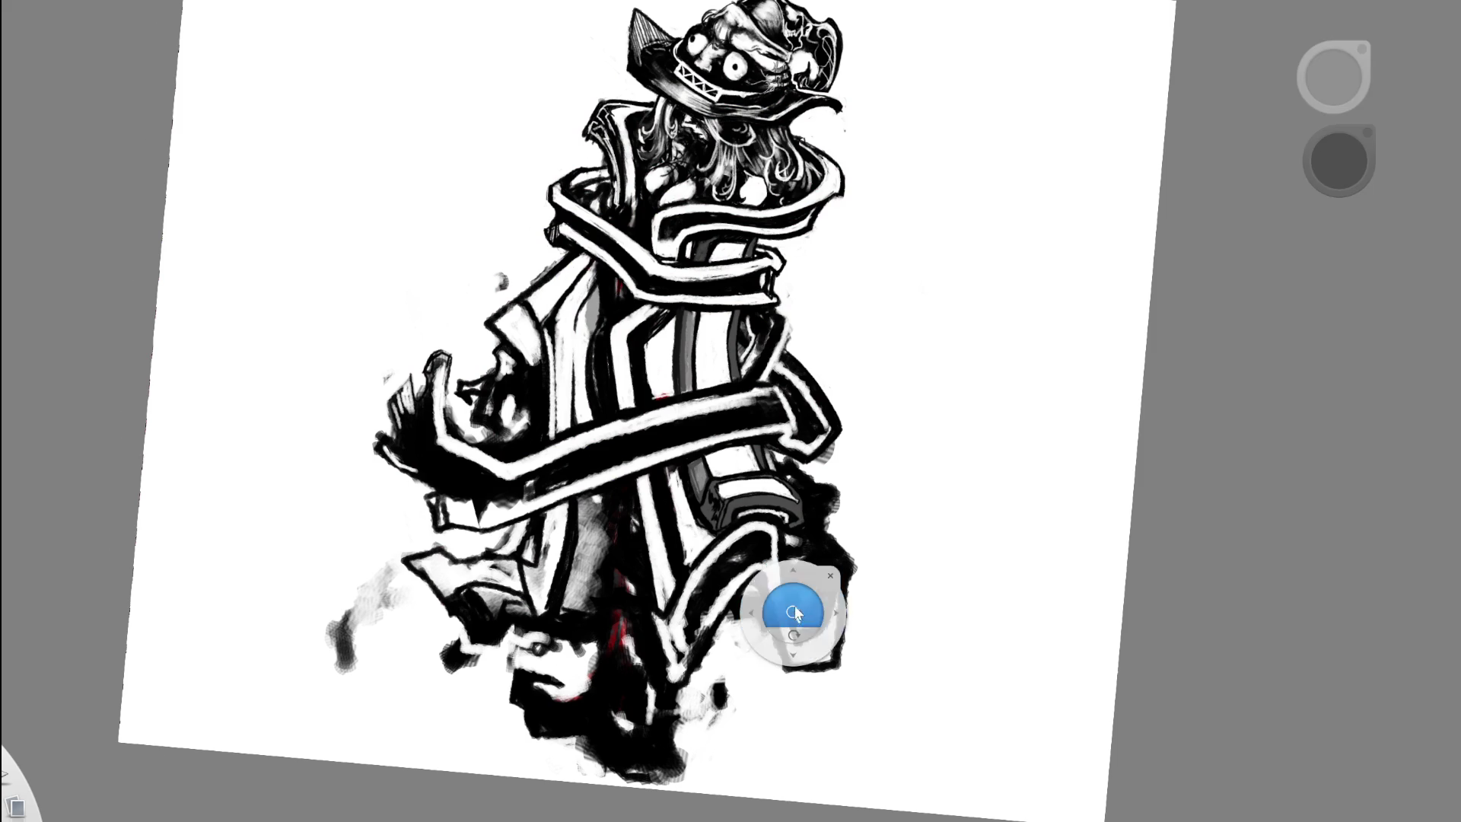
pyautogui.keyDown('alt'); pyautogui.click(954, 499); pyautogui.keyUp('alt')
pyautogui.moveTo(797, 609)
pyautogui.mouseDown()
pyautogui.moveTo(822, 420)
pyautogui.moveTo(858, 407)
pyautogui.mouseUp()
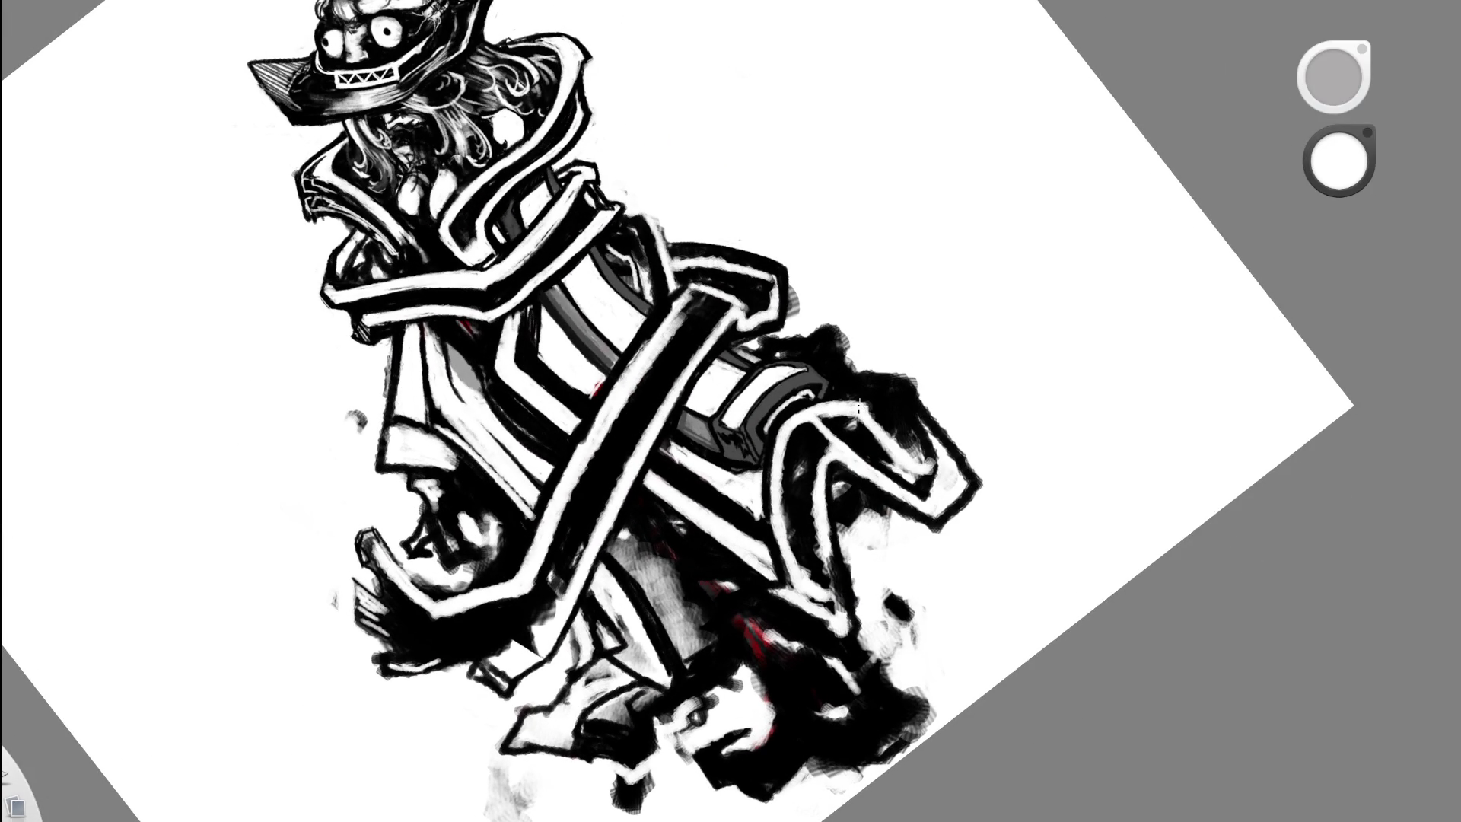
pyautogui.moveTo(969, 408); pyautogui.dragTo(1010, 361)
pyautogui.moveTo(998, 472); pyautogui.dragTo(900, 512)
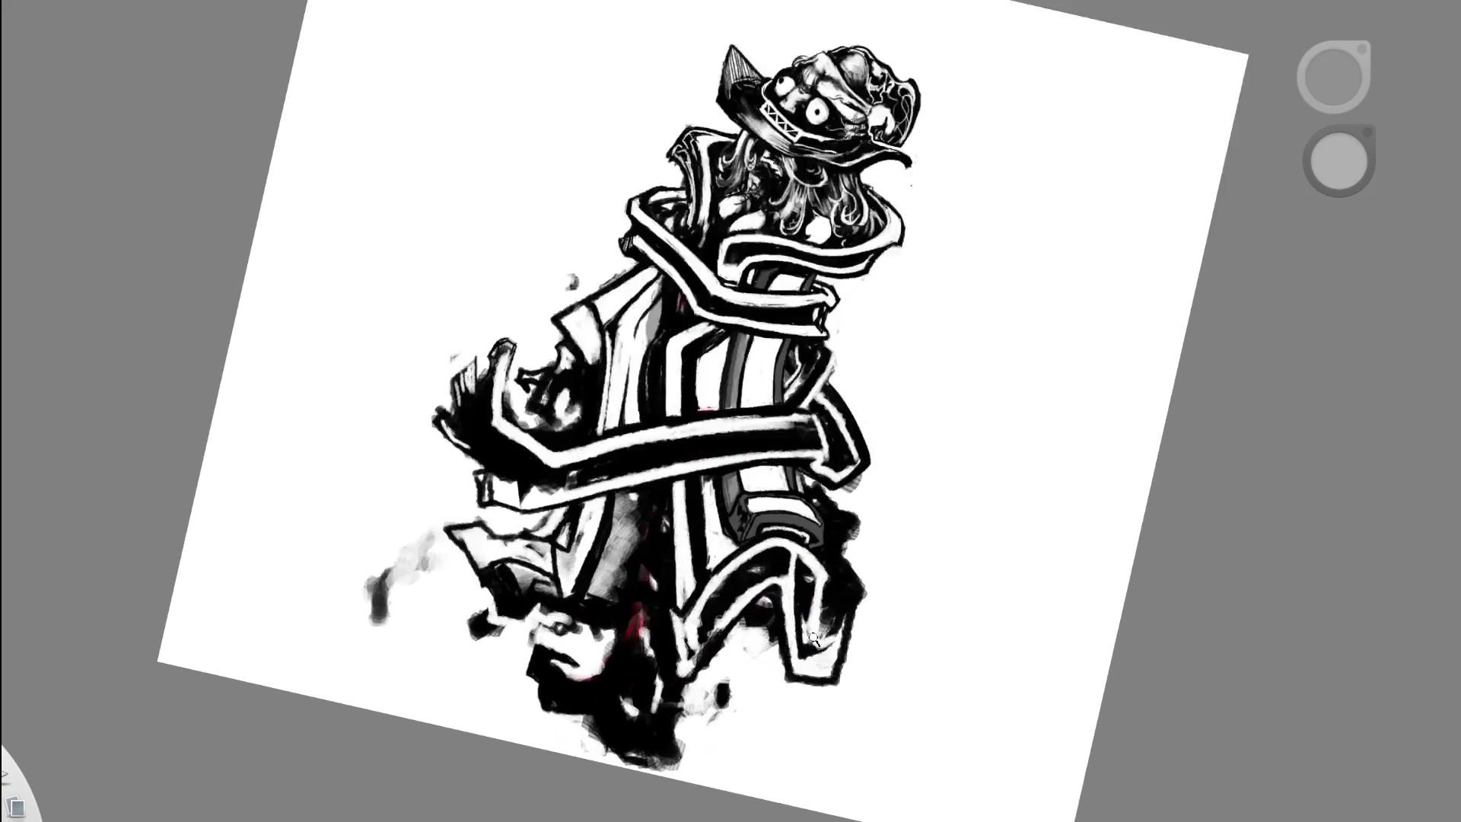
pyautogui.scroll(5, 849, 582)
pyautogui.moveTo(850, 582)
pyautogui.mouseDown()
pyautogui.moveTo(803, 654)
pyautogui.moveTo(866, 575)
pyautogui.mouseUp()
# - Paint black strokes along the lower-right leg edge, undoing and restoring them to compare
pyautogui.press('x')
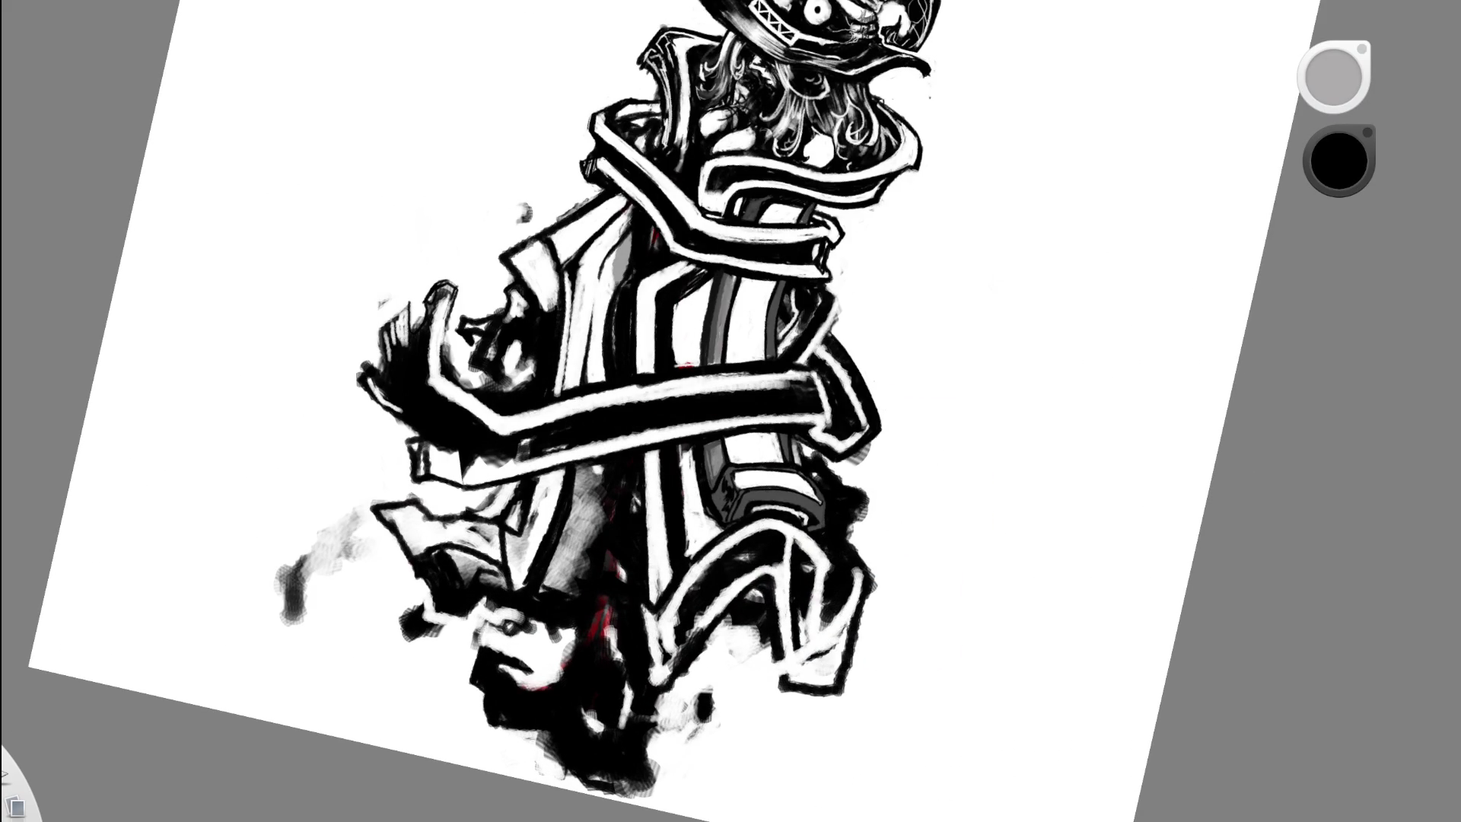
pyautogui.moveTo(792, 571)
pyautogui.mouseDown()
pyautogui.moveTo(742, 693)
pyautogui.moveTo(831, 651)
pyautogui.moveTo(856, 582)
pyautogui.moveTo(871, 590)
pyautogui.mouseUp()
pyautogui.scroll(-10, 858, 517)
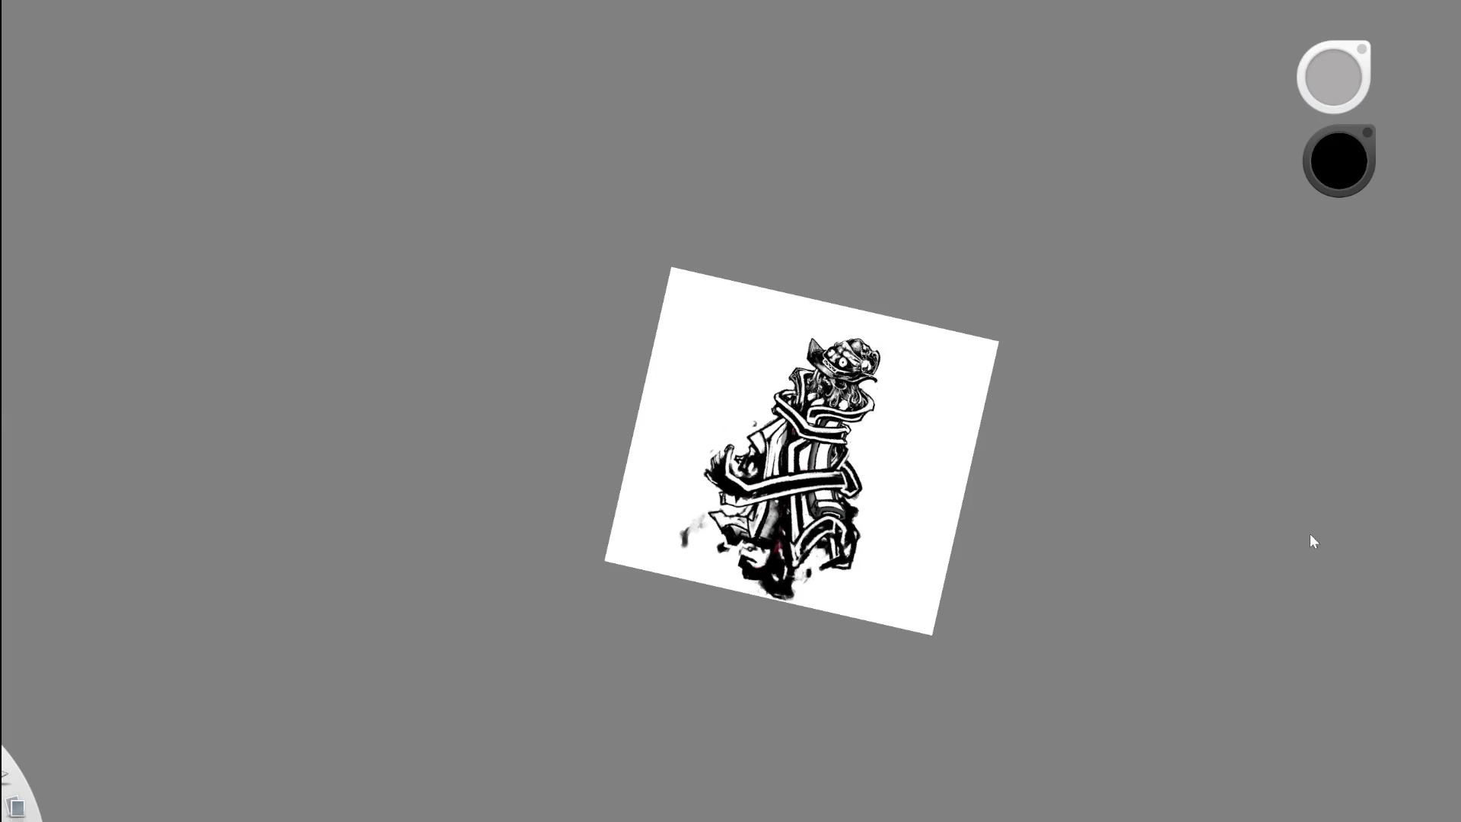
pyautogui.hotkey('ctrl', 'z')
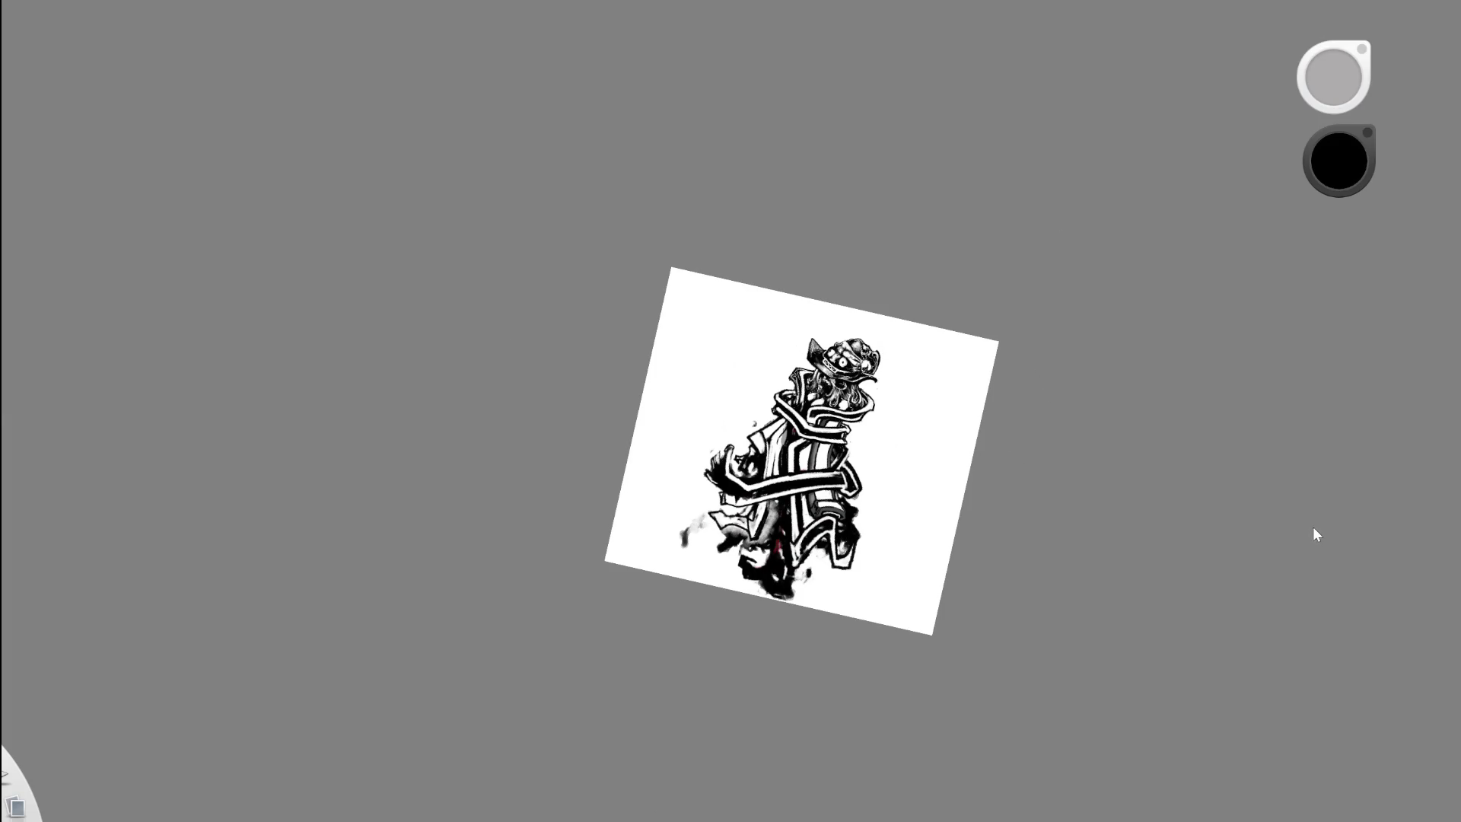
pyautogui.hotkey('ctrl', 'shift', 'z')
# - Add a dark stroke at the lower right, break it up with white, and level the view
pyautogui.scroll(5, 831, 548)
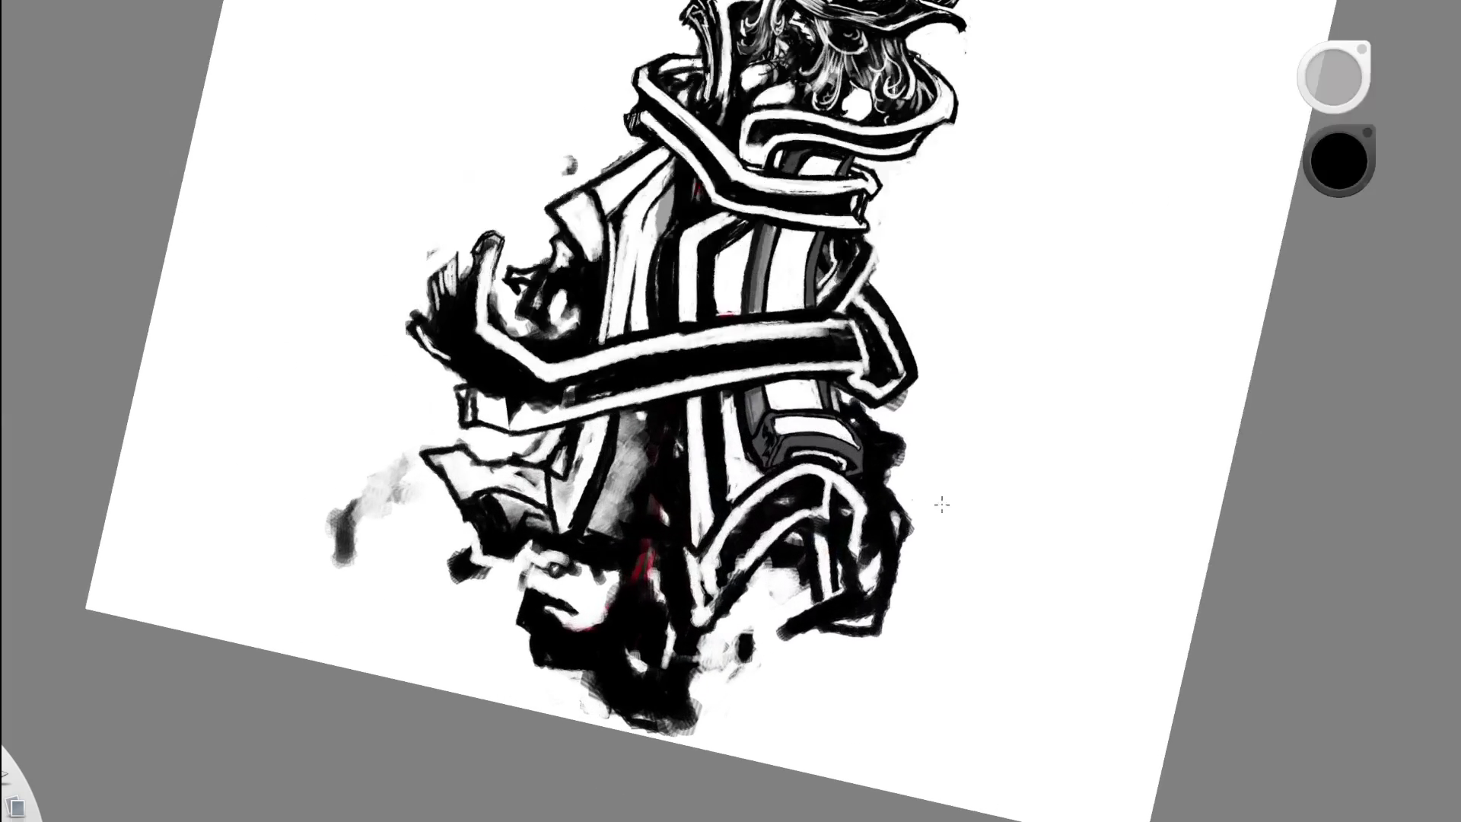
pyautogui.moveTo(792, 617)
pyautogui.mouseDown()
pyautogui.moveTo(747, 583)
pyautogui.moveTo(798, 620)
pyautogui.moveTo(782, 577)
pyautogui.moveTo(752, 578)
pyautogui.moveTo(774, 590)
pyautogui.mouseUp()
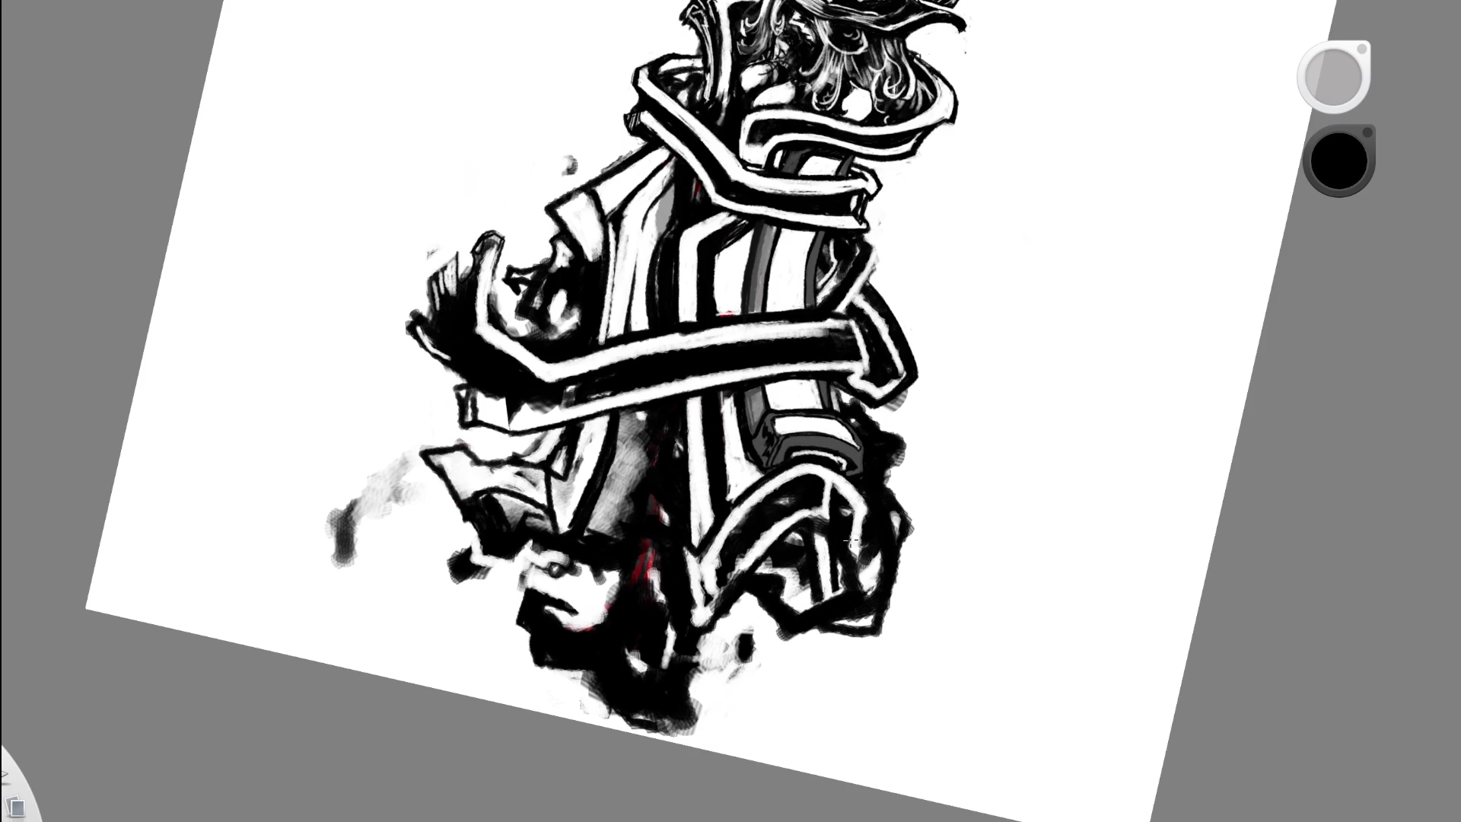
pyautogui.keyDown('alt'); pyautogui.click(989, 506); pyautogui.keyUp('alt')
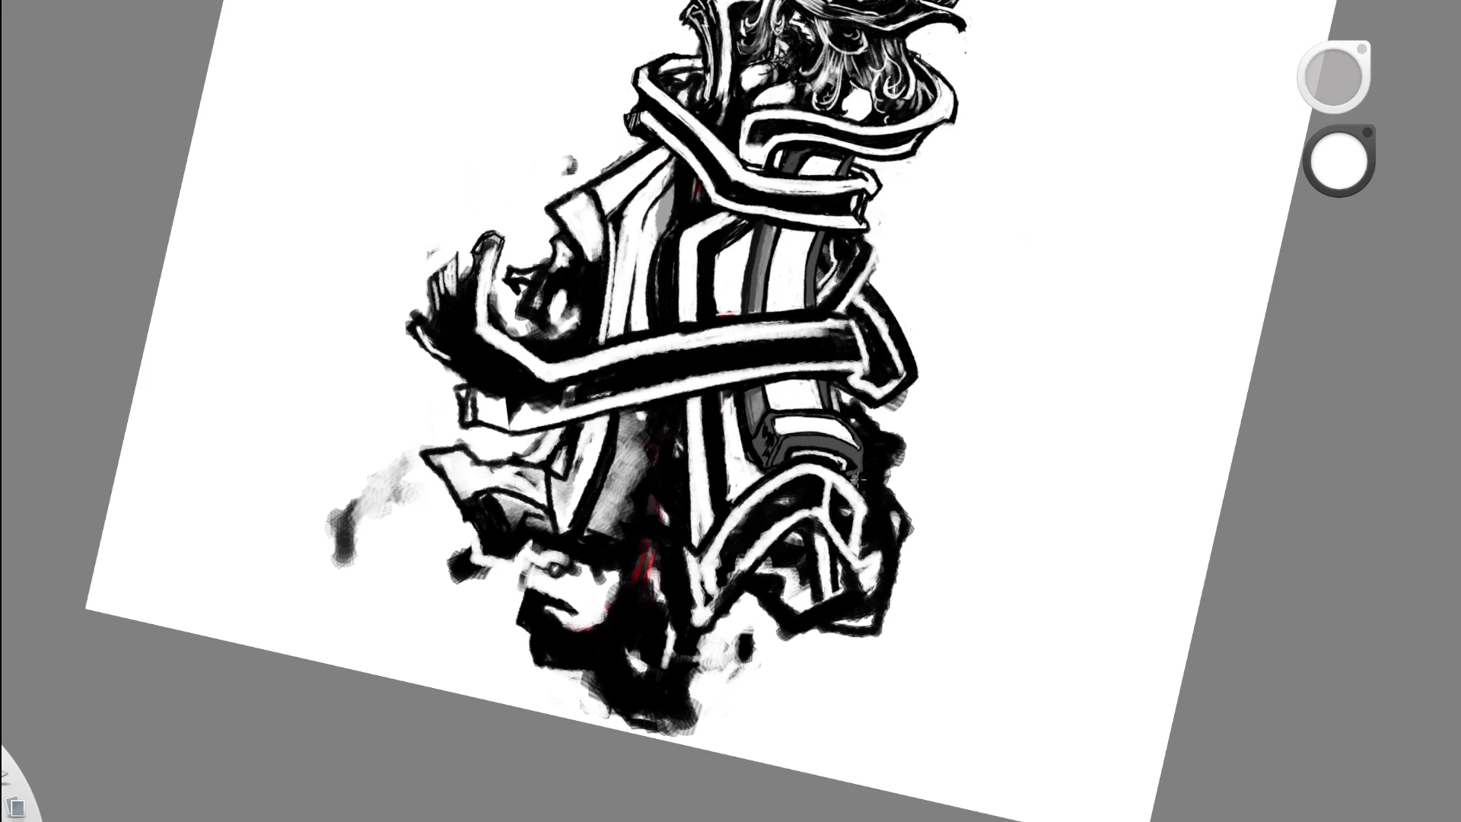
pyautogui.press('e')
pyautogui.press('e')
pyautogui.moveTo(843, 487)
pyautogui.mouseDown()
pyautogui.moveTo(867, 552)
pyautogui.moveTo(841, 510)
pyautogui.moveTo(829, 533)
pyautogui.moveTo(838, 458)
pyautogui.mouseUp()
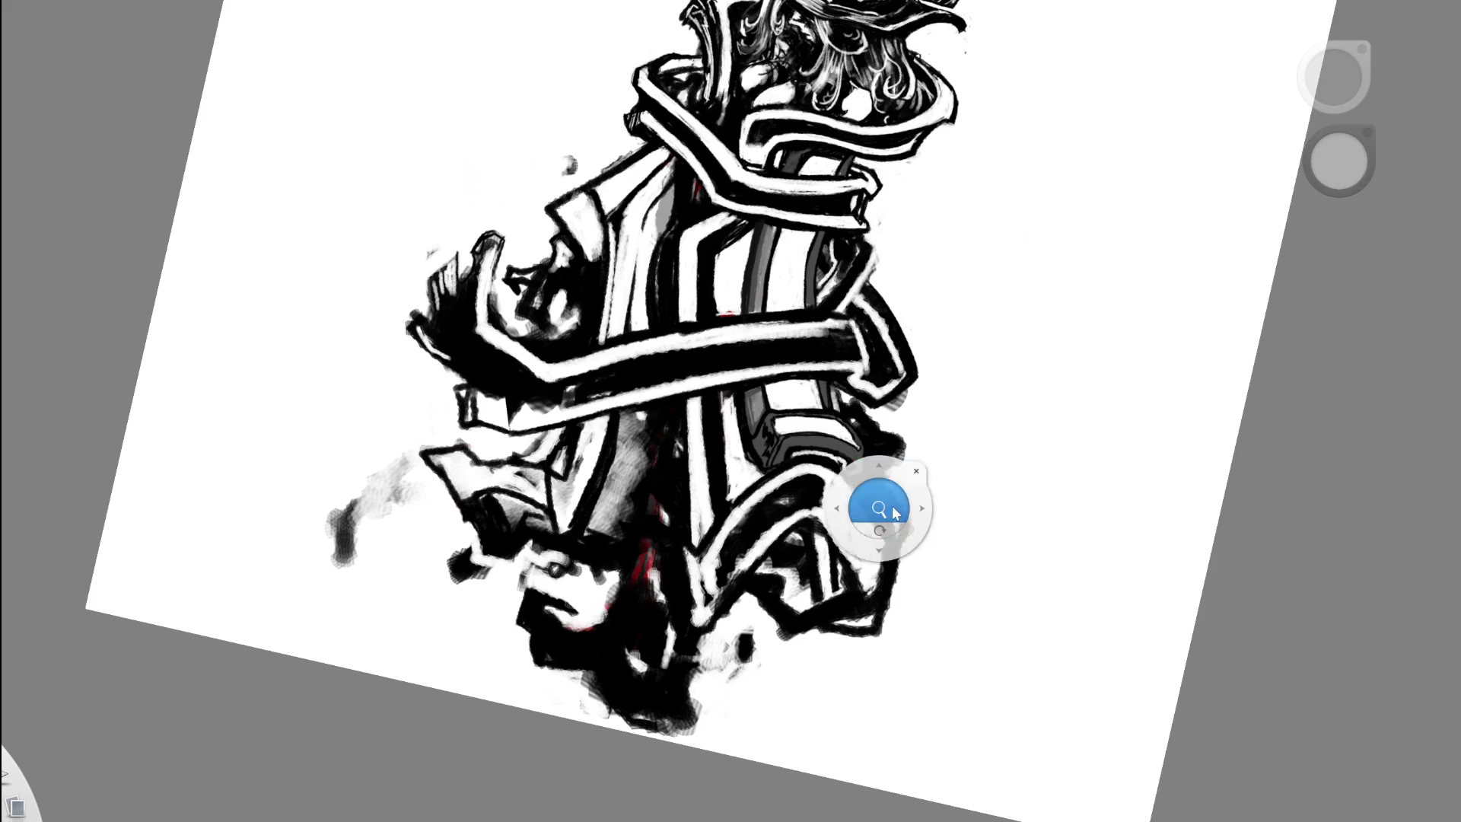
pyautogui.scroll(-5, 883, 506)
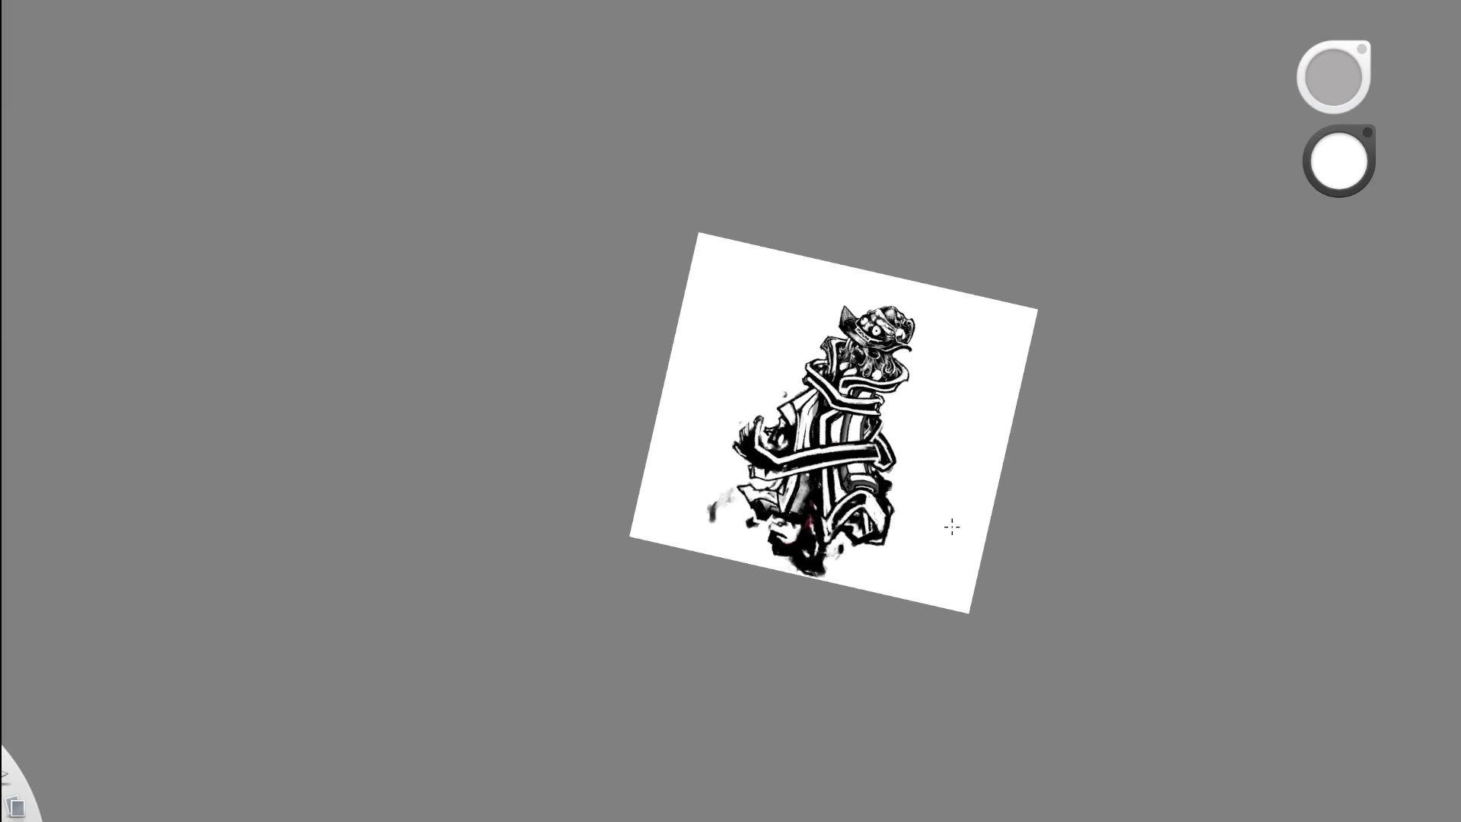
pyautogui.scroll(3, 880, 483)
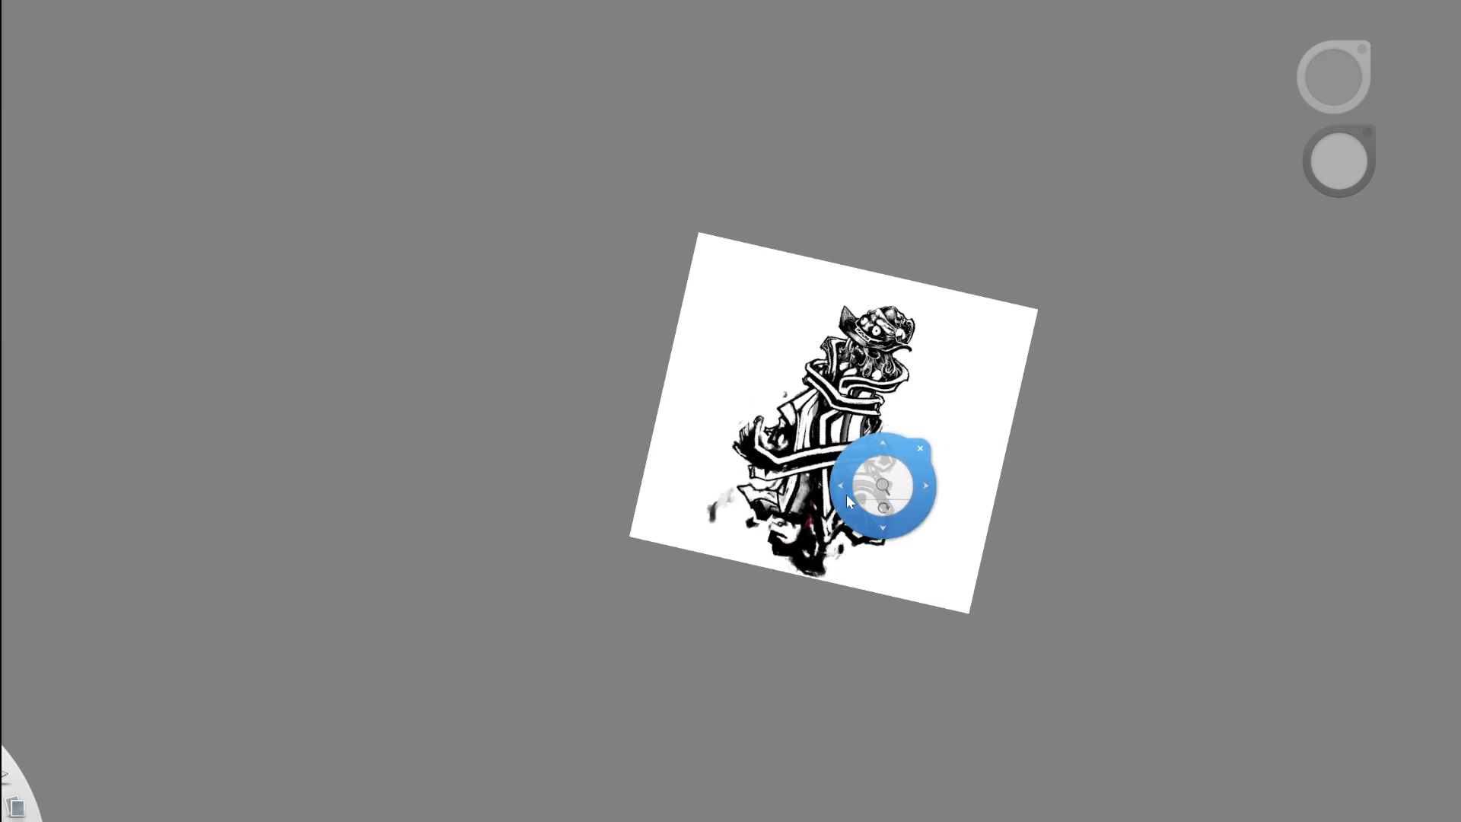
pyautogui.scroll(3, 955, 480)
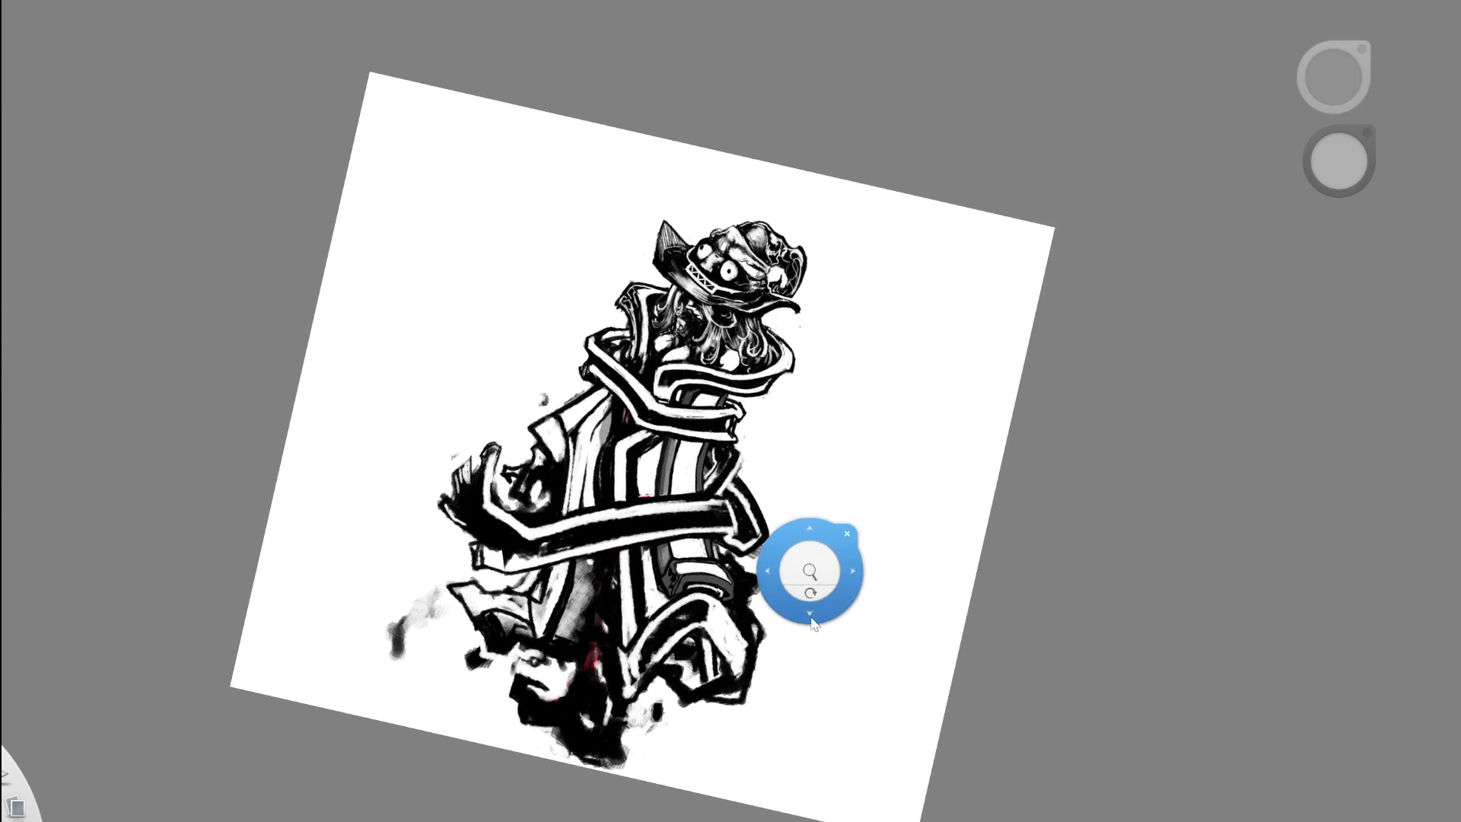
pyautogui.moveTo(812, 587); pyautogui.dragTo(895, 538)
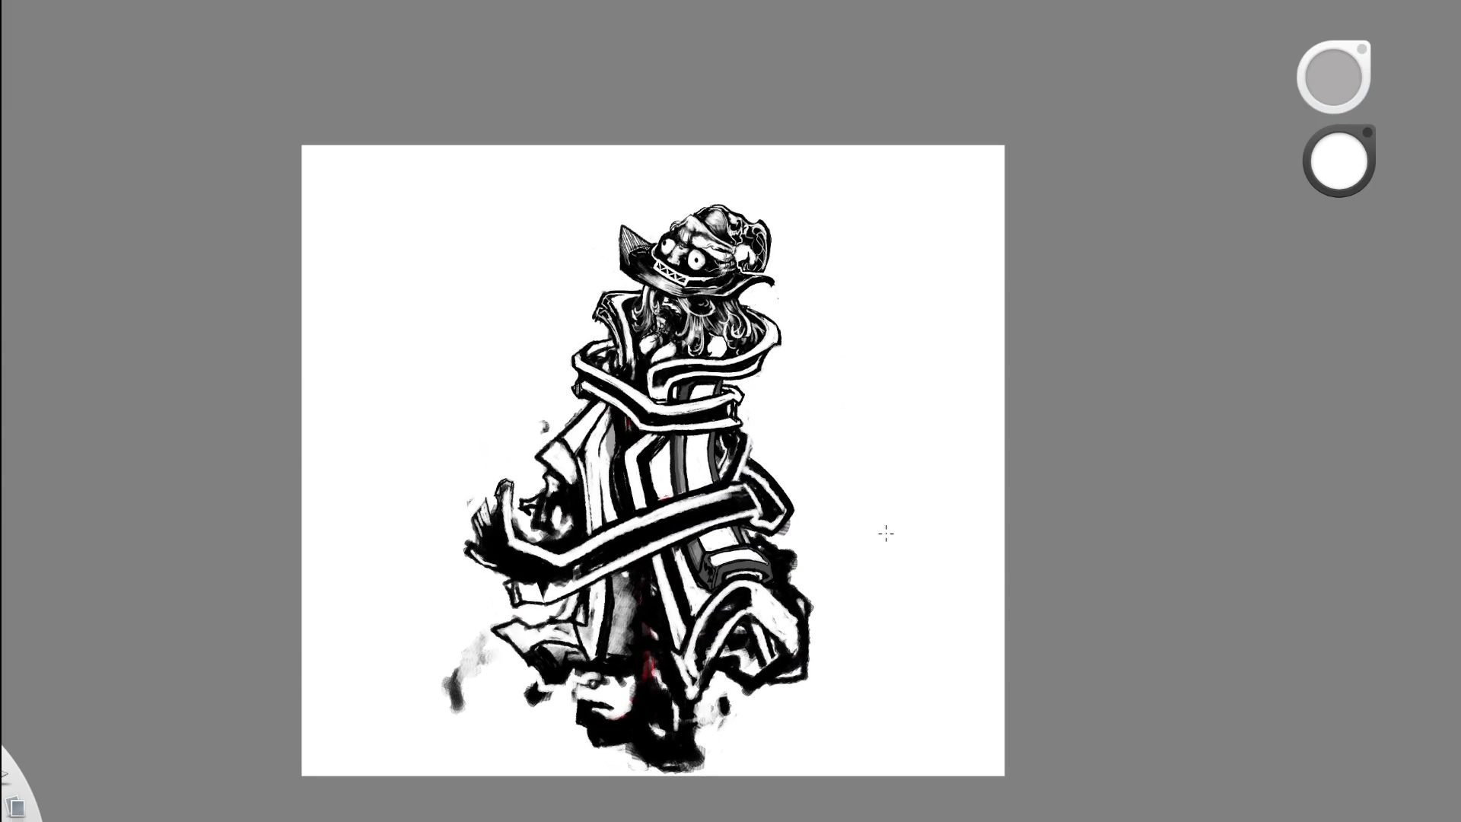
# - Frame the figure and flip the entire canvas horizontally with the X shortcut
pyautogui.scroll(3, 799, 517)
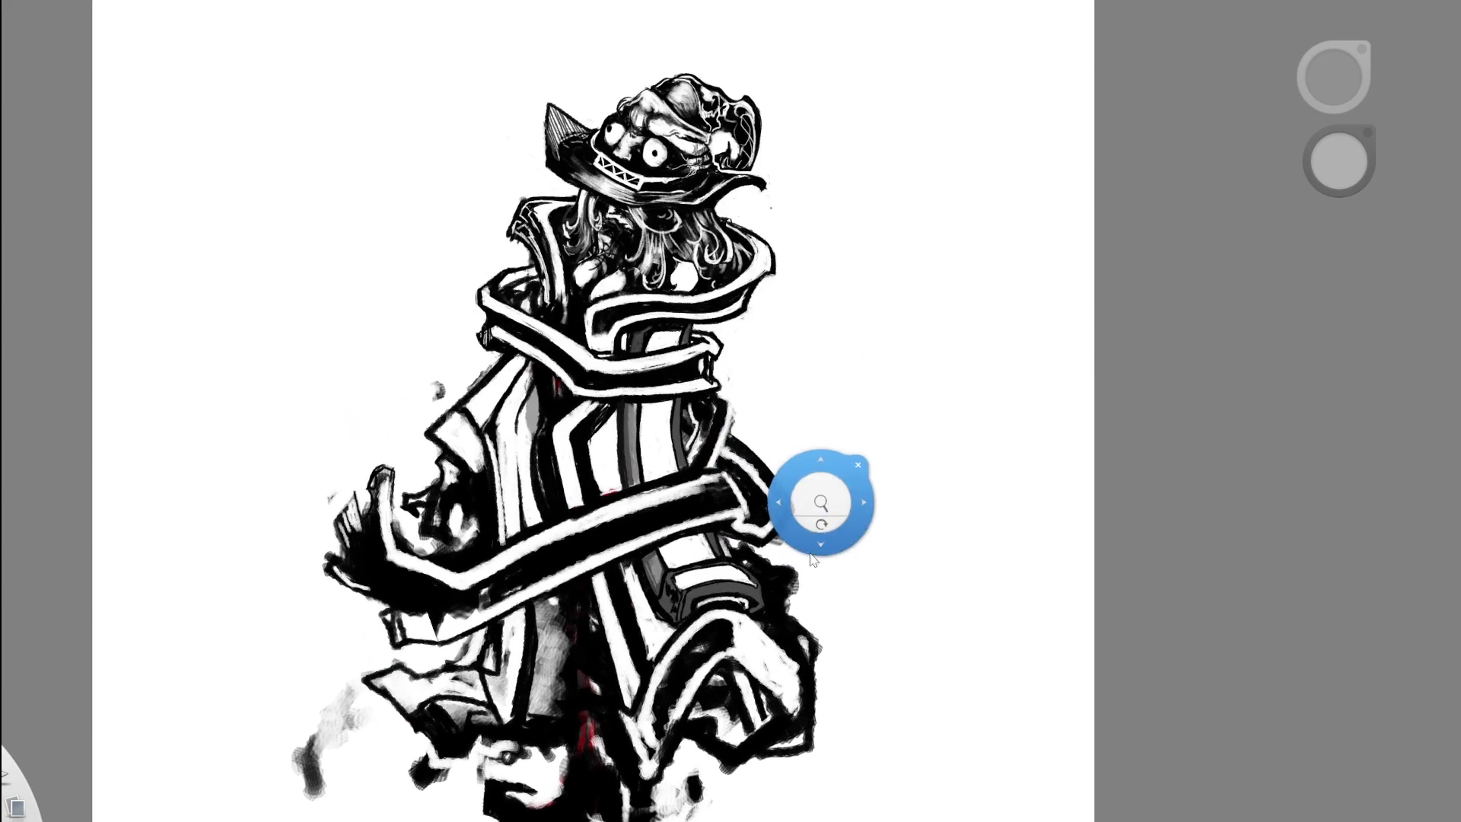
pyautogui.moveTo(813, 559); pyautogui.dragTo(774, 509)
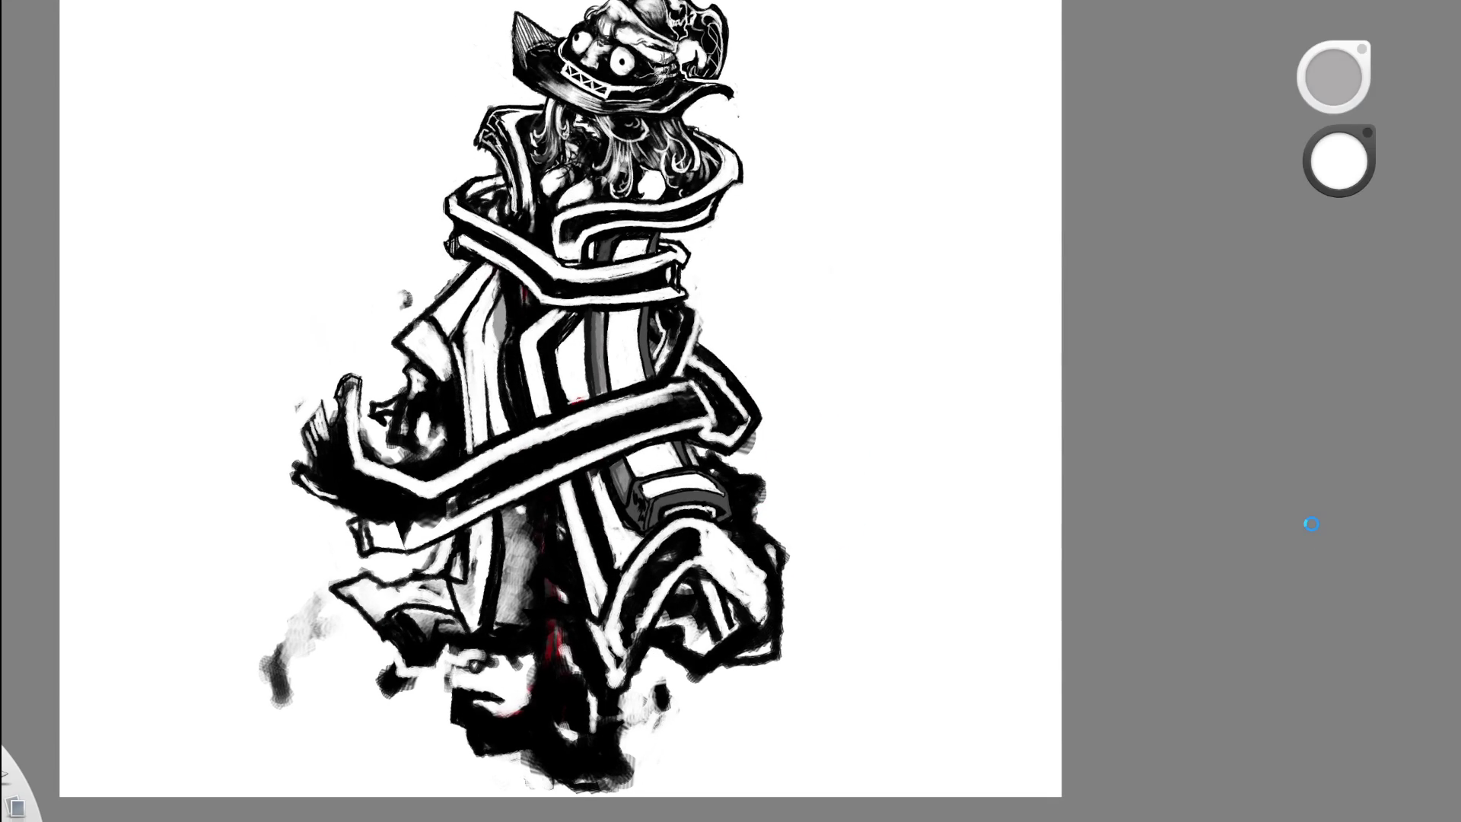
pyautogui.scroll(-5, 855, 533)
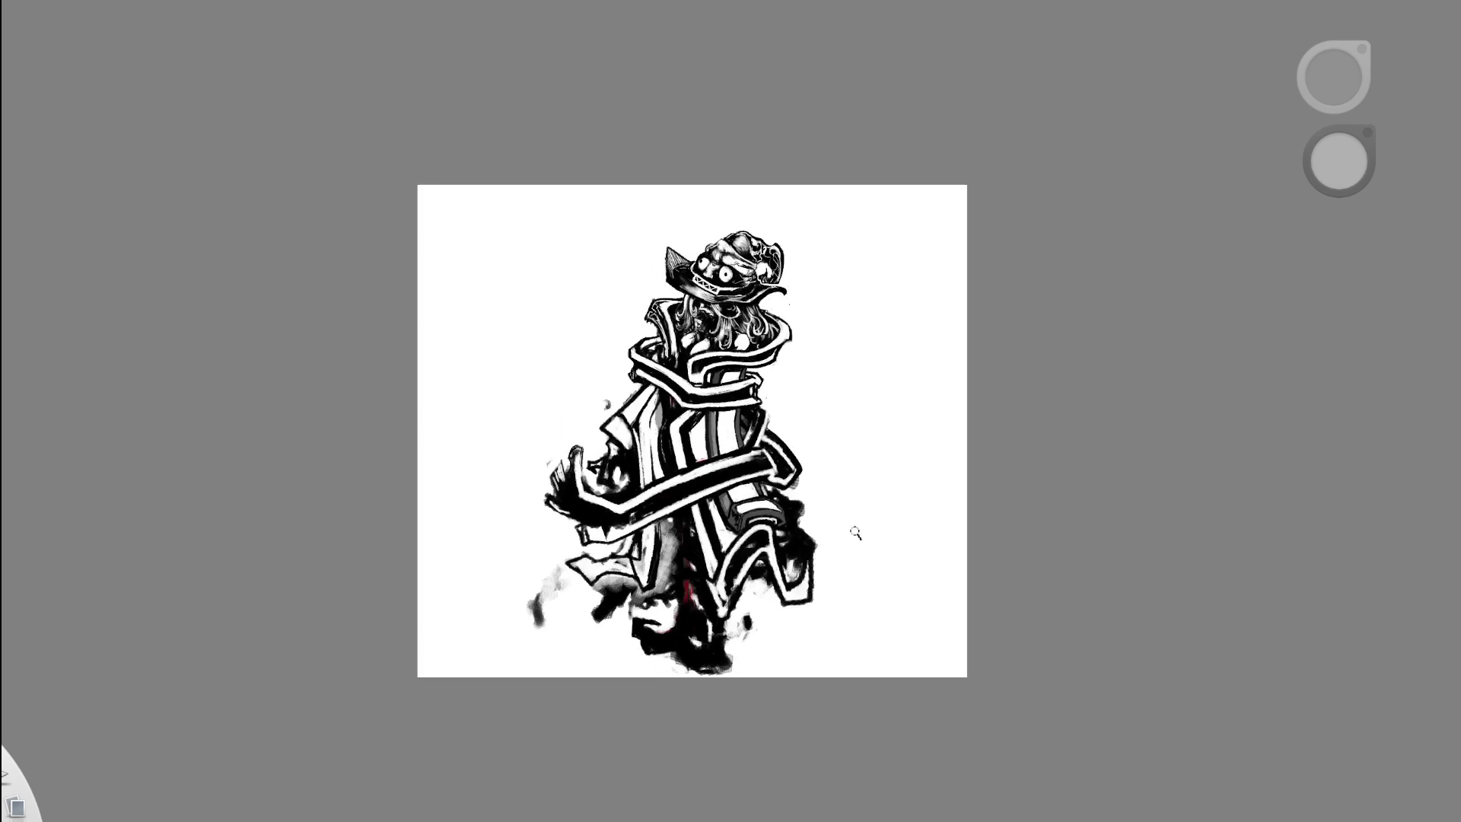
pyautogui.scroll(3, 837, 571)
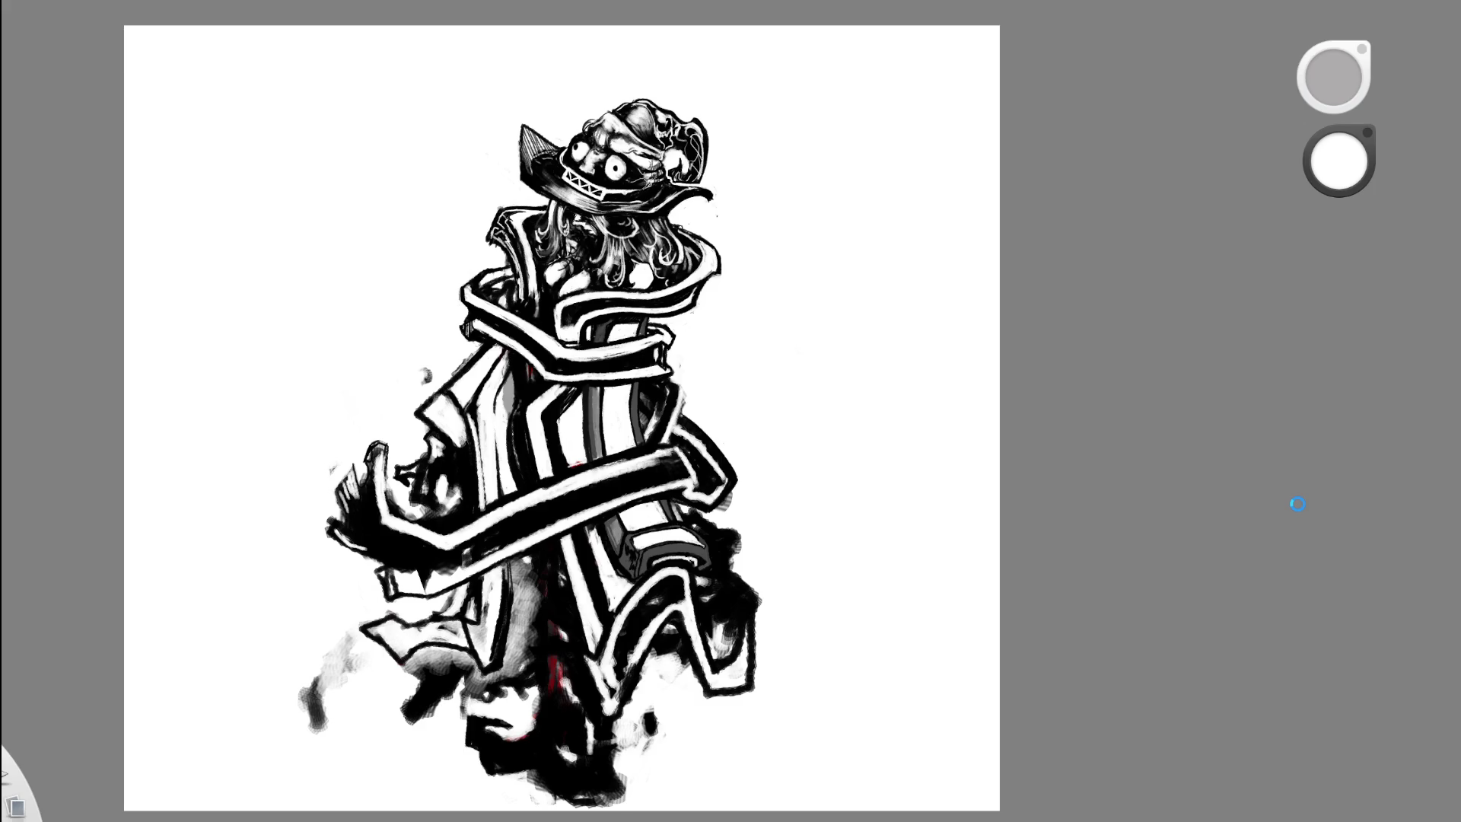
pyautogui.press('x')
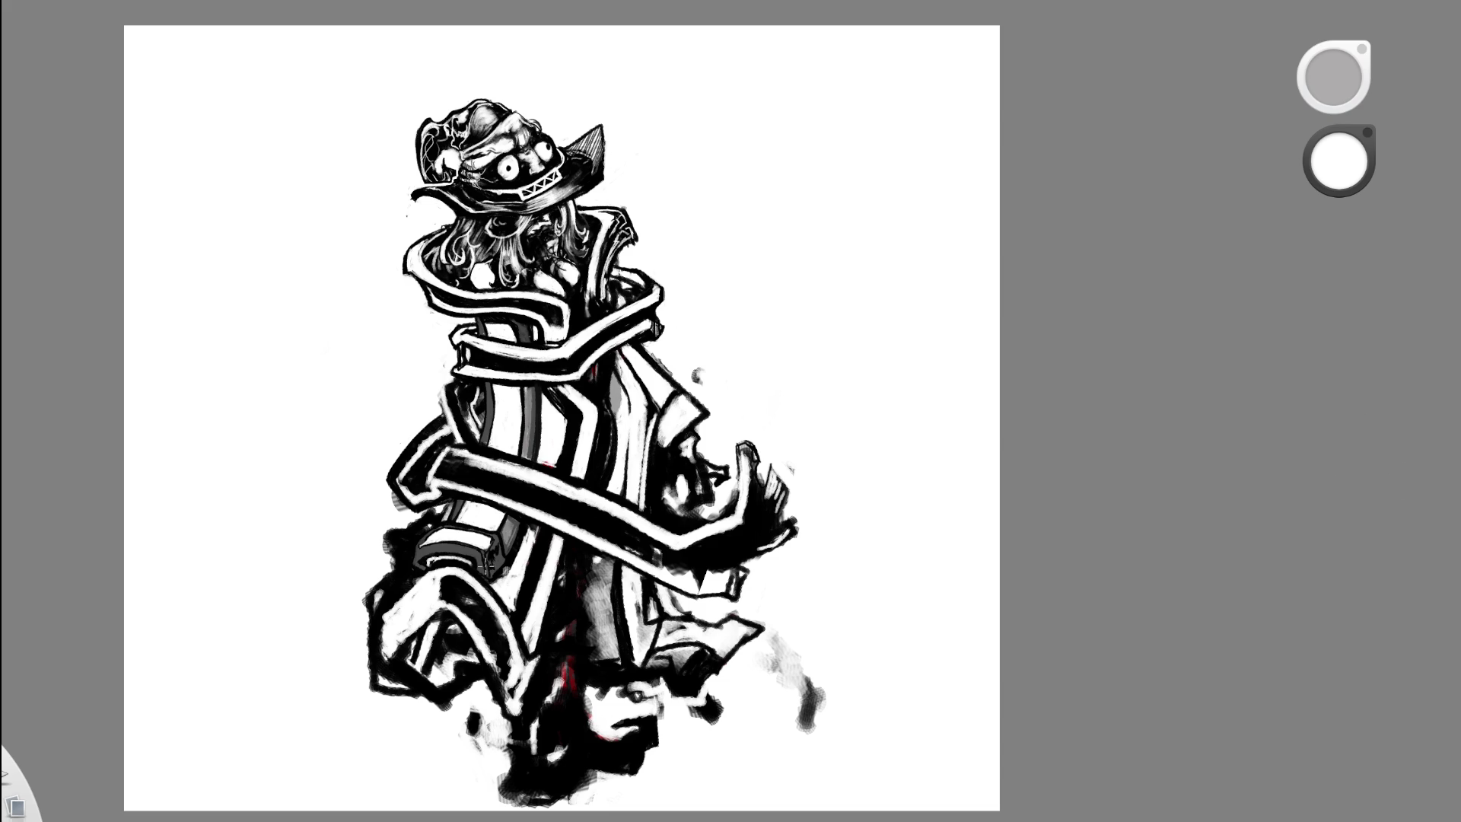
# - Lighten part of the coat's black outline with a white stroke
pyautogui.press('x')
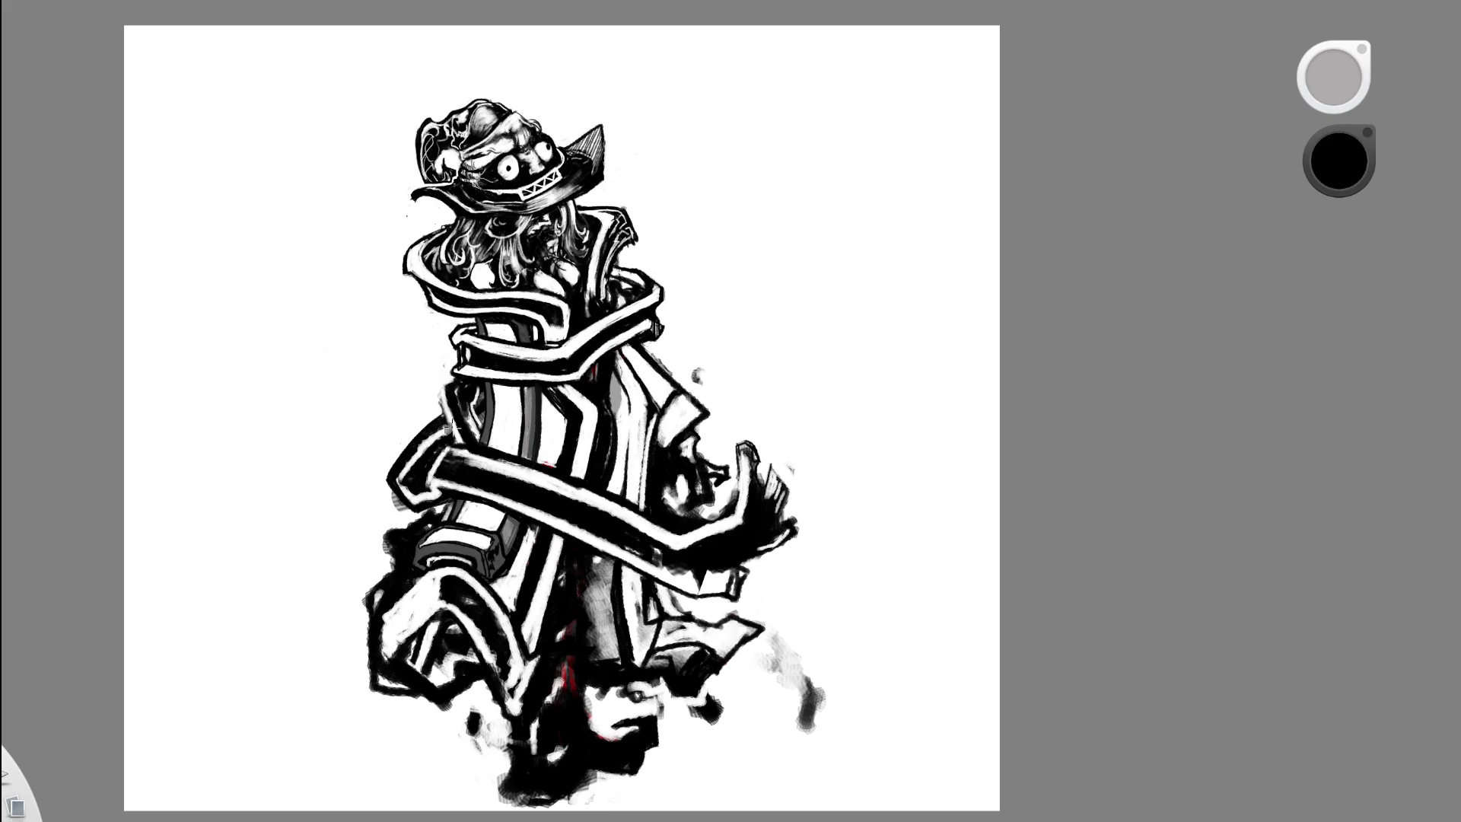
pyautogui.press('x')
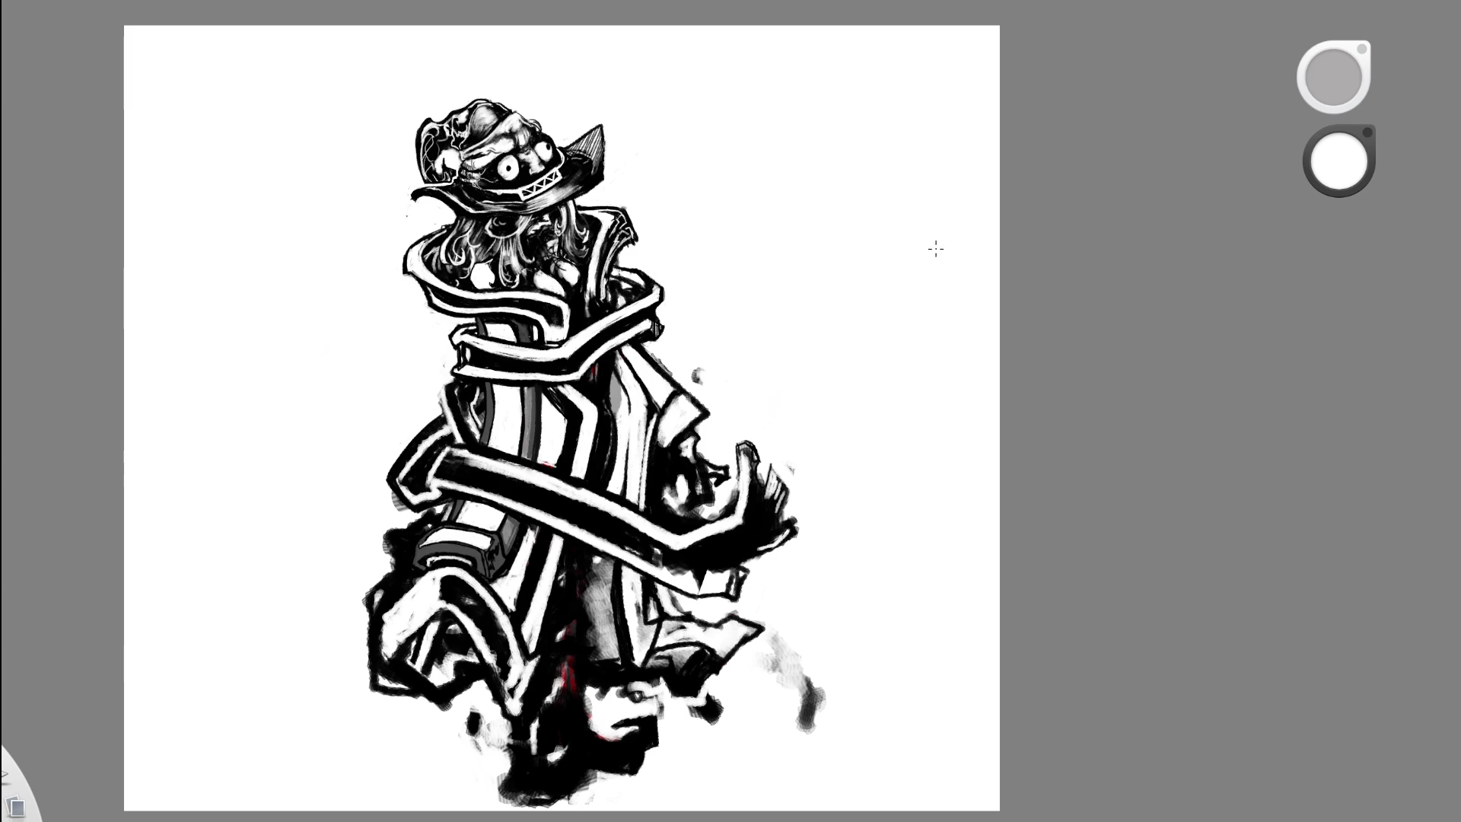
pyautogui.moveTo(434, 398)
pyautogui.mouseDown()
pyautogui.moveTo(464, 392)
pyautogui.moveTo(441, 434)
pyautogui.moveTo(436, 397)
pyautogui.moveTo(464, 437)
pyautogui.moveTo(484, 394)
pyautogui.mouseUp()
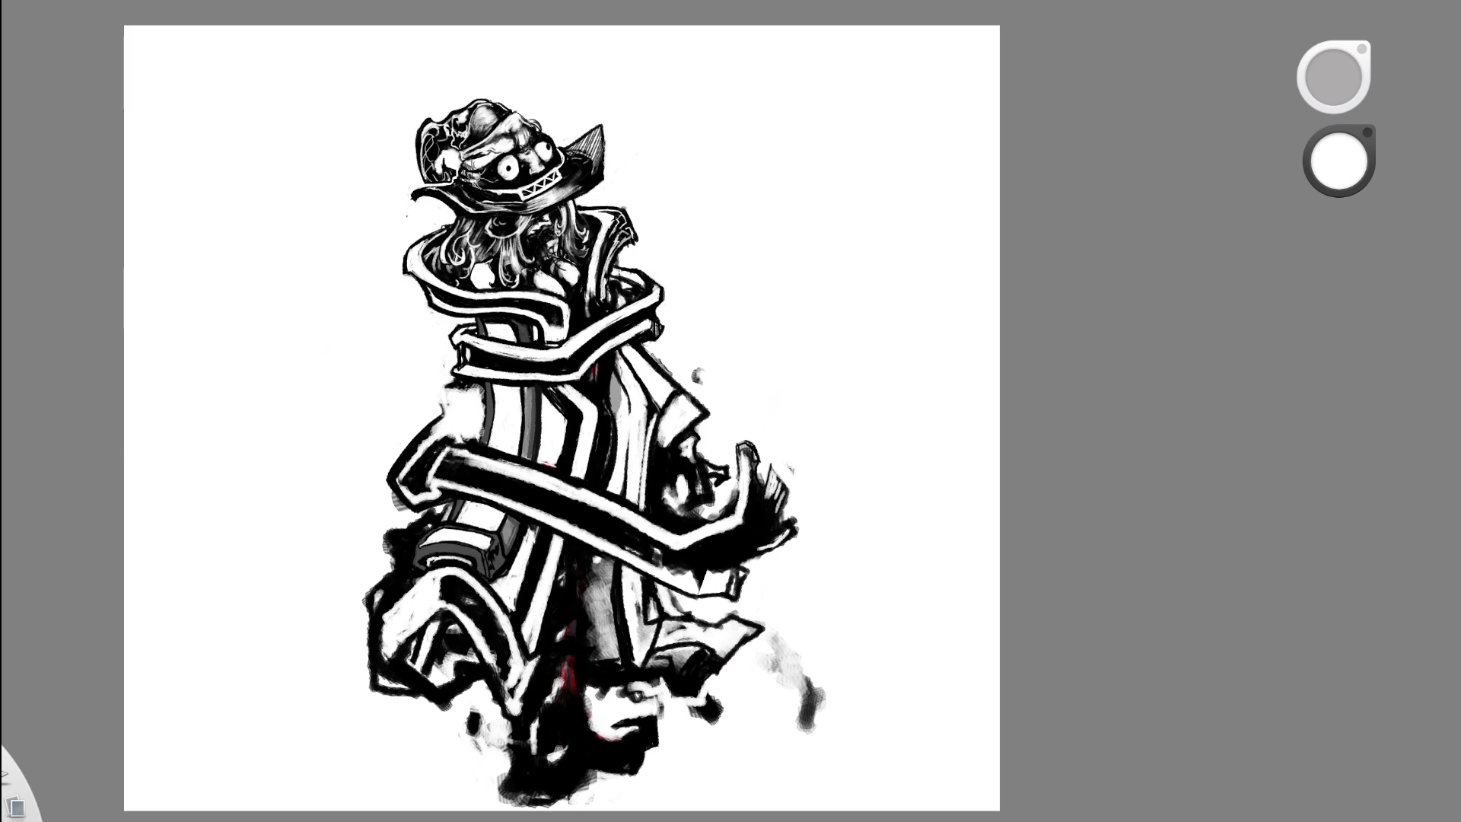
# - Darken the coat's left side with black strokes, undoing and redoing to compare
pyautogui.press('x')
pyautogui.moveTo(453, 475)
pyautogui.mouseDown()
pyautogui.moveTo(423, 494)
pyautogui.moveTo(449, 487)
pyautogui.mouseUp()
pyautogui.moveTo(457, 391)
pyautogui.mouseDown()
pyautogui.moveTo(445, 438)
pyautogui.moveTo(468, 441)
pyautogui.moveTo(499, 407)
pyautogui.mouseUp()
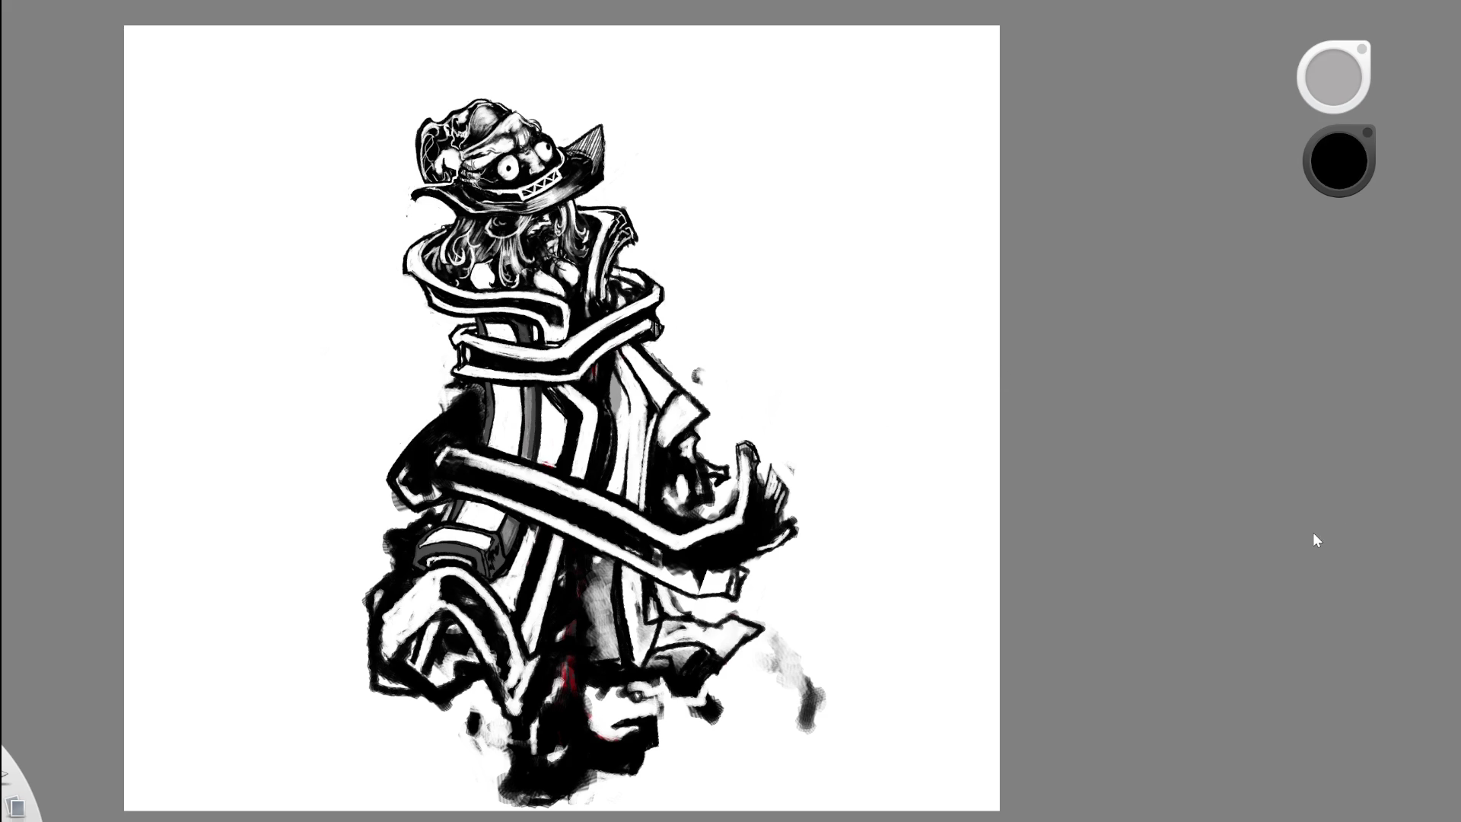
pyautogui.hotkey('ctrl', 'z')
pyautogui.hotkey('ctrl', 'z')
pyautogui.hotkey('ctrl', 'y')
pyautogui.hotkey('ctrl', 'y')
# - Zoom in on the coat and paint a white edge along its left side
pyautogui.press('e')
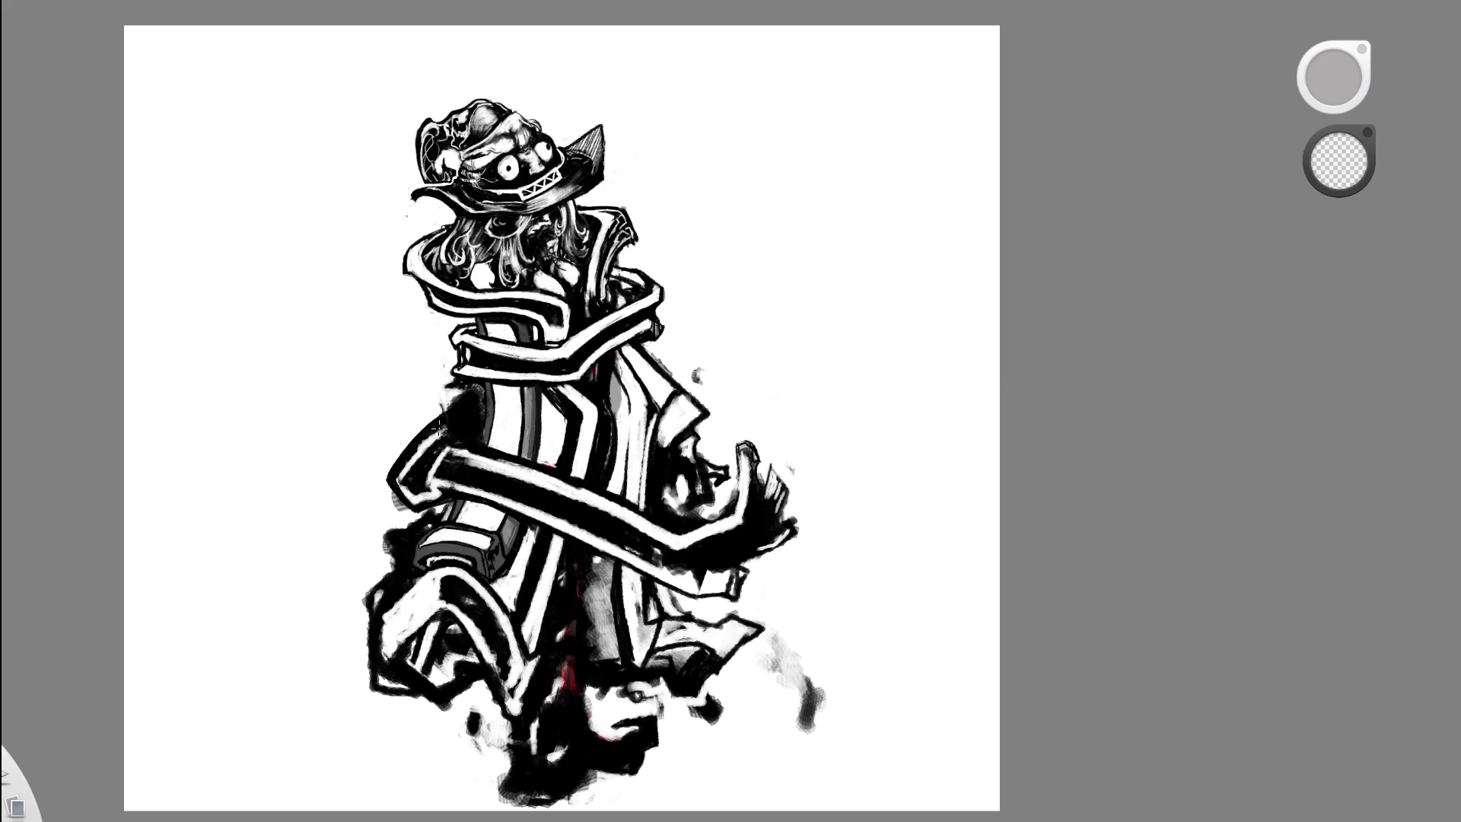
pyautogui.press('space')
pyautogui.moveTo(781, 338); pyautogui.dragTo(604, 456)
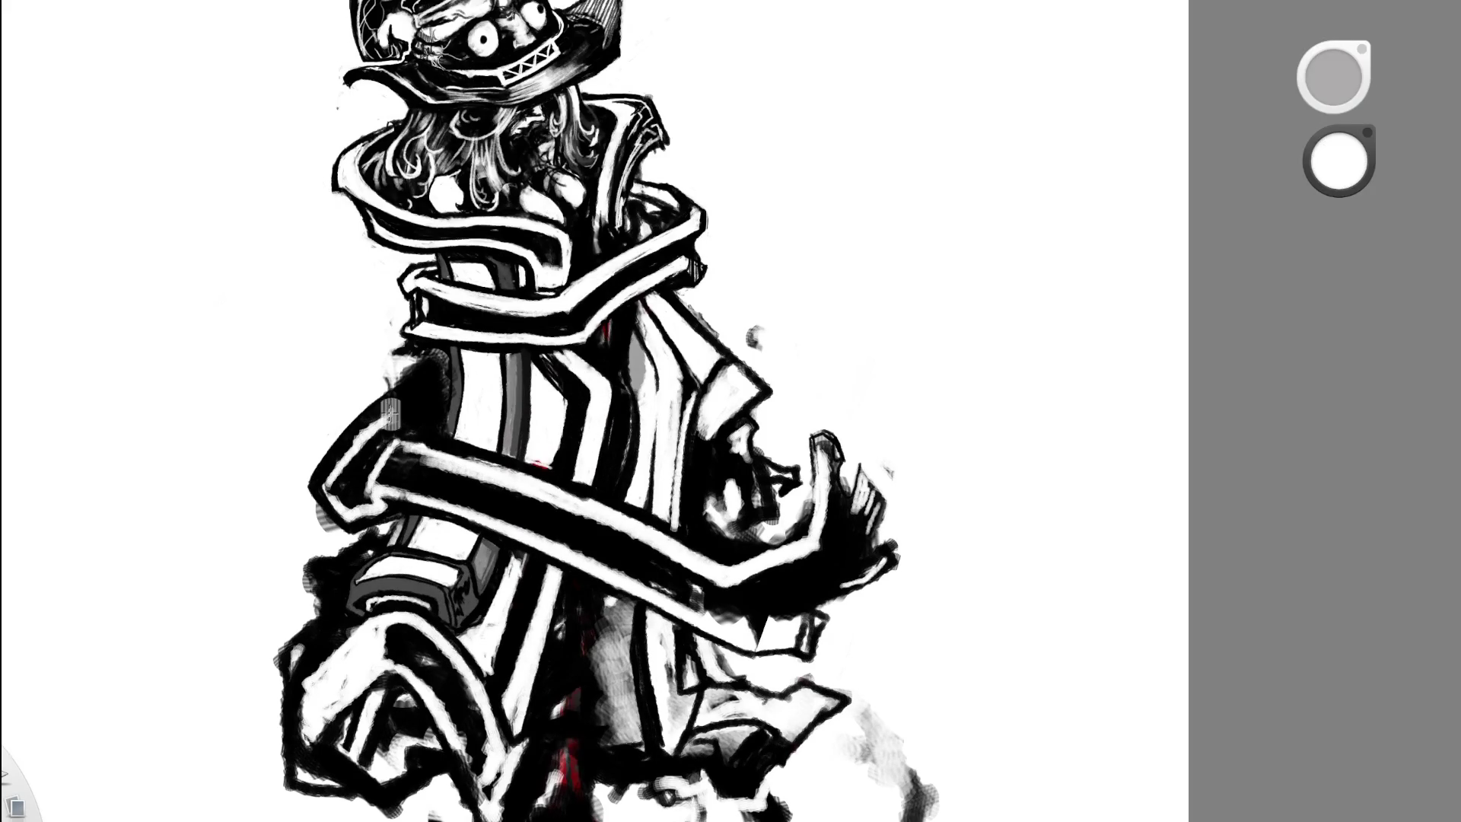
pyautogui.moveTo(333, 480); pyautogui.dragTo(432, 380)
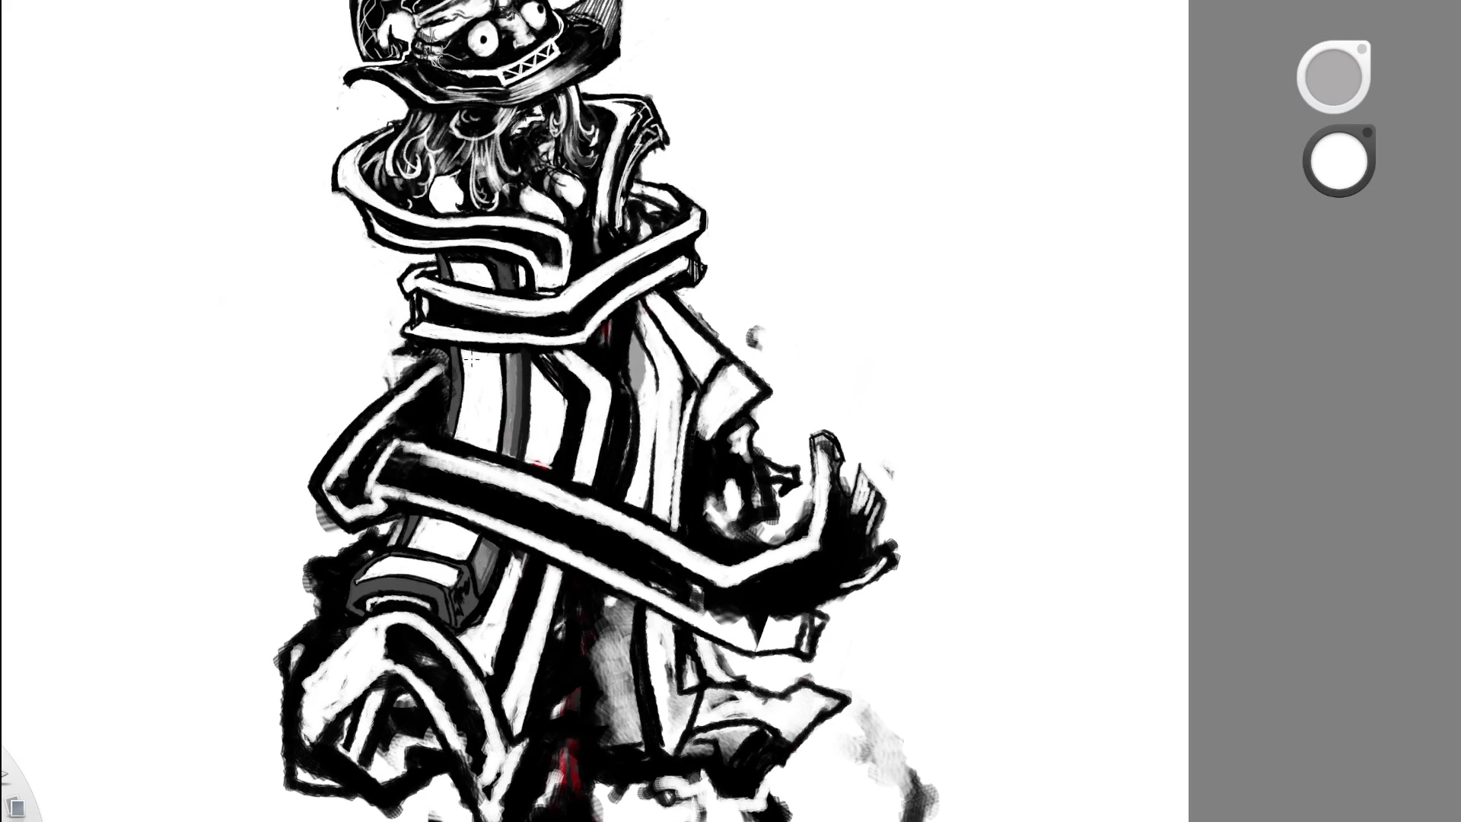
# - Check the whole drawing at several zoom levels, undoing and redoing the bottom-left stroke
pyautogui.press('e')
pyautogui.hotkey('ctrl', '0')
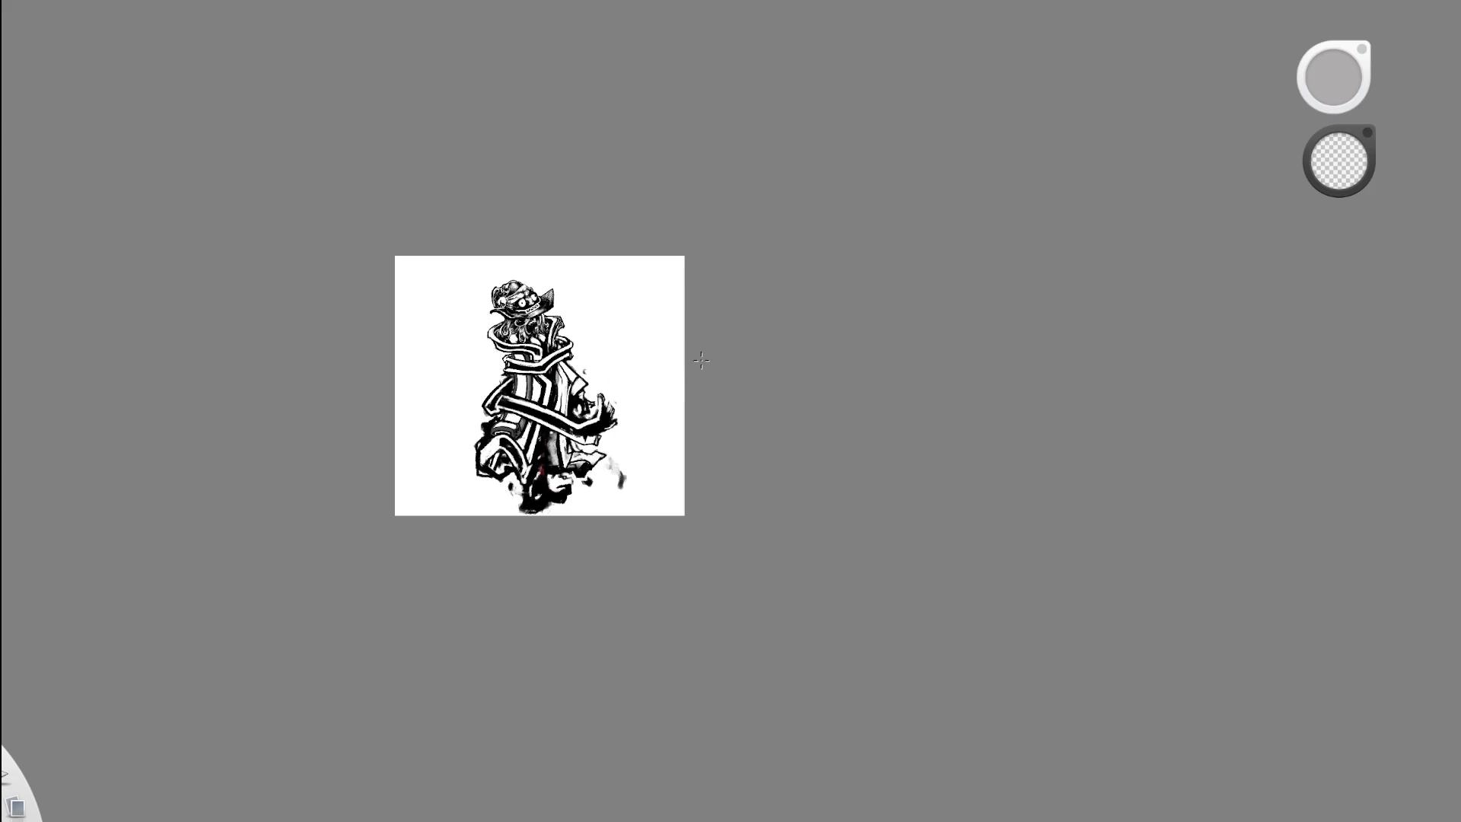
pyautogui.moveTo(668, 375)
pyautogui.mouseDown()
pyautogui.moveTo(664, 541)
pyautogui.moveTo(595, 606)
pyautogui.moveTo(785, 385)
pyautogui.mouseUp()
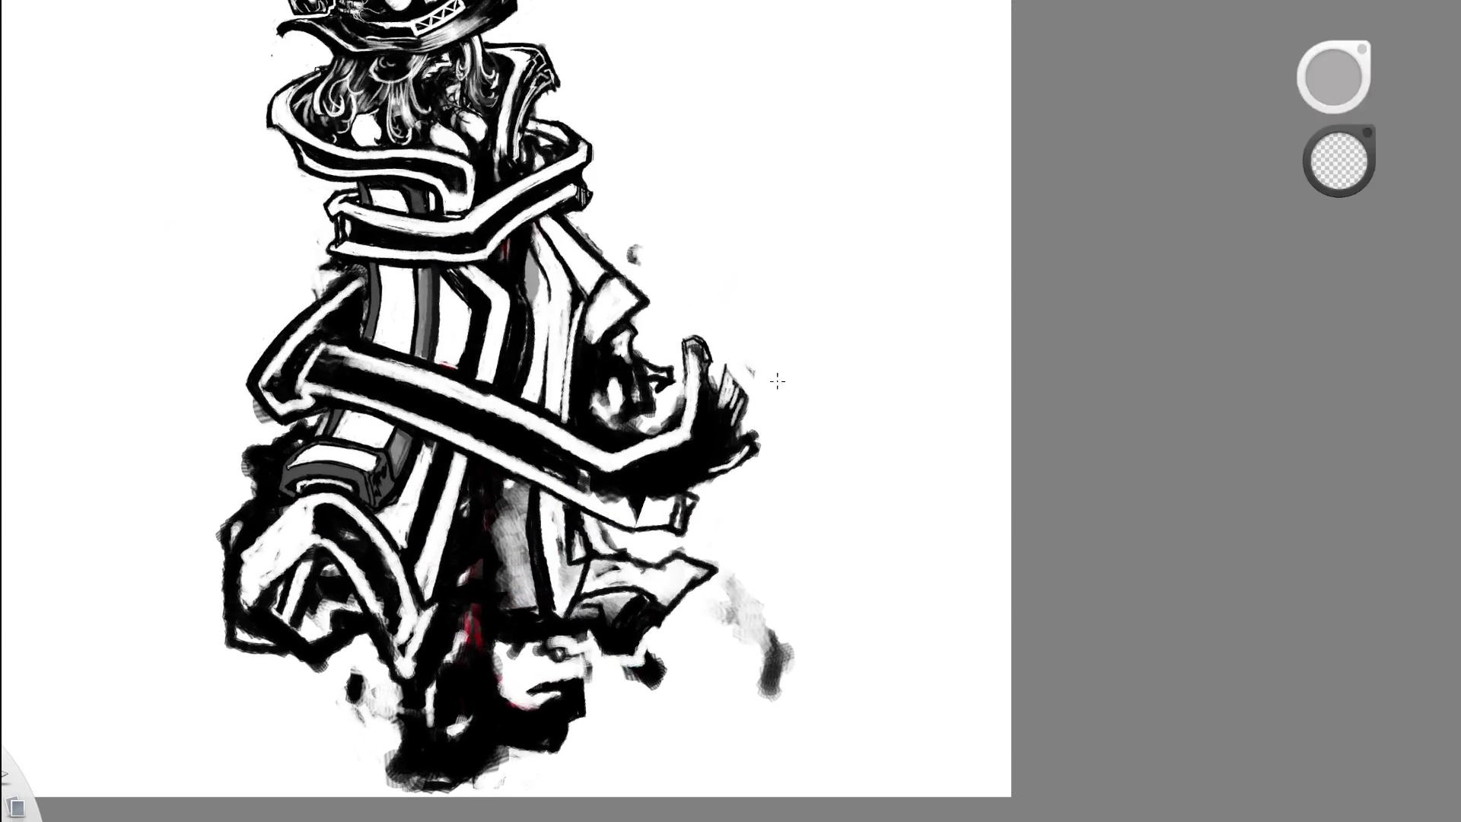
pyautogui.moveTo(584, 539); pyautogui.dragTo(563, 609)
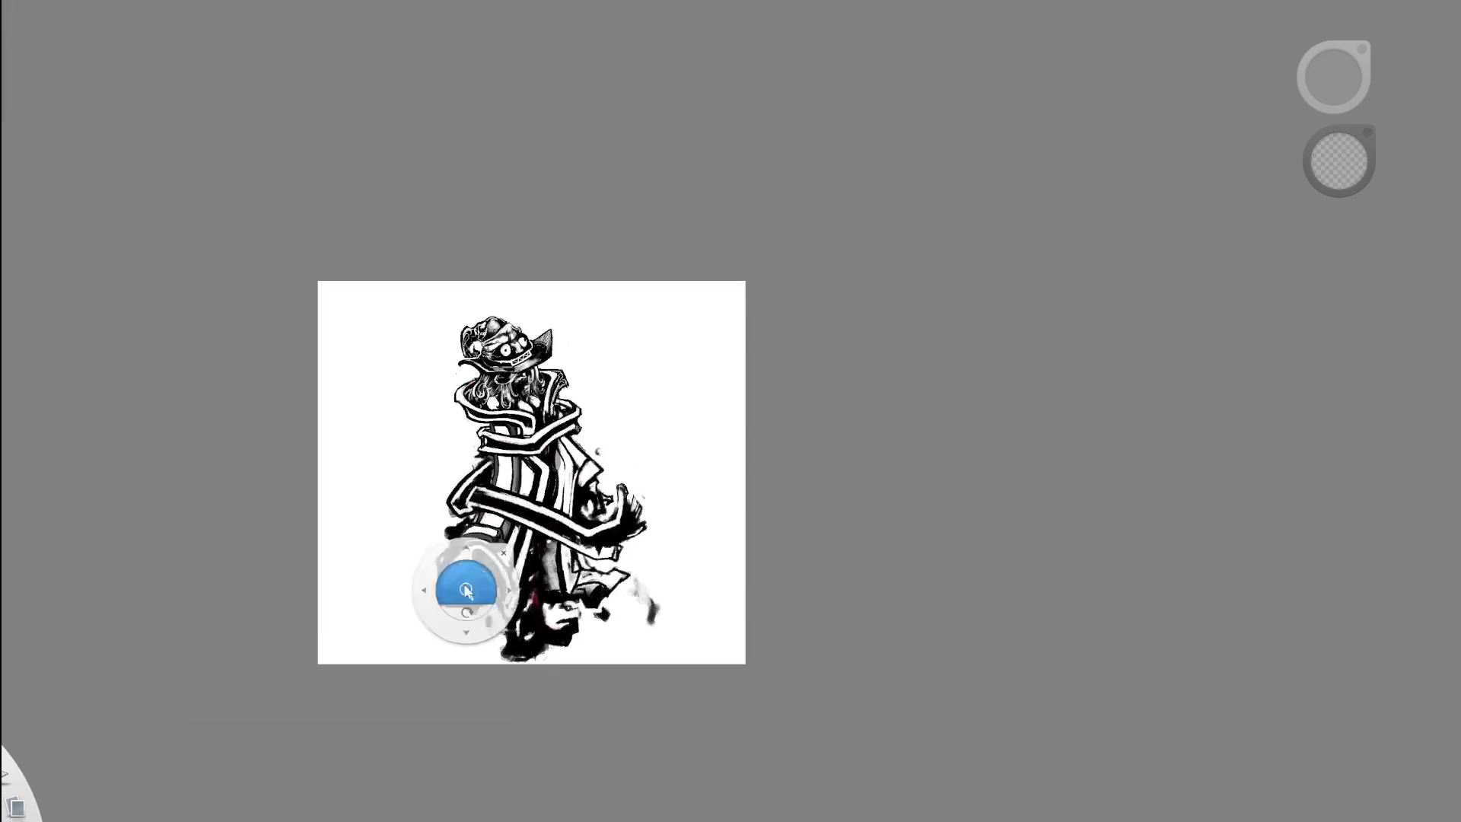
pyautogui.moveTo(718, 555); pyautogui.dragTo(594, 576)
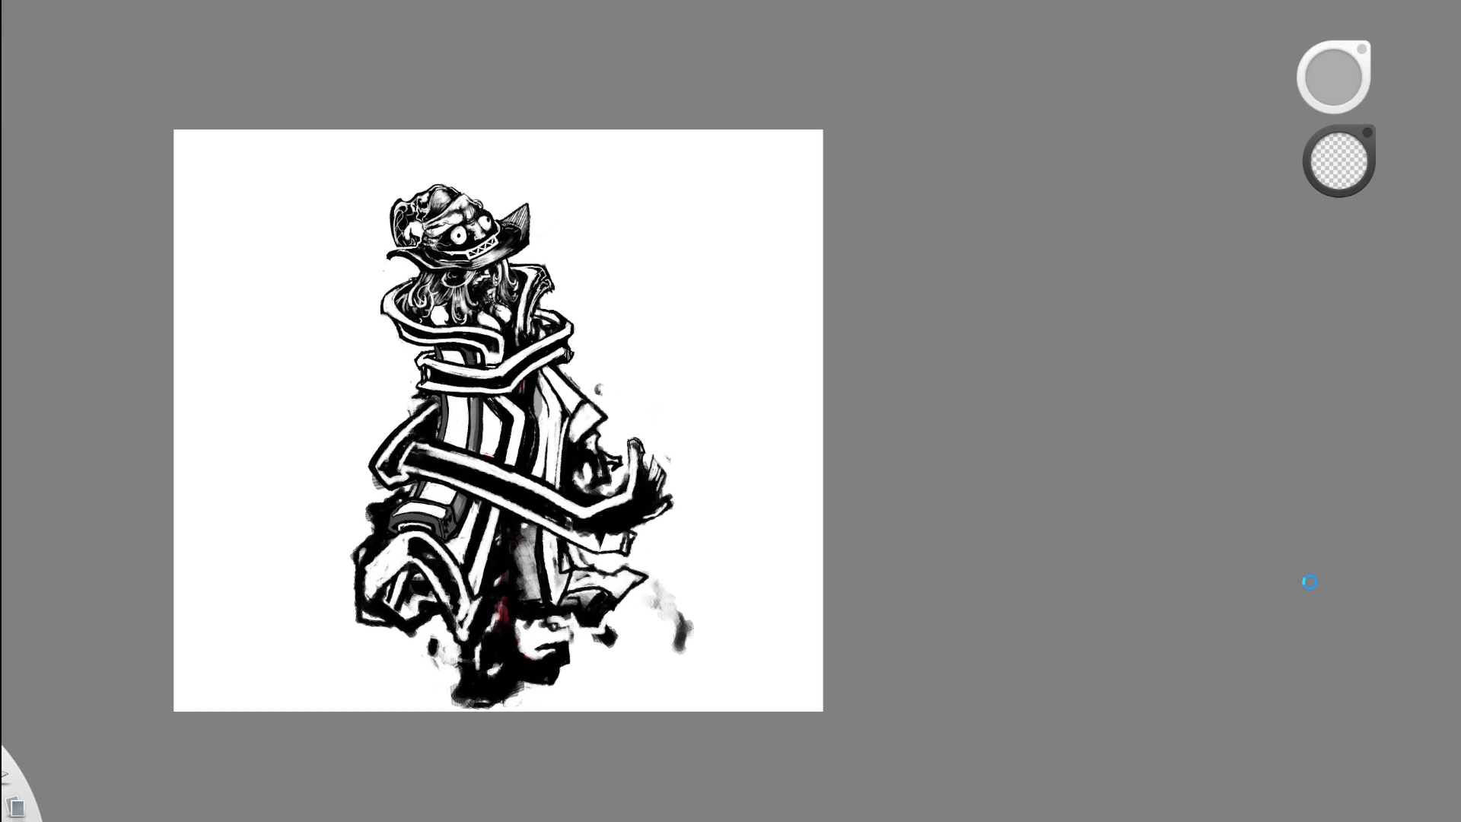
pyautogui.hotkey('ctrl', 'z')
pyautogui.hotkey('ctrl', 'y')
pyautogui.moveTo(522, 277); pyautogui.dragTo(606, 271)
pyautogui.moveTo(627, 385)
pyautogui.mouseDown()
pyautogui.moveTo(624, 423)
pyautogui.moveTo(534, 497)
pyautogui.mouseUp()
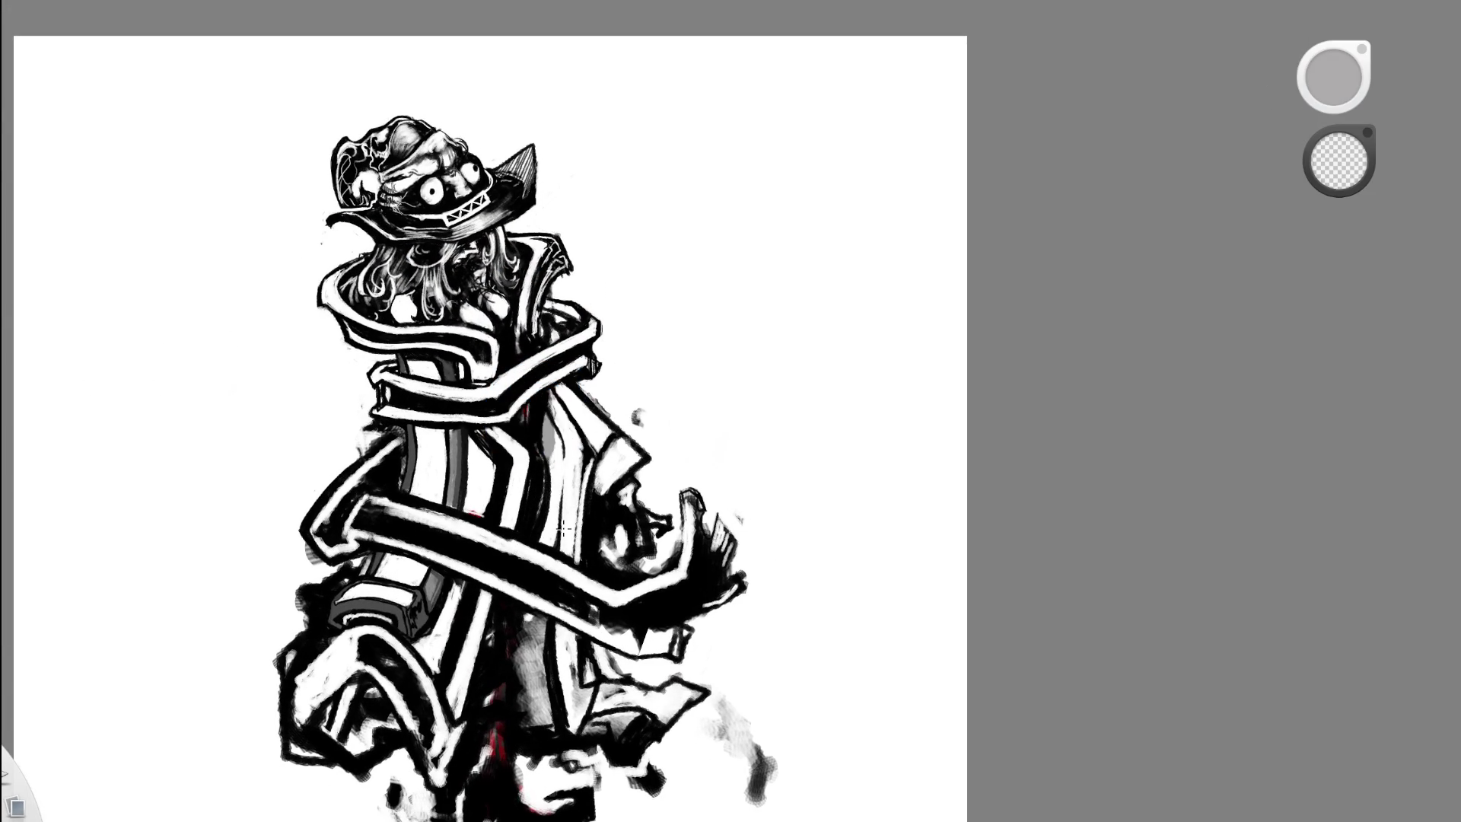
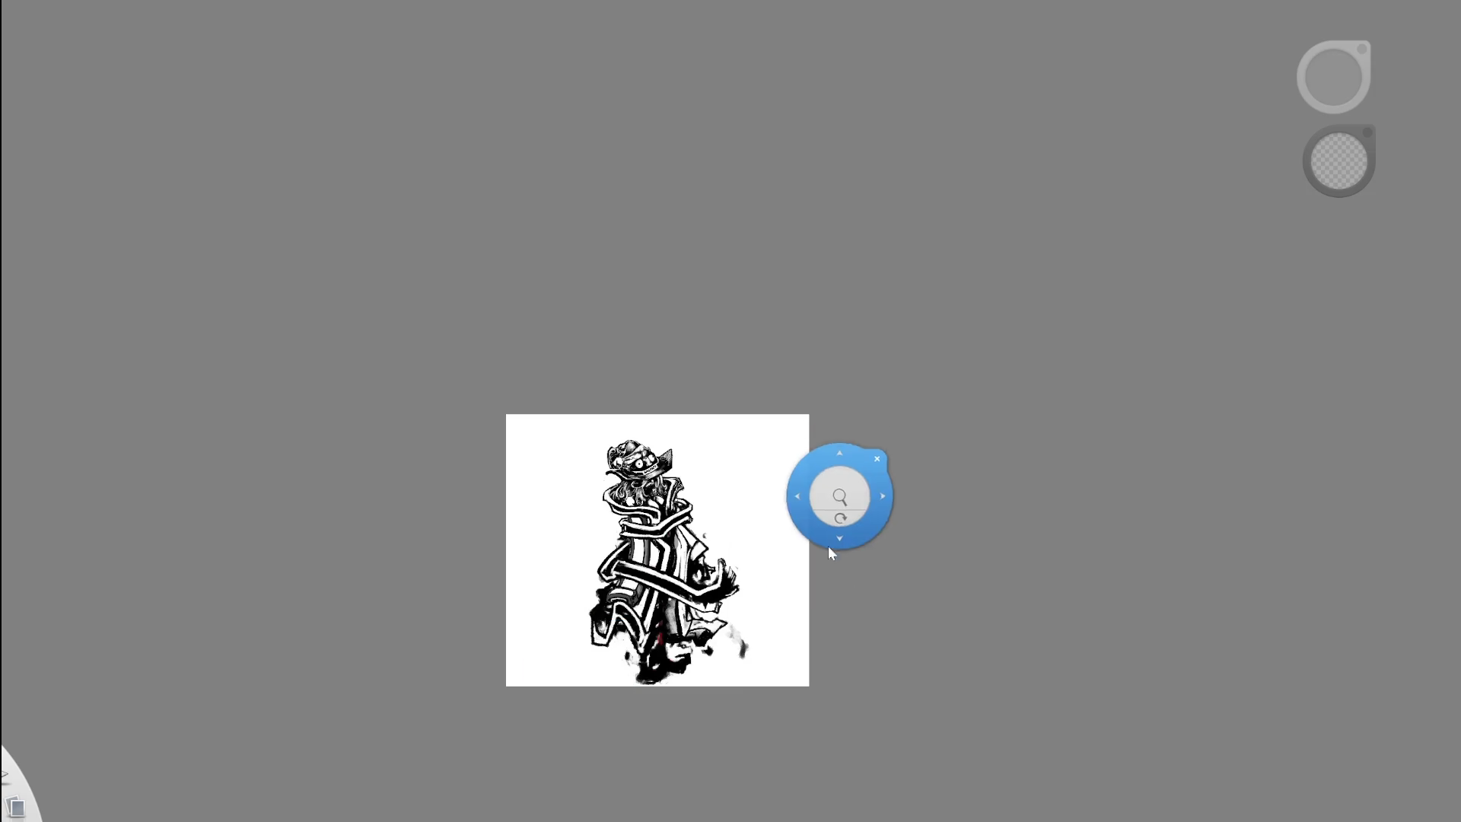
# - Paint out the grey striped patch between the robe's V-shaped folds
pyautogui.scroll(3, 814, 597)
pyautogui.scroll(3, 684, 733)
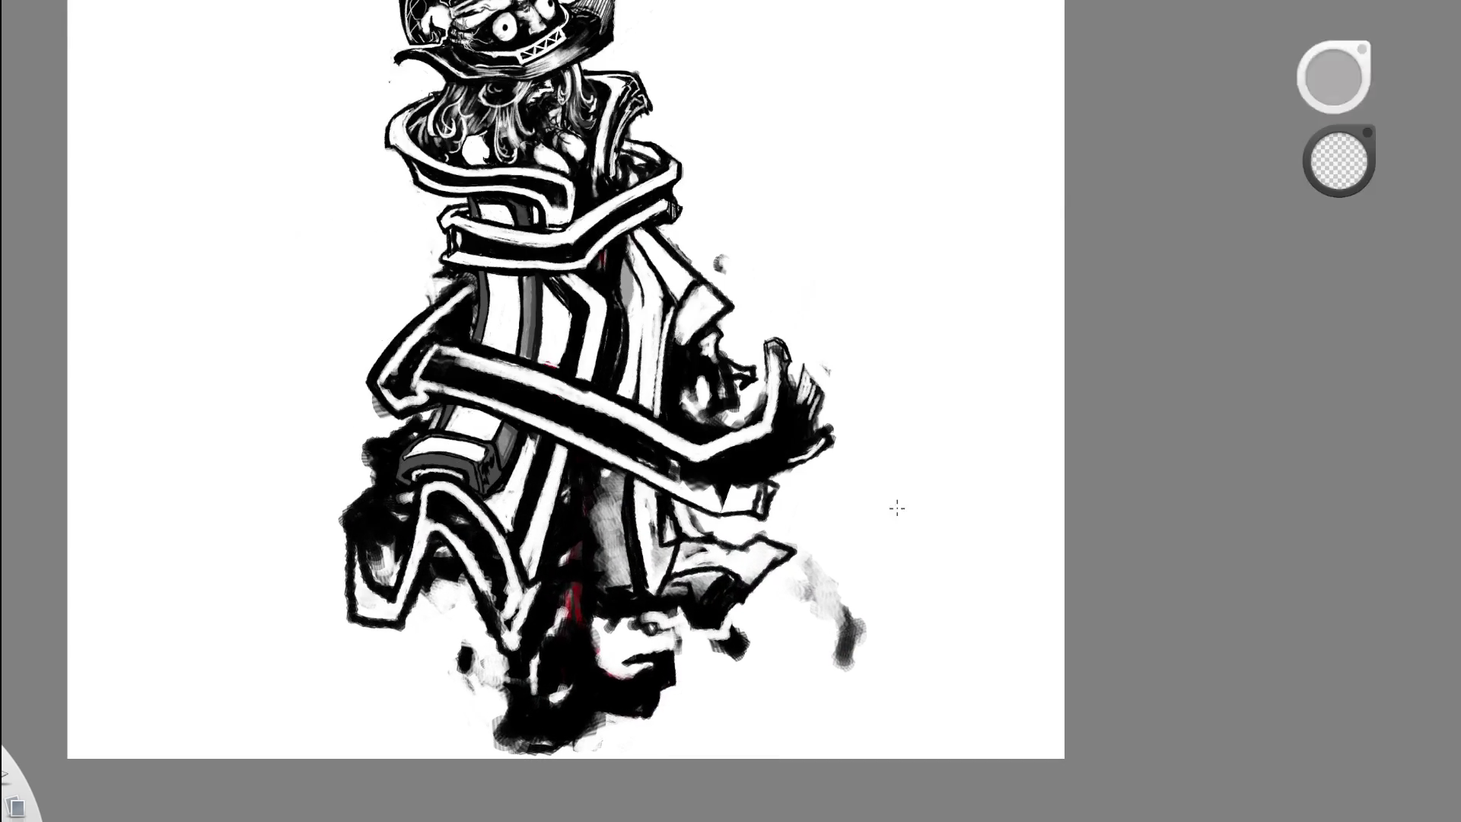
pyautogui.scroll(2, 480, 662)
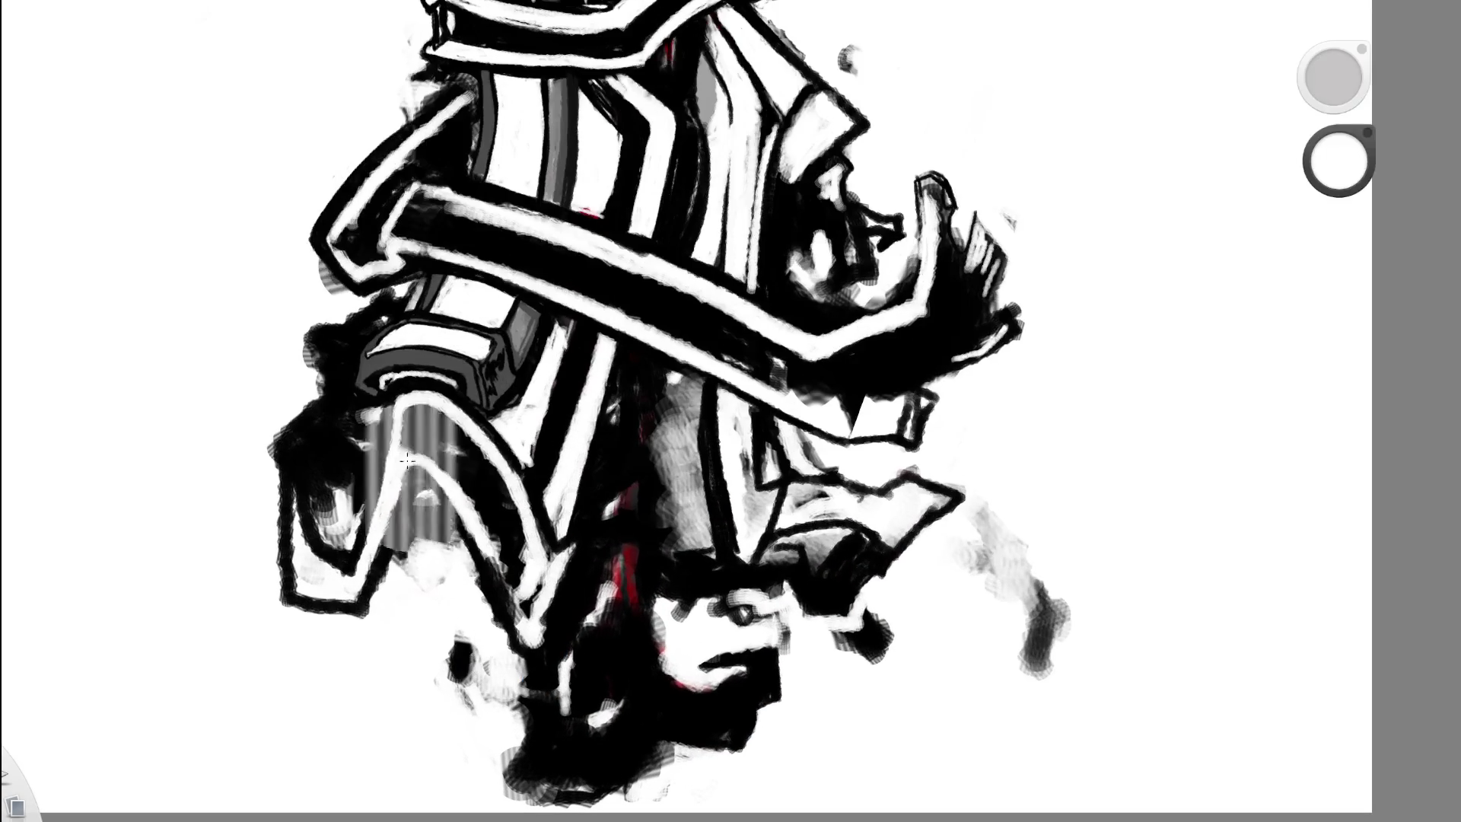
pyautogui.moveTo(417, 534); pyautogui.dragTo(418, 498)
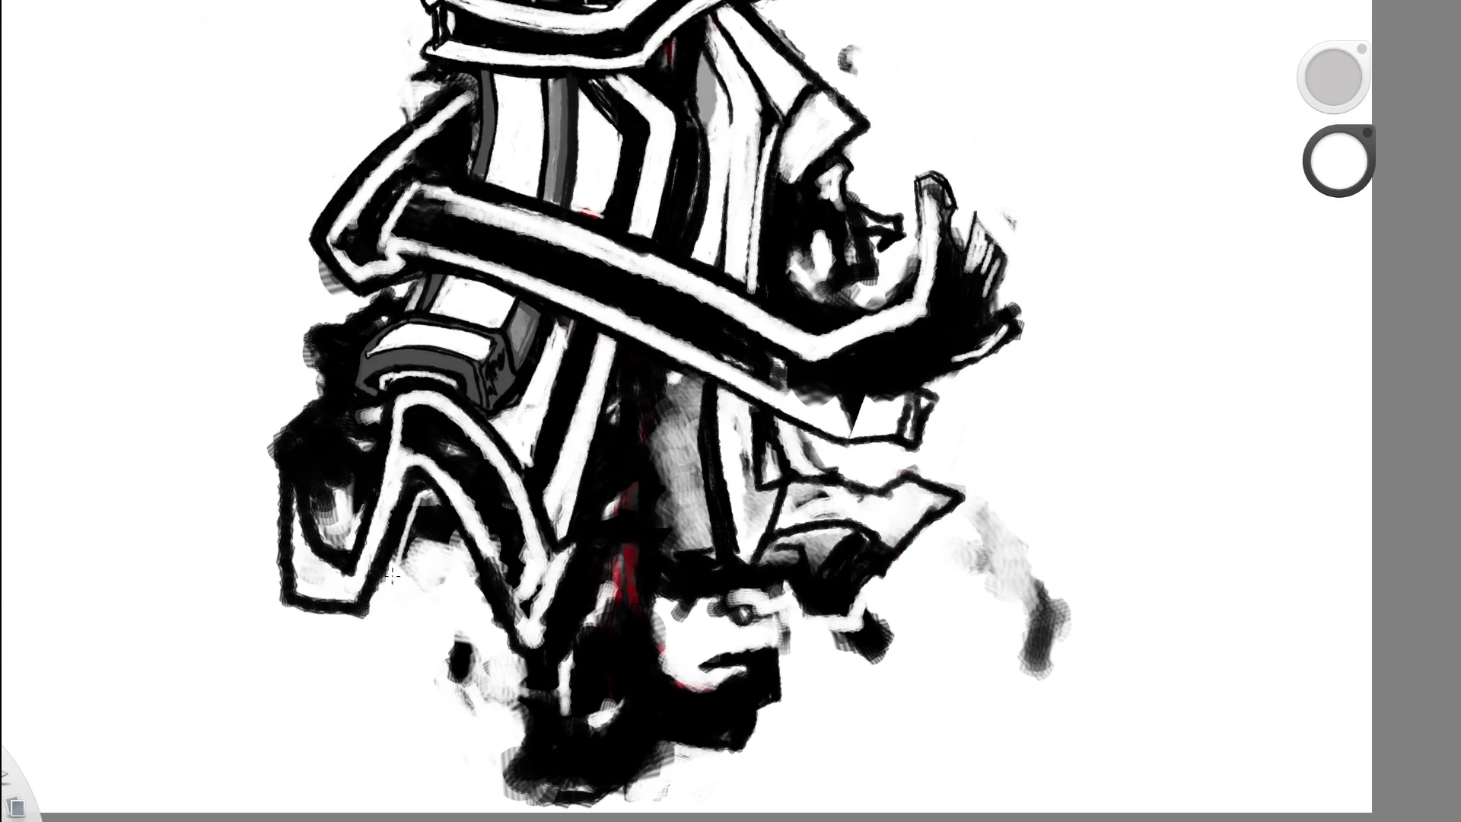
pyautogui.moveTo(418, 499); pyautogui.dragTo(417, 548)
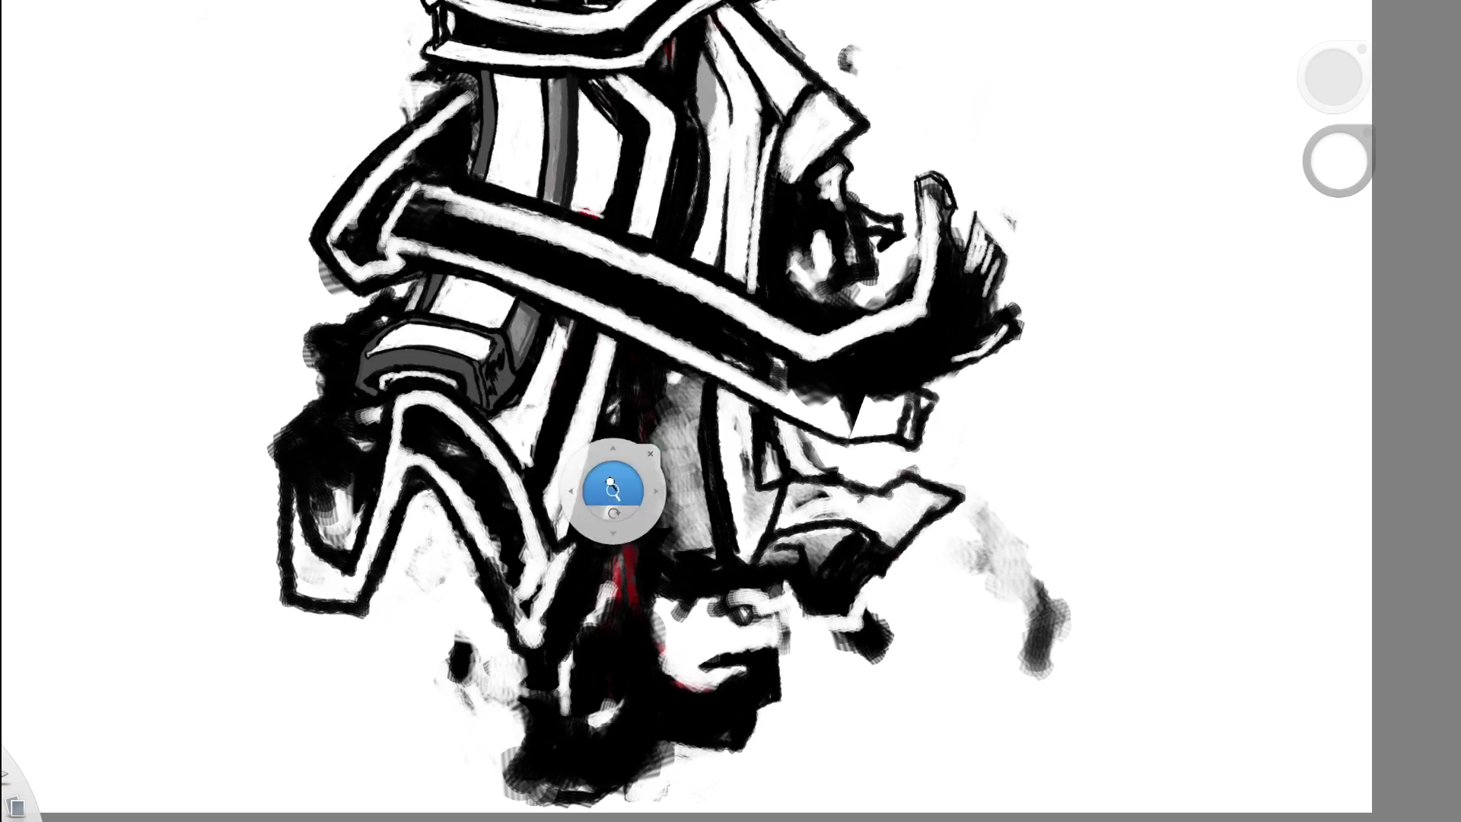
# - Lighten the dark lower-robe area and soften the left edge of a dark blob
pyautogui.scroll(-5, 609, 493)
pyautogui.moveTo(706, 560); pyautogui.dragTo(725, 539)
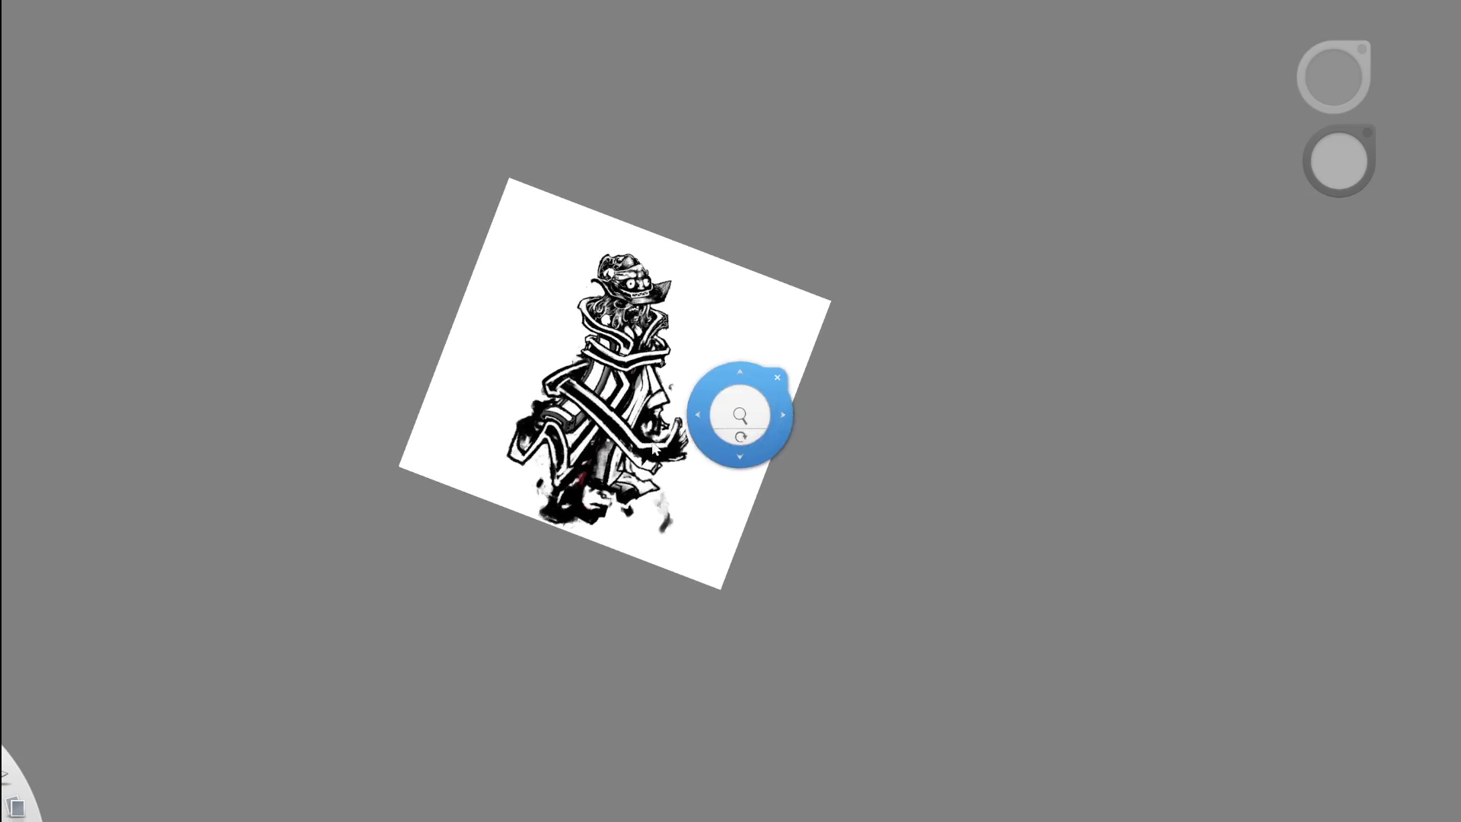
pyautogui.moveTo(746, 408); pyautogui.dragTo(593, 453)
pyautogui.scroll(2, 593, 454)
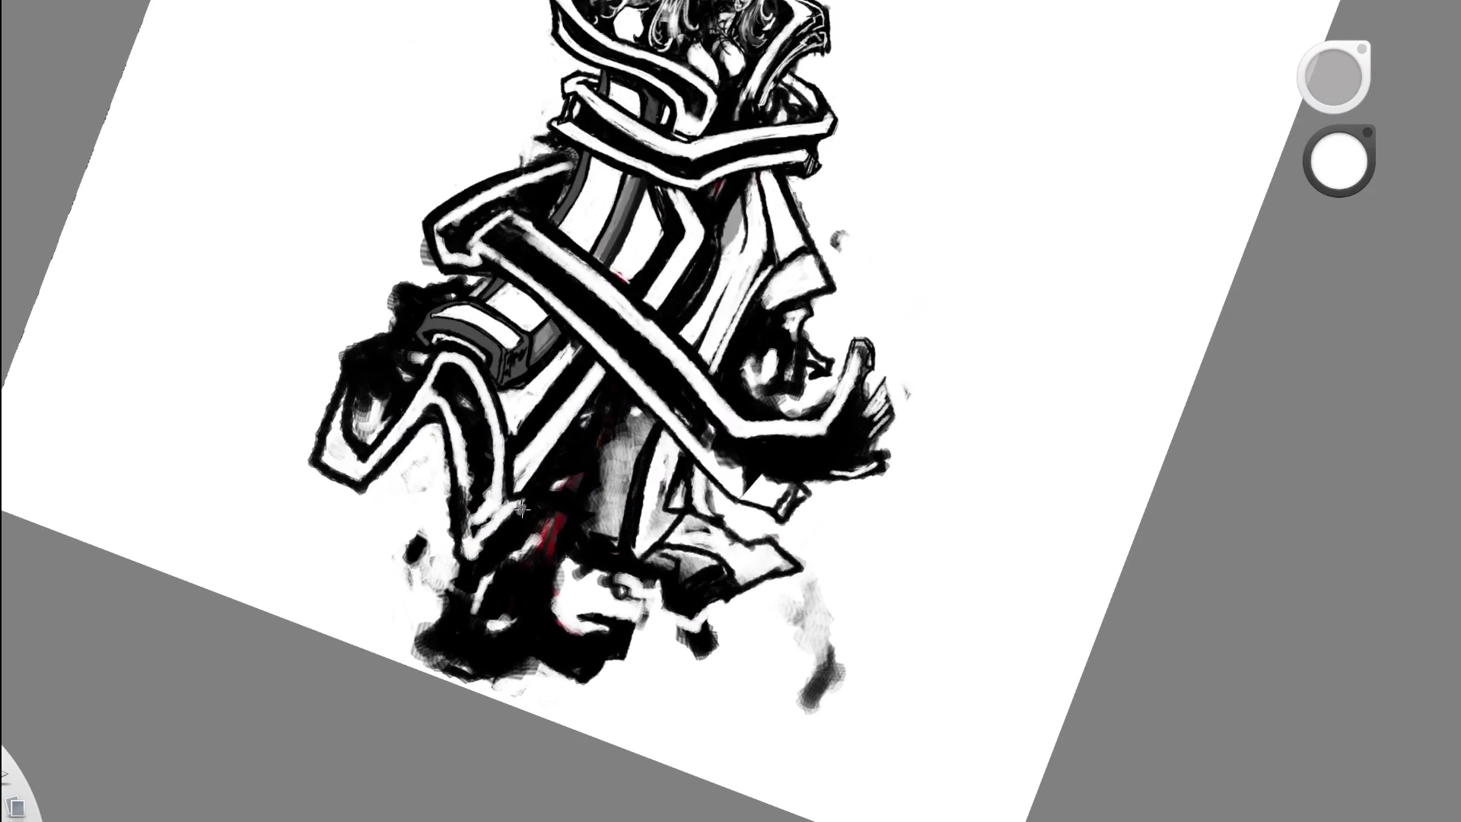
pyautogui.moveTo(514, 507); pyautogui.dragTo(530, 510)
pyautogui.moveTo(658, 435); pyautogui.dragTo(510, 478)
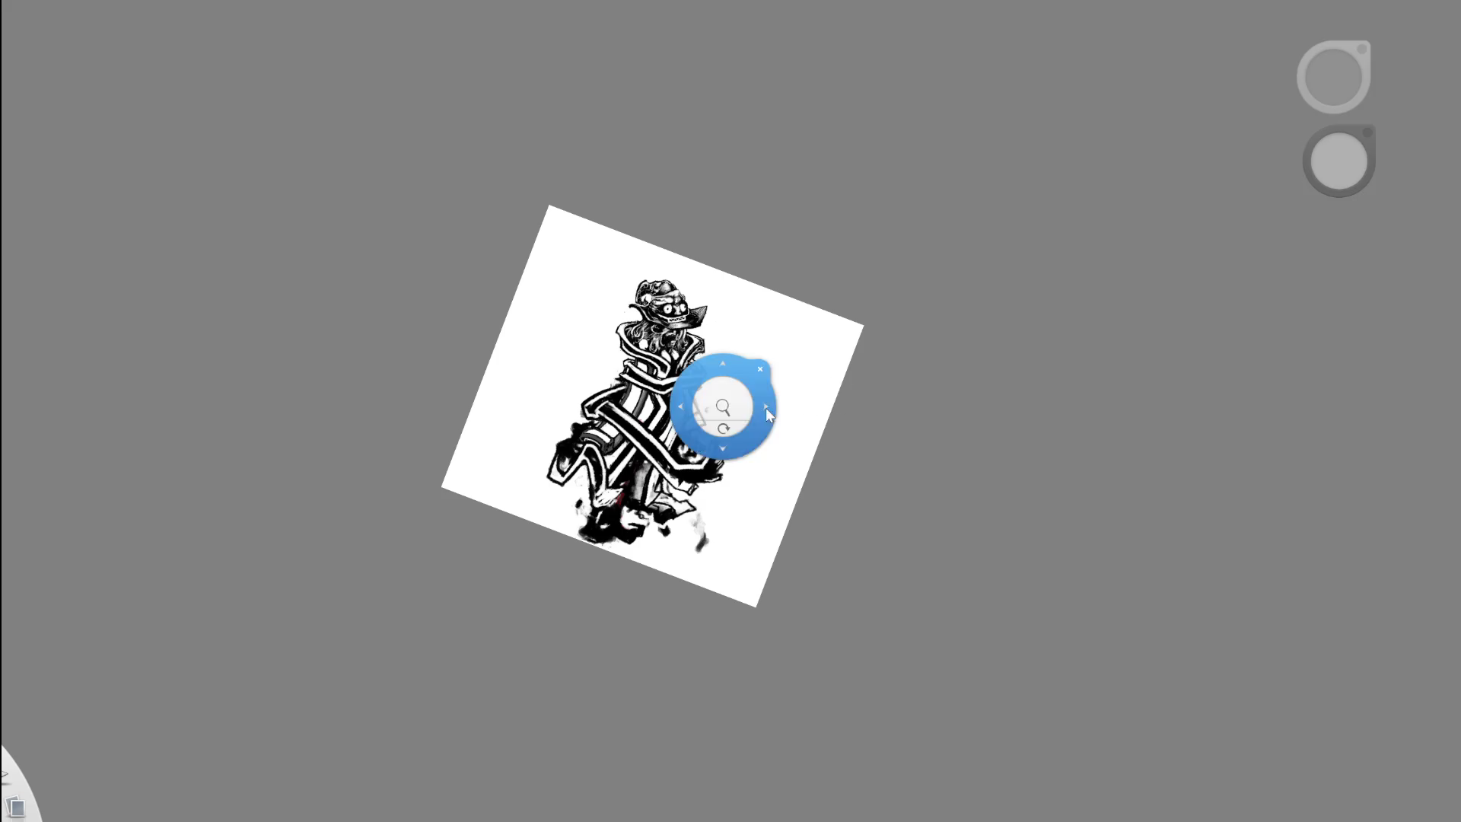
pyautogui.moveTo(765, 408); pyautogui.dragTo(699, 471)
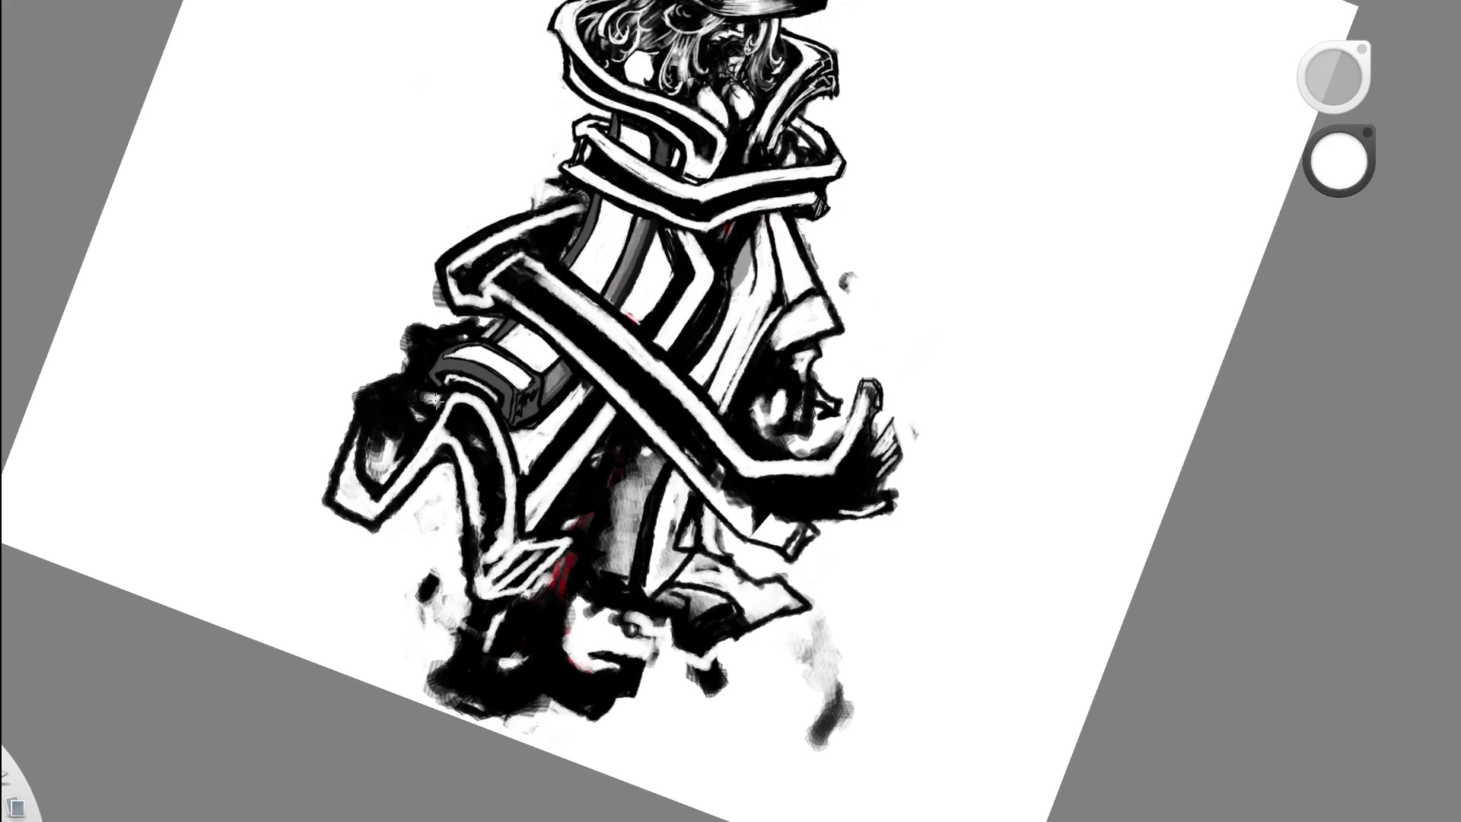
pyautogui.moveTo(407, 327); pyautogui.dragTo(411, 368)
pyautogui.scroll(-5, 617, 367)
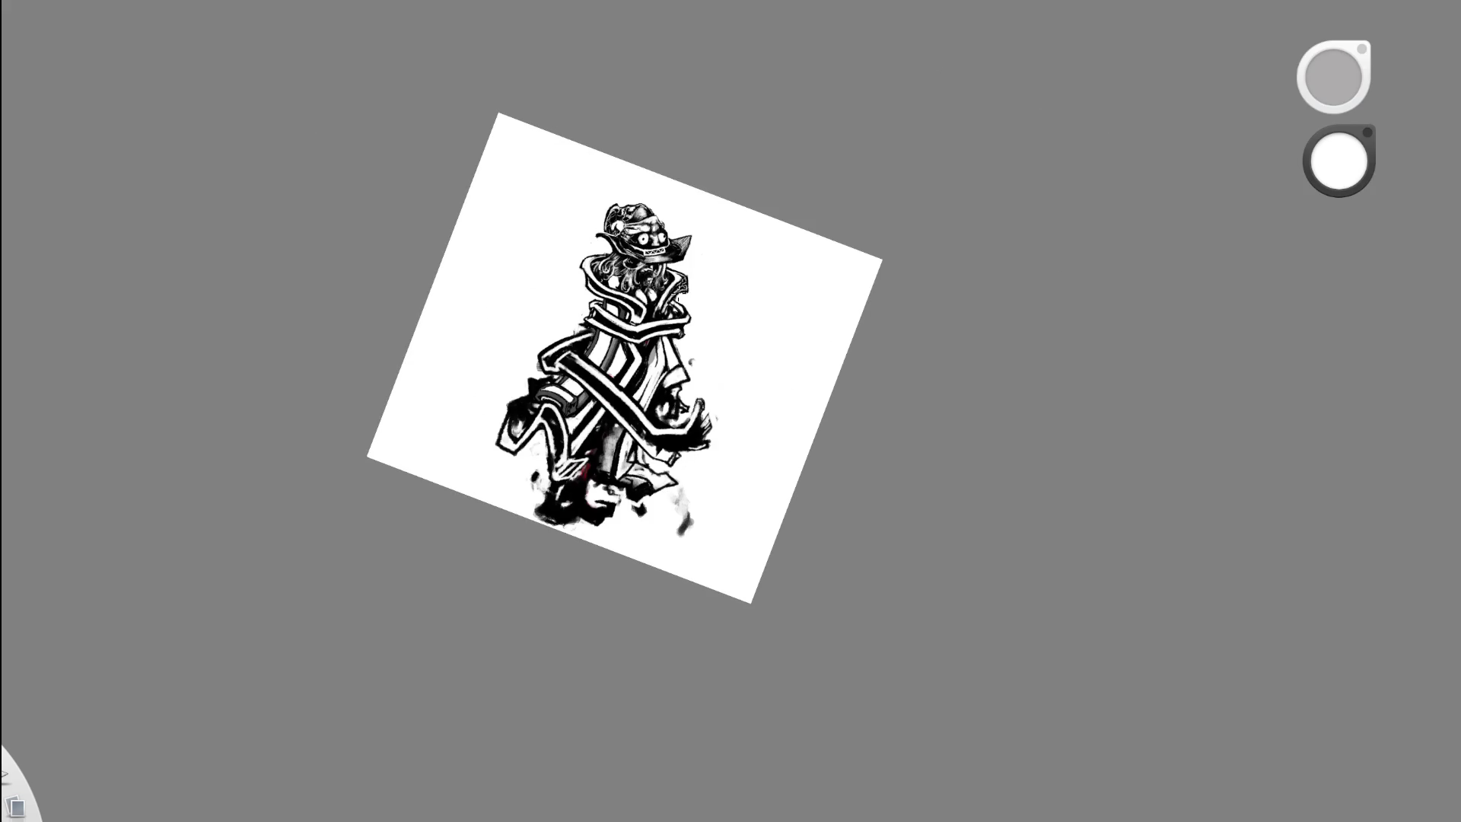
pyautogui.moveTo(499, 395); pyautogui.dragTo(626, 356)
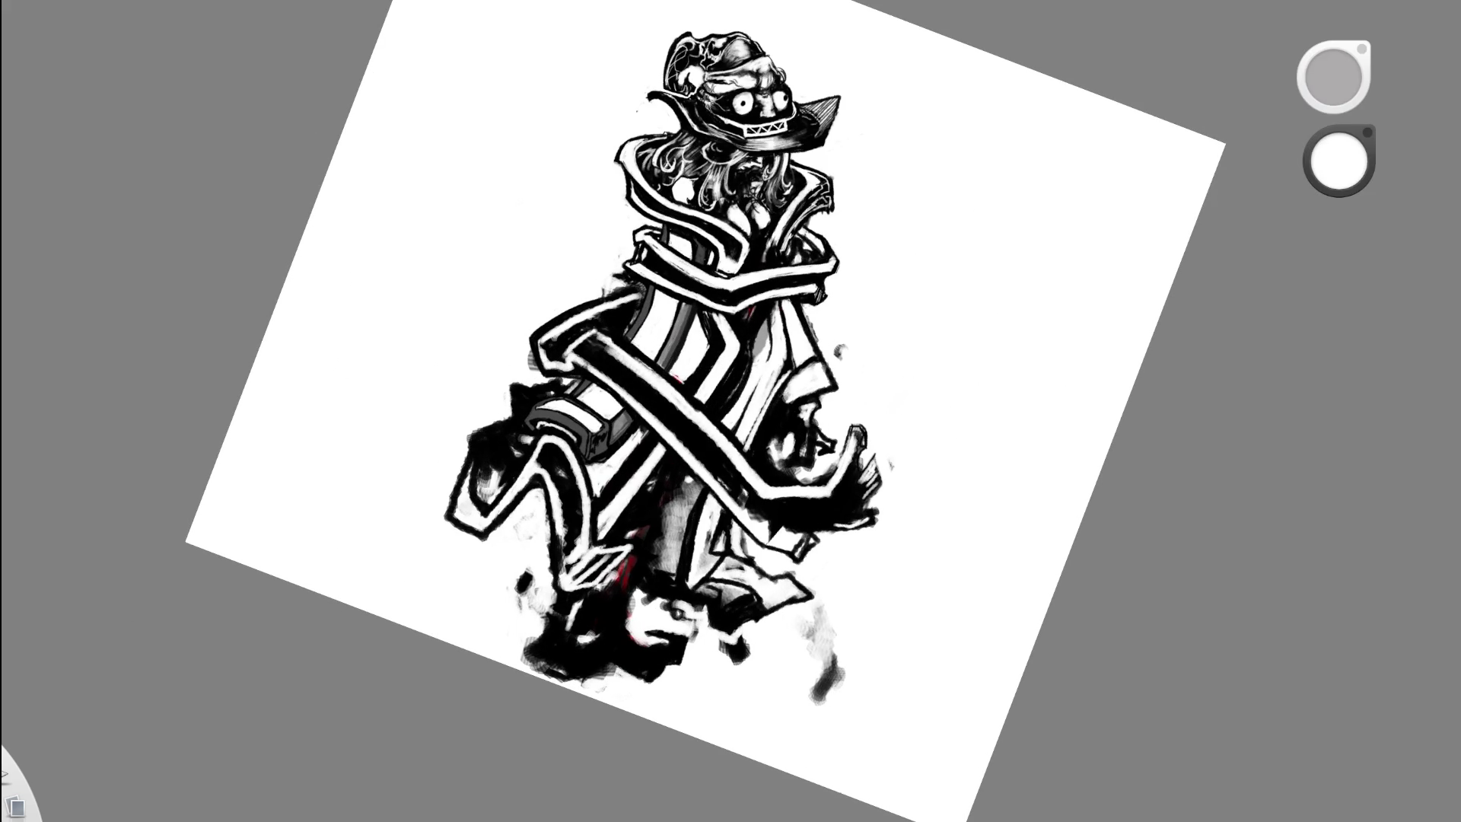
# - Outline and fill the lower-left robe fold in black, then clean its edges with white
pyautogui.press('x')
pyautogui.moveTo(472, 440); pyautogui.dragTo(449, 521)
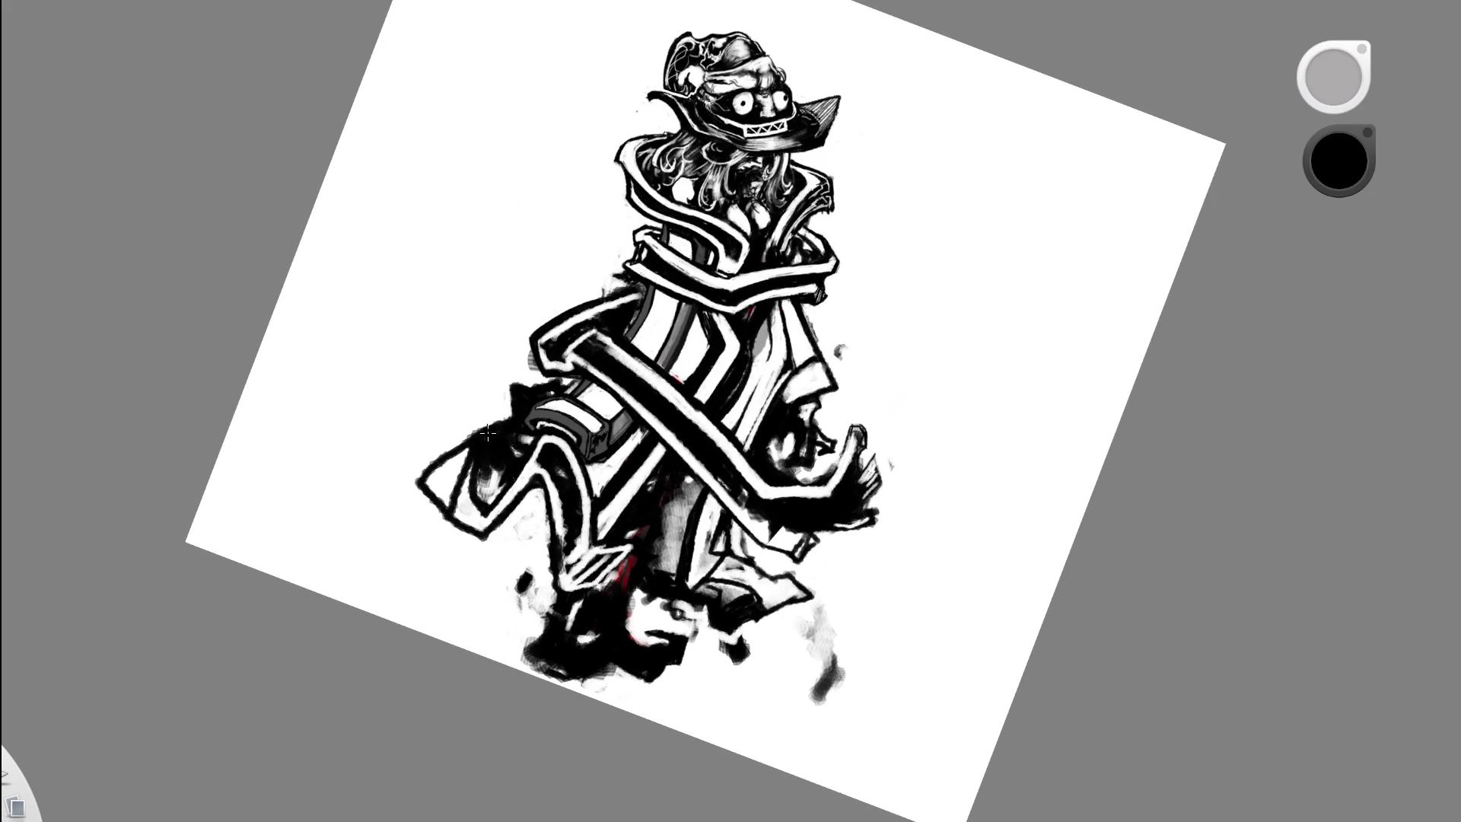
pyautogui.moveTo(456, 453)
pyautogui.mouseDown()
pyautogui.moveTo(478, 447)
pyautogui.moveTo(755, 578)
pyautogui.moveTo(816, 514)
pyautogui.mouseUp()
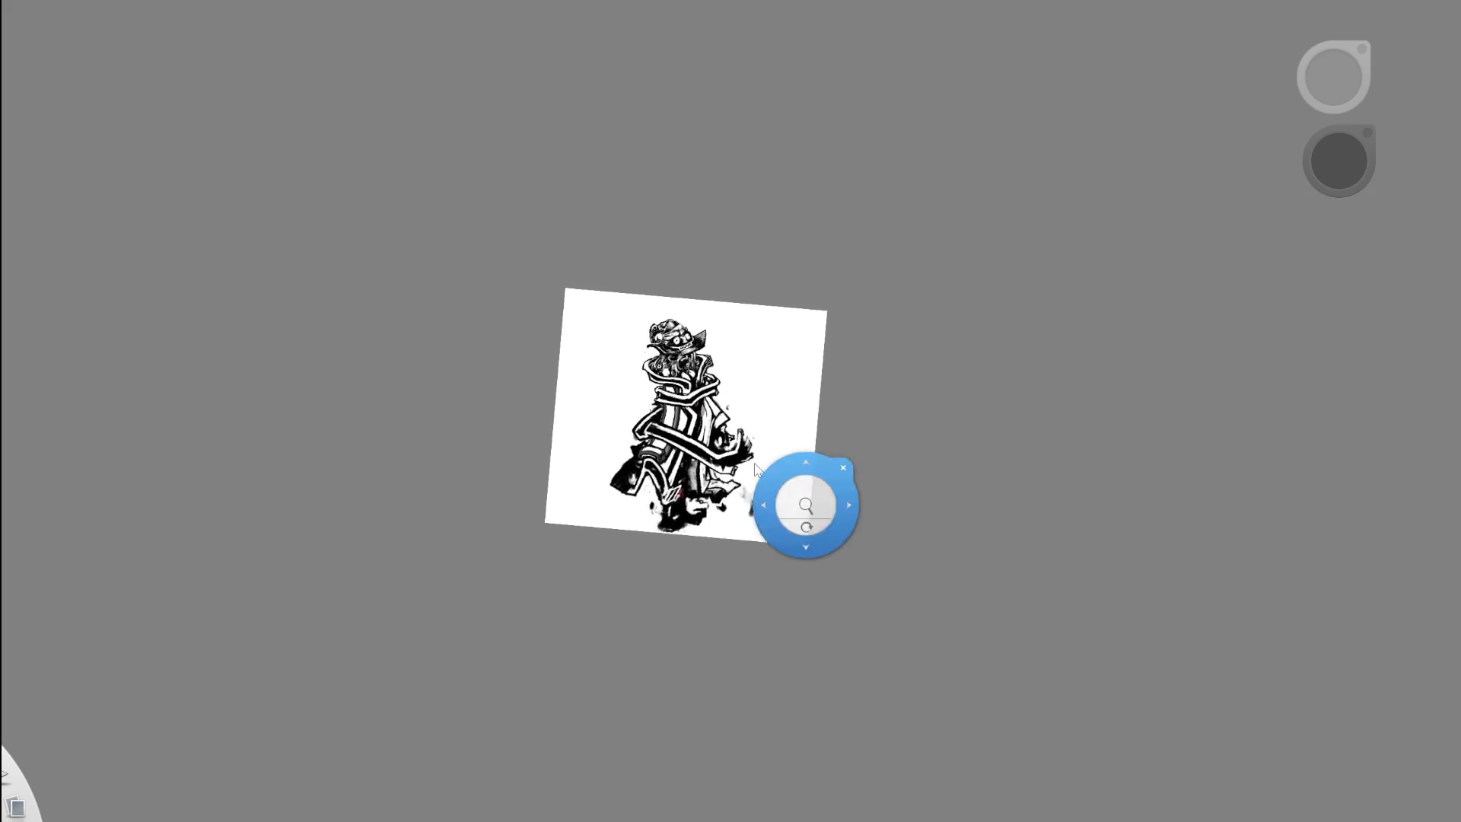
pyautogui.scroll(5, 790, 478)
pyautogui.moveTo(536, 451); pyautogui.dragTo(491, 516)
pyautogui.moveTo(483, 437)
pyautogui.mouseDown()
pyautogui.moveTo(508, 478)
pyautogui.moveTo(491, 504)
pyautogui.moveTo(513, 440)
pyautogui.moveTo(496, 506)
pyautogui.mouseUp()
pyautogui.moveTo(695, 370); pyautogui.dragTo(530, 383)
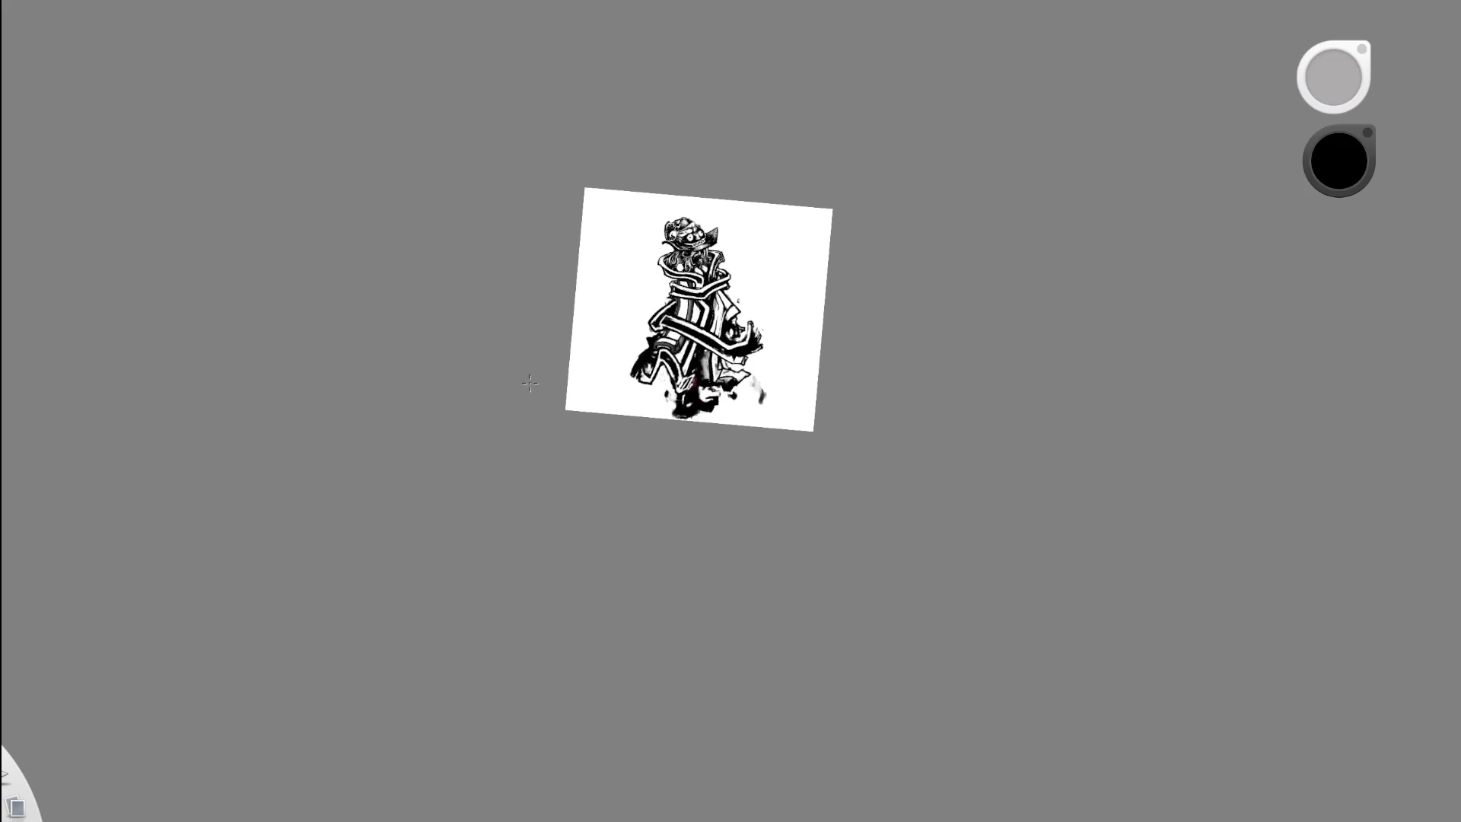
# - Reframe the page and undo to bring back the dark strokes on the hand
pyautogui.moveTo(685, 350)
pyautogui.mouseDown()
pyautogui.moveTo(499, 373)
pyautogui.moveTo(483, 460)
pyautogui.mouseUp()
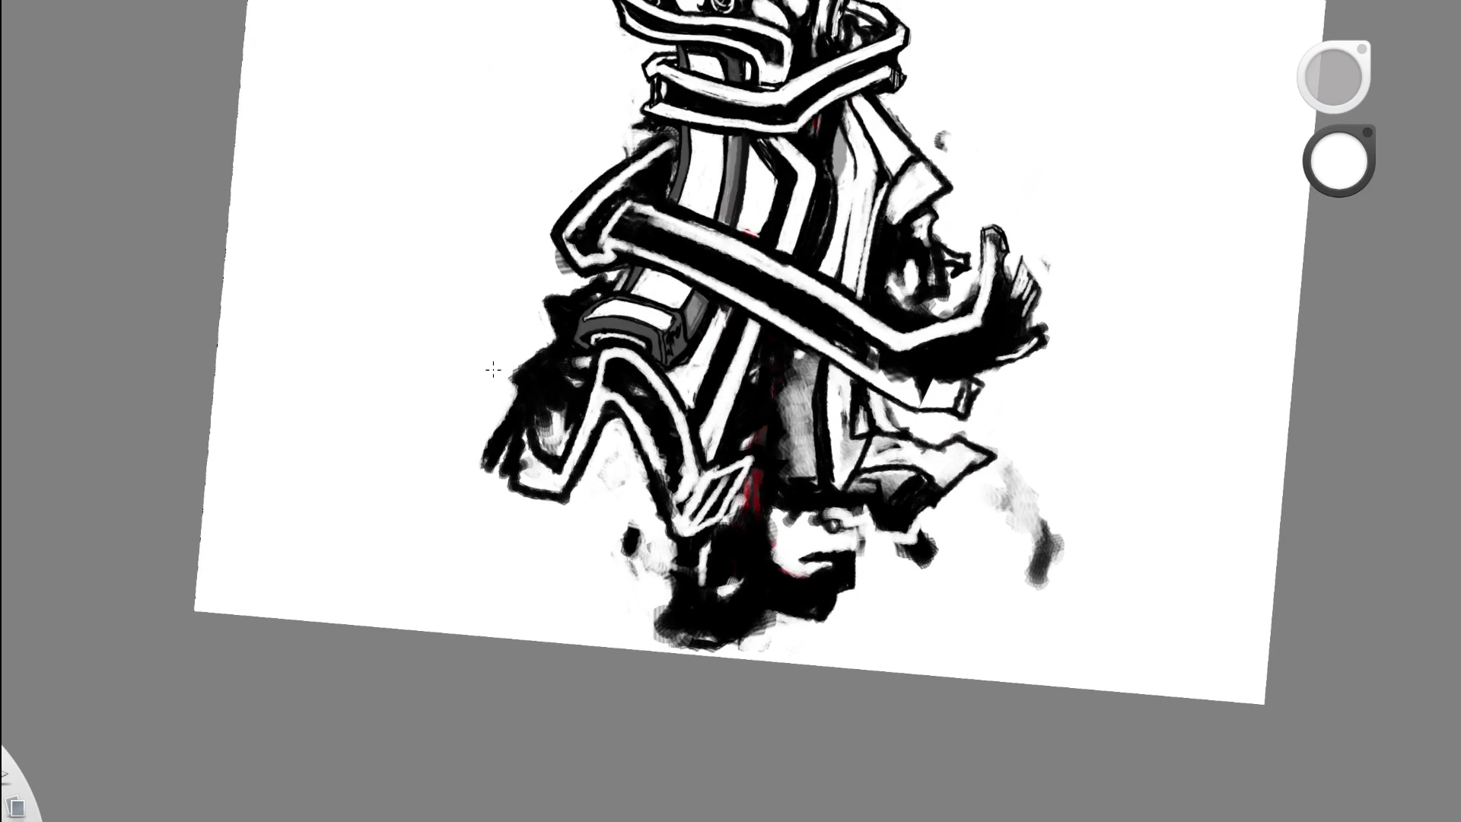
pyautogui.moveTo(695, 140)
pyautogui.mouseDown()
pyautogui.moveTo(789, 130)
pyautogui.moveTo(635, 266)
pyautogui.mouseUp()
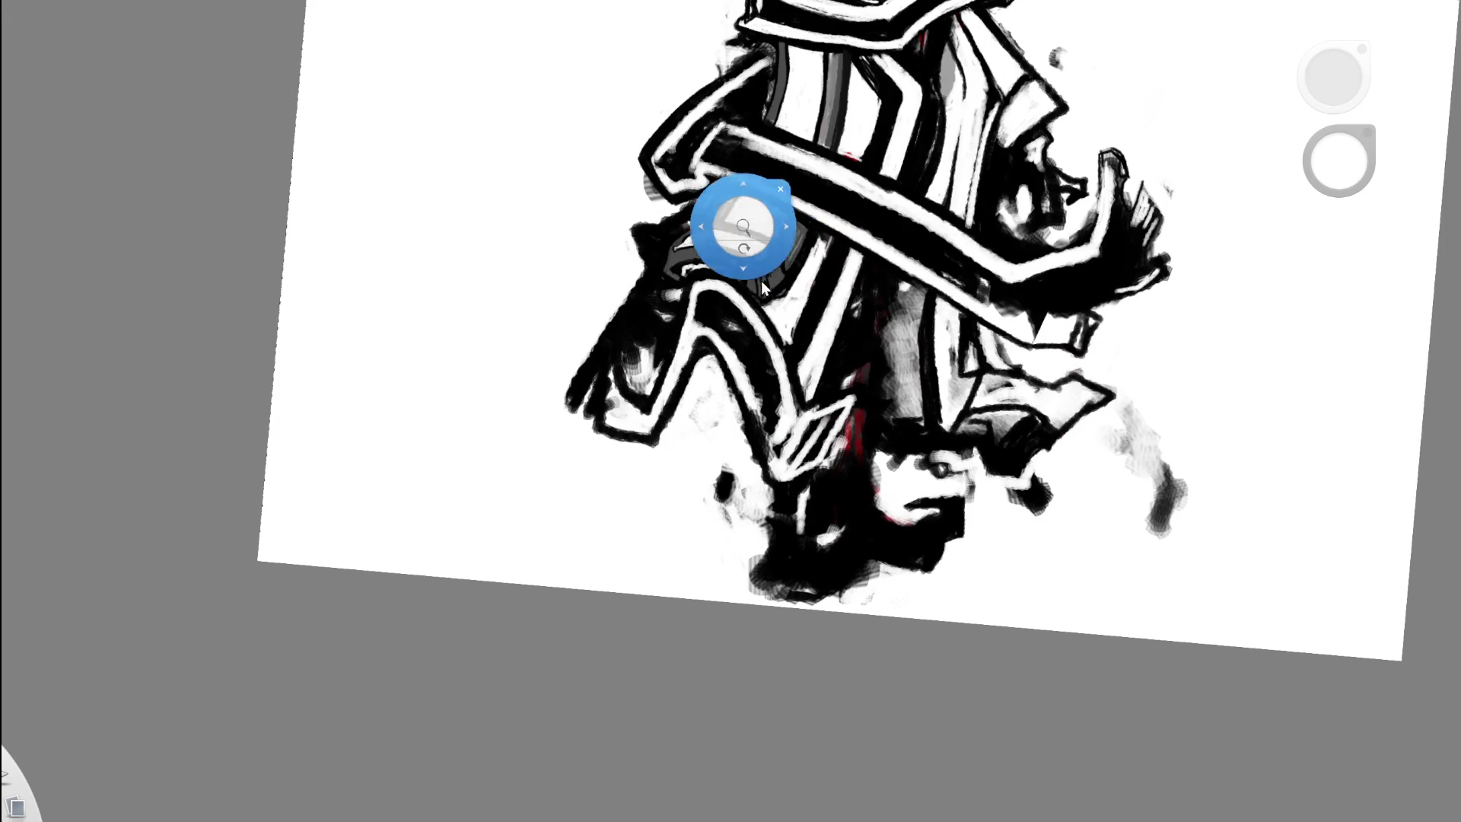
pyautogui.moveTo(734, 196); pyautogui.dragTo(564, 334)
pyautogui.moveTo(891, 238)
pyautogui.mouseDown()
pyautogui.moveTo(735, 251)
pyautogui.moveTo(659, 304)
pyautogui.mouseUp()
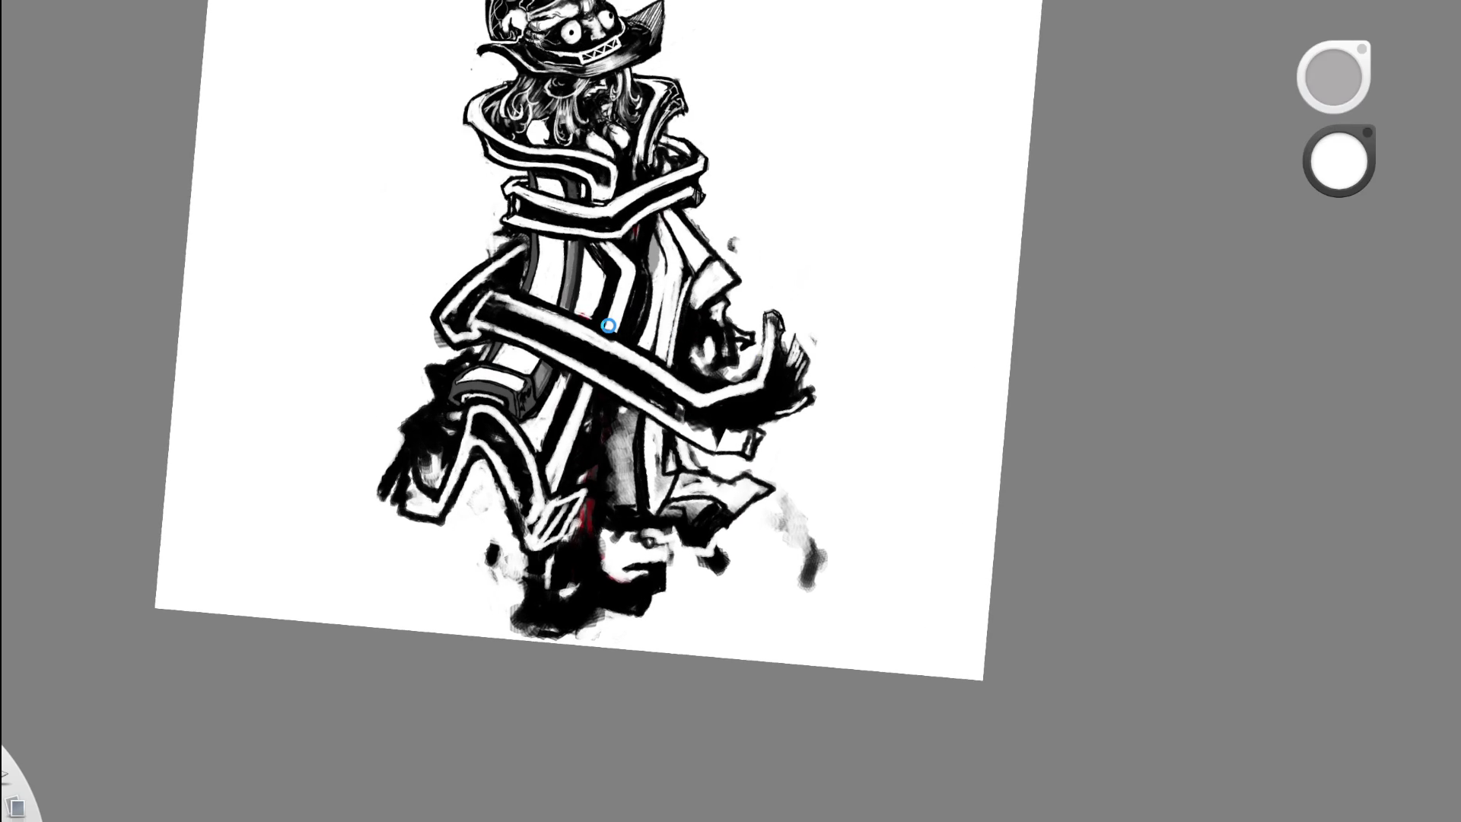
pyautogui.hotkey('ctrl', 'z')
pyautogui.moveTo(643, 358)
pyautogui.mouseDown()
pyautogui.moveTo(634, 471)
pyautogui.moveTo(774, 304)
pyautogui.moveTo(718, 364)
pyautogui.moveTo(736, 283)
pyautogui.moveTo(705, 402)
pyautogui.moveTo(714, 363)
pyautogui.moveTo(661, 286)
pyautogui.moveTo(793, 172)
pyautogui.mouseUp()
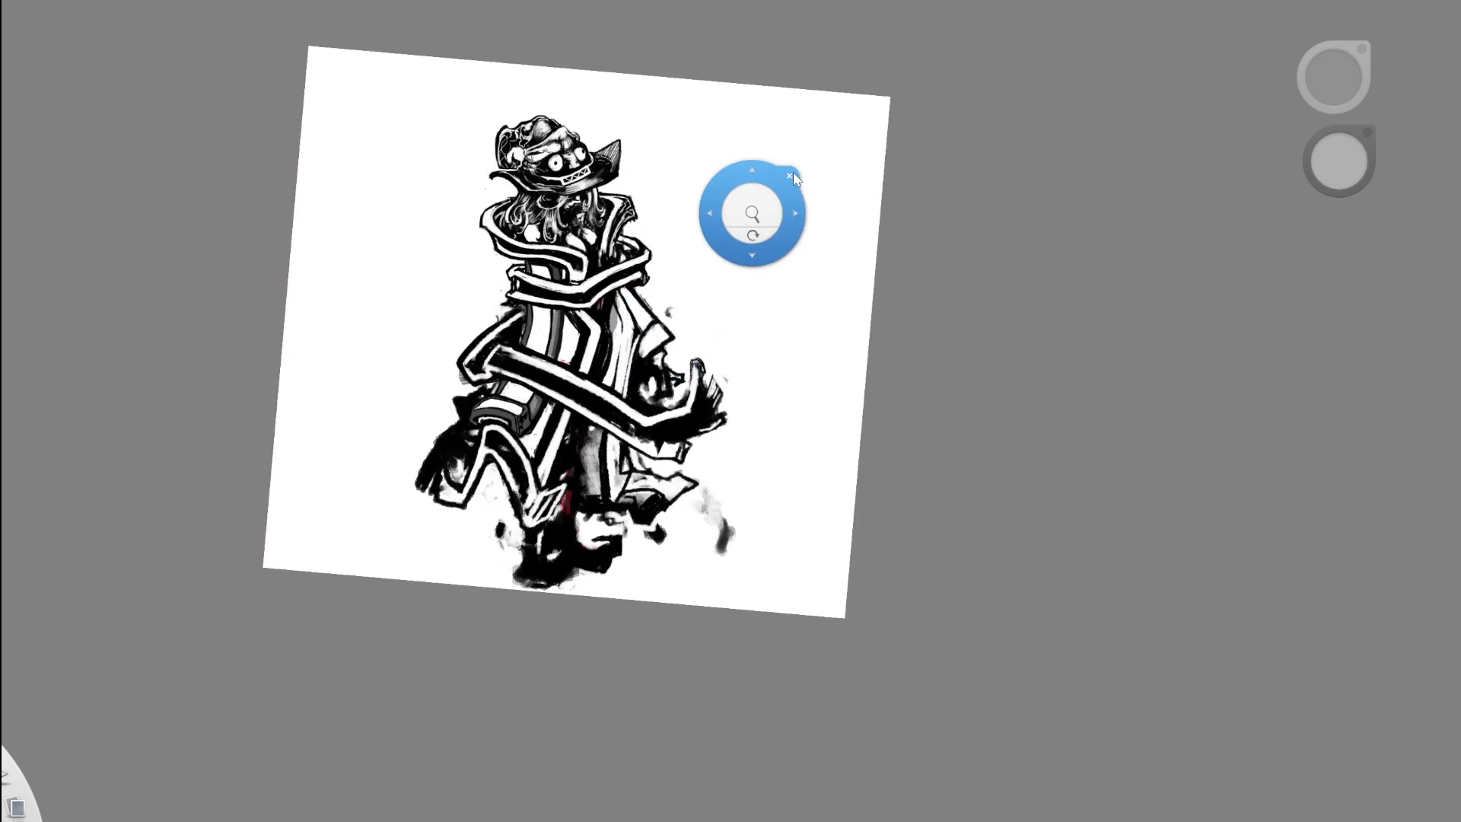
# - Add small dark marks at the collar tip beside the hair, then undo the grey smudge
pyautogui.moveTo(691, 271); pyautogui.dragTo(740, 258)
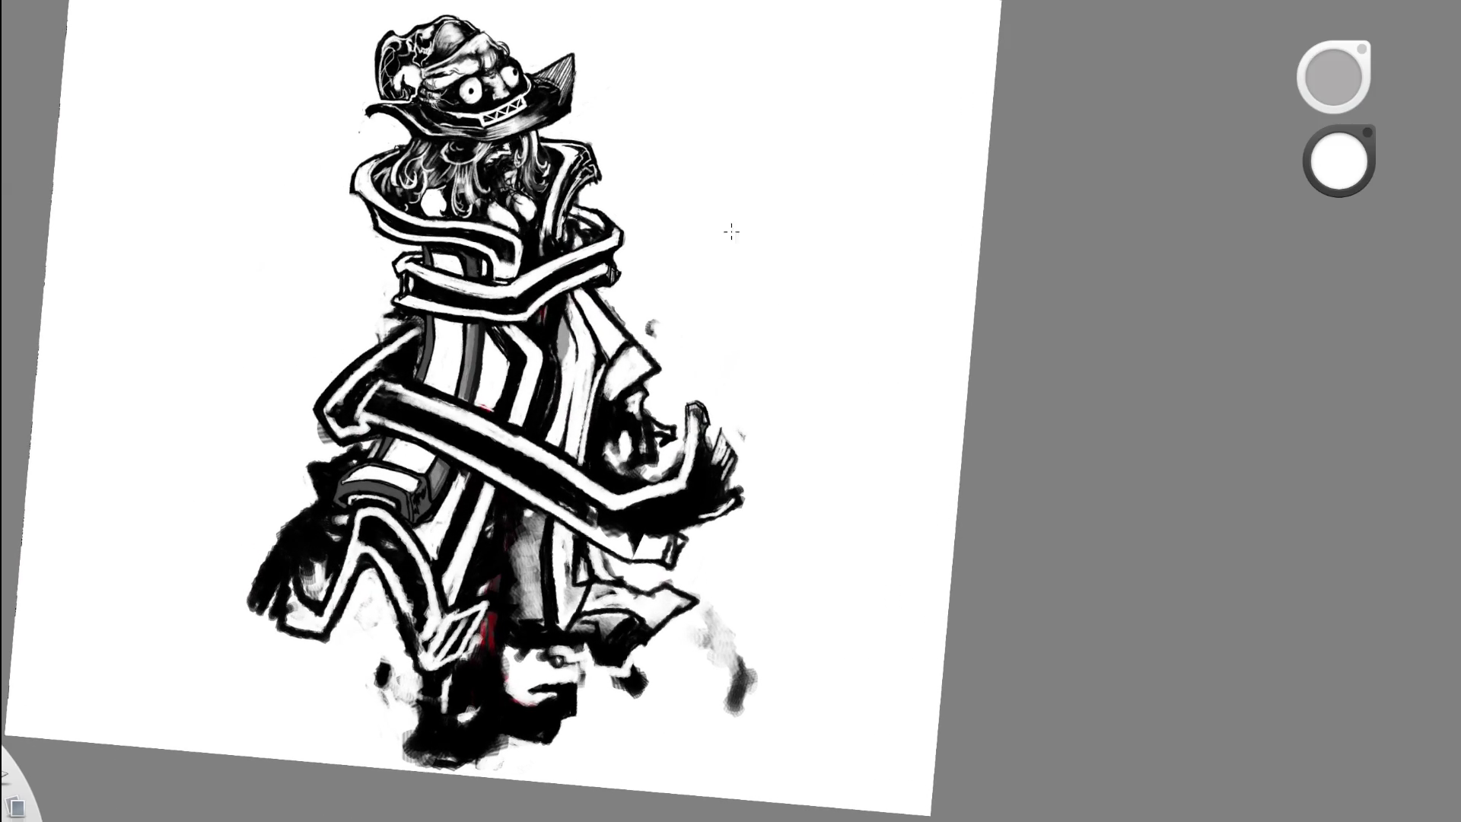
pyautogui.moveTo(682, 267)
pyautogui.mouseDown()
pyautogui.moveTo(695, 218)
pyautogui.moveTo(709, 247)
pyautogui.mouseUp()
pyautogui.moveTo(601, 204); pyautogui.dragTo(592, 210)
pyautogui.hotkey('ctrl', 'z')
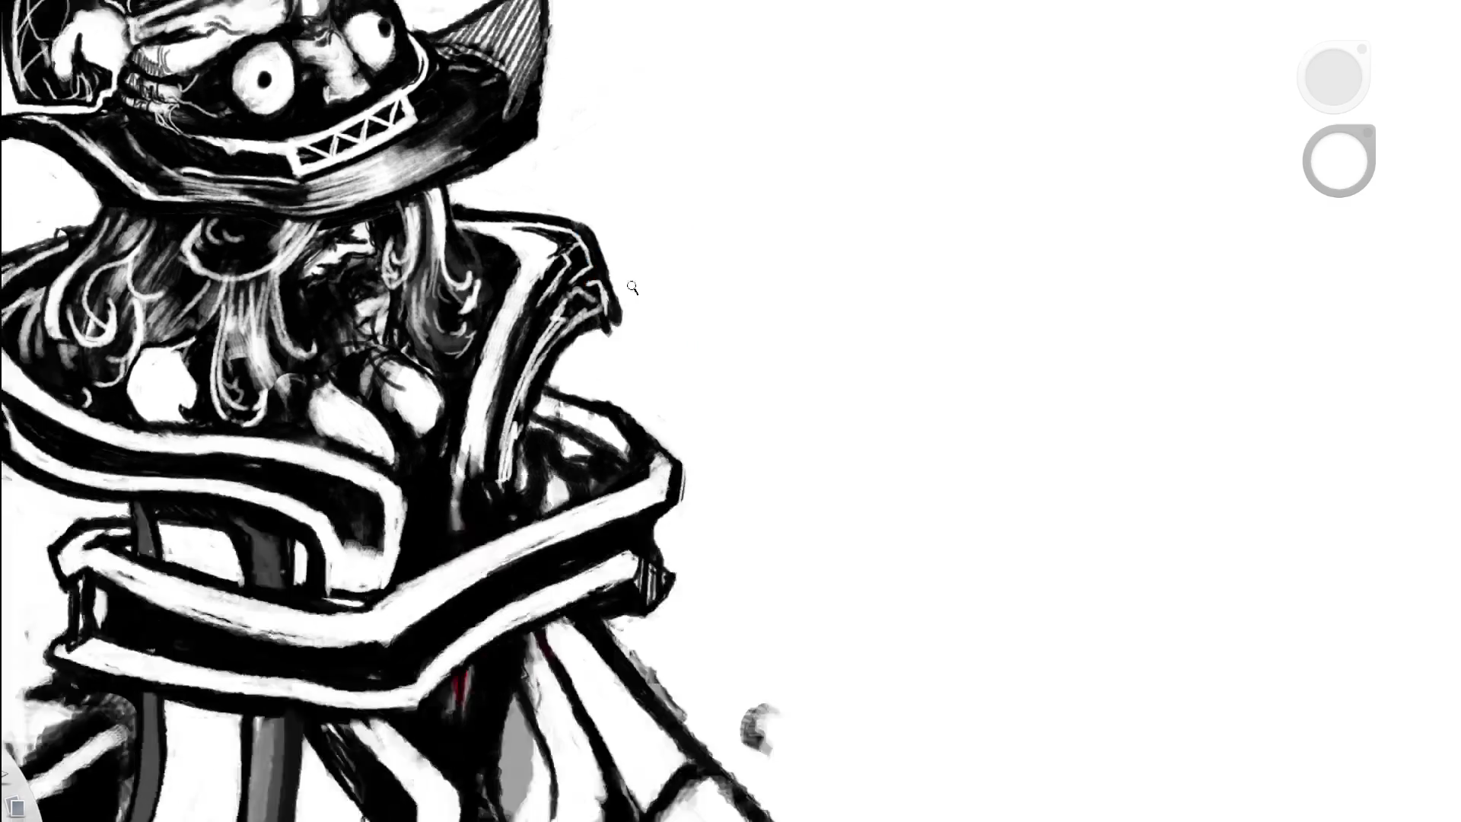
pyautogui.moveTo(598, 306)
pyautogui.mouseDown()
pyautogui.moveTo(620, 359)
pyautogui.moveTo(685, 91)
pyautogui.mouseUp()
pyautogui.scroll(1, 642, 163)
pyautogui.scroll(2, 598, 339)
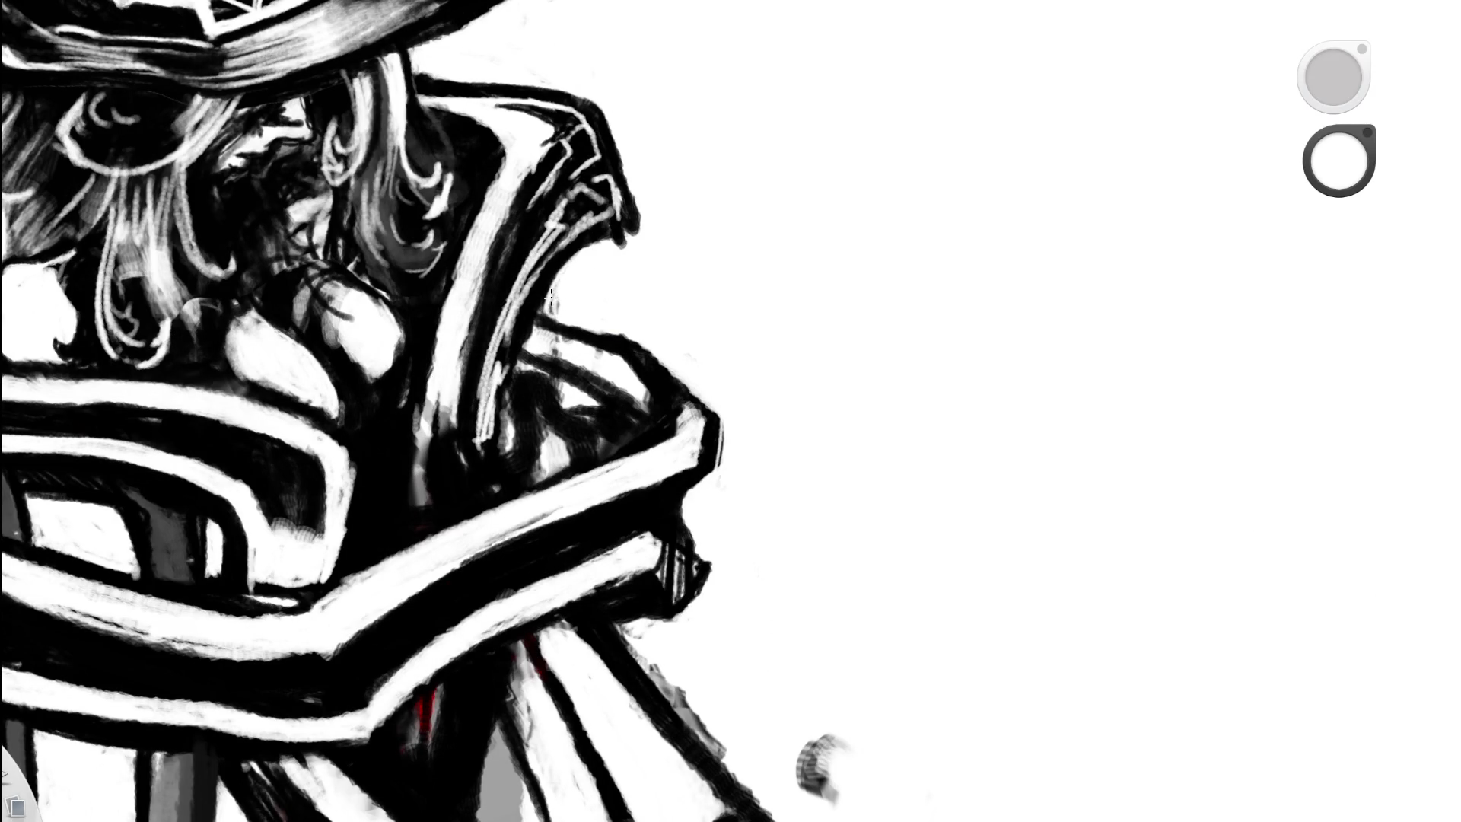
pyautogui.scroll(-3, 625, 115)
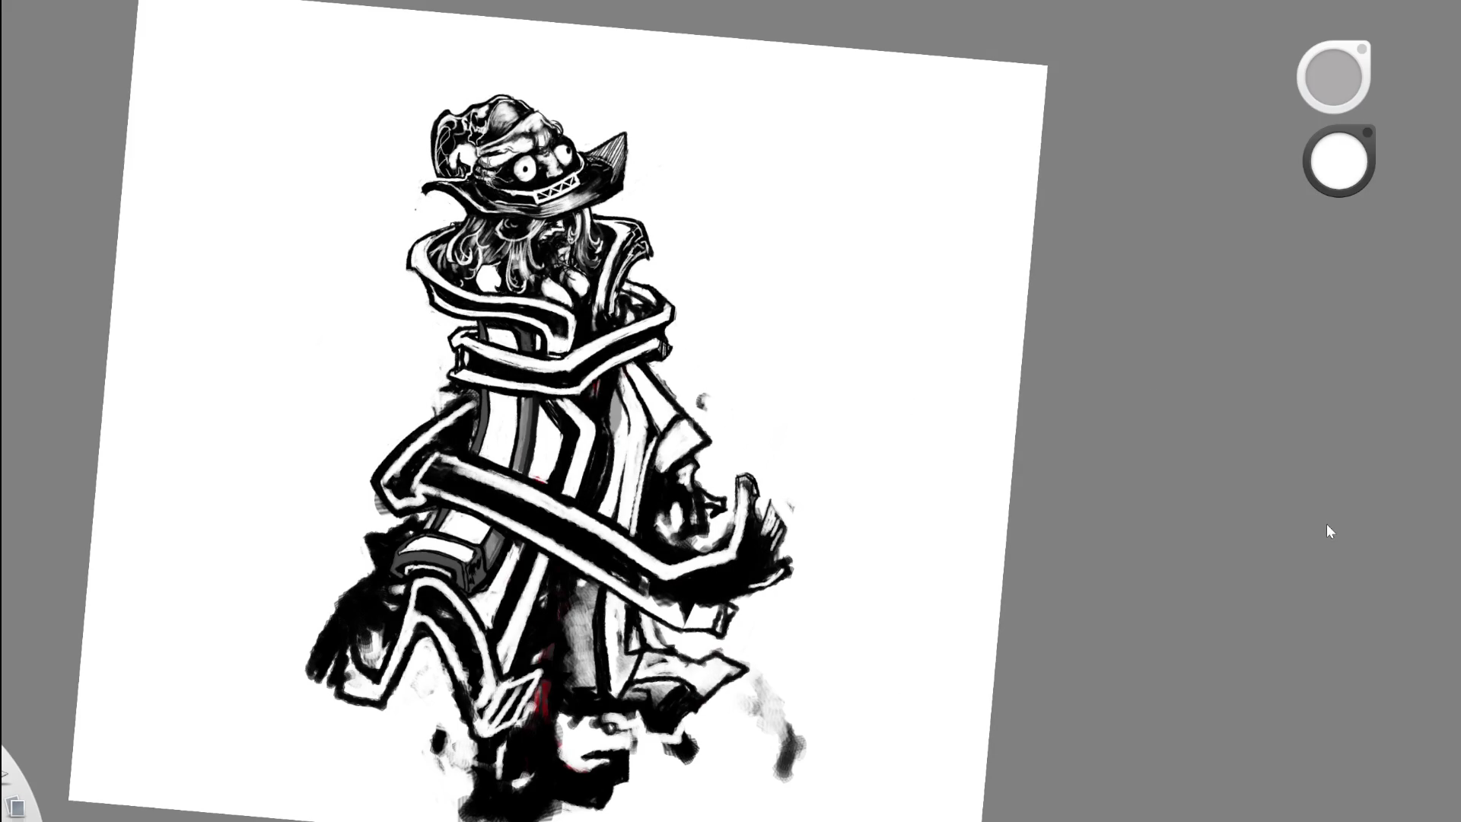
pyautogui.hotkey('ctrl', 'z')
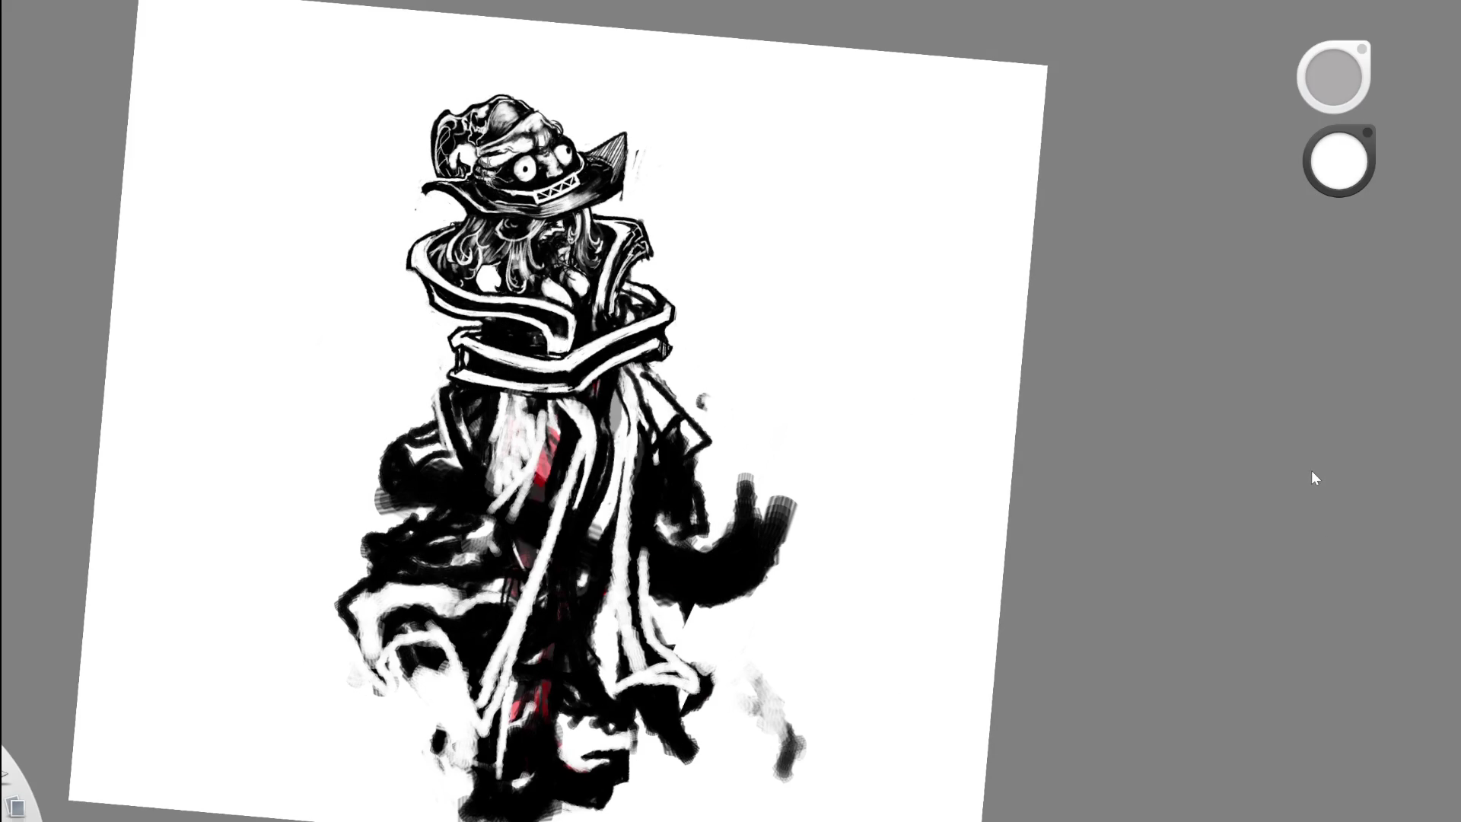
pyautogui.hotkey('ctrl', 'shift', 'z')
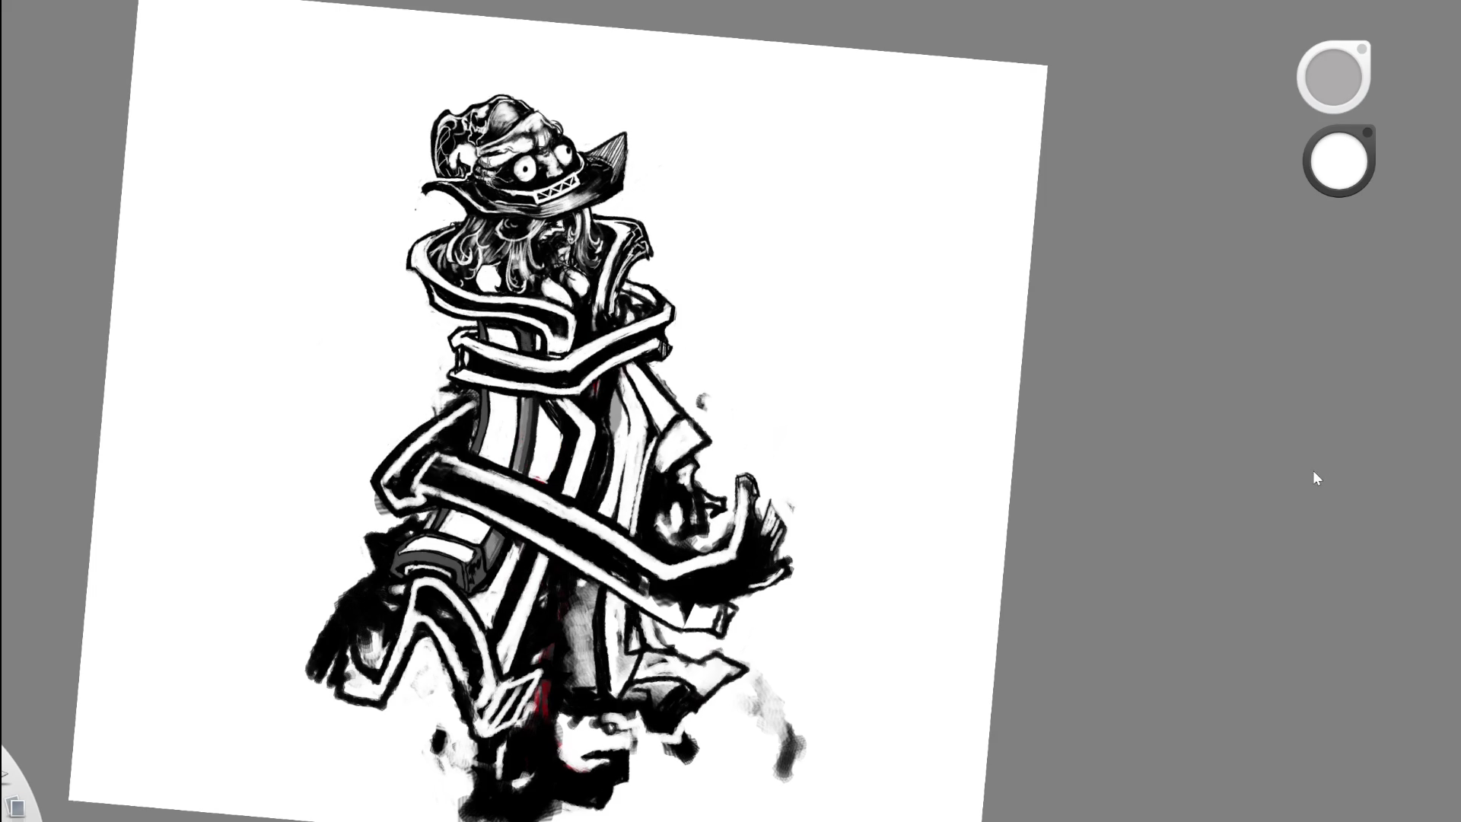
pyautogui.moveTo(646, 512); pyautogui.dragTo(472, 587)
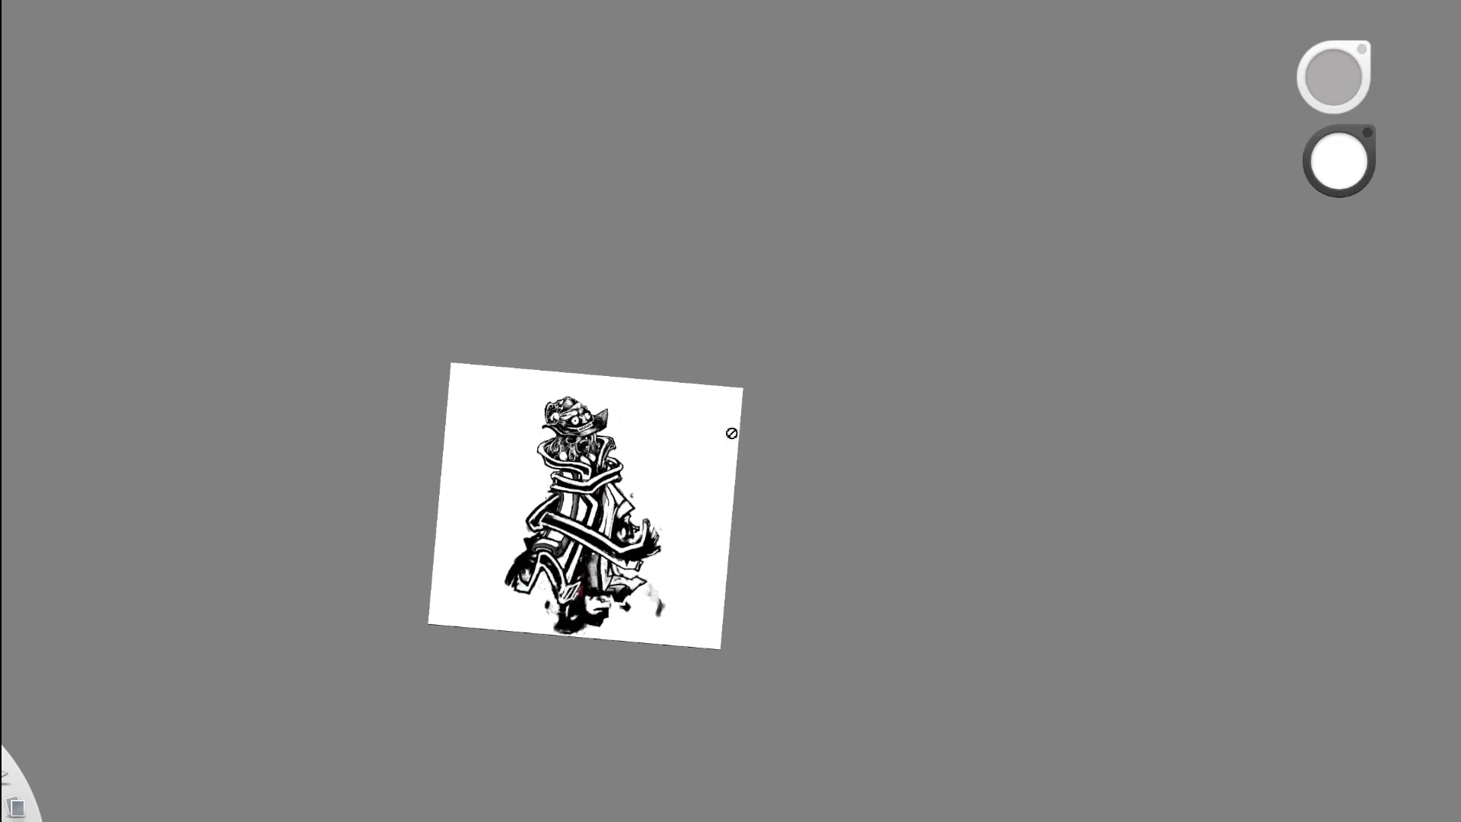
pyautogui.scroll(3, 593, 542)
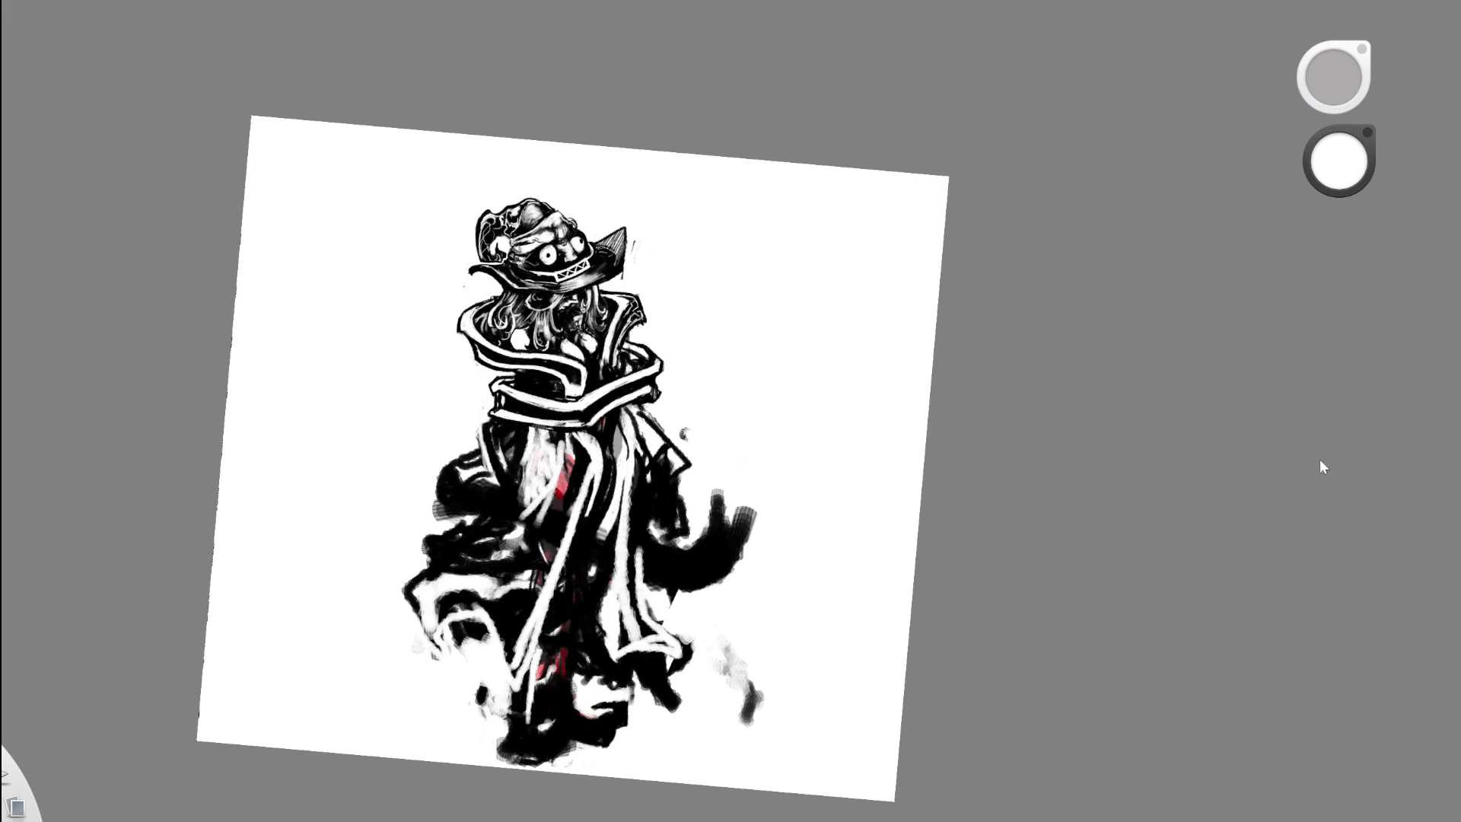
pyautogui.scroll(3, 1315, 426)
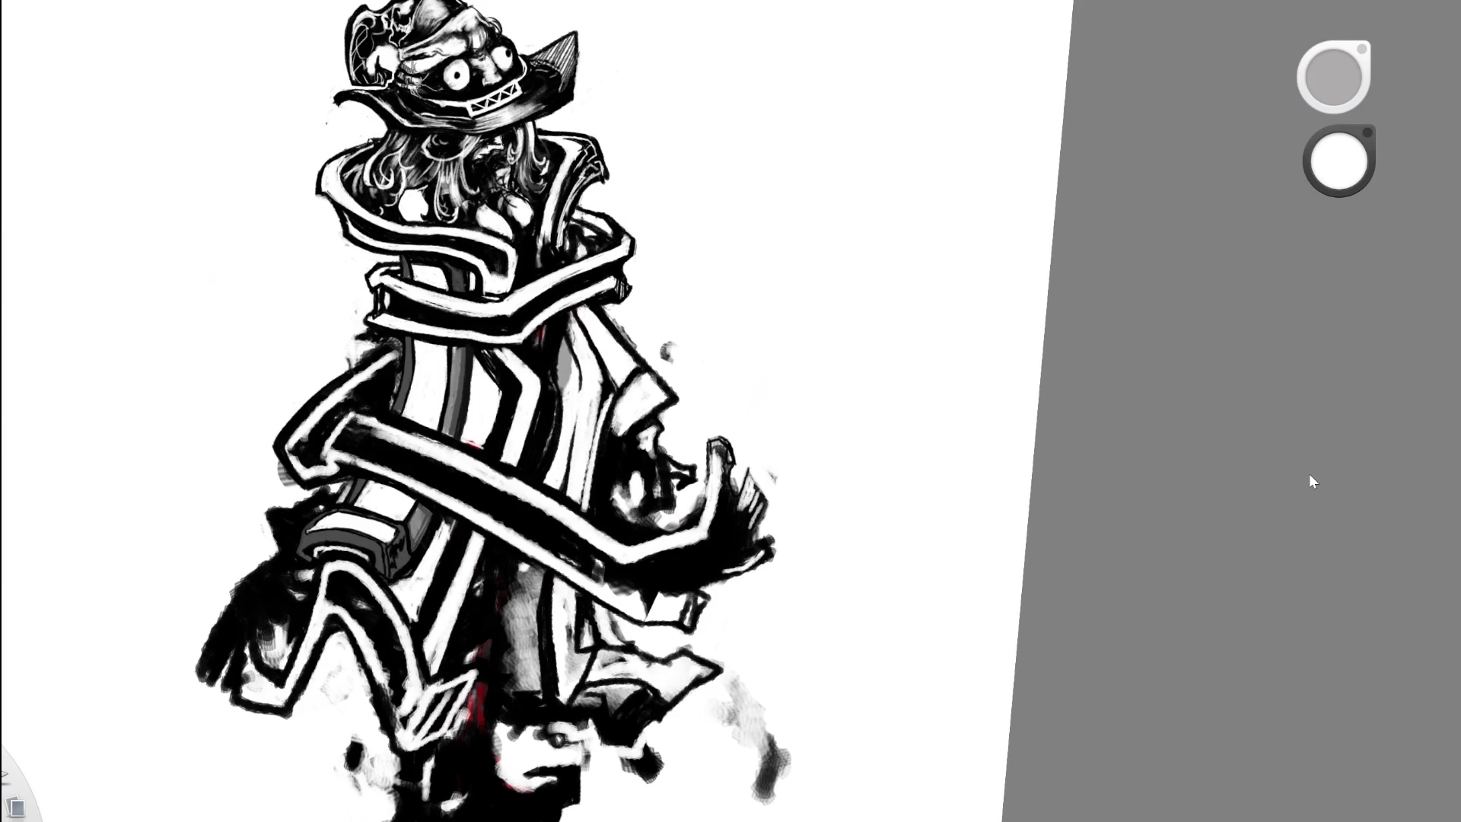
pyautogui.hotkey('ctrl', 'shift', 'z')
pyautogui.scroll(3, 633, 336)
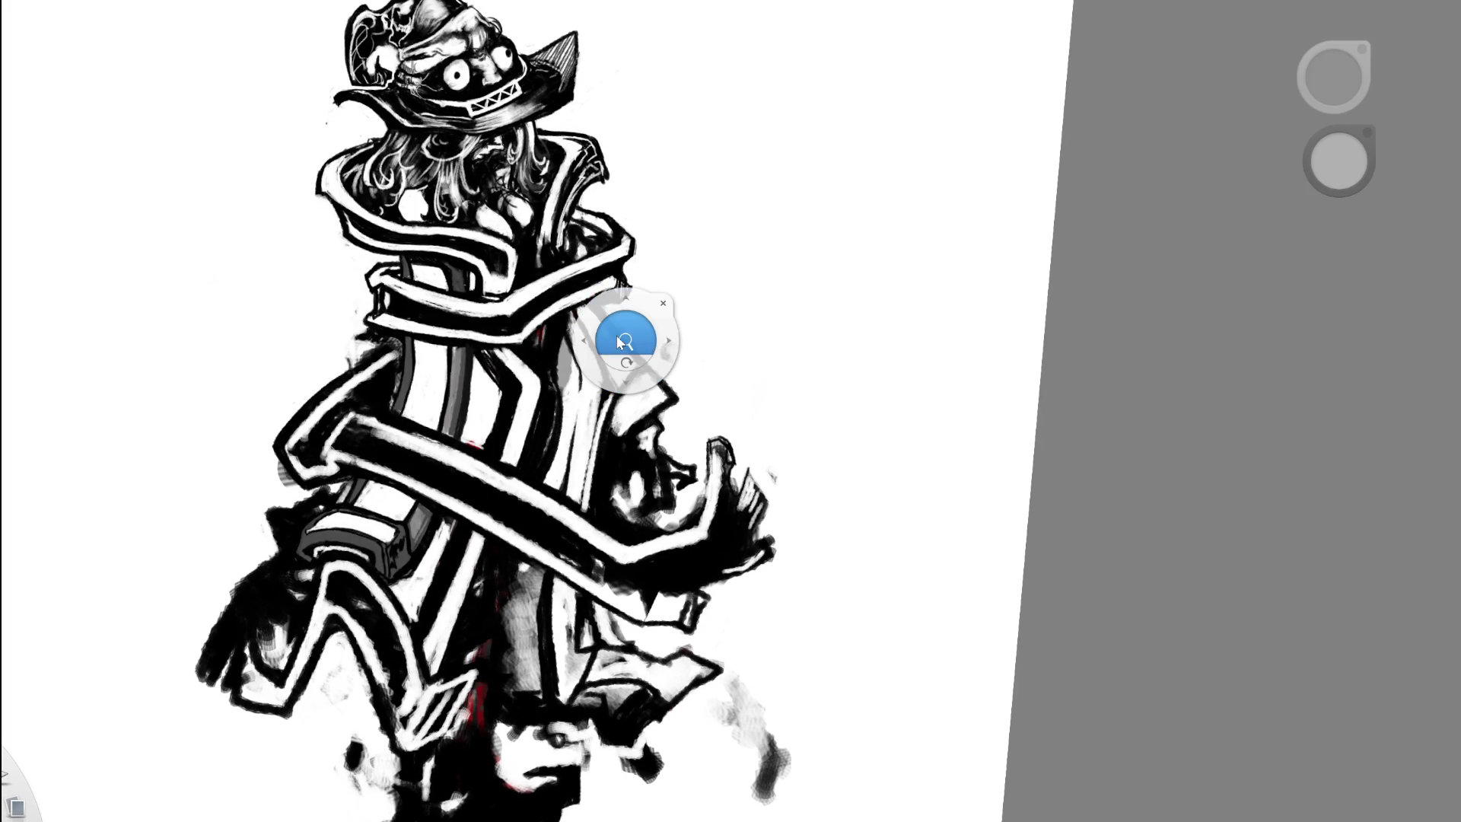
# - Draw thin black lines down the collar, erase them, then undo to compare versions
pyautogui.press('d')
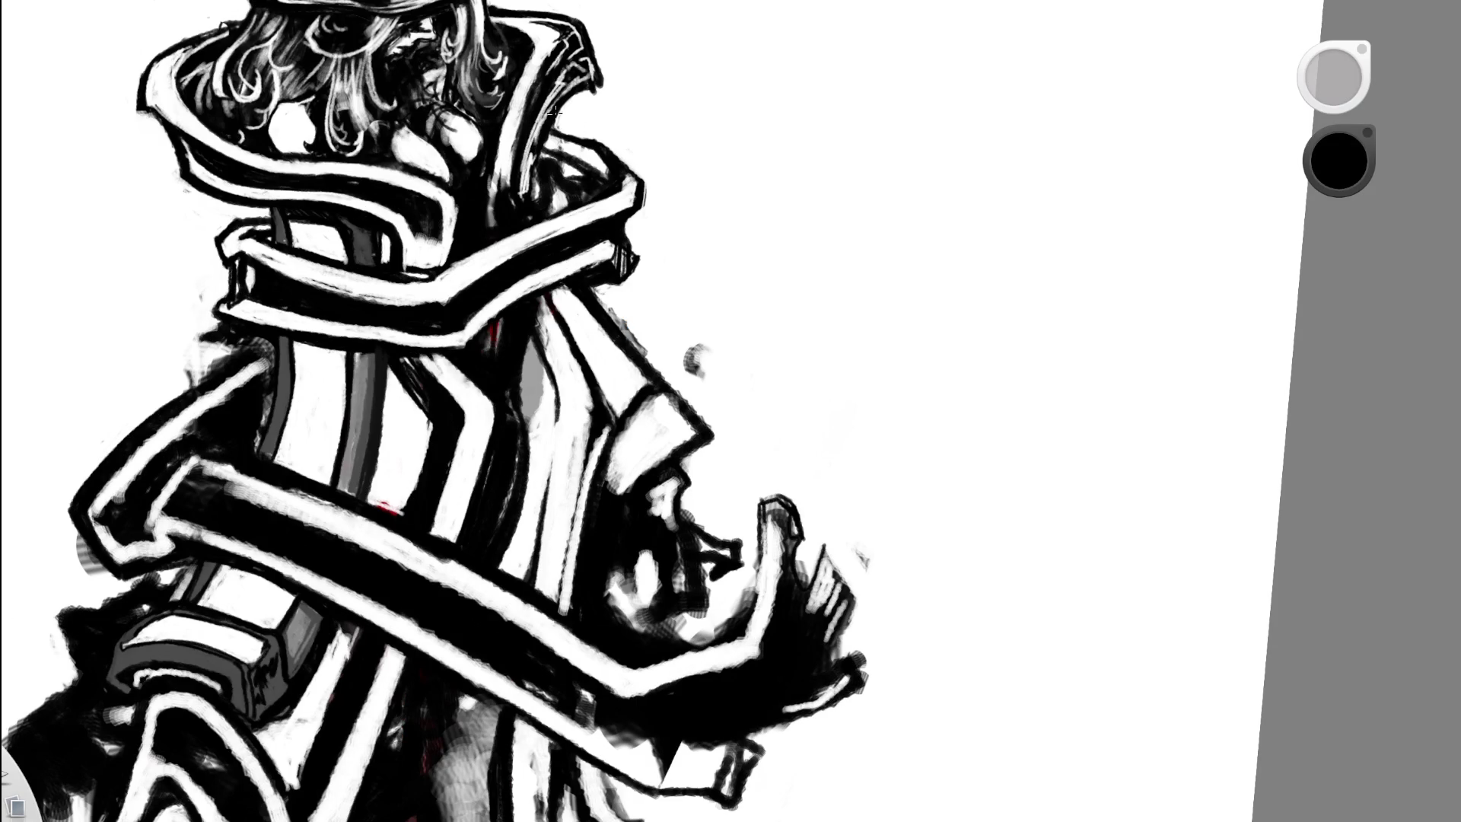
pyautogui.moveTo(542, 222); pyautogui.dragTo(565, 297)
pyautogui.moveTo(543, 225); pyautogui.dragTo(558, 302)
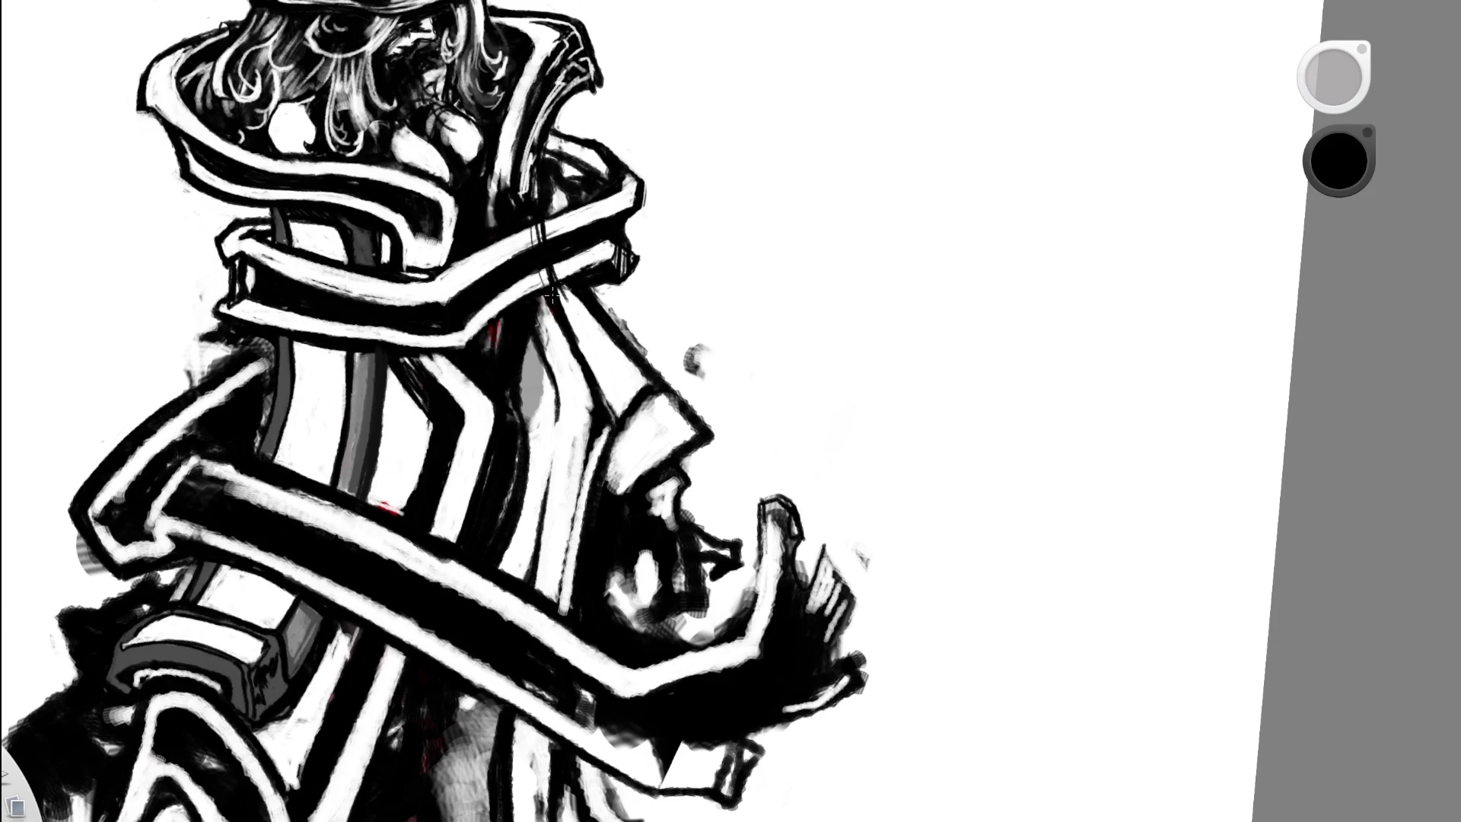
pyautogui.press('e')
pyautogui.moveTo(529, 196); pyautogui.dragTo(559, 297)
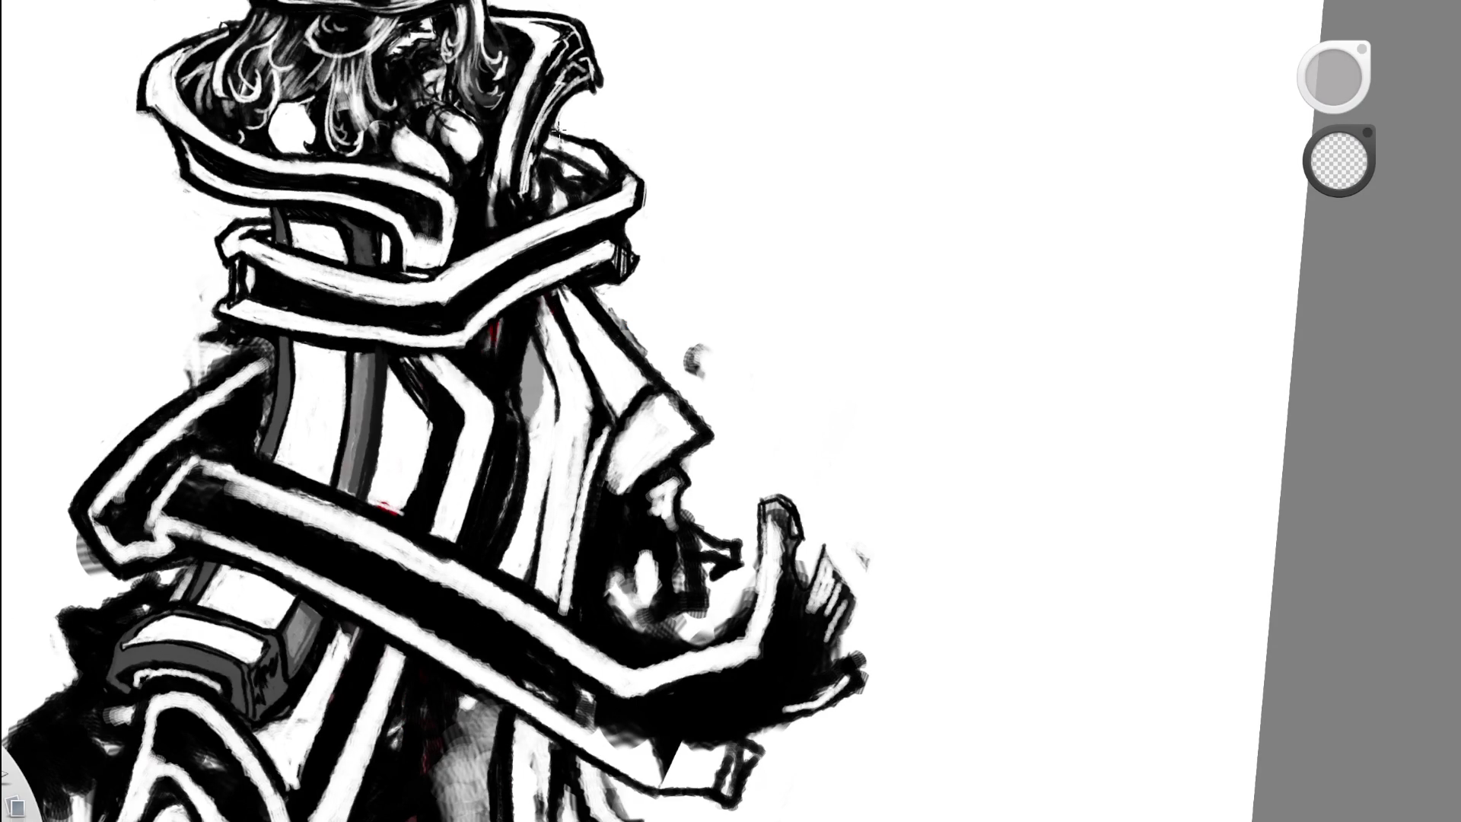
pyautogui.hotkey('ctrl', 'z')
# - Switch from the eraser to black ink and zoom out to the whole page
pyautogui.press('b')
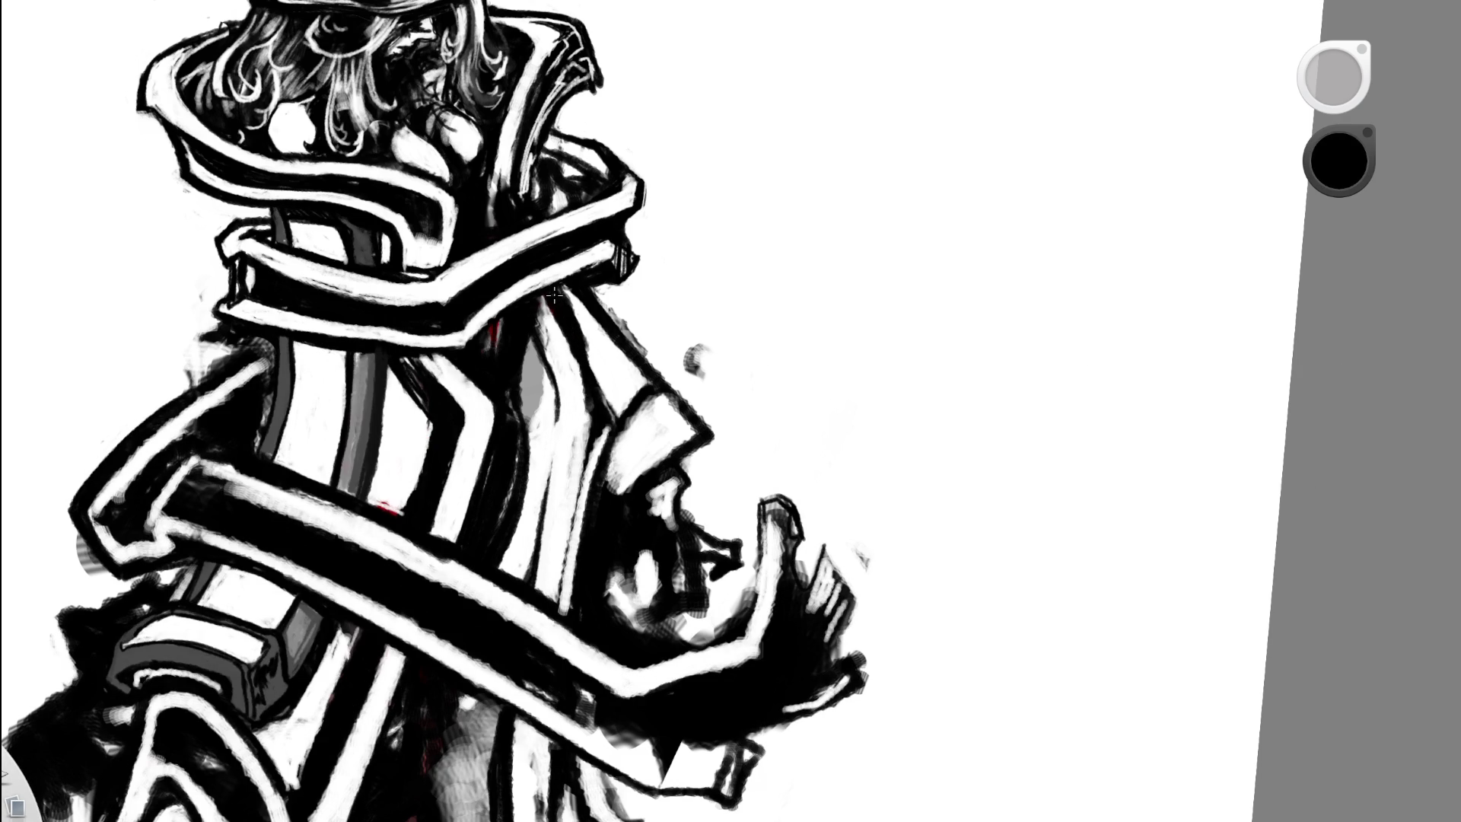
pyautogui.scroll(-5, 633, 258)
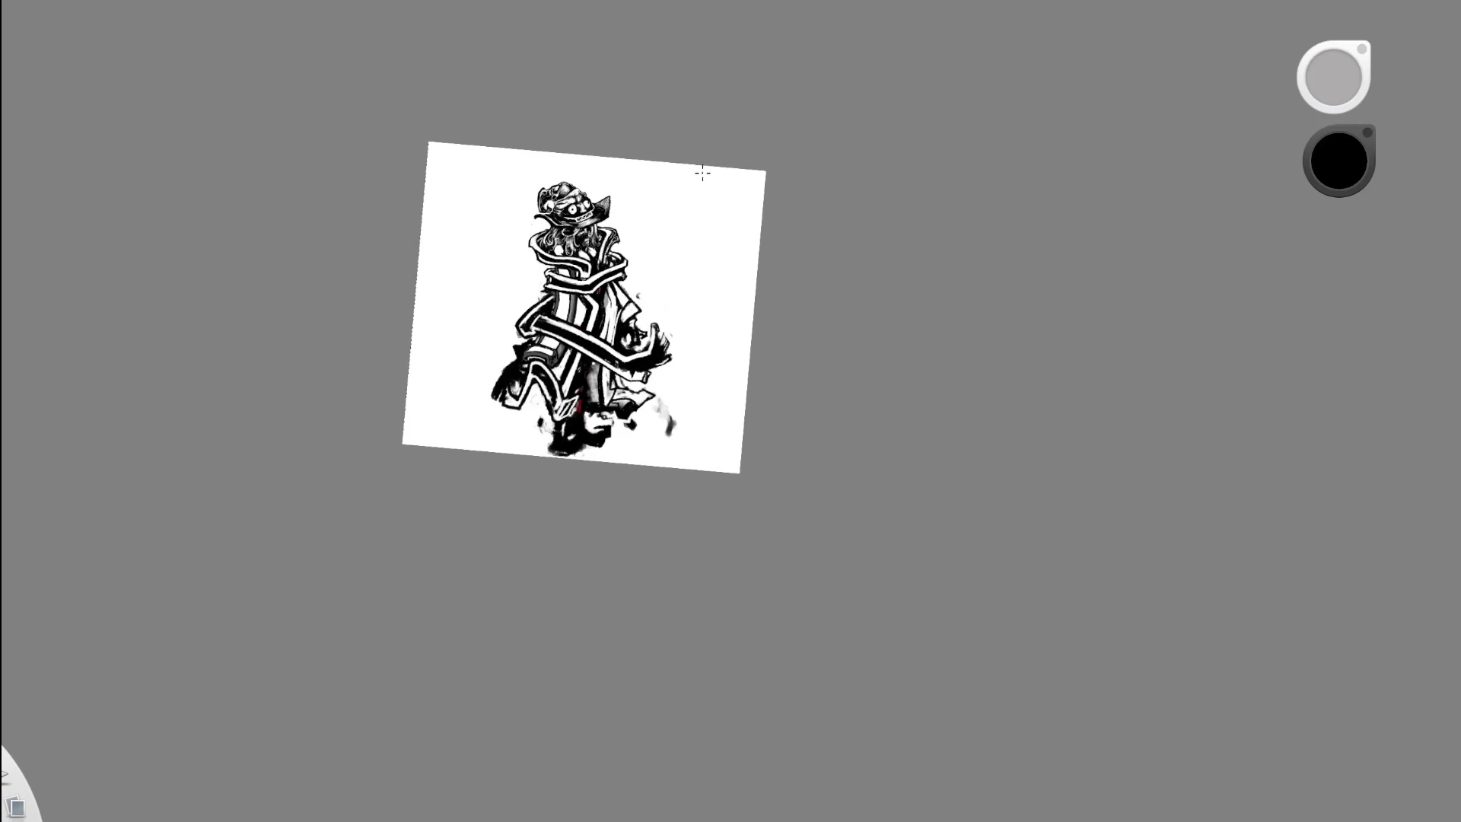
pyautogui.scroll(3, 703, 172)
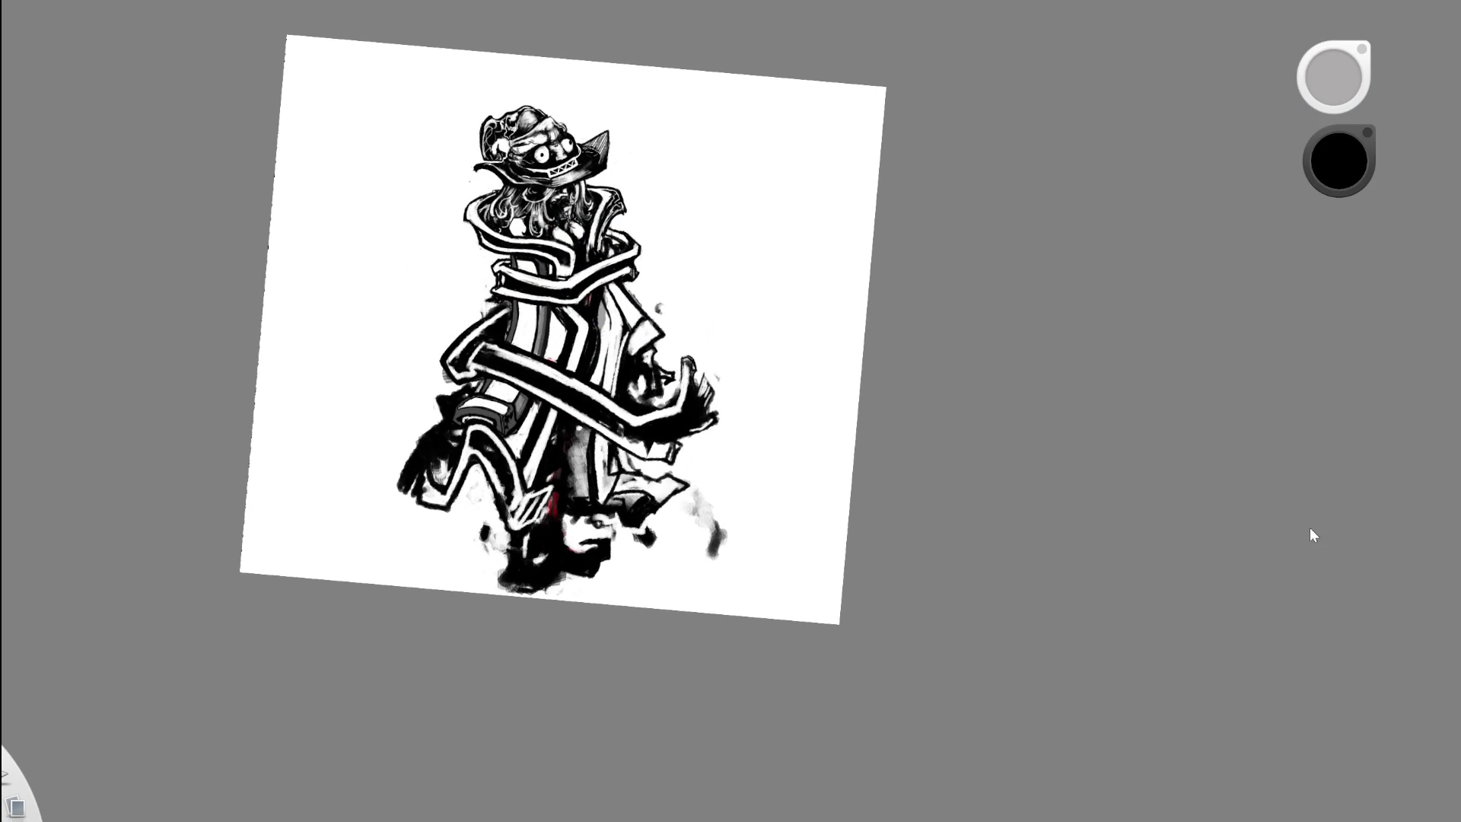
pyautogui.scroll(5, 628, 317)
pyautogui.press('e')
pyautogui.press('e')
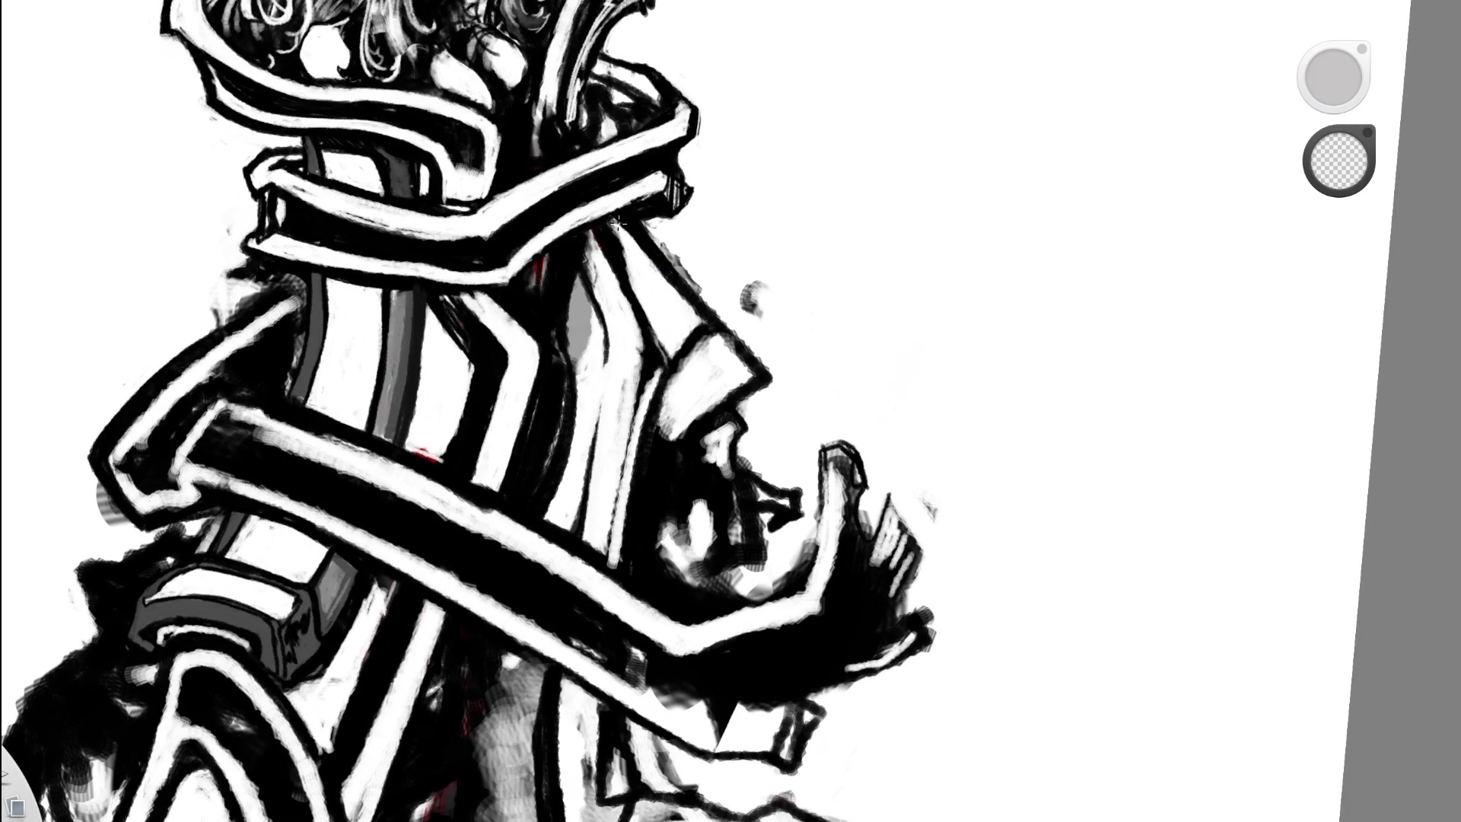
pyautogui.press('e')
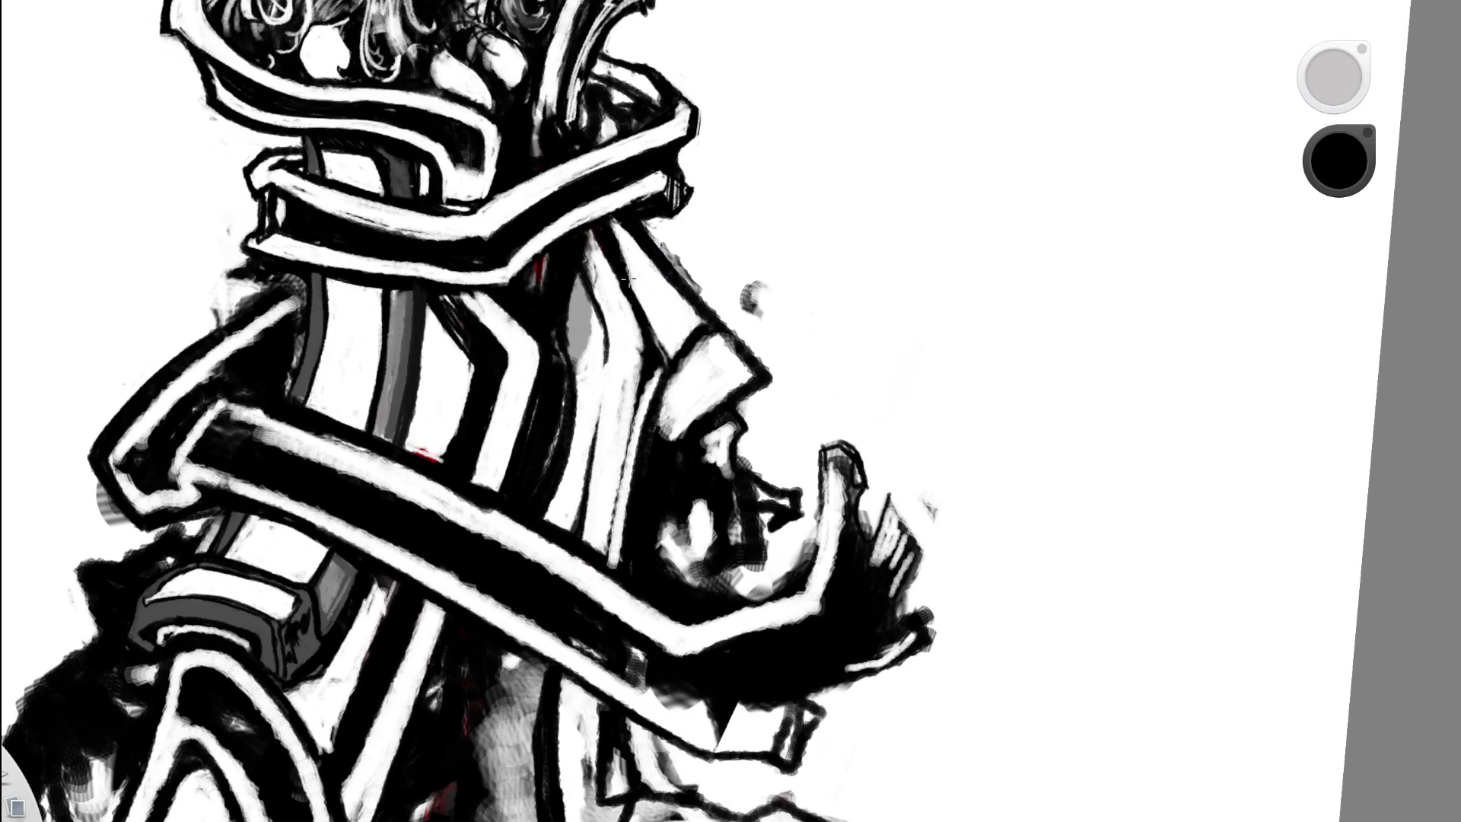
pyautogui.press('space')
pyautogui.moveTo(715, 349); pyautogui.dragTo(507, 381)
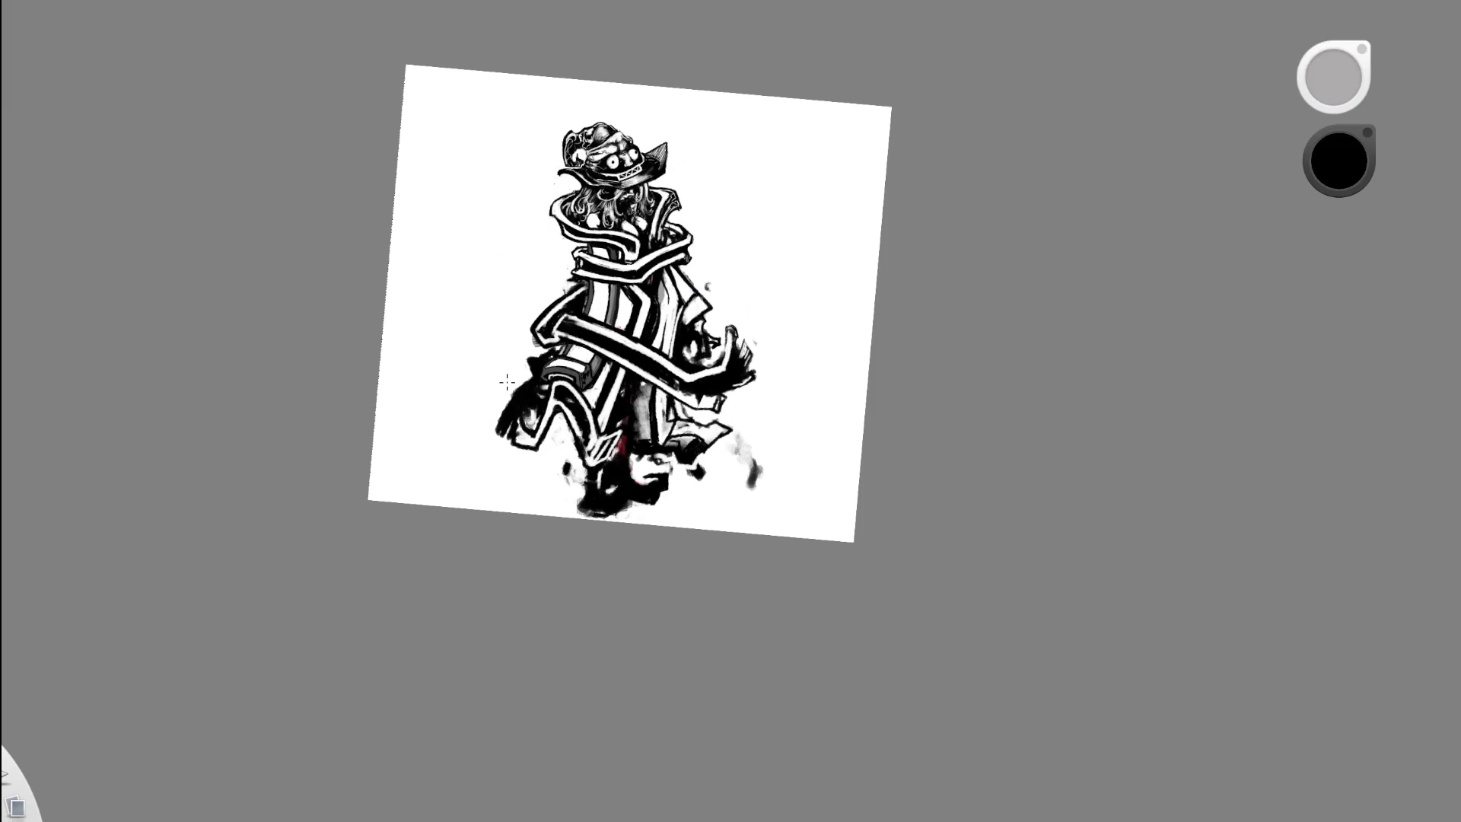
# - Step back to the dark-robe version and paint thin white strokes over the dark robe
pyautogui.hotkey('ctrl', 'z')
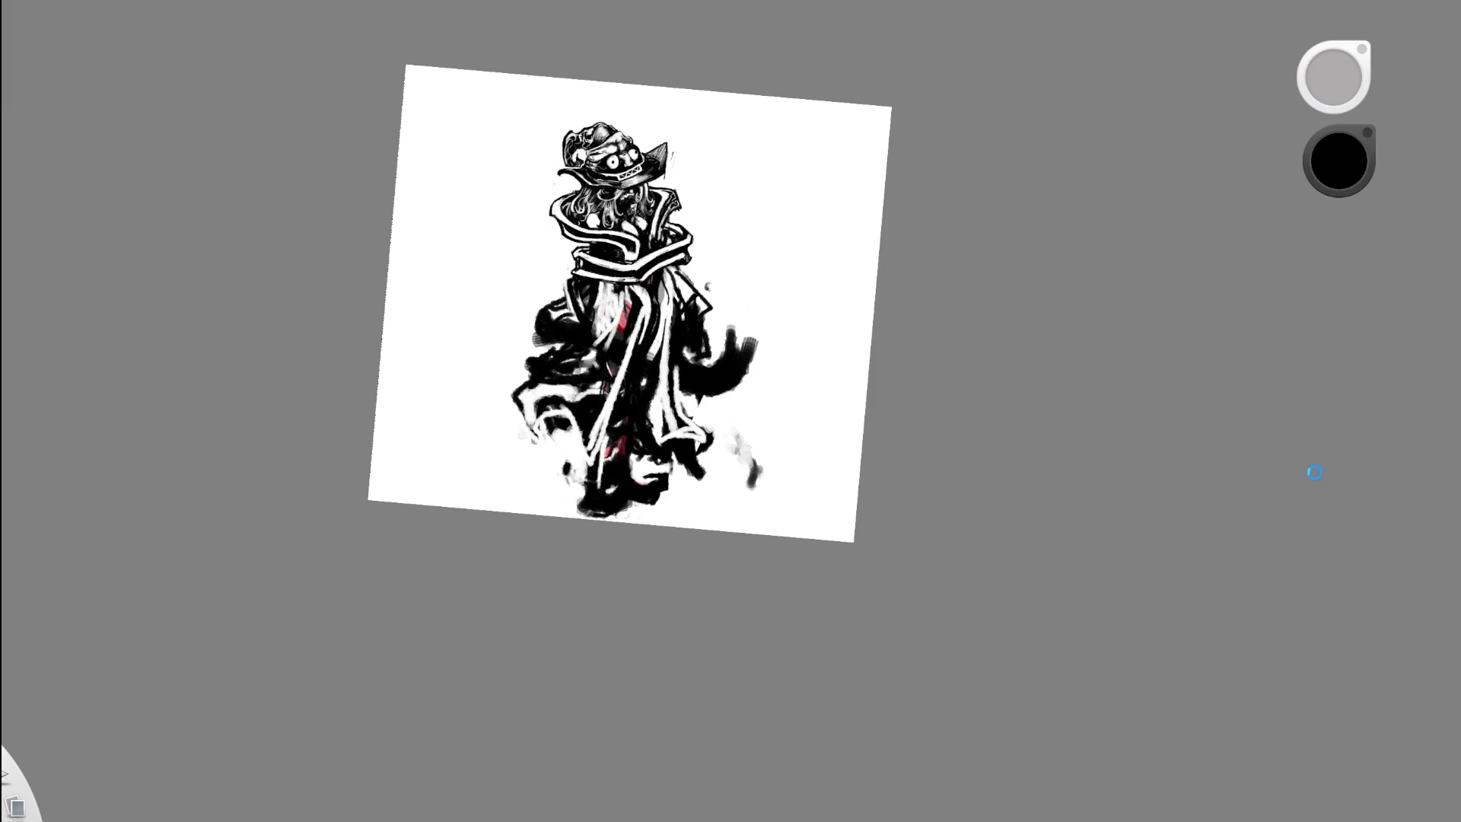
pyautogui.press('space')
pyautogui.moveTo(672, 259); pyautogui.dragTo(832, 208)
pyautogui.keyDown('alt'); pyautogui.click(647, 179); pyautogui.keyUp('alt')
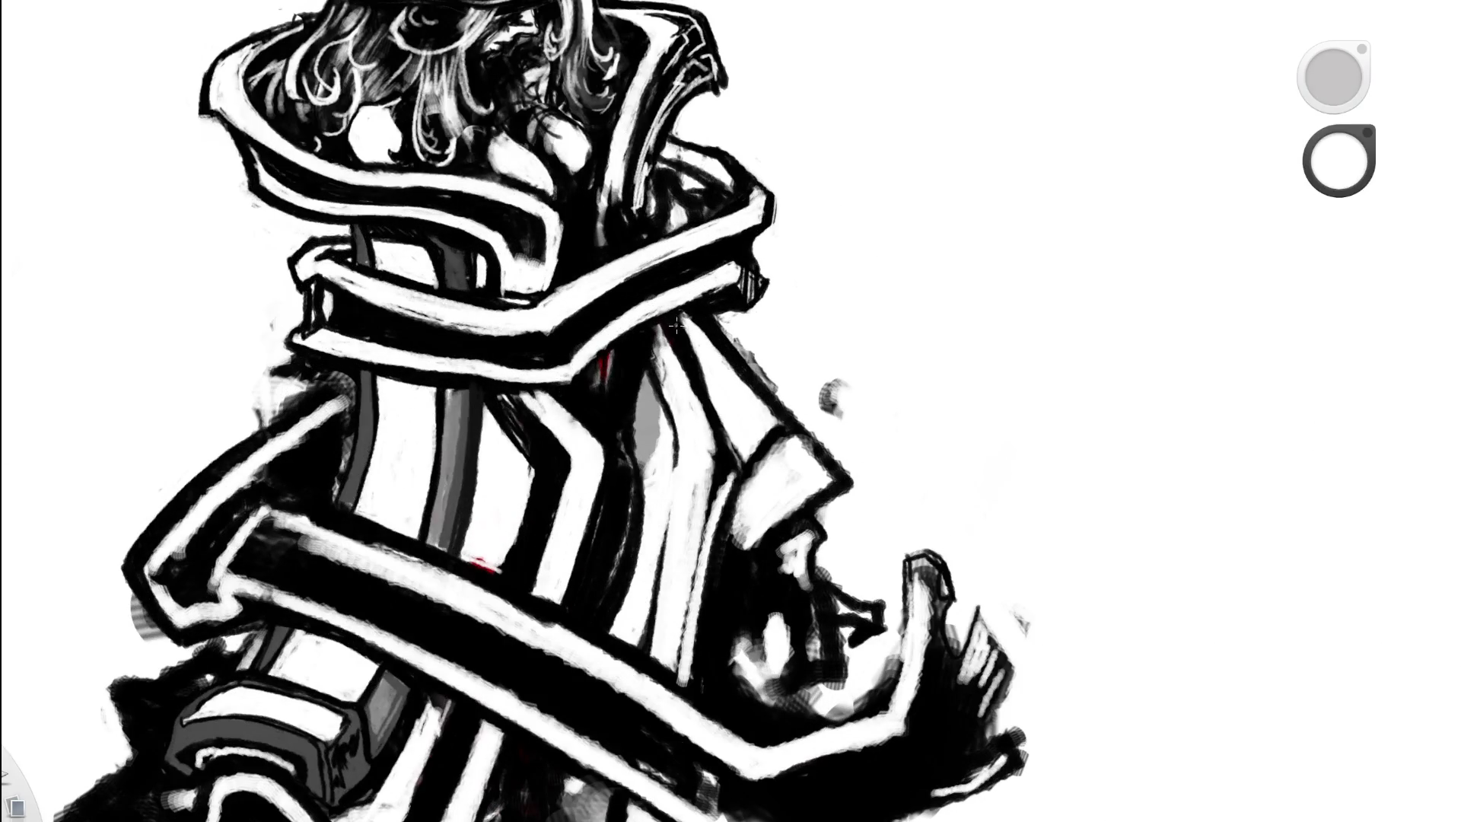
pyautogui.moveTo(673, 326); pyautogui.dragTo(696, 377)
pyautogui.moveTo(674, 327)
pyautogui.mouseDown()
pyautogui.moveTo(678, 315)
pyautogui.moveTo(700, 366)
pyautogui.mouseUp()
pyautogui.scroll(-5, 658, 178)
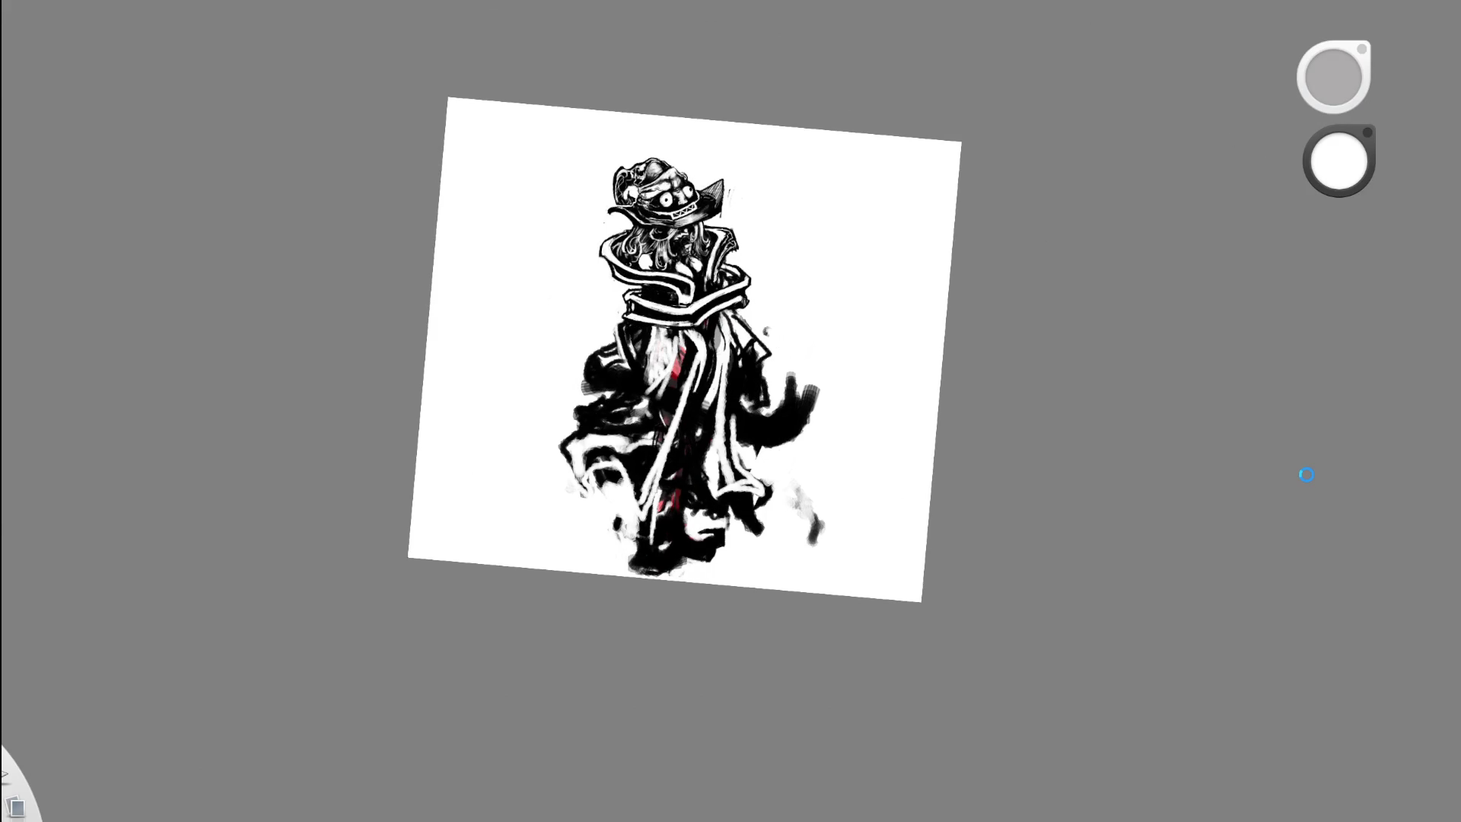
# - Toggle undo and redo to compare the dark robe with the striped ribbons, keeping the ribbons
pyautogui.hotkey('ctrl', 'z')
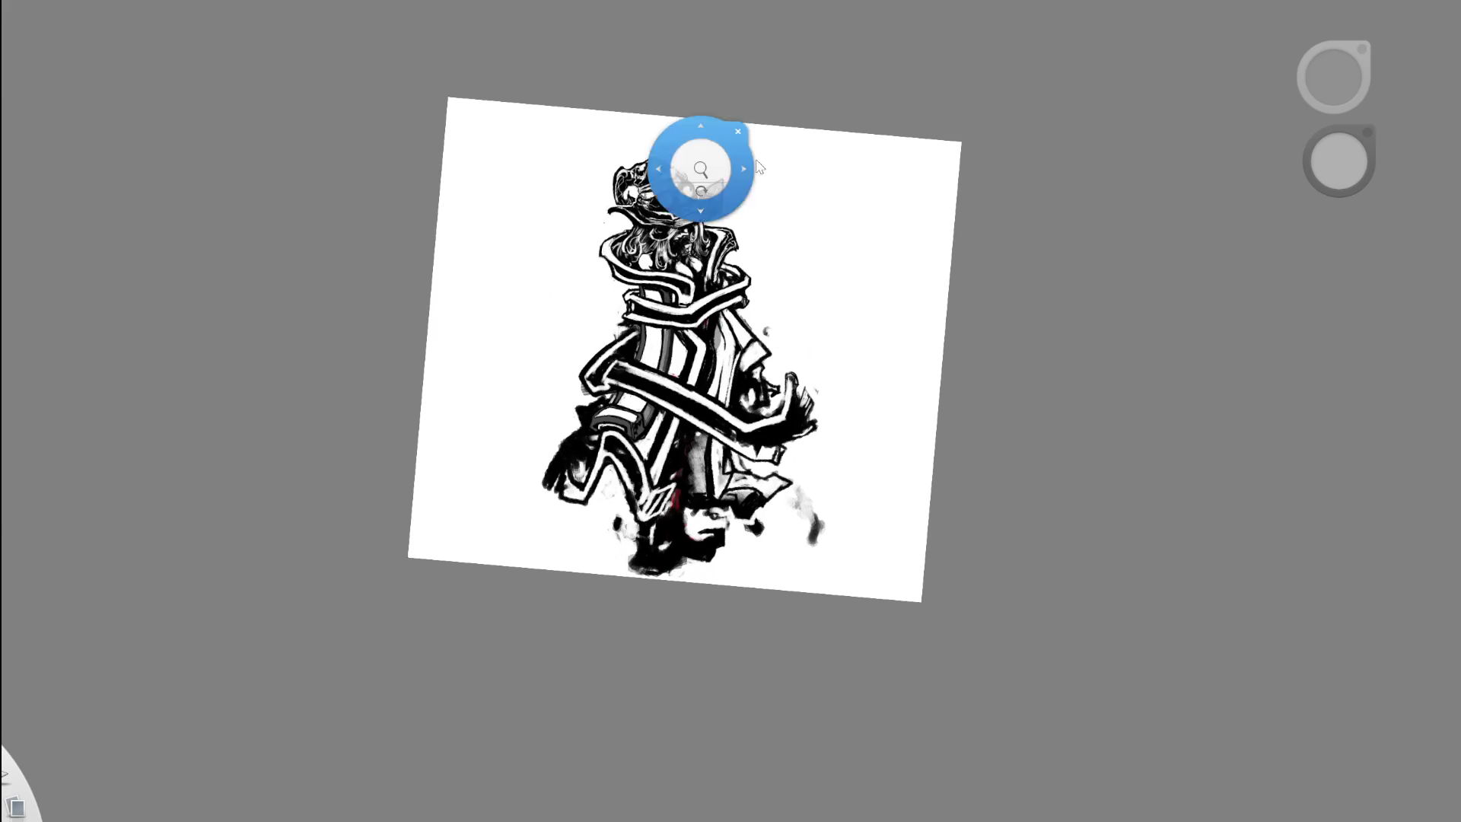
pyautogui.scroll(2, 737, 323)
pyautogui.scroll(3, 736, 323)
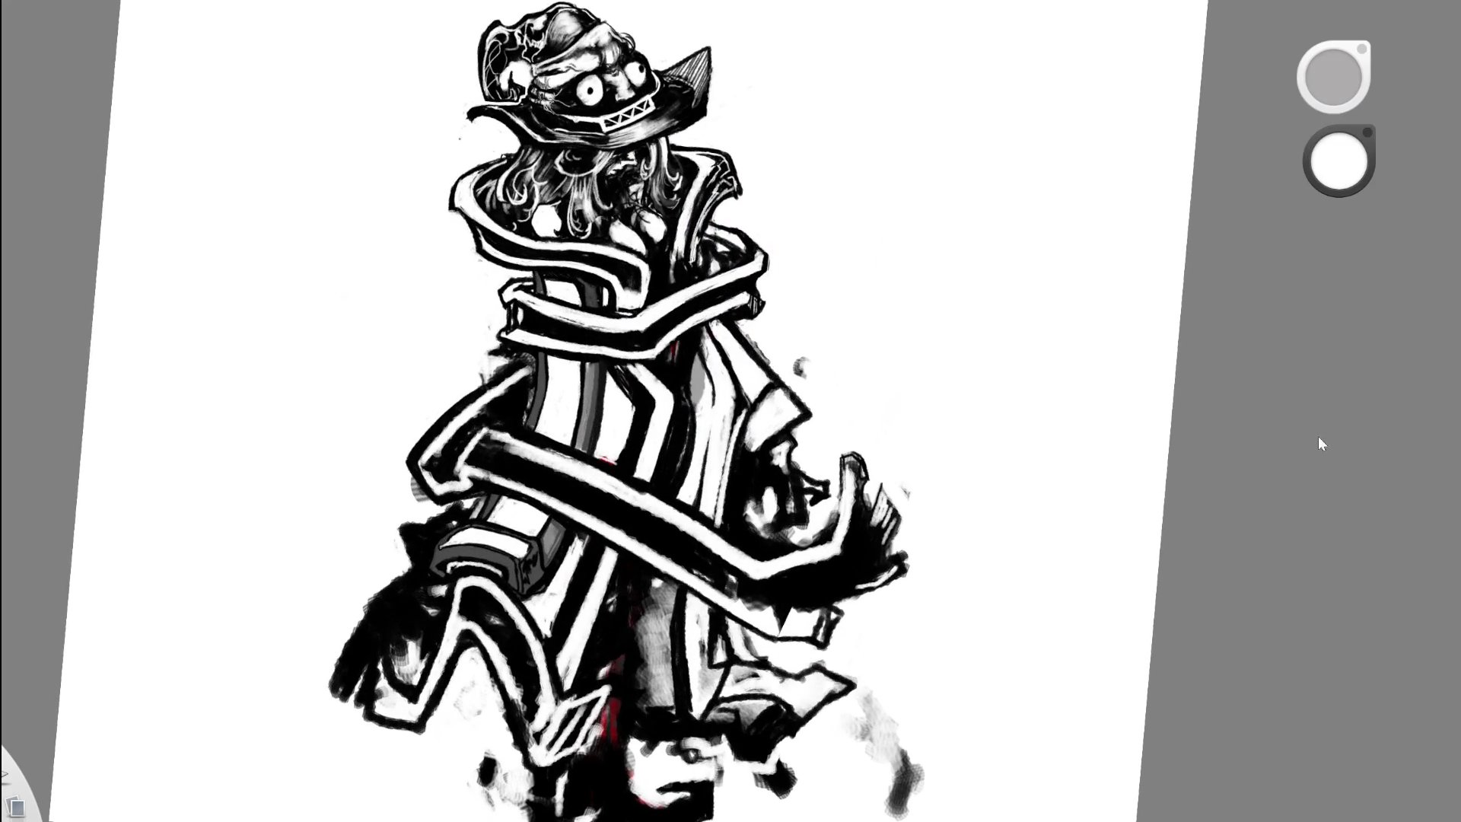
pyautogui.hotkey('ctrl', 'shift', 'z')
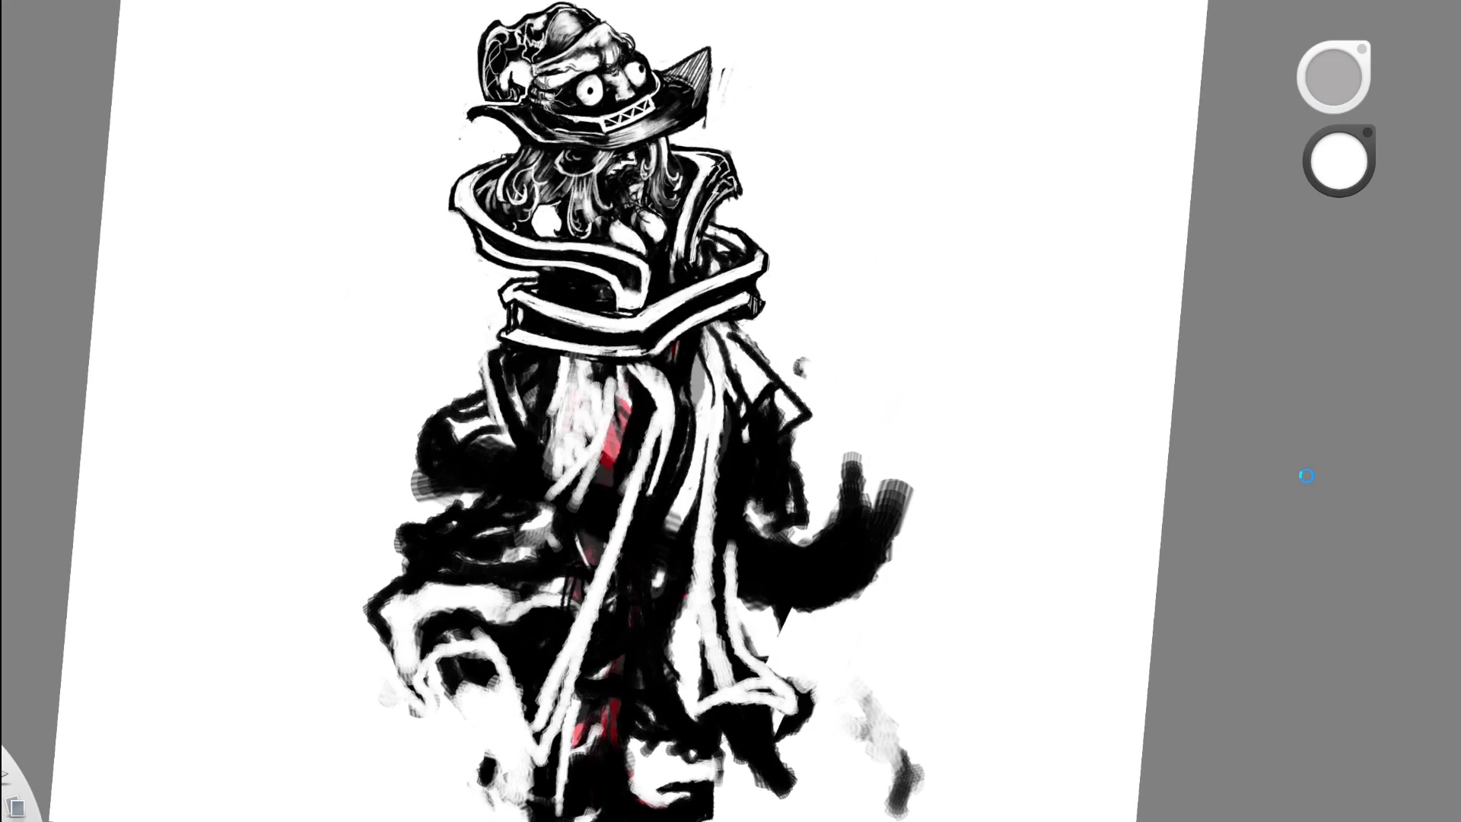
pyautogui.hotkey('ctrl', 'z')
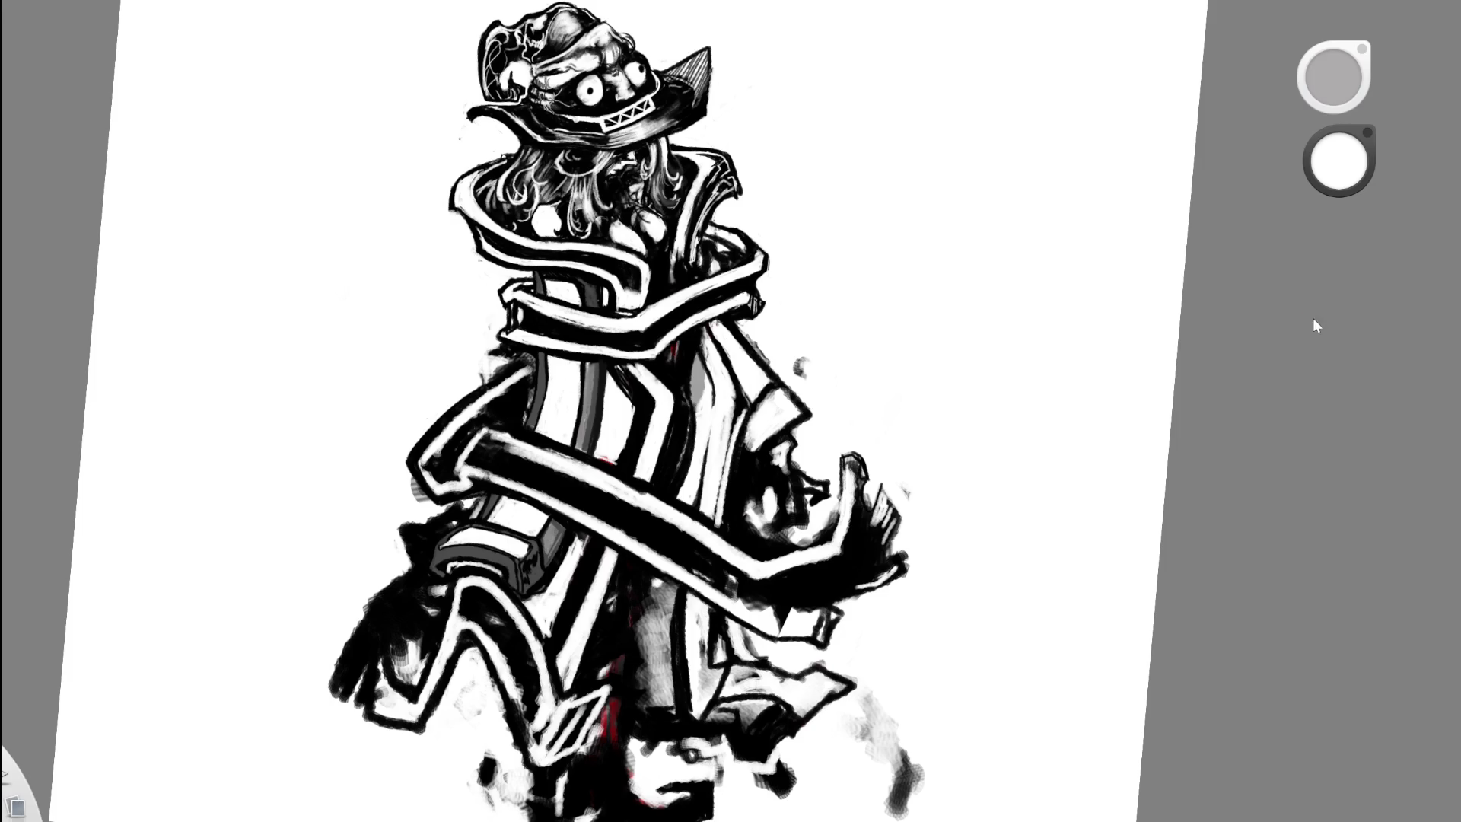
pyautogui.hotkey('ctrl', 'shift', 'z')
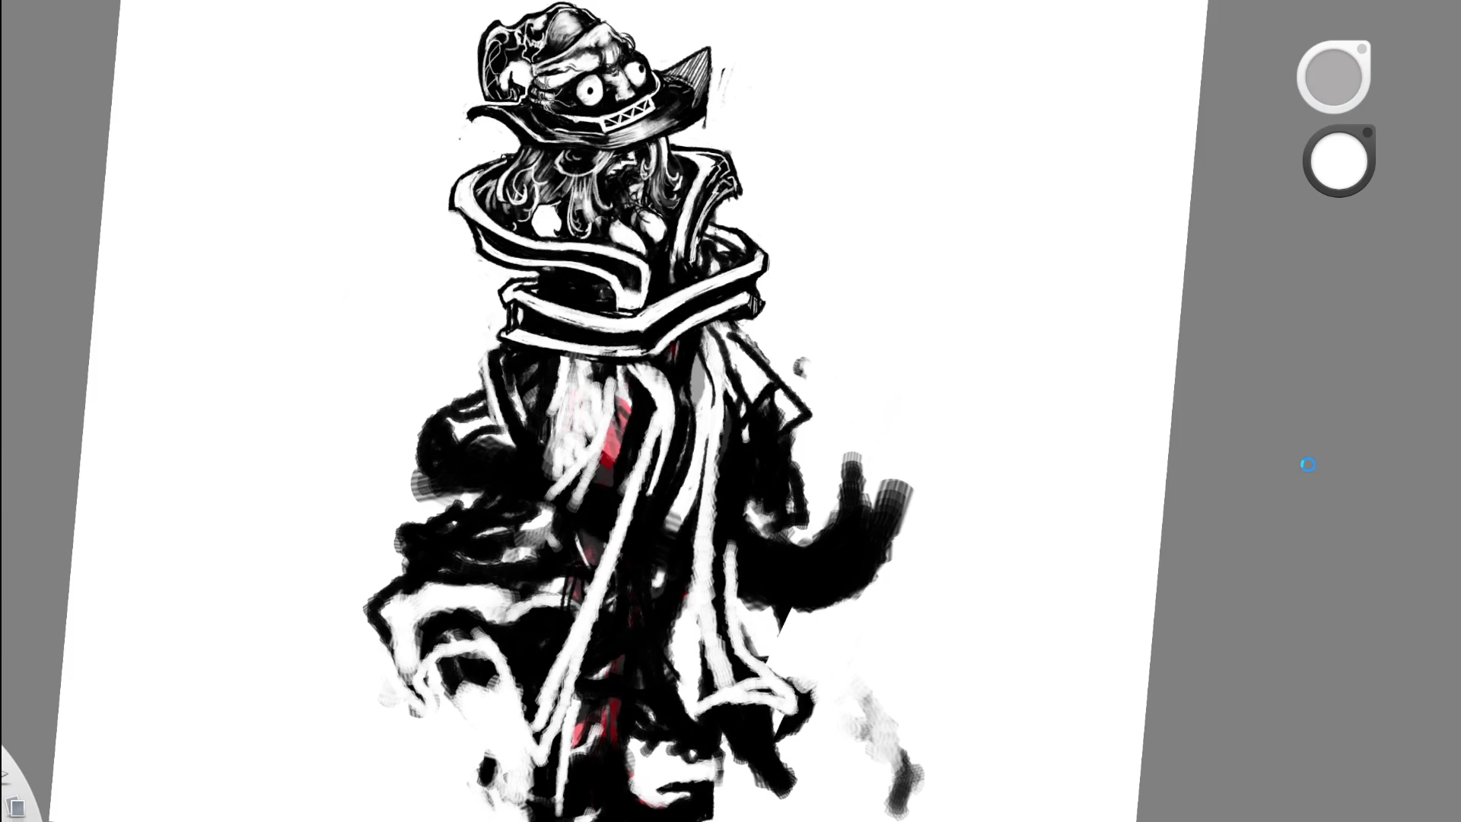
pyautogui.hotkey('ctrl', 'z')
# - Set the colour to black and rotate, pan and zoom the view onto the figure's chest
pyautogui.moveTo(782, 375)
pyautogui.mouseDown()
pyautogui.moveTo(783, 551)
pyautogui.moveTo(746, 533)
pyautogui.mouseUp()
pyautogui.moveTo(637, 316); pyautogui.dragTo(789, 255)
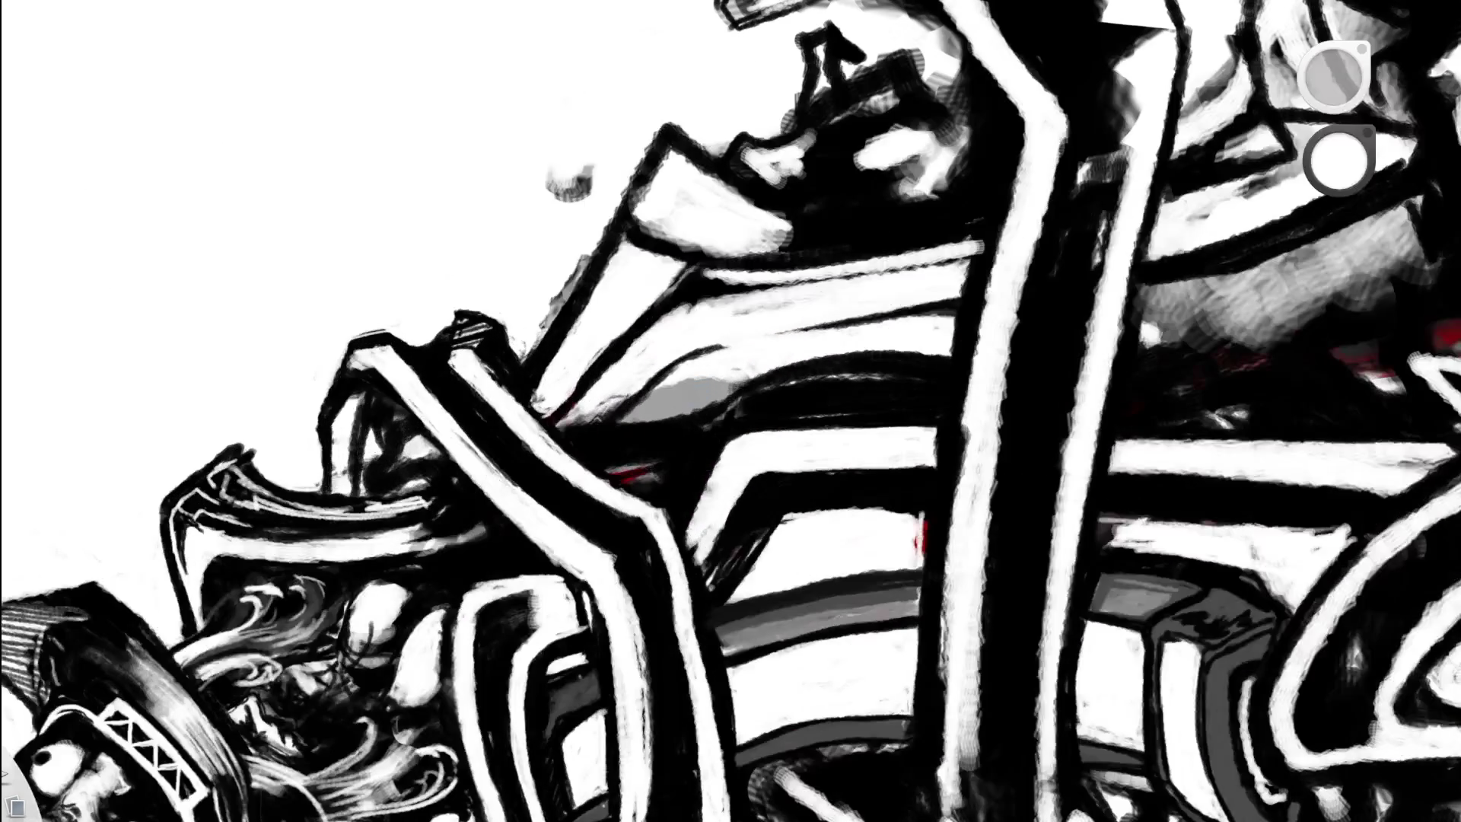
pyautogui.keyDown('alt'); pyautogui.click(557, 349); pyautogui.keyUp('alt')
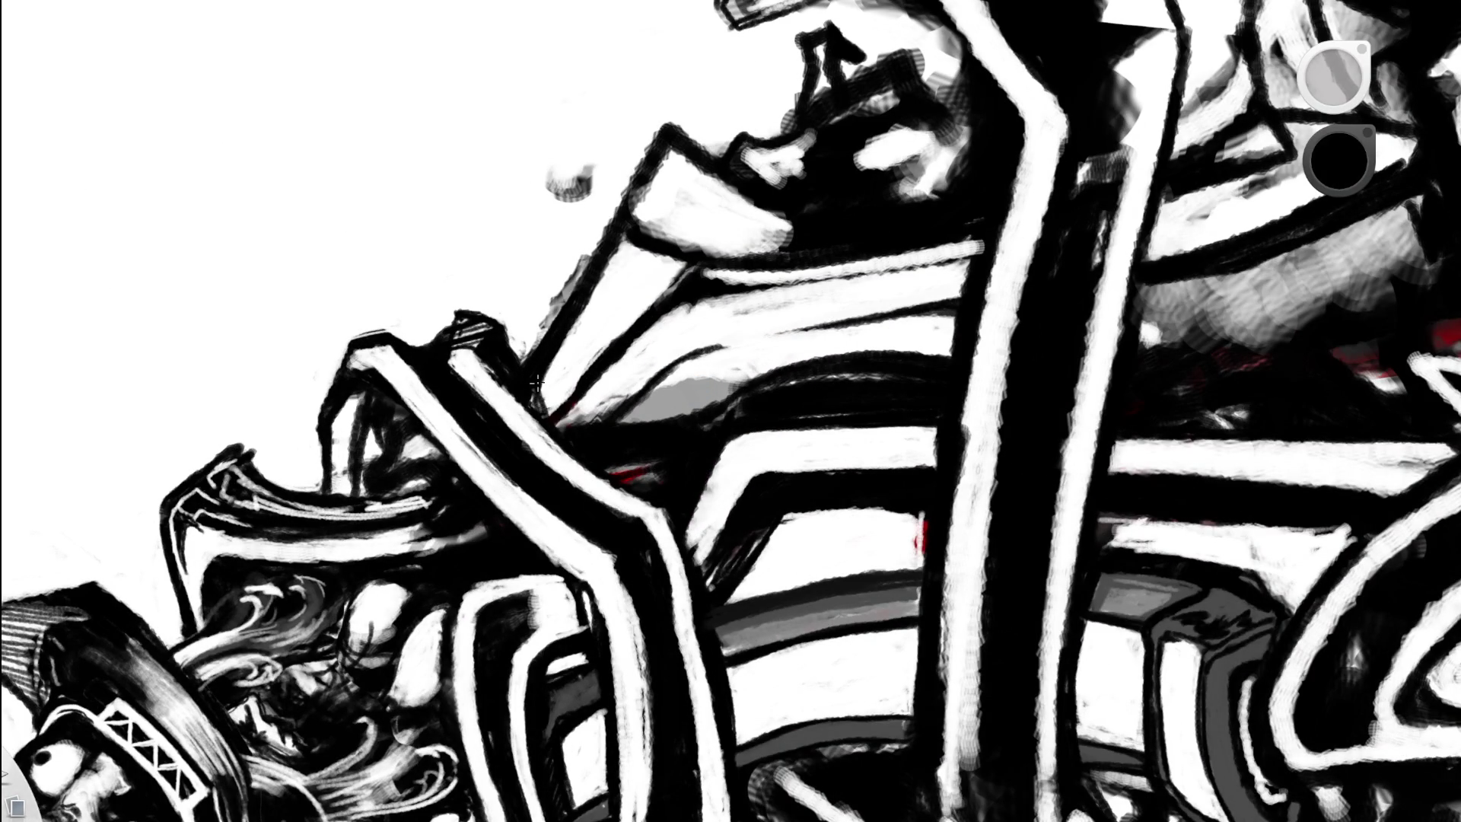
pyautogui.press('space')
pyautogui.moveTo(731, 336); pyautogui.dragTo(822, 482)
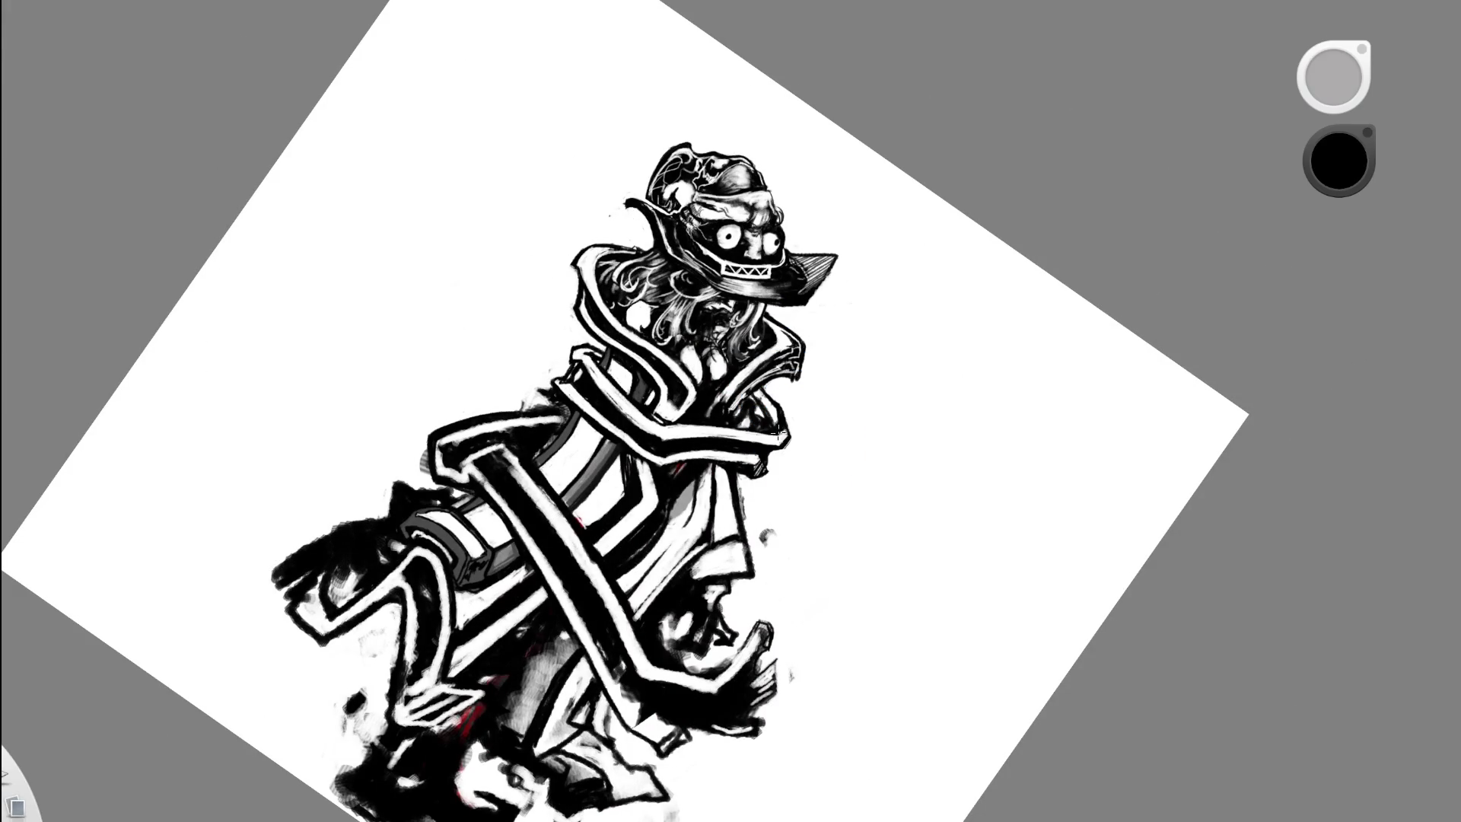
pyautogui.press('space')
pyautogui.moveTo(809, 345); pyautogui.dragTo(776, 287)
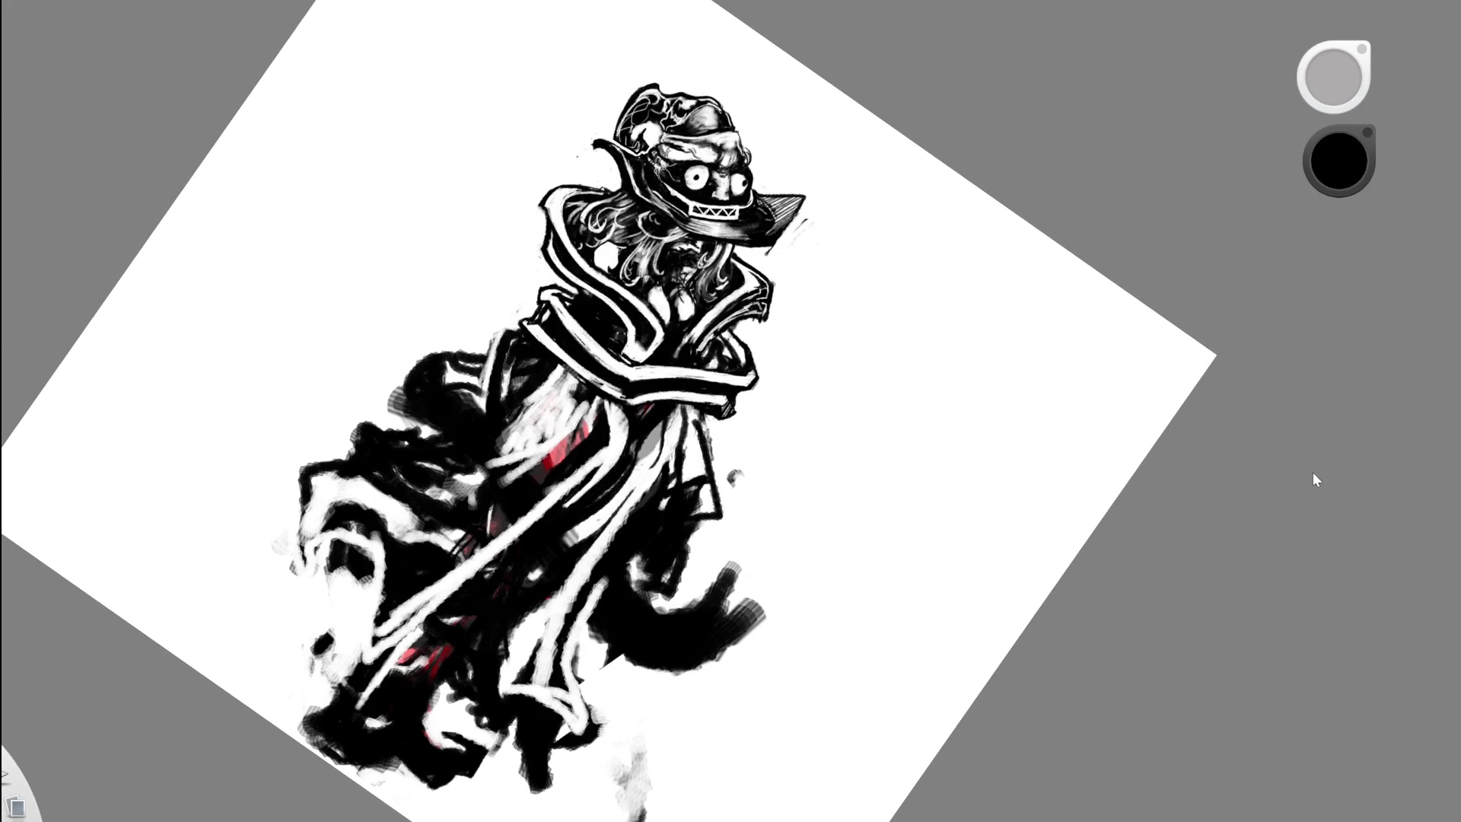
pyautogui.press('space')
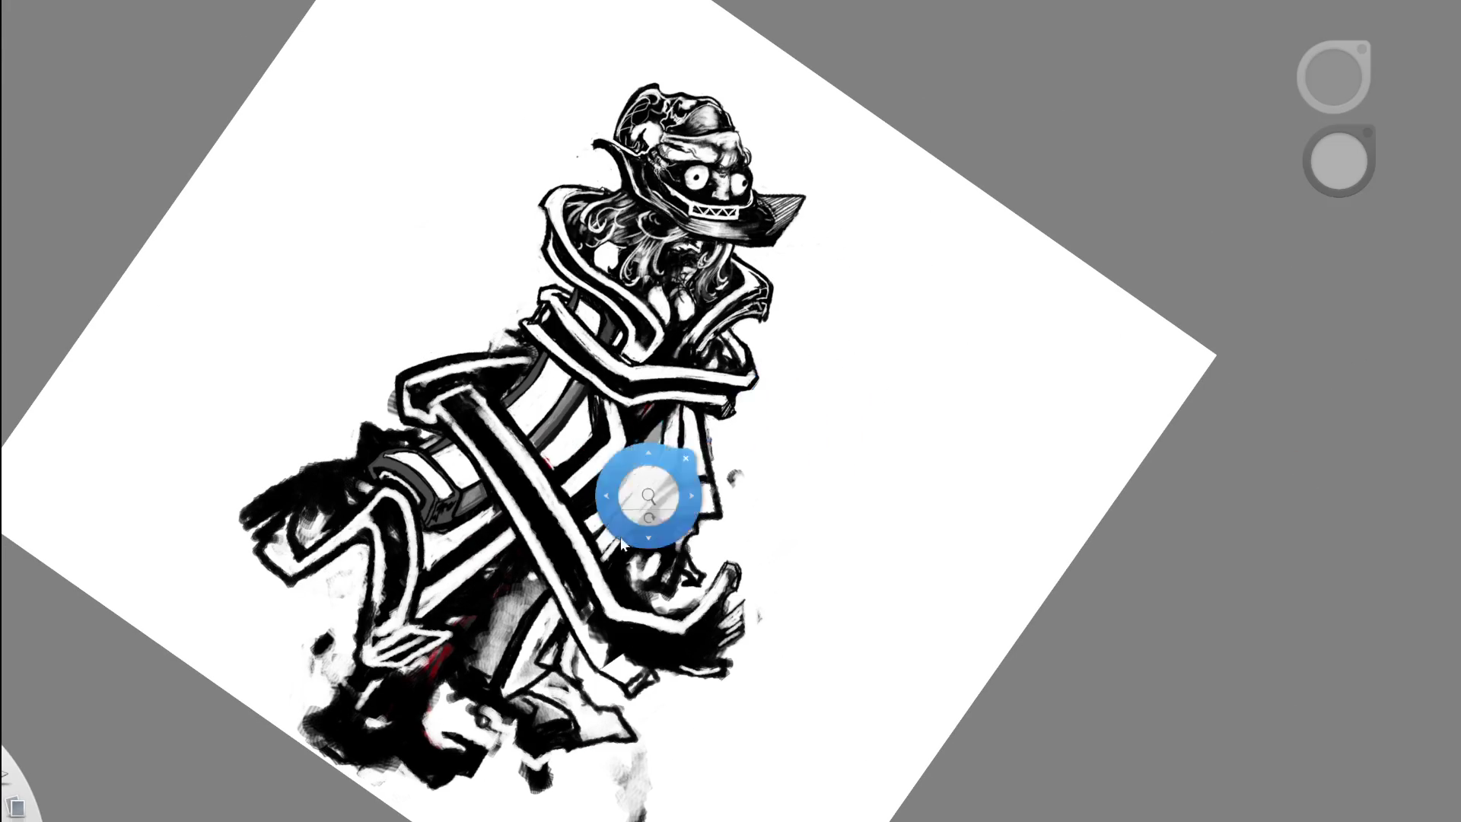
pyautogui.moveTo(649, 489); pyautogui.dragTo(612, 328)
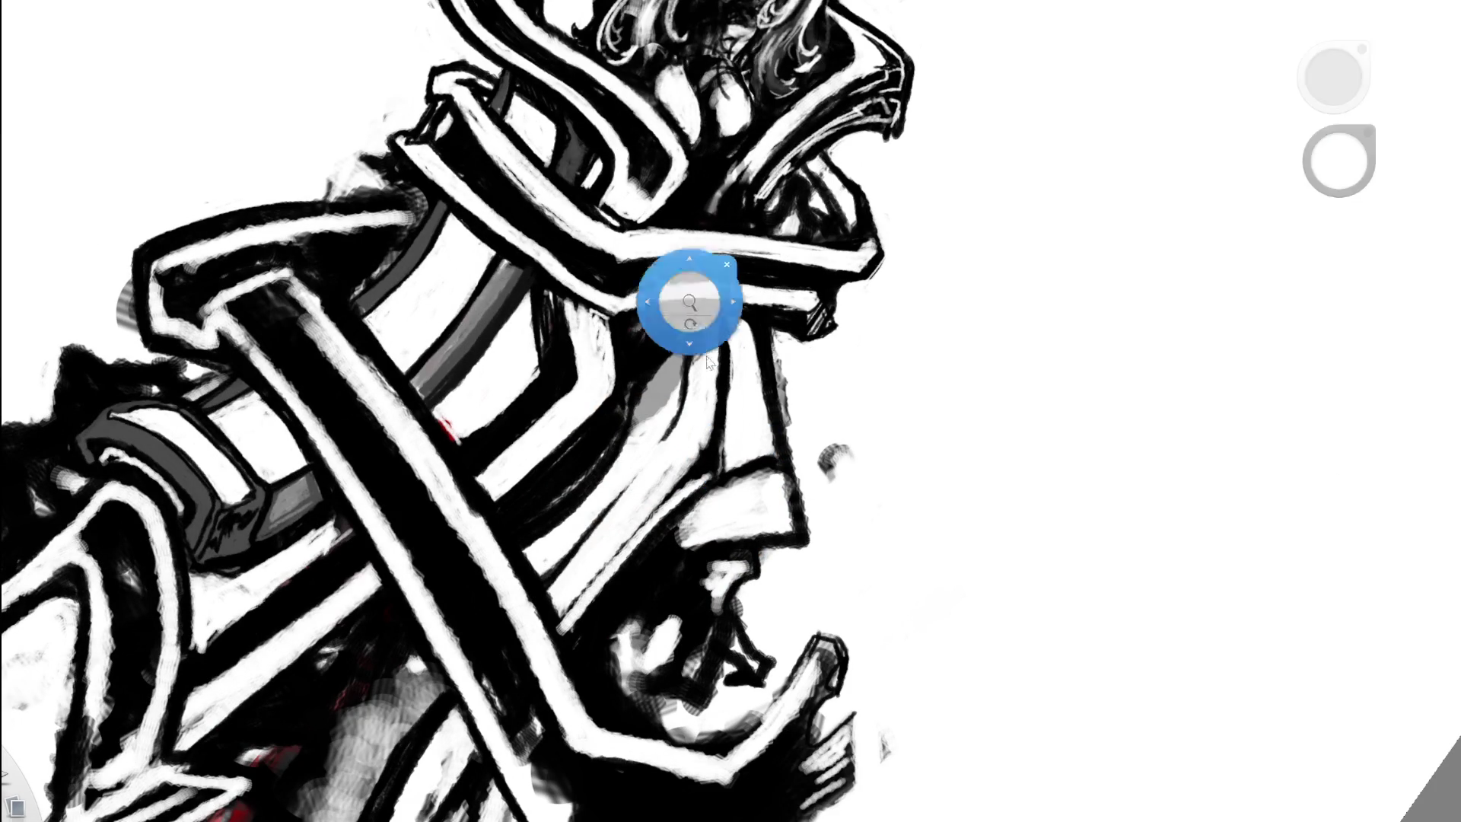
pyautogui.moveTo(691, 299); pyautogui.dragTo(471, 442)
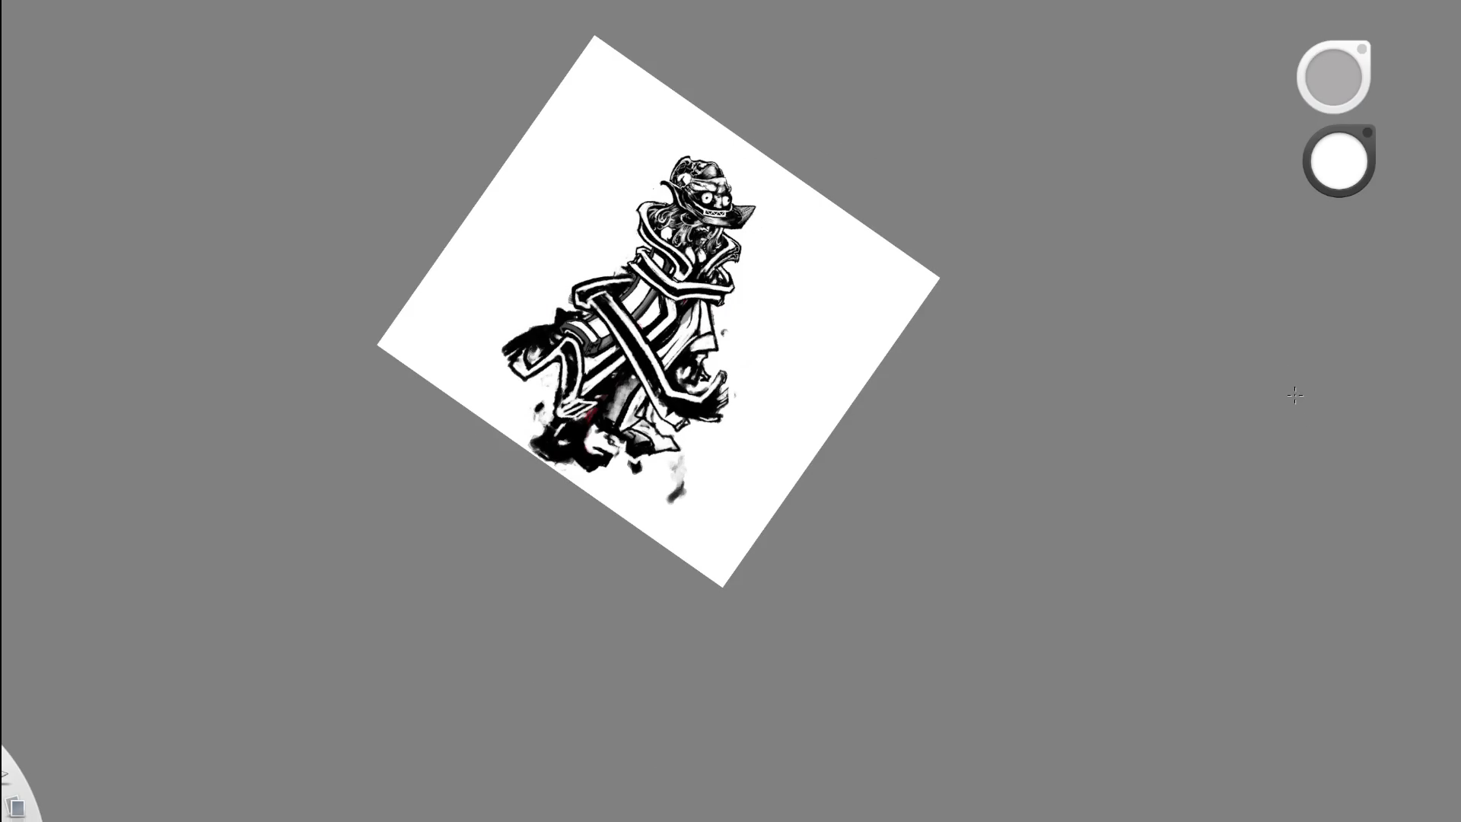
# - Undo to compare with the darker robe, then switch to the eraser
pyautogui.hotkey('ctrl', 'z')
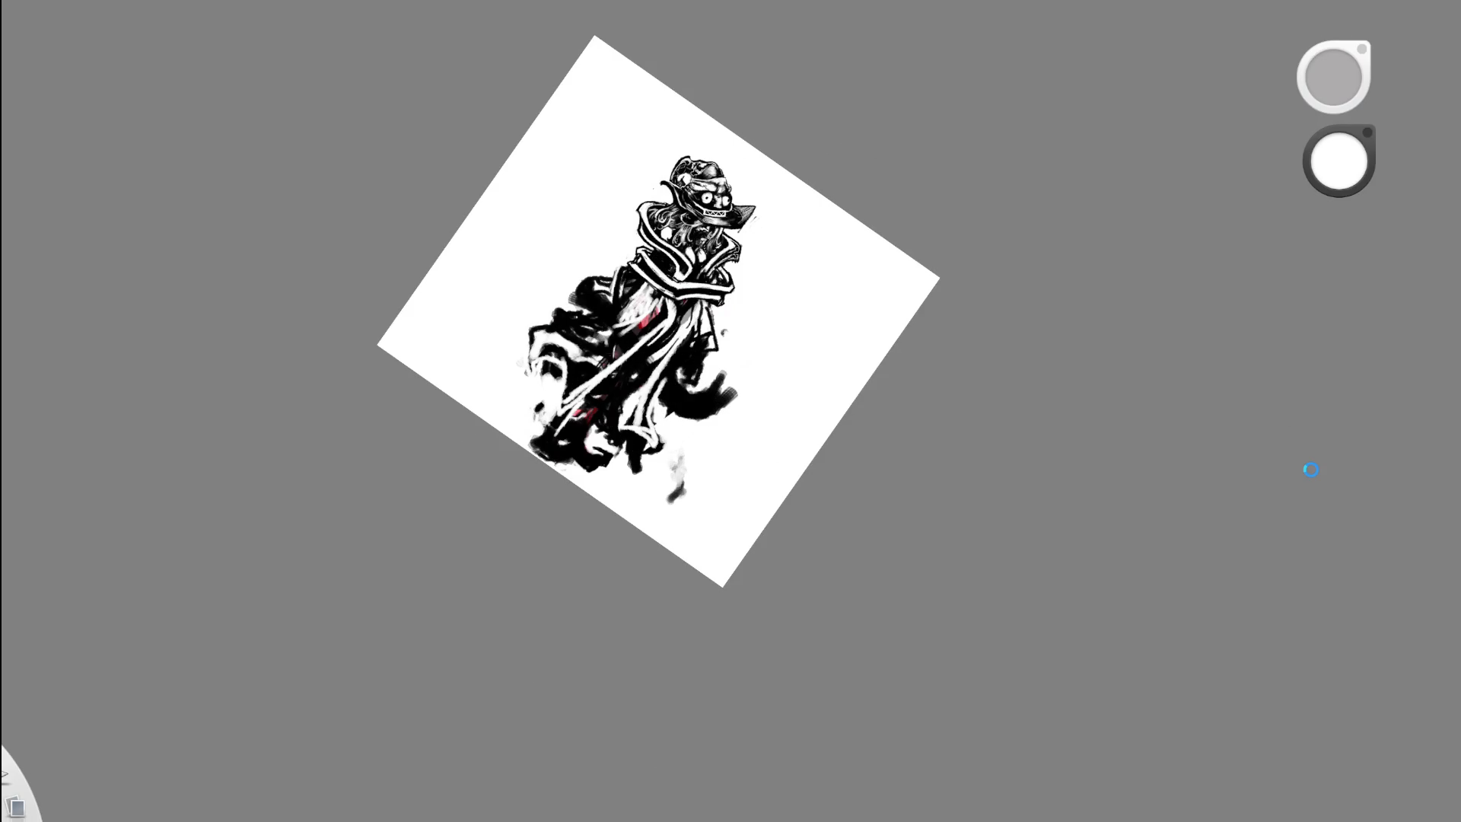
pyautogui.scroll(3, 692, 324)
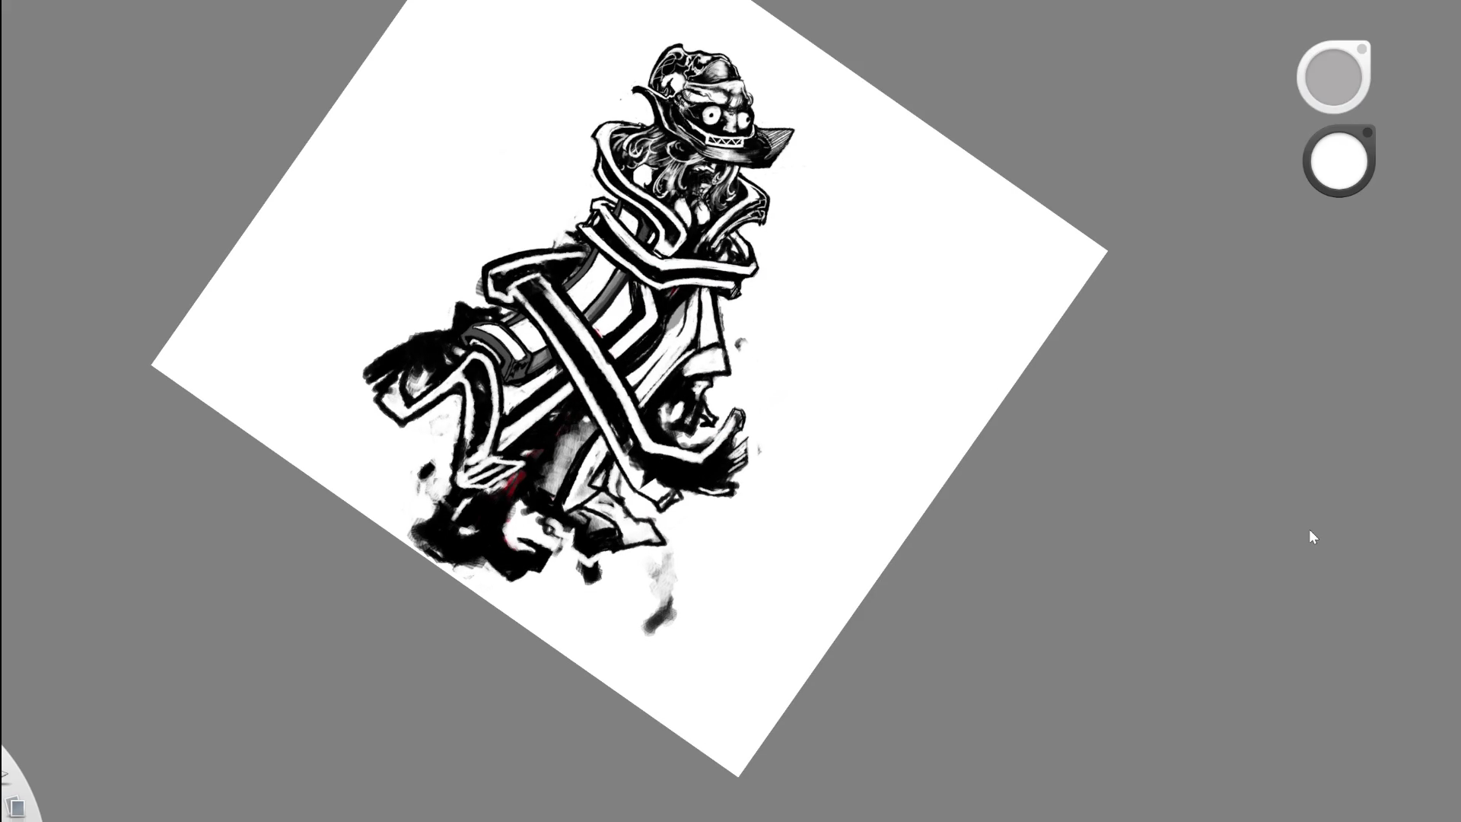
pyautogui.scroll(3, 694, 110)
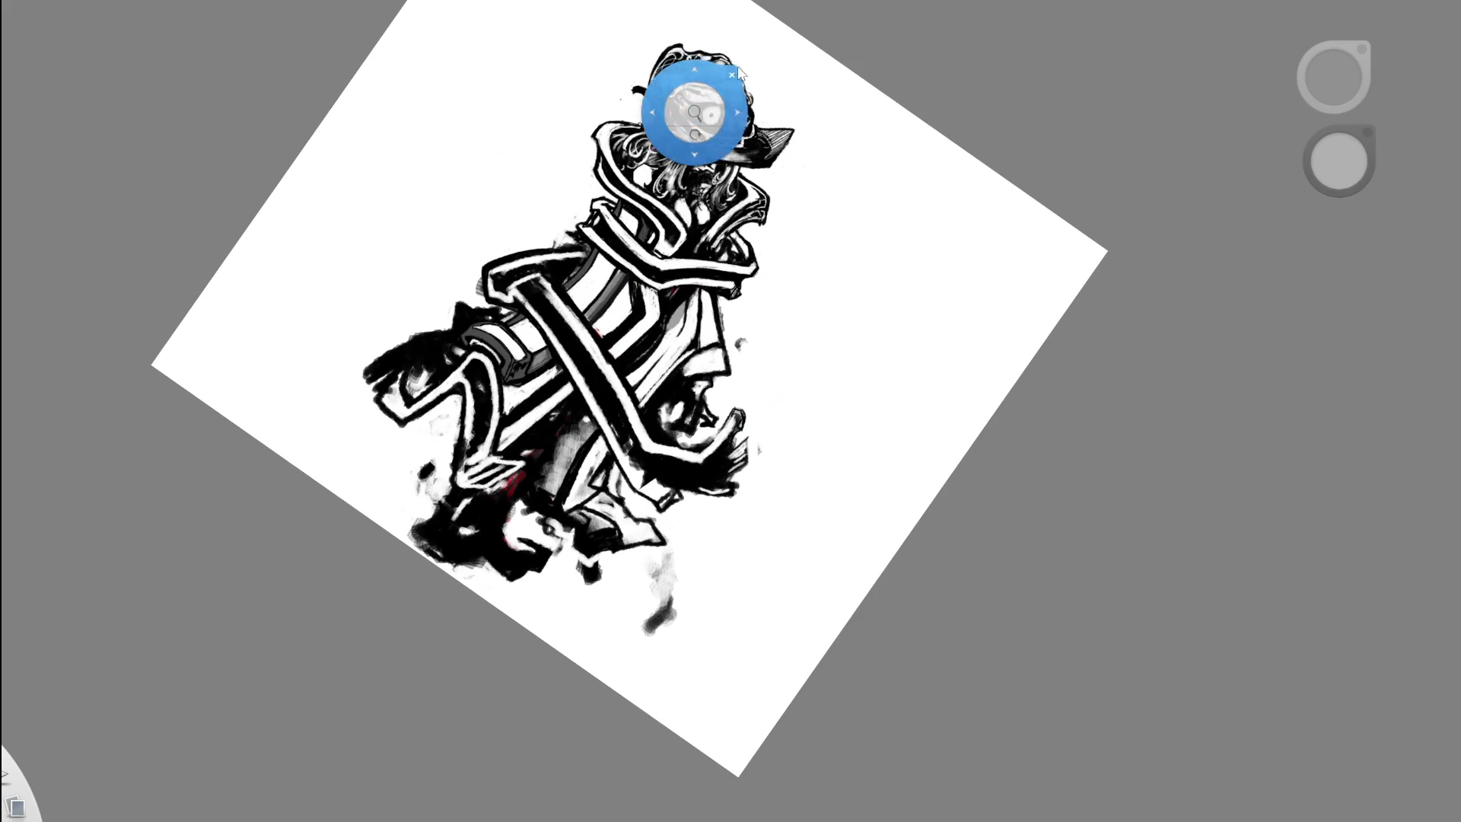
pyautogui.scroll(2, 736, 221)
pyautogui.press('e')
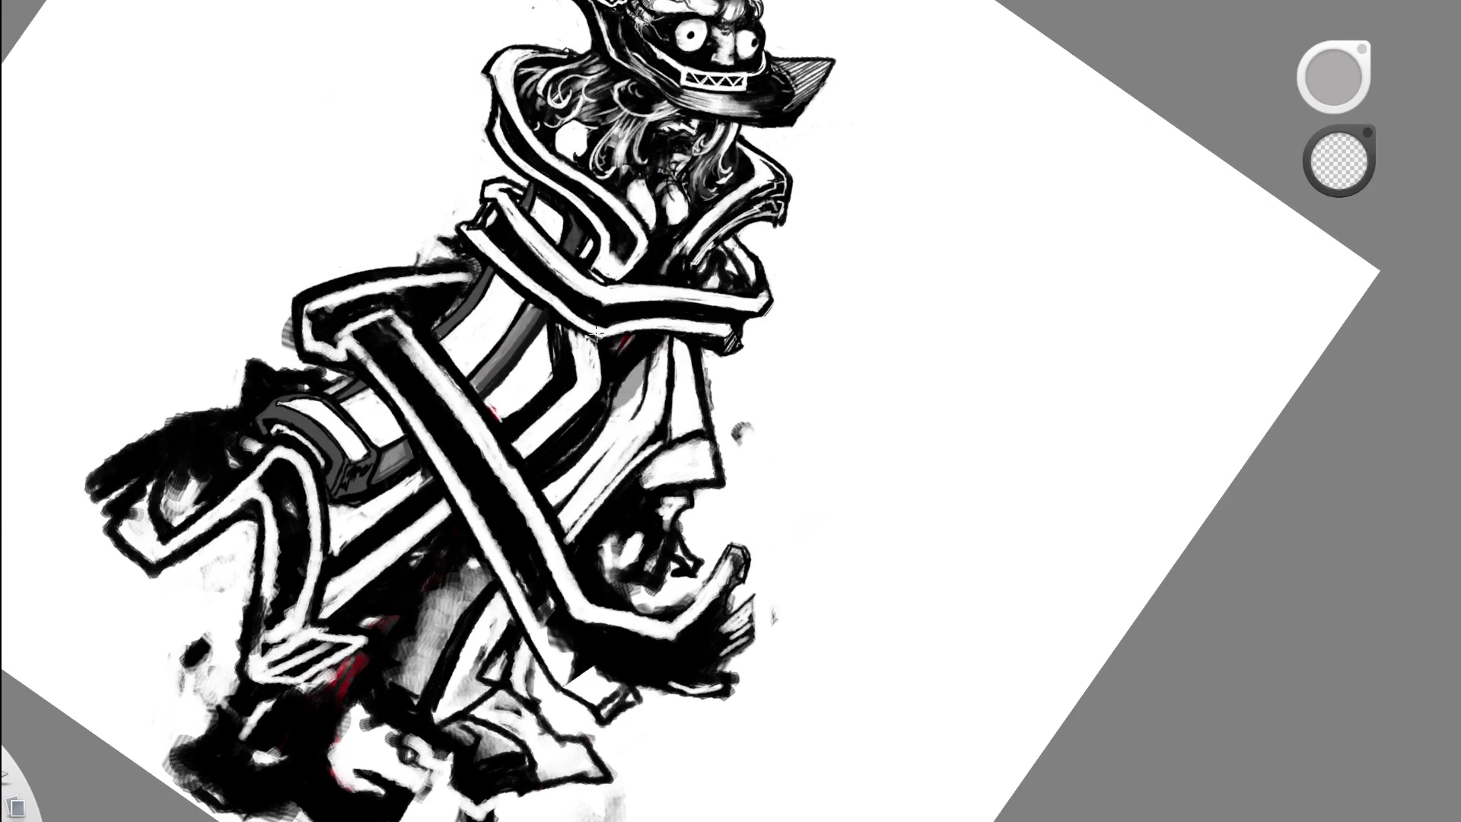
pyautogui.scroll(-2, 455, 472)
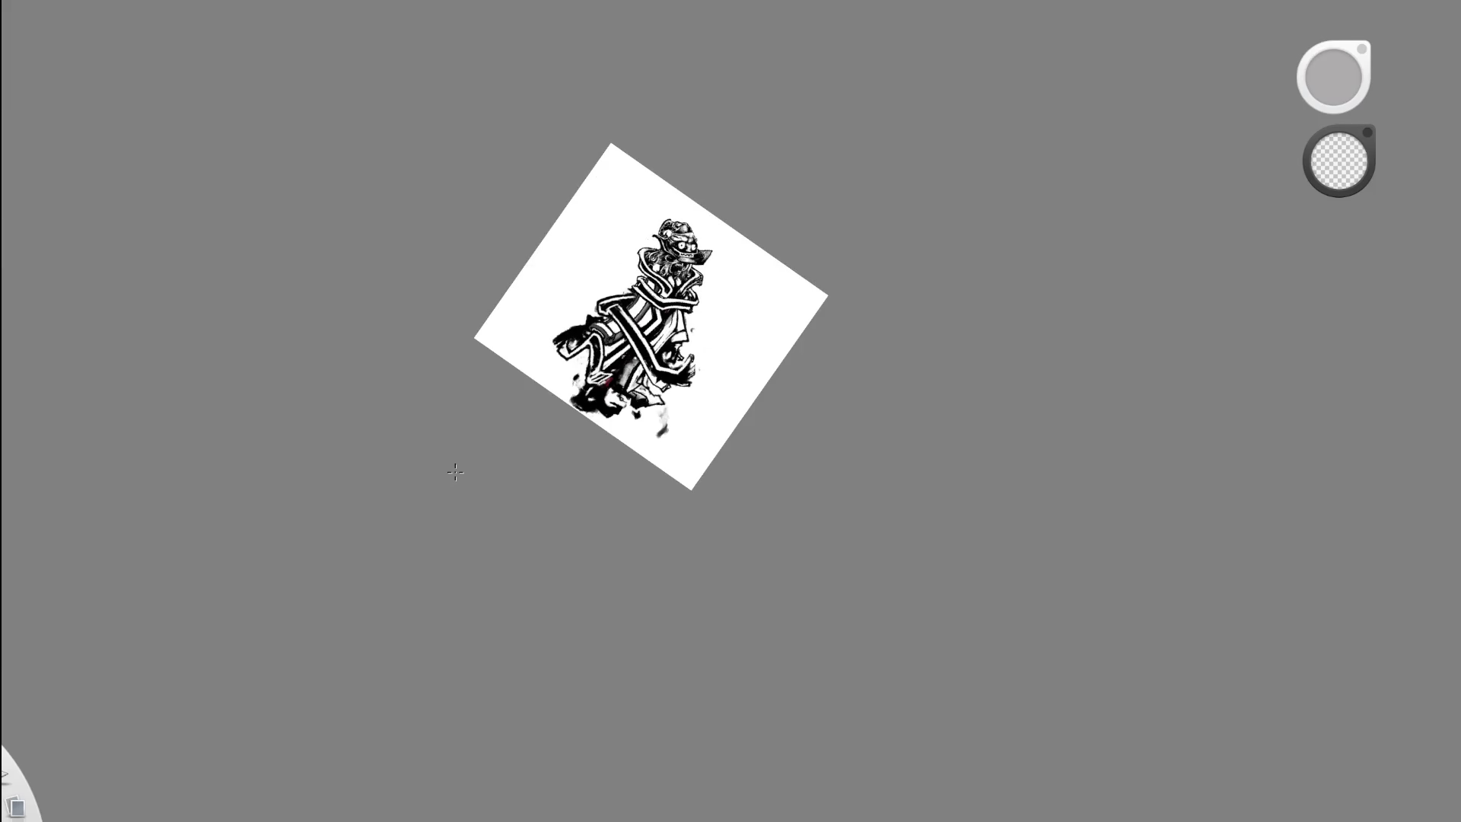
pyautogui.moveTo(675, 260); pyautogui.dragTo(664, 411)
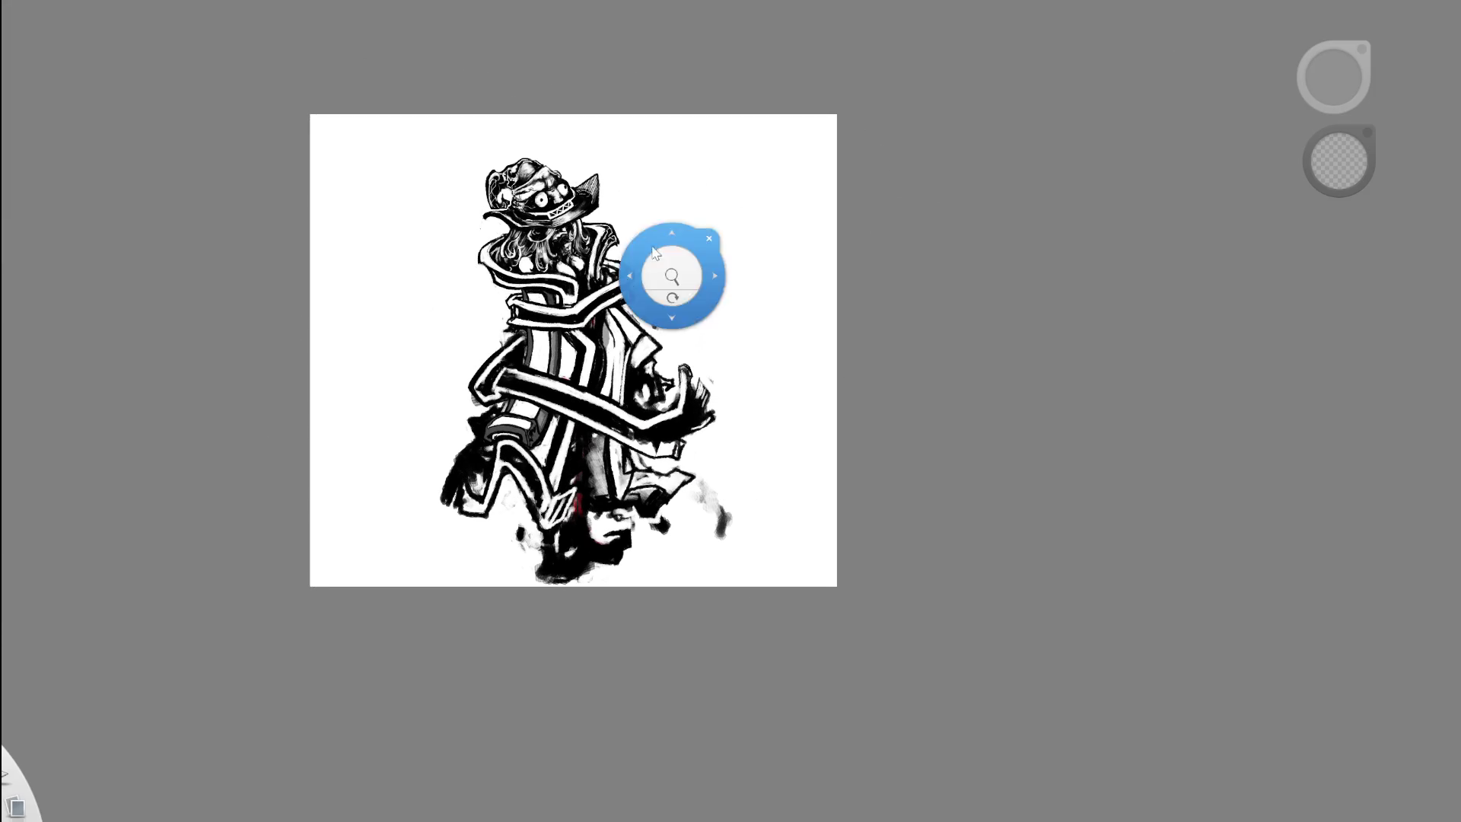
# - Darken and widen the grey coat stripe in black, touching it up with white
pyautogui.scroll(3, 510, 361)
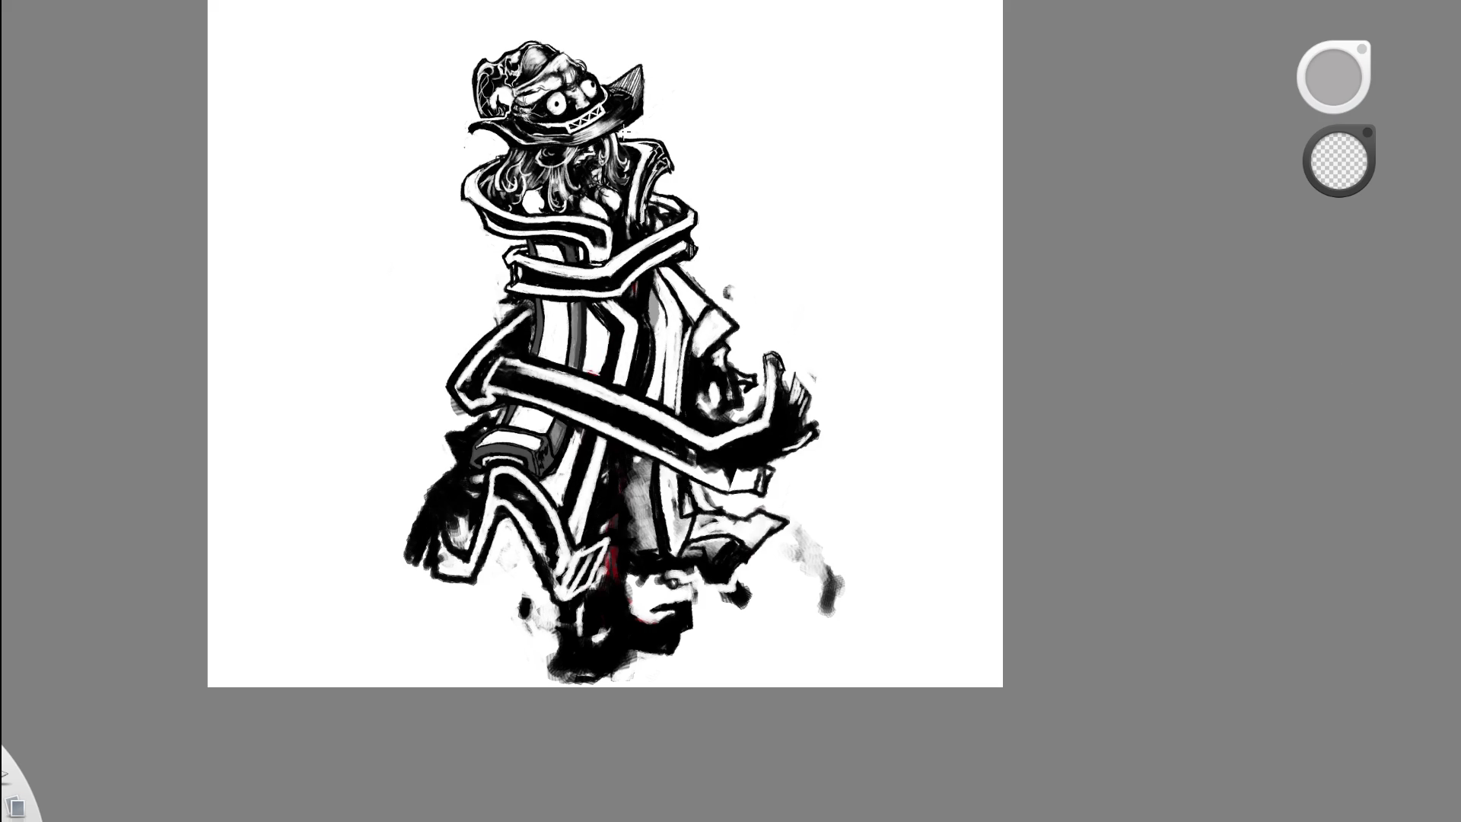
pyautogui.scroll(2, 631, 335)
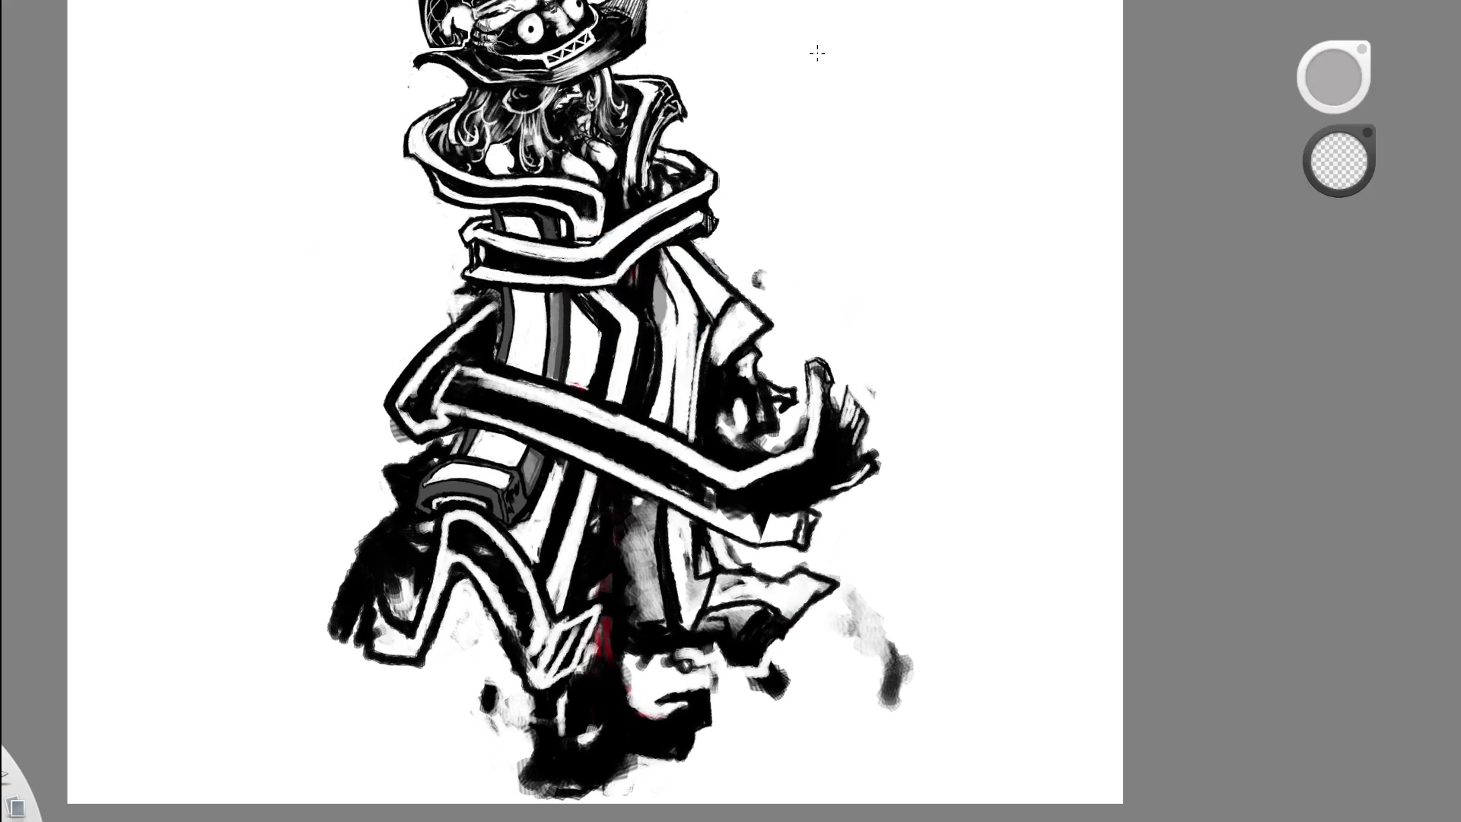
pyautogui.scroll(2, 685, 327)
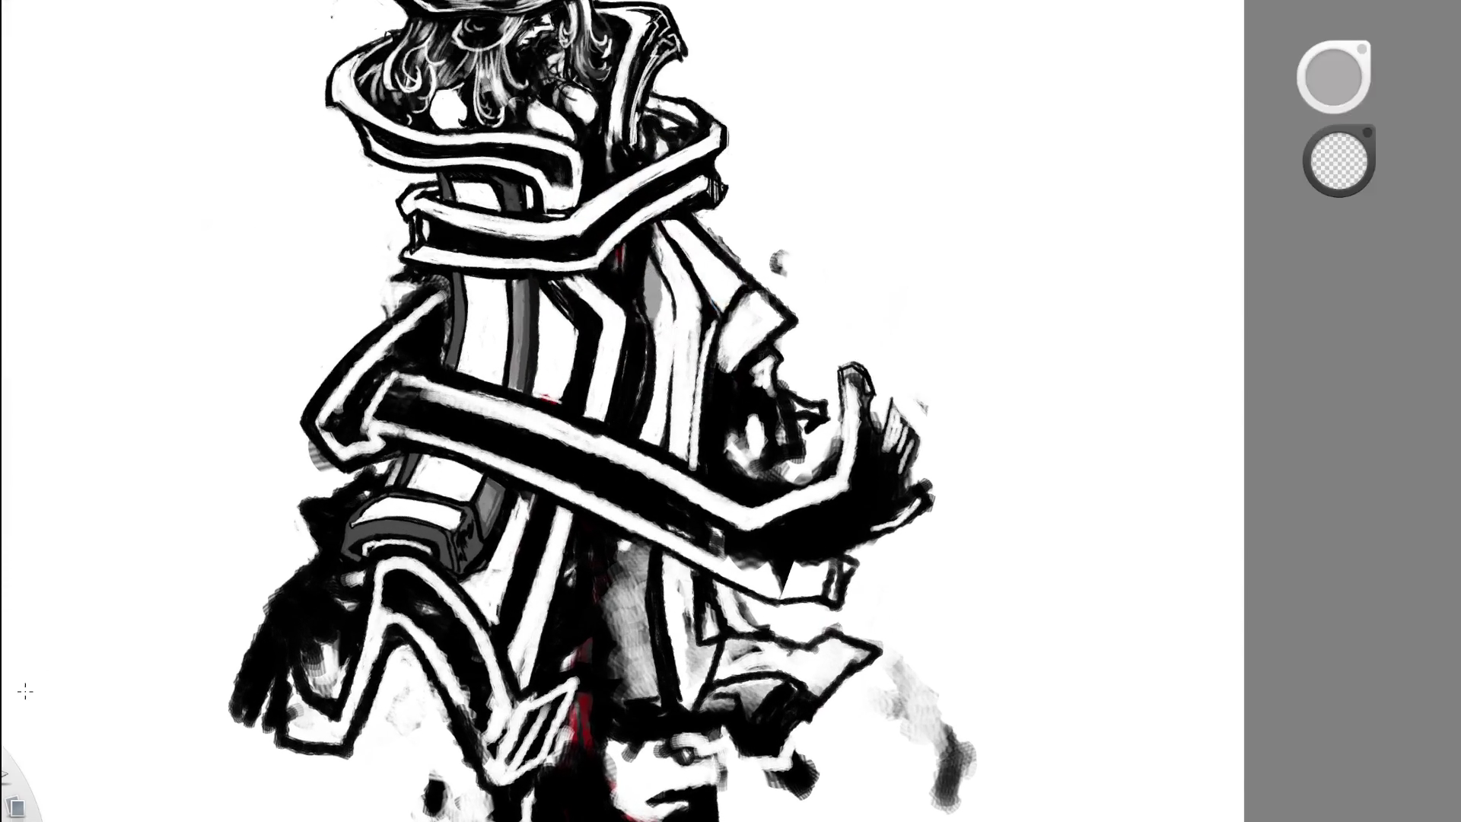
pyautogui.keyDown('alt'); pyautogui.click(555, 262); pyautogui.keyUp('alt')
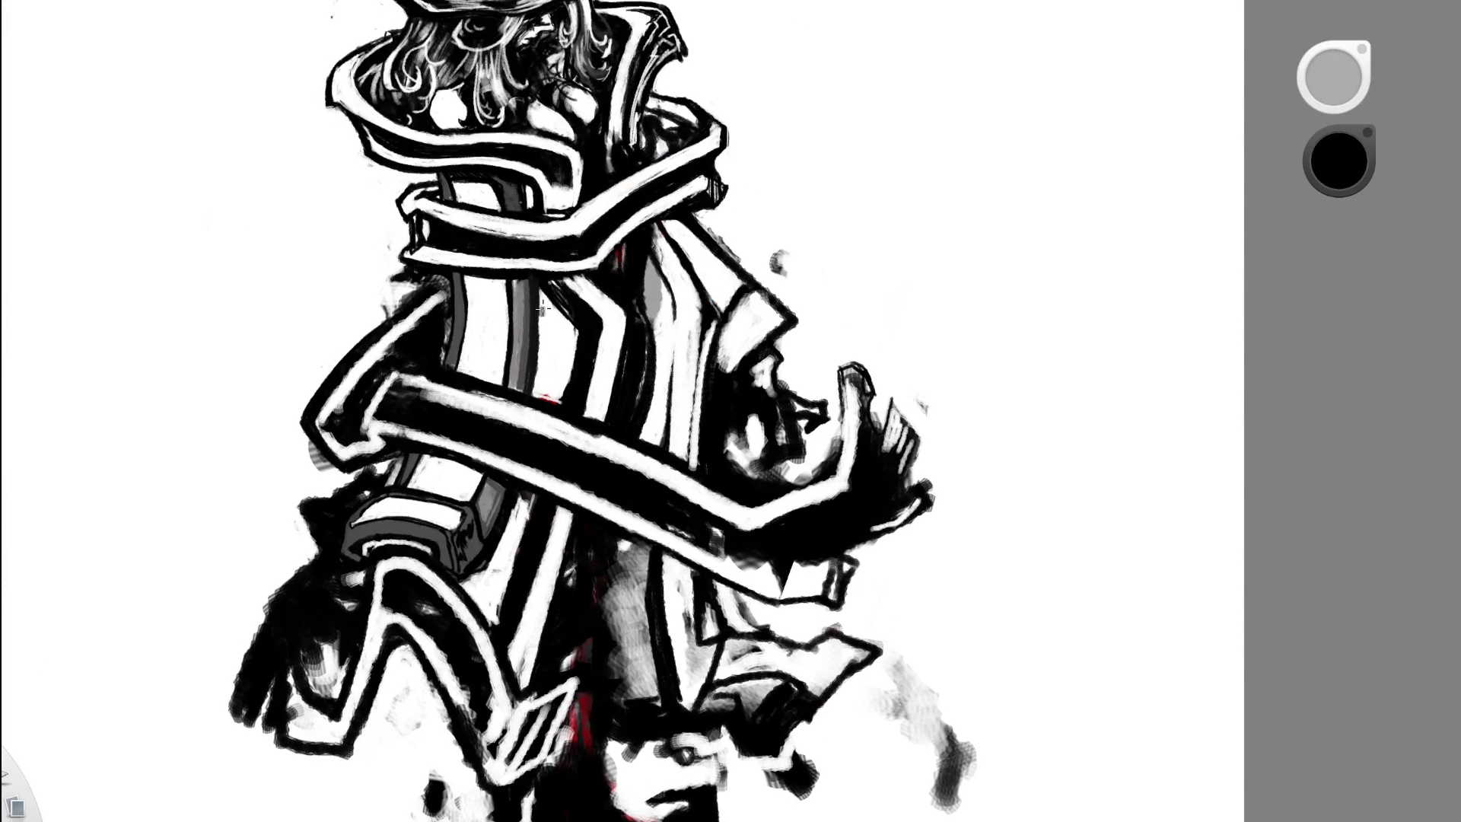
pyautogui.moveTo(540, 396)
pyautogui.mouseDown()
pyautogui.moveTo(539, 283)
pyautogui.moveTo(510, 276)
pyautogui.moveTo(508, 381)
pyautogui.moveTo(523, 270)
pyautogui.mouseUp()
pyautogui.keyDown('alt'); pyautogui.click(518, 319); pyautogui.keyUp('alt')
pyautogui.keyDown('alt'); pyautogui.click(540, 290); pyautogui.keyUp('alt')
# - Erase the thin stray vertical black line on the coat
pyautogui.scroll(-5, 524, 270)
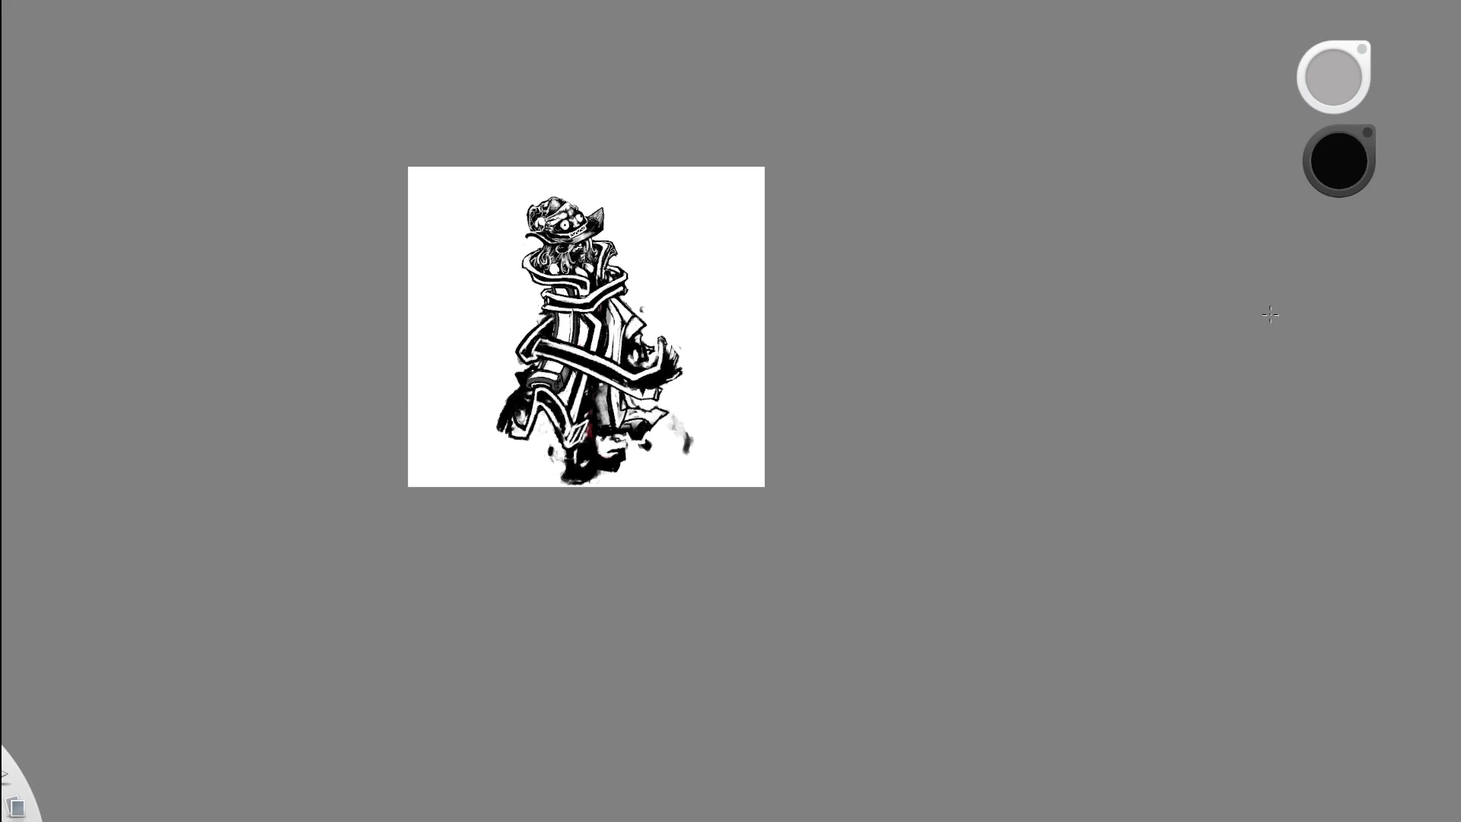
pyautogui.scroll(3, 583, 322)
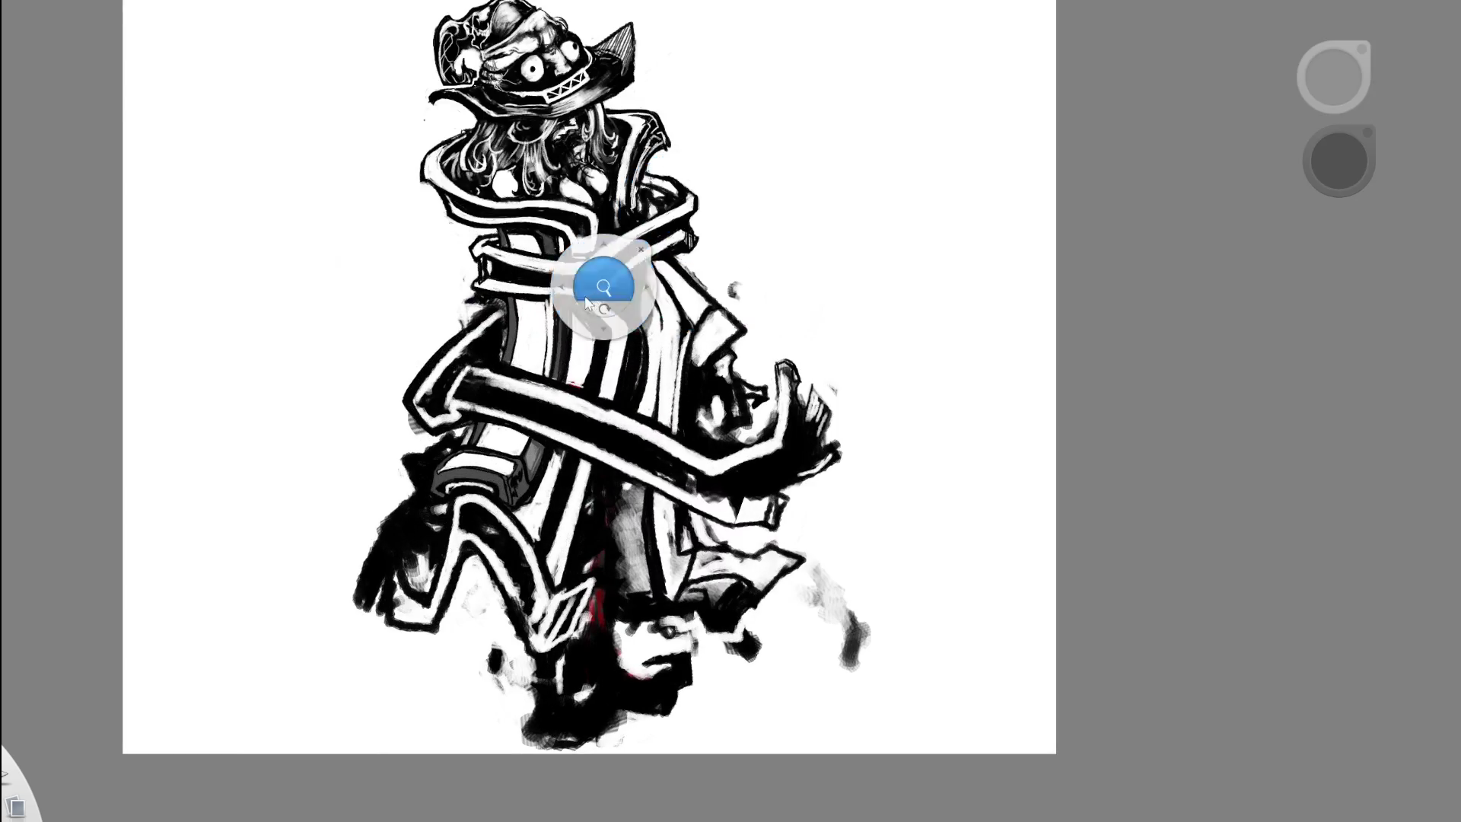
pyautogui.scroll(3, 582, 312)
pyautogui.press('e')
pyautogui.press('e')
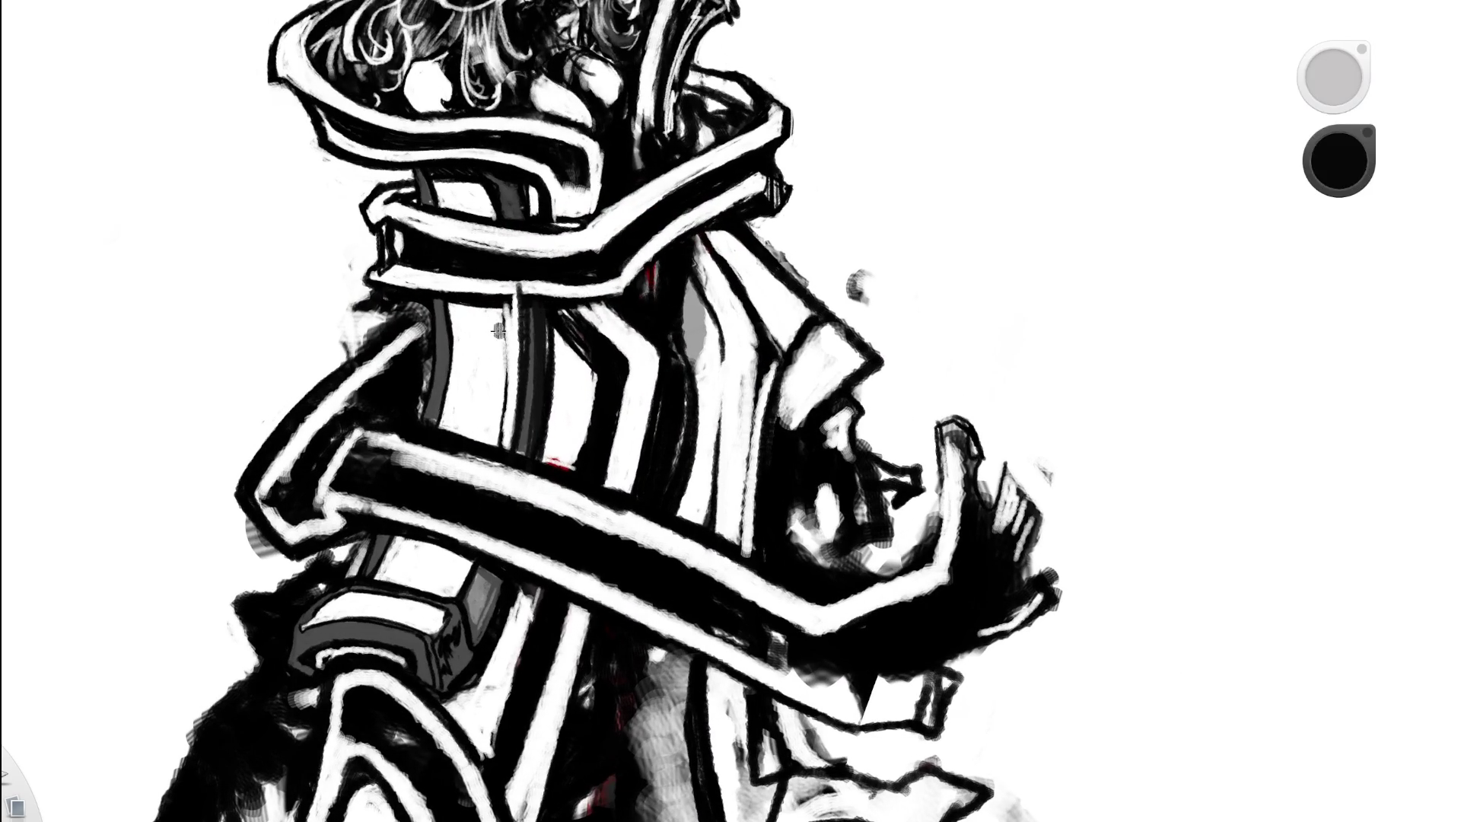
pyautogui.press('e')
pyautogui.moveTo(503, 314); pyautogui.dragTo(501, 320)
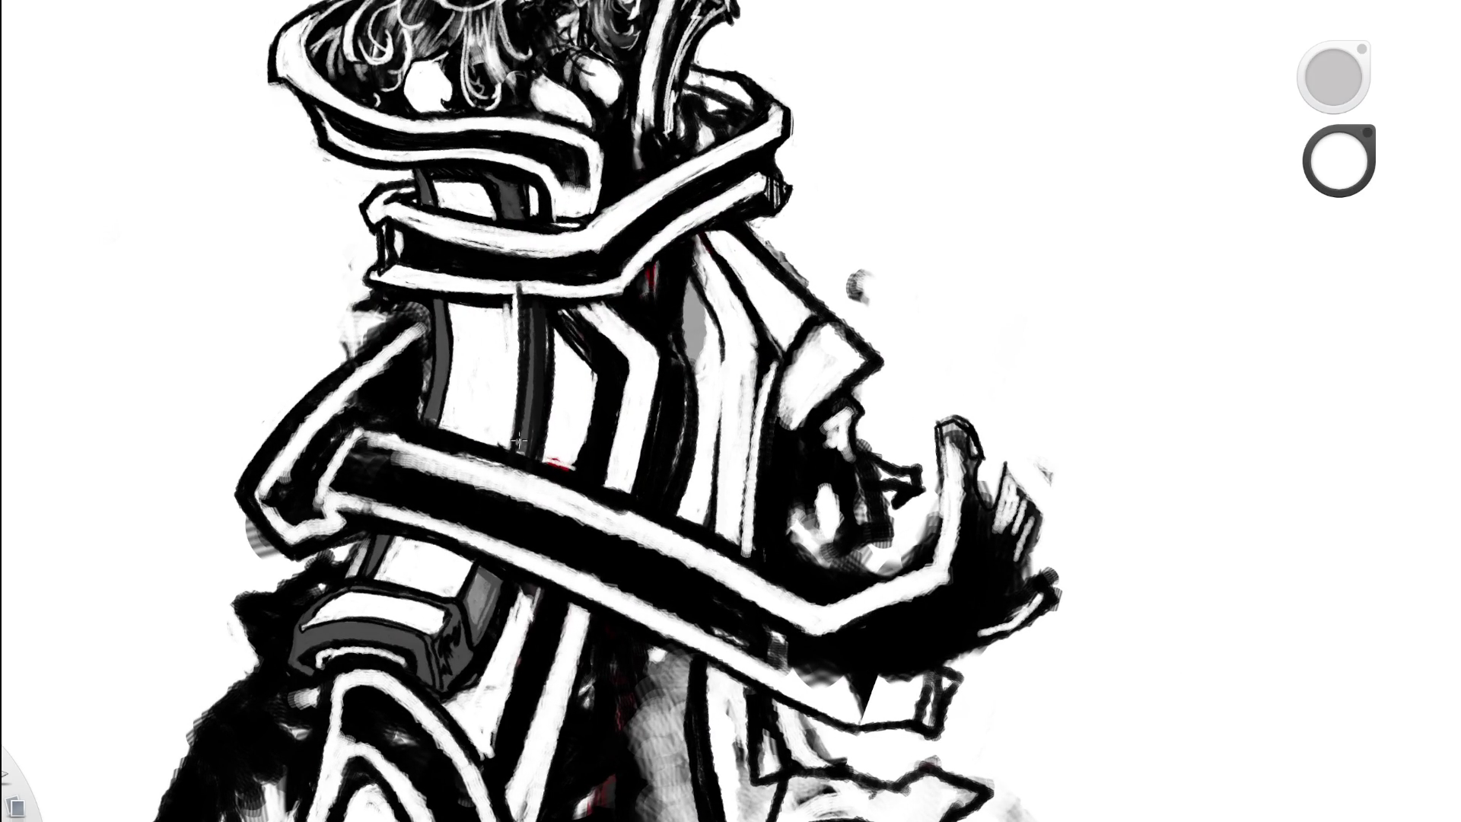
pyautogui.press('e')
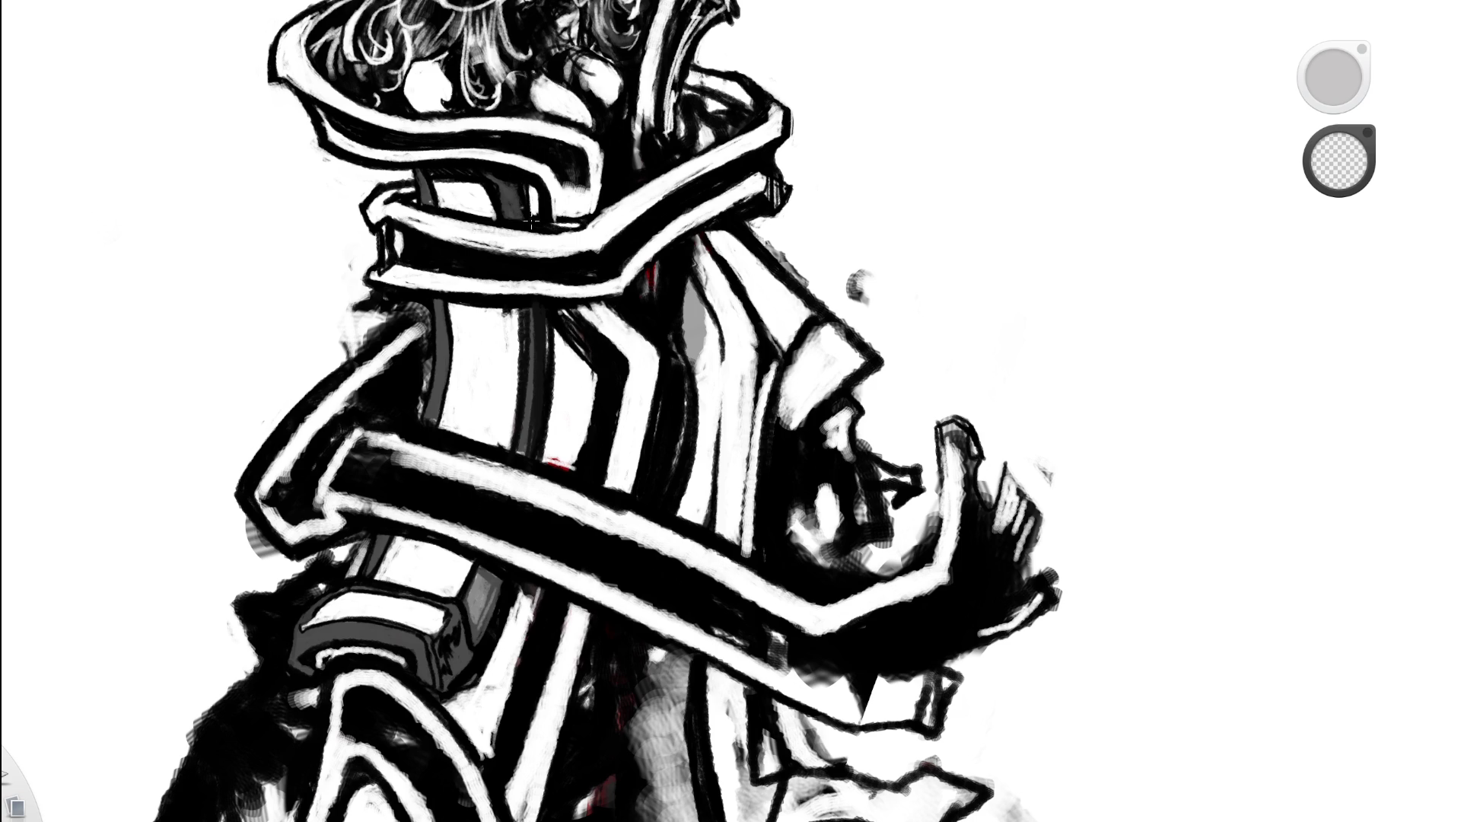
# - Zoom onto the collar and repaint the collar stripe with dark black strokes
pyautogui.scroll(-5, 561, 326)
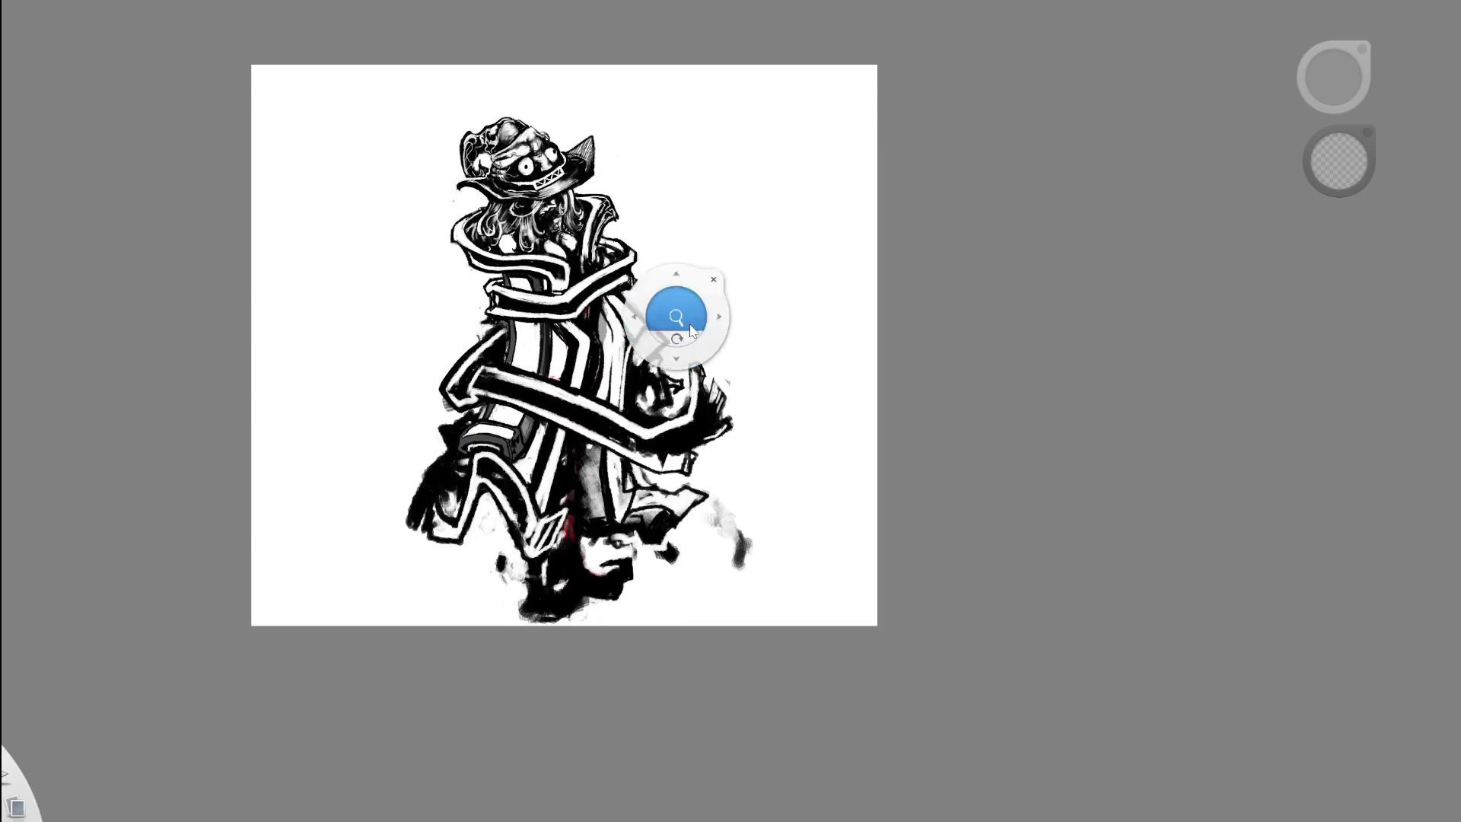
pyautogui.moveTo(678, 310); pyautogui.dragTo(694, 326)
pyautogui.doubleClick(600, 260)
pyautogui.click(627, 284)
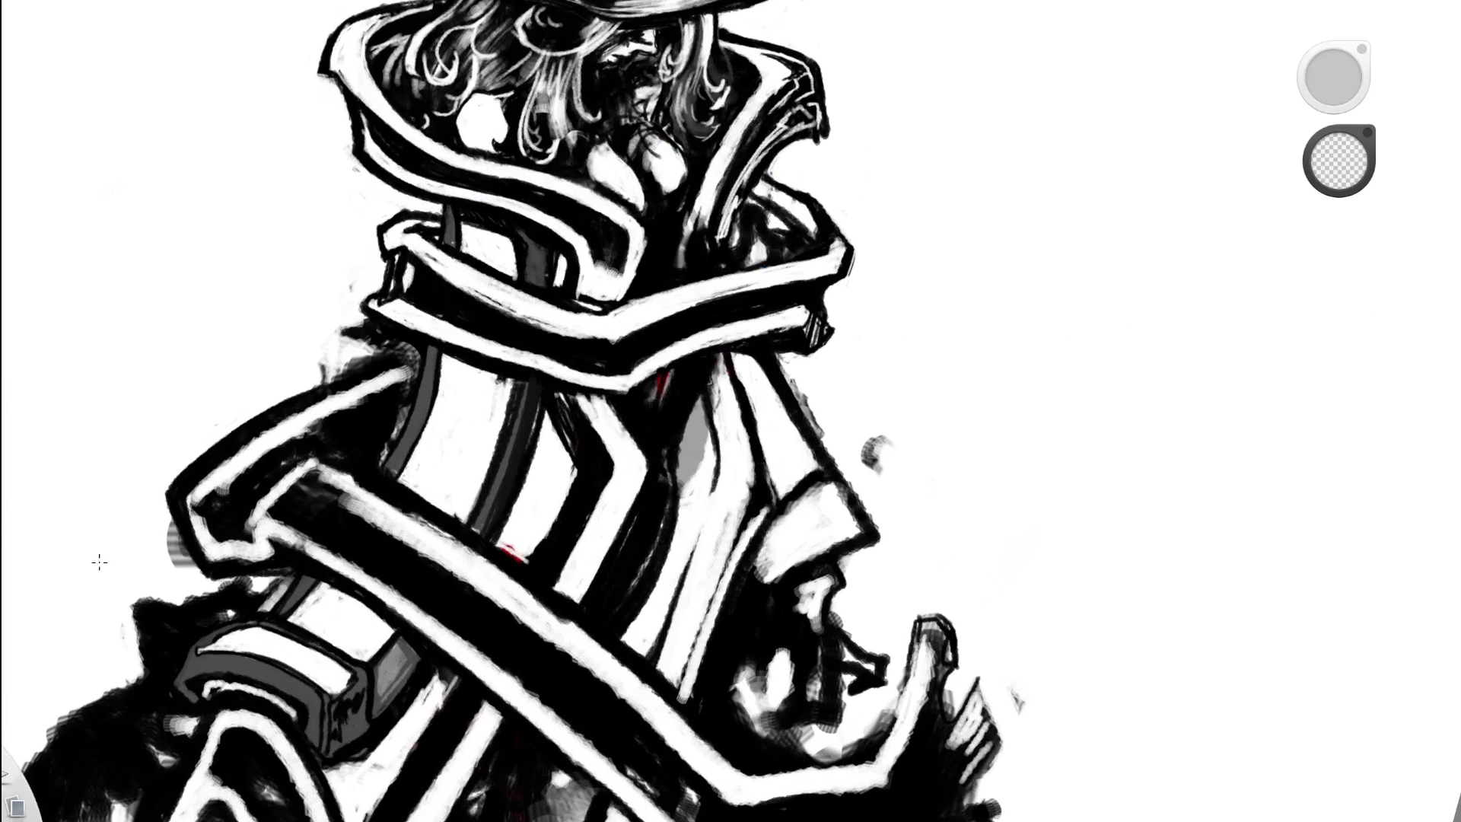
pyautogui.press('e')
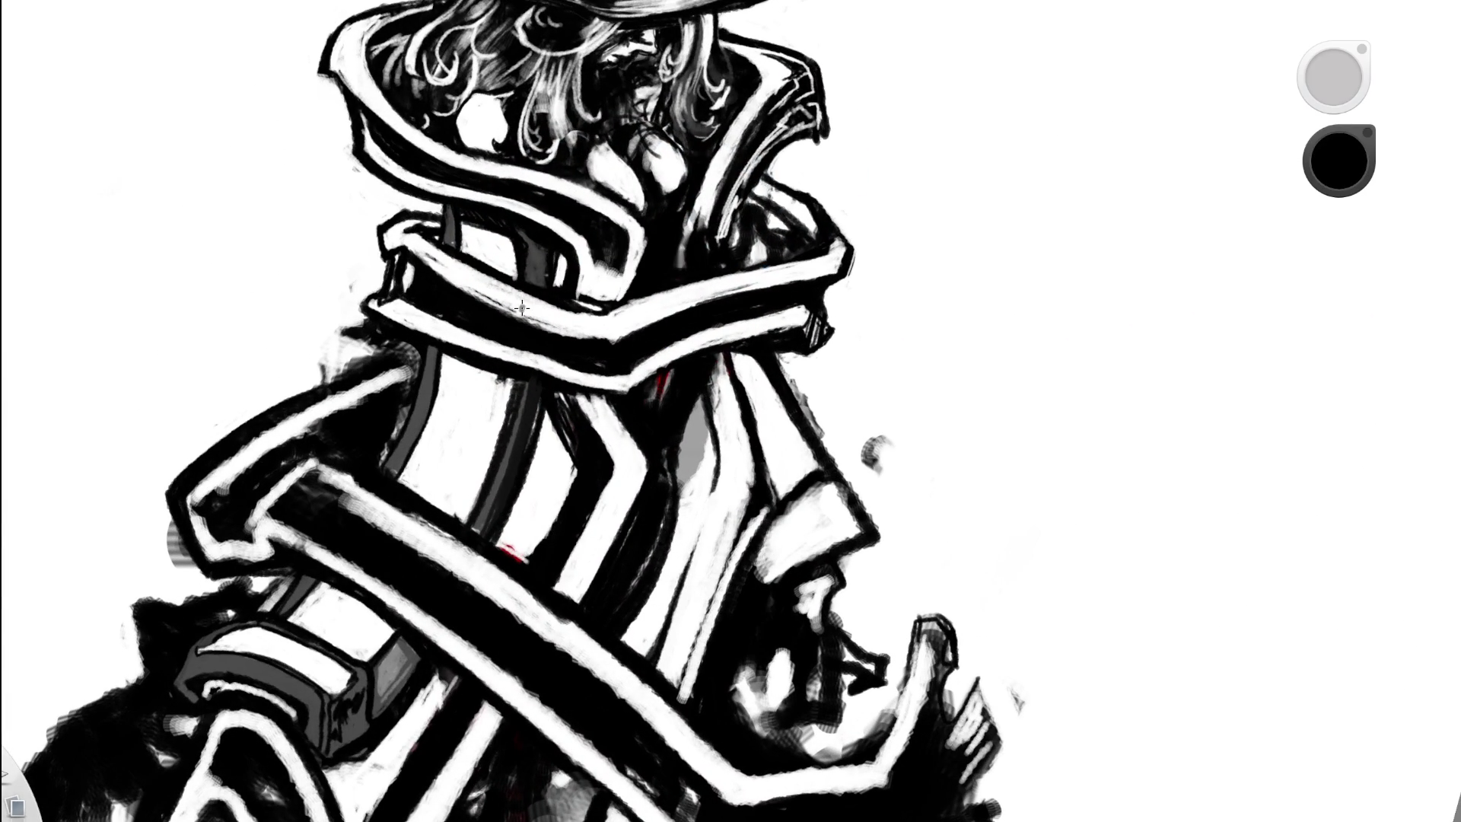
pyautogui.moveTo(510, 379)
pyautogui.mouseDown()
pyautogui.moveTo(507, 428)
pyautogui.moveTo(516, 407)
pyautogui.mouseUp()
pyautogui.doubleClick(587, 309)
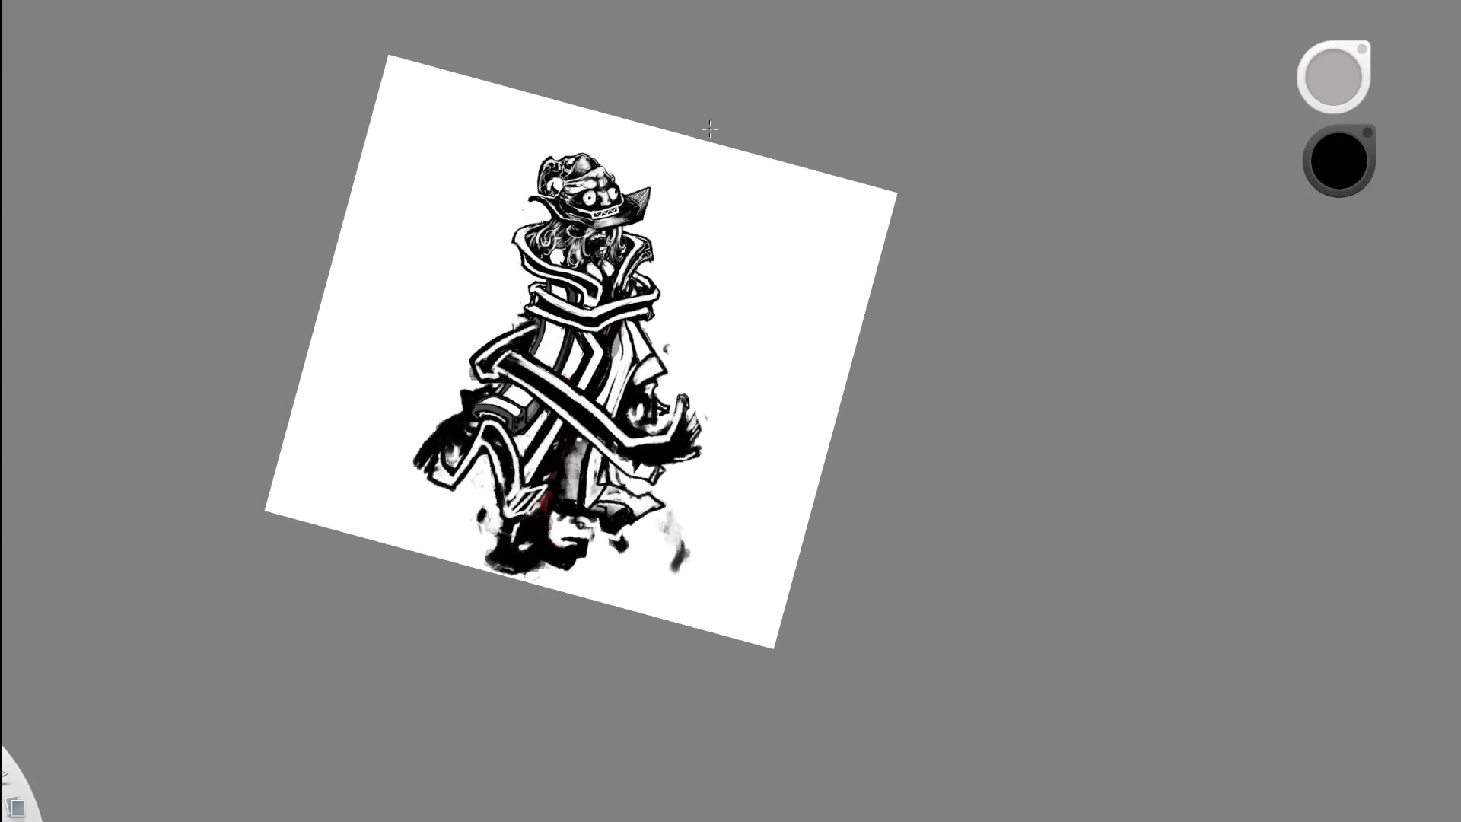
# - Whiten out the dark strokes near the collar
pyautogui.click(604, 474)
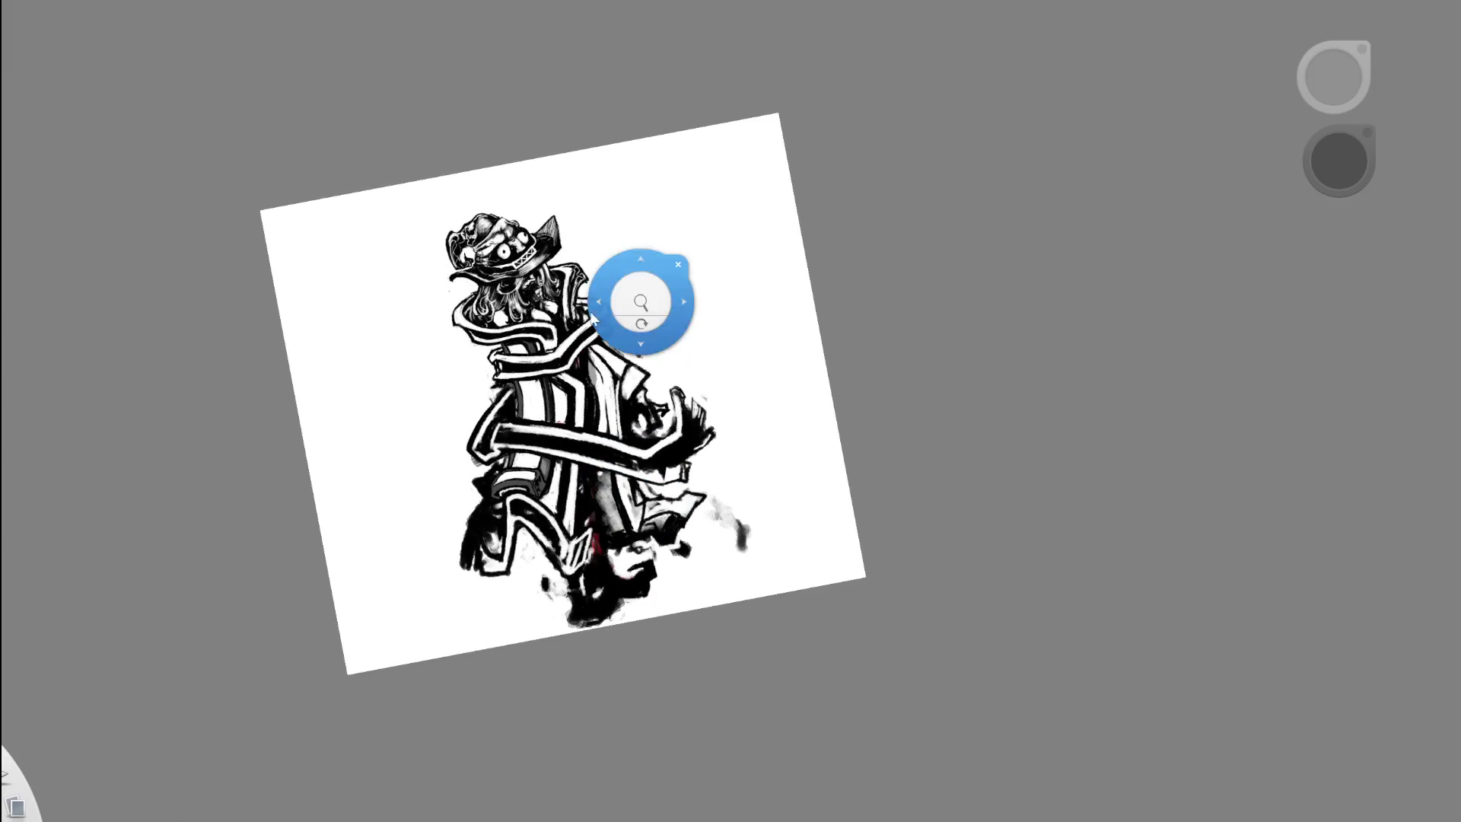
pyautogui.scroll(5, 636, 294)
pyautogui.press('e')
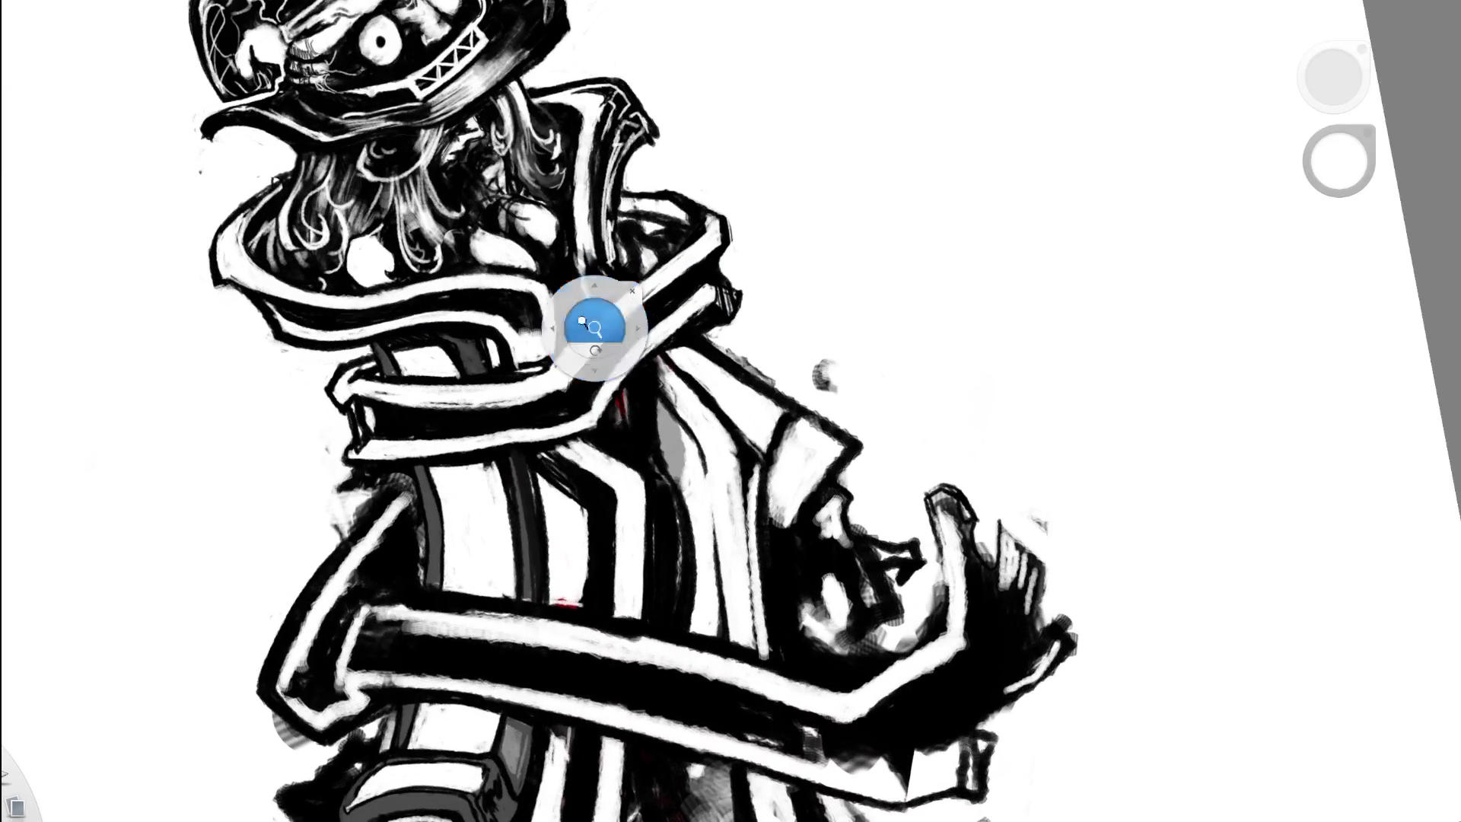
pyautogui.scroll(3, 596, 326)
pyautogui.moveTo(542, 352); pyautogui.dragTo(500, 369)
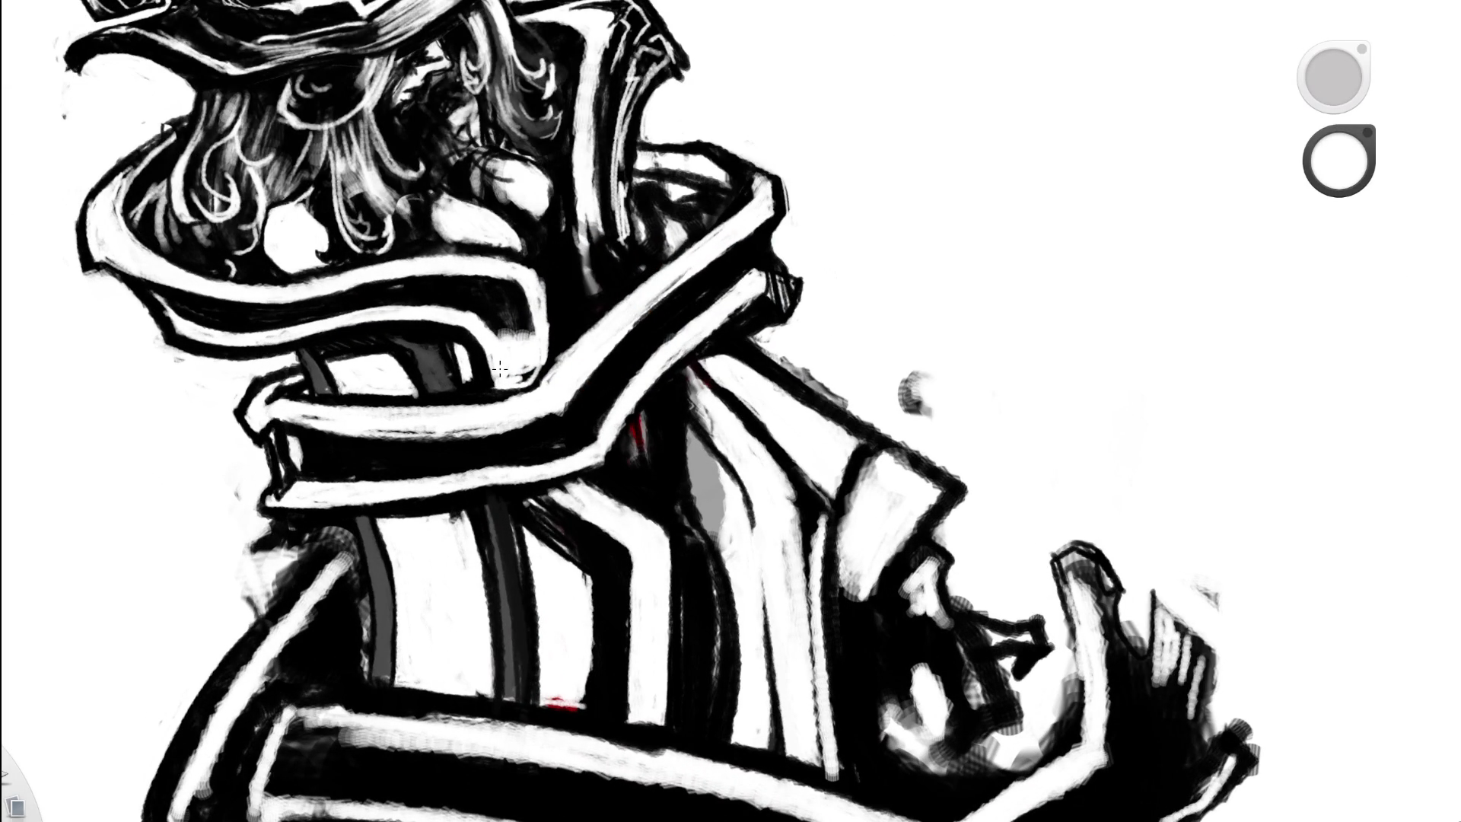
pyautogui.scroll(-5, 789, 97)
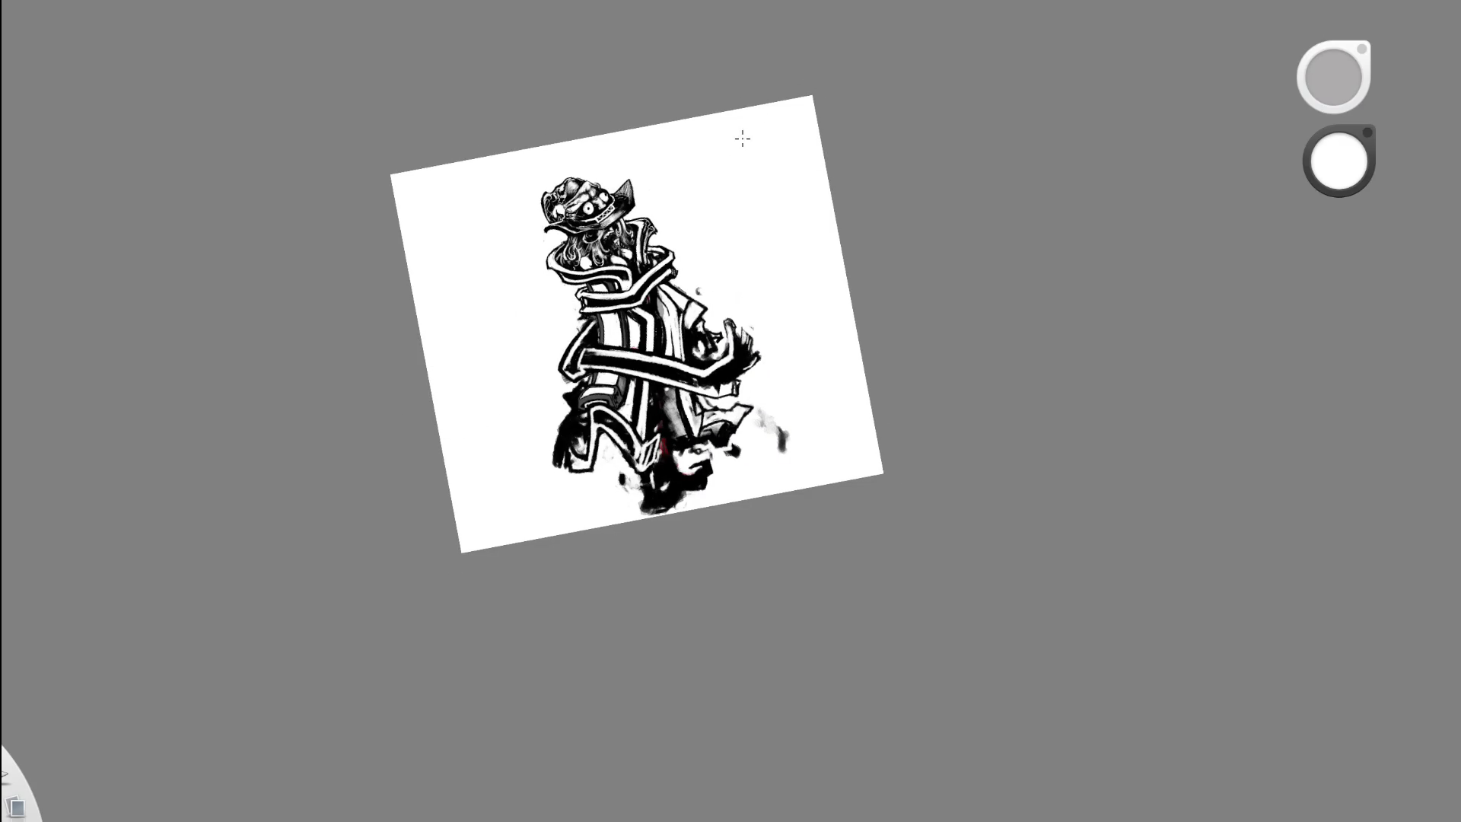
pyautogui.scroll(3, 594, 380)
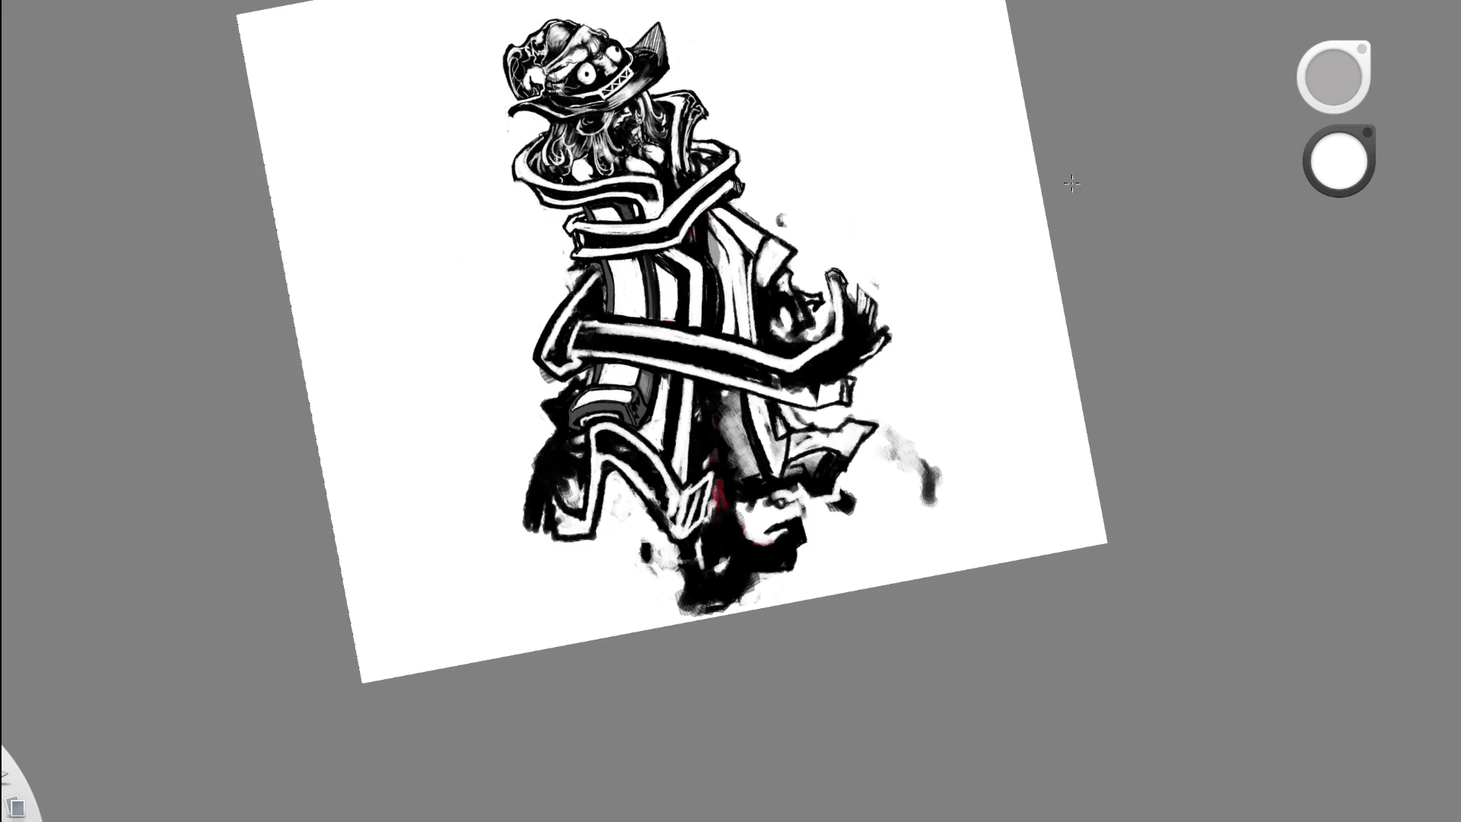
# - Draw thin black lines down the white coat stripe, redoing the overlong first stroke
pyautogui.moveTo(746, 303); pyautogui.dragTo(630, 464)
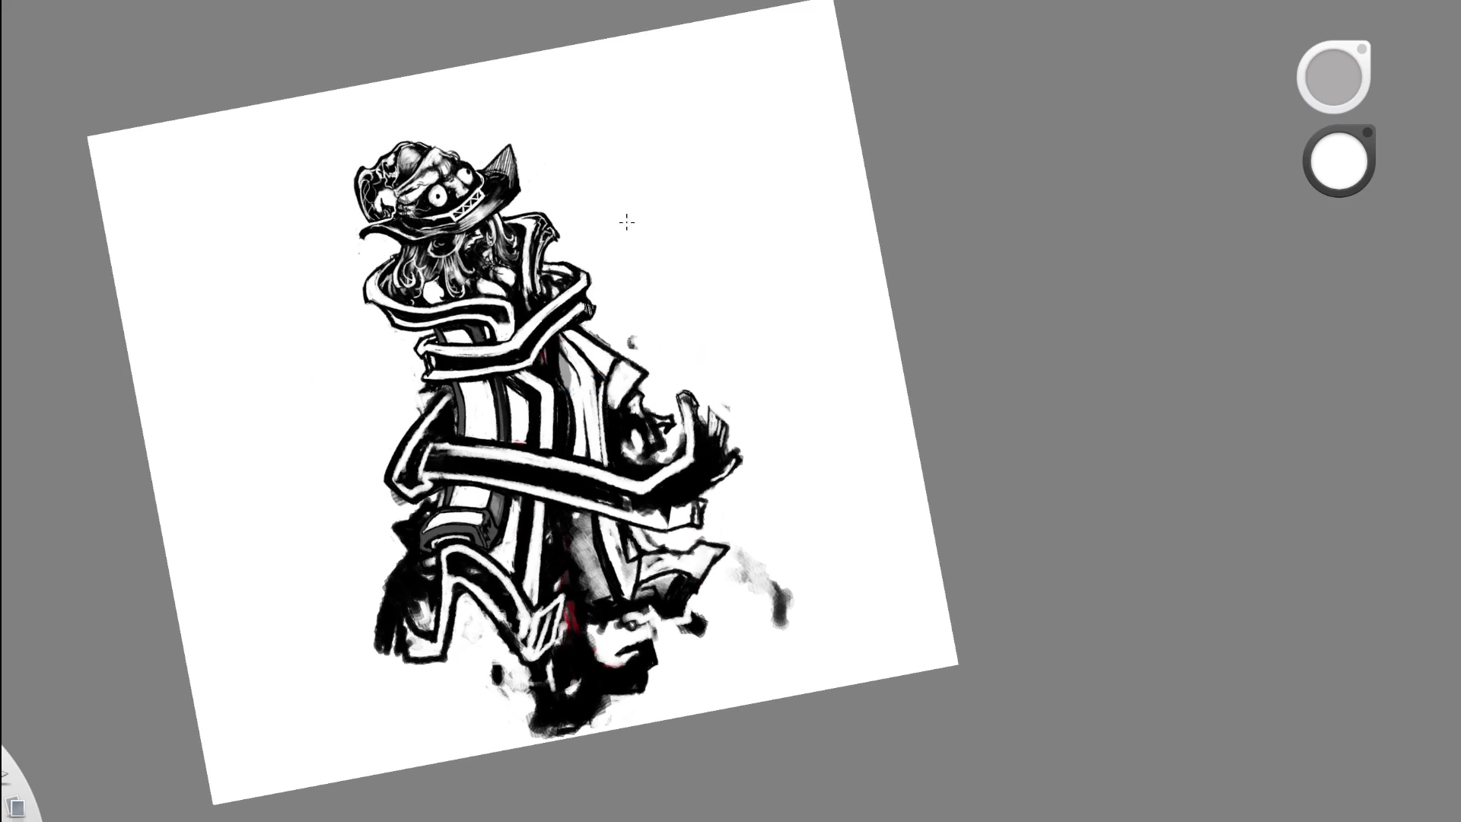
pyautogui.scroll(5, 479, 434)
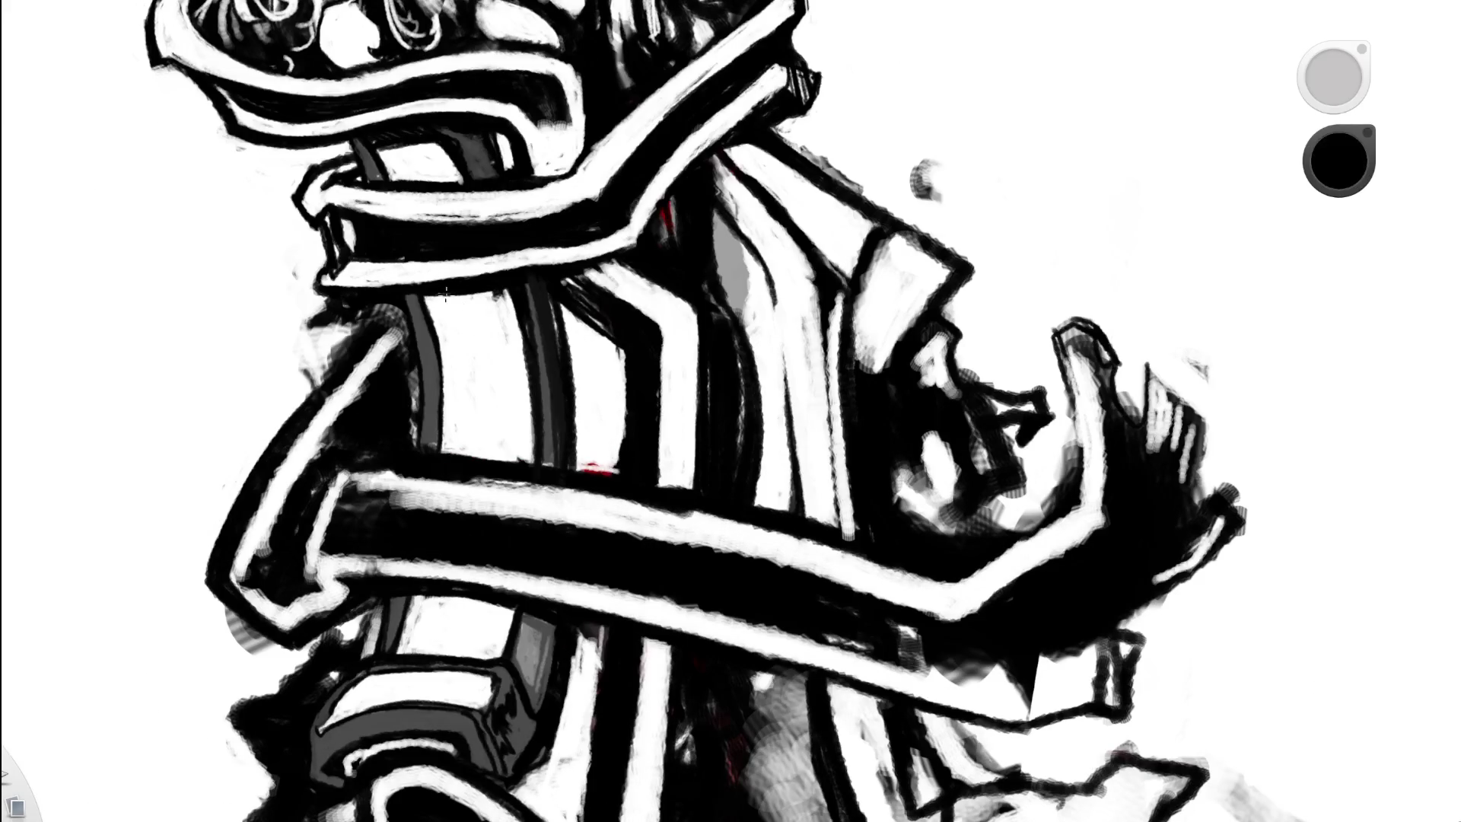
pyautogui.moveTo(377, 144); pyautogui.dragTo(449, 308)
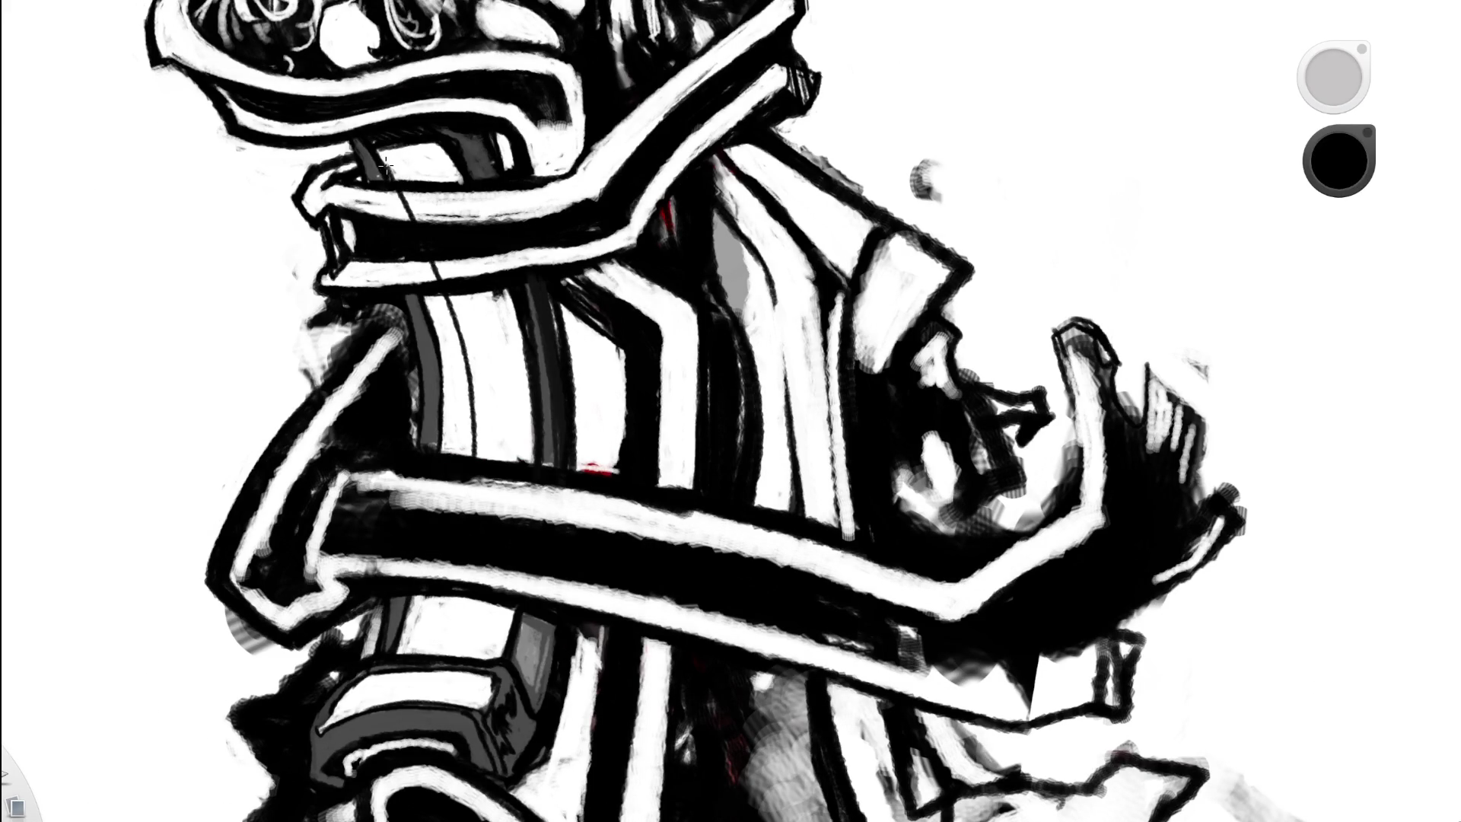
pyautogui.hotkey('ctrl', 'z')
pyautogui.moveTo(373, 145); pyautogui.dragTo(464, 449)
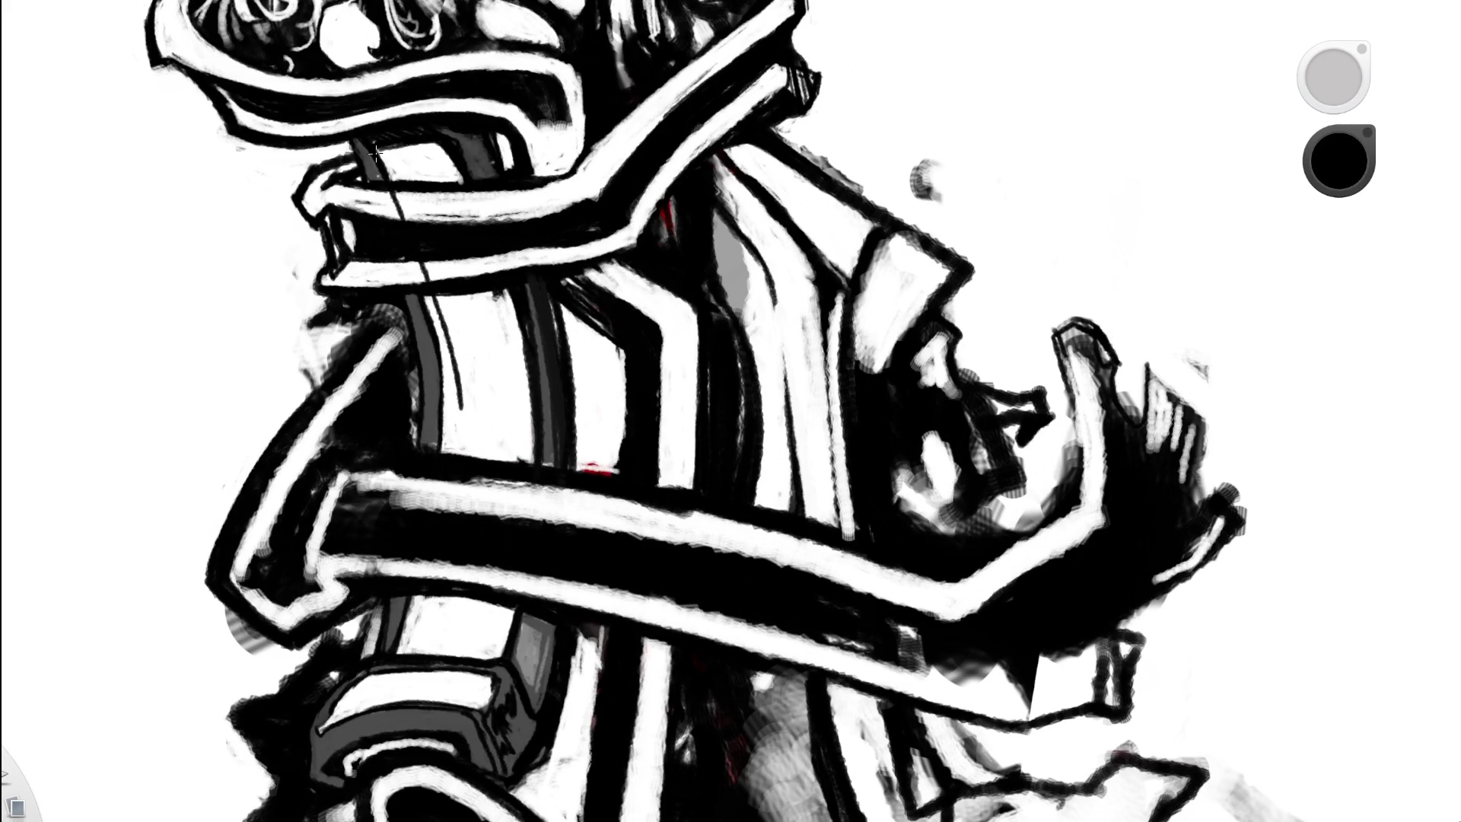
pyautogui.moveTo(353, 145); pyautogui.dragTo(434, 449)
pyautogui.moveTo(361, 186); pyautogui.dragTo(430, 449)
pyautogui.press('space')
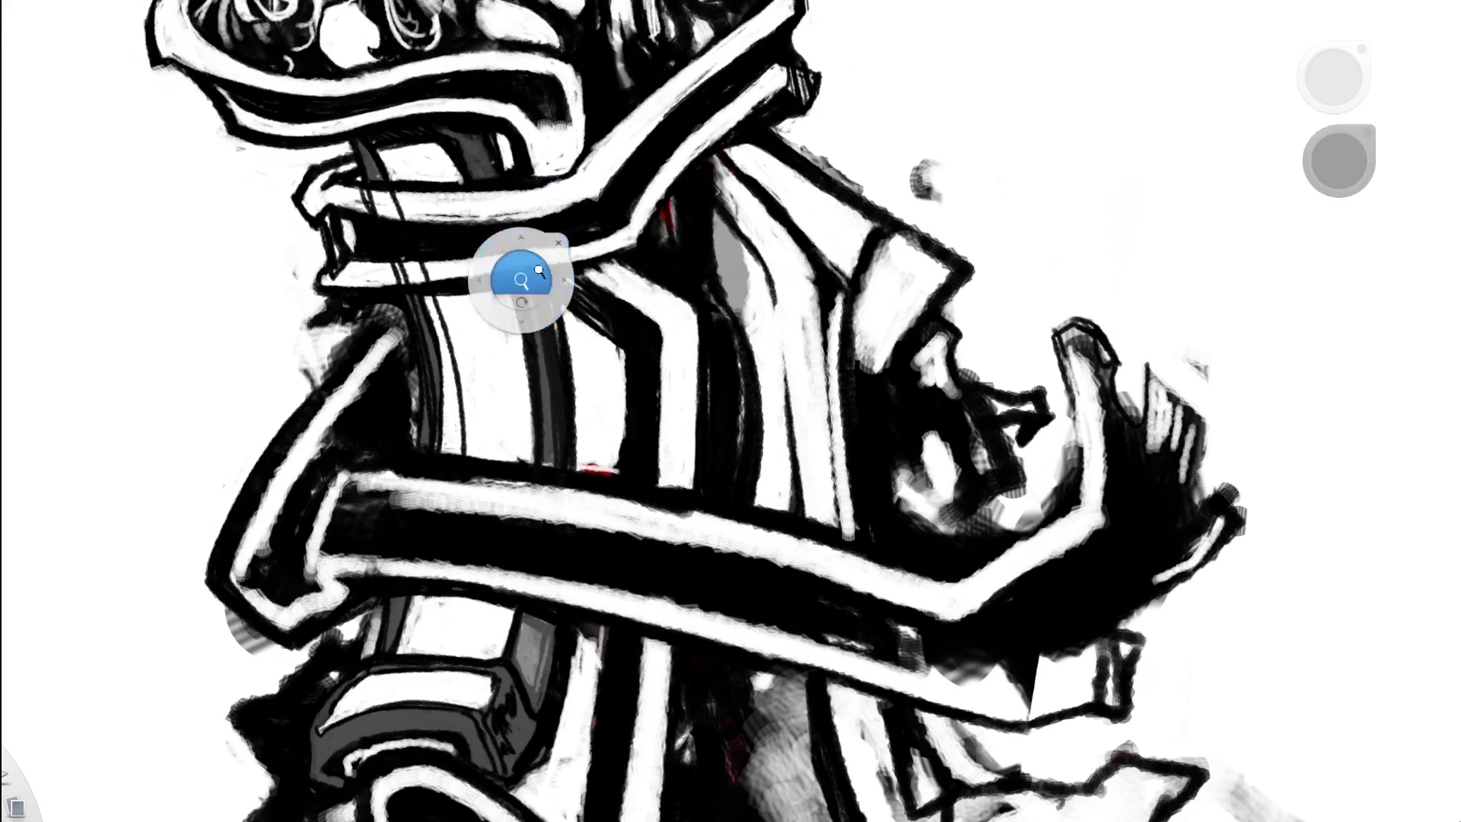
pyautogui.moveTo(539, 271); pyautogui.dragTo(643, 125)
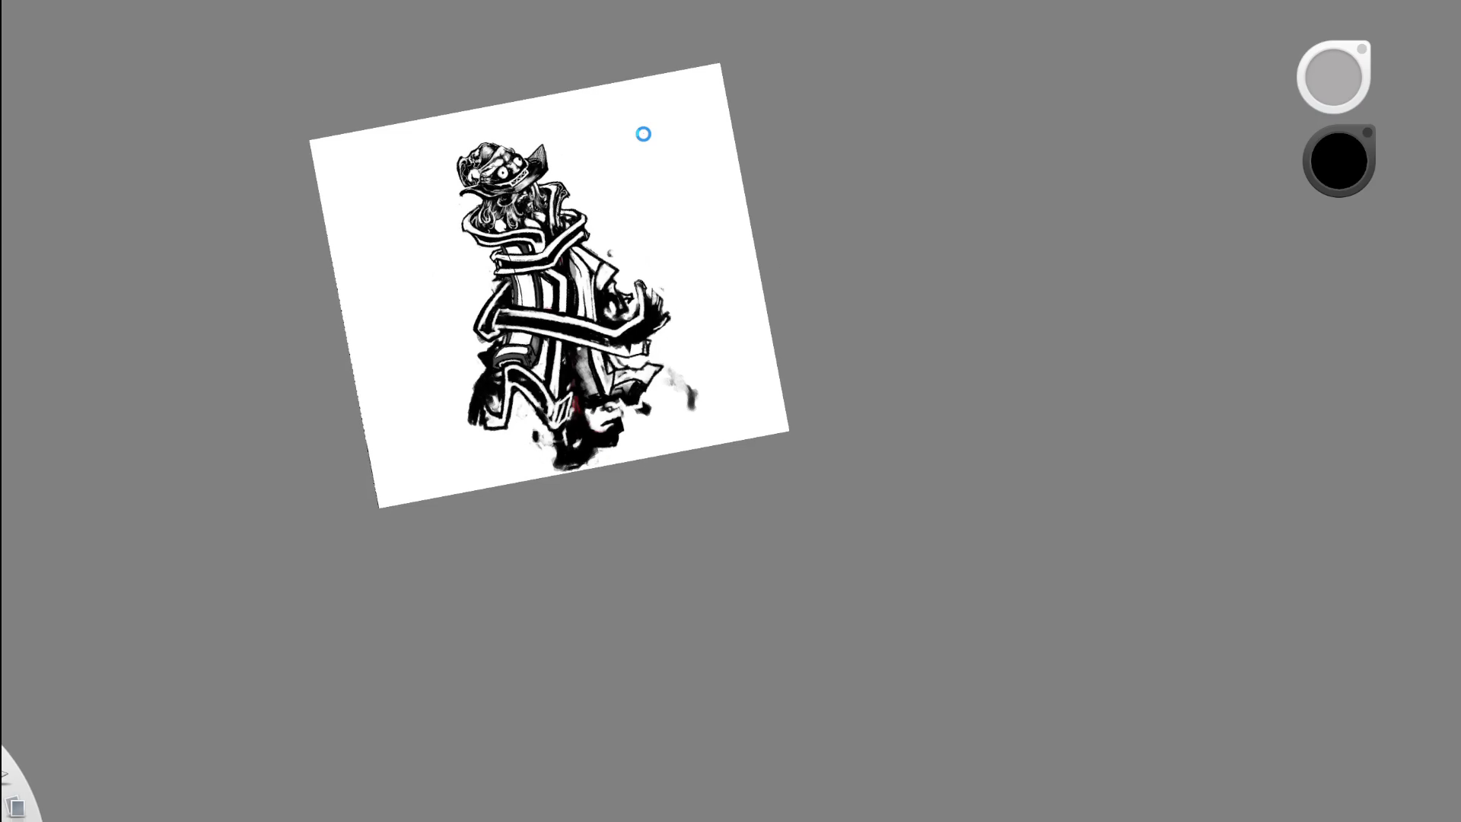
# - Zoom in on the cloak and paint a thin white X onto the black band
pyautogui.press('space')
pyautogui.moveTo(561, 228); pyautogui.dragTo(468, 72)
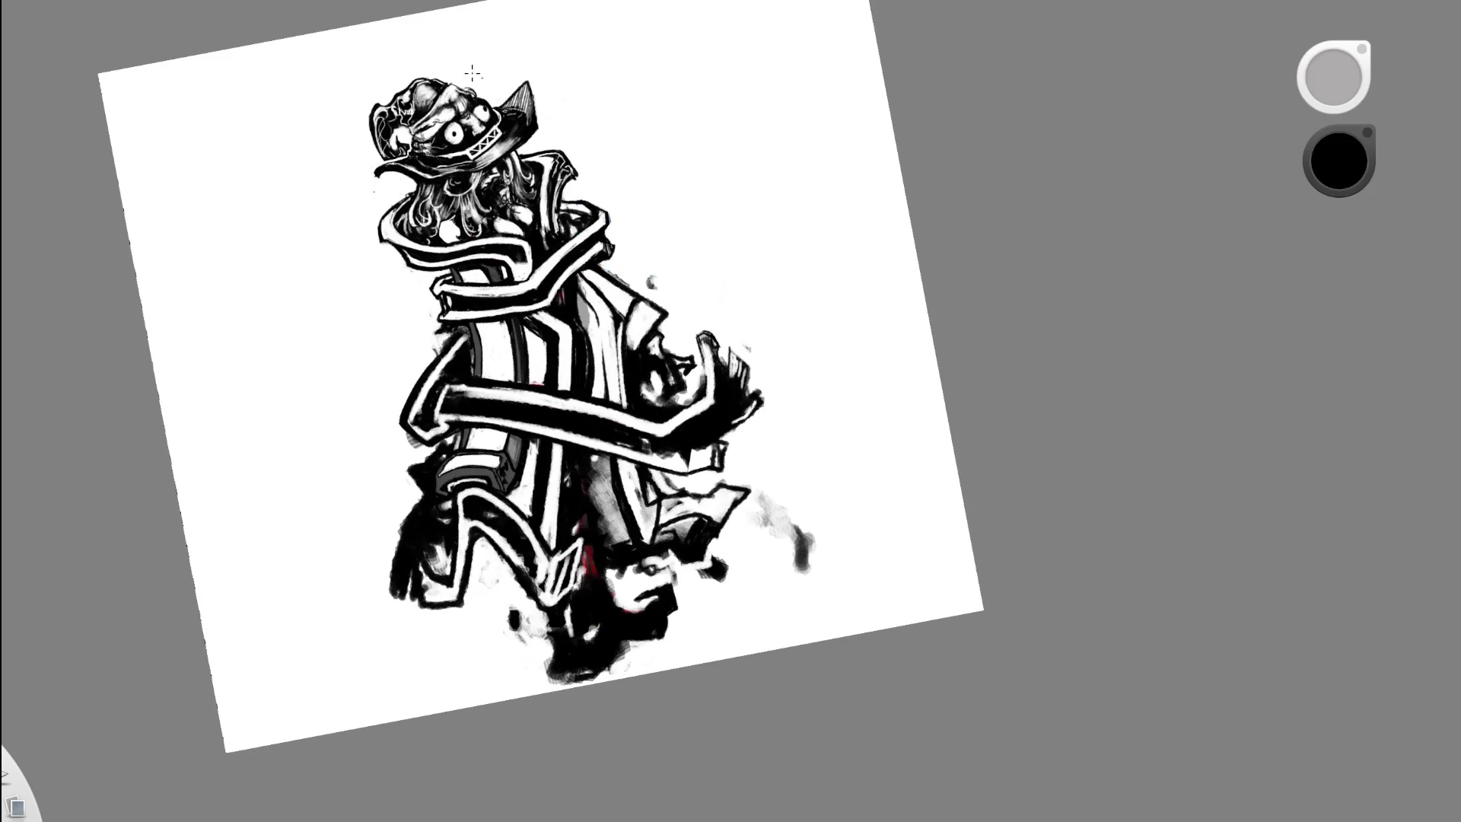
pyautogui.press('space')
pyautogui.moveTo(604, 277); pyautogui.dragTo(680, 71)
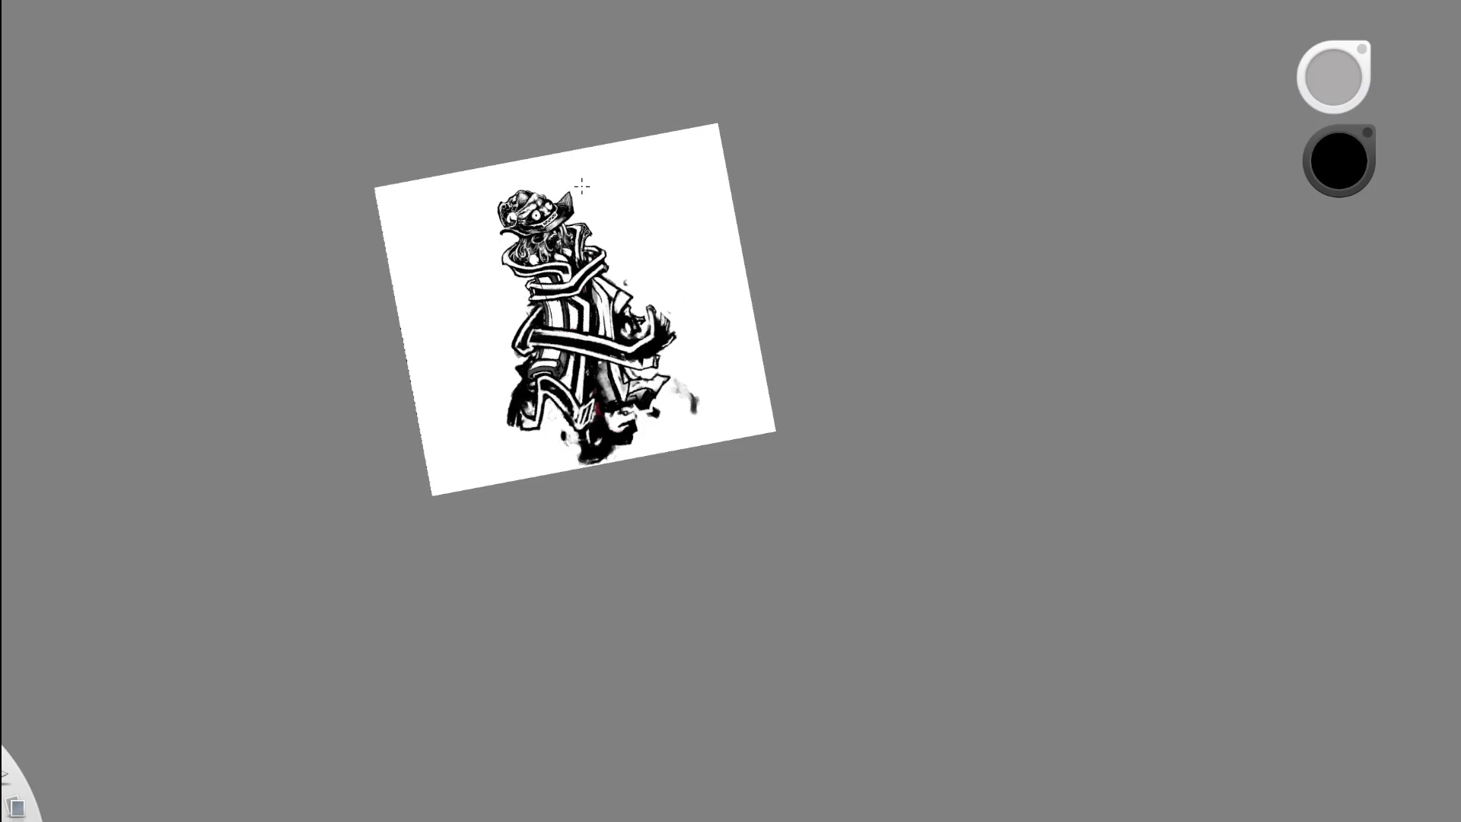
pyautogui.press('space')
pyautogui.moveTo(617, 303); pyautogui.dragTo(620, 303)
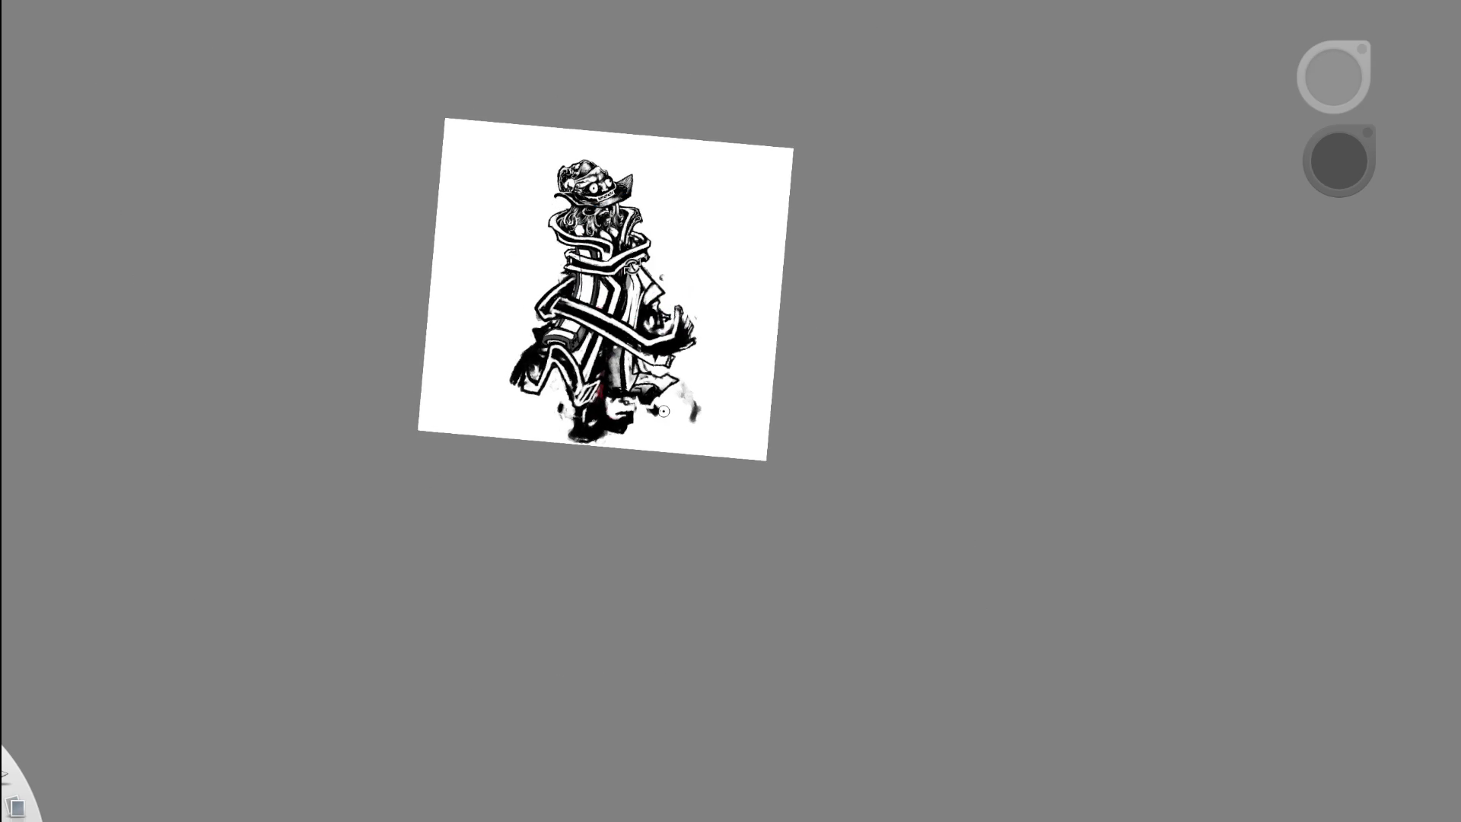
pyautogui.press('space')
pyautogui.moveTo(620, 245); pyautogui.dragTo(689, 272)
pyautogui.scroll(3, 578, 144)
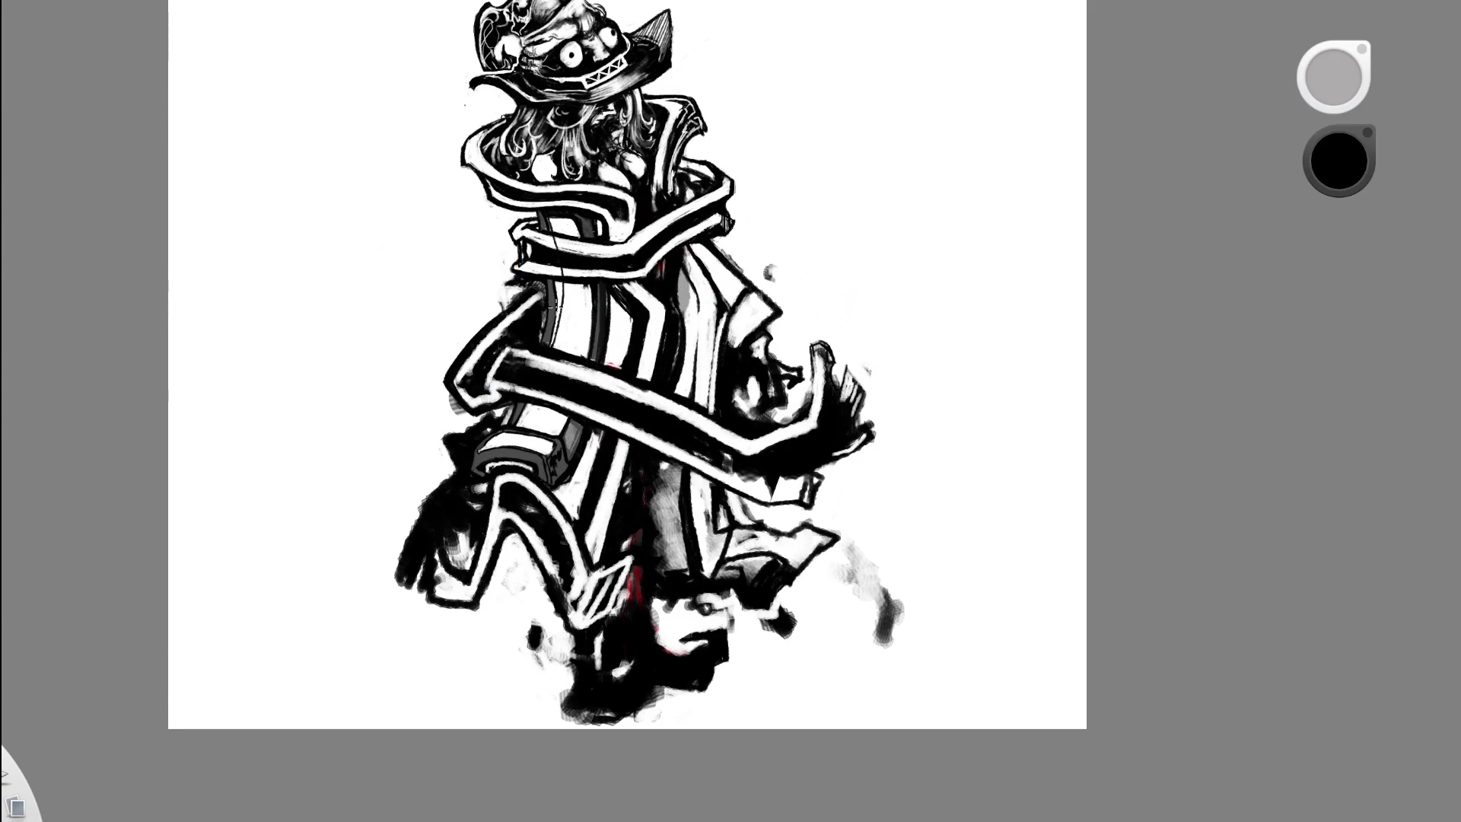
pyautogui.press('space')
pyautogui.moveTo(662, 202); pyautogui.dragTo(573, 211)
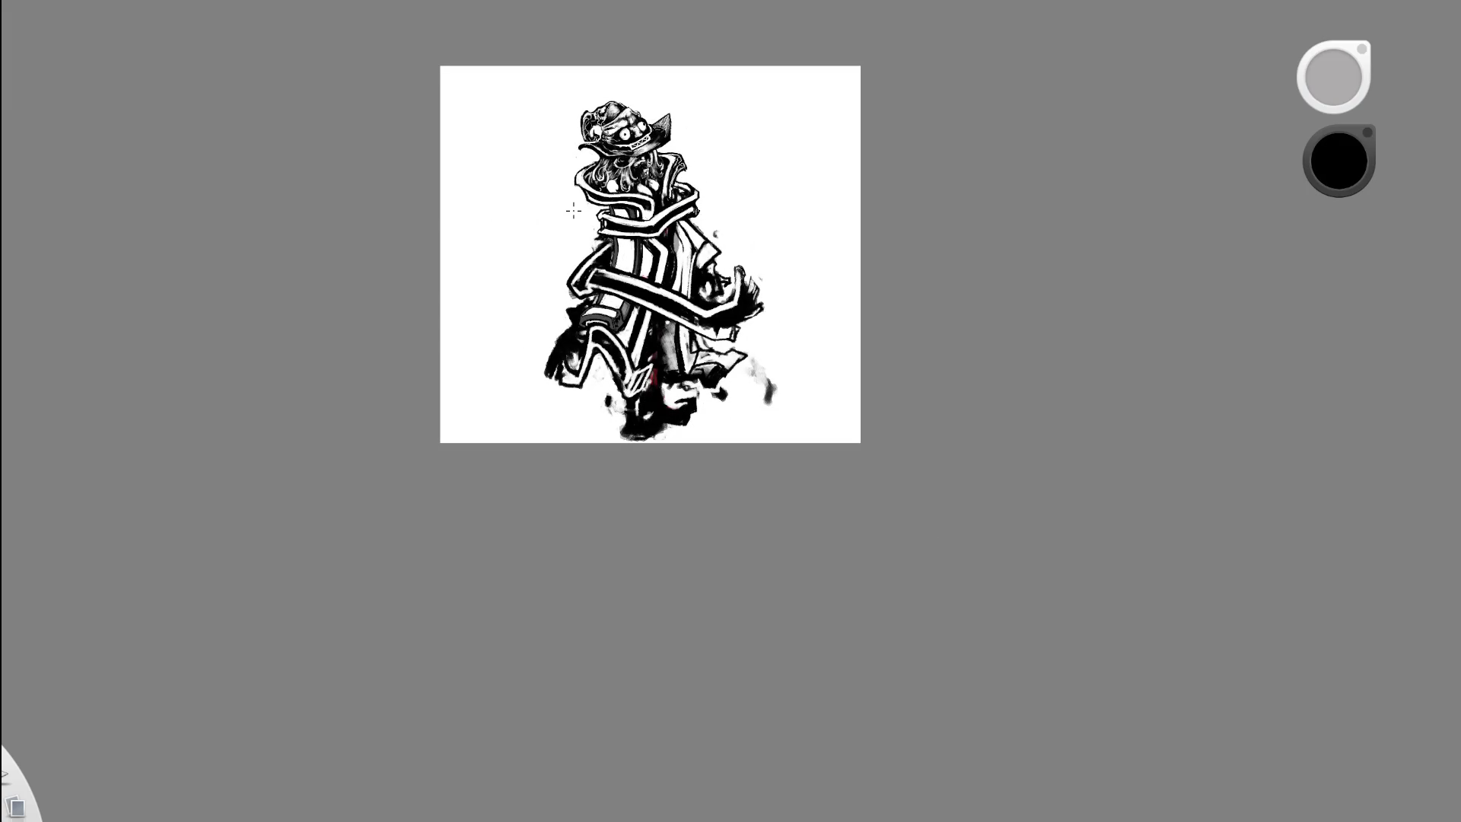
pyautogui.press('space')
pyautogui.moveTo(670, 228)
pyautogui.mouseDown()
pyautogui.moveTo(734, 174)
pyautogui.moveTo(662, 244)
pyautogui.mouseUp()
pyautogui.press('space')
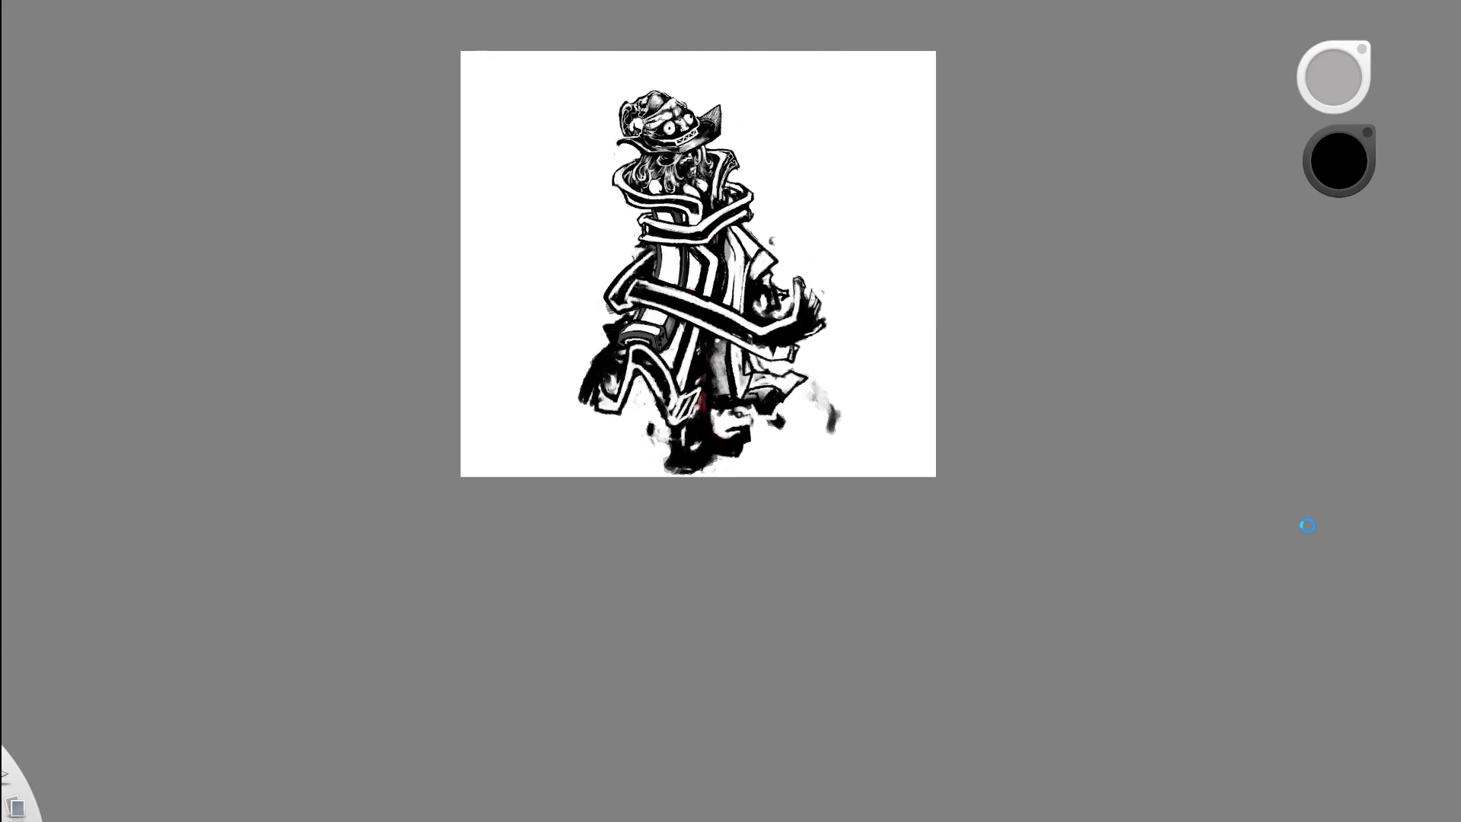
pyautogui.scroll(5, 783, 180)
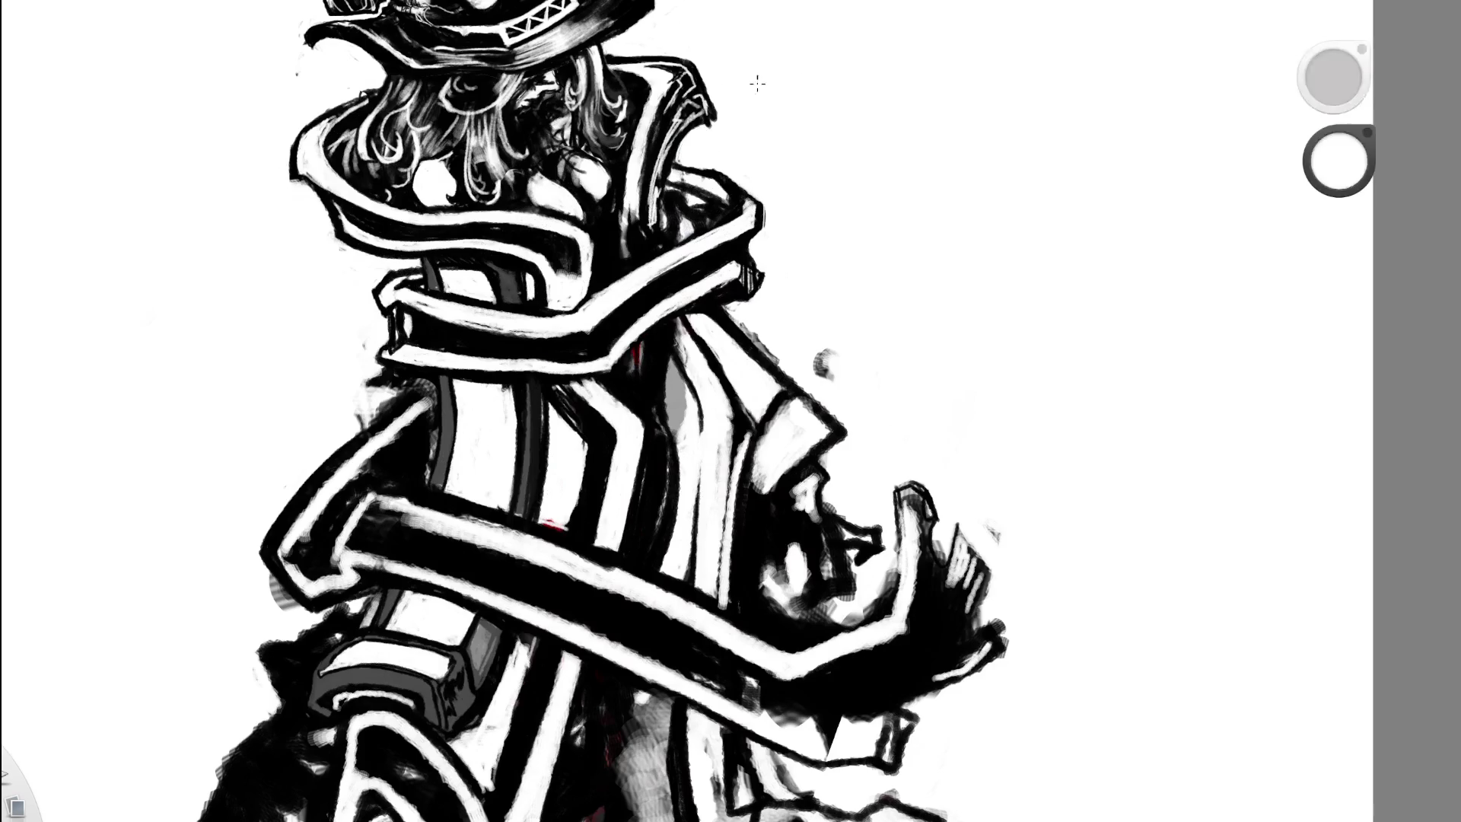
pyautogui.scroll(3, 525, 441)
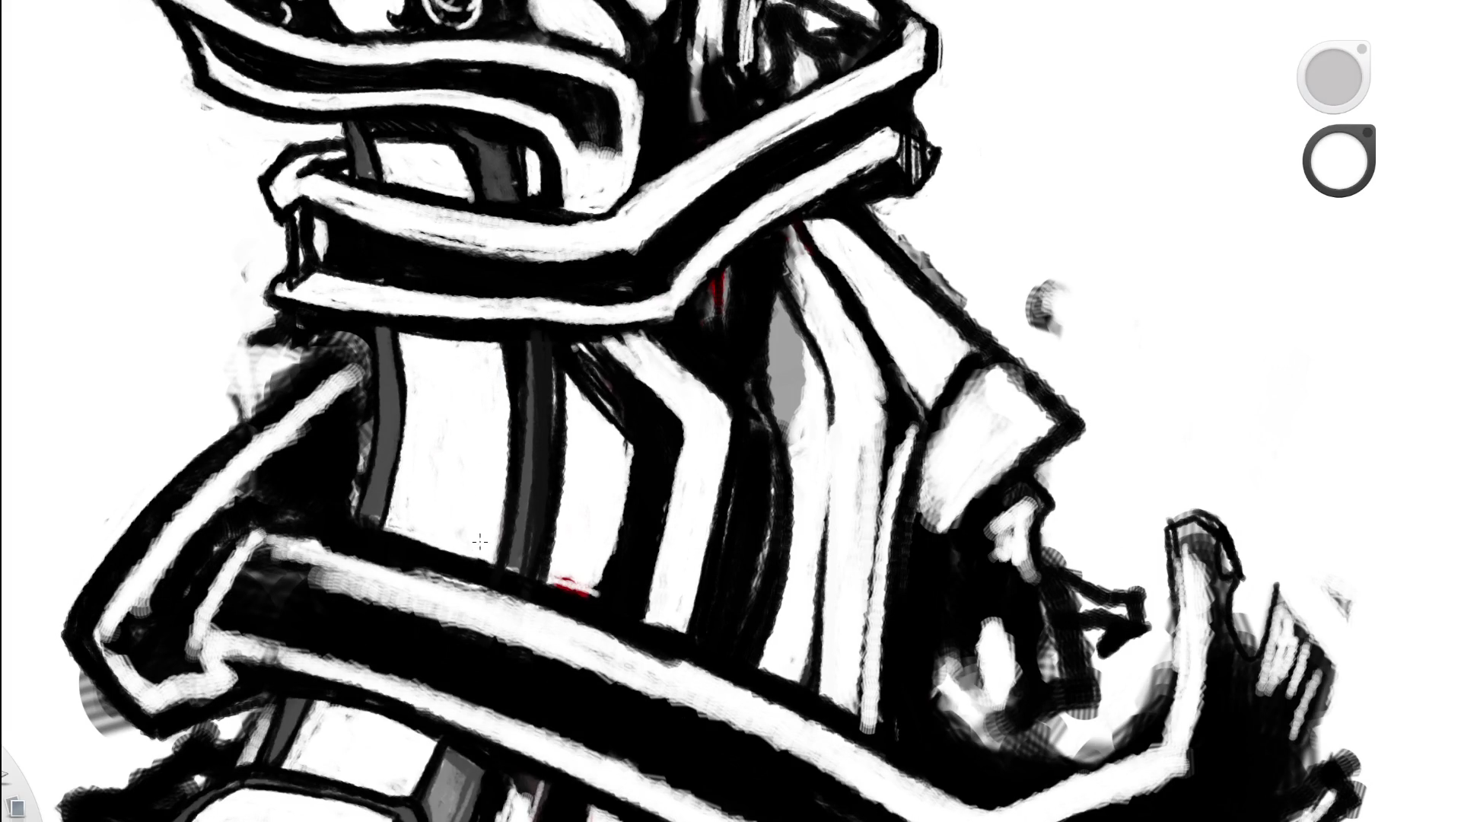
pyautogui.press('space')
pyautogui.click(571, 417)
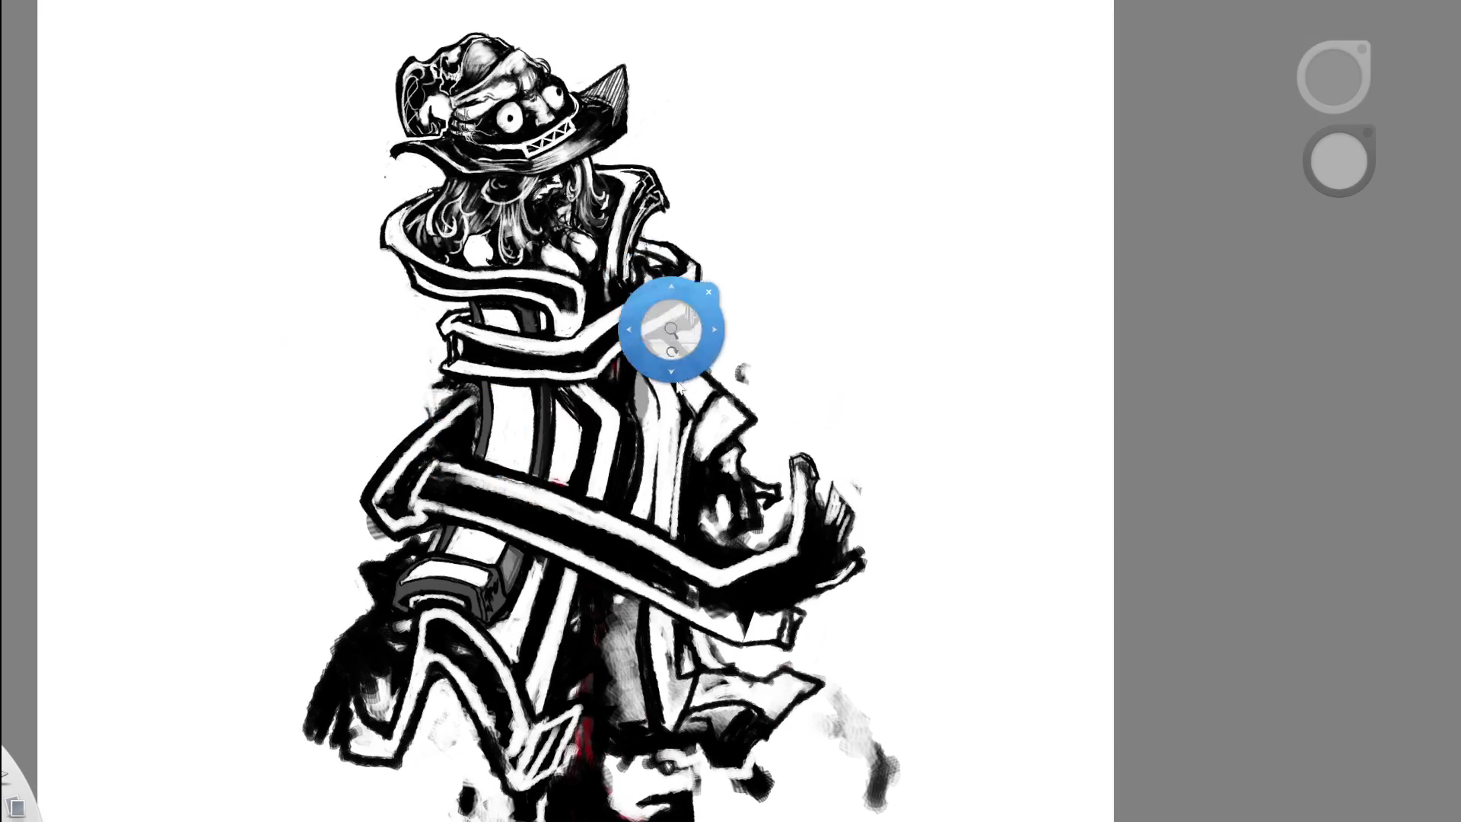
pyautogui.moveTo(671, 317); pyautogui.dragTo(586, 318)
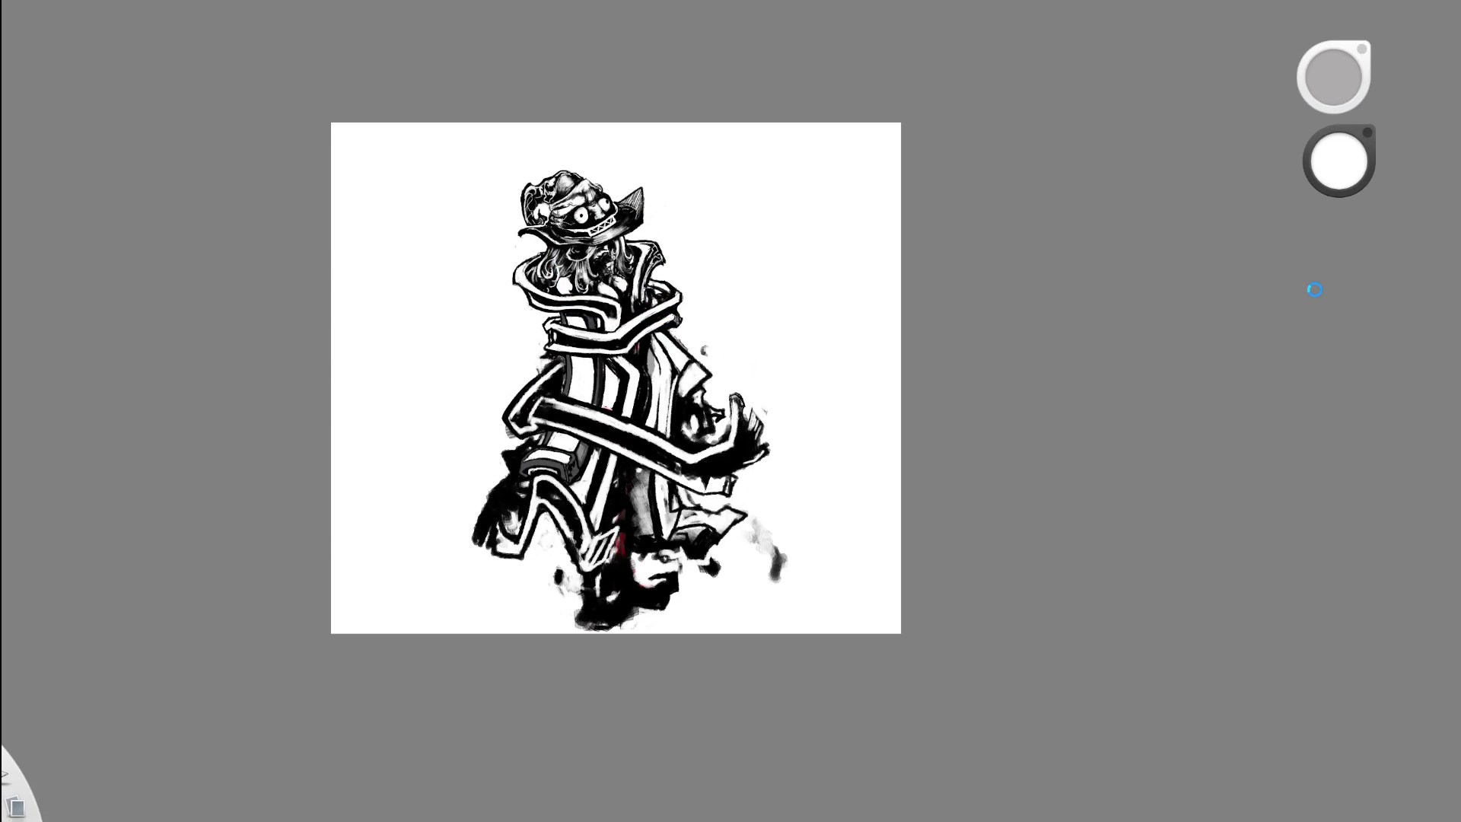
pyautogui.press('space')
pyautogui.click(659, 399)
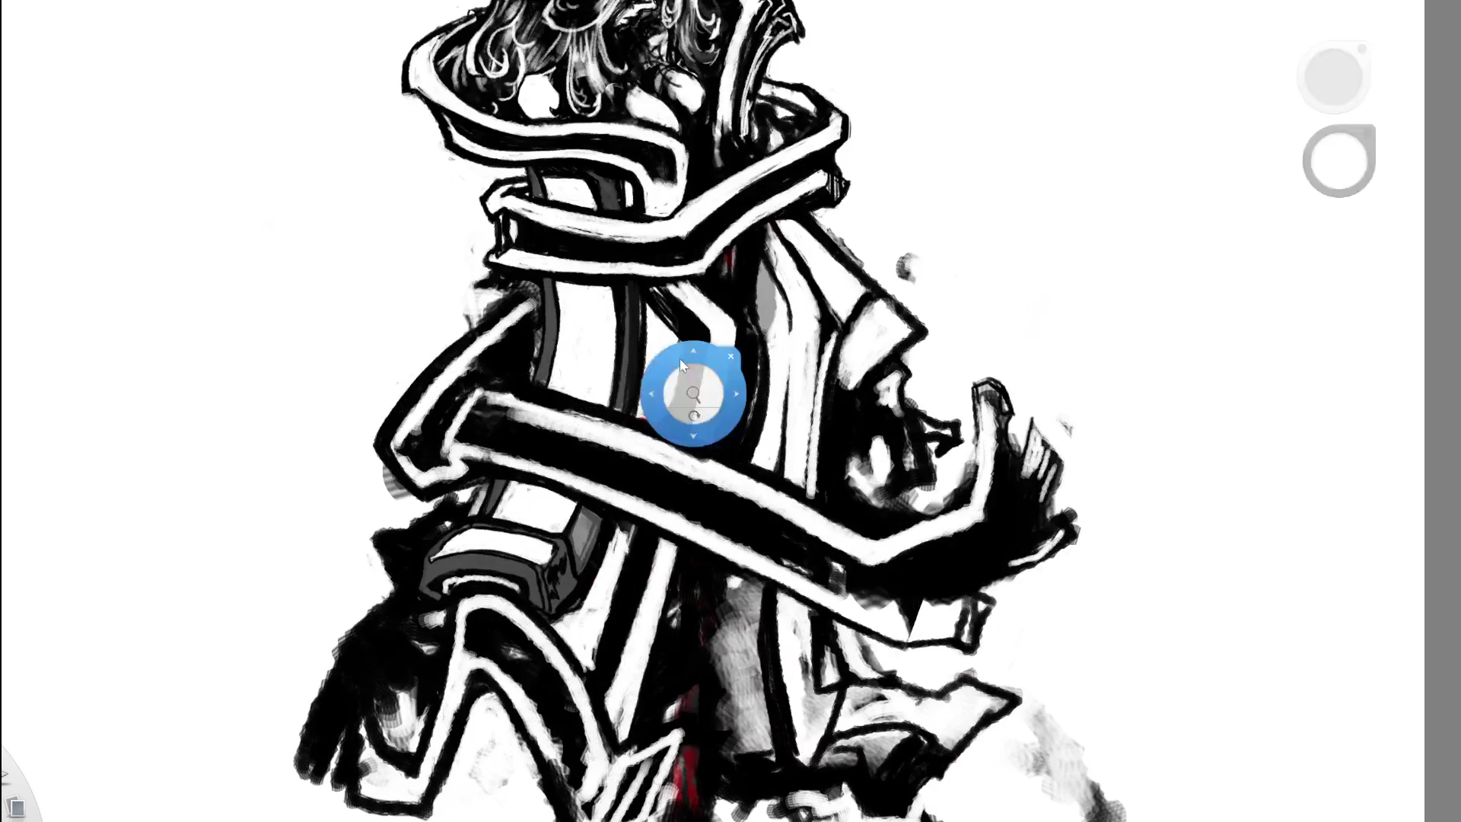
pyautogui.moveTo(433, 433)
pyautogui.mouseDown()
pyautogui.moveTo(410, 445)
pyautogui.moveTo(484, 392)
pyautogui.moveTo(411, 449)
pyautogui.moveTo(456, 390)
pyautogui.mouseUp()
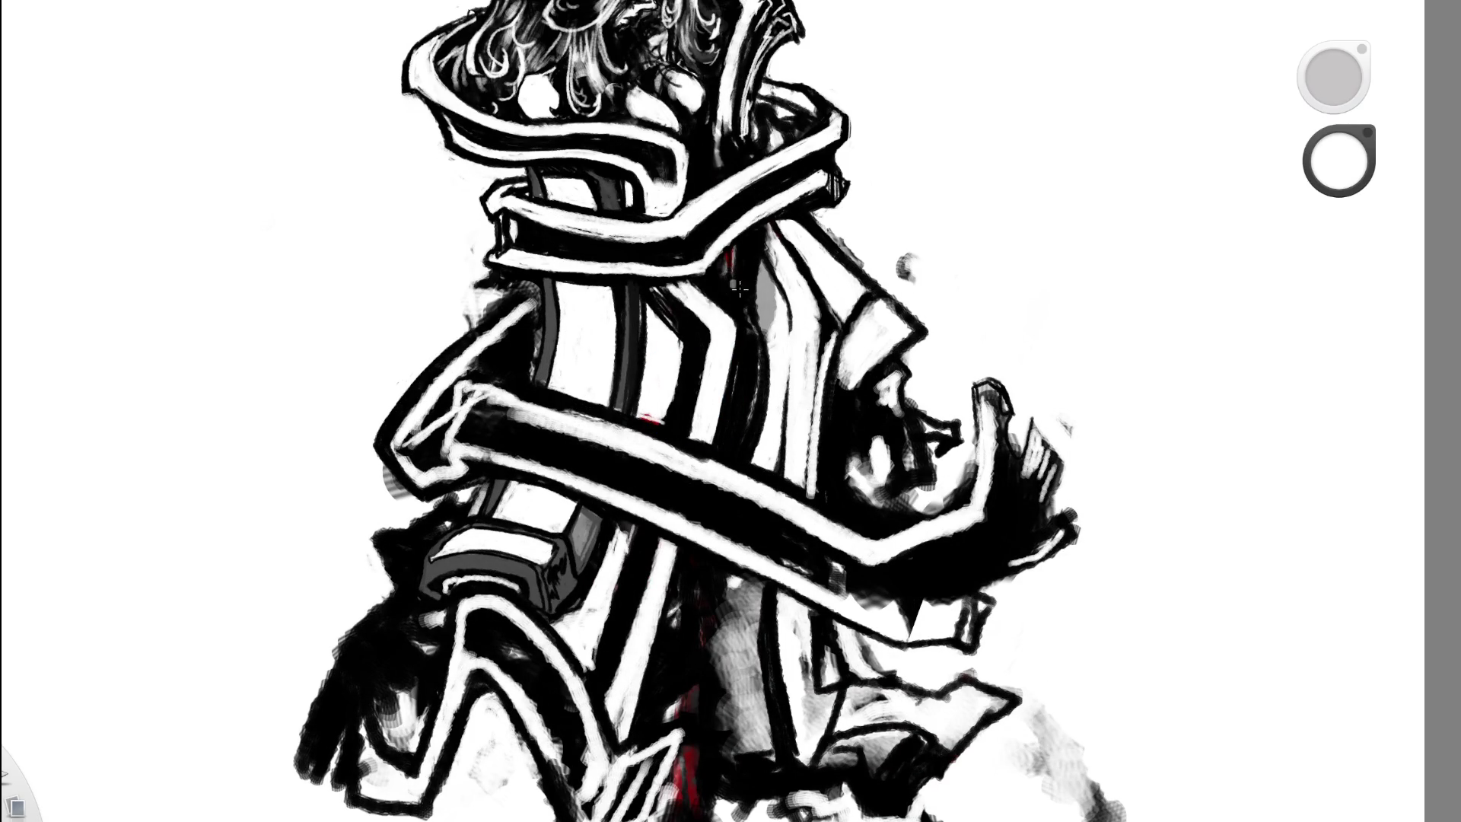
# - Undo the thick black tip painted on the arm
pyautogui.press('space')
pyautogui.click(663, 414)
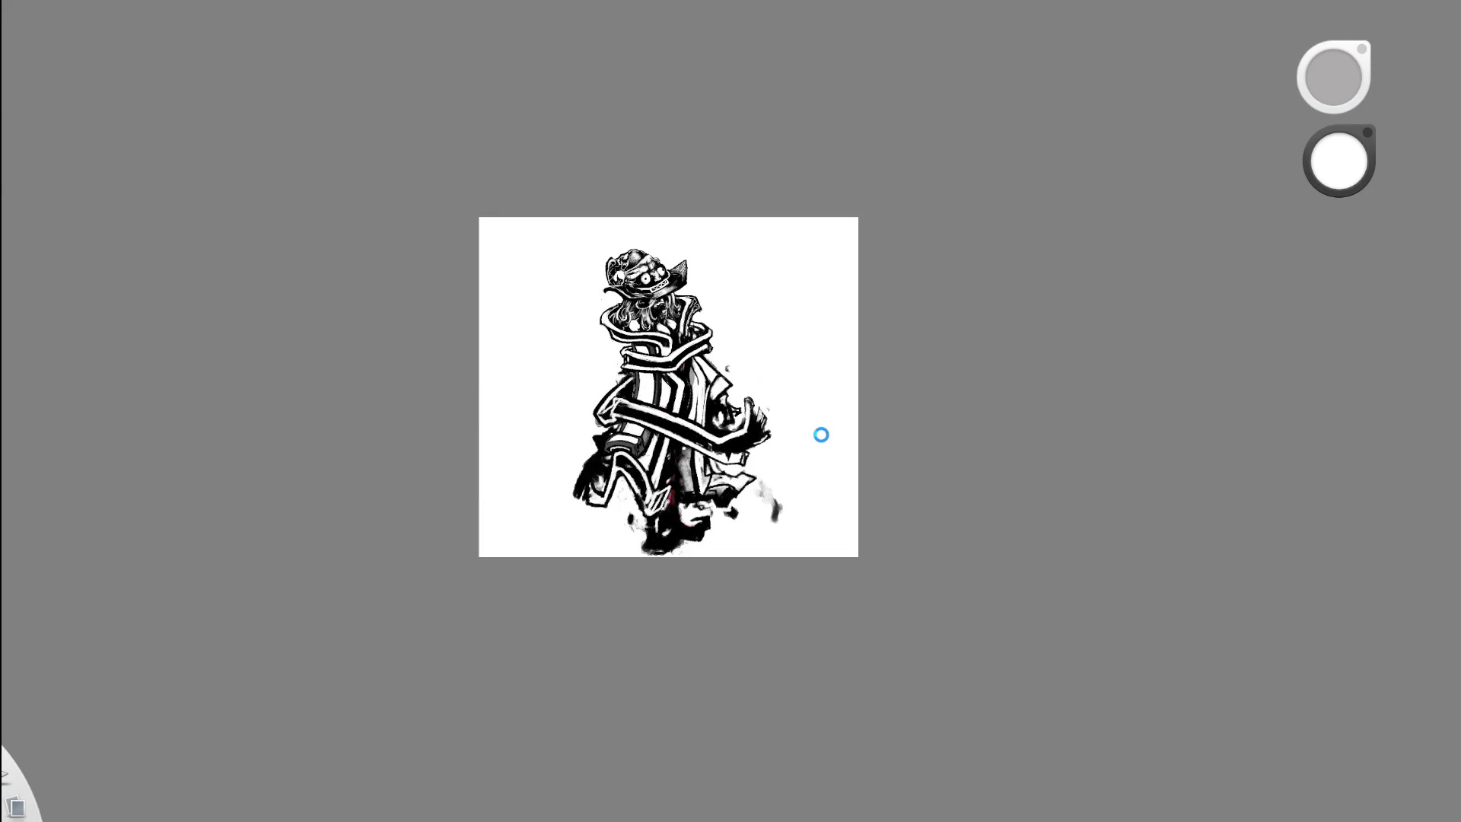
pyautogui.press('space')
pyautogui.click(729, 388)
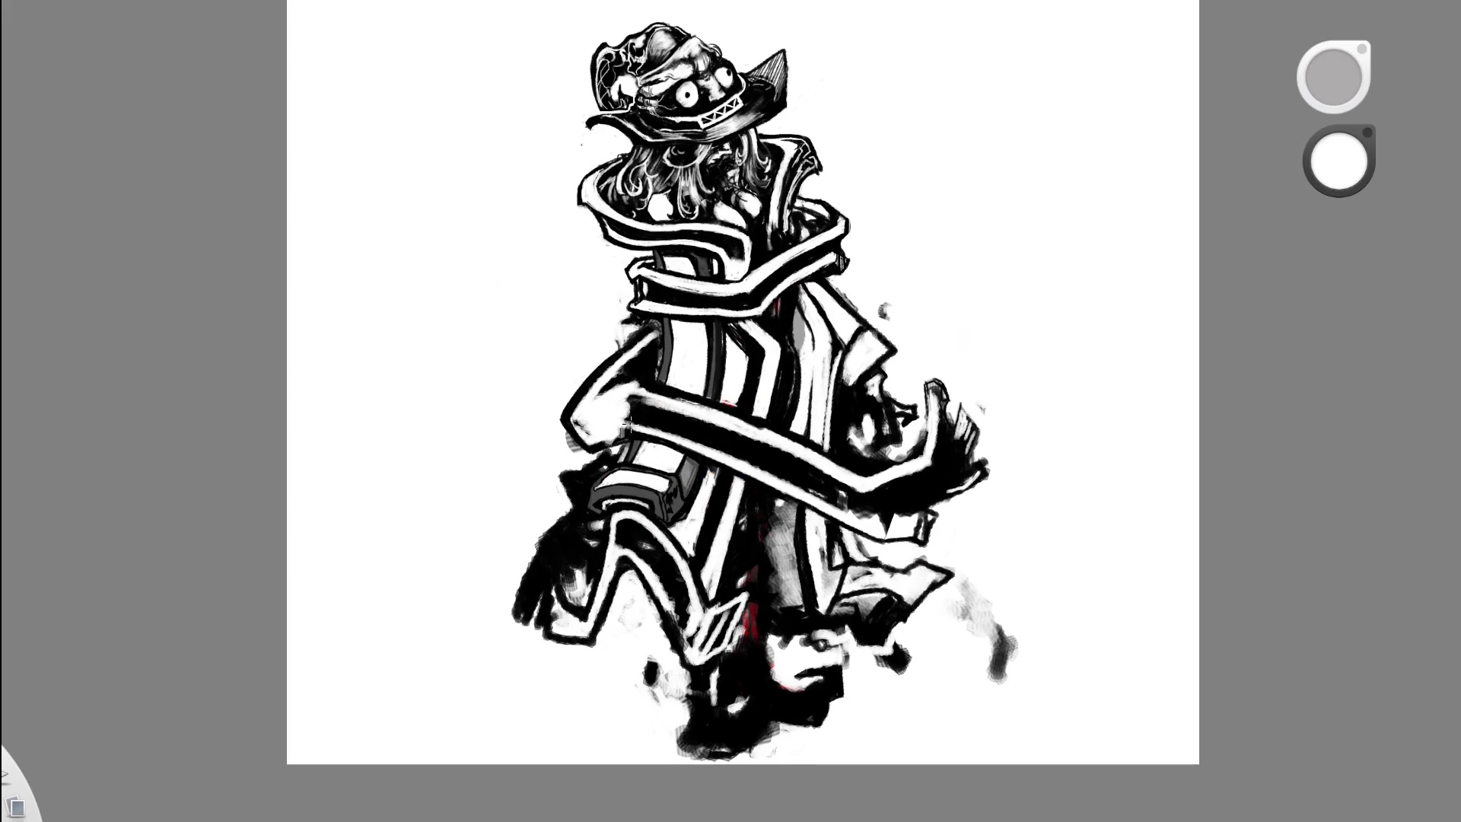
pyautogui.press('space')
pyautogui.moveTo(785, 431); pyautogui.dragTo(652, 431)
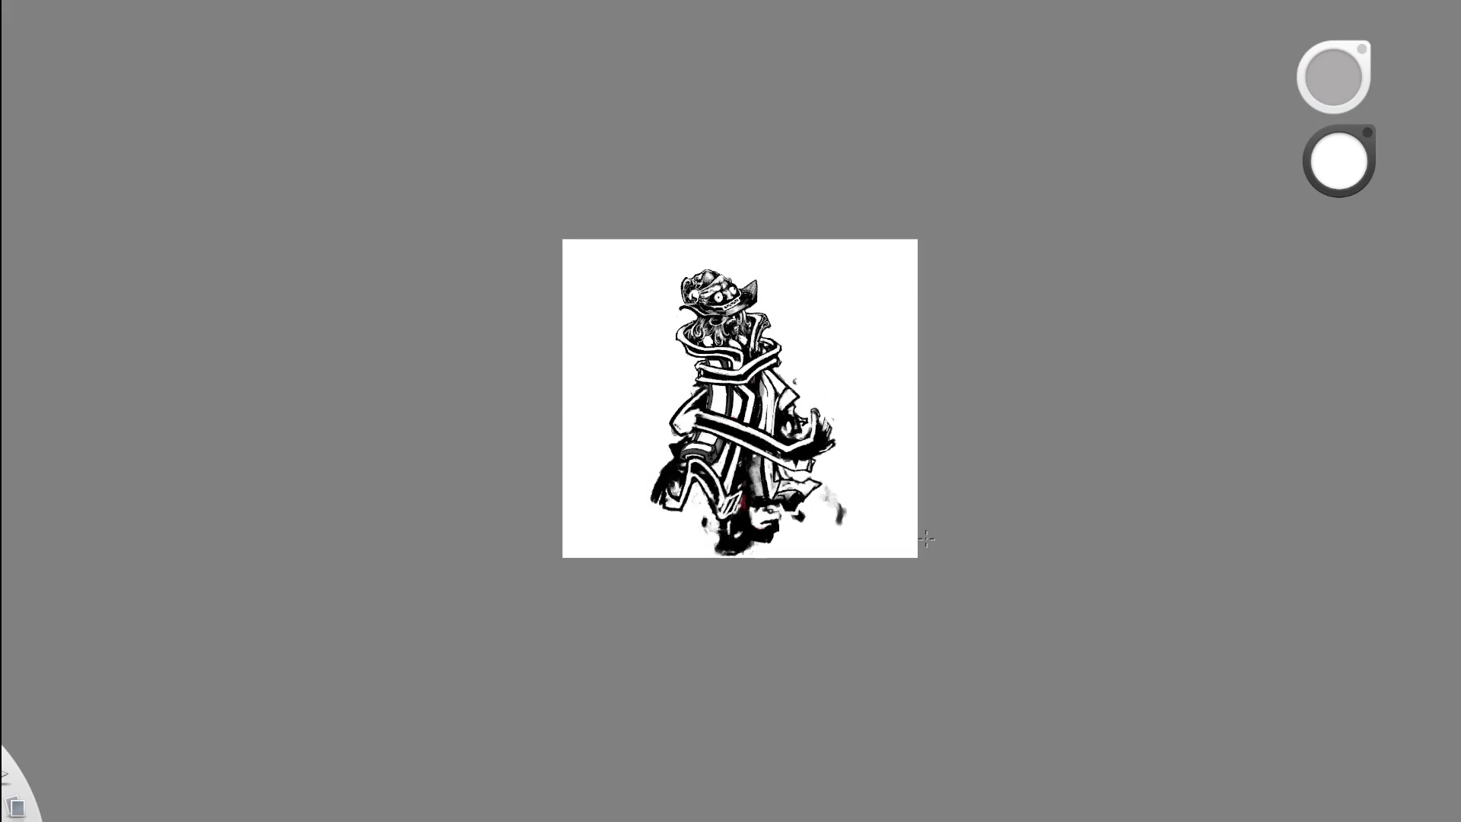
pyautogui.press('space')
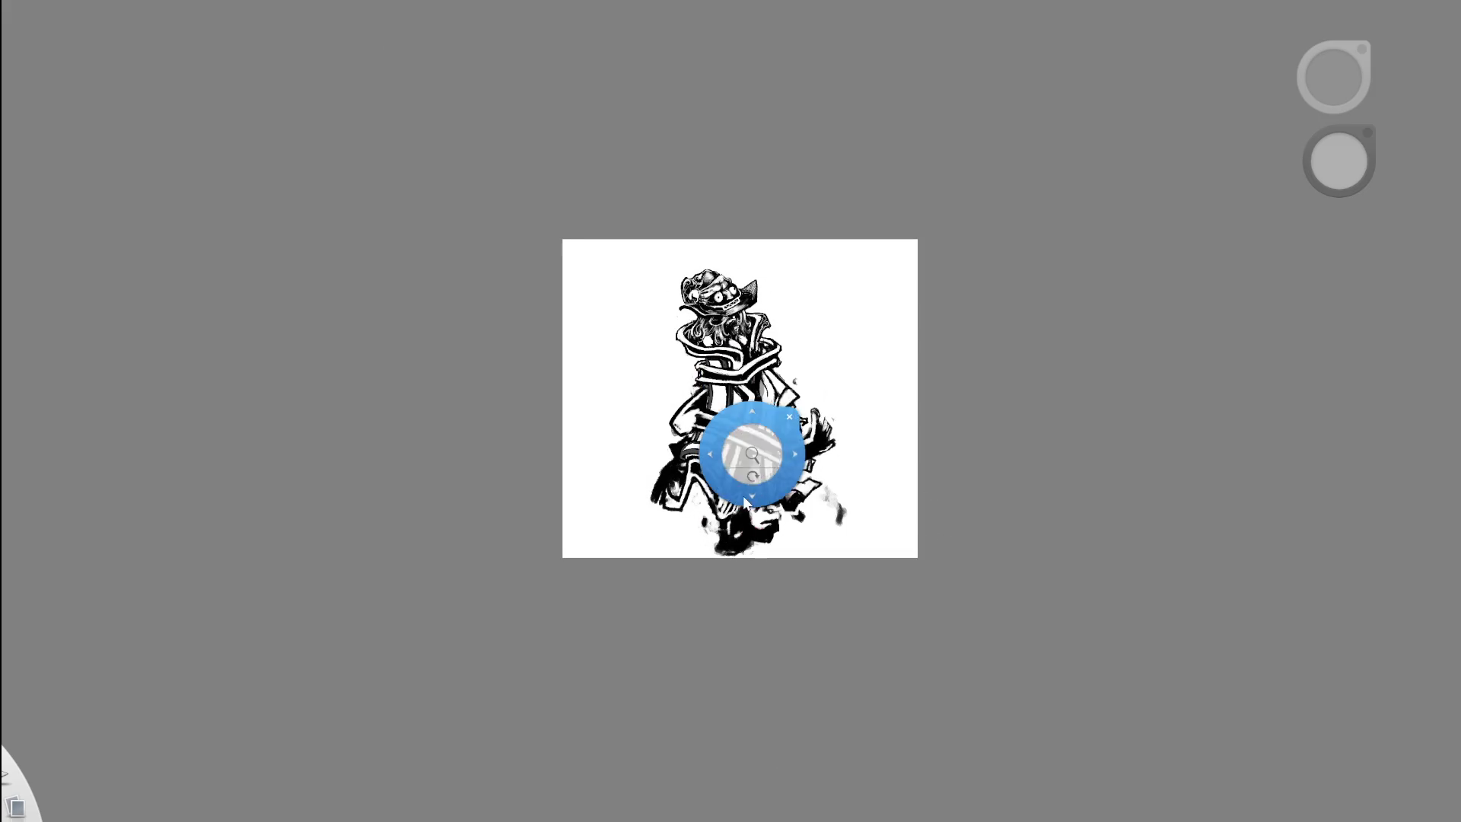
pyautogui.moveTo(743, 456); pyautogui.dragTo(815, 408)
pyautogui.press('space')
pyautogui.moveTo(862, 247); pyautogui.dragTo(828, 326)
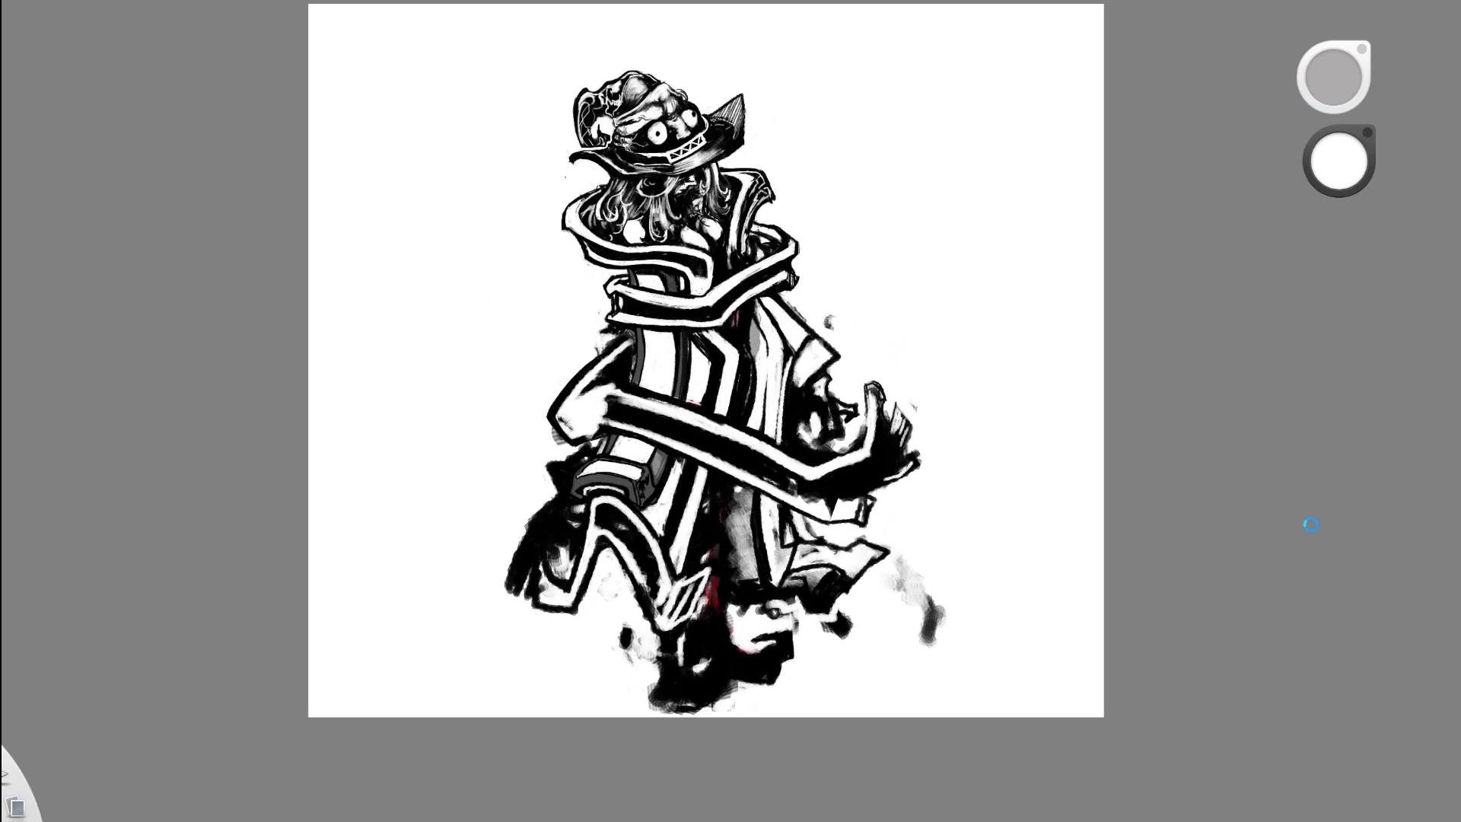
pyautogui.hotkey('ctrl', 'z')
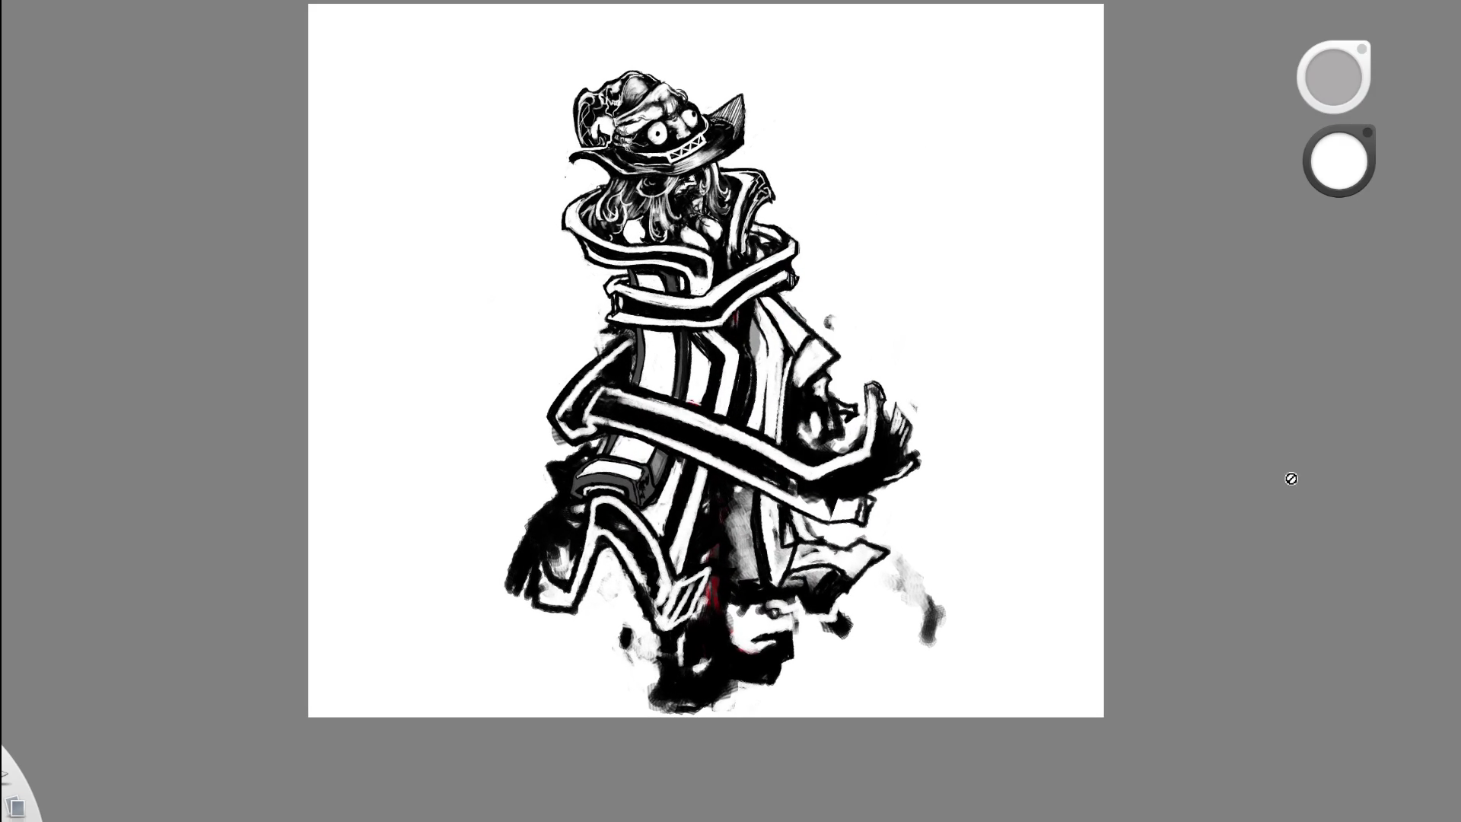
# - Paint white over the black band's left end, undoing and redoing it to compare
pyautogui.moveTo(791, 382); pyautogui.dragTo(903, 321)
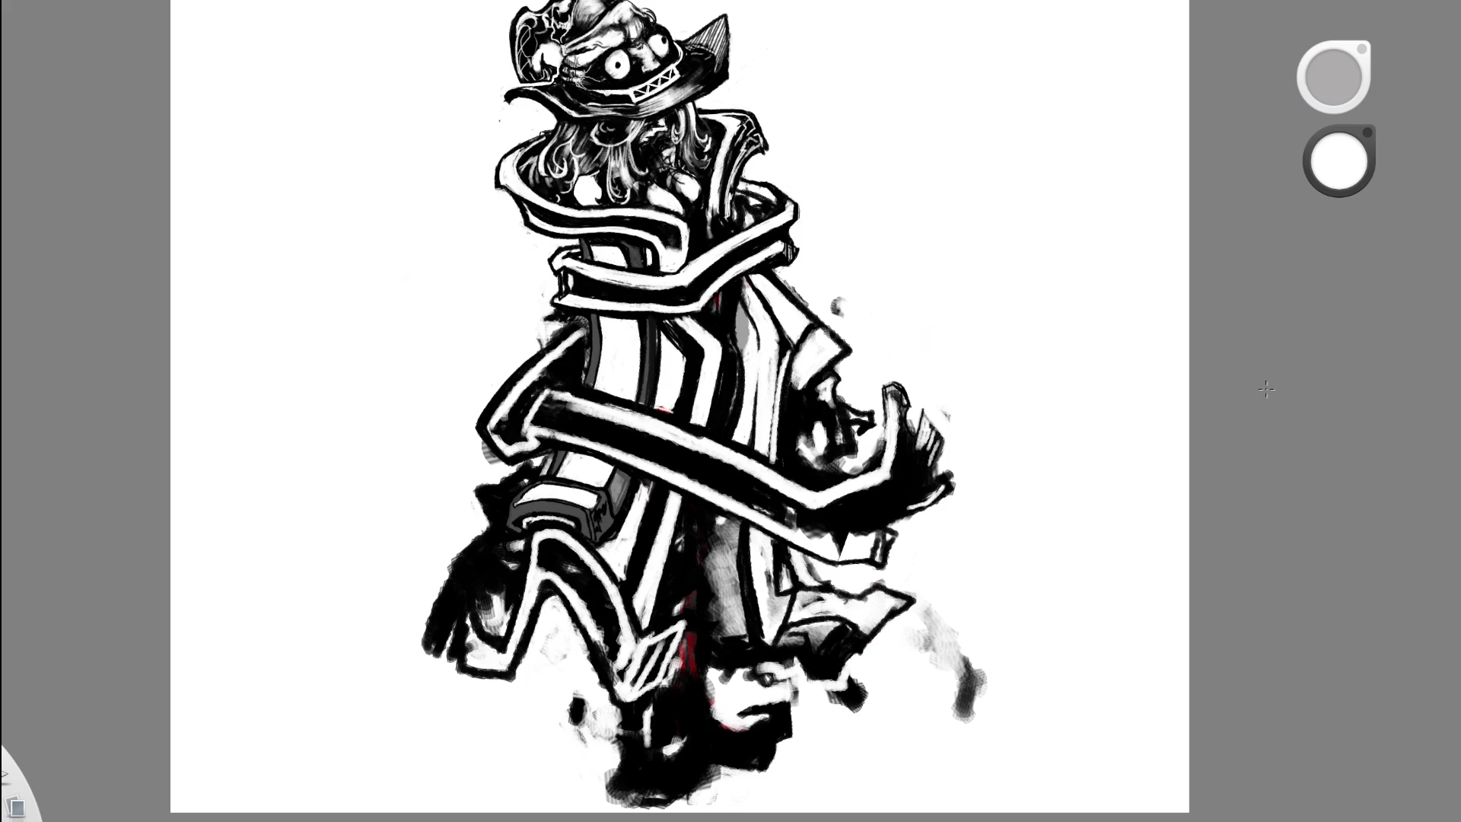
pyautogui.moveTo(499, 430); pyautogui.dragTo(560, 411)
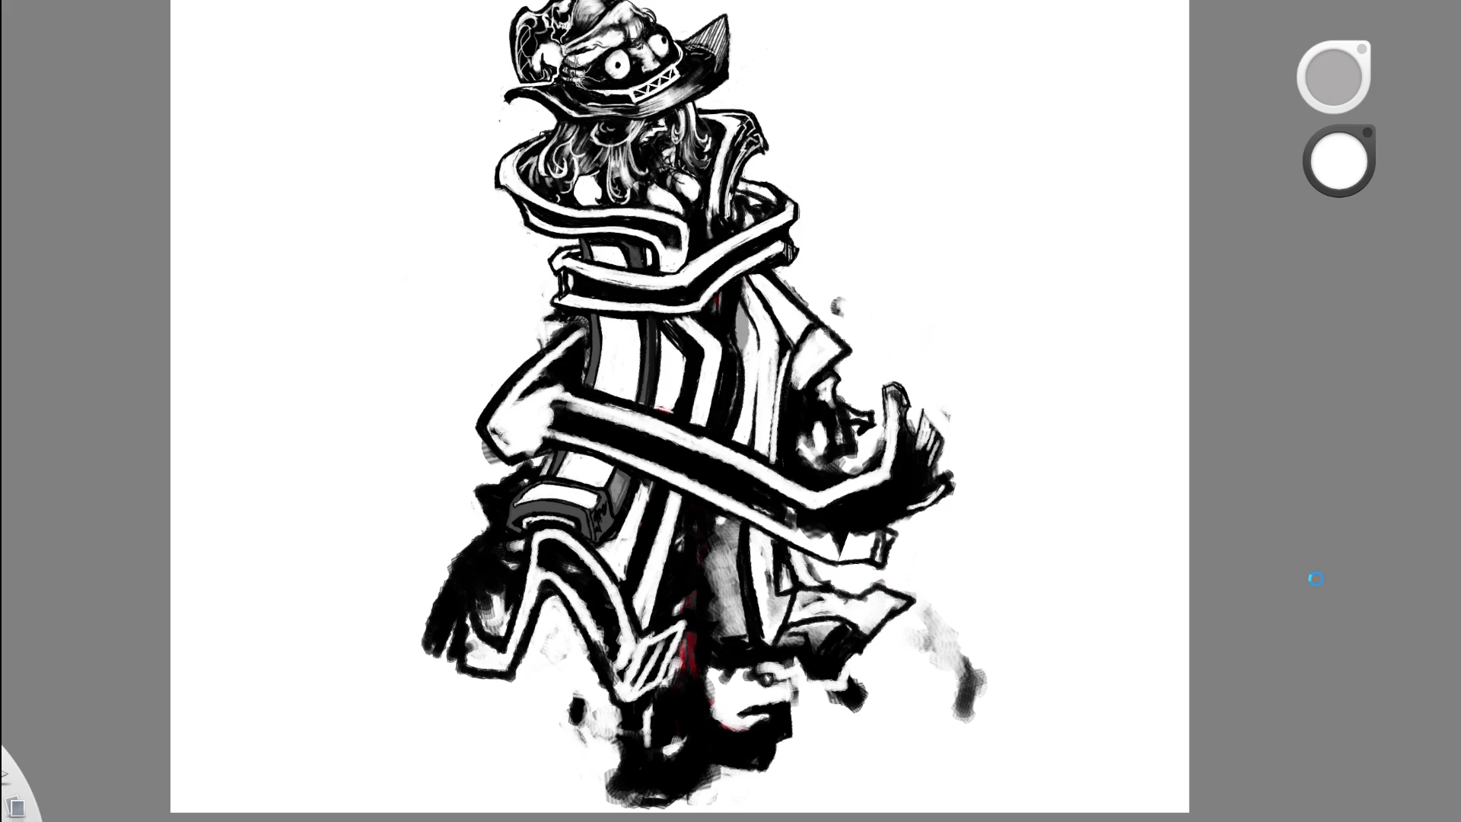
pyautogui.hotkey('ctrl', 'z')
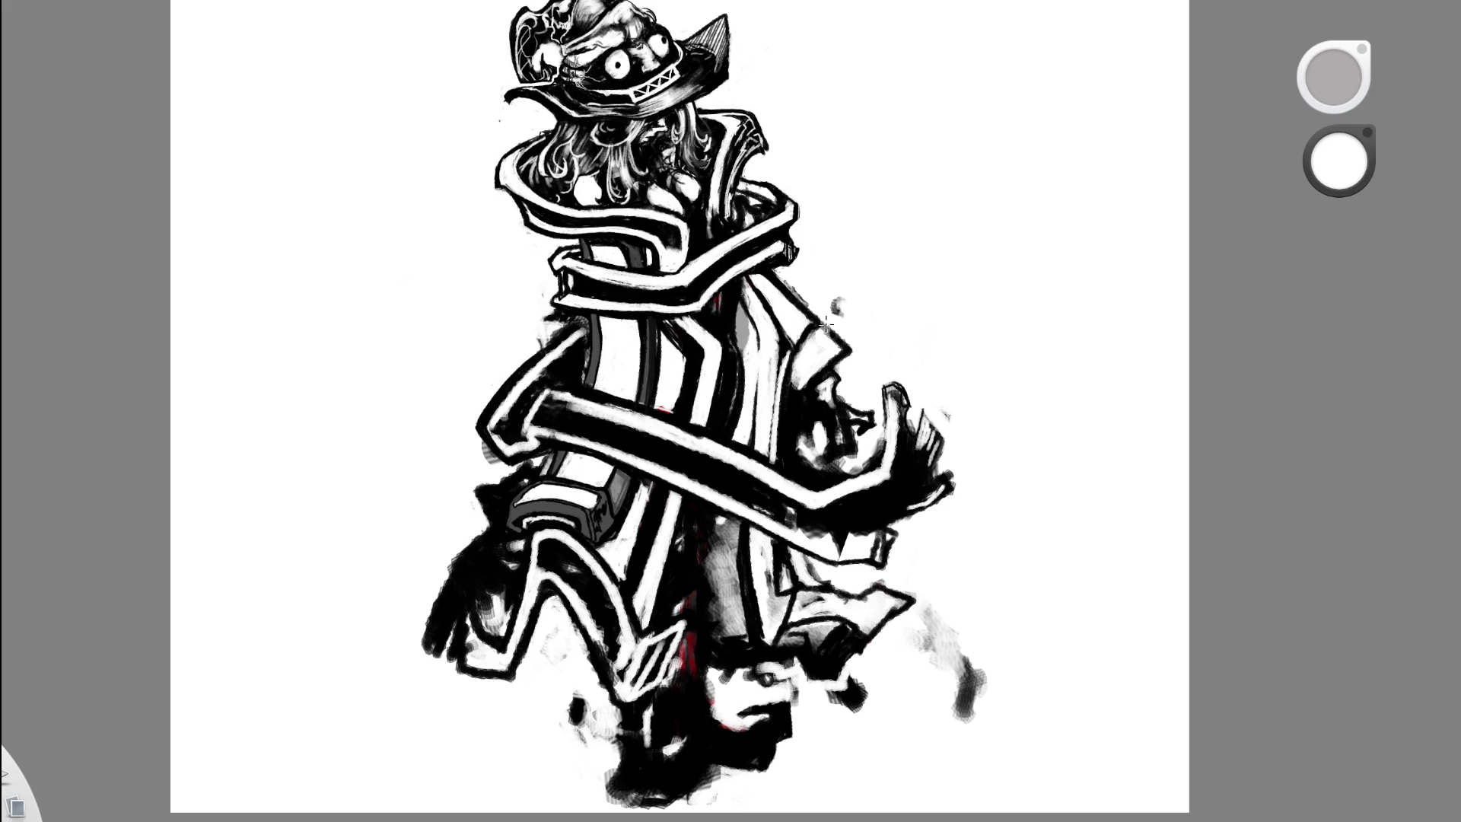
pyautogui.moveTo(799, 396); pyautogui.dragTo(867, 559)
pyautogui.moveTo(783, 423)
pyautogui.mouseDown()
pyautogui.moveTo(759, 418)
pyautogui.moveTo(1255, 571)
pyautogui.mouseUp()
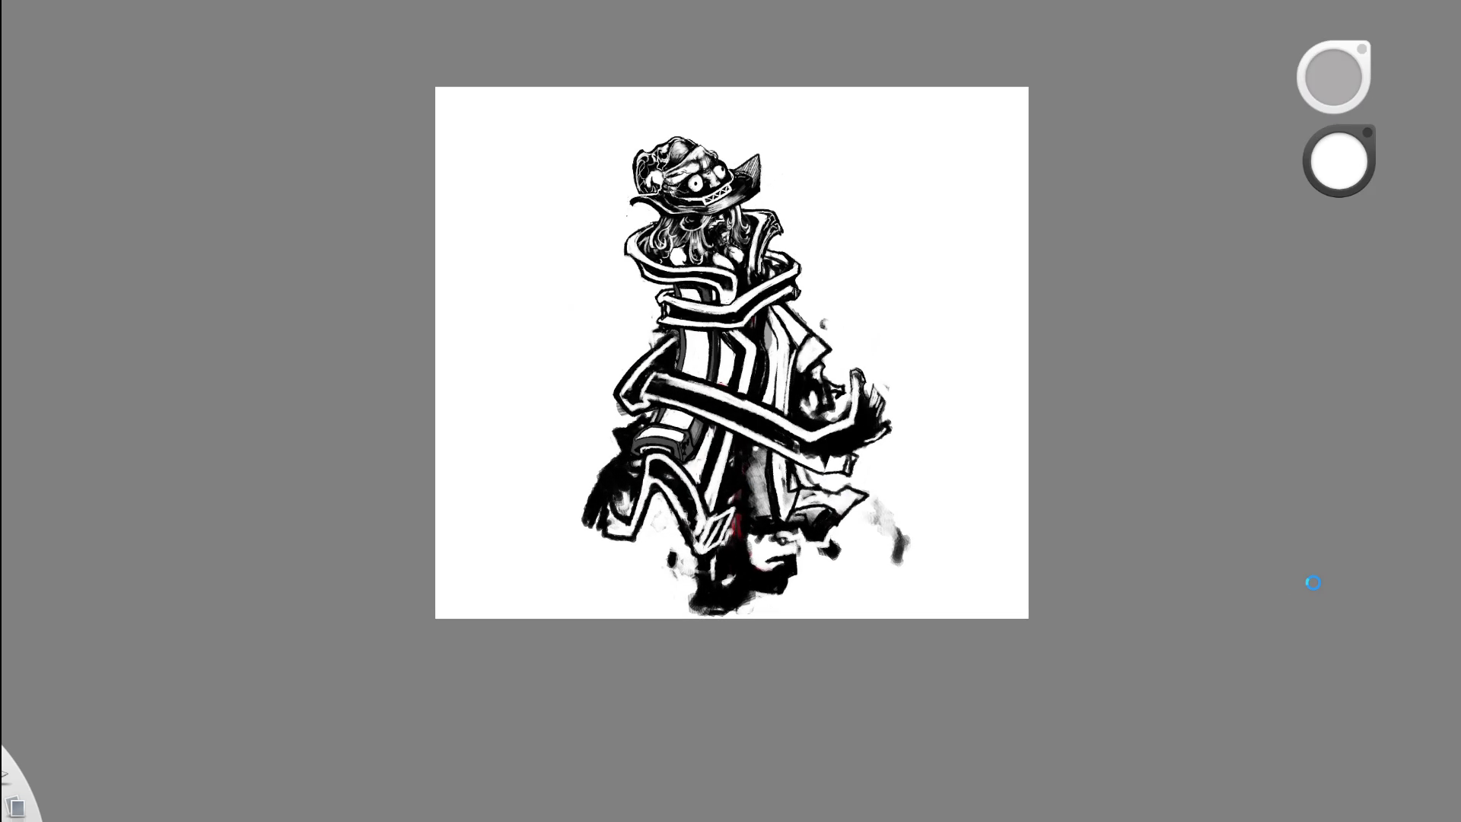
pyautogui.hotkey('ctrl', 'y')
pyautogui.hotkey('ctrl', 'z')
pyautogui.hotkey('ctrl', 'z')
pyautogui.hotkey('ctrl', 'y')
# - Add a short white stroke into the black area, then switch to the eraser
pyautogui.press('space')
pyautogui.moveTo(789, 391); pyautogui.dragTo(838, 385)
pyautogui.moveTo(789, 426); pyautogui.dragTo(767, 547)
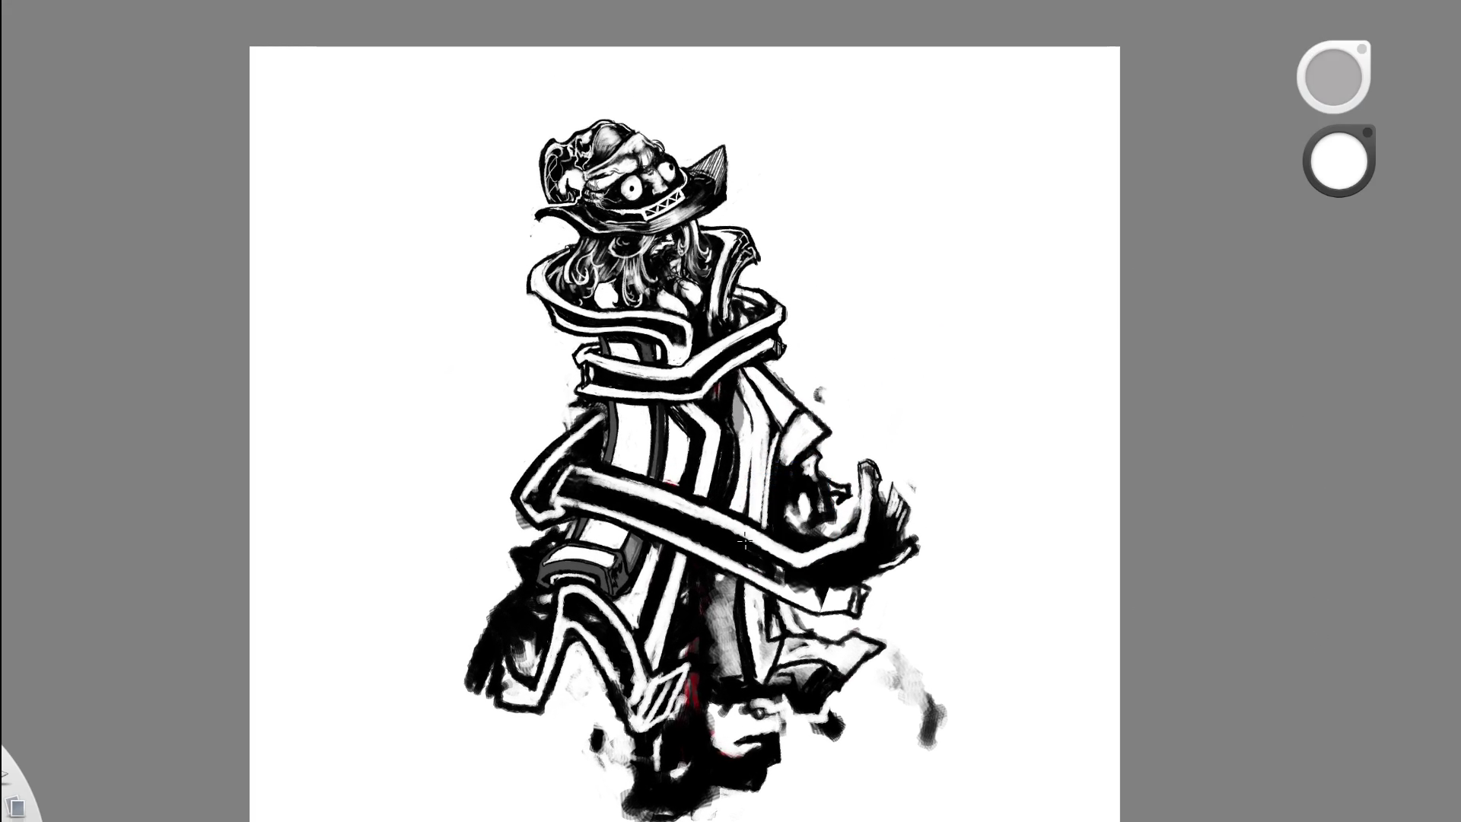
pyautogui.press('space')
pyautogui.moveTo(668, 487); pyautogui.dragTo(540, 555)
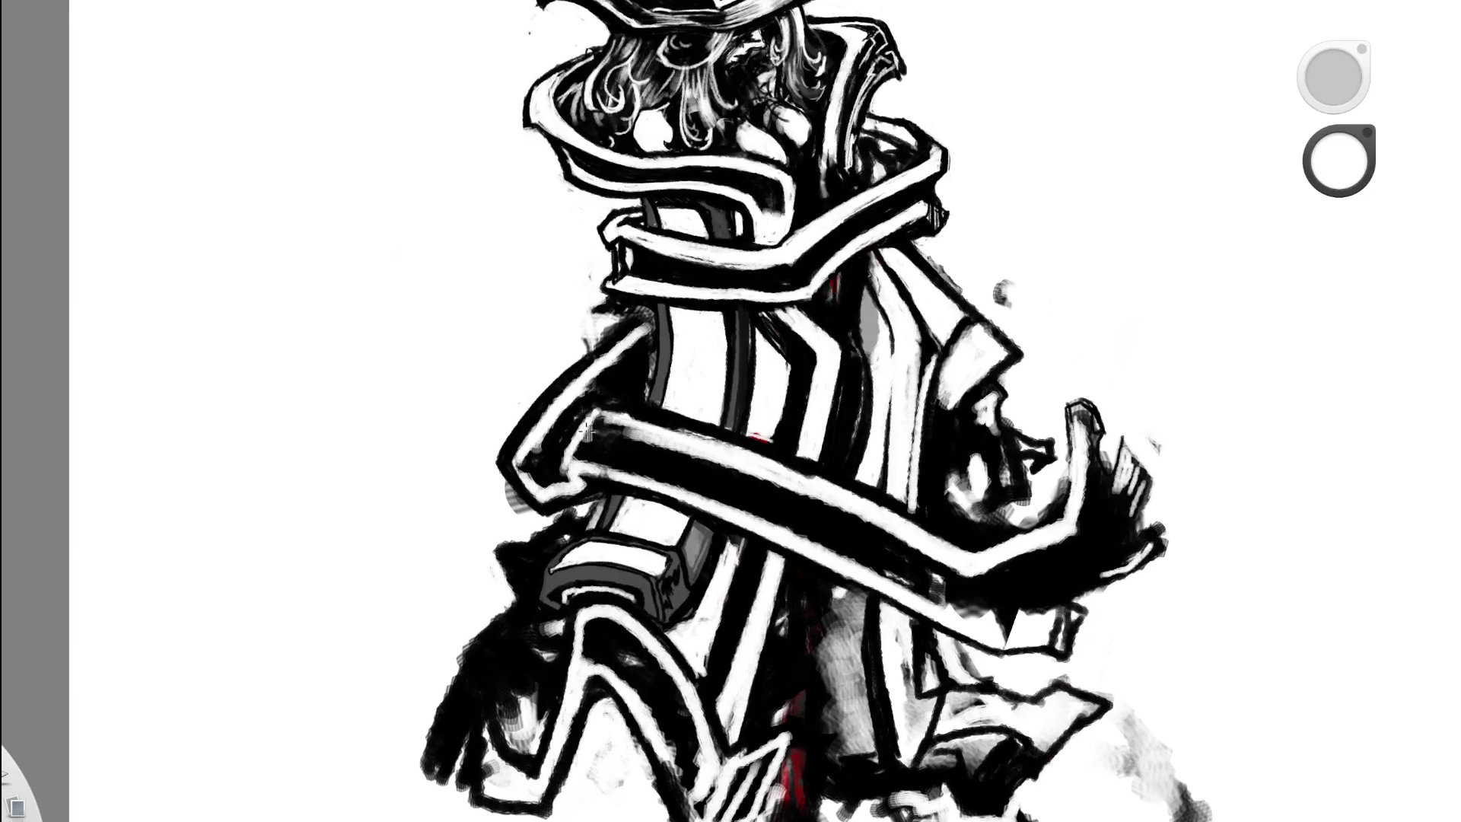
pyautogui.moveTo(587, 430); pyautogui.dragTo(578, 424)
pyautogui.press('e')
pyautogui.press('Home')
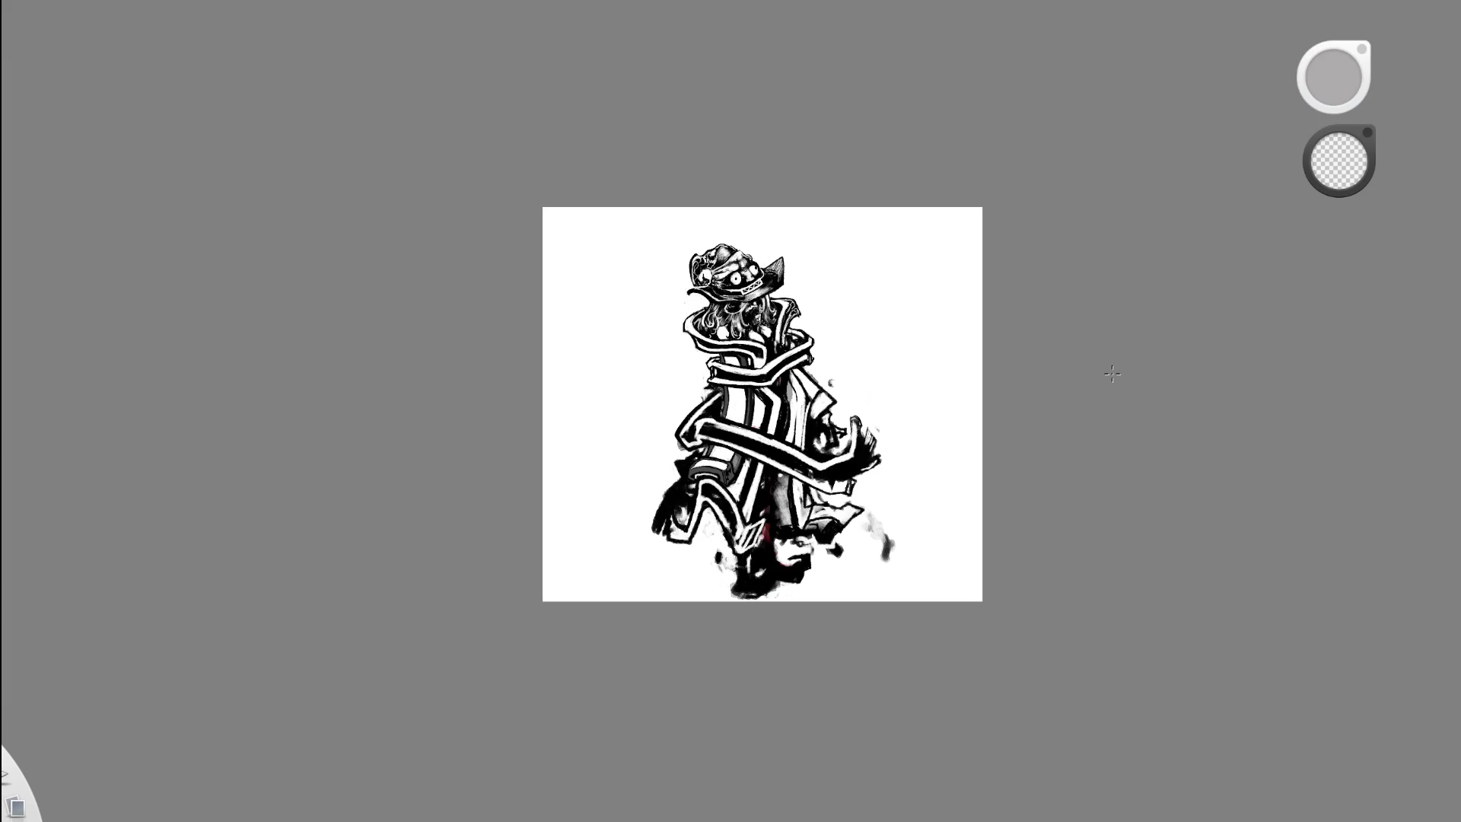
pyautogui.scroll(5, 883, 381)
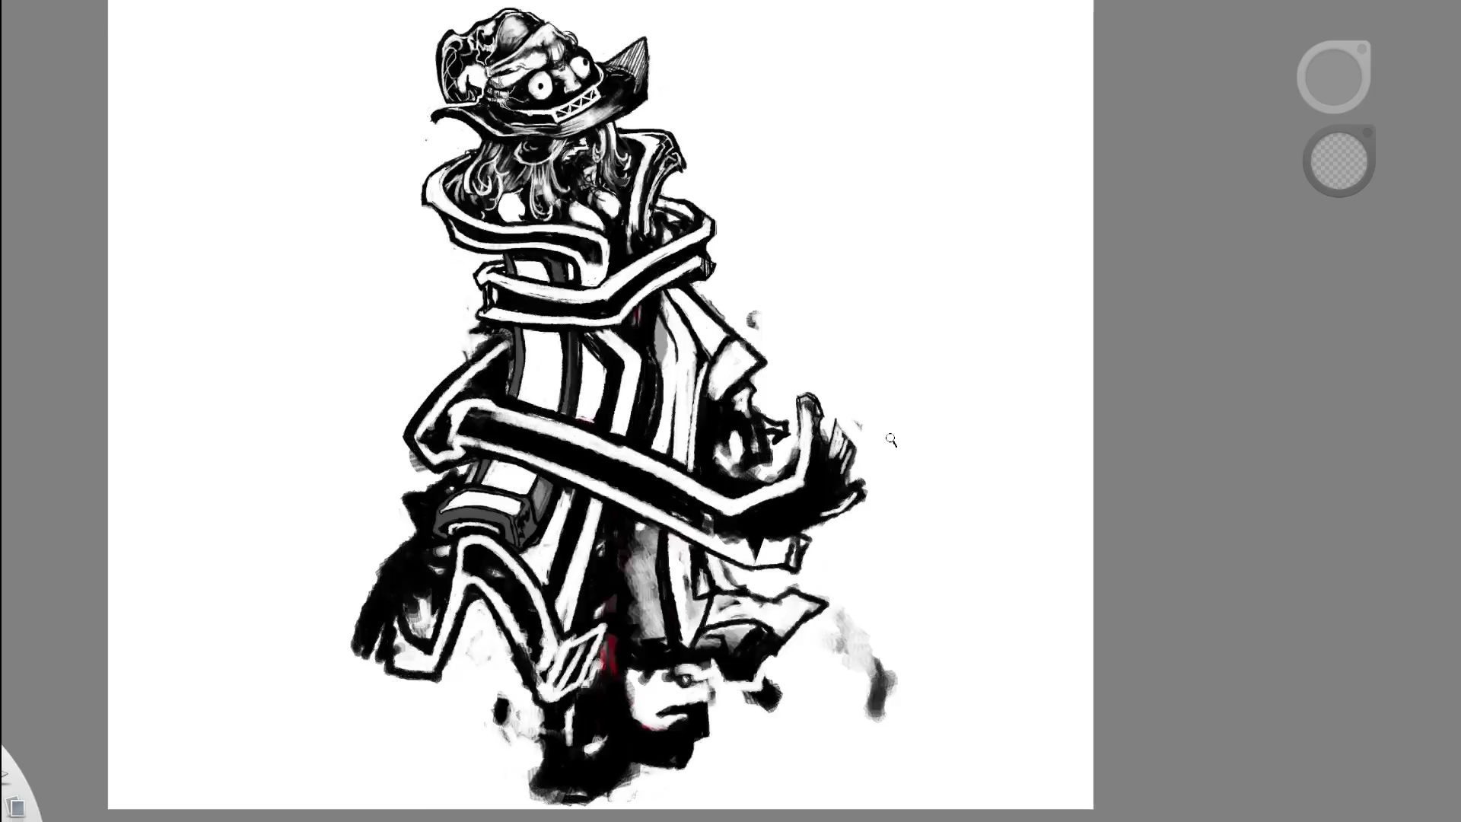
# - Sample black from the drawing and paint the mottled dark band solid black
pyautogui.scroll(3, 875, 365)
pyautogui.press('e')
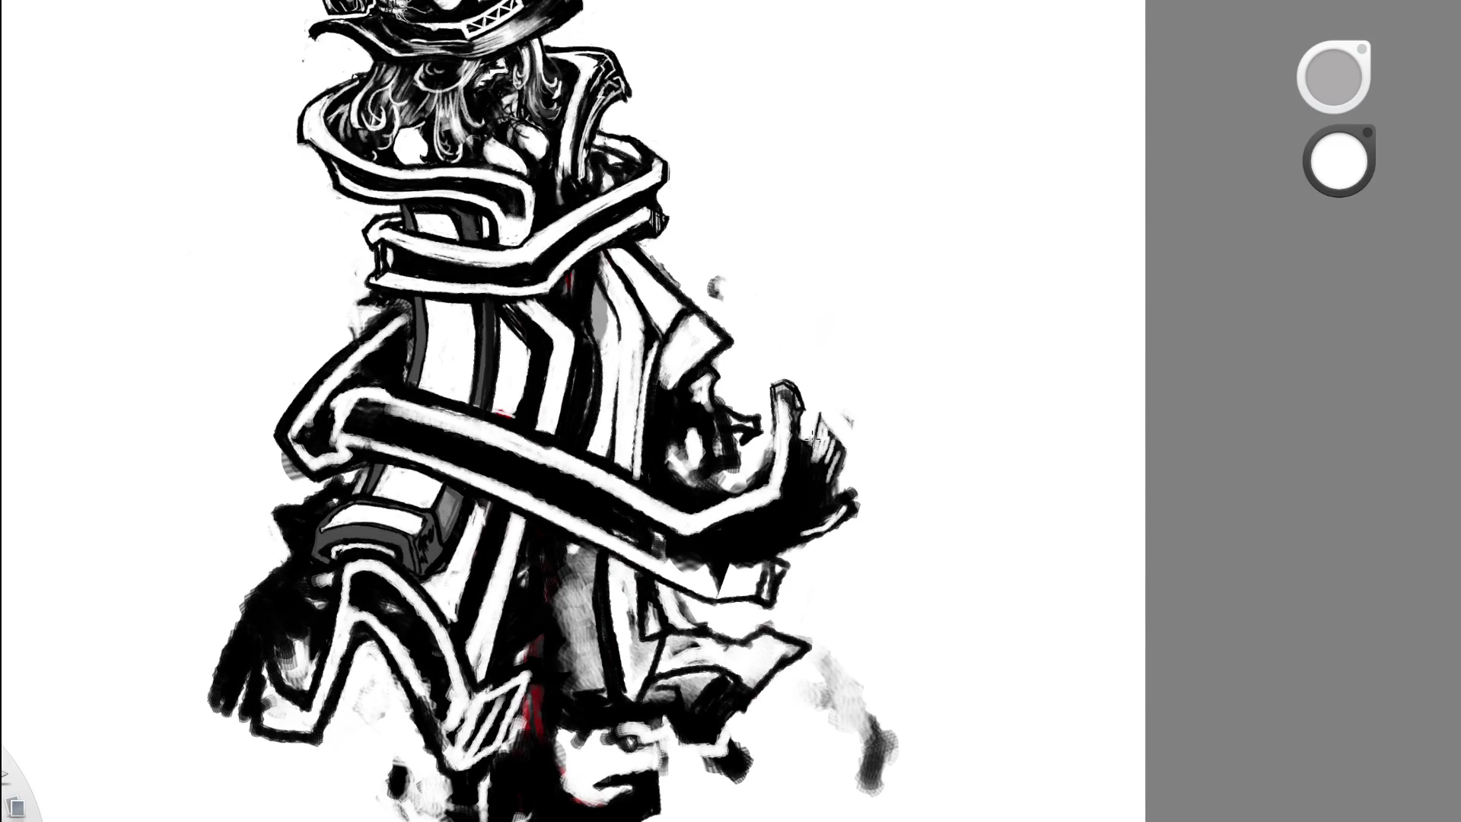
pyautogui.press('e')
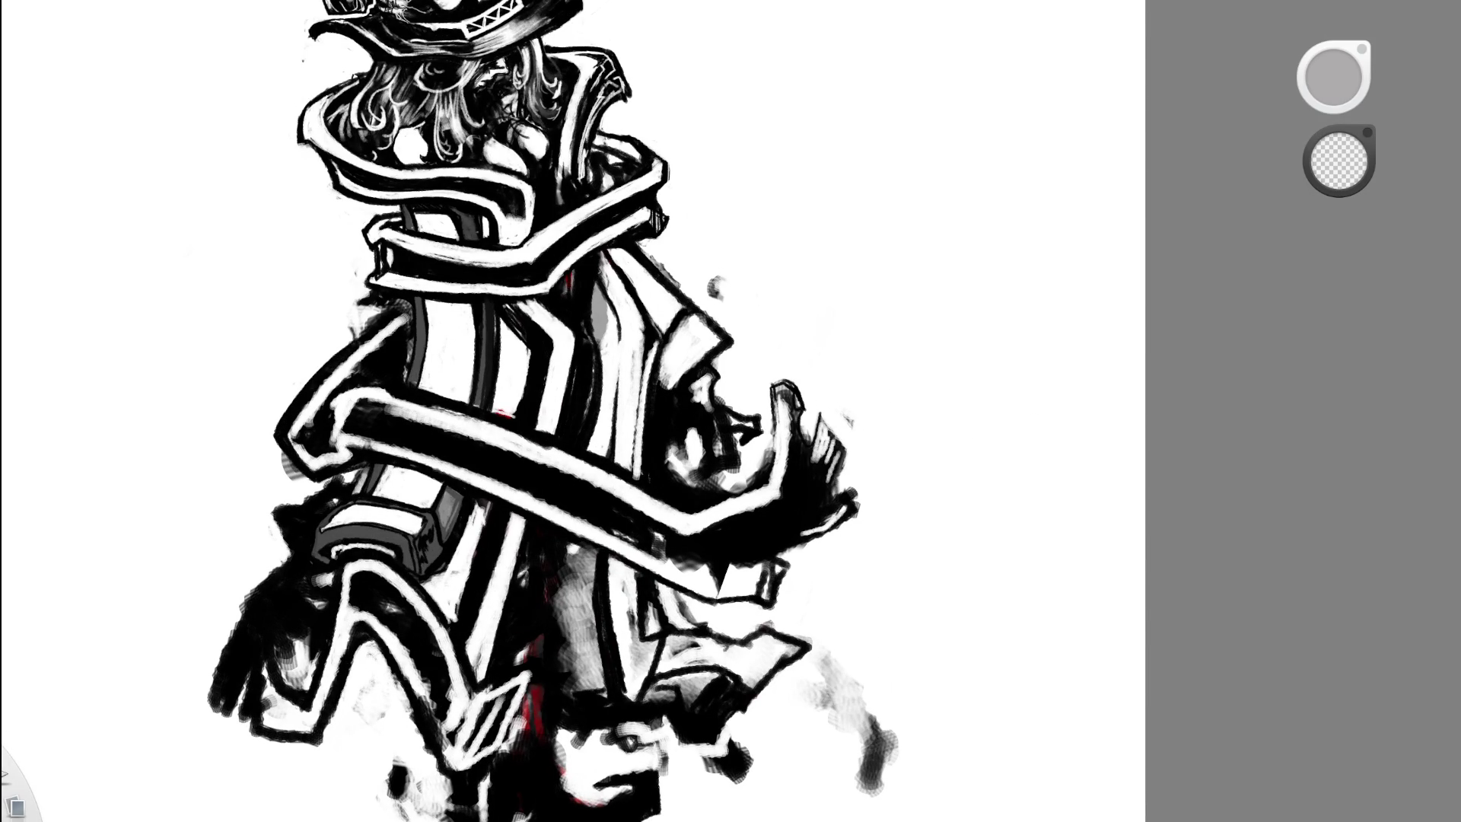
pyautogui.keyDown('alt'); pyautogui.click(391, 447); pyautogui.keyUp('alt')
pyautogui.scroll(5, 391, 447)
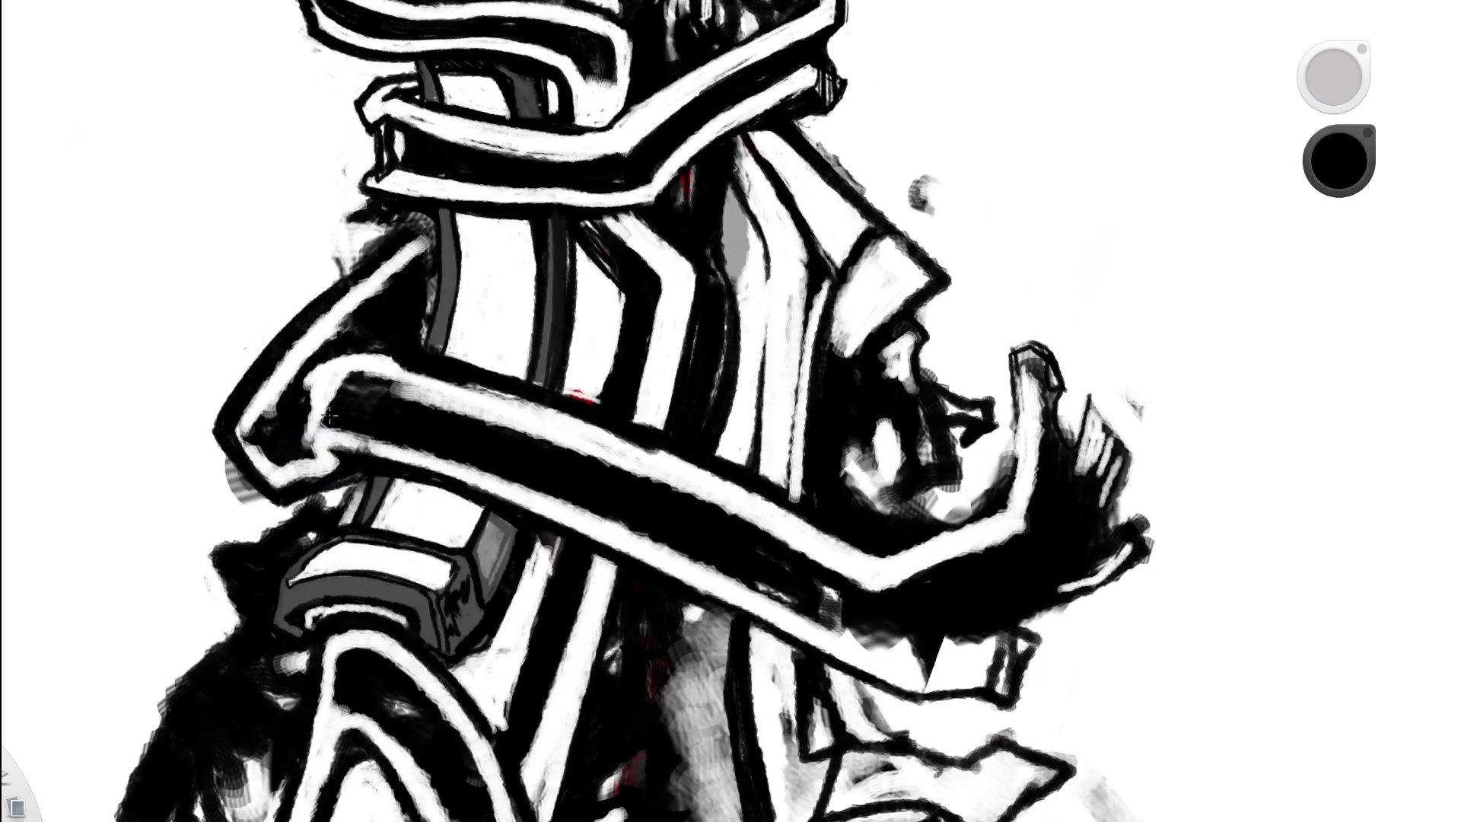
pyautogui.moveTo(332, 380); pyautogui.dragTo(376, 388)
# - Darken the grey strip and draw a thin dark line down the stripe
pyautogui.scroll(-10, 539, 389)
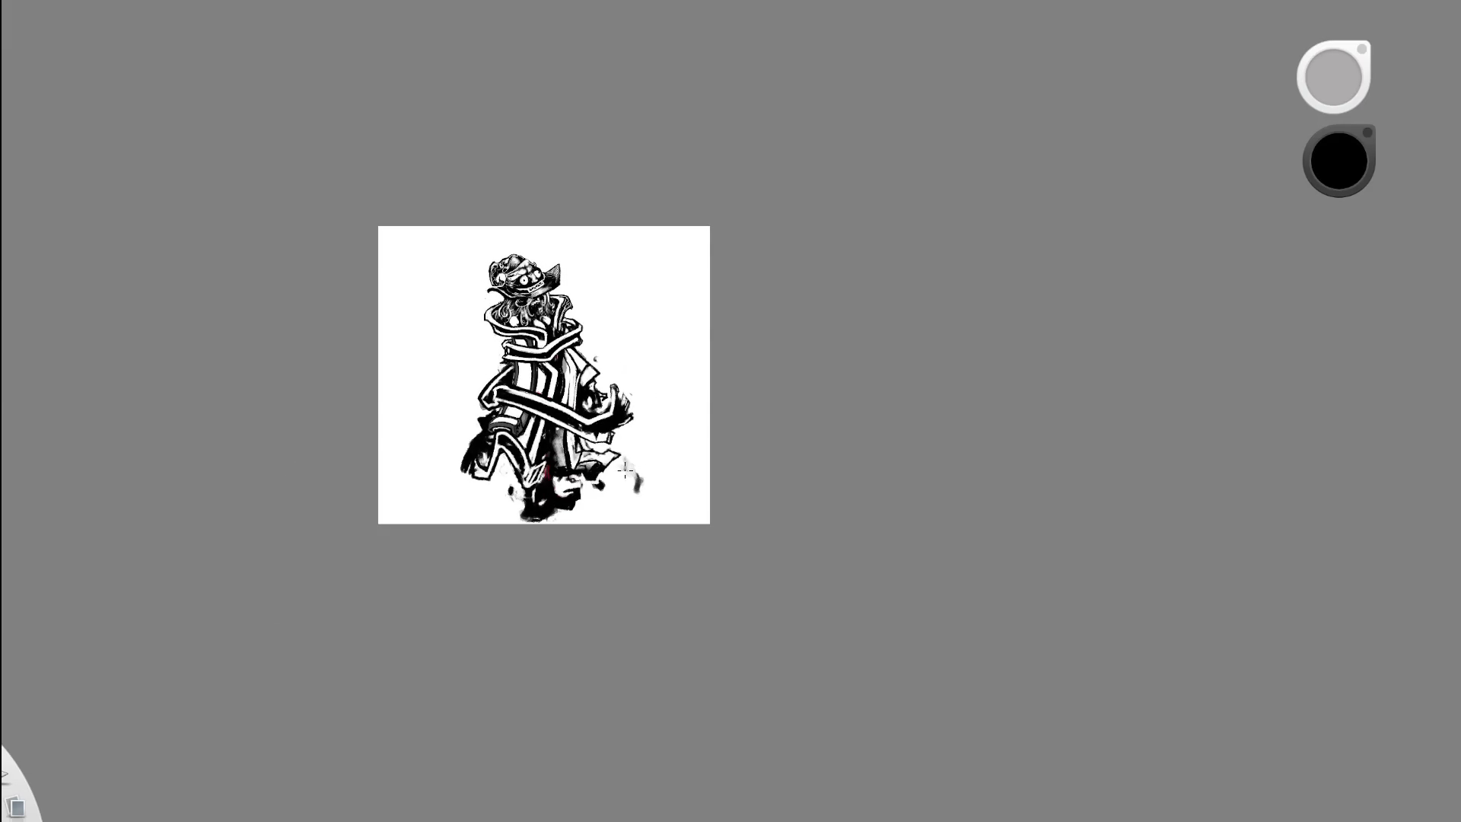
pyautogui.scroll(3, 620, 474)
pyautogui.scroll(3, 647, 380)
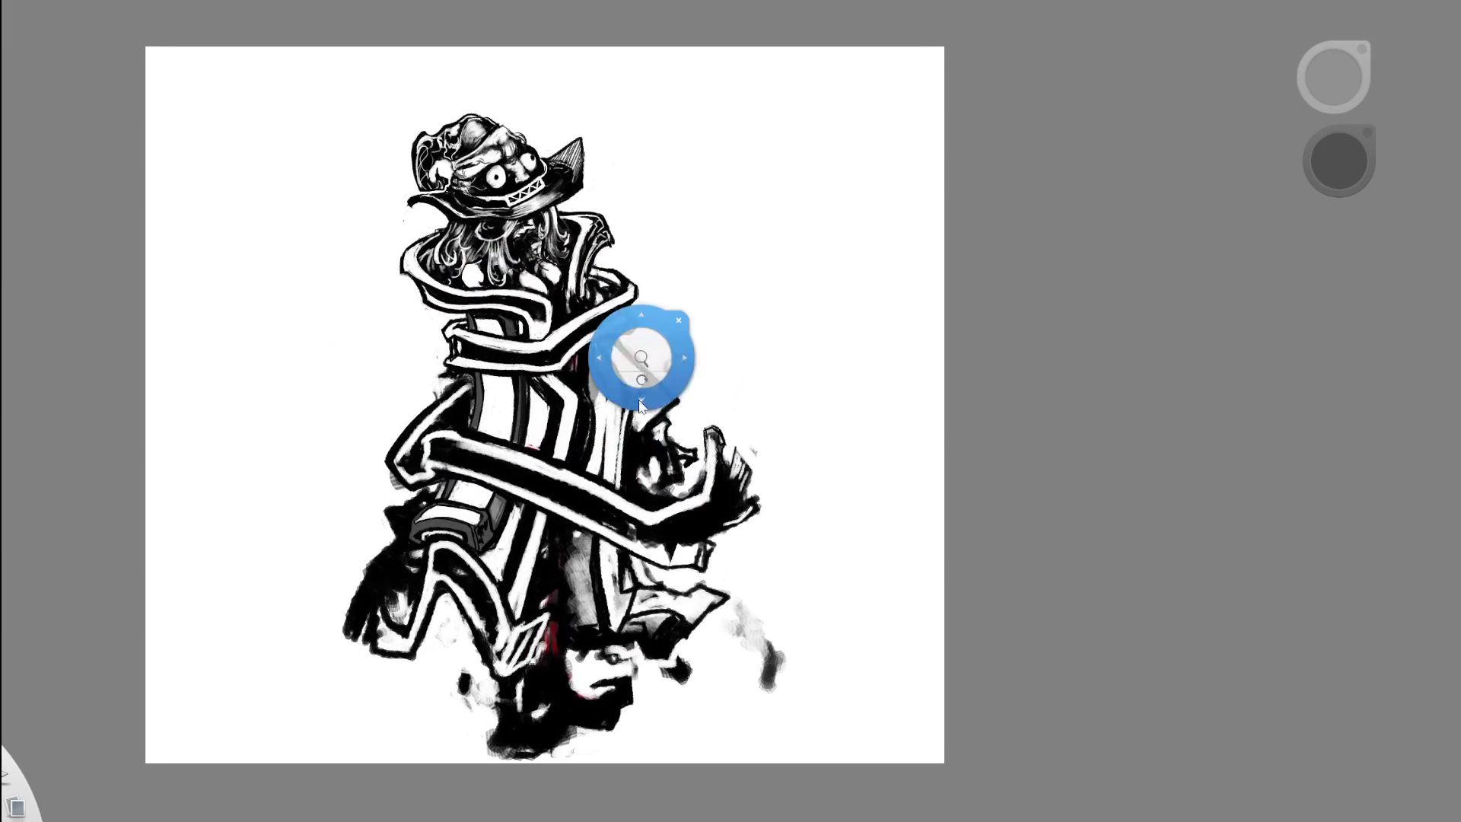
pyautogui.scroll(-2, 645, 556)
pyautogui.moveTo(647, 571)
pyautogui.mouseDown()
pyautogui.moveTo(616, 586)
pyautogui.moveTo(831, 573)
pyautogui.mouseUp()
pyautogui.scroll(-2, 607, 592)
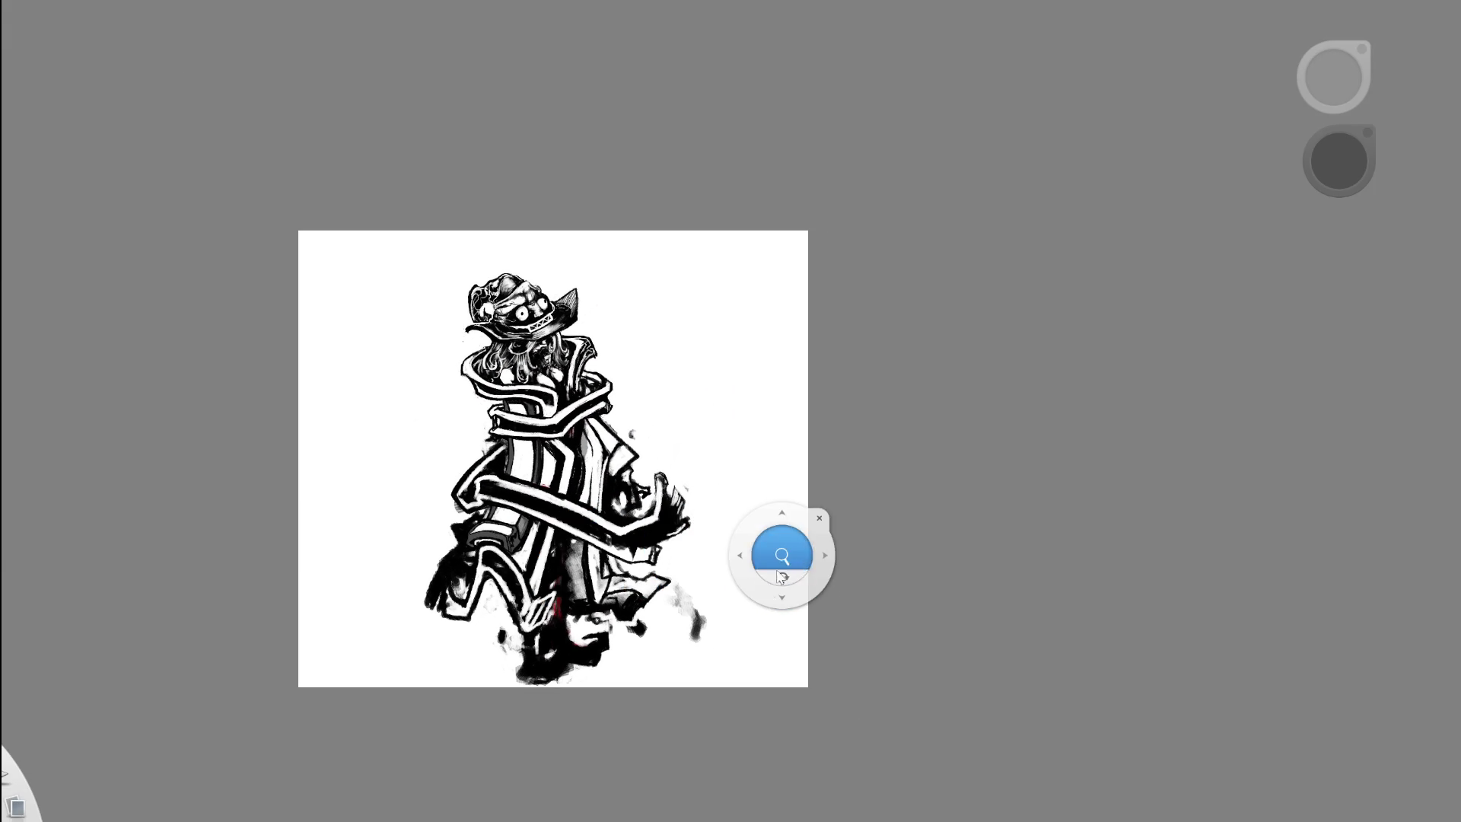
pyautogui.moveTo(750, 620); pyautogui.dragTo(646, 426)
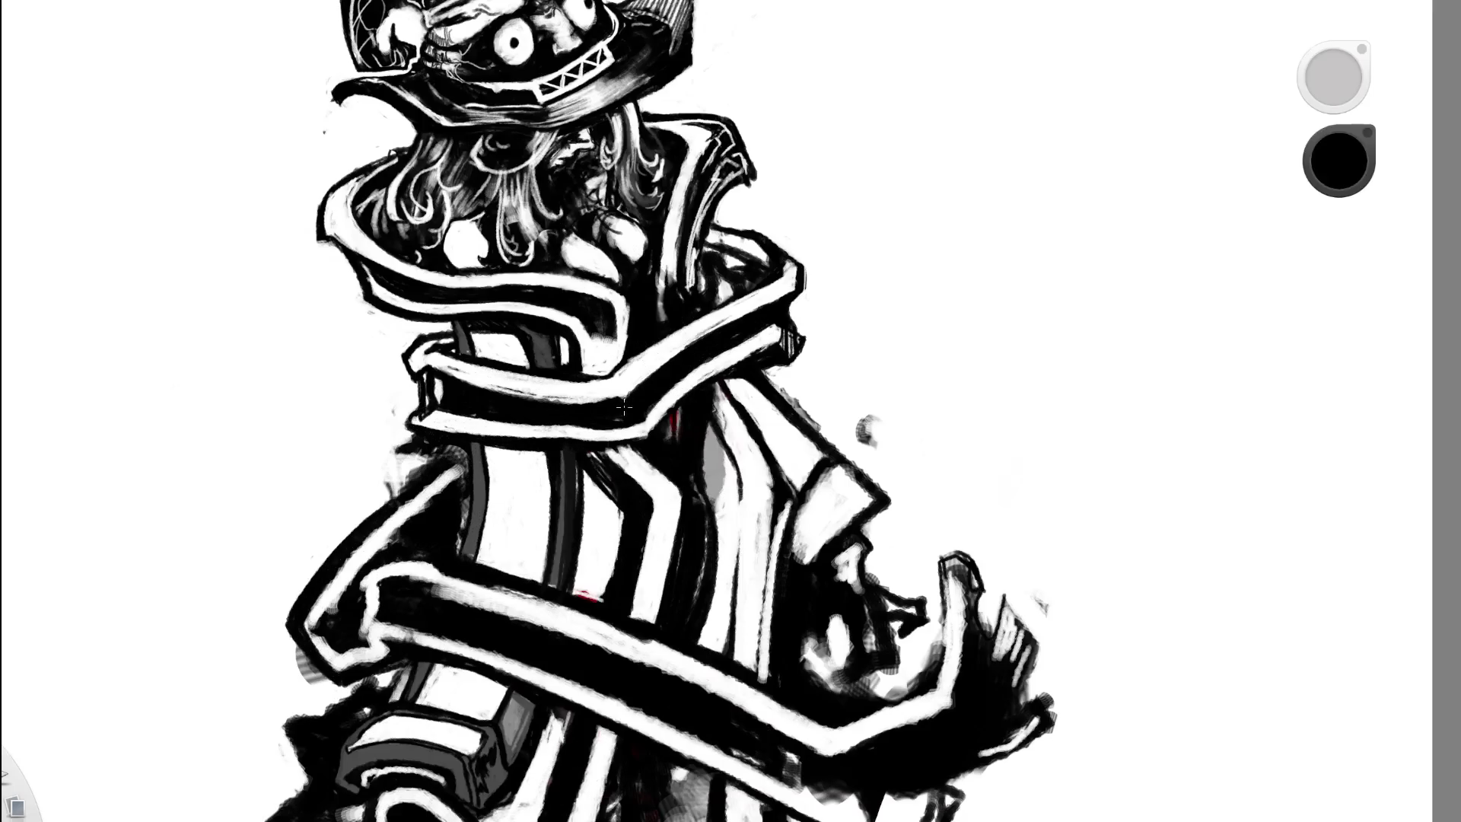
pyautogui.moveTo(481, 332); pyautogui.dragTo(479, 358)
pyautogui.moveTo(642, 336); pyautogui.dragTo(533, 364)
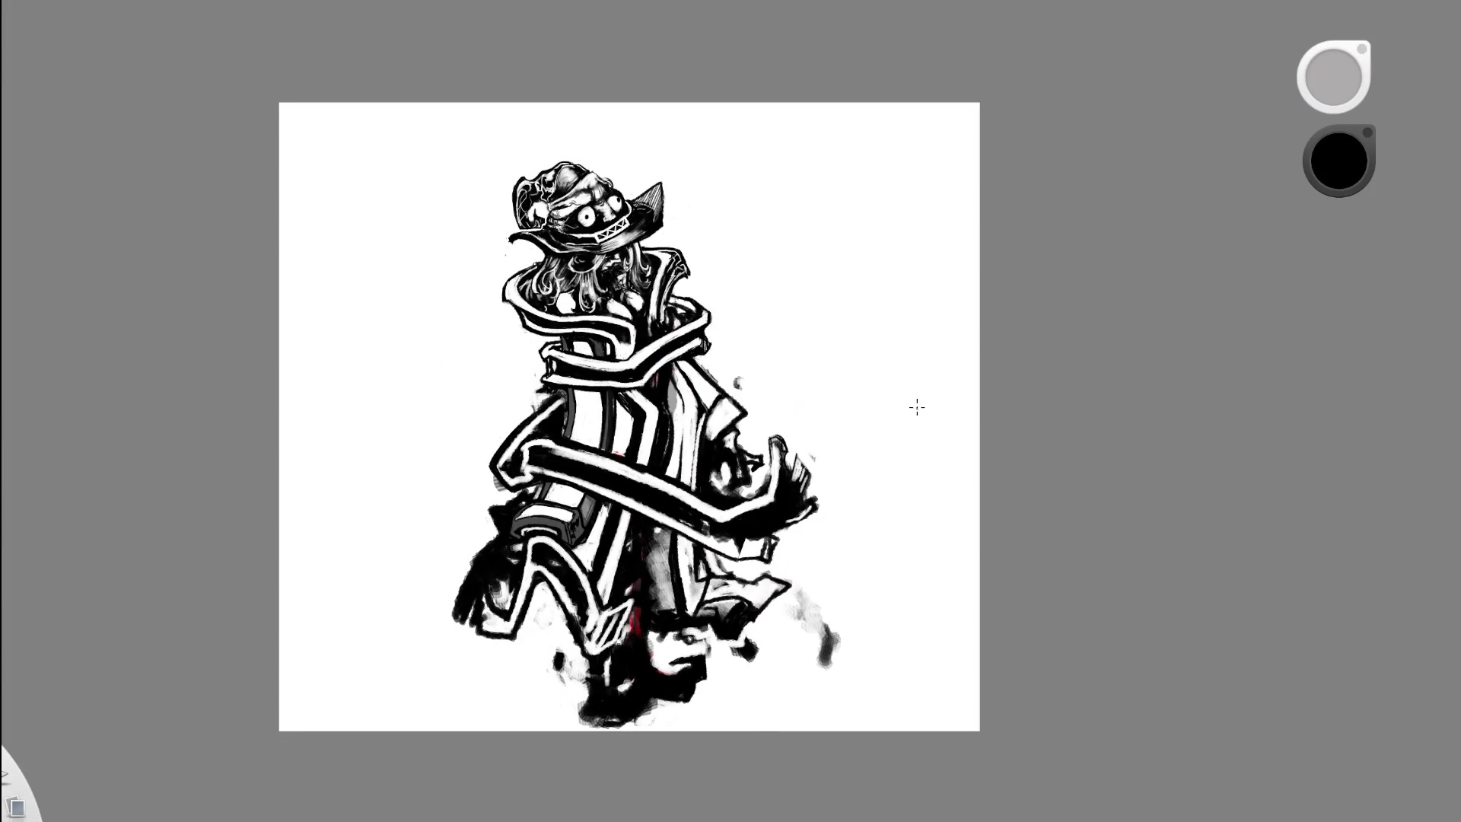
pyautogui.moveTo(587, 342); pyautogui.dragTo(555, 333)
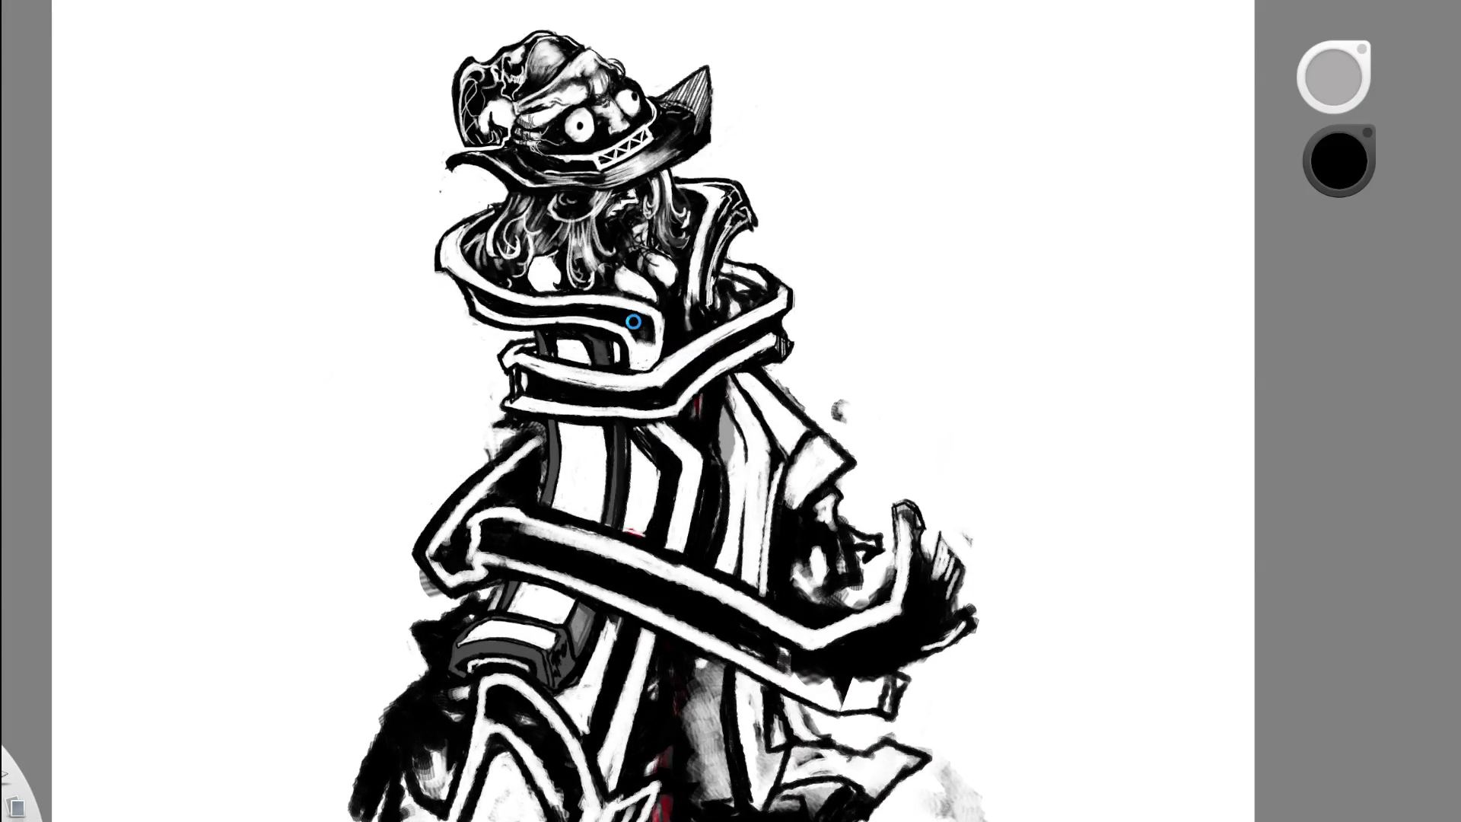
pyautogui.moveTo(547, 328); pyautogui.dragTo(504, 329)
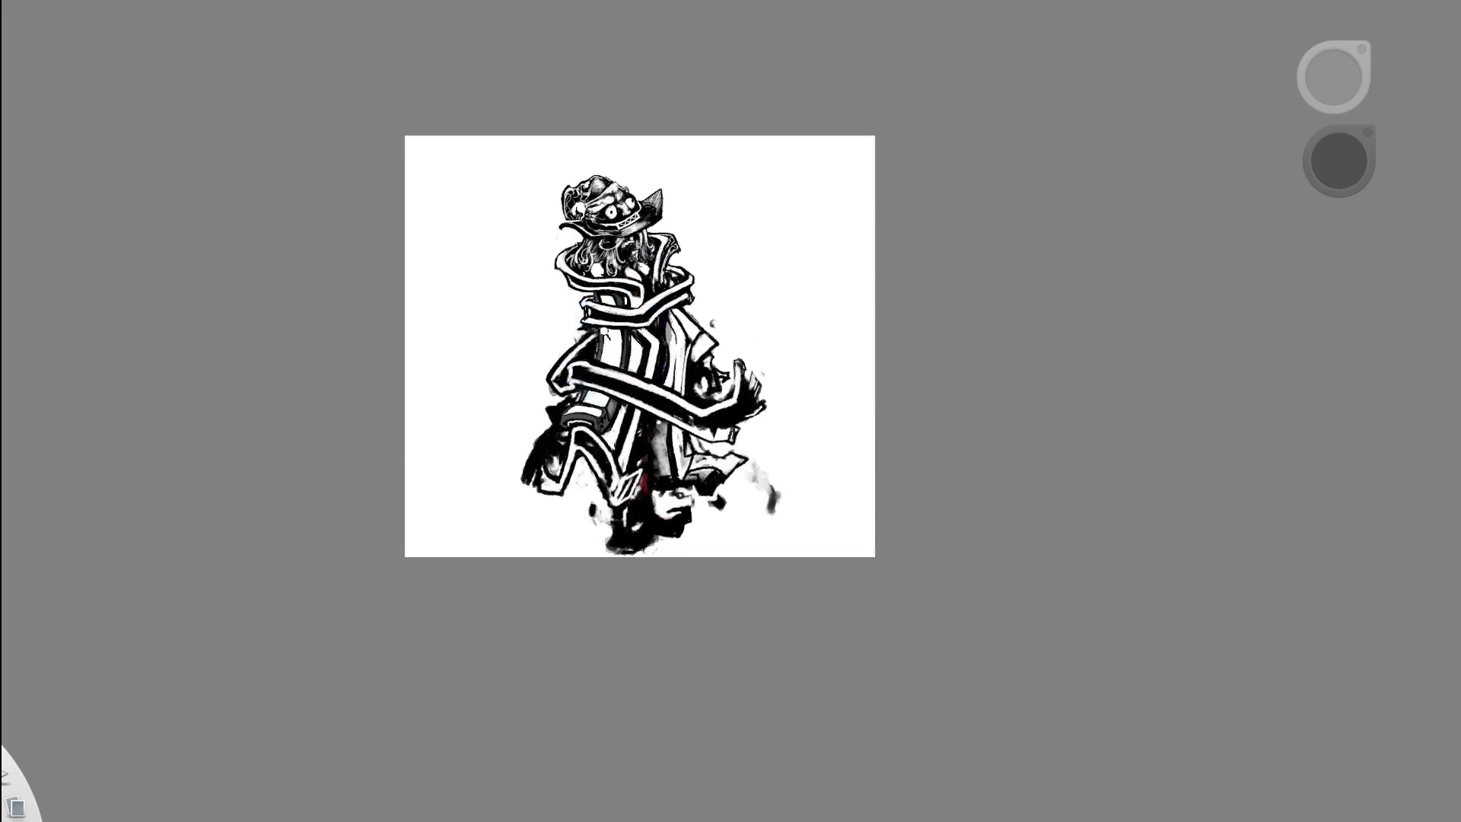
pyautogui.moveTo(601, 320); pyautogui.dragTo(647, 320)
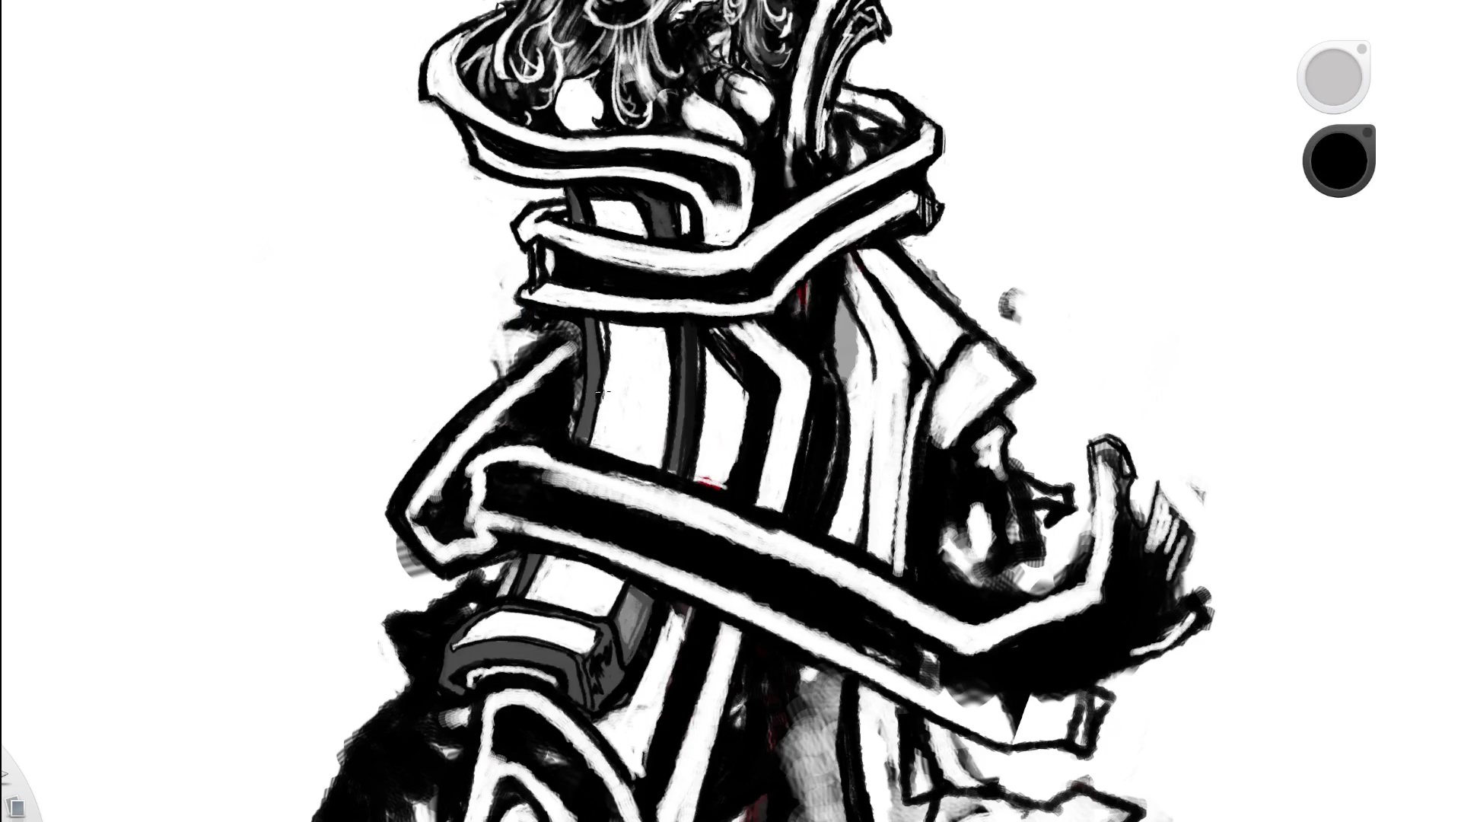
pyautogui.moveTo(609, 316); pyautogui.dragTo(592, 445)
# - Sample white, undo the old streak, and brush a short white highlight on the arm band
pyautogui.press('Home')
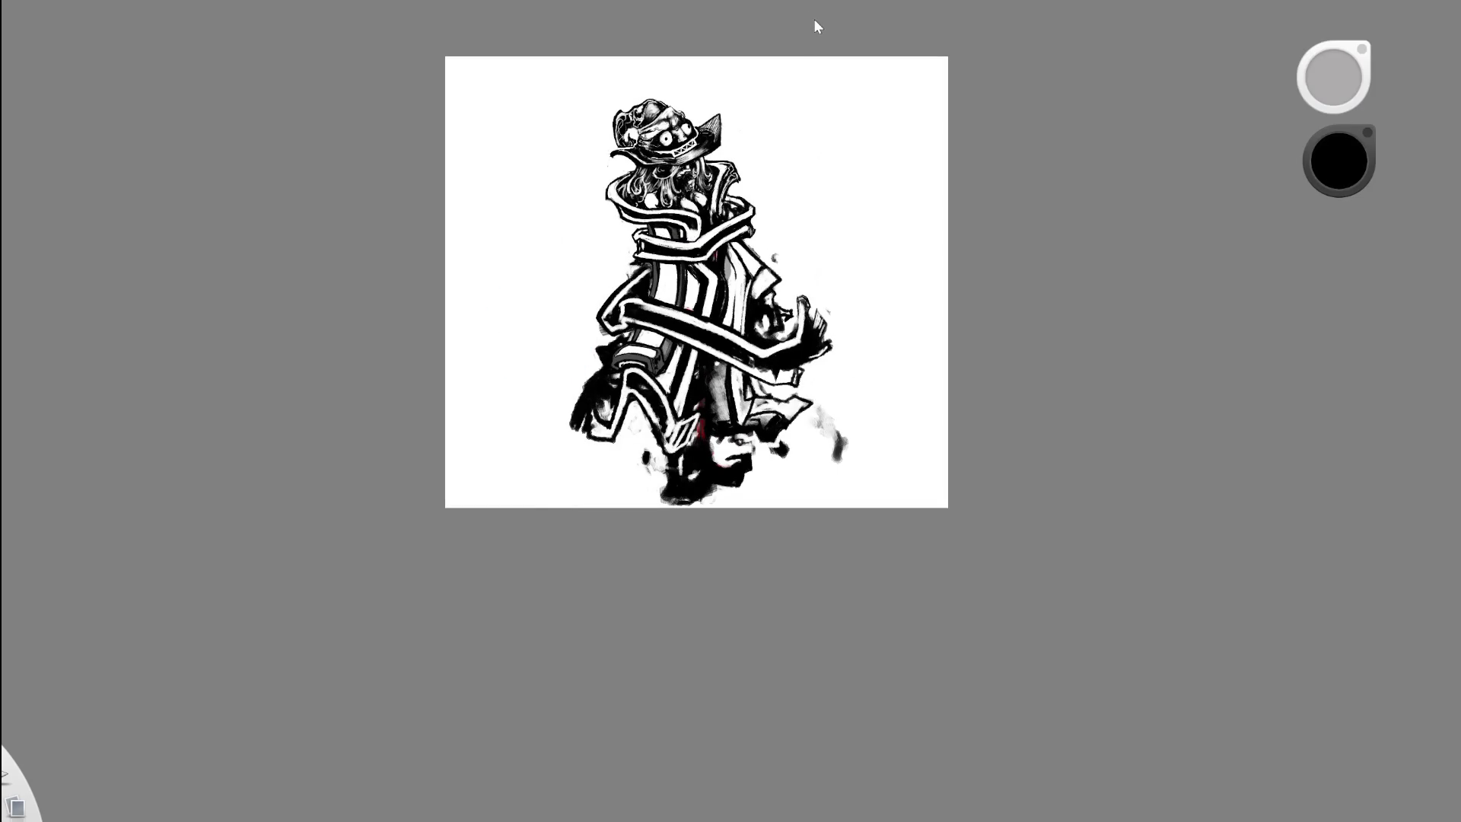
pyautogui.moveTo(723, 144); pyautogui.dragTo(636, 306)
pyautogui.press('e')
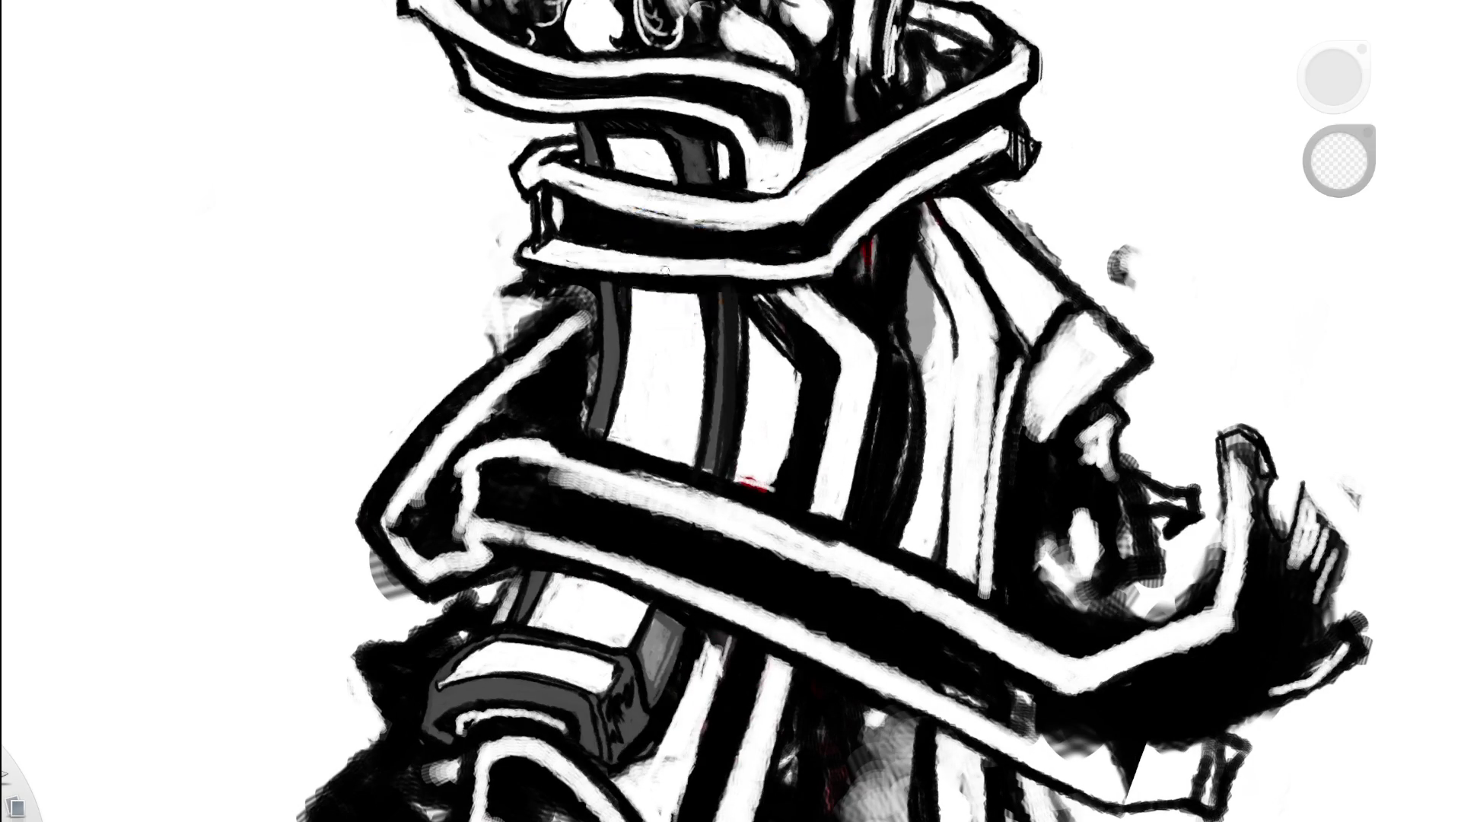
pyautogui.press('Home')
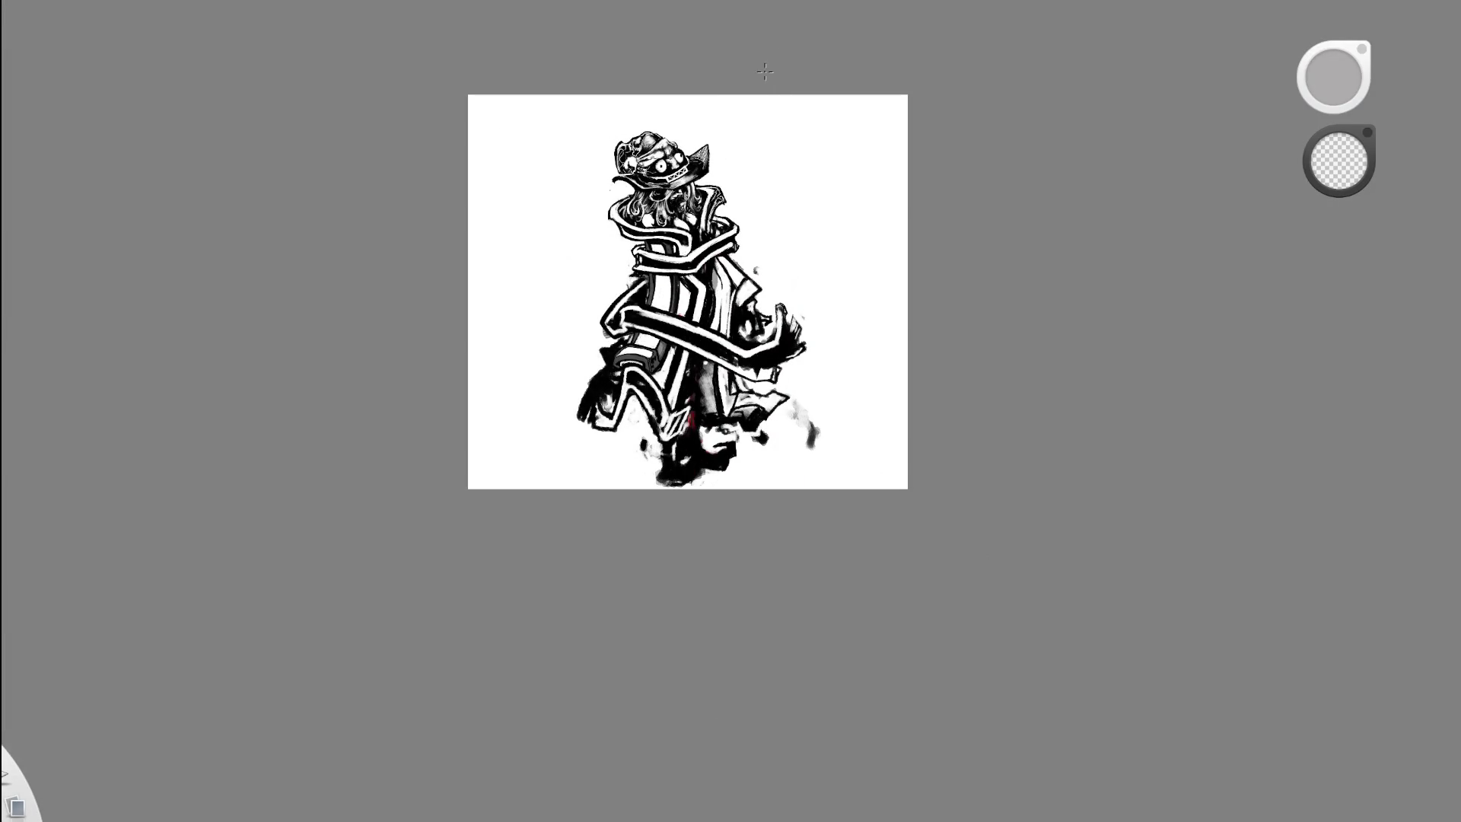
pyautogui.moveTo(725, 115); pyautogui.dragTo(656, 312)
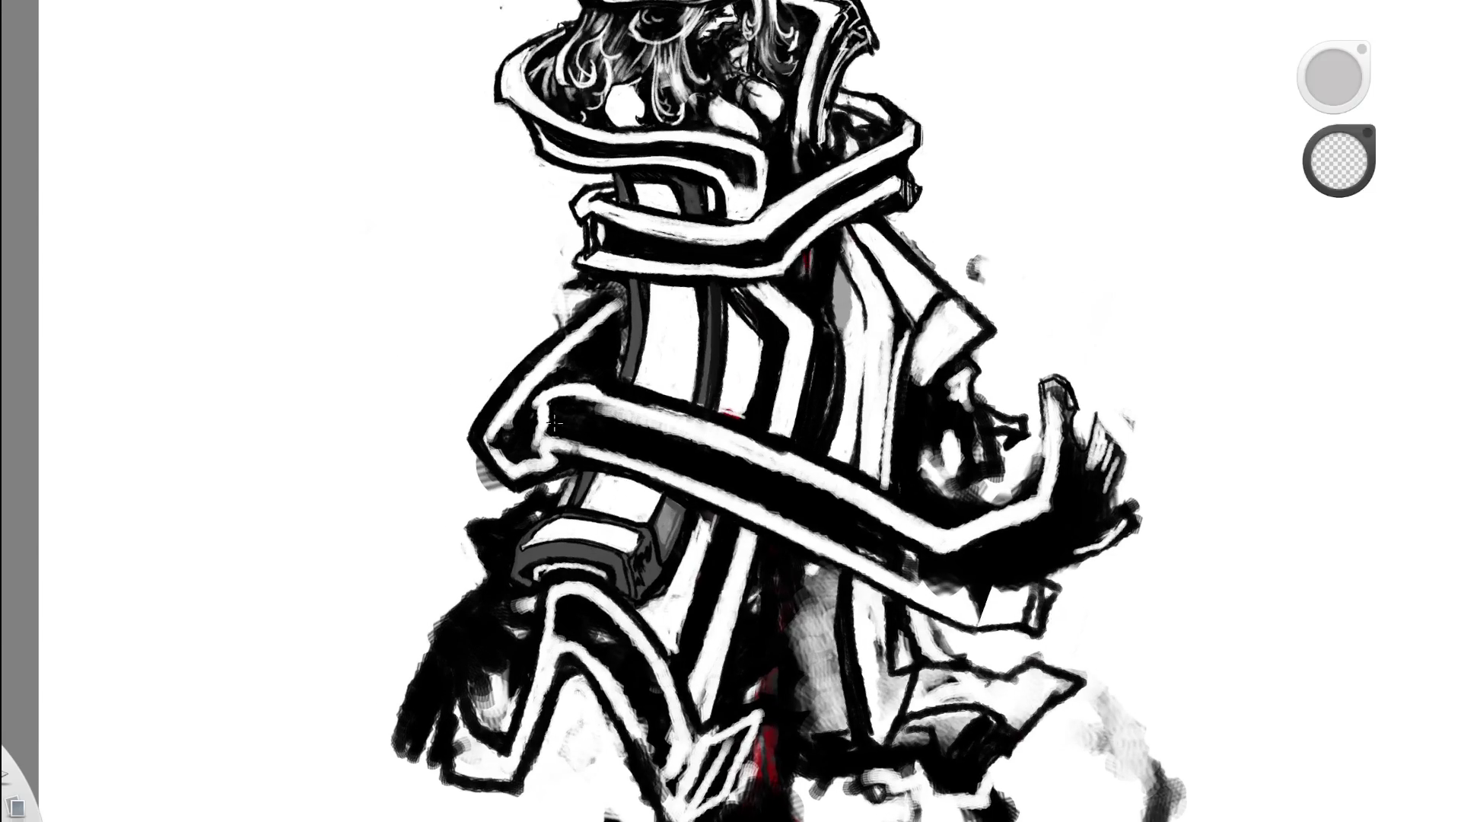
pyautogui.click(610, 406)
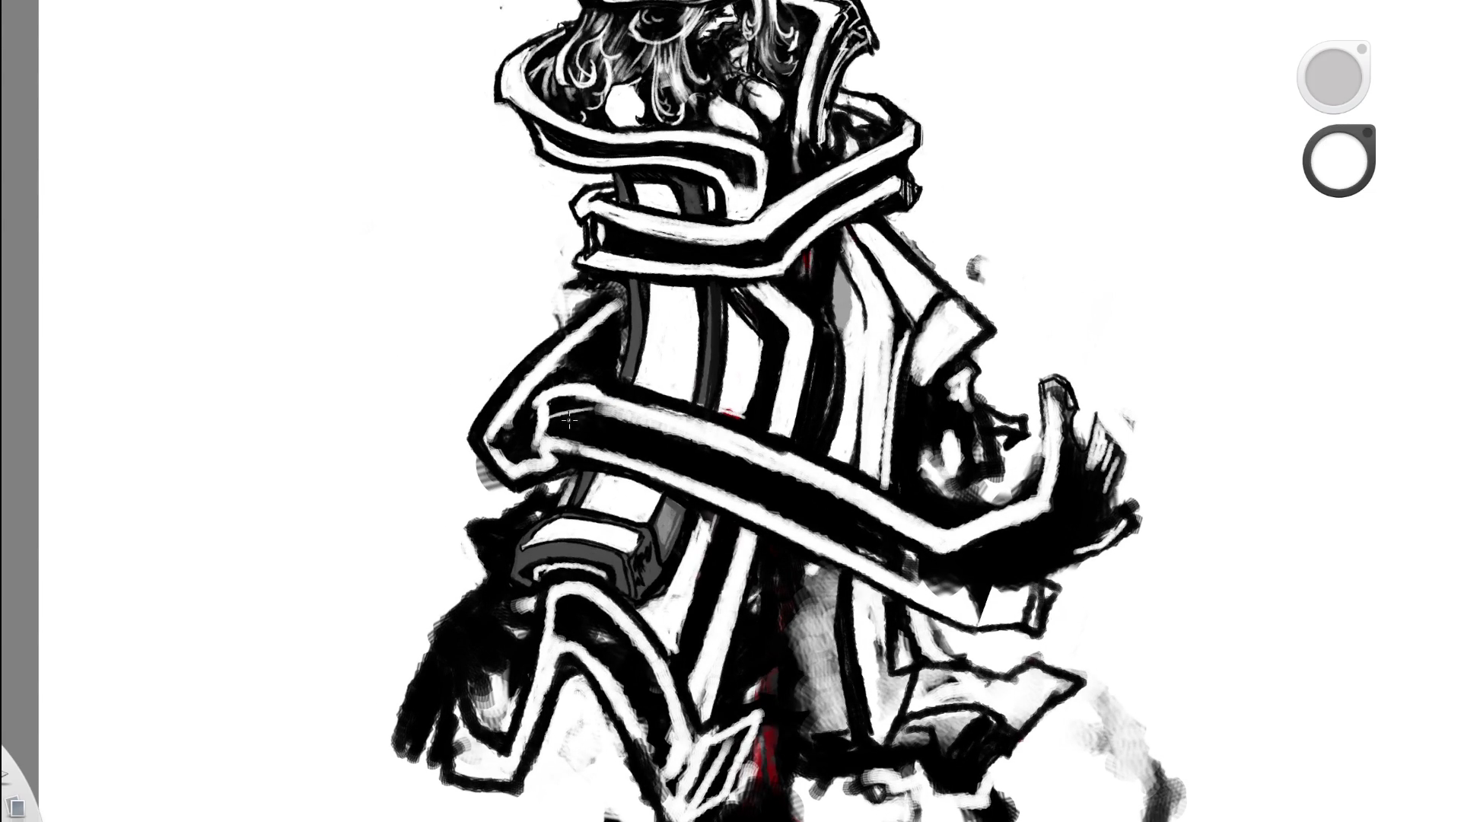
pyautogui.hotkey('ctrl', 'z')
pyautogui.moveTo(538, 450); pyautogui.dragTo(570, 441)
pyautogui.scroll(-5, 598, 420)
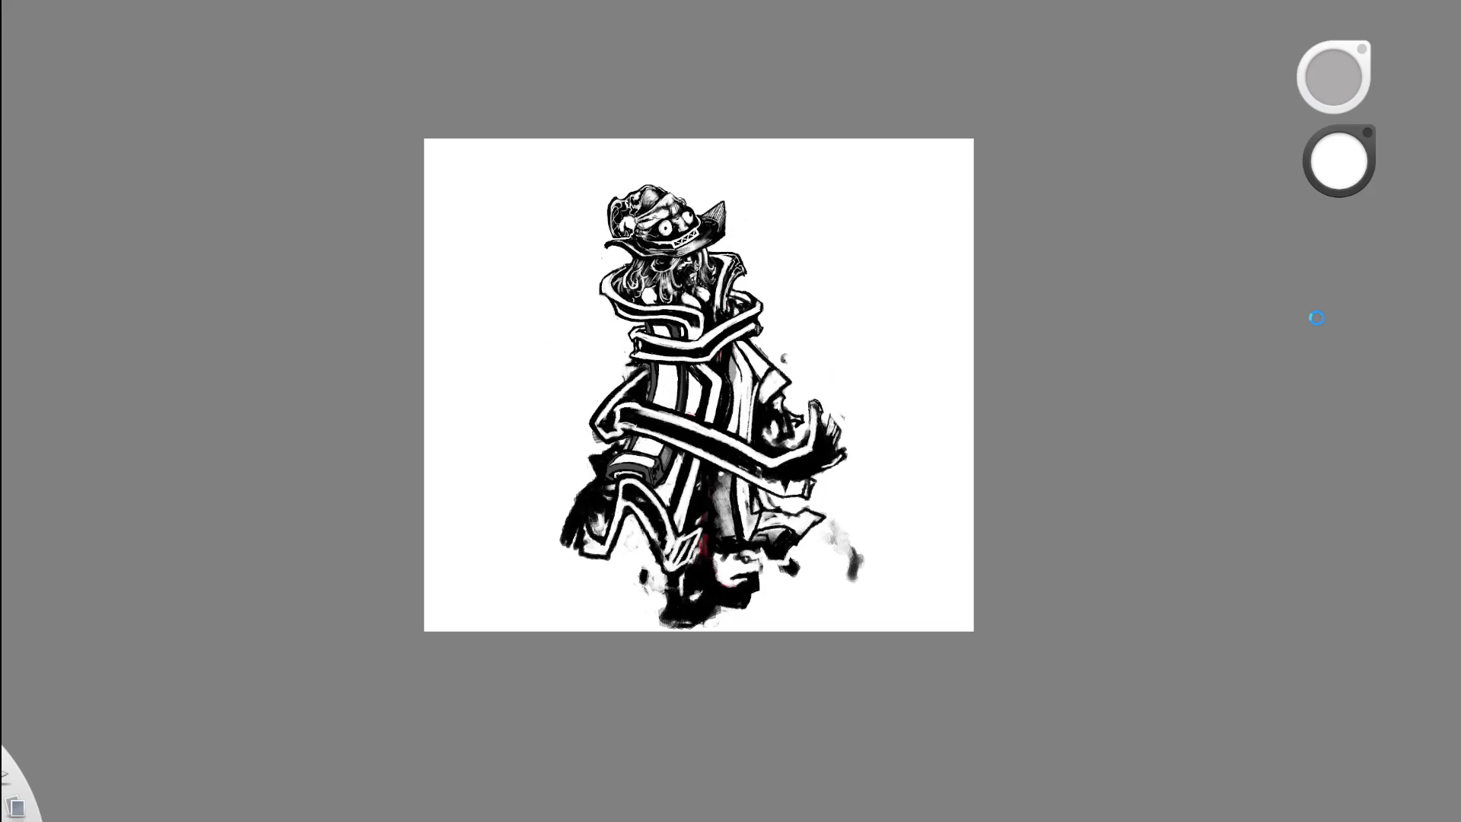
# - Switch to black and draw the ribbon loop left of the coat, redrawing it several times
pyautogui.scroll(2, 745, 393)
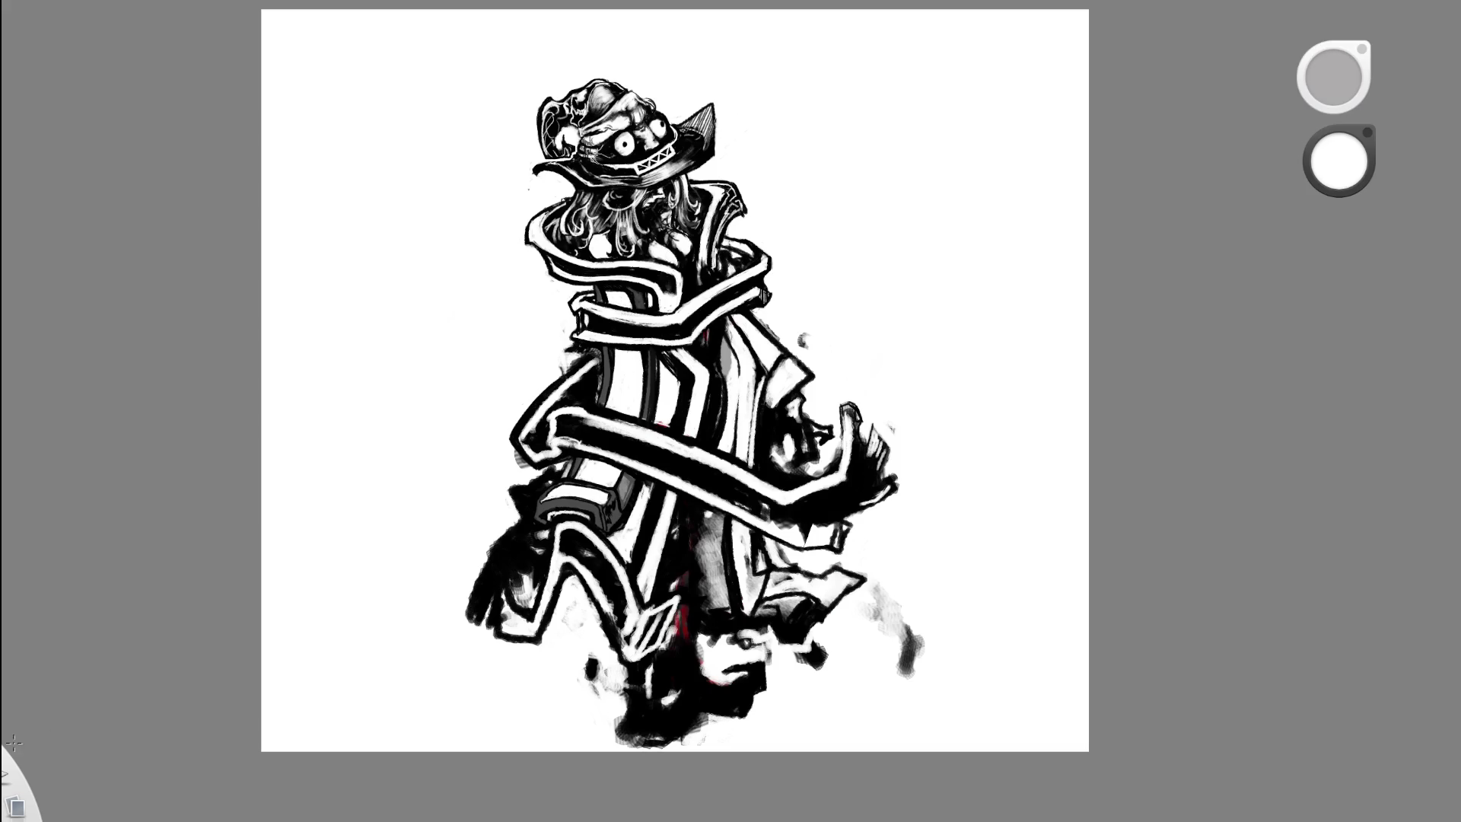
pyautogui.press('d')
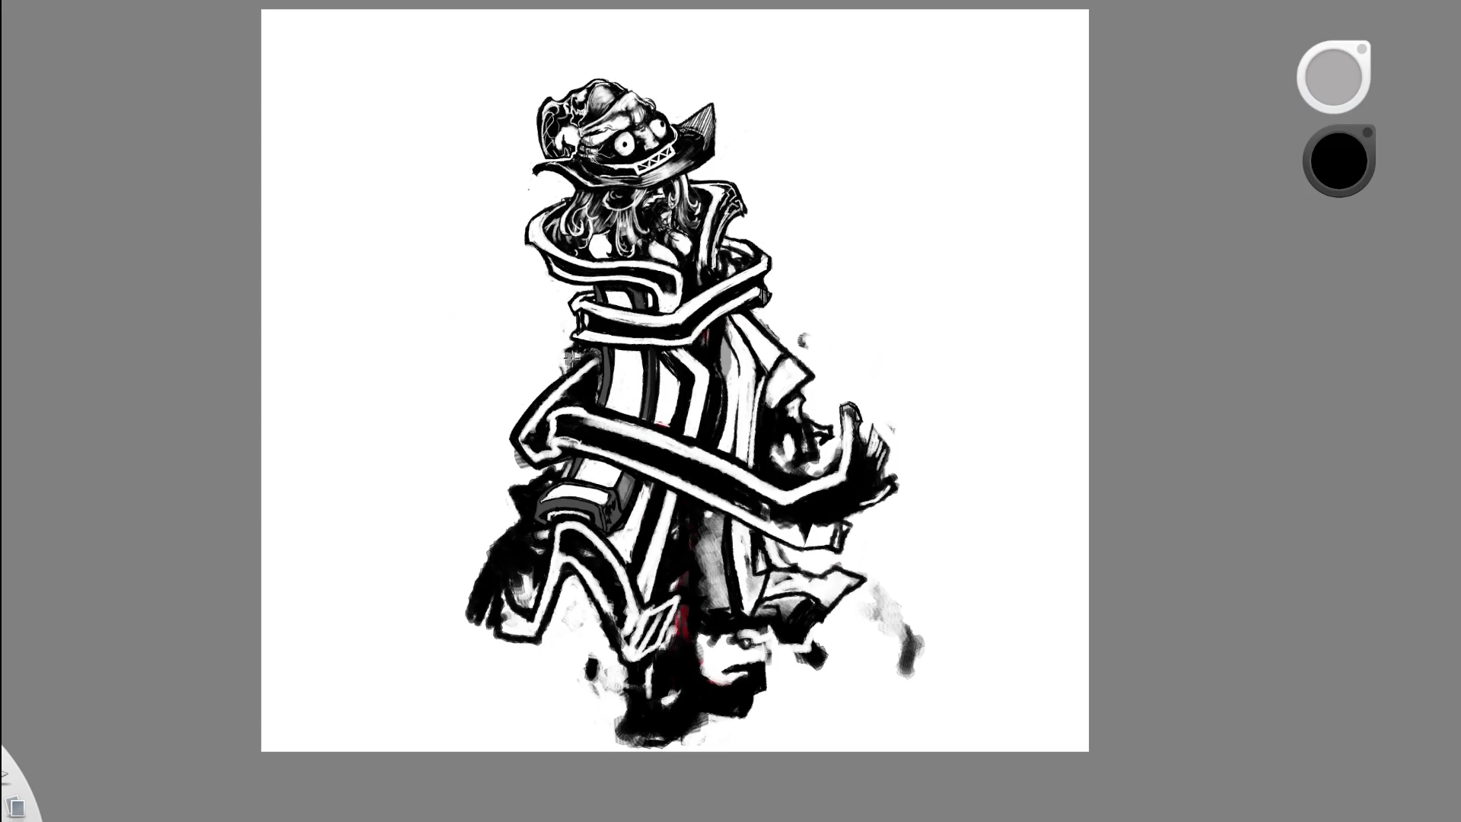
pyautogui.moveTo(580, 352); pyautogui.dragTo(496, 465)
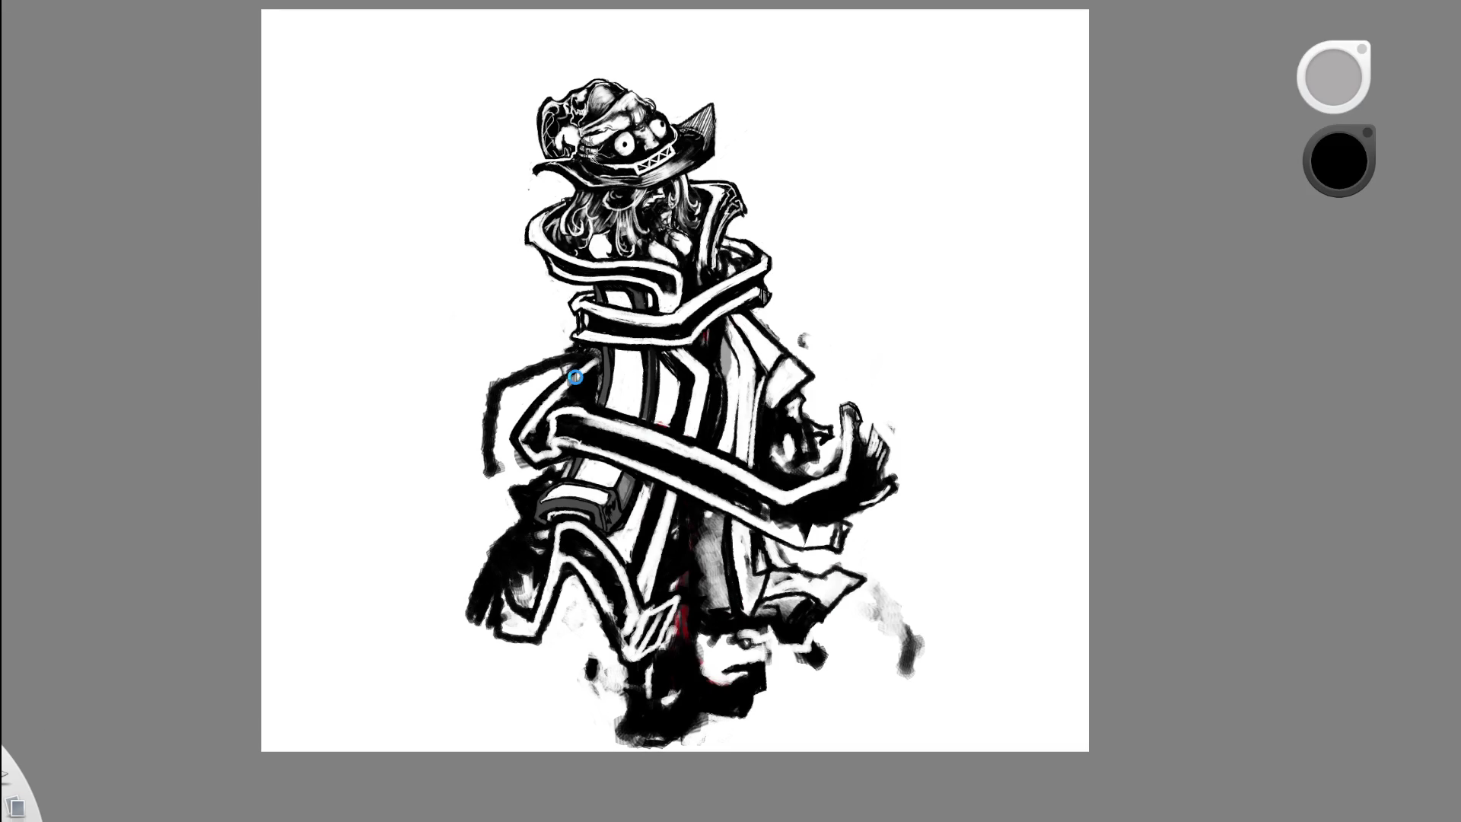
pyautogui.hotkey('ctrl', 'z')
pyautogui.moveTo(592, 356)
pyautogui.mouseDown()
pyautogui.moveTo(522, 437)
pyautogui.moveTo(566, 430)
pyautogui.mouseUp()
pyautogui.hotkey('ctrl', 'z')
pyautogui.hotkey('ctrl', 'z')
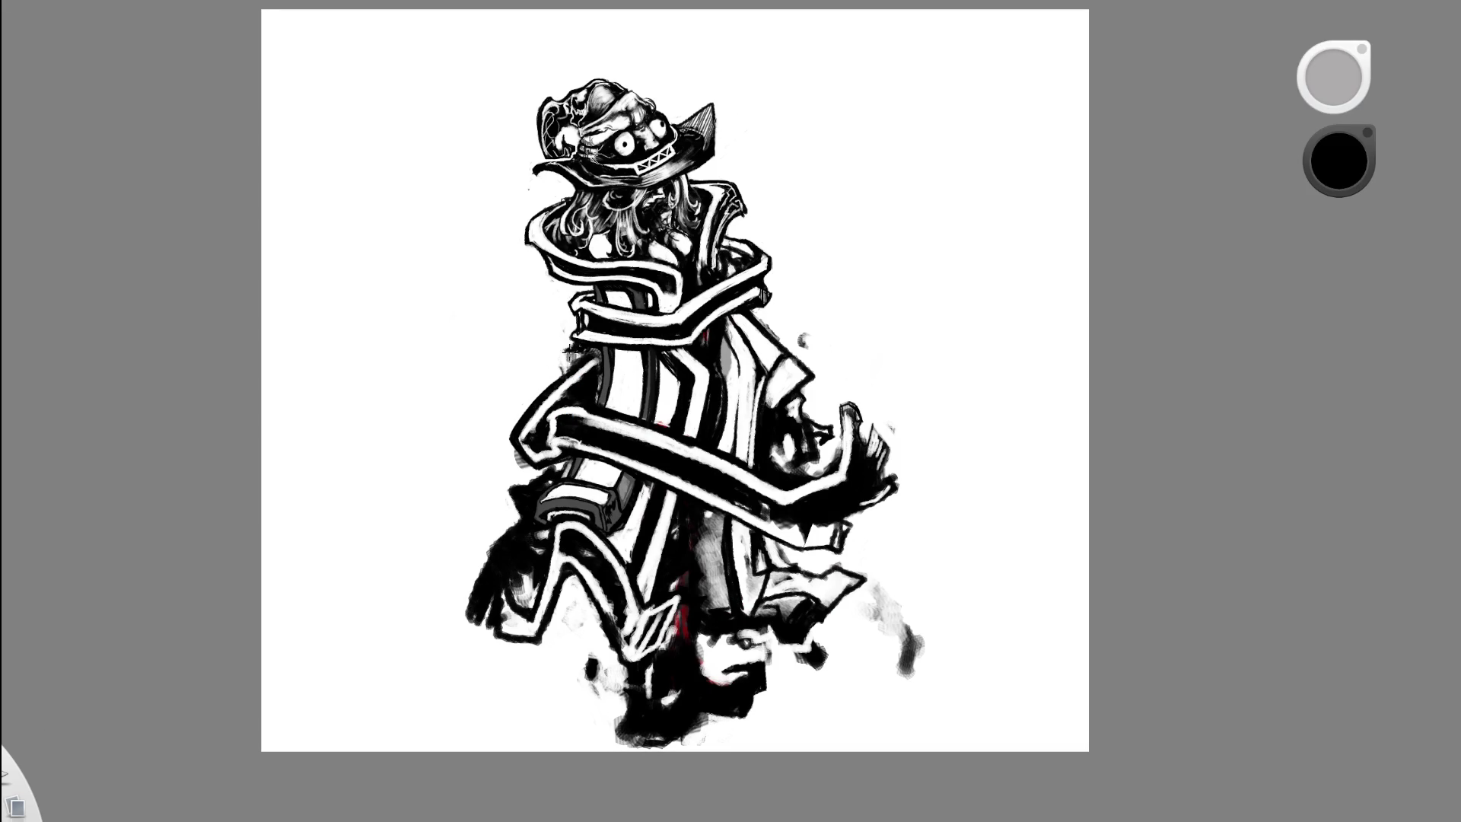
pyautogui.moveTo(582, 356); pyautogui.dragTo(533, 456)
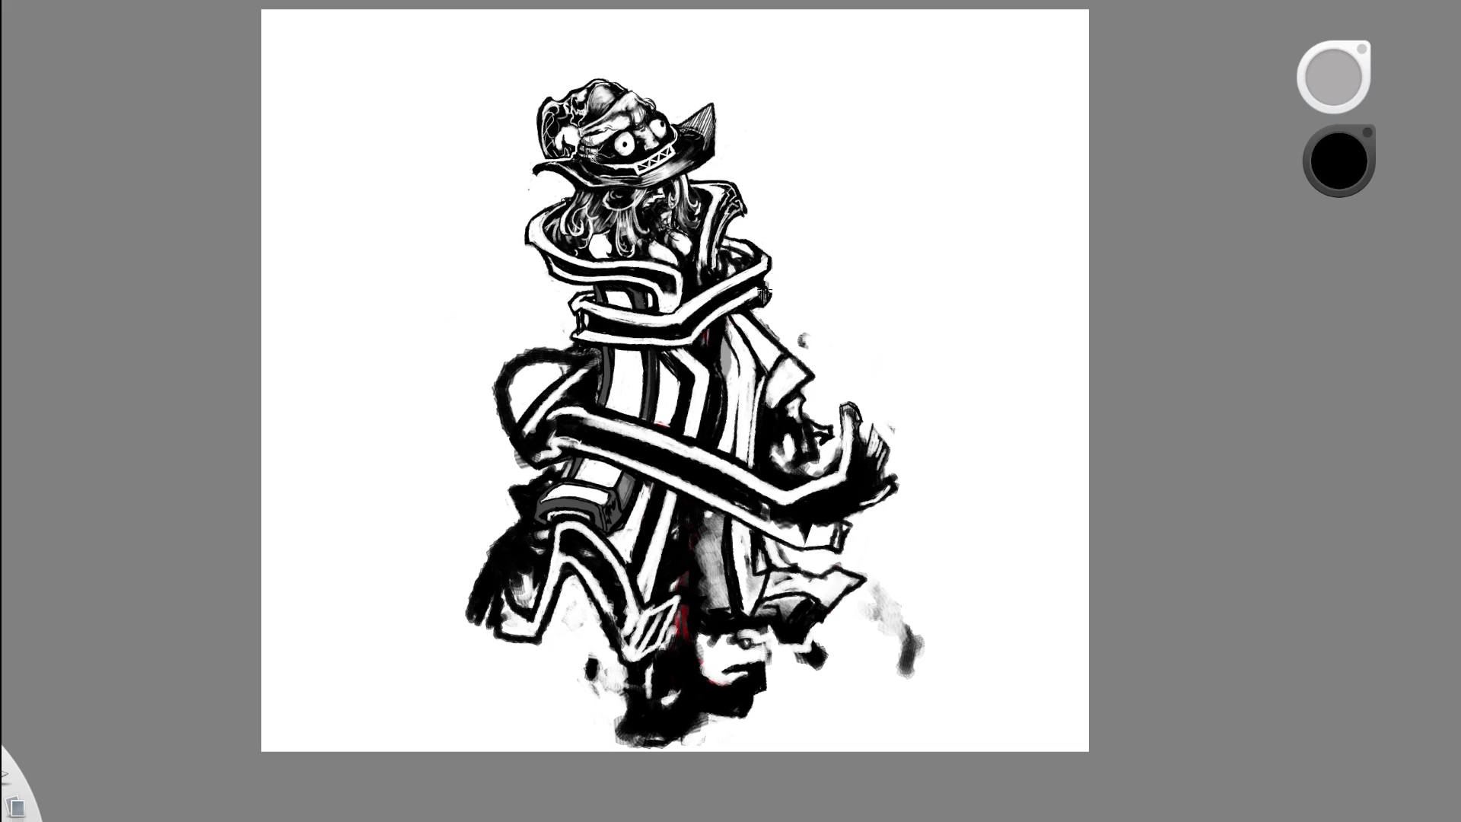
pyautogui.hotkey('ctrl', 'z')
pyautogui.moveTo(511, 380)
pyautogui.mouseDown()
pyautogui.moveTo(586, 357)
pyautogui.moveTo(529, 461)
pyautogui.mouseUp()
# - Restore the looping stroke and scribble the loop solid black
pyautogui.scroll(-3, 773, 395)
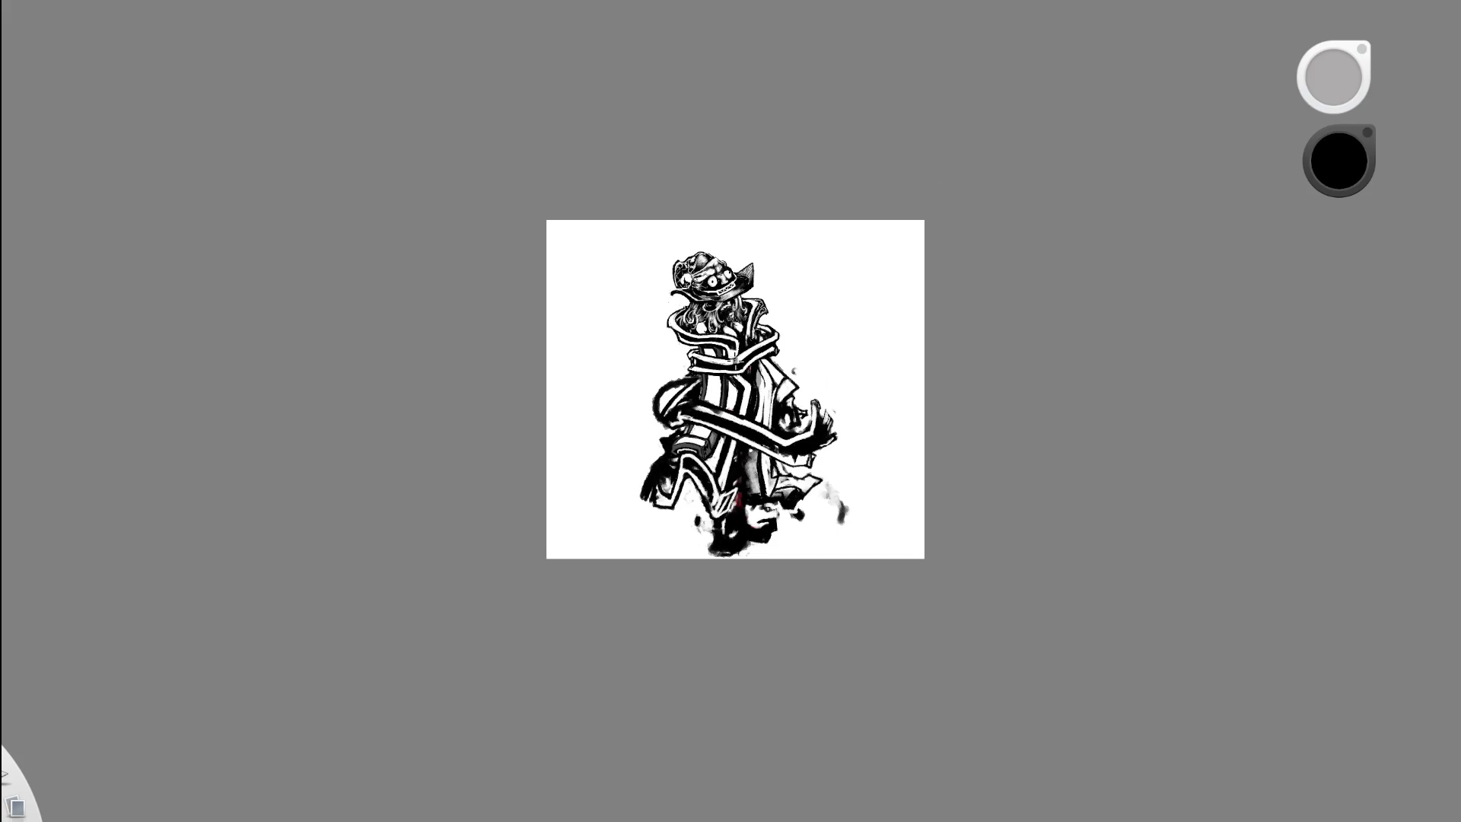
pyautogui.press('space')
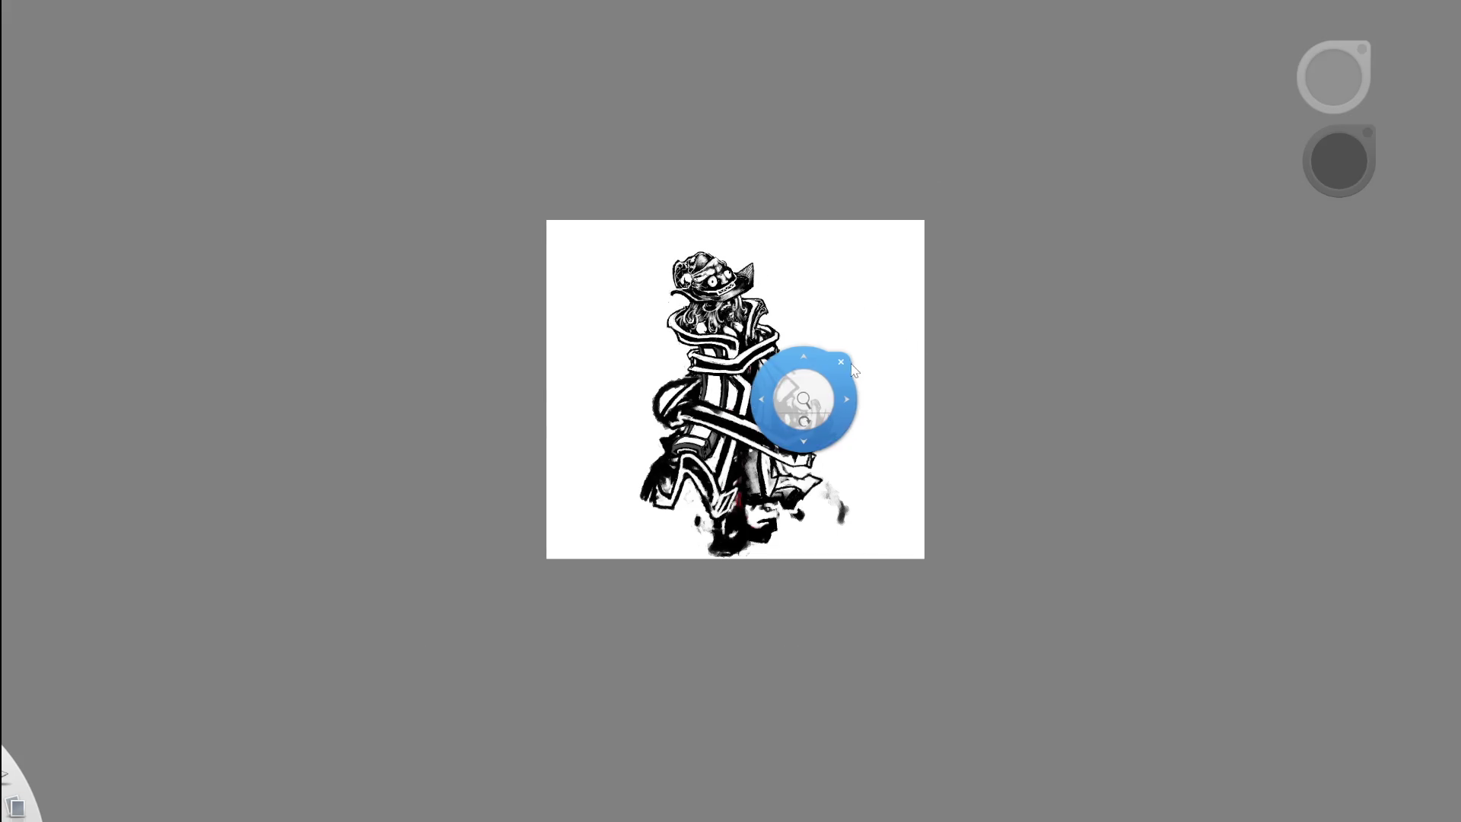
pyautogui.hotkey('ctrl', 'z')
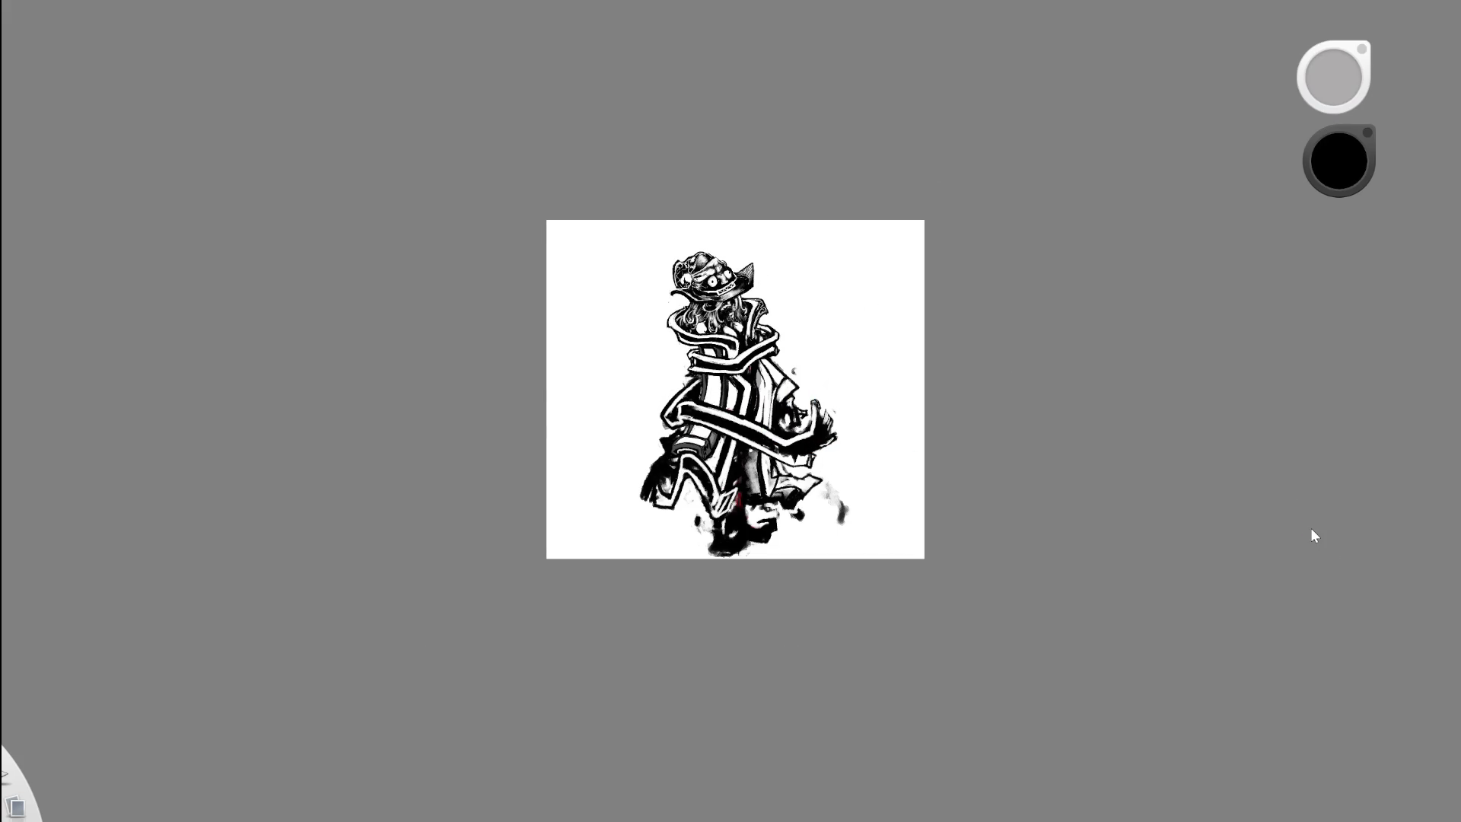
pyautogui.hotkey('ctrl', 'y')
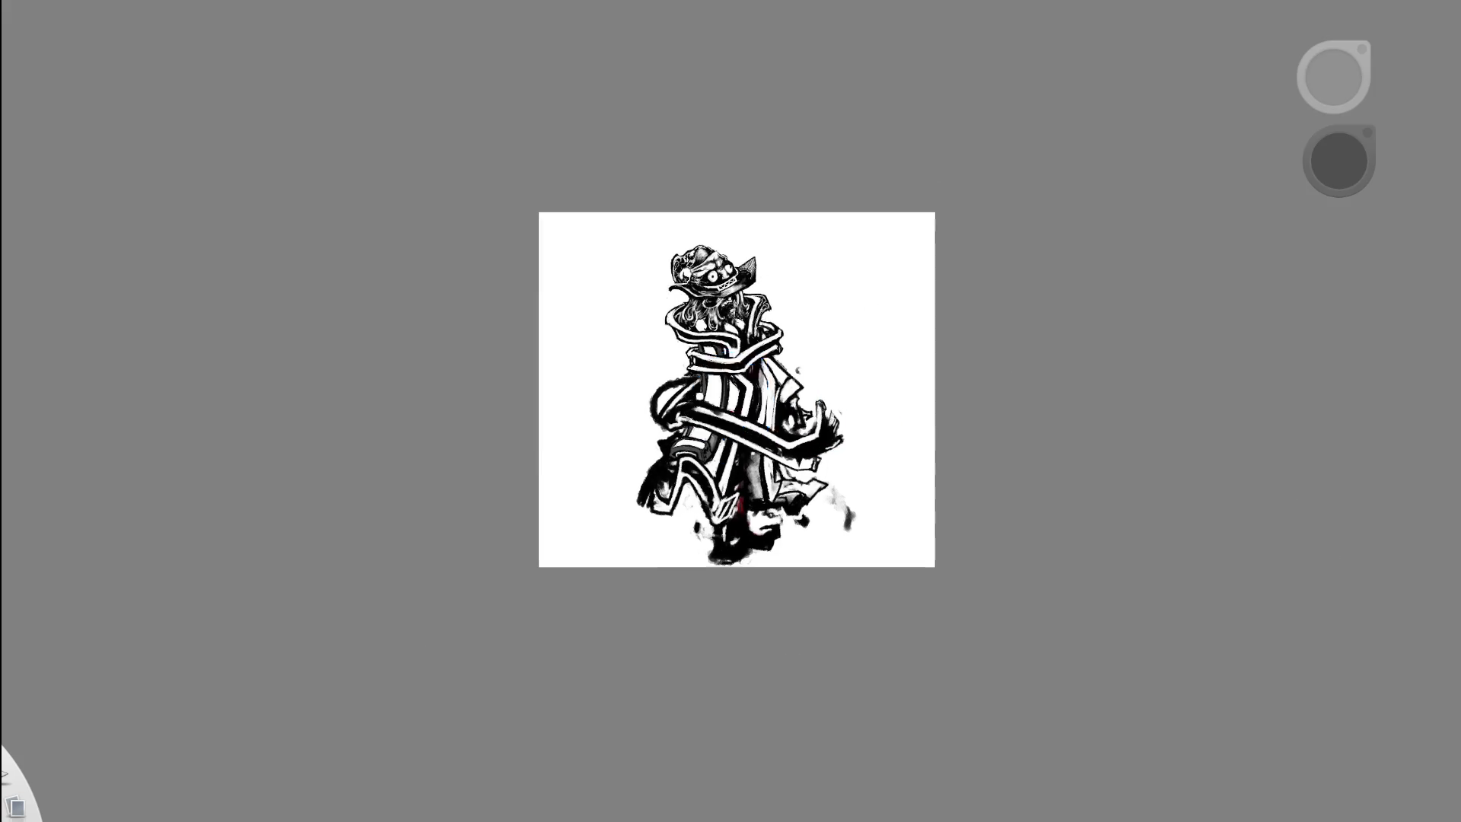
pyautogui.scroll(5, 701, 392)
pyautogui.moveTo(664, 377); pyautogui.dragTo(734, 298)
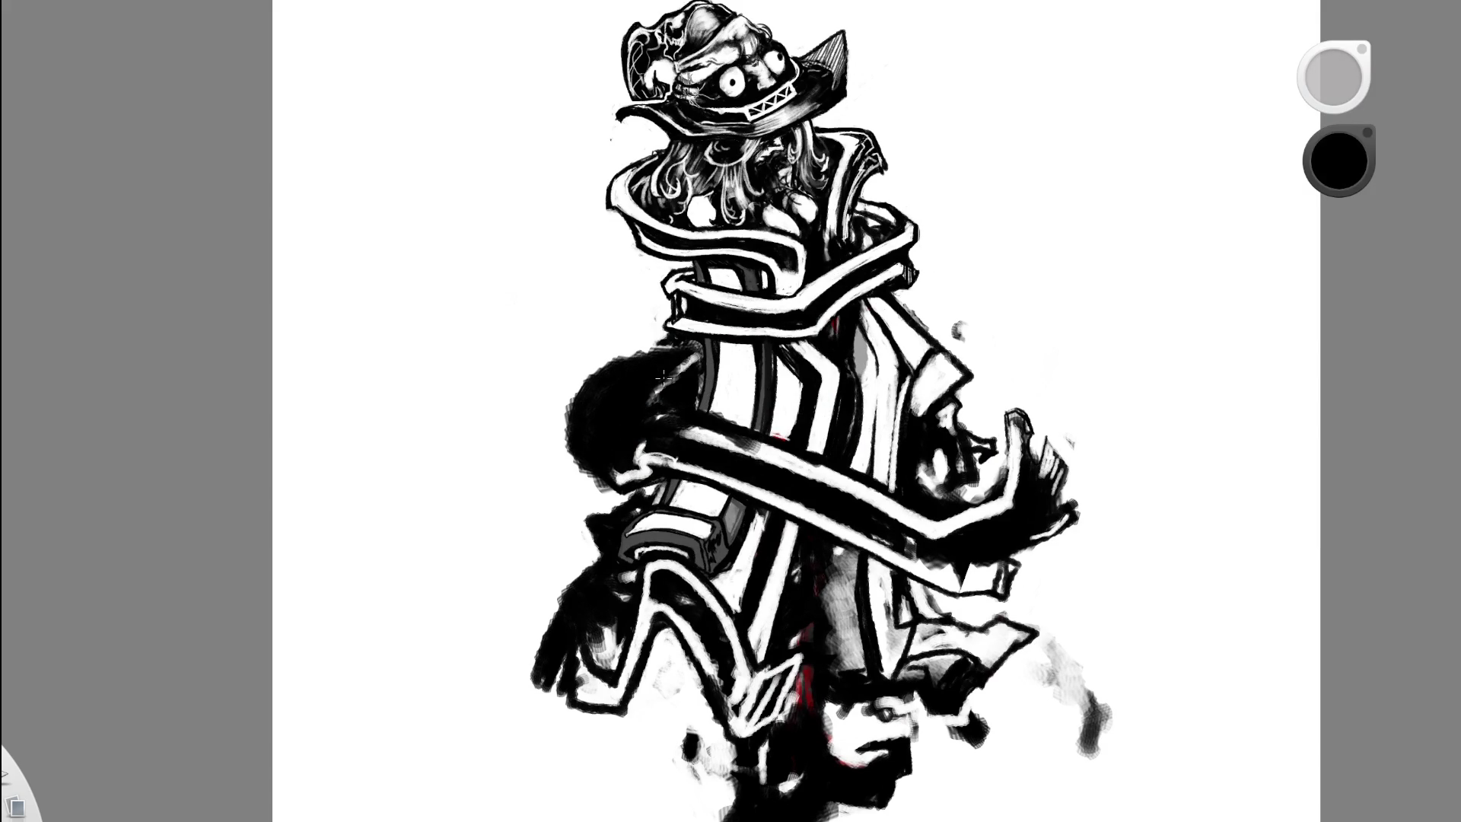
pyautogui.press('e')
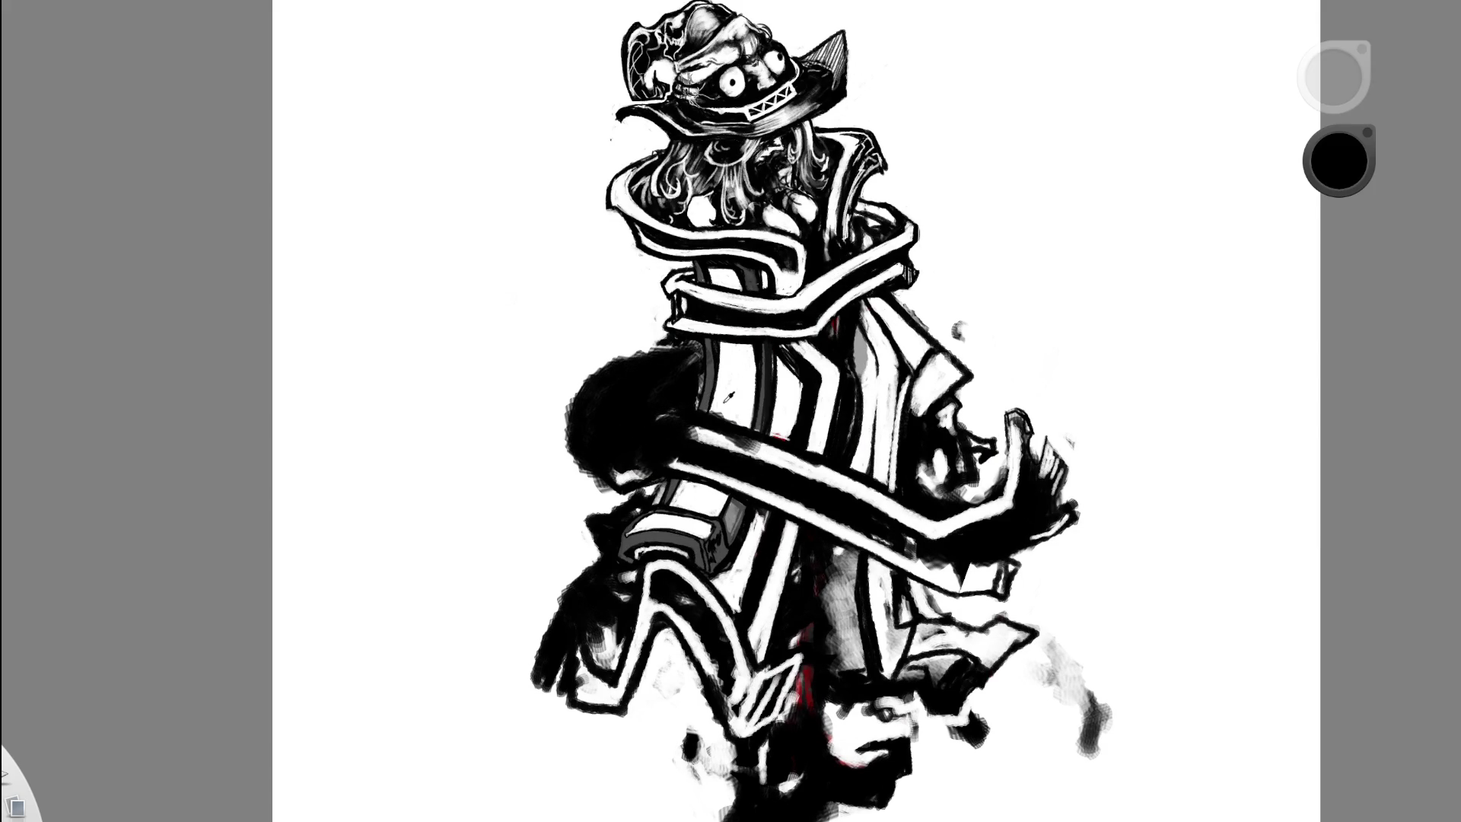
# - Paint the inside of the left loop white and cover the dark line across it
pyautogui.moveTo(684, 369)
pyautogui.mouseDown()
pyautogui.moveTo(654, 411)
pyautogui.moveTo(700, 453)
pyautogui.mouseUp()
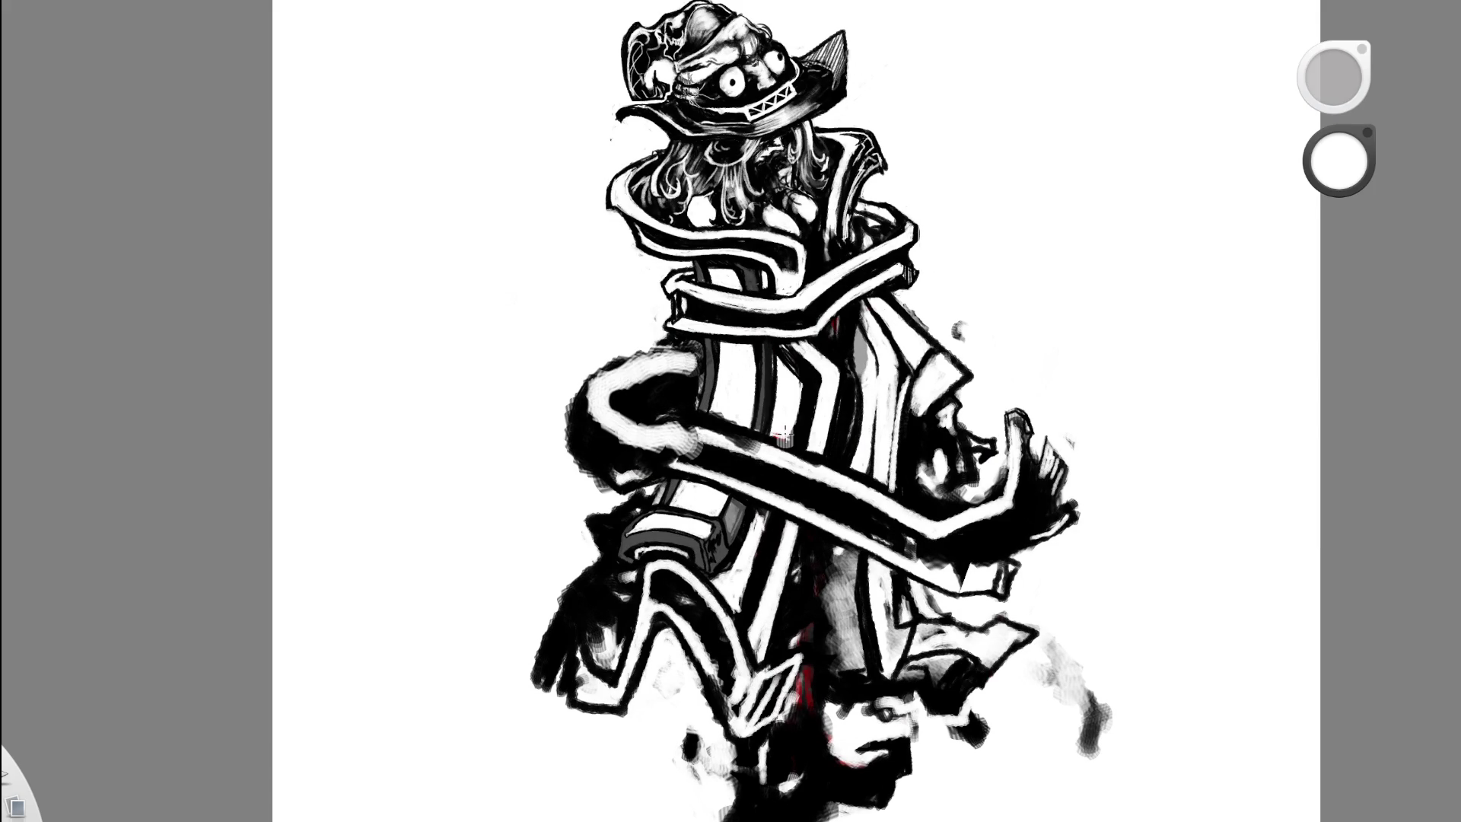
pyautogui.scroll(-5, 622, 453)
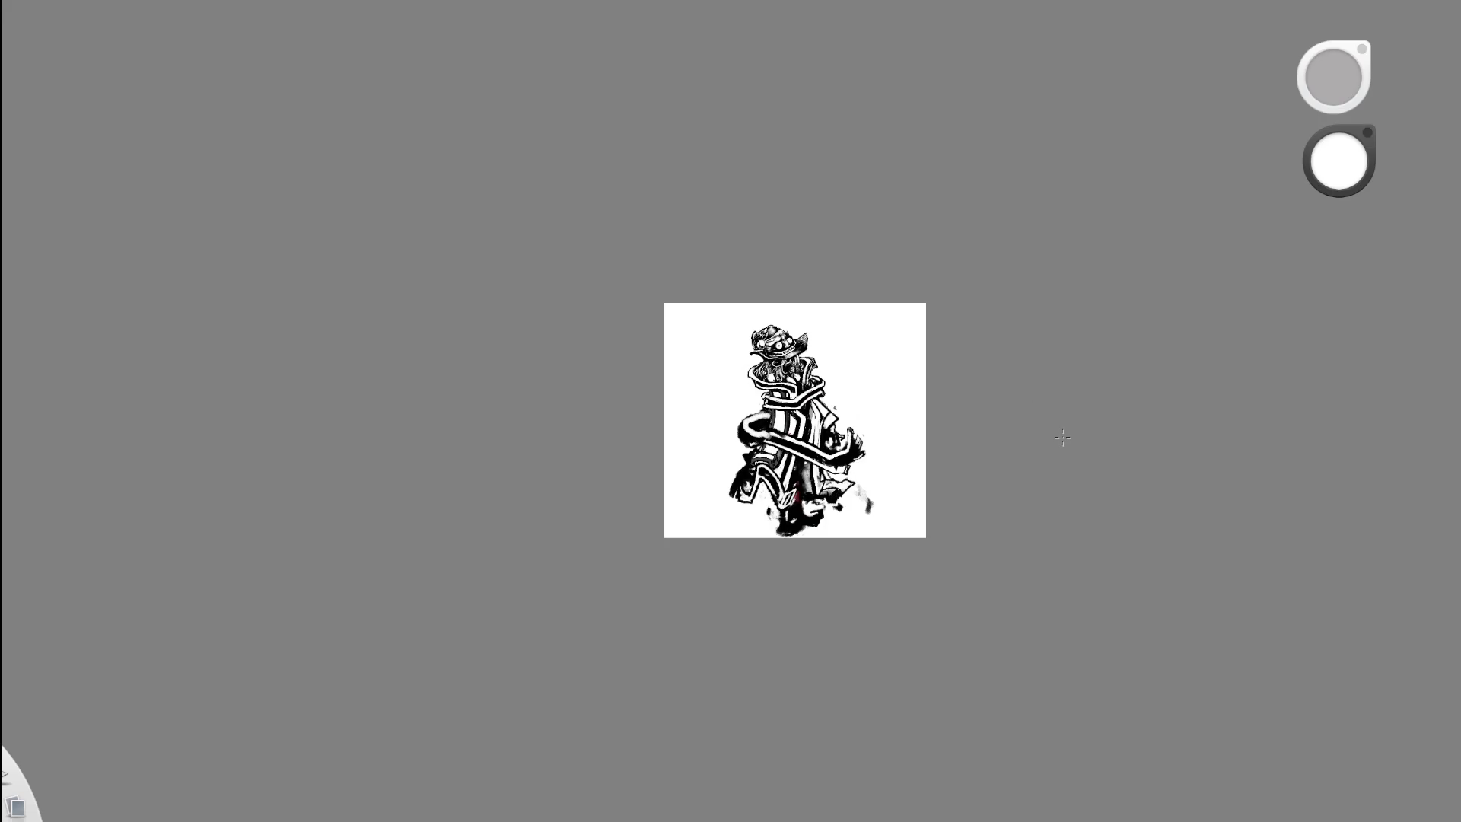
pyautogui.hotkey('ctrl', '=')
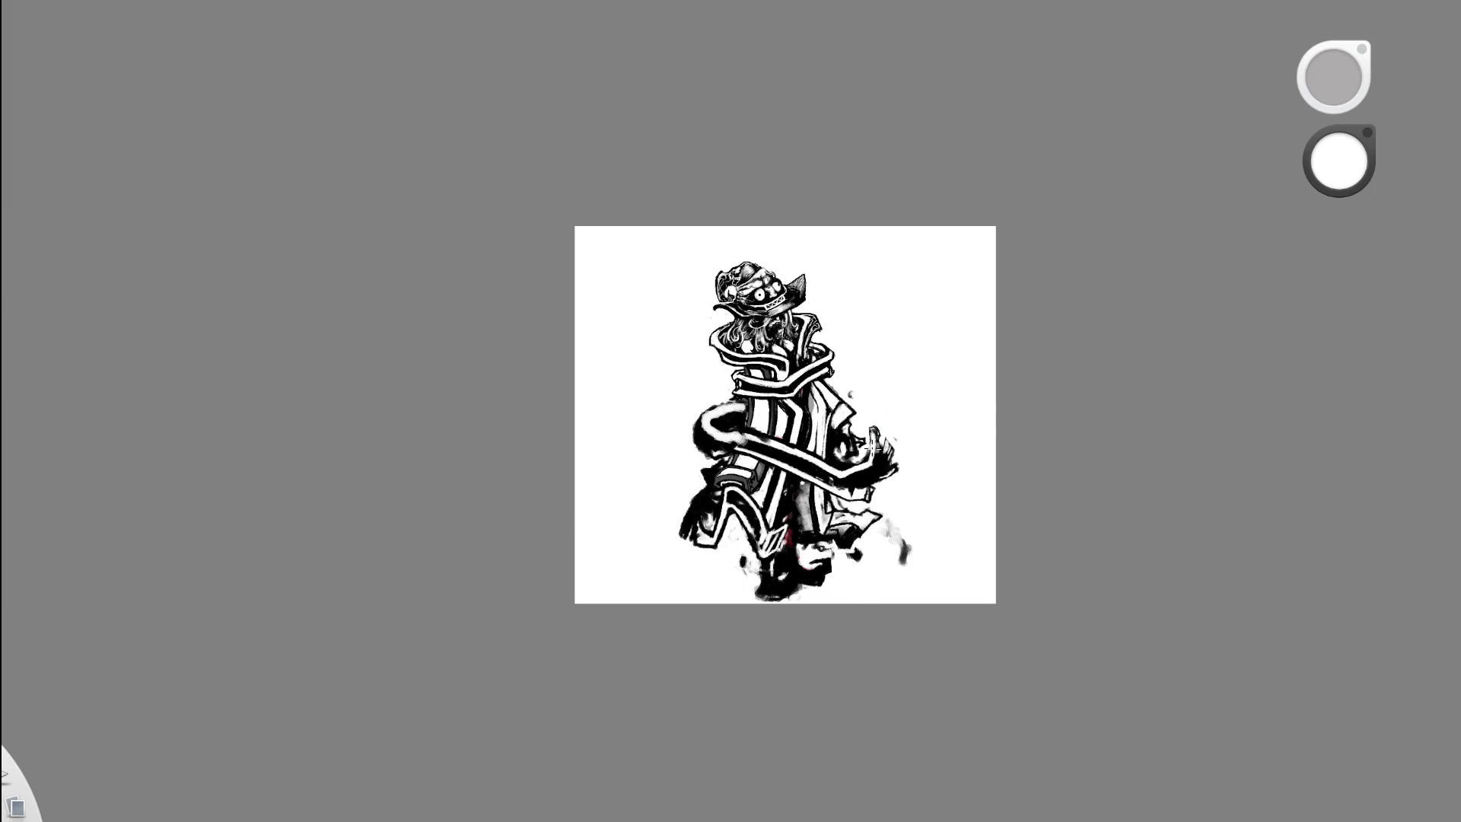
pyautogui.moveTo(831, 571)
pyautogui.mouseDown()
pyautogui.moveTo(750, 470)
pyautogui.moveTo(665, 454)
pyautogui.moveTo(637, 387)
pyautogui.mouseUp()
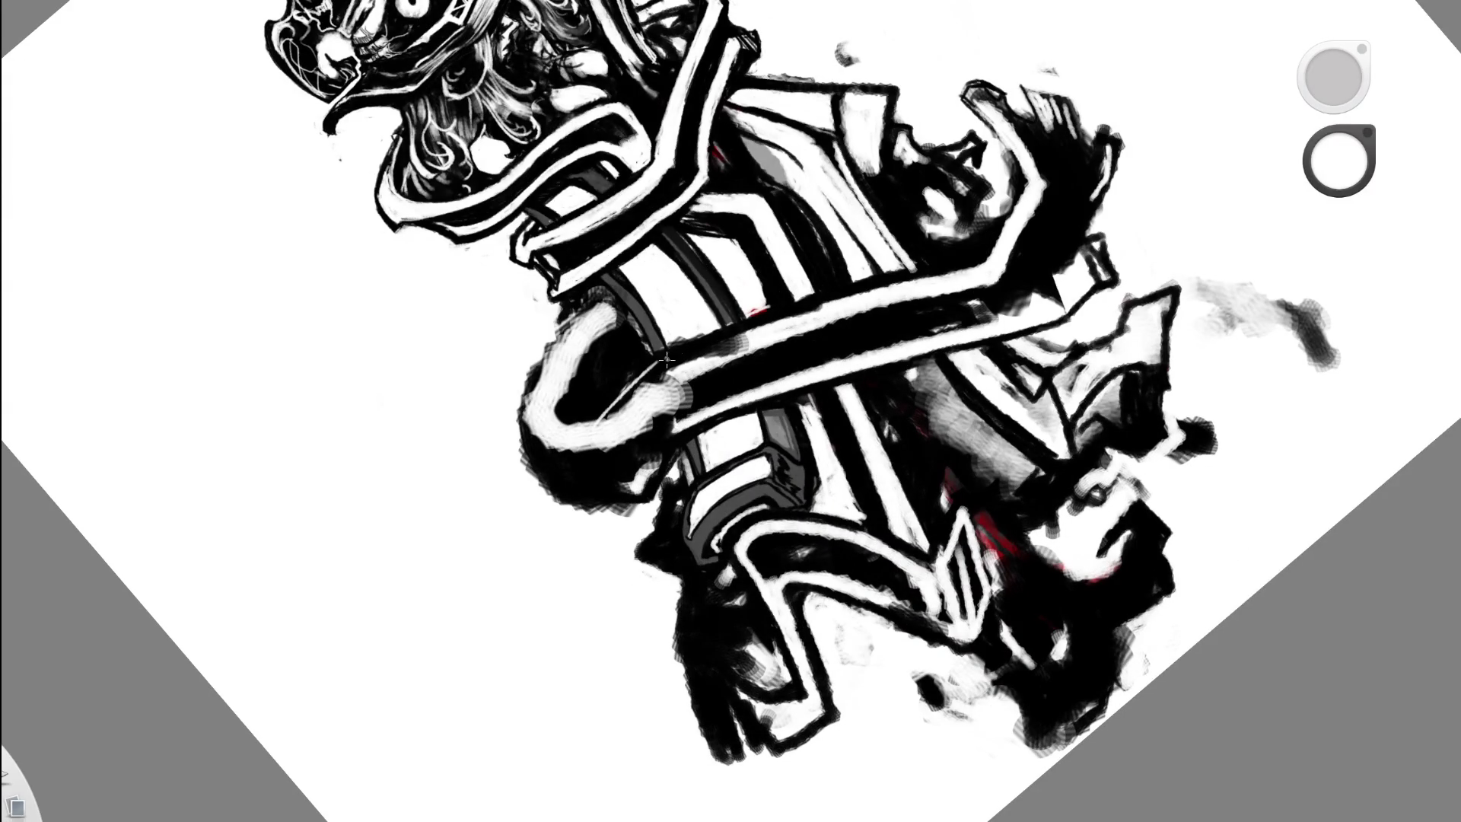
pyautogui.moveTo(622, 415); pyautogui.dragTo(643, 376)
pyautogui.press('e')
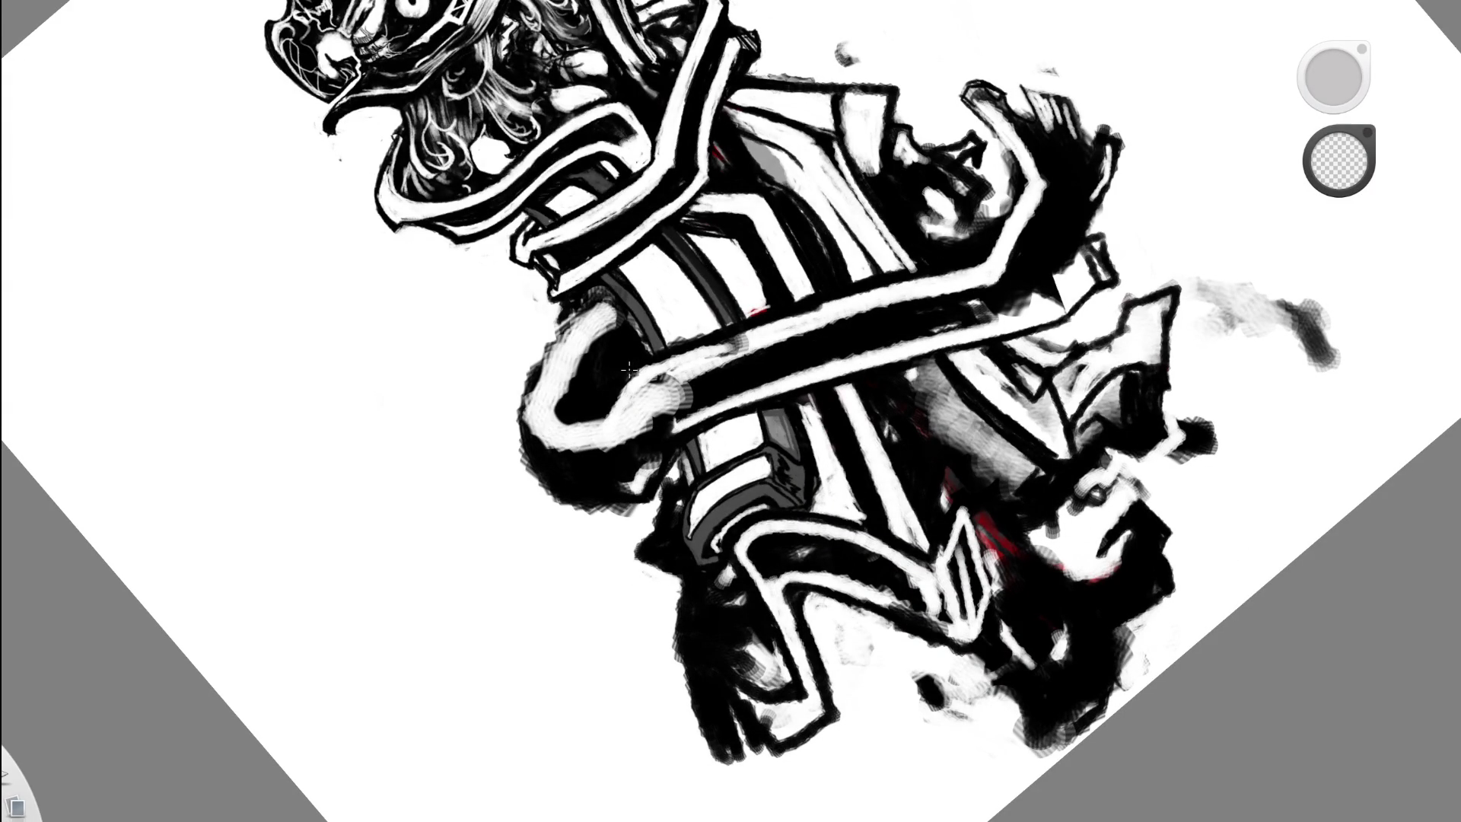
pyautogui.press('e')
pyautogui.press('e')
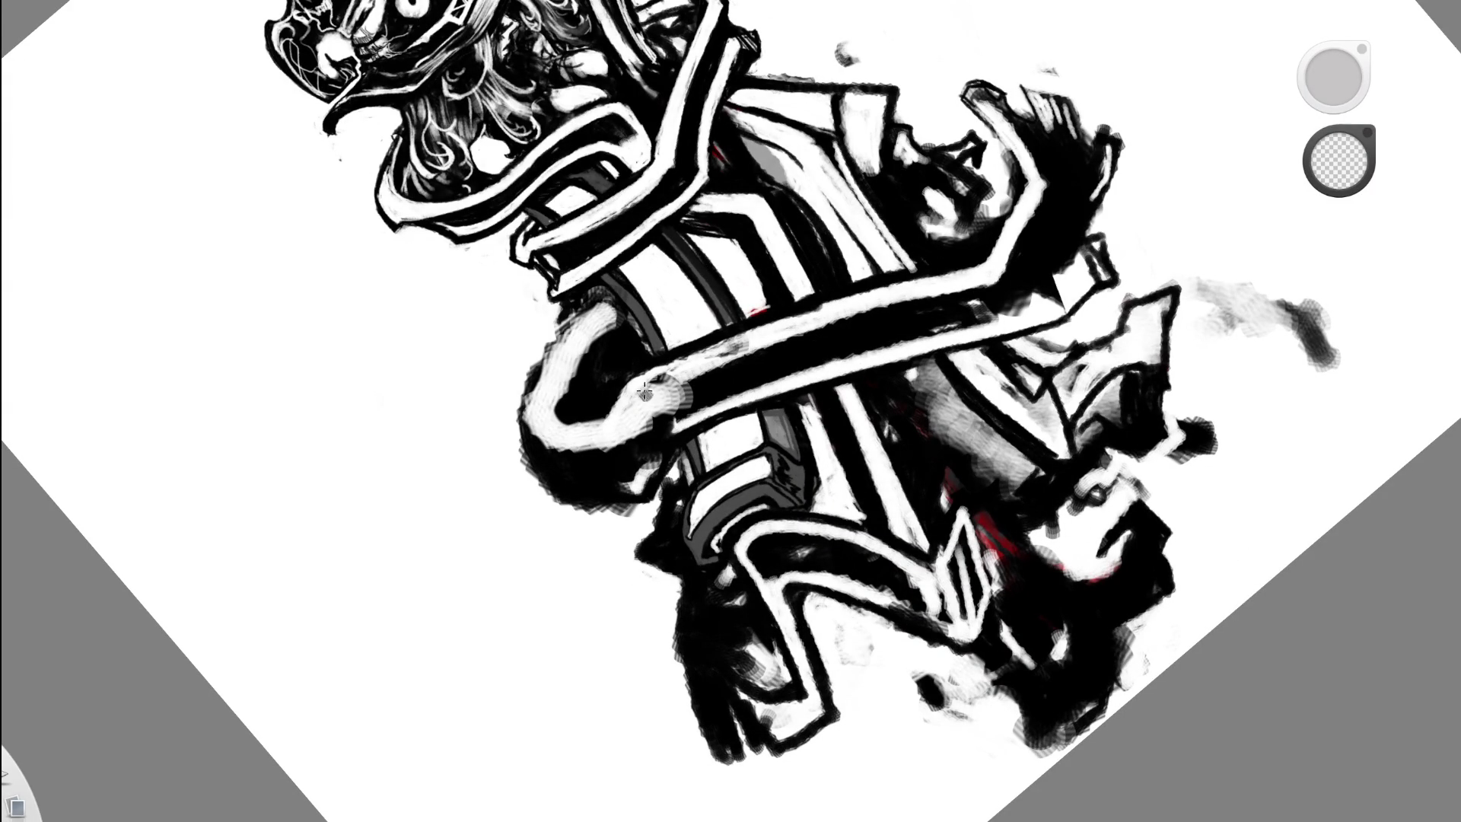
pyautogui.press('e')
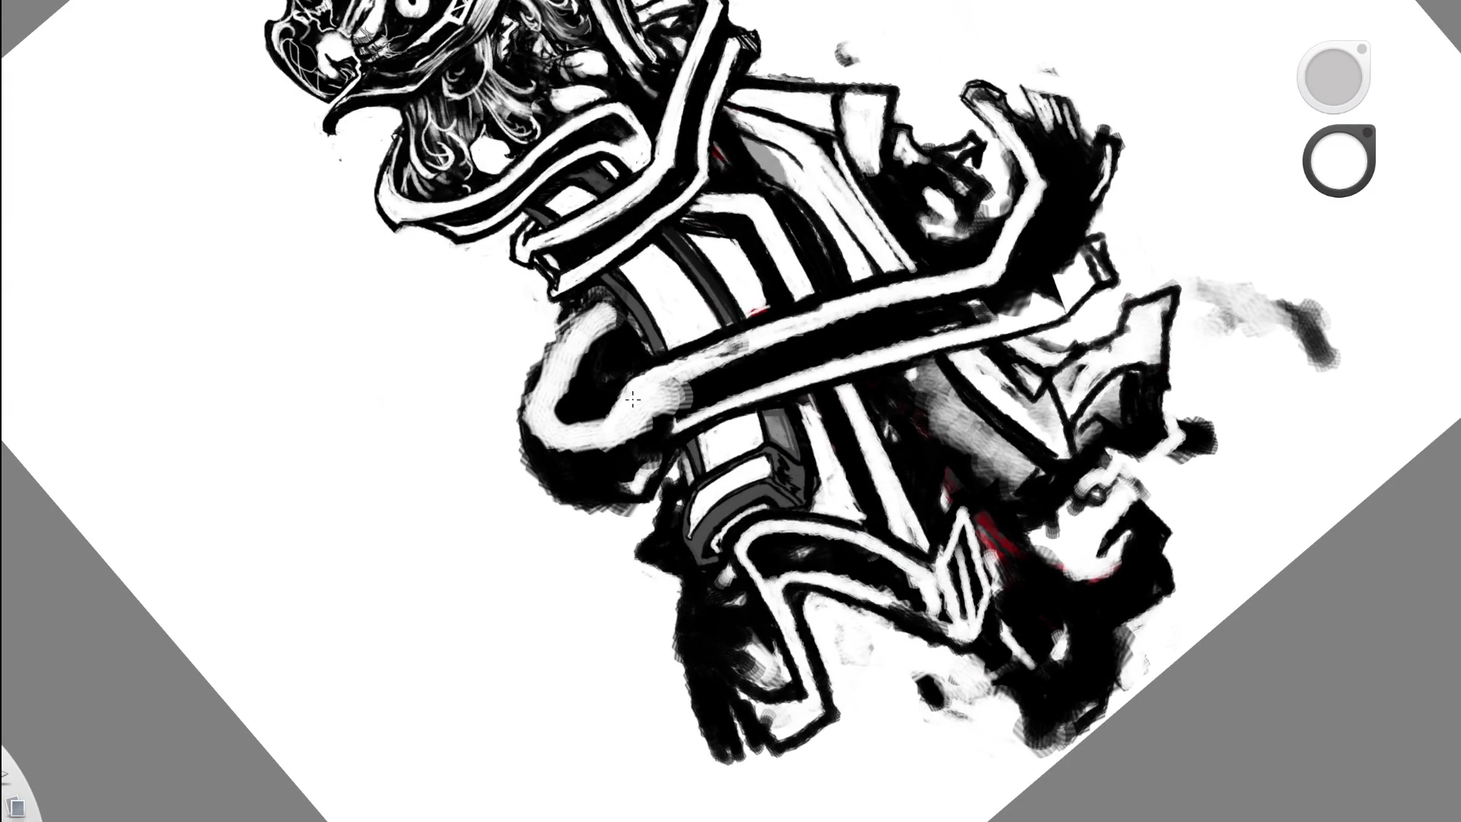
pyautogui.press('e')
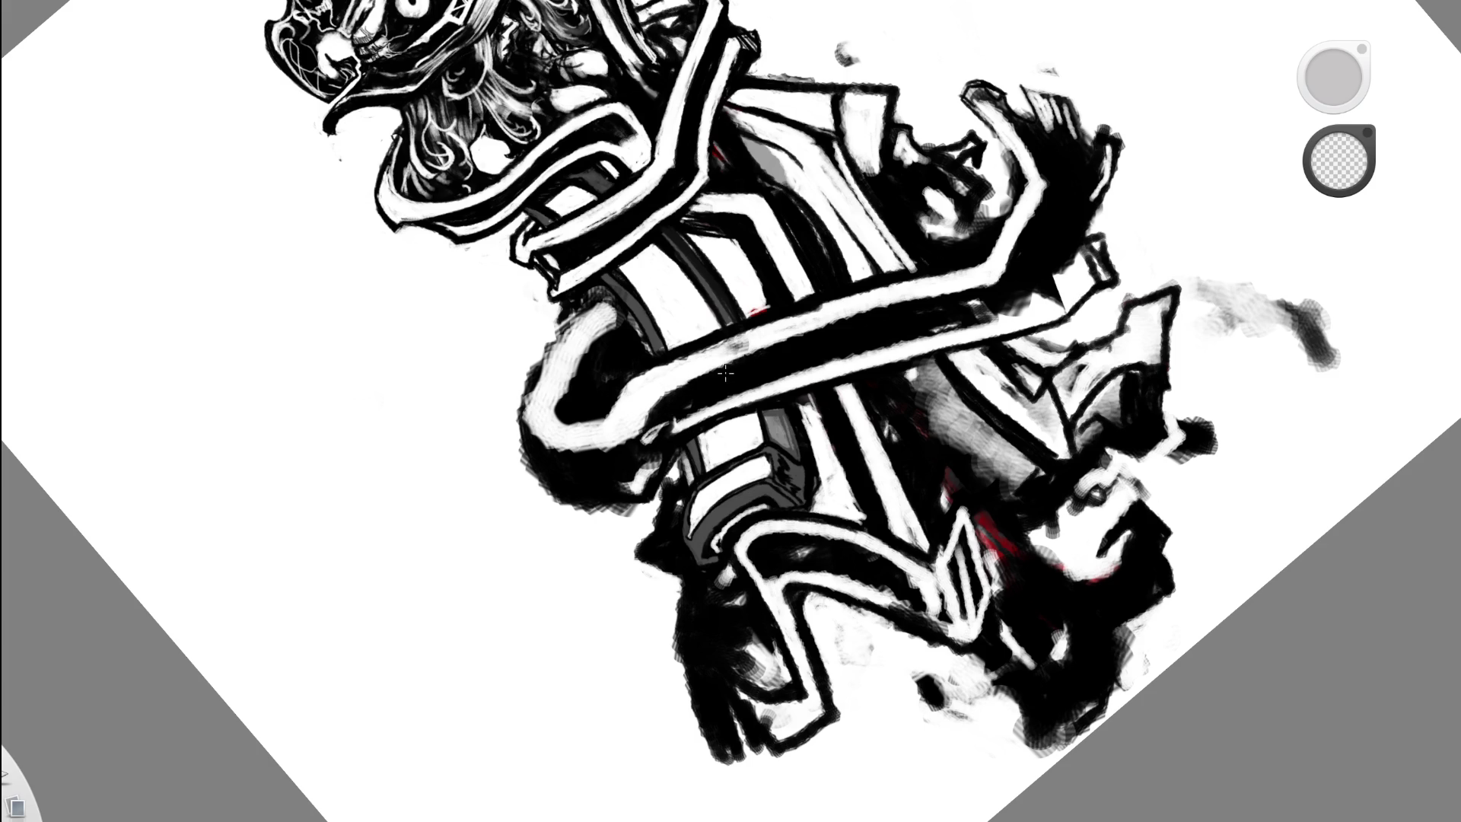
pyautogui.moveTo(809, 395)
pyautogui.mouseDown()
pyautogui.moveTo(894, 456)
pyautogui.moveTo(662, 407)
pyautogui.mouseUp()
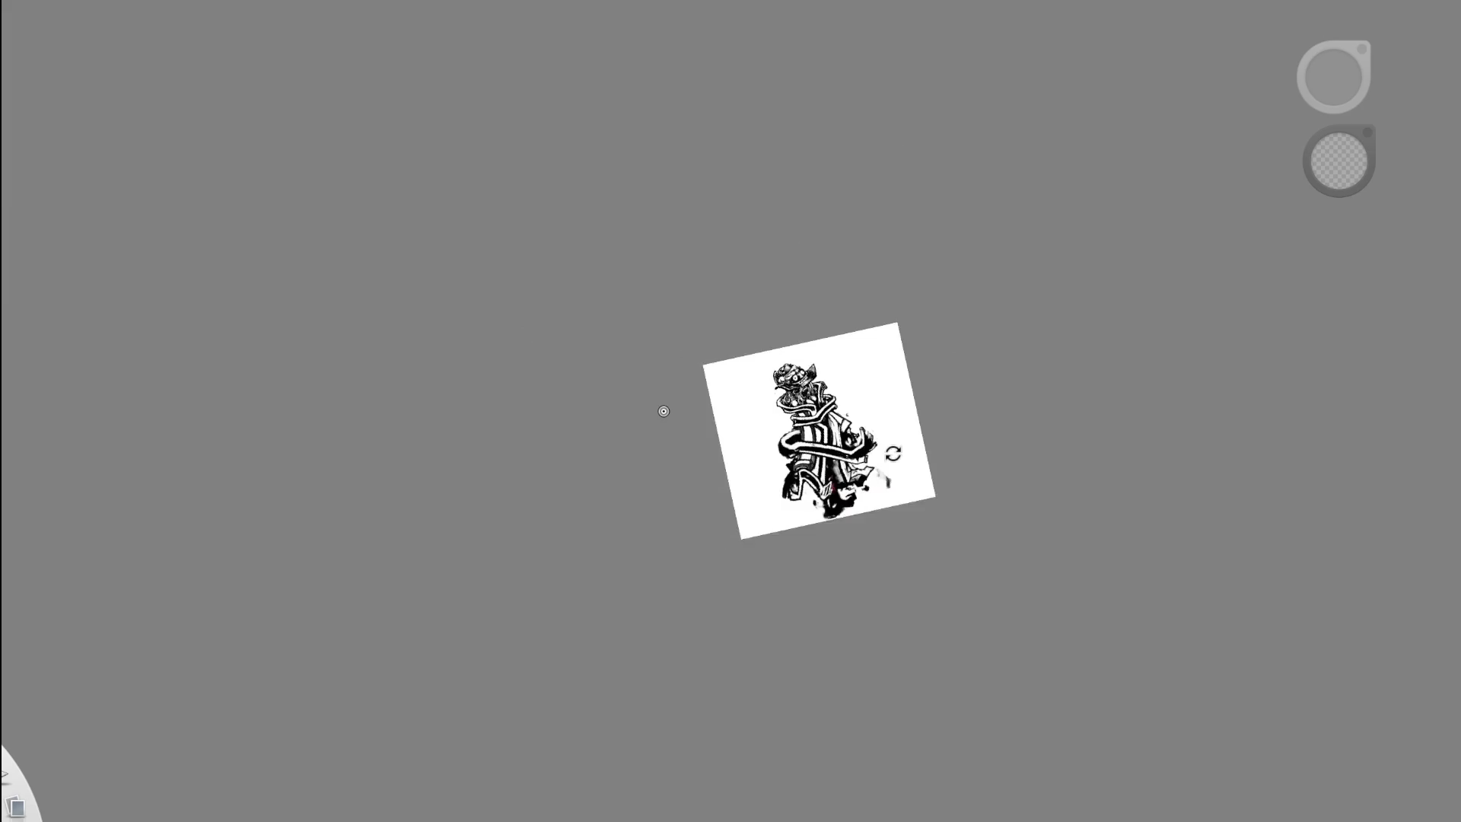
# - Erase dark smudges along the black curl's left edge, then undo the erase
pyautogui.click(783, 489)
pyautogui.press('e')
pyautogui.press('e')
pyautogui.moveTo(713, 426); pyautogui.dragTo(726, 494)
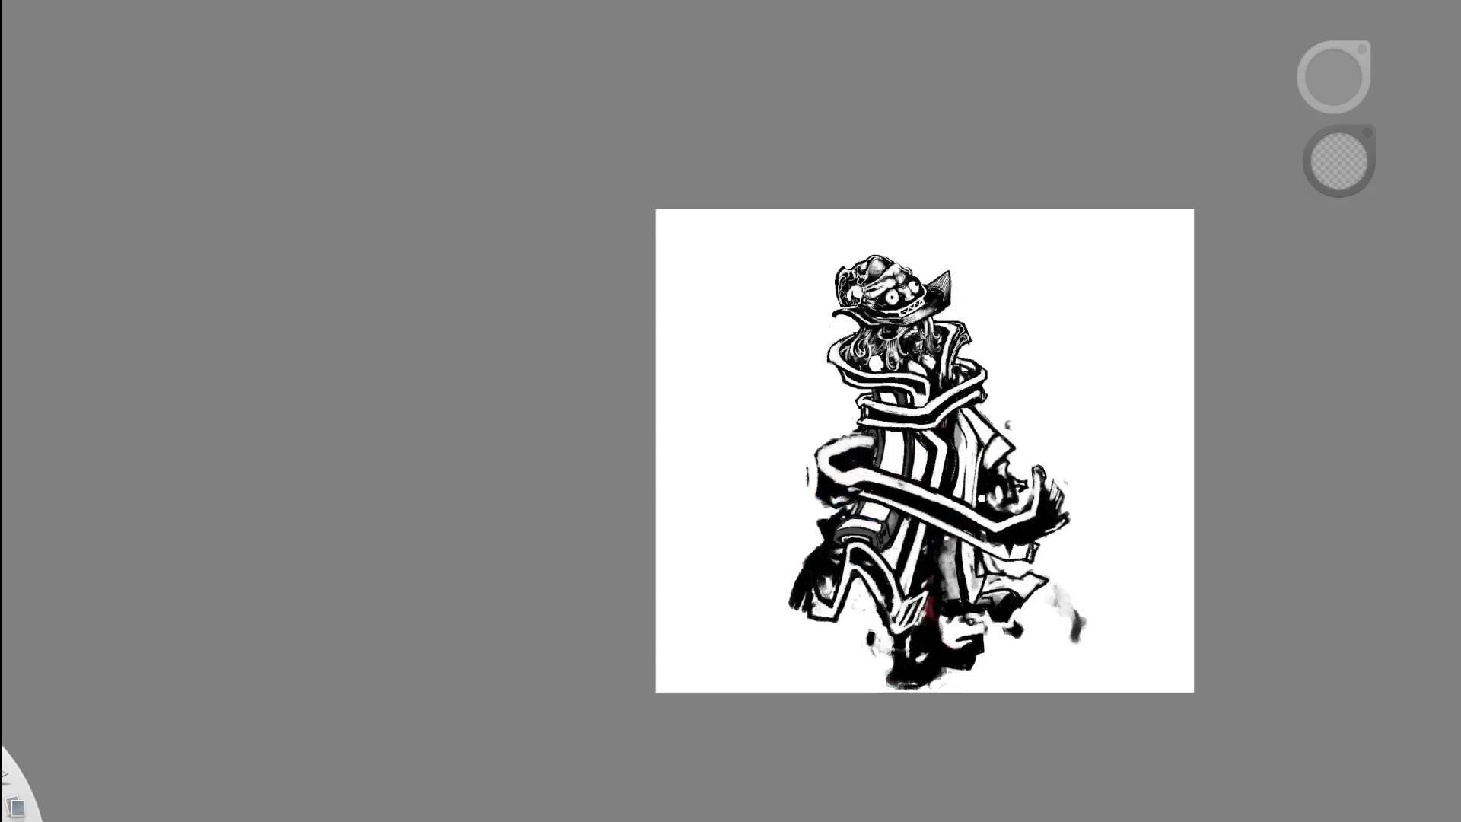
pyautogui.moveTo(968, 503); pyautogui.dragTo(1076, 496)
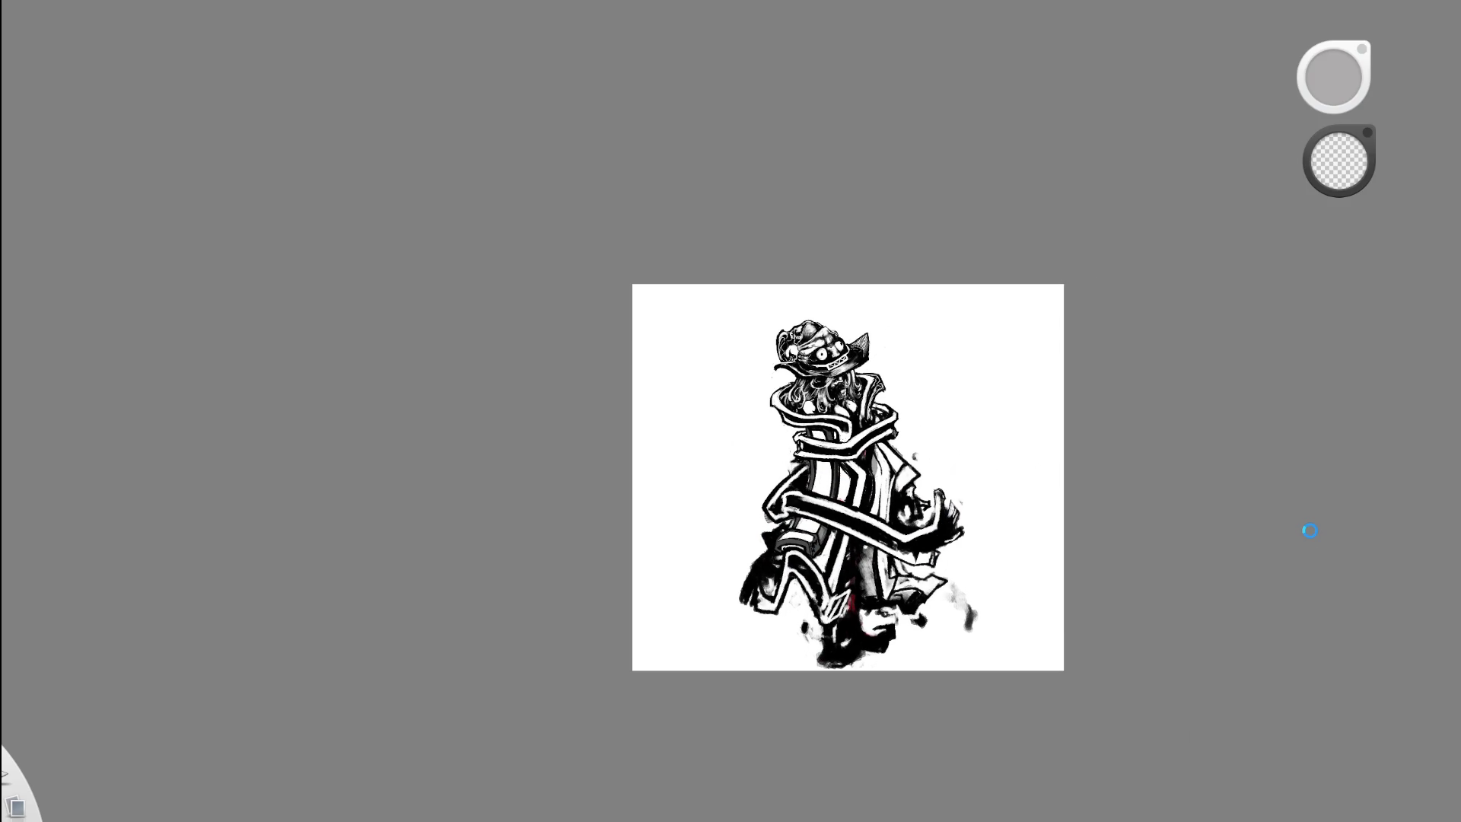
pyautogui.hotkey('ctrl', 'z')
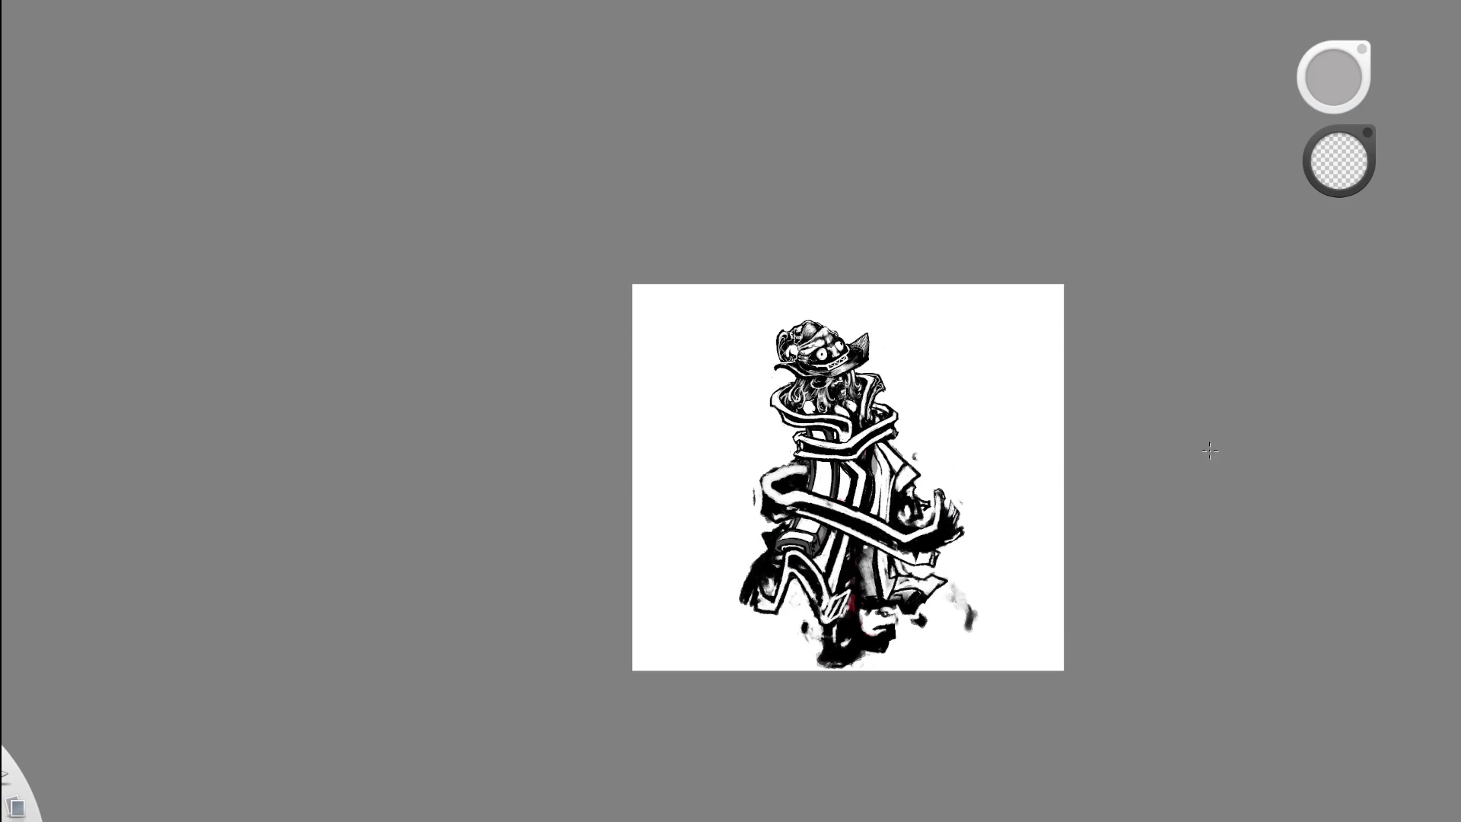
# - Switch back to white paint and add a small touch-up stroke near the band's left end
pyautogui.moveTo(851, 584); pyautogui.dragTo(949, 555)
pyautogui.moveTo(881, 586)
pyautogui.mouseDown()
pyautogui.moveTo(886, 608)
pyautogui.moveTo(962, 512)
pyautogui.mouseUp()
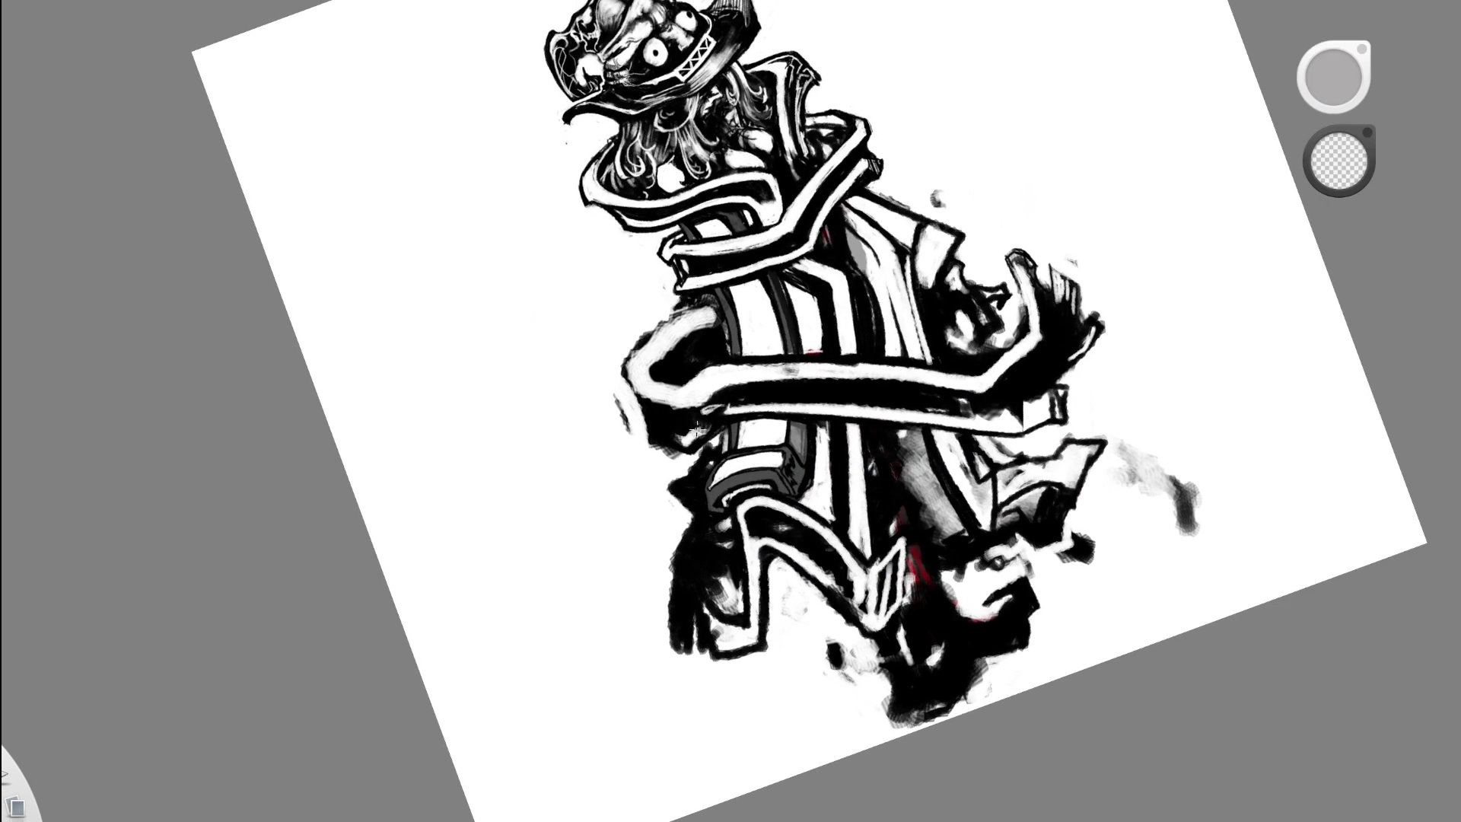
pyautogui.press('e')
pyautogui.press('e')
pyautogui.press('e')
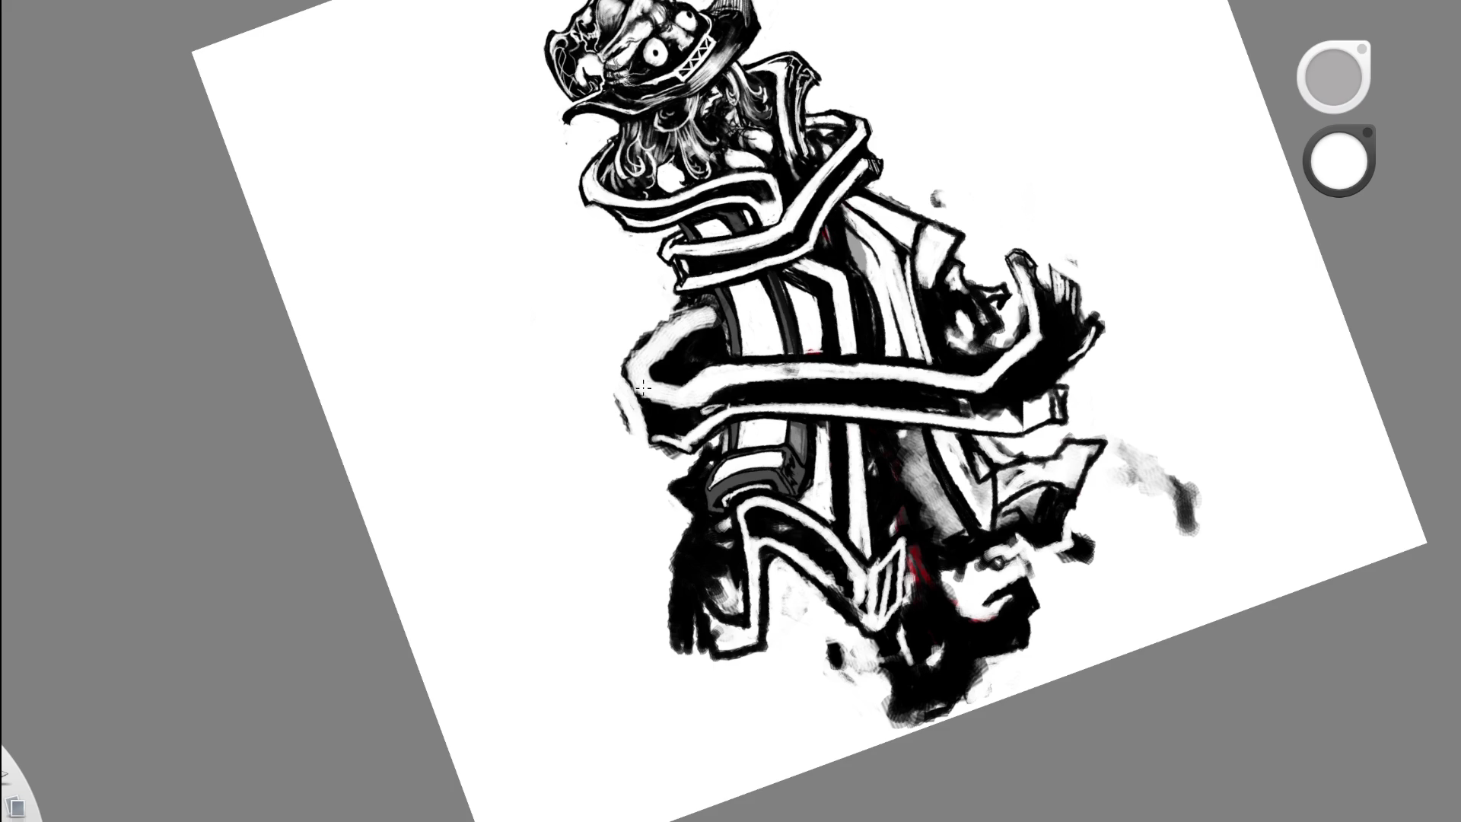
pyautogui.press('space')
pyautogui.moveTo(783, 354); pyautogui.dragTo(849, 152)
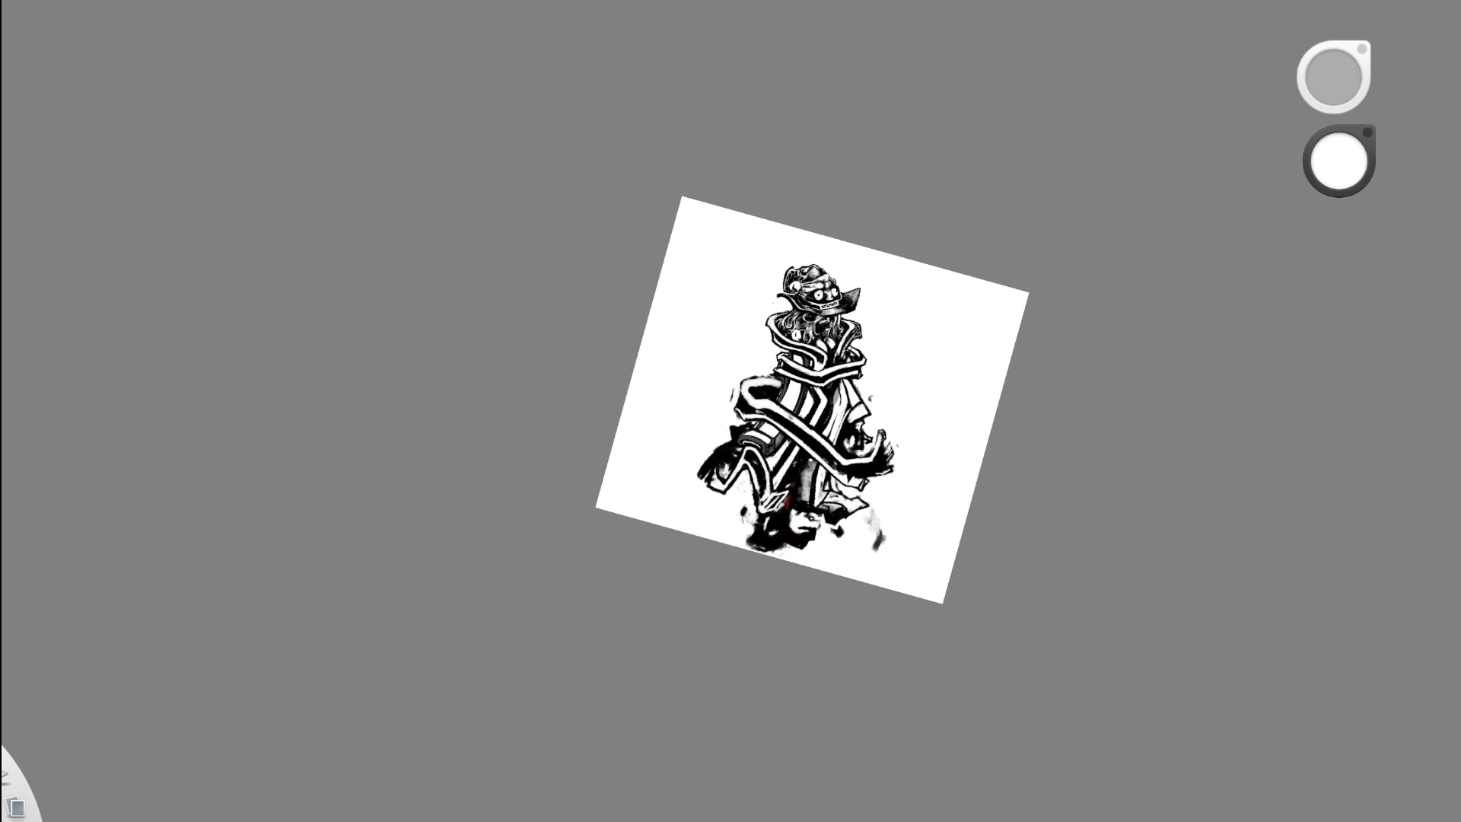
pyautogui.scroll(5, 728, 415)
pyautogui.moveTo(729, 411); pyautogui.dragTo(740, 372)
pyautogui.scroll(-5, 868, 348)
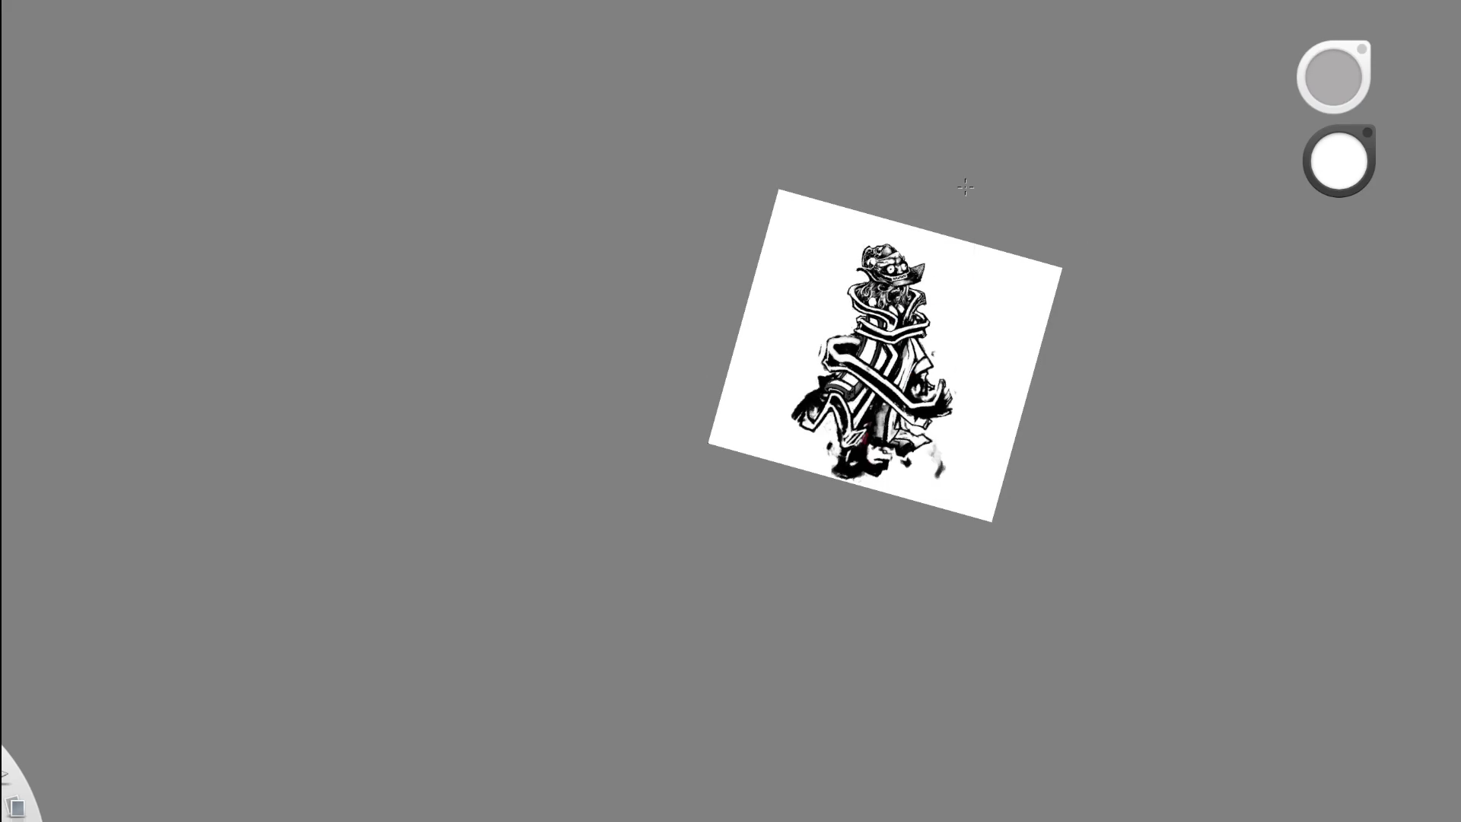
# - Bring back the reshaped left end of the band and briefly preview the coloured version
pyautogui.scroll(3, 965, 186)
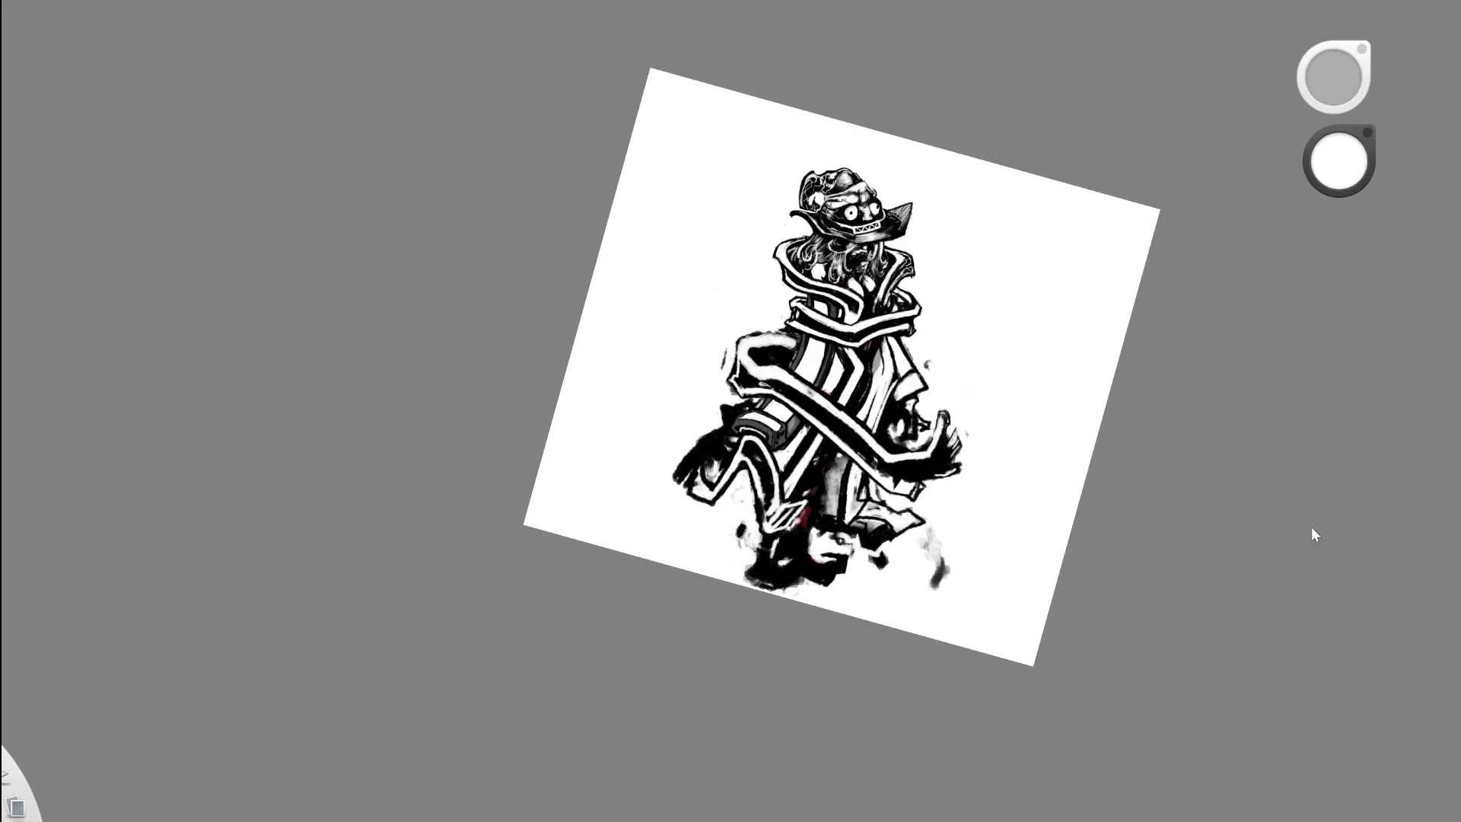
pyautogui.press('space')
pyautogui.moveTo(1086, 464)
pyautogui.mouseDown()
pyautogui.moveTo(1023, 605)
pyautogui.moveTo(1047, 502)
pyautogui.mouseUp()
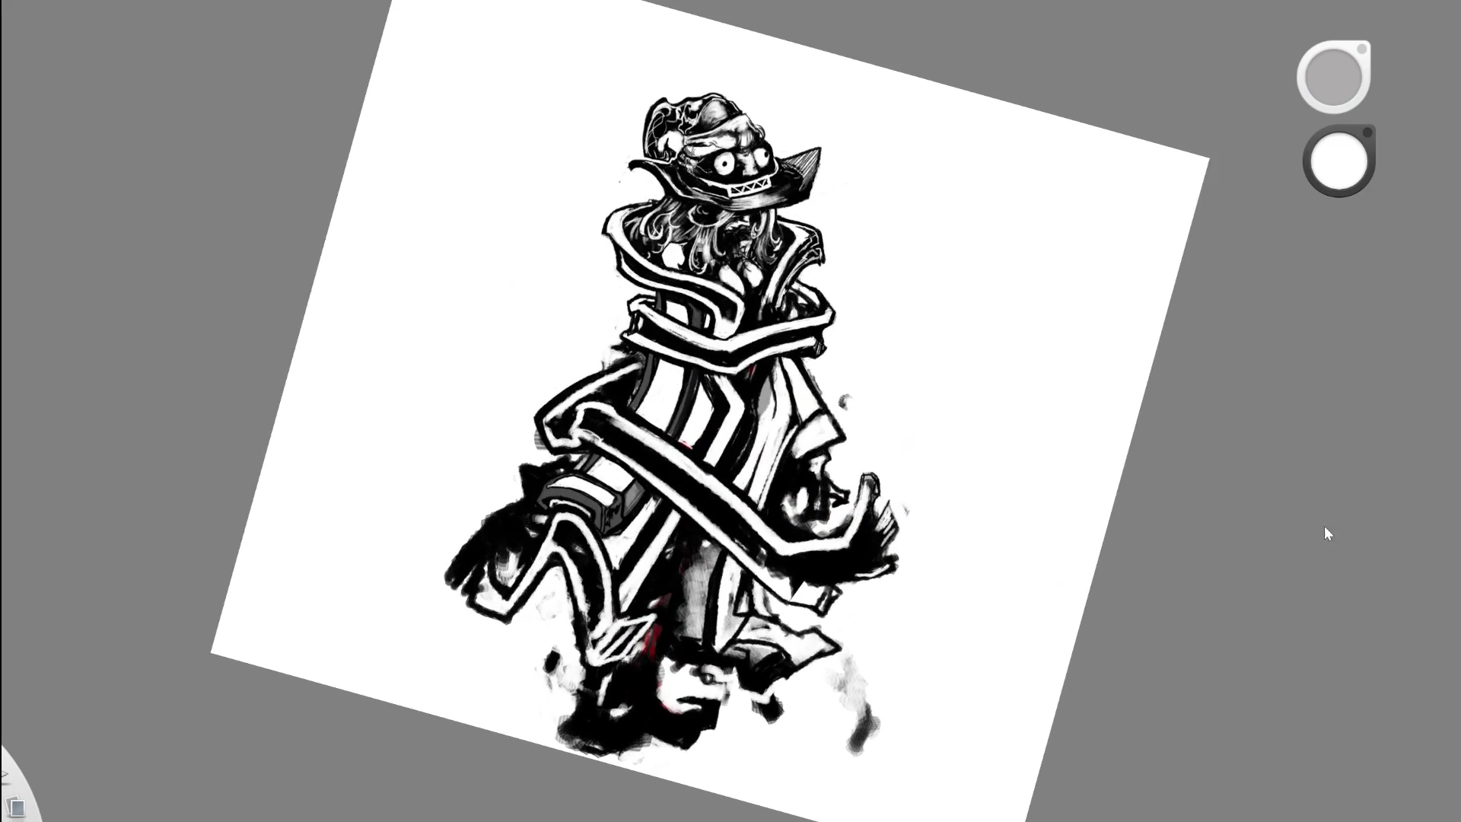
pyautogui.hotkey('ctrl', 'z')
pyautogui.press('space')
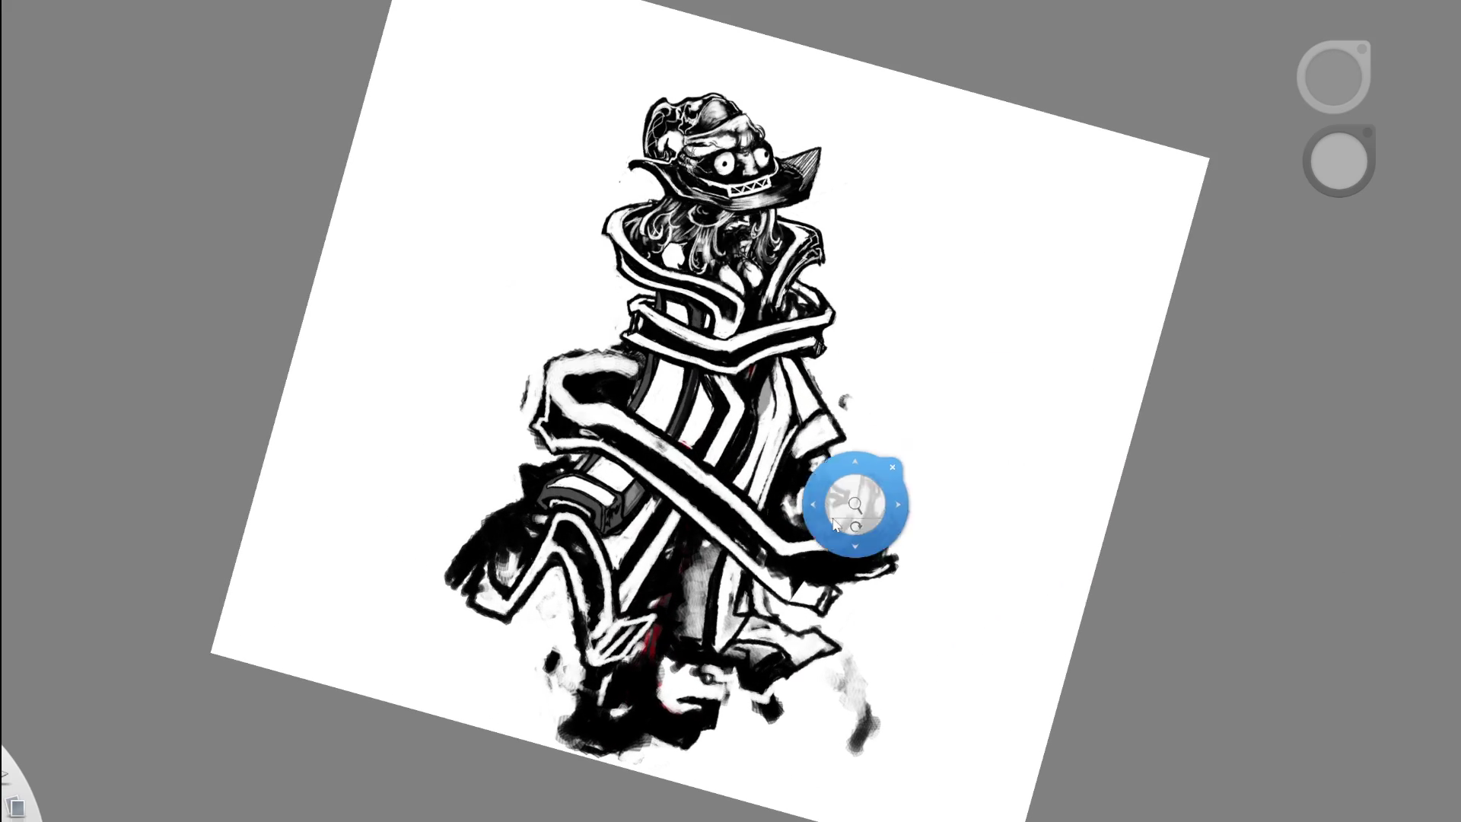
pyautogui.moveTo(841, 496); pyautogui.dragTo(865, 480)
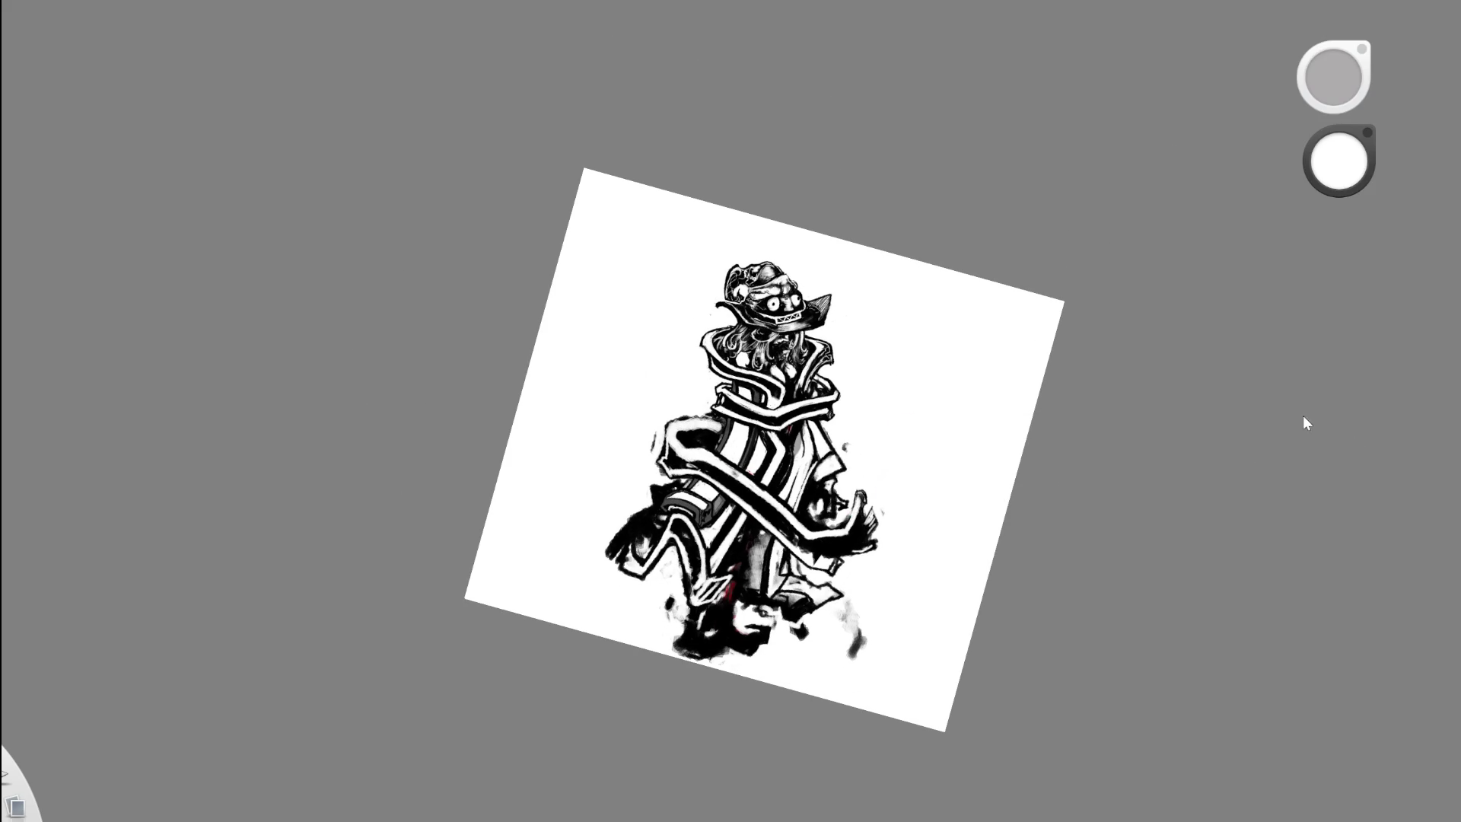
pyautogui.press('space')
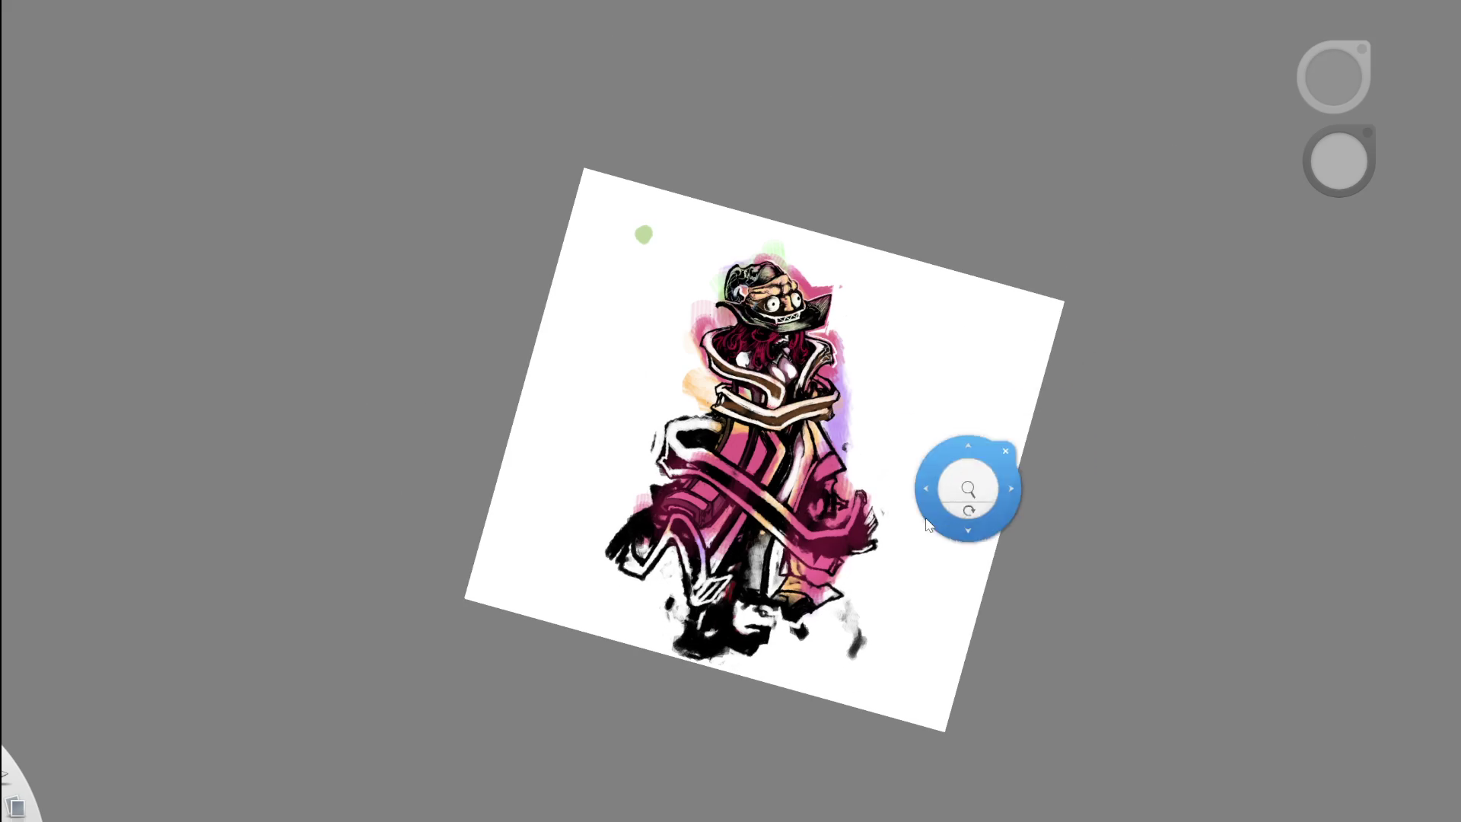
pyautogui.moveTo(966, 489); pyautogui.dragTo(928, 506)
pyautogui.press('space')
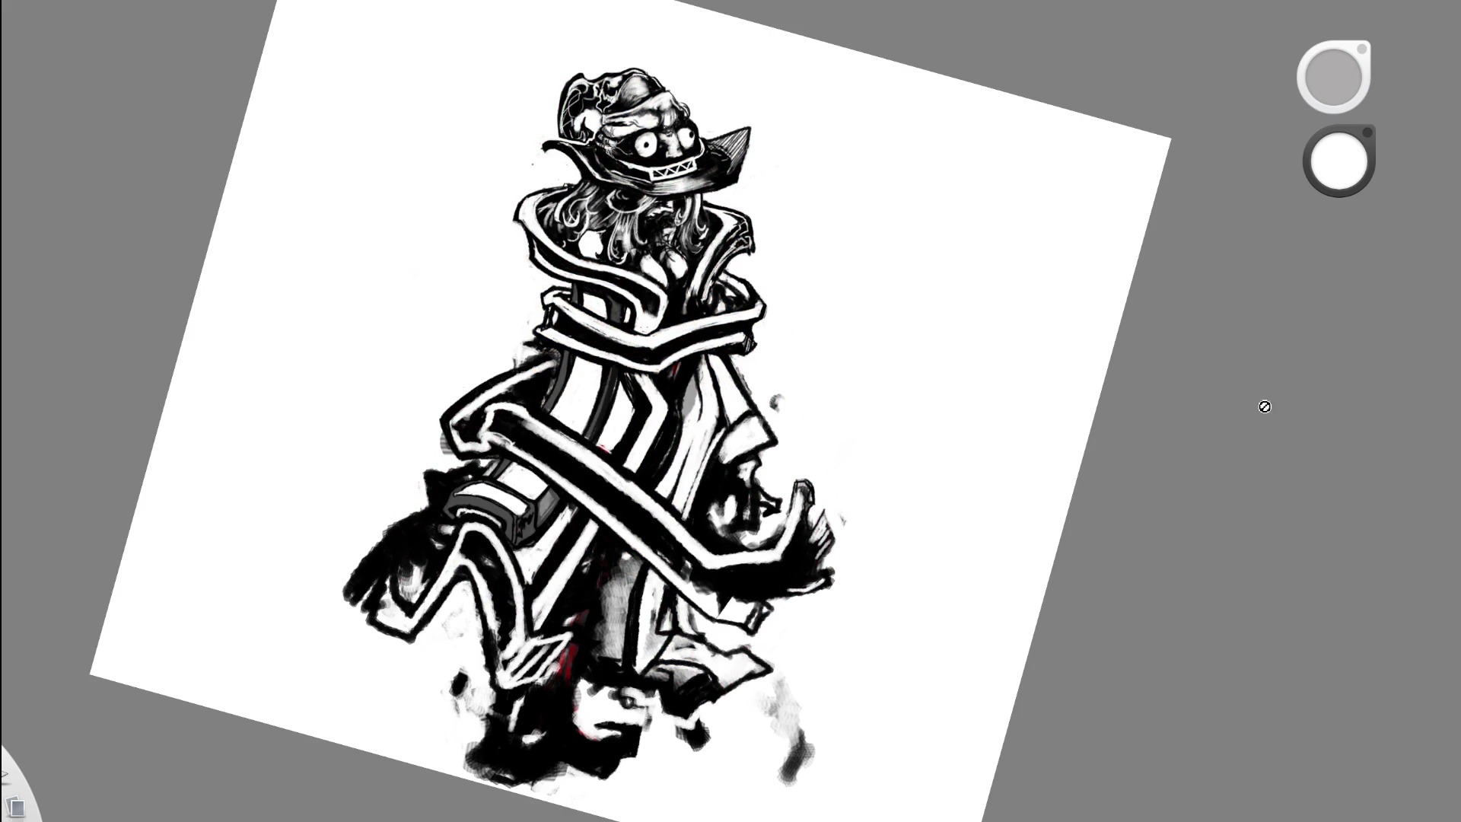
# - Sample a medium grey and lighten the ribbon band's dark edge with strokes
pyautogui.click(744, 561)
pyautogui.moveTo(727, 629); pyautogui.dragTo(663, 411)
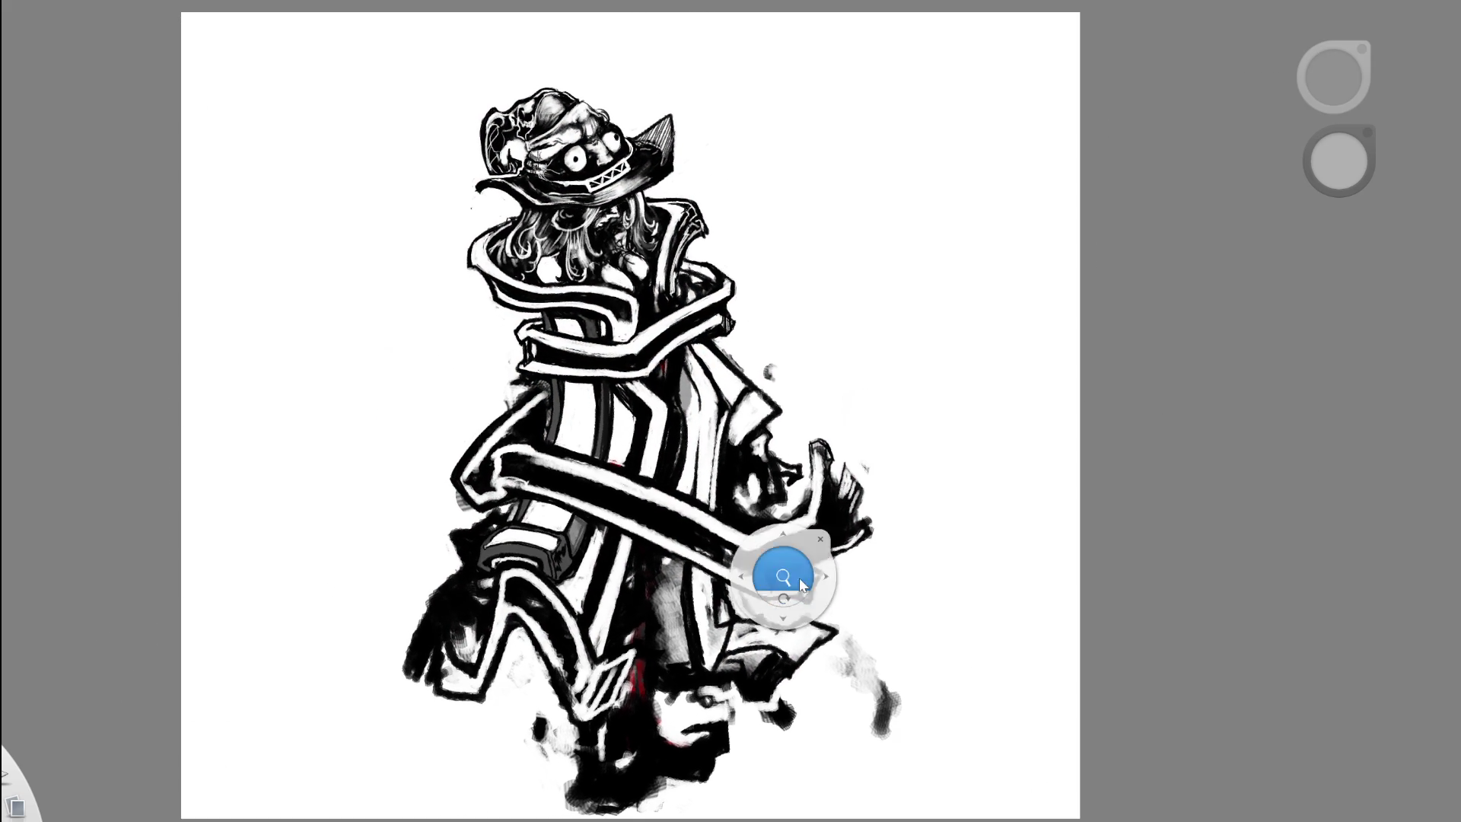
pyautogui.moveTo(814, 616)
pyautogui.mouseDown()
pyautogui.moveTo(805, 662)
pyautogui.moveTo(802, 615)
pyautogui.mouseUp()
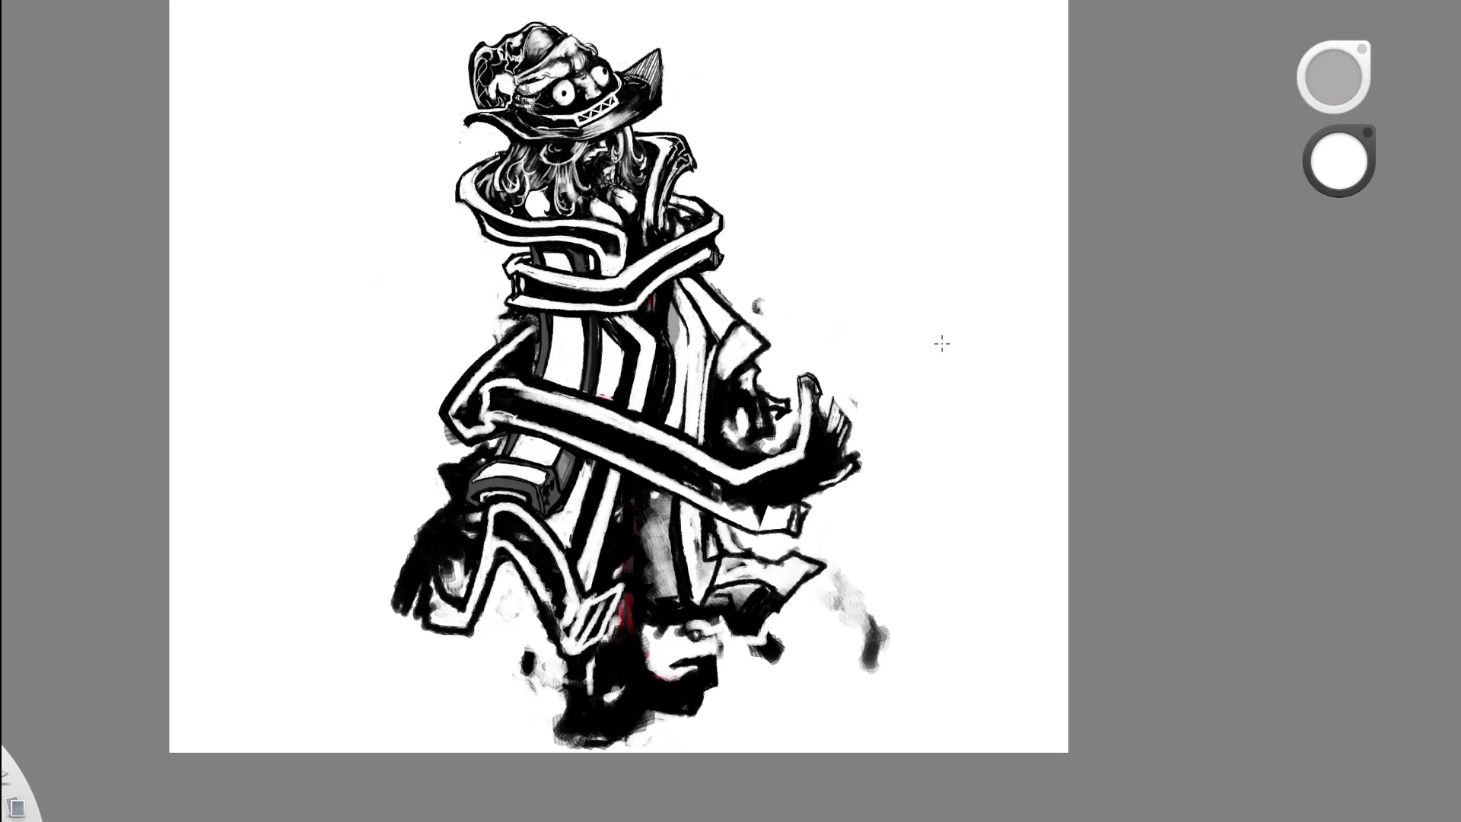
pyautogui.moveTo(532, 345); pyautogui.dragTo(596, 421)
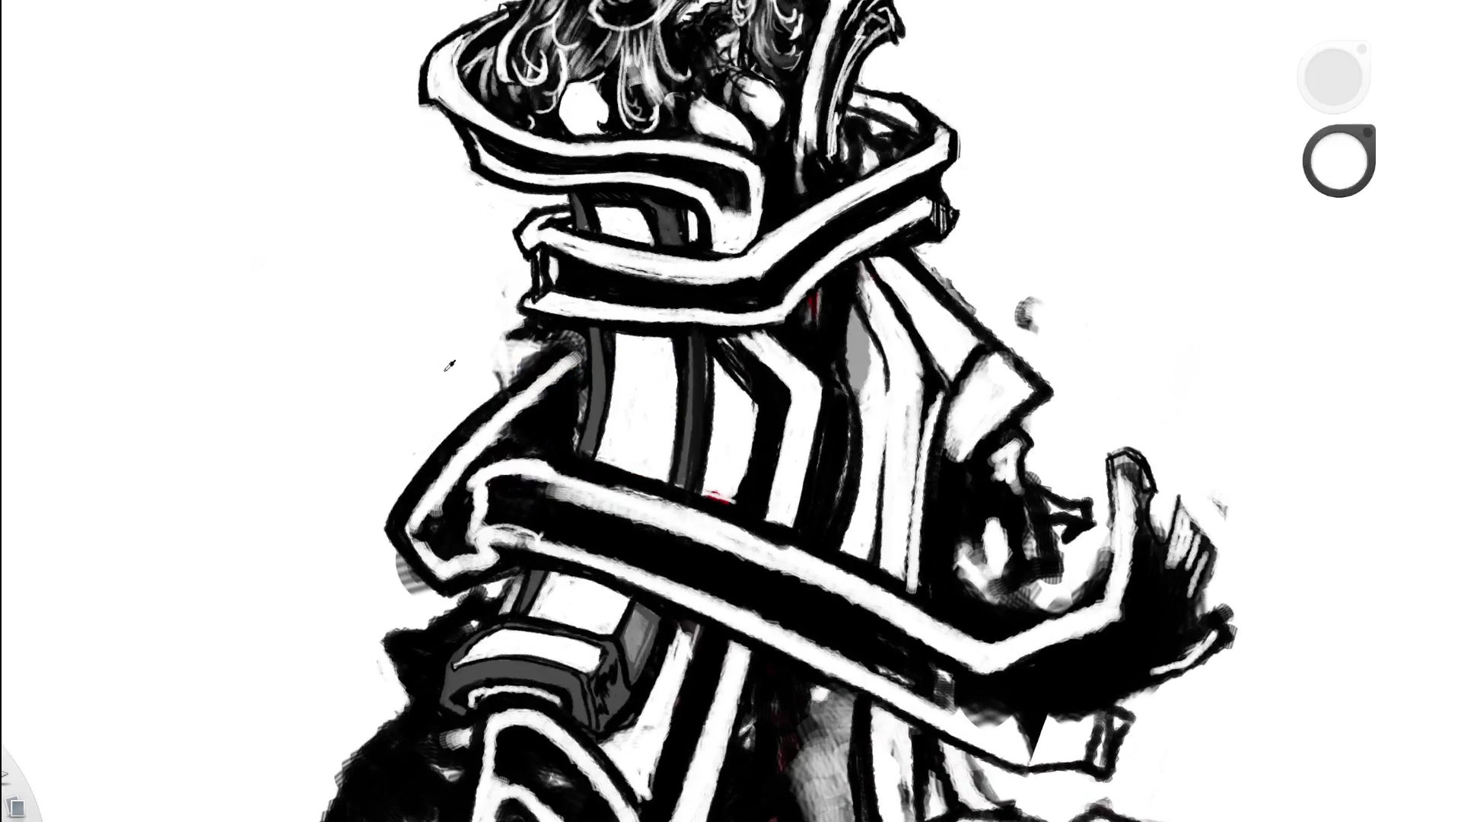
pyautogui.click(542, 356)
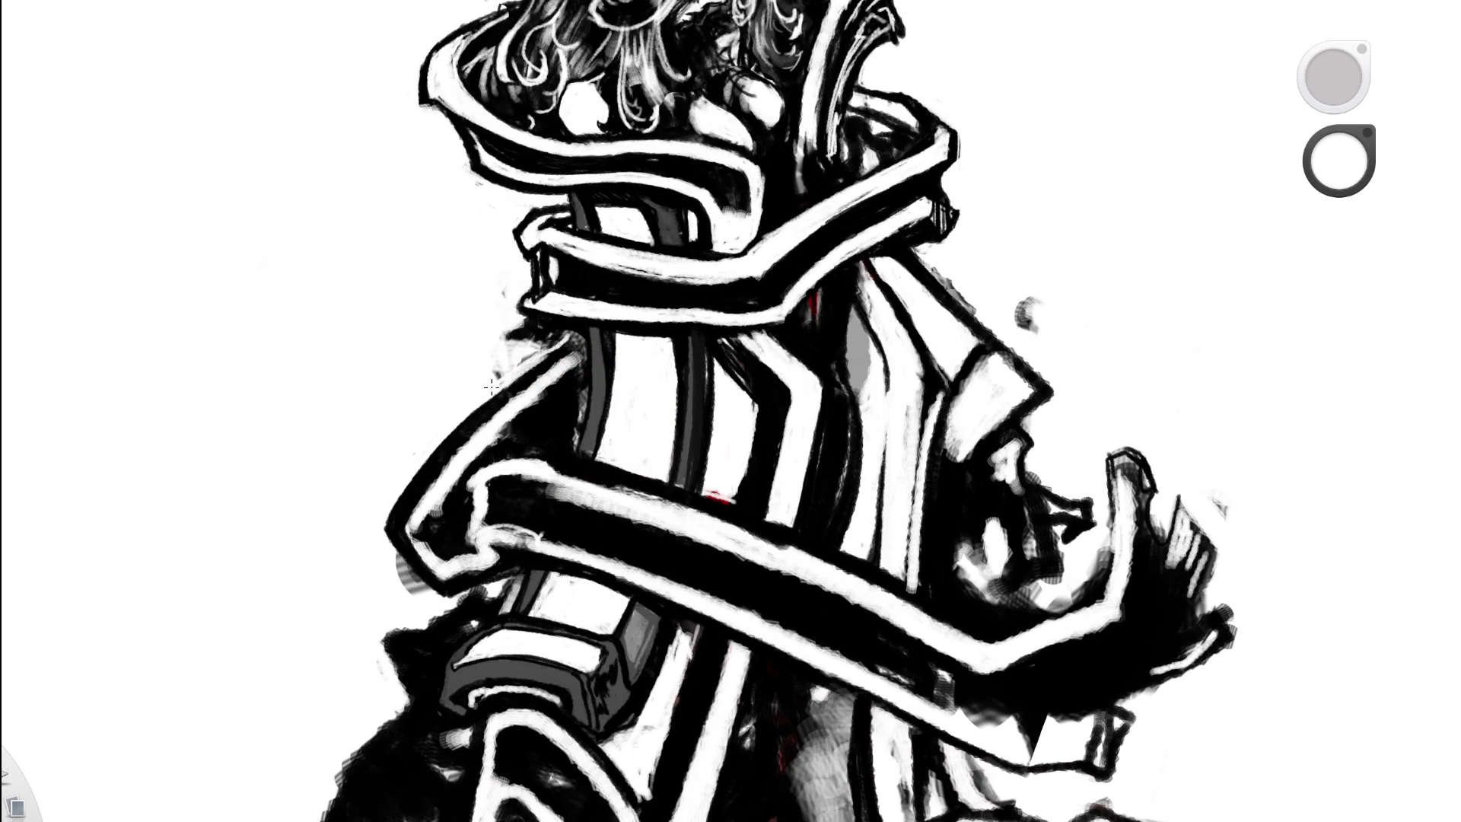
pyautogui.moveTo(555, 335); pyautogui.dragTo(529, 321)
pyautogui.moveTo(701, 352)
pyautogui.mouseDown()
pyautogui.moveTo(663, 411)
pyautogui.moveTo(695, 183)
pyautogui.mouseUp()
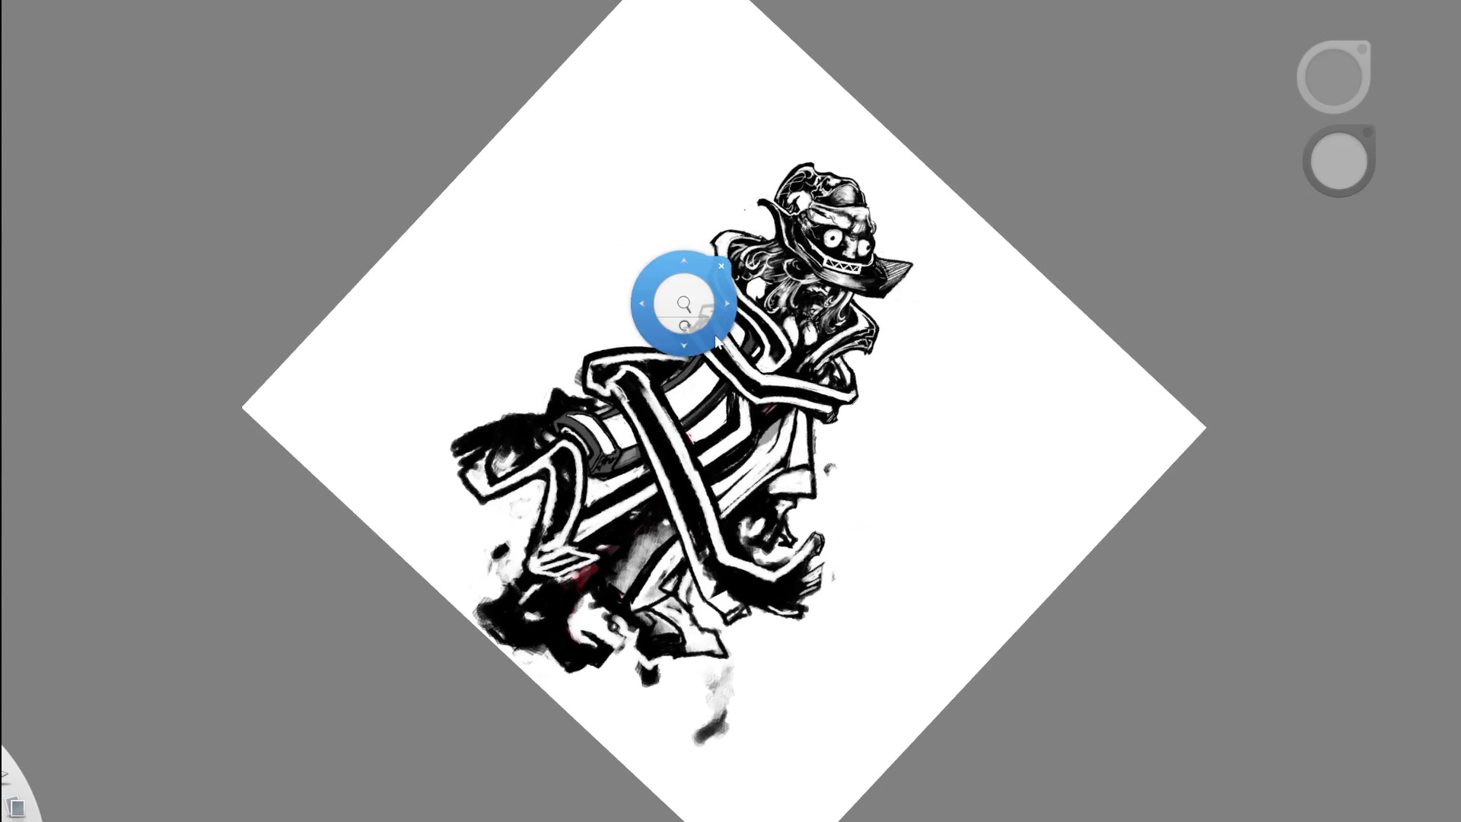
# - Paint white along the black band's top, over stray scribbles, and over the tip outline
pyautogui.moveTo(678, 300); pyautogui.dragTo(761, 199)
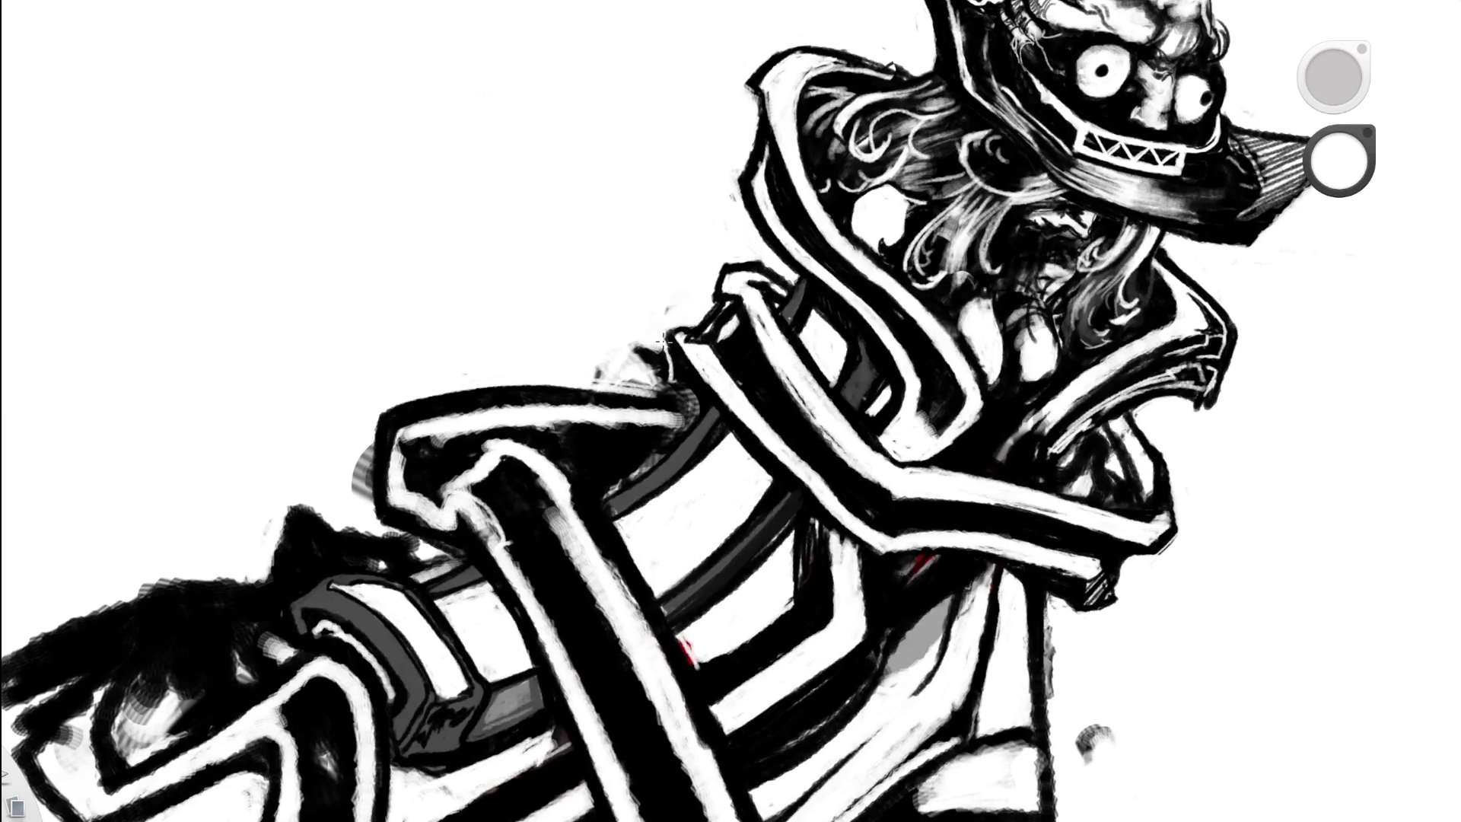
pyautogui.moveTo(685, 396); pyautogui.dragTo(651, 390)
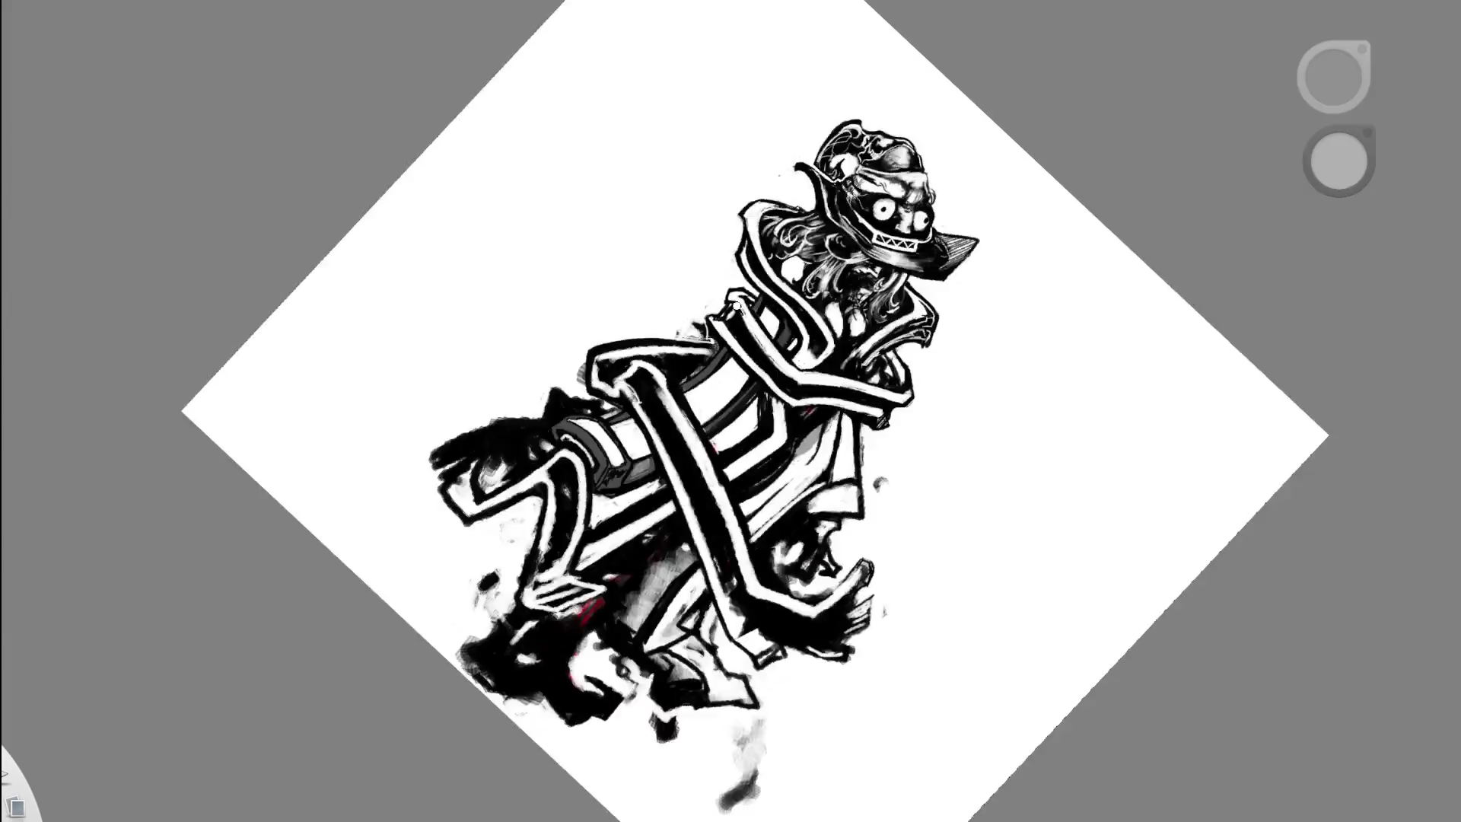
pyautogui.moveTo(680, 145); pyautogui.dragTo(566, 394)
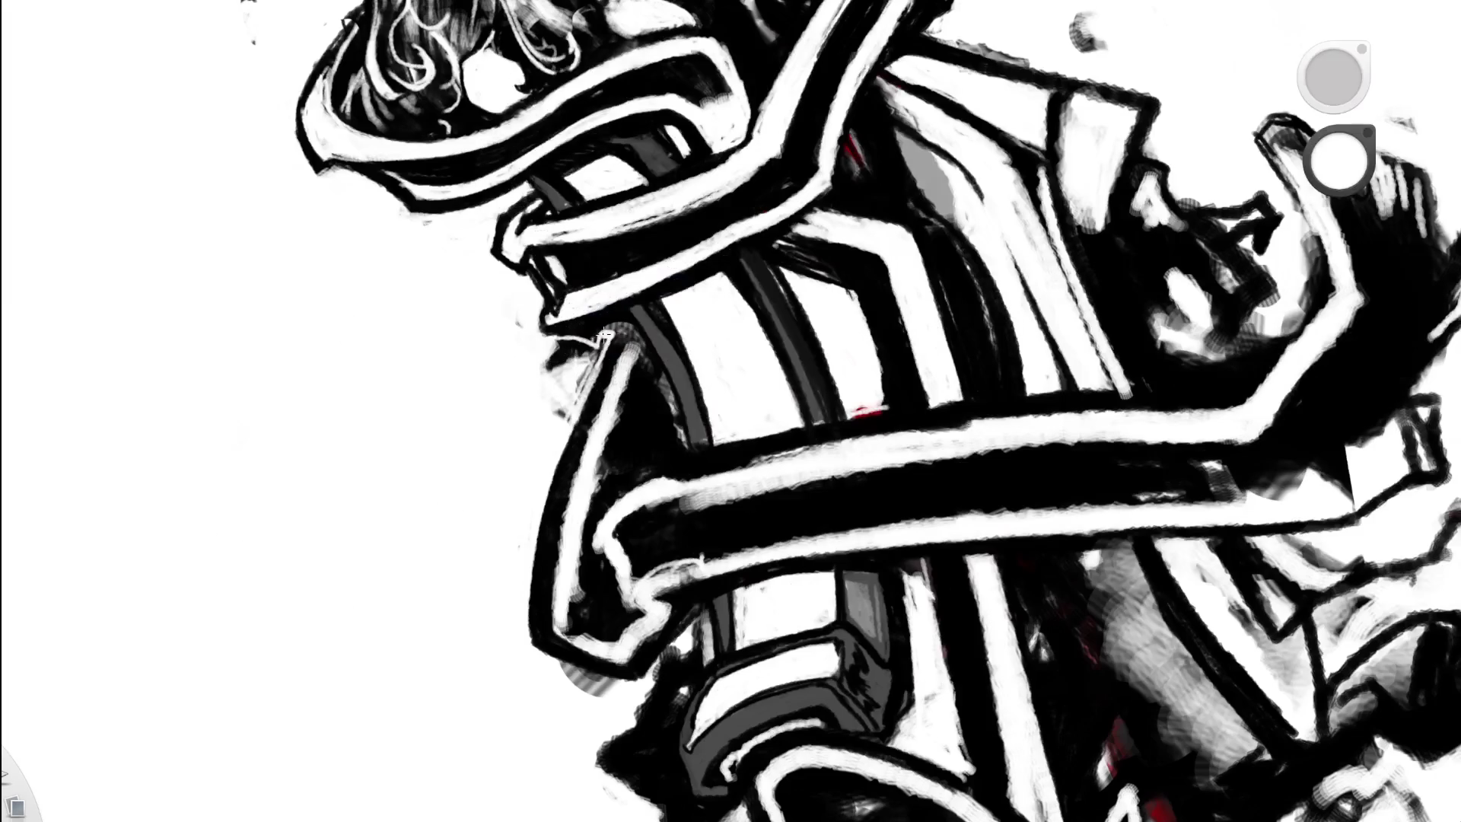
pyautogui.moveTo(603, 336)
pyautogui.mouseDown()
pyautogui.moveTo(566, 422)
pyautogui.moveTo(567, 361)
pyautogui.moveTo(548, 373)
pyautogui.moveTo(547, 338)
pyautogui.moveTo(571, 358)
pyautogui.moveTo(554, 411)
pyautogui.mouseUp()
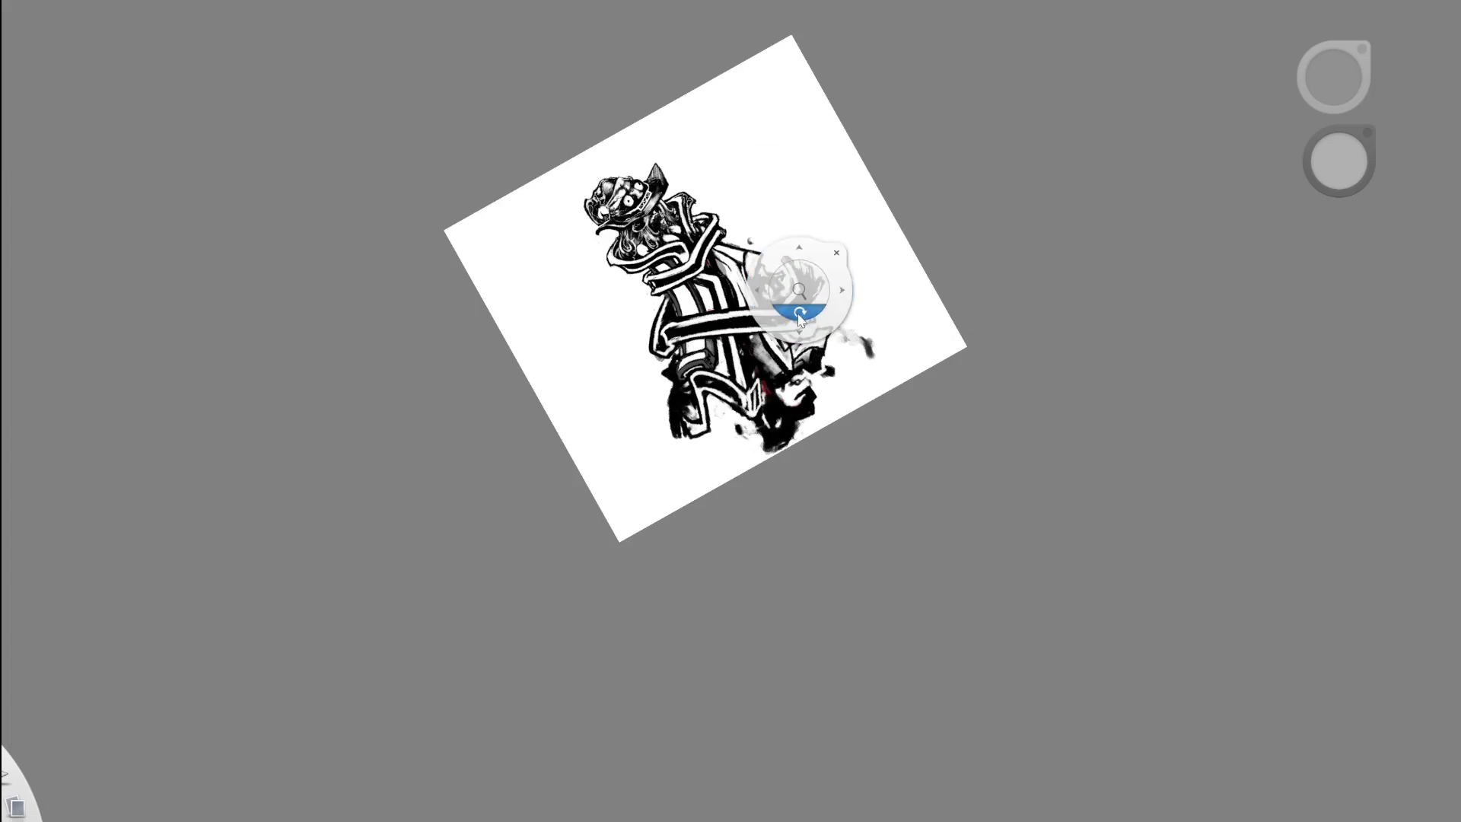
pyautogui.moveTo(796, 319); pyautogui.dragTo(758, 362)
pyautogui.click(757, 361)
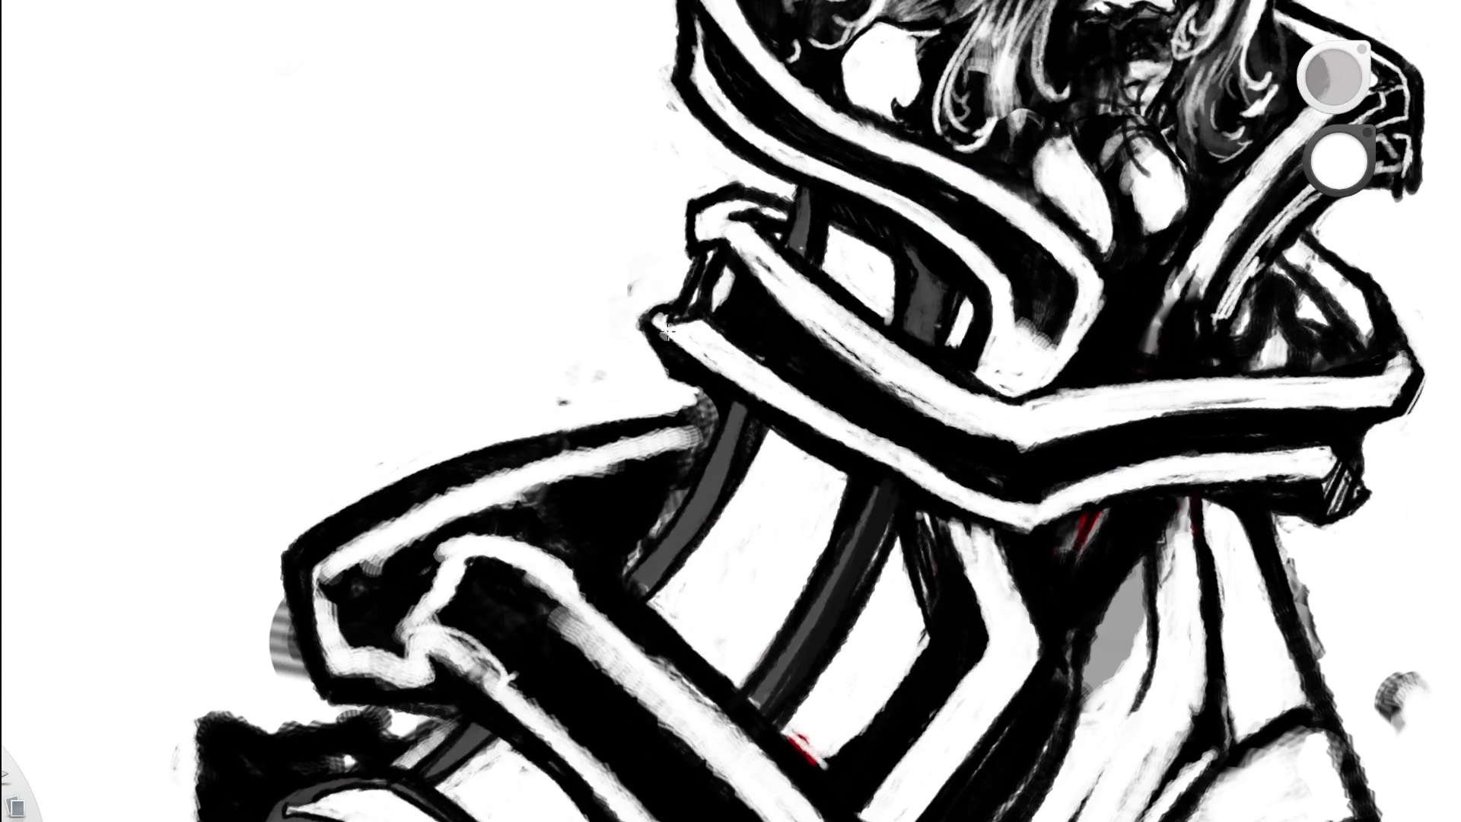
pyautogui.moveTo(663, 326)
pyautogui.mouseDown()
pyautogui.moveTo(654, 352)
pyautogui.moveTo(661, 325)
pyautogui.moveTo(592, 335)
pyautogui.mouseUp()
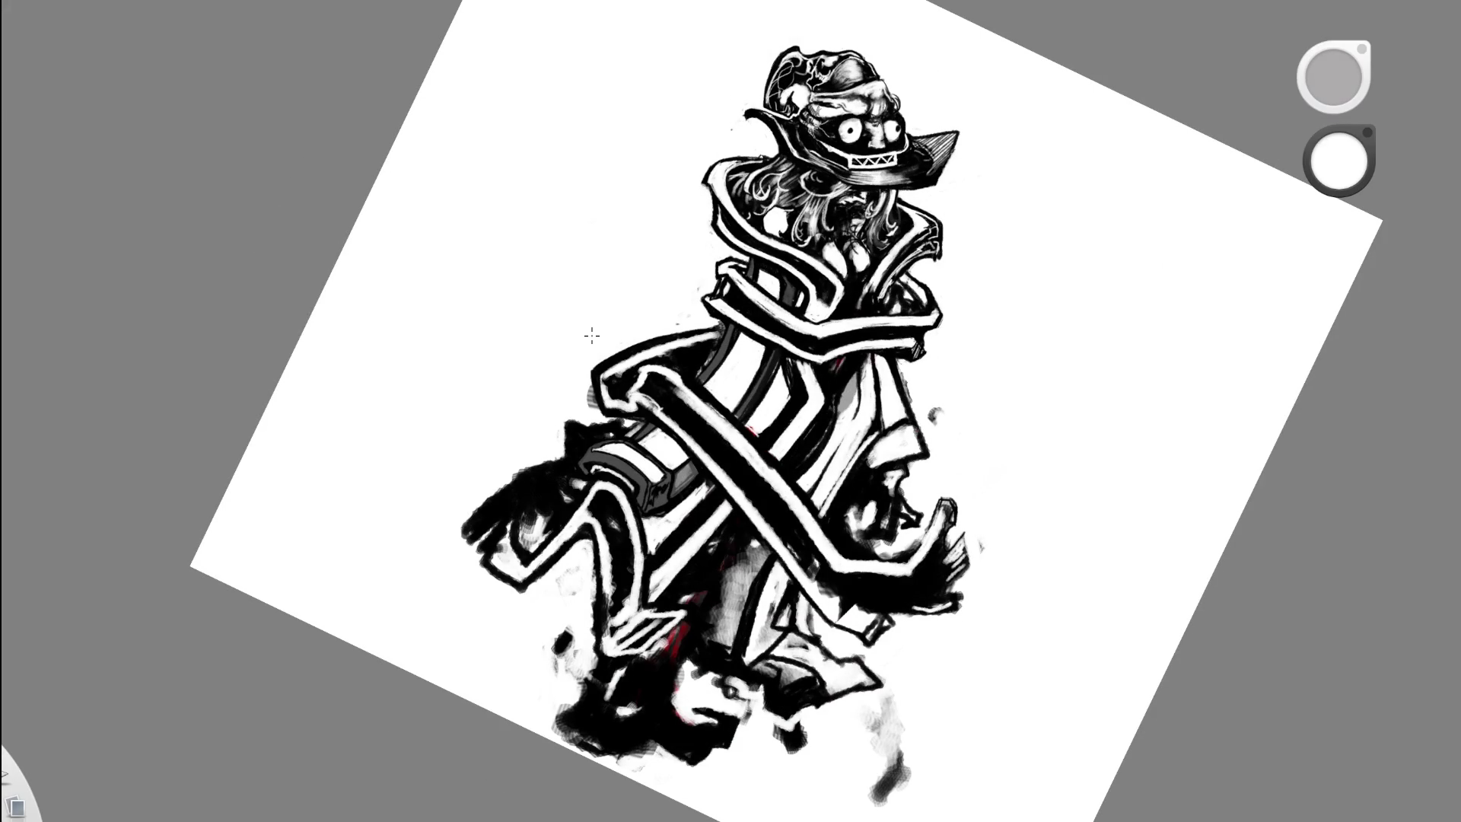
# - Darken the torso shading with black sampled from the outline, adding small dark marks
pyautogui.moveTo(718, 424)
pyautogui.mouseDown()
pyautogui.moveTo(663, 412)
pyautogui.moveTo(761, 320)
pyautogui.mouseUp()
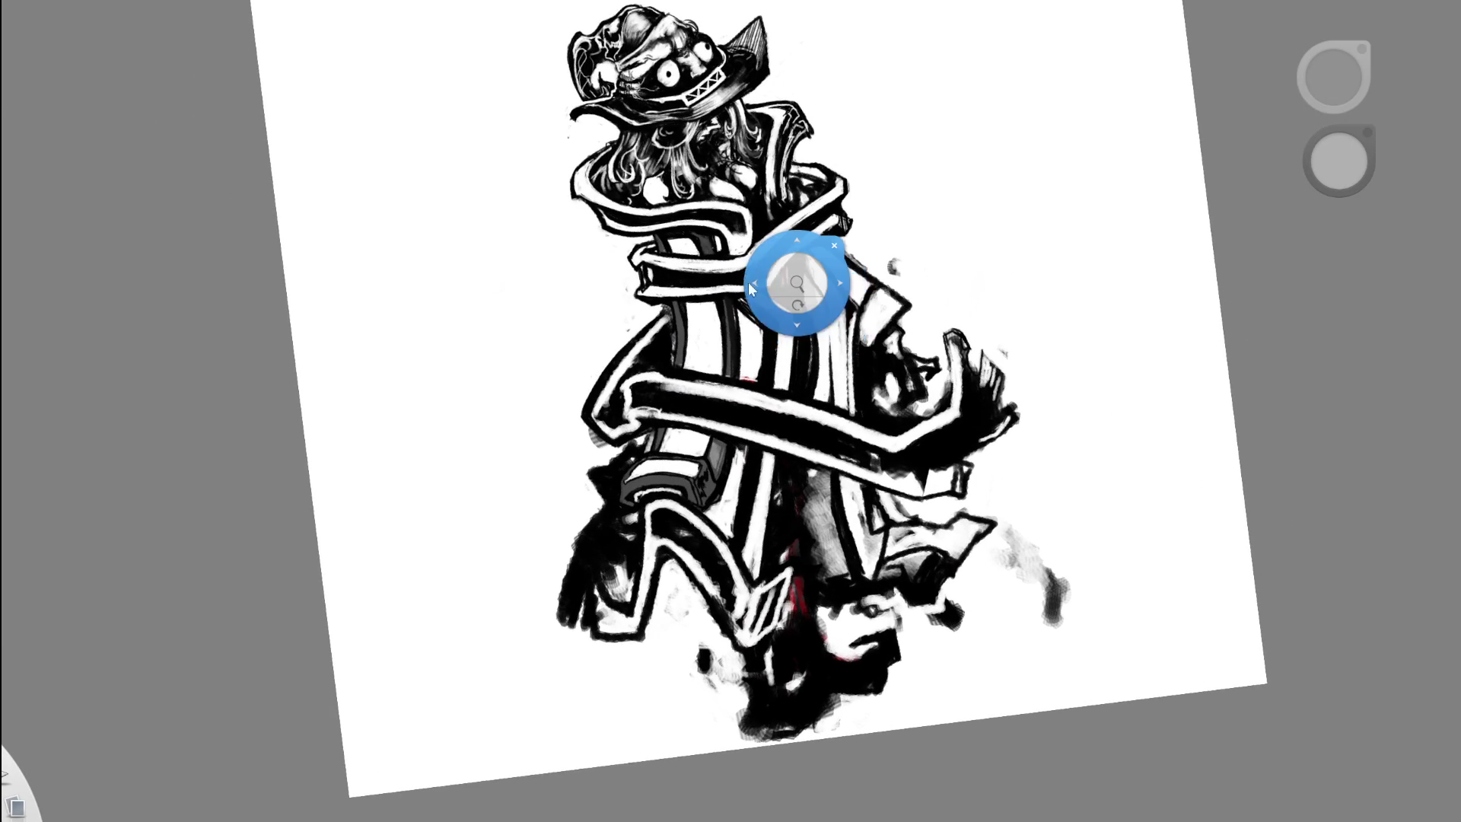
pyautogui.moveTo(796, 350)
pyautogui.mouseDown()
pyautogui.moveTo(799, 228)
pyautogui.moveTo(688, 366)
pyautogui.mouseUp()
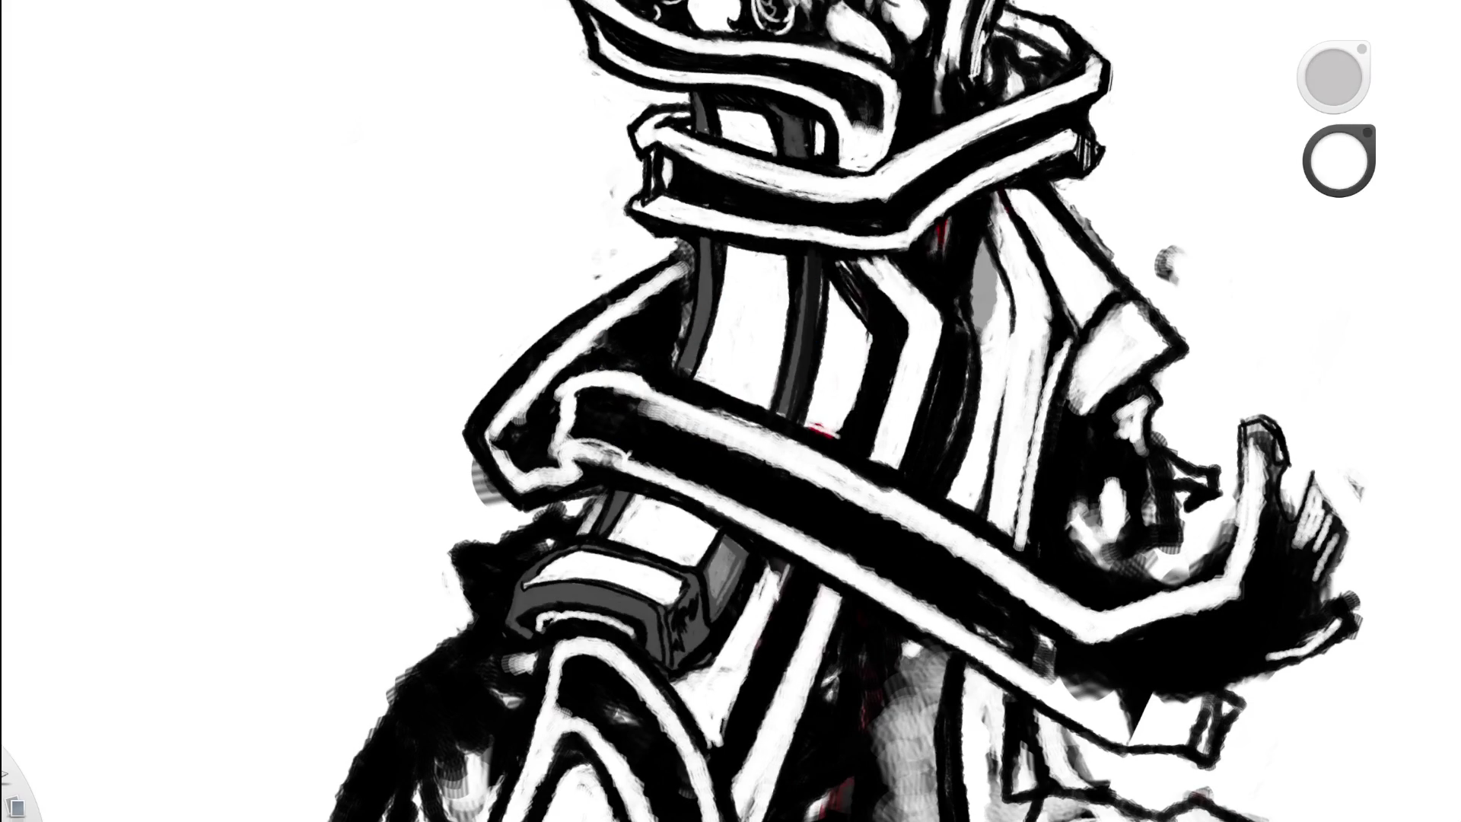
pyautogui.keyDown('alt'); pyautogui.click(555, 366); pyautogui.keyUp('alt')
pyautogui.moveTo(565, 364)
pyautogui.mouseDown()
pyautogui.moveTo(692, 278)
pyautogui.moveTo(675, 357)
pyautogui.moveTo(710, 267)
pyautogui.mouseUp()
pyautogui.moveTo(782, 336); pyautogui.dragTo(785, 111)
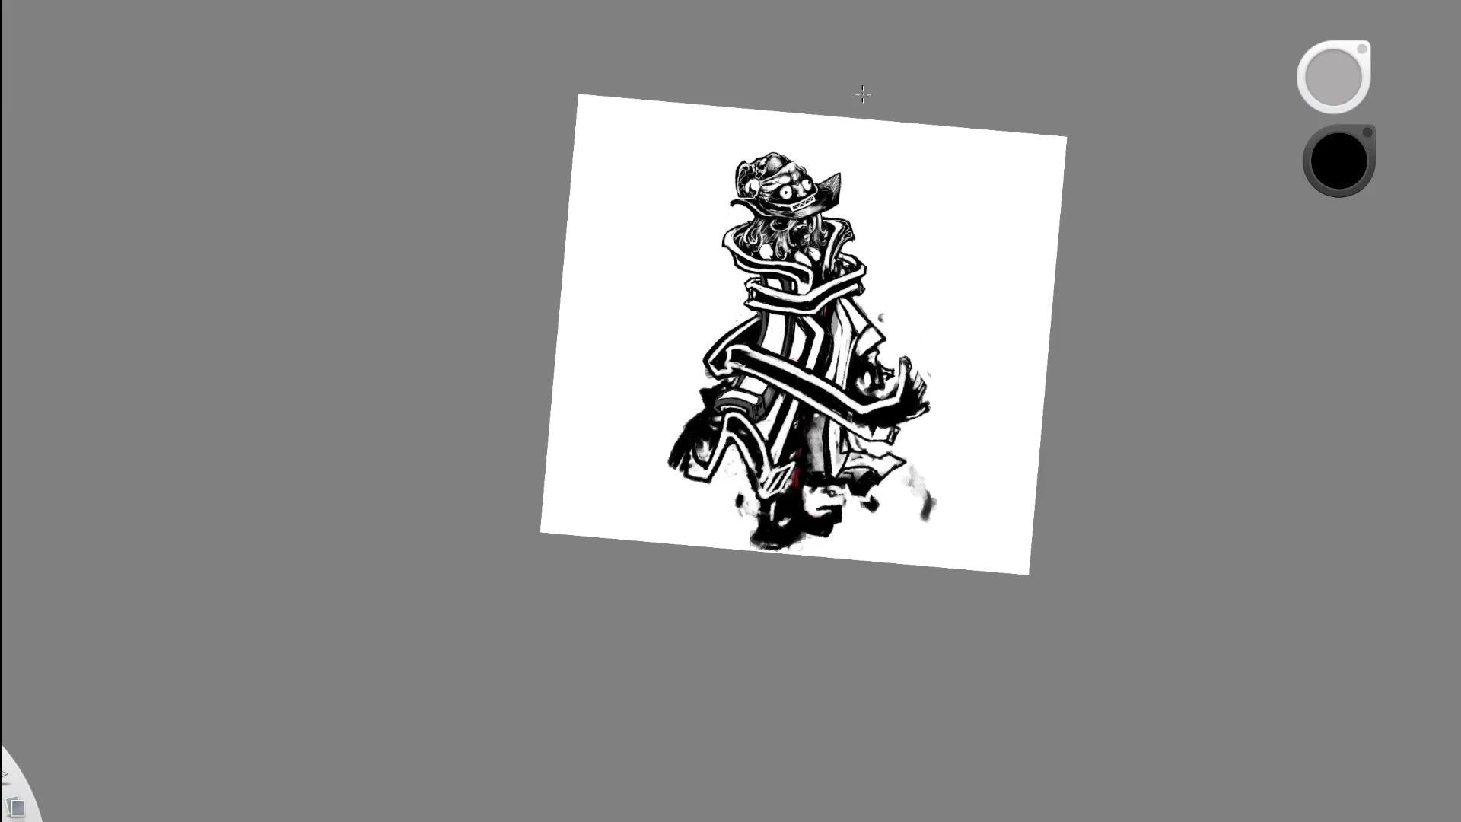
# - Paint white along the inner edge of the shoulder outline
pyautogui.moveTo(873, 133)
pyautogui.mouseDown()
pyautogui.moveTo(756, 358)
pyautogui.moveTo(736, 226)
pyautogui.mouseUp()
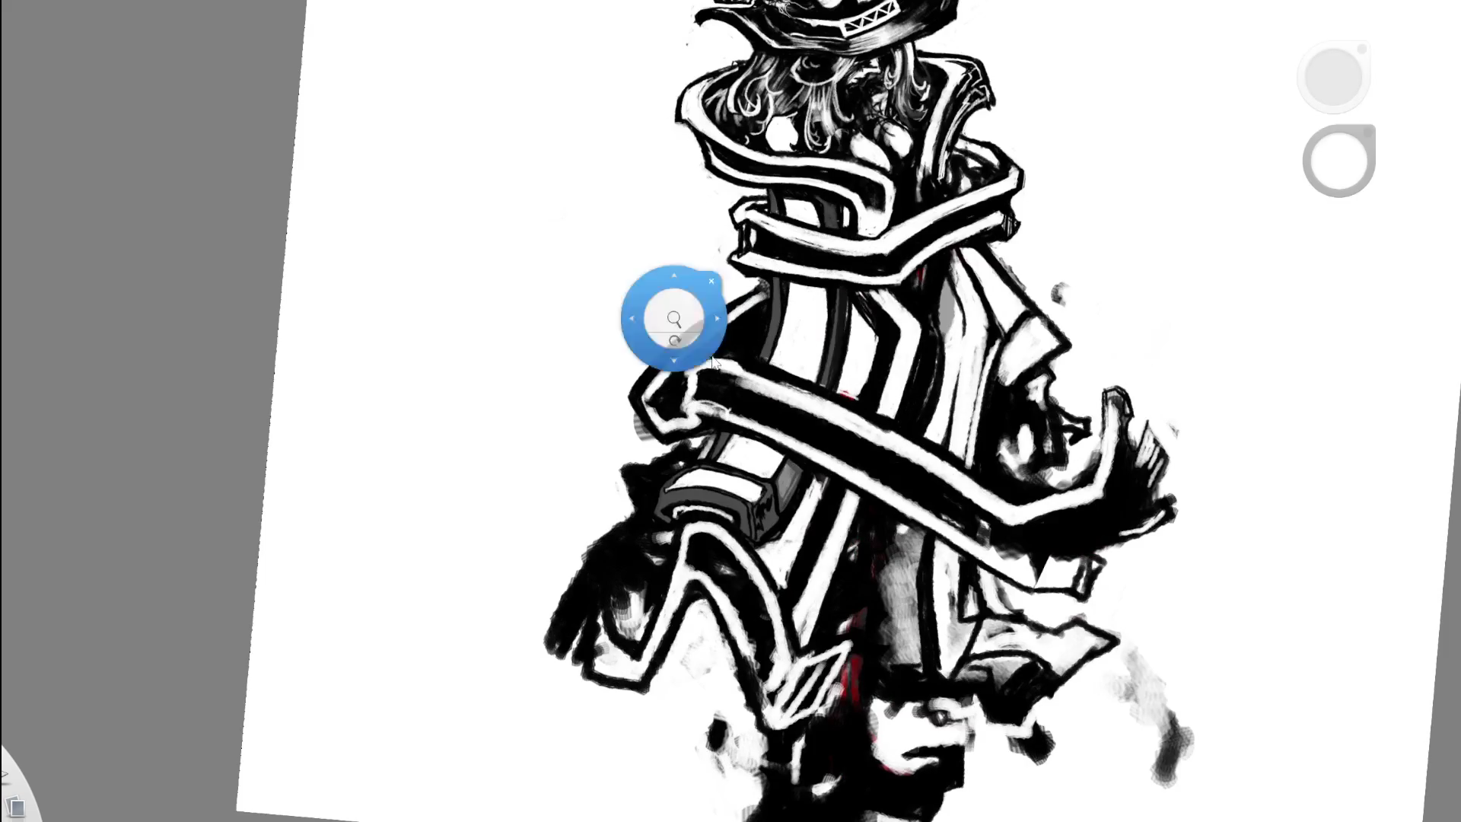
pyautogui.moveTo(669, 312); pyautogui.dragTo(677, 272)
pyautogui.moveTo(627, 408); pyautogui.dragTo(644, 445)
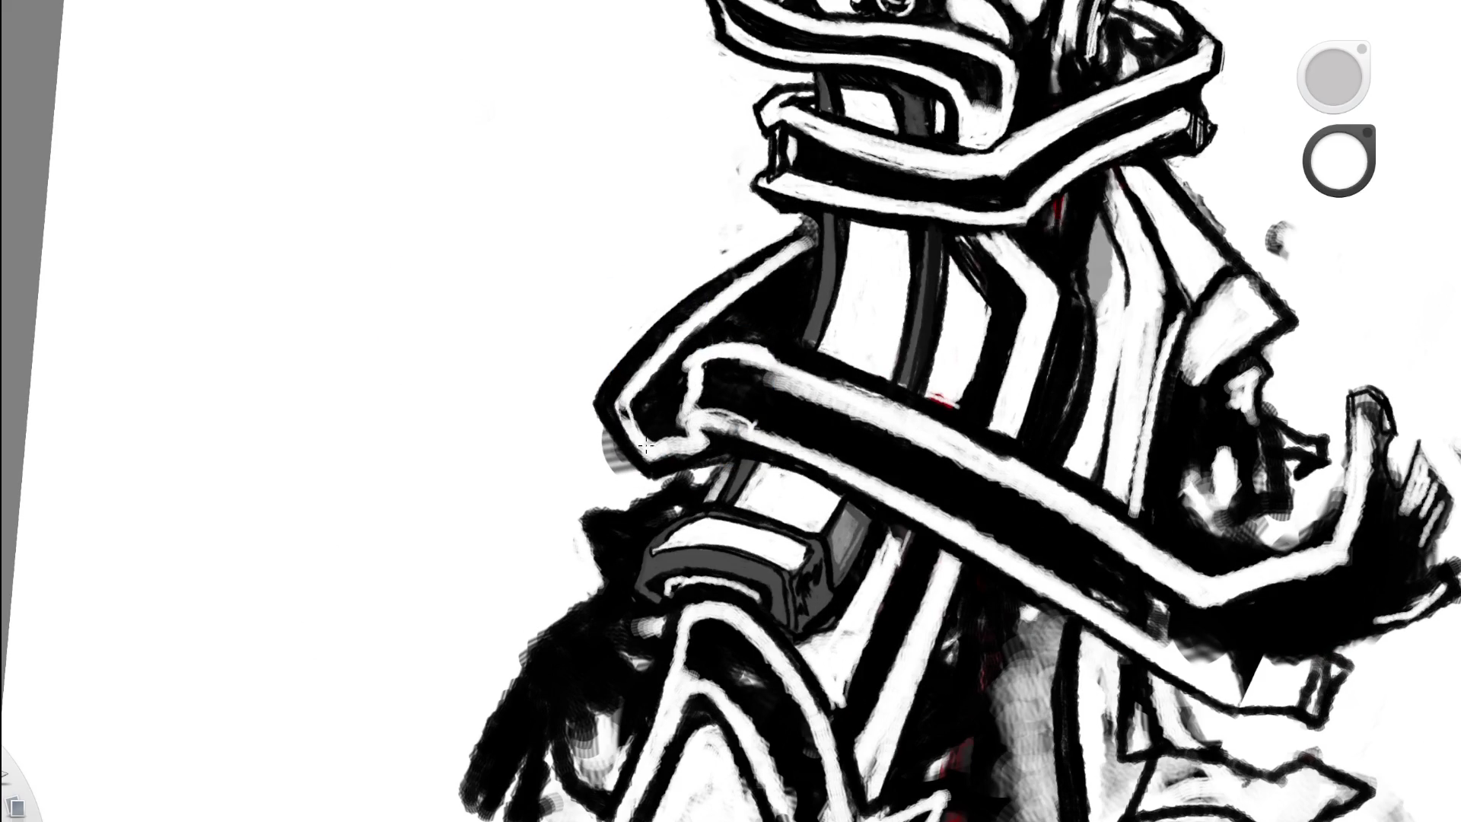
pyautogui.moveTo(641, 378); pyautogui.dragTo(628, 404)
# - Touch up the torso's black outline with a short stroke, then return to solid black paint
pyautogui.moveTo(744, 332); pyautogui.dragTo(592, 426)
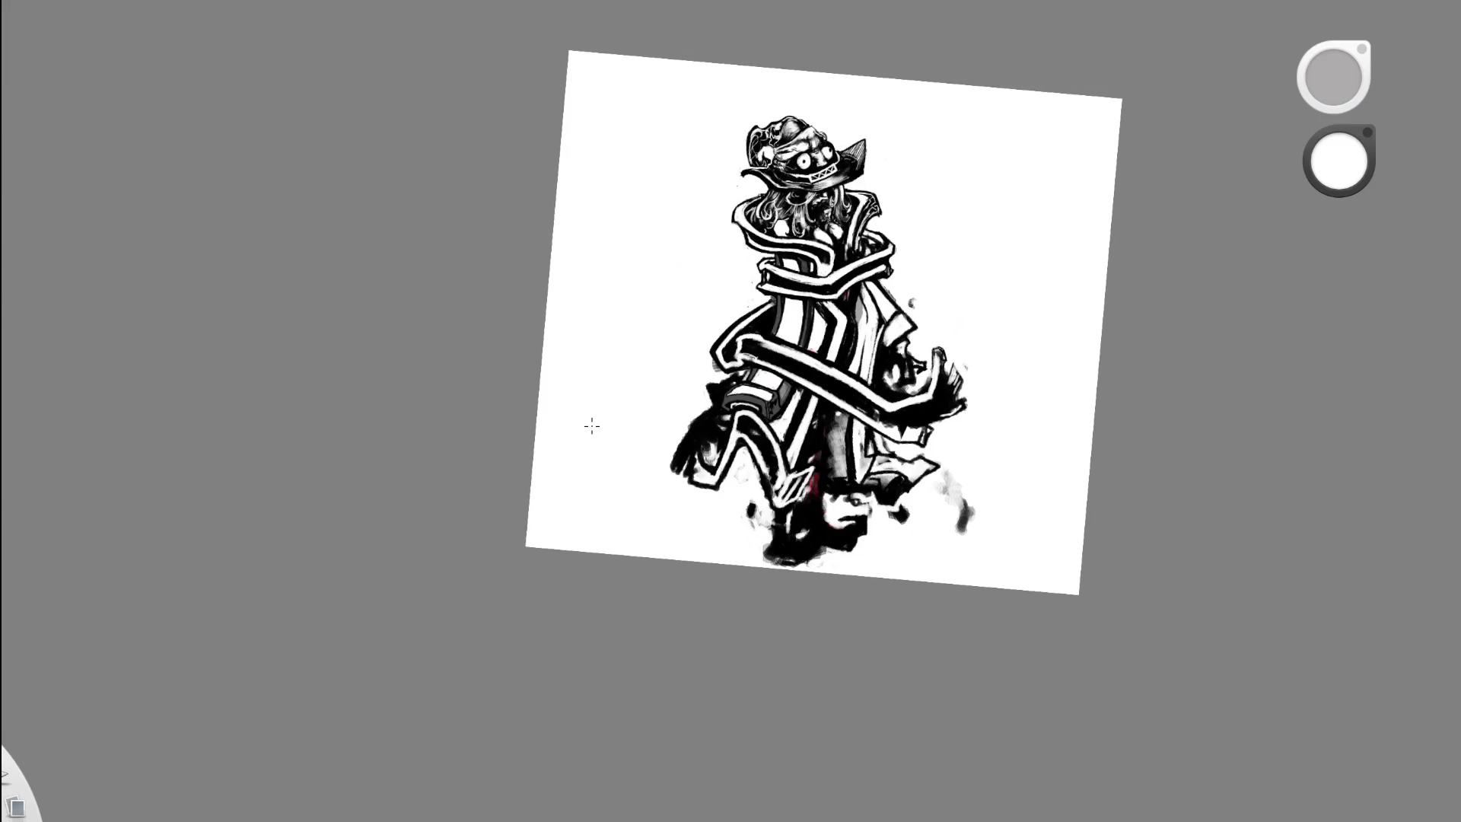
pyautogui.moveTo(841, 254)
pyautogui.mouseDown()
pyautogui.moveTo(837, 319)
pyautogui.moveTo(464, 496)
pyautogui.mouseUp()
pyautogui.keyDown('alt'); pyautogui.click(562, 316); pyautogui.keyUp('alt')
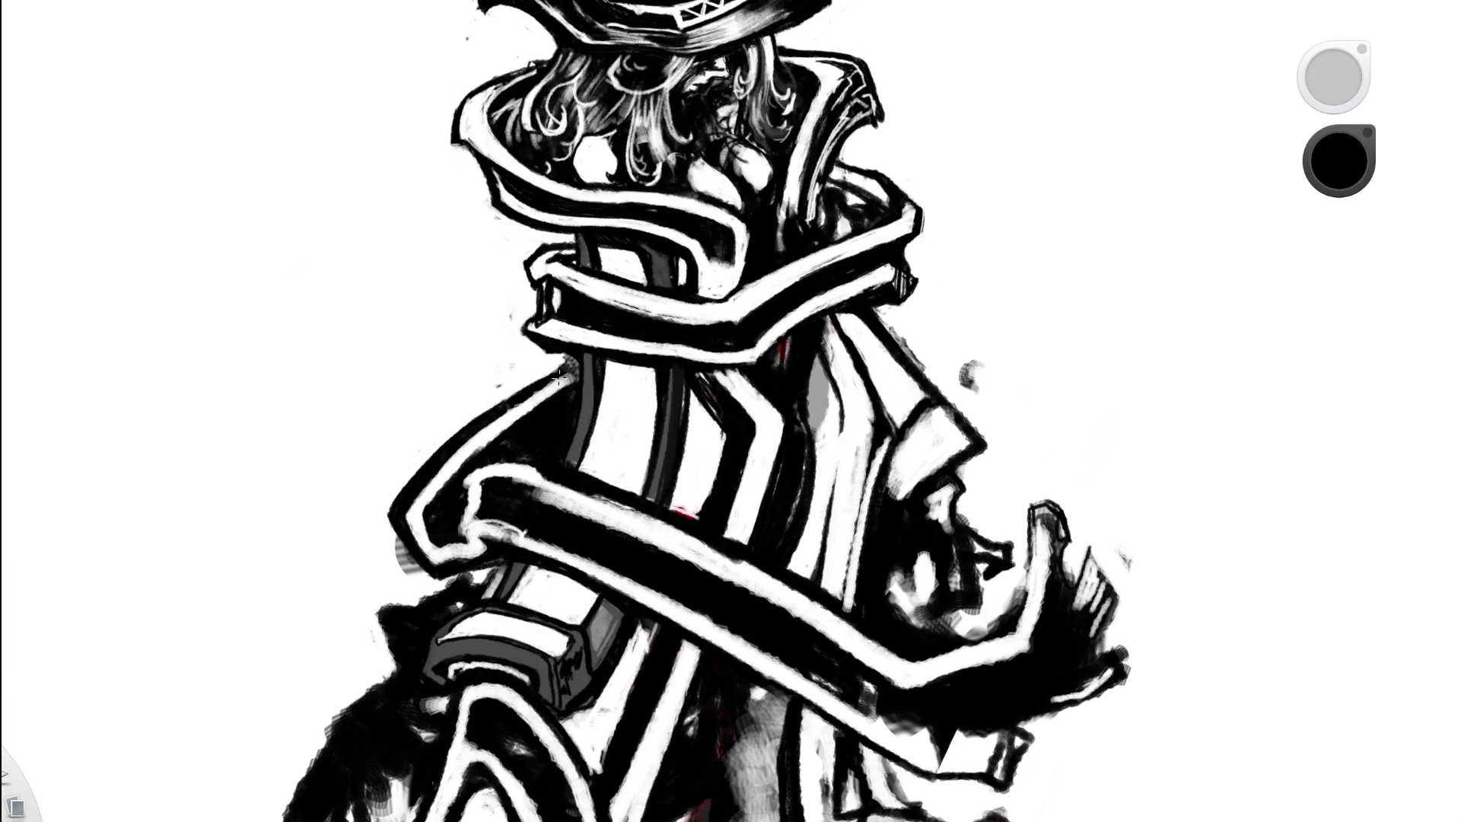
pyautogui.moveTo(576, 355); pyautogui.dragTo(563, 366)
pyautogui.keyDown('alt'); pyautogui.click(587, 361); pyautogui.keyUp('alt')
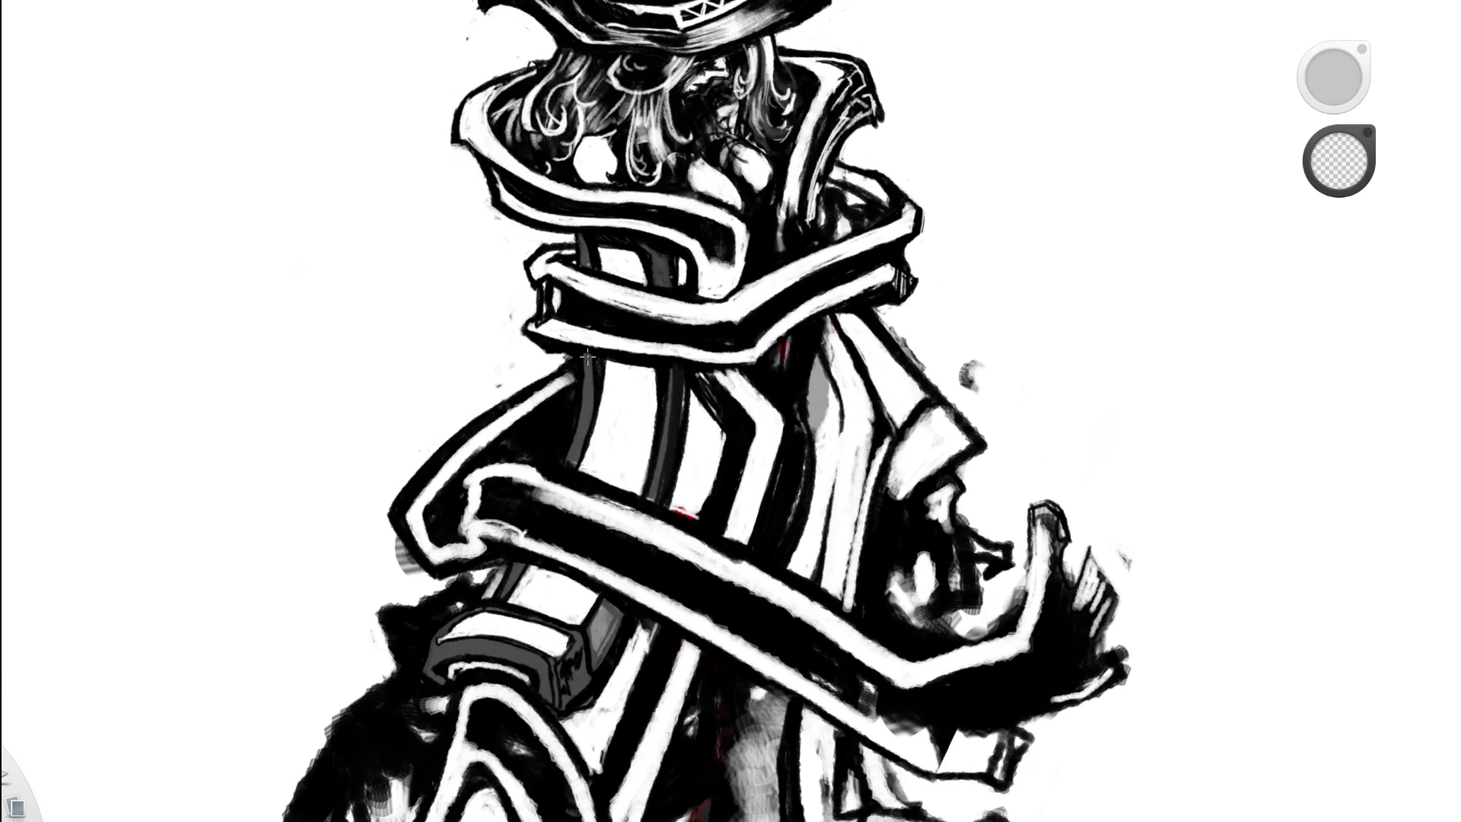
pyautogui.moveTo(652, 424); pyautogui.dragTo(451, 466)
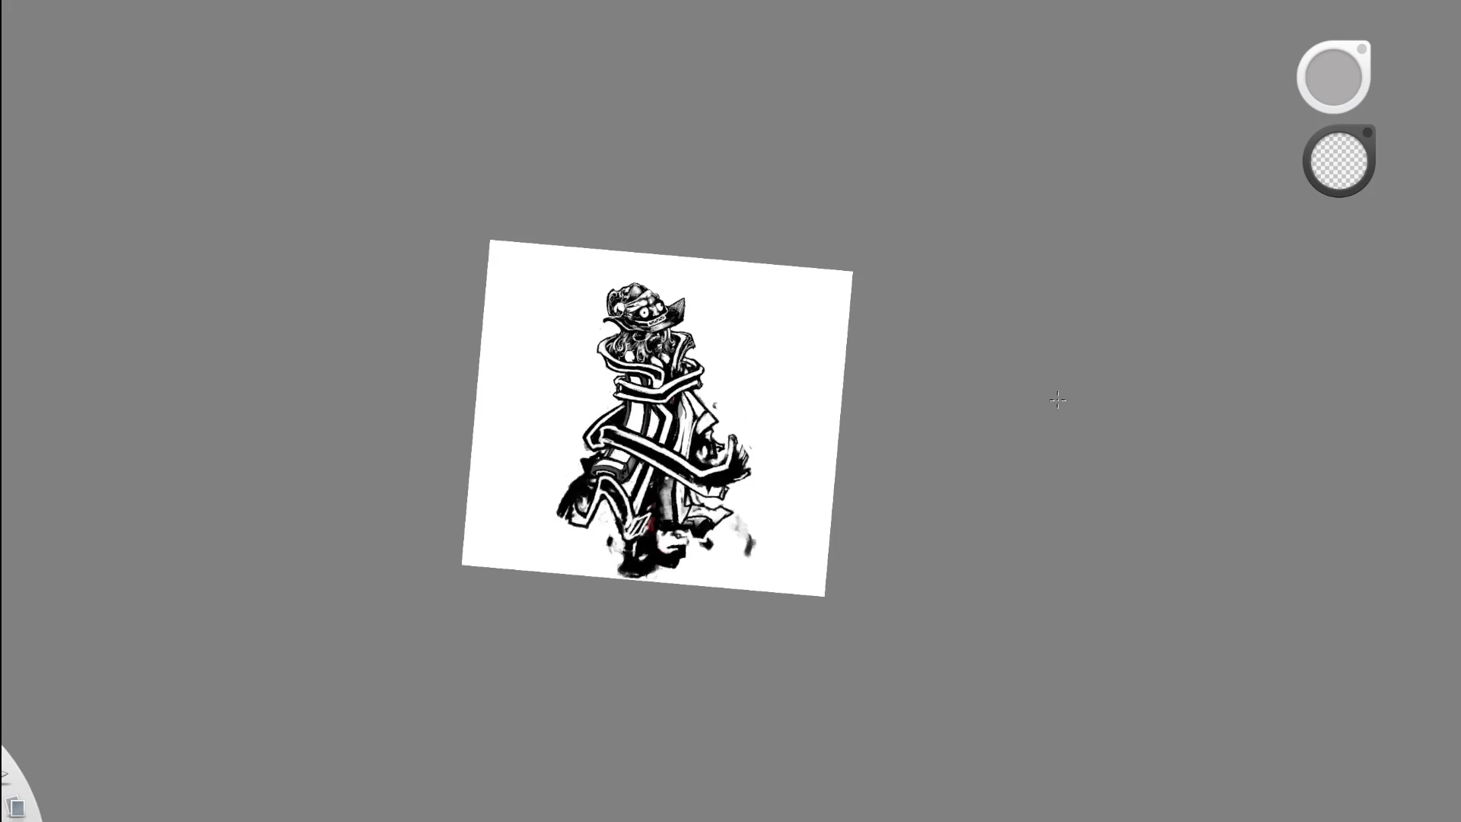
pyautogui.moveTo(578, 458); pyautogui.dragTo(609, 426)
pyautogui.moveTo(719, 316); pyautogui.dragTo(672, 304)
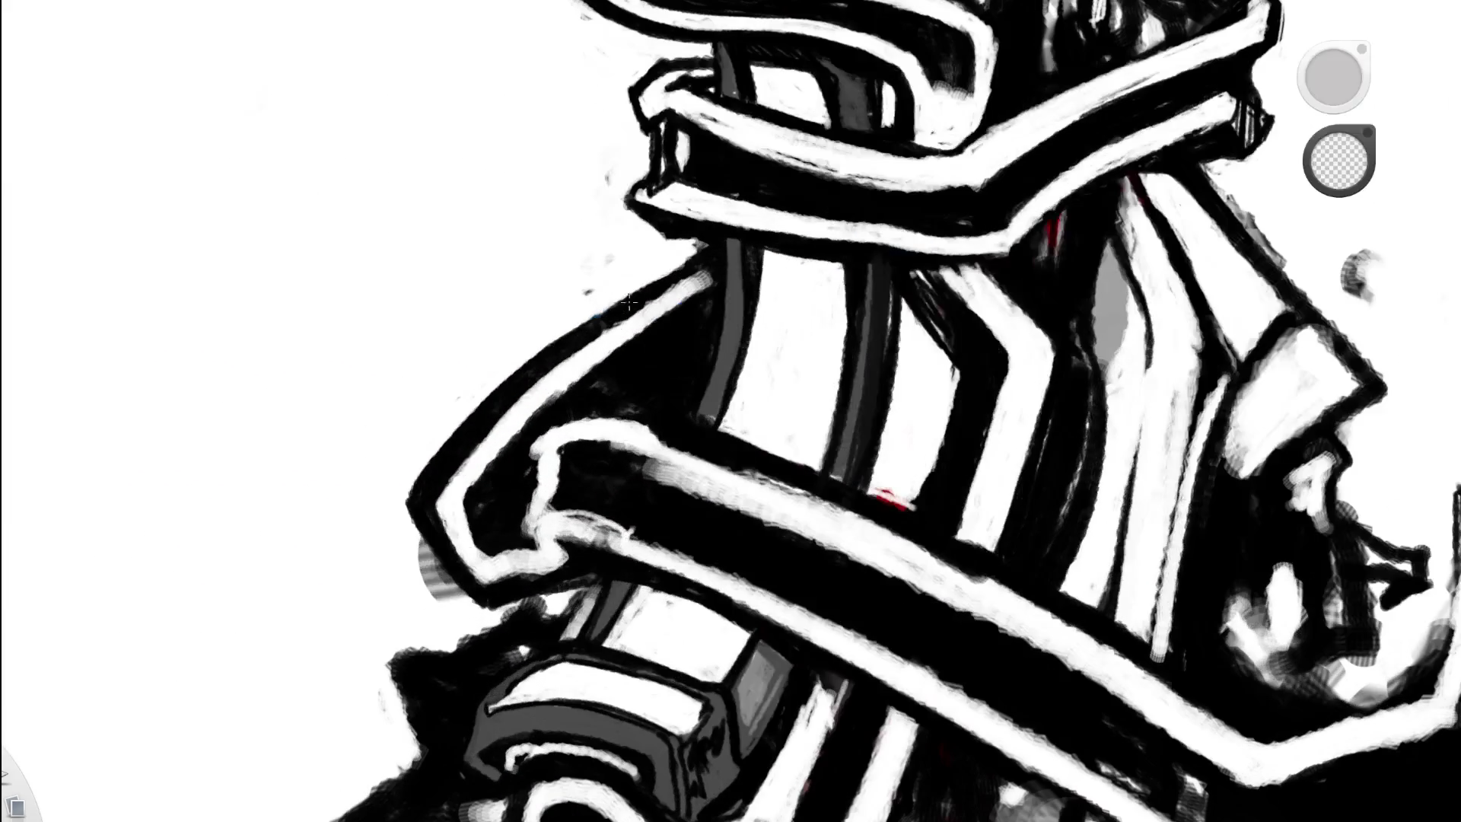
pyautogui.press('b')
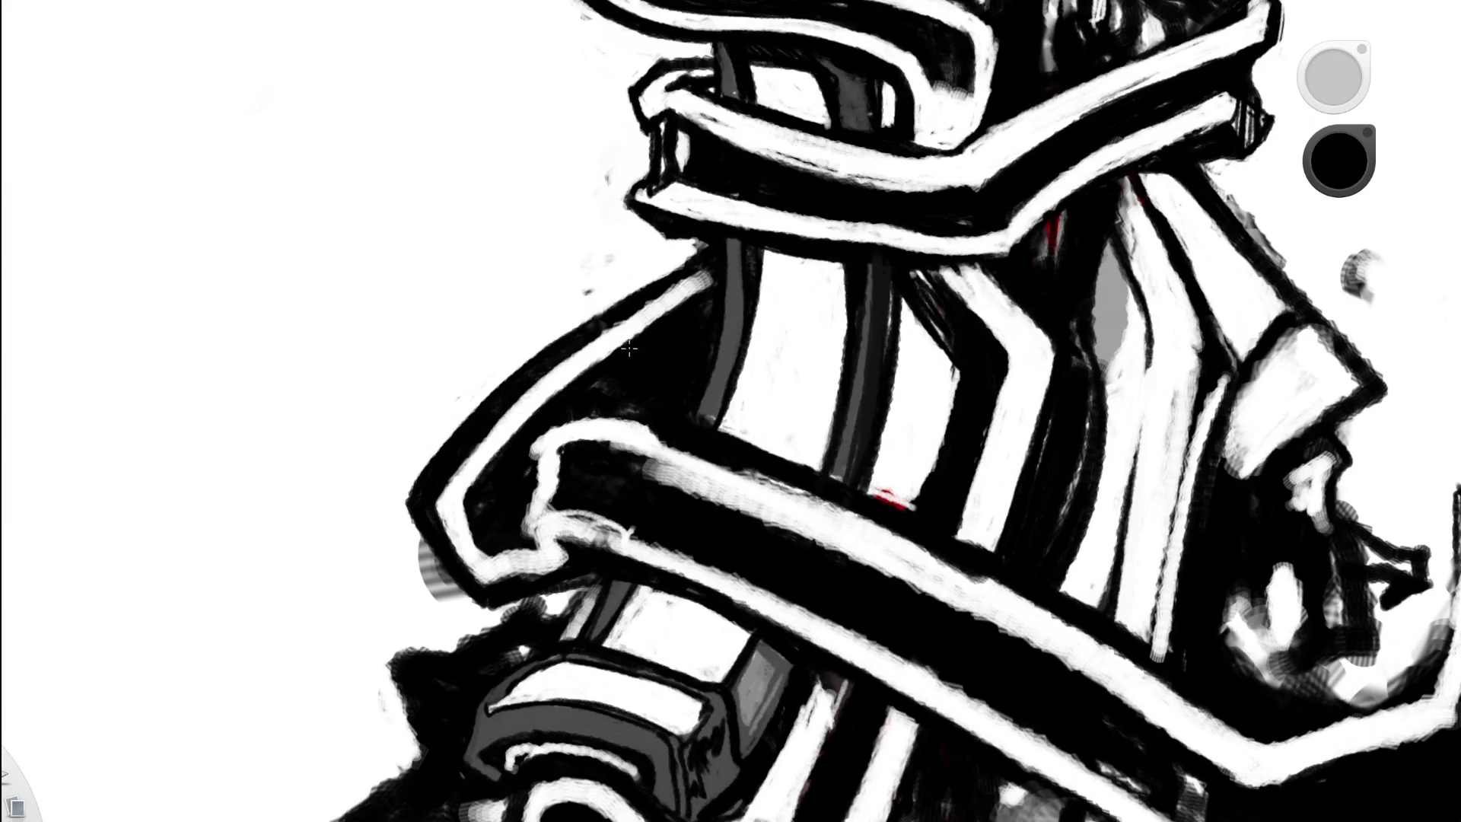
# - Fill the white wedge beside the cape stripe black and darken the cape with strokes
pyautogui.moveTo(708, 336); pyautogui.dragTo(432, 428)
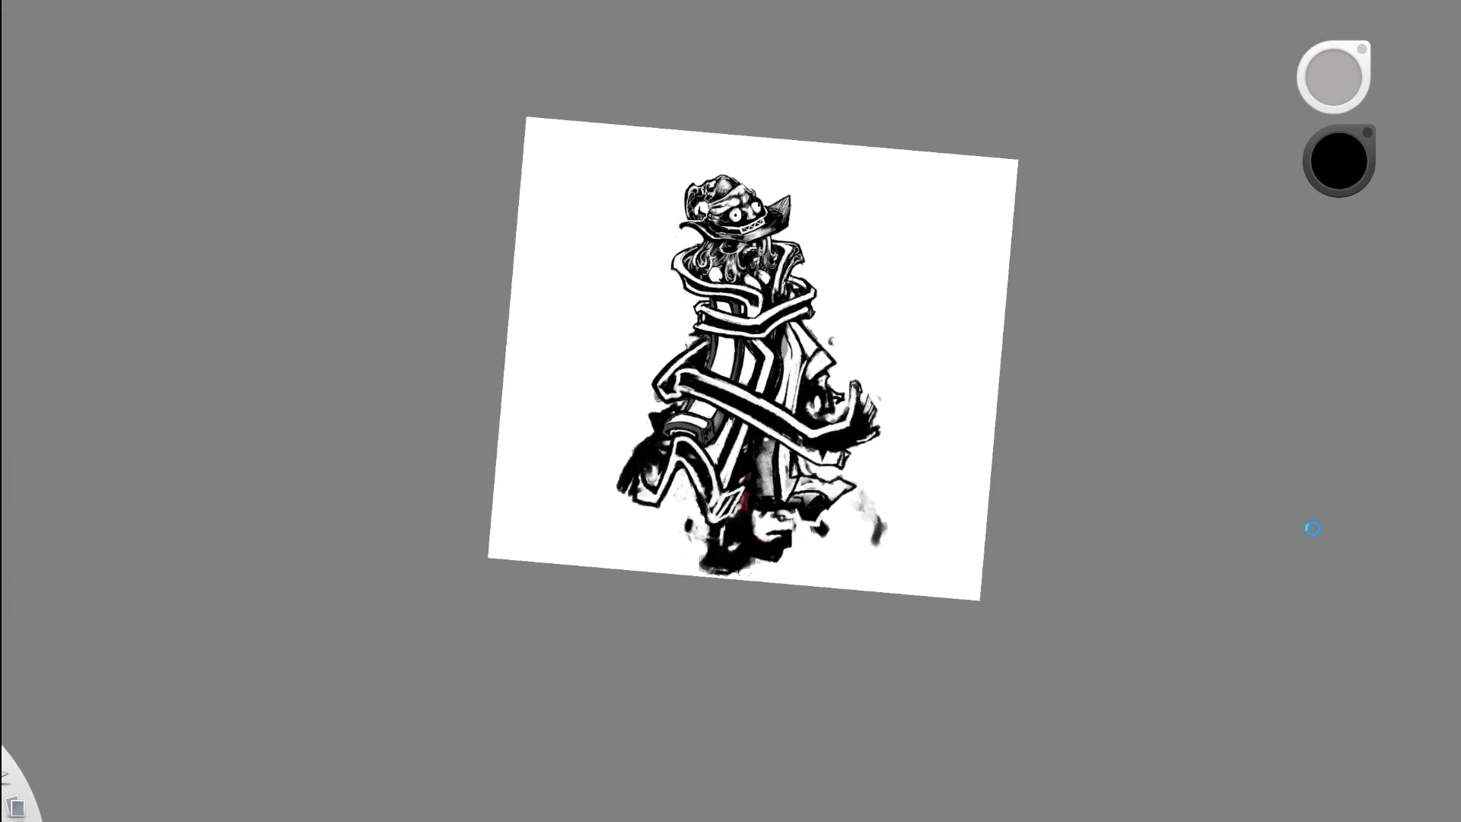
pyautogui.moveTo(711, 349)
pyautogui.mouseDown()
pyautogui.moveTo(823, 321)
pyautogui.moveTo(651, 399)
pyautogui.moveTo(563, 521)
pyautogui.mouseUp()
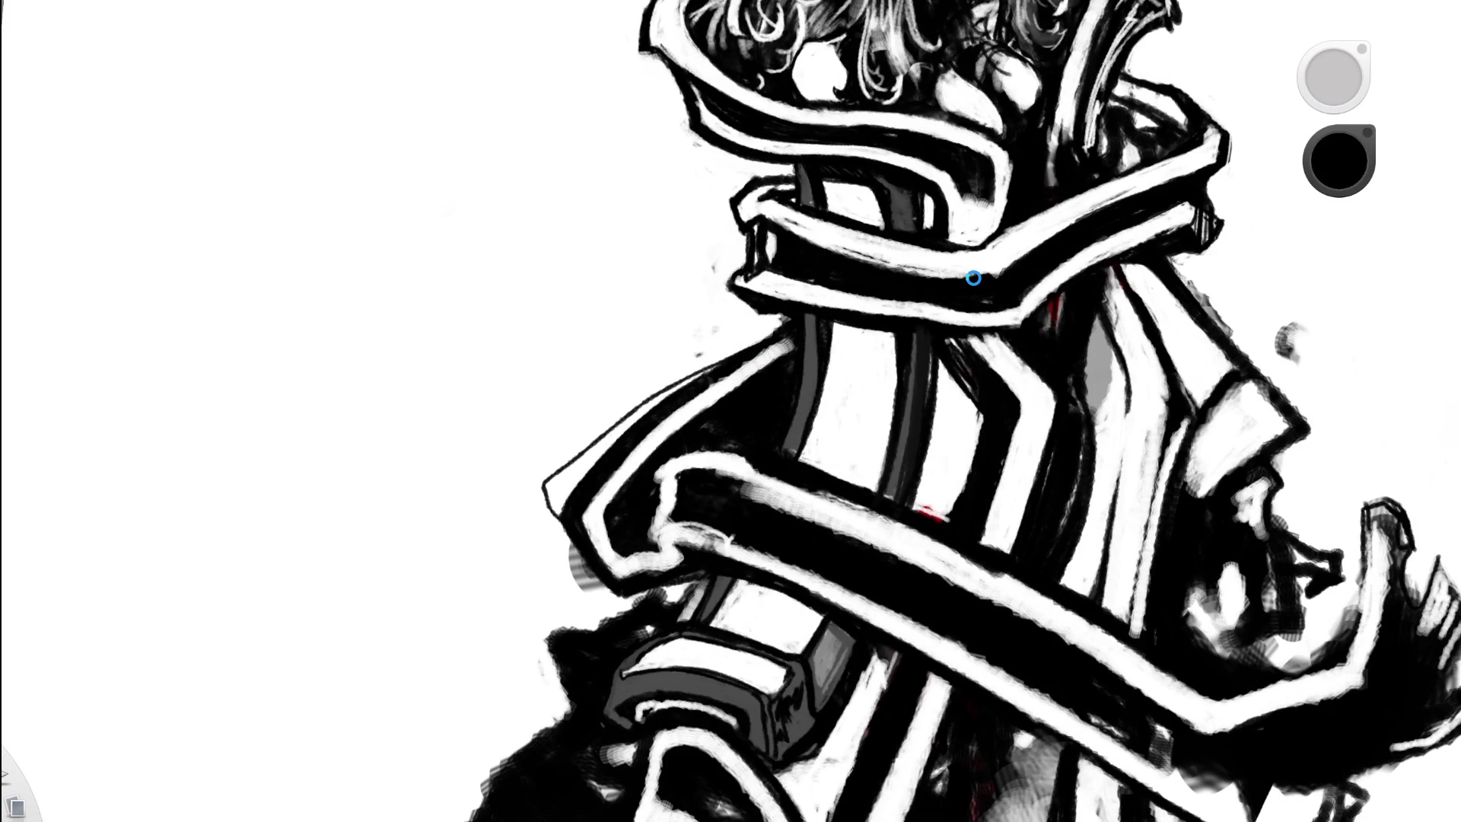
pyautogui.click(615, 457)
pyautogui.moveTo(654, 407); pyautogui.dragTo(784, 319)
pyautogui.moveTo(677, 388)
pyautogui.mouseDown()
pyautogui.moveTo(787, 323)
pyautogui.moveTo(619, 441)
pyautogui.mouseUp()
# - Reframe the view on the figure's torso and set the paint colour to white
pyautogui.press('space')
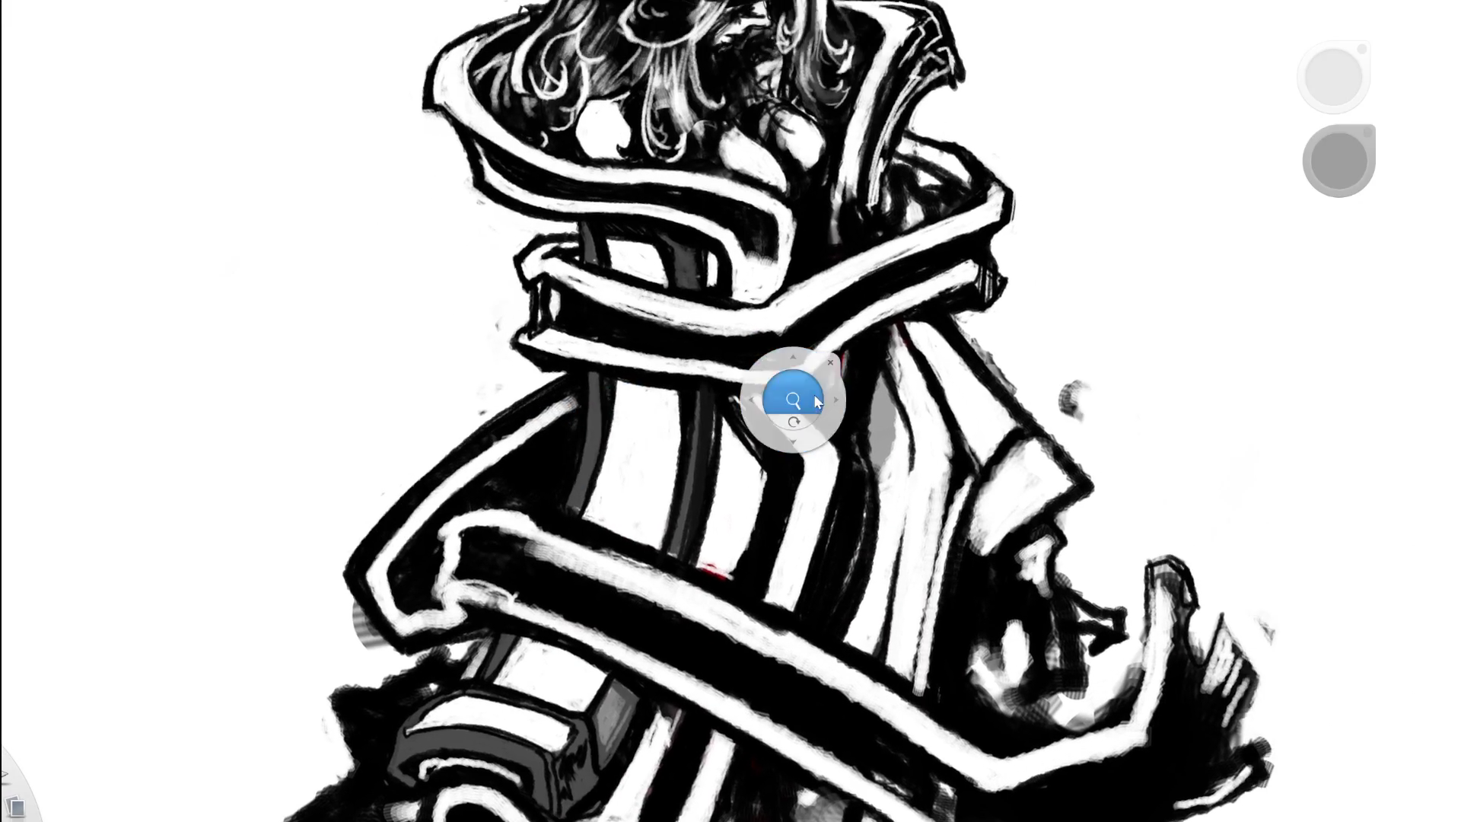
pyautogui.moveTo(789, 401); pyautogui.dragTo(928, 363)
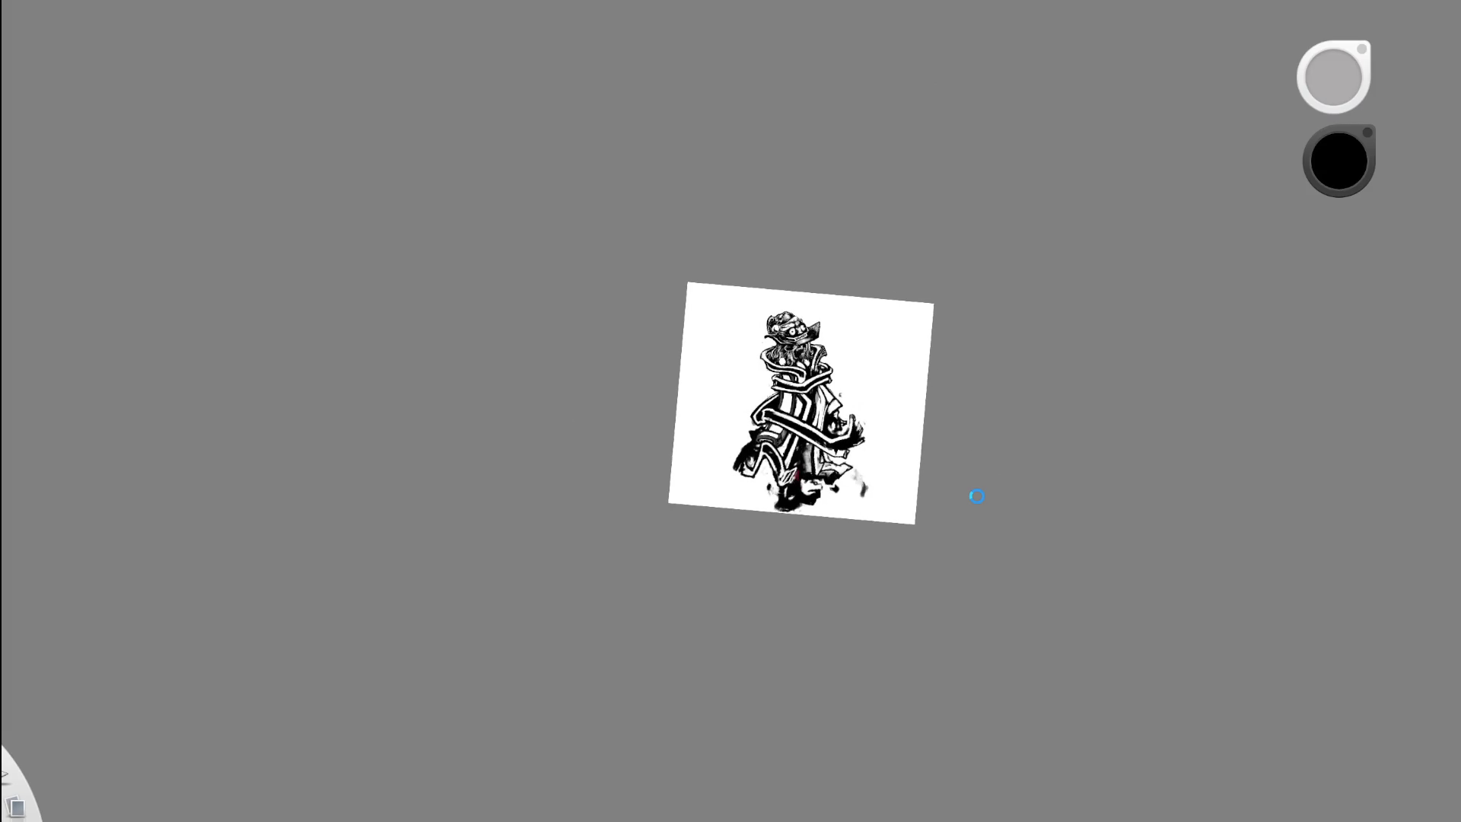
pyautogui.press('space')
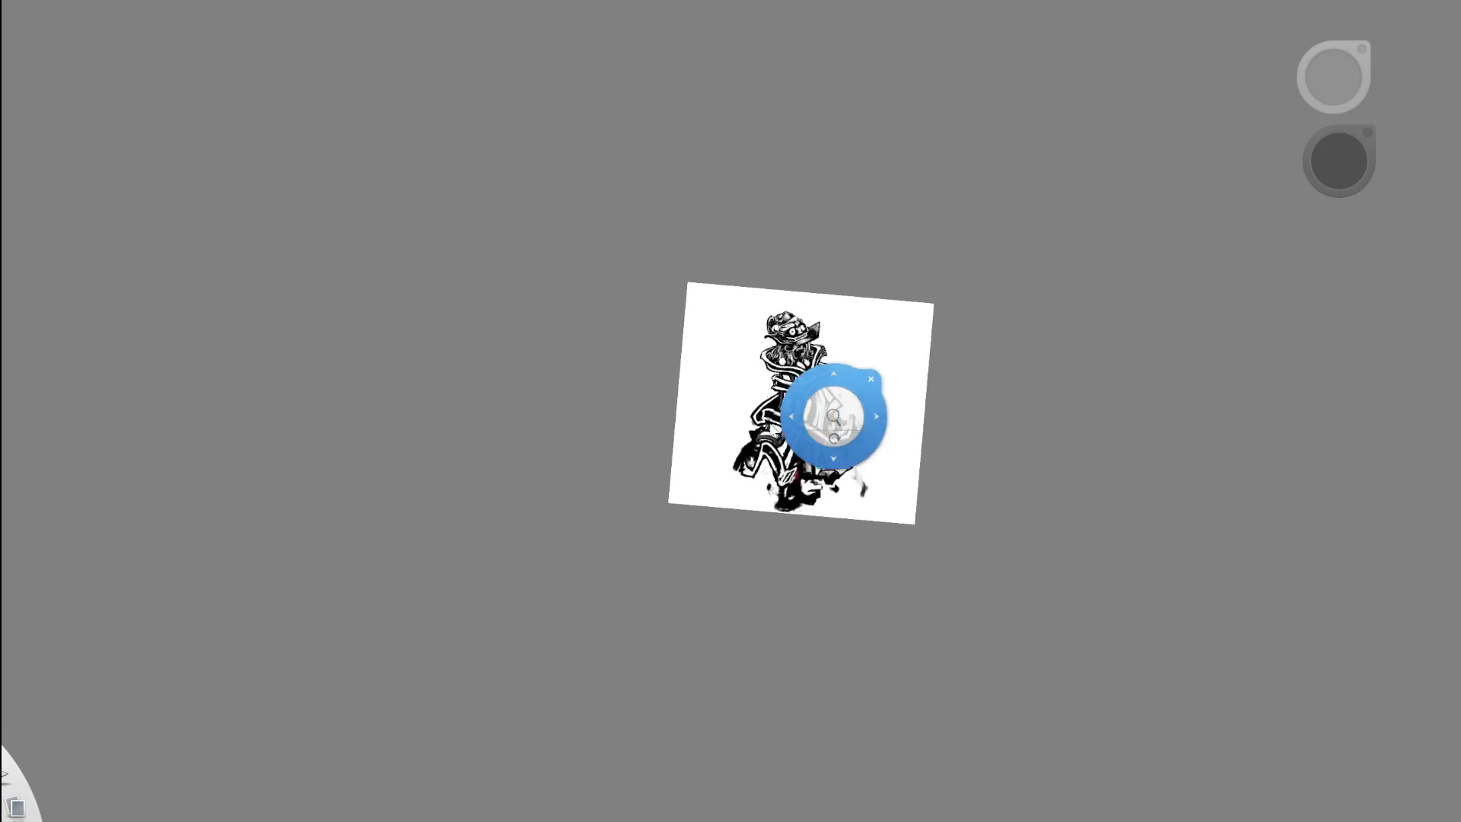
pyautogui.moveTo(832, 417); pyautogui.dragTo(964, 434)
pyautogui.moveTo(872, 517); pyautogui.dragTo(712, 567)
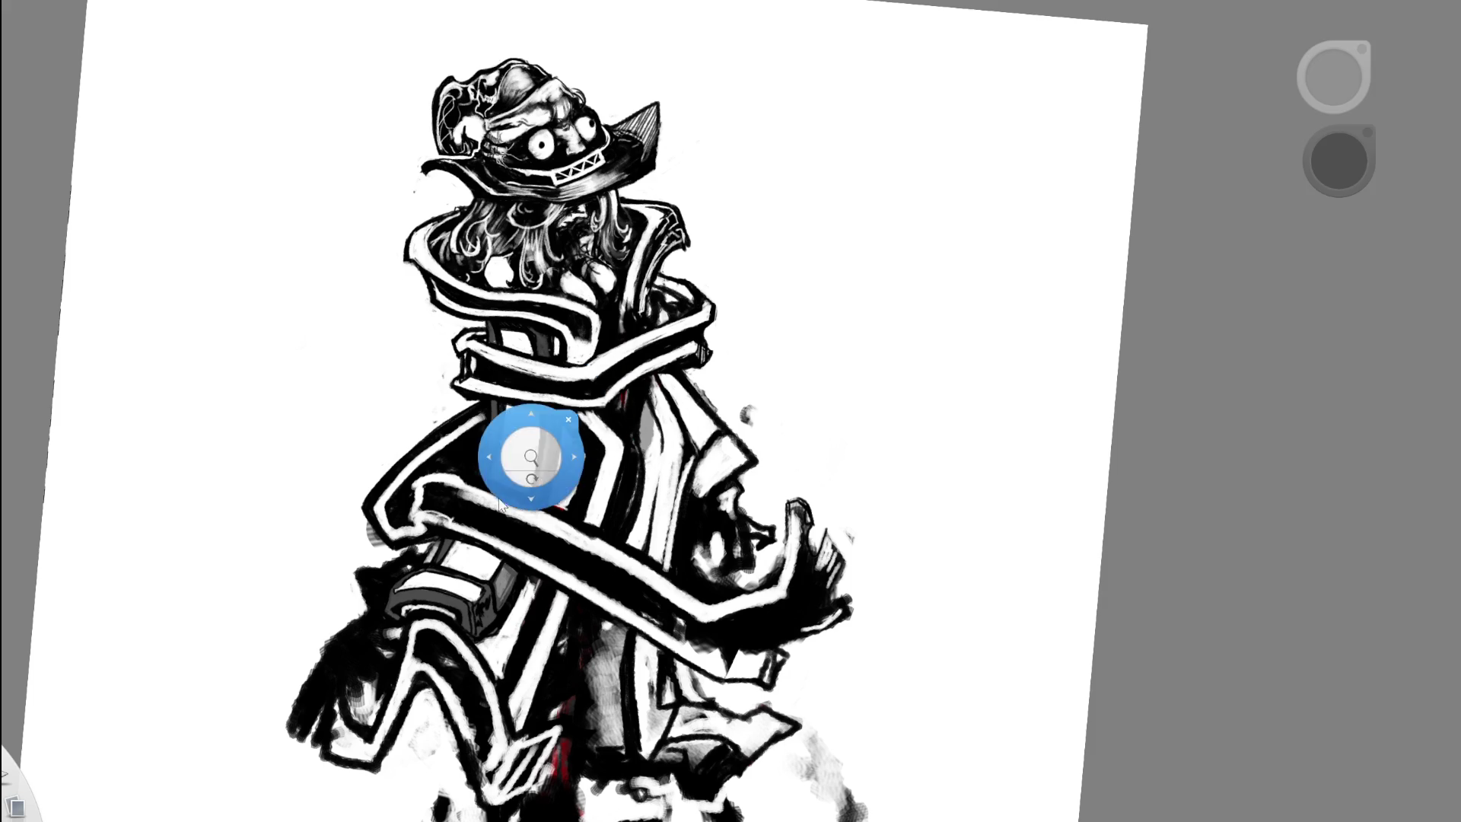
pyautogui.moveTo(532, 453); pyautogui.dragTo(571, 424)
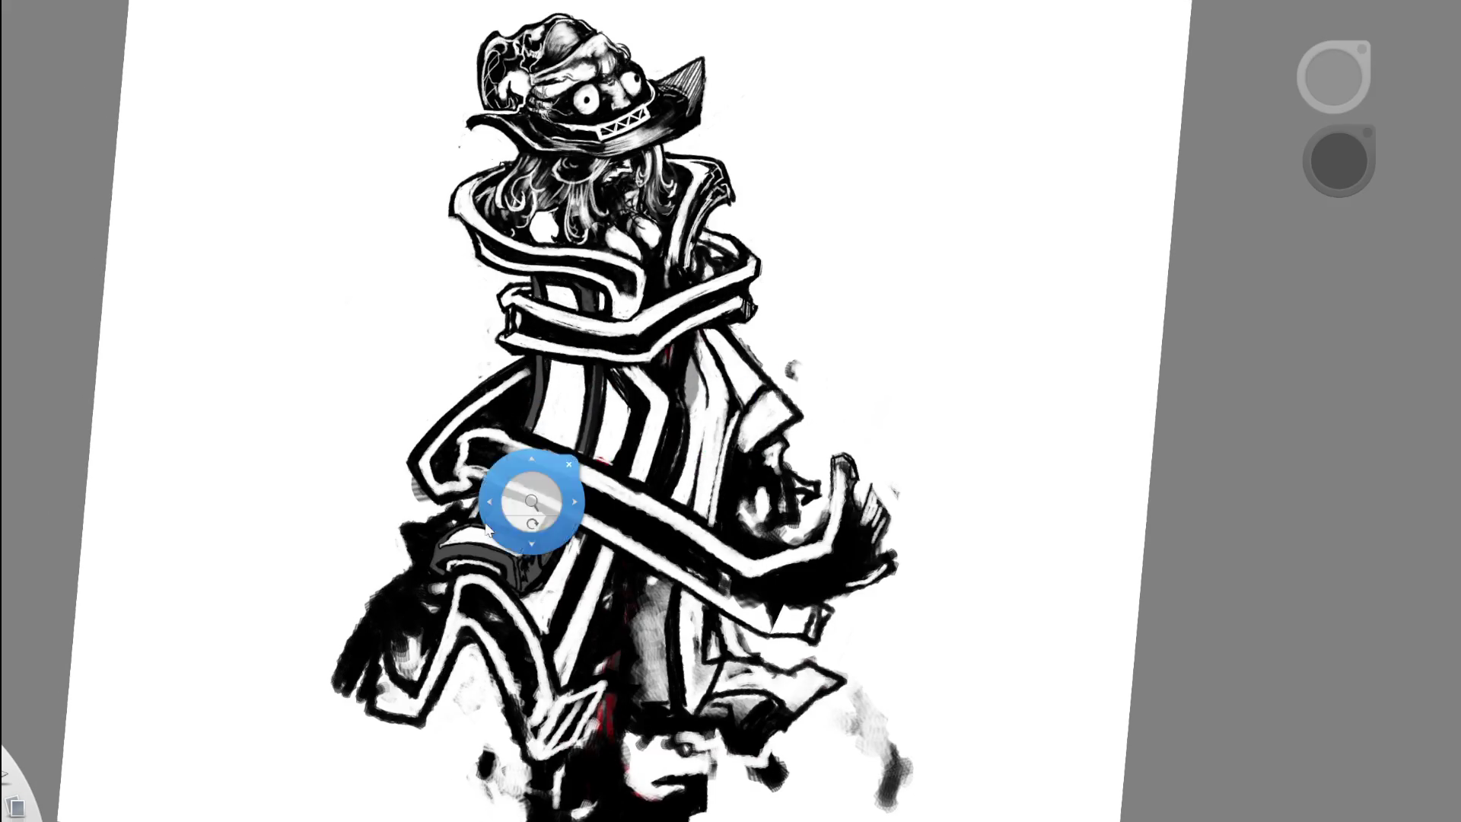
pyautogui.moveTo(603, 473); pyautogui.dragTo(438, 357)
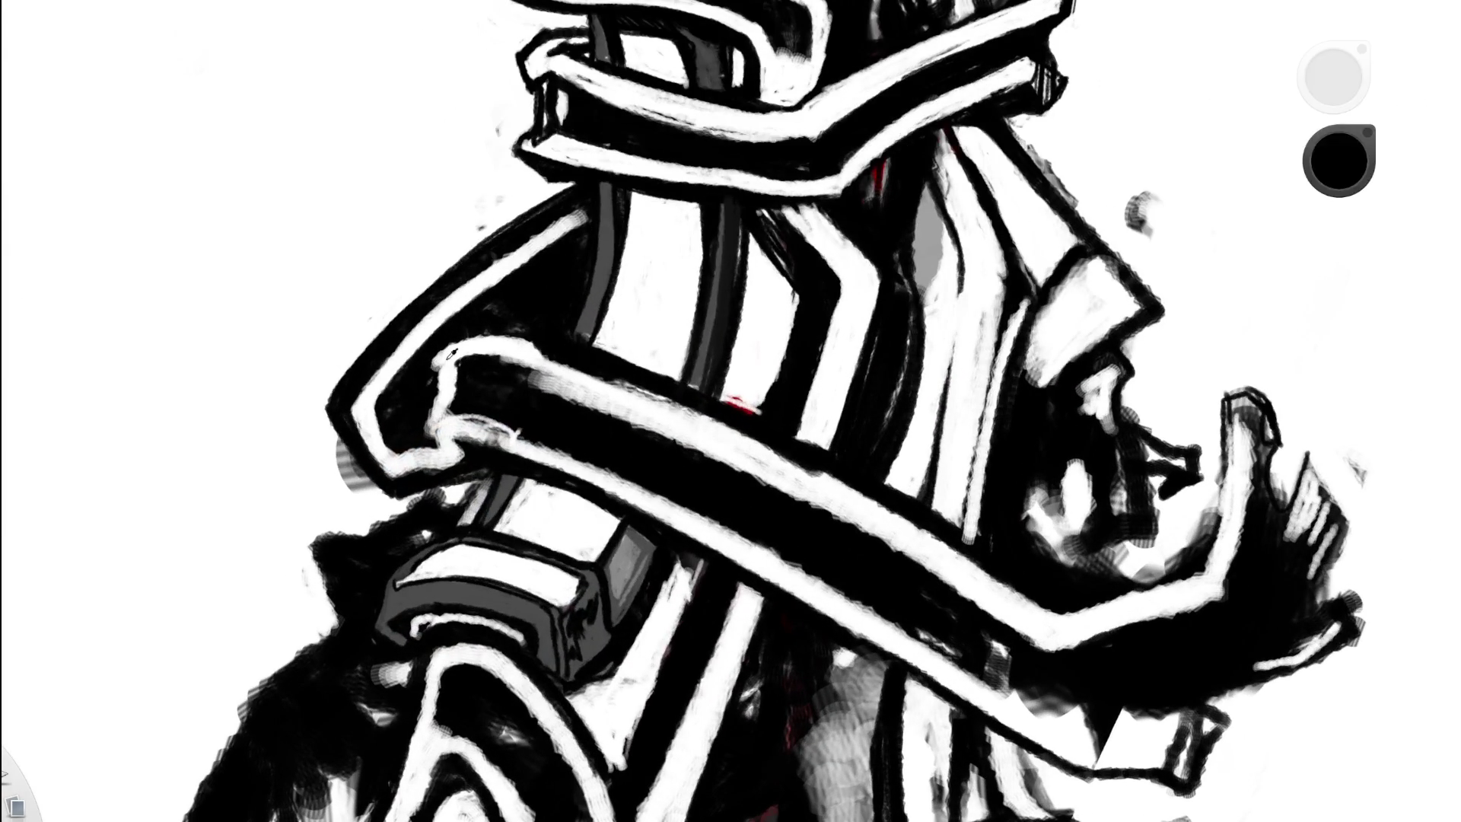
pyautogui.keyDown('alt'); pyautogui.click(439, 359); pyautogui.keyUp('alt')
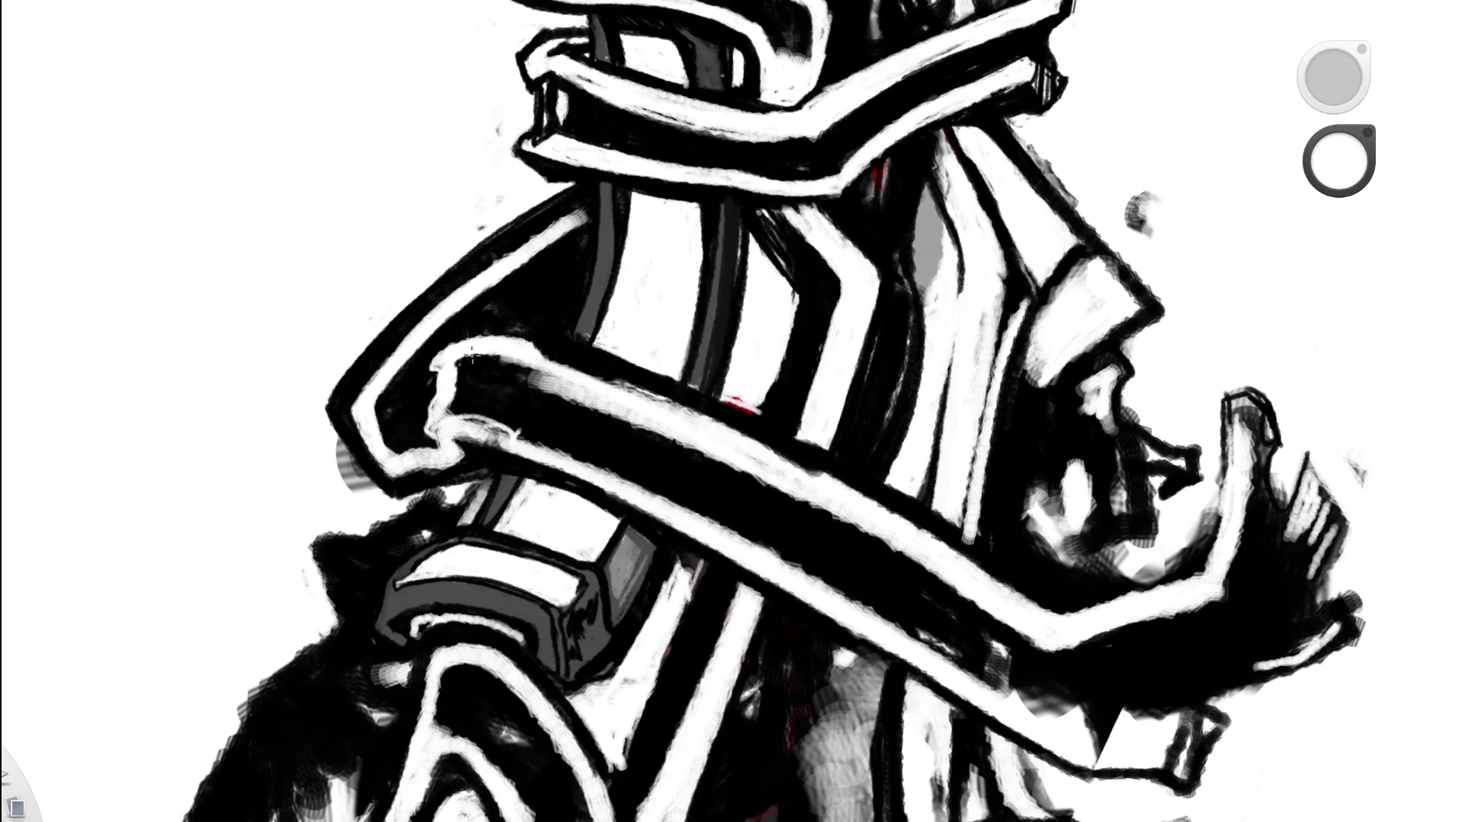
pyautogui.scroll(-10, 726, 204)
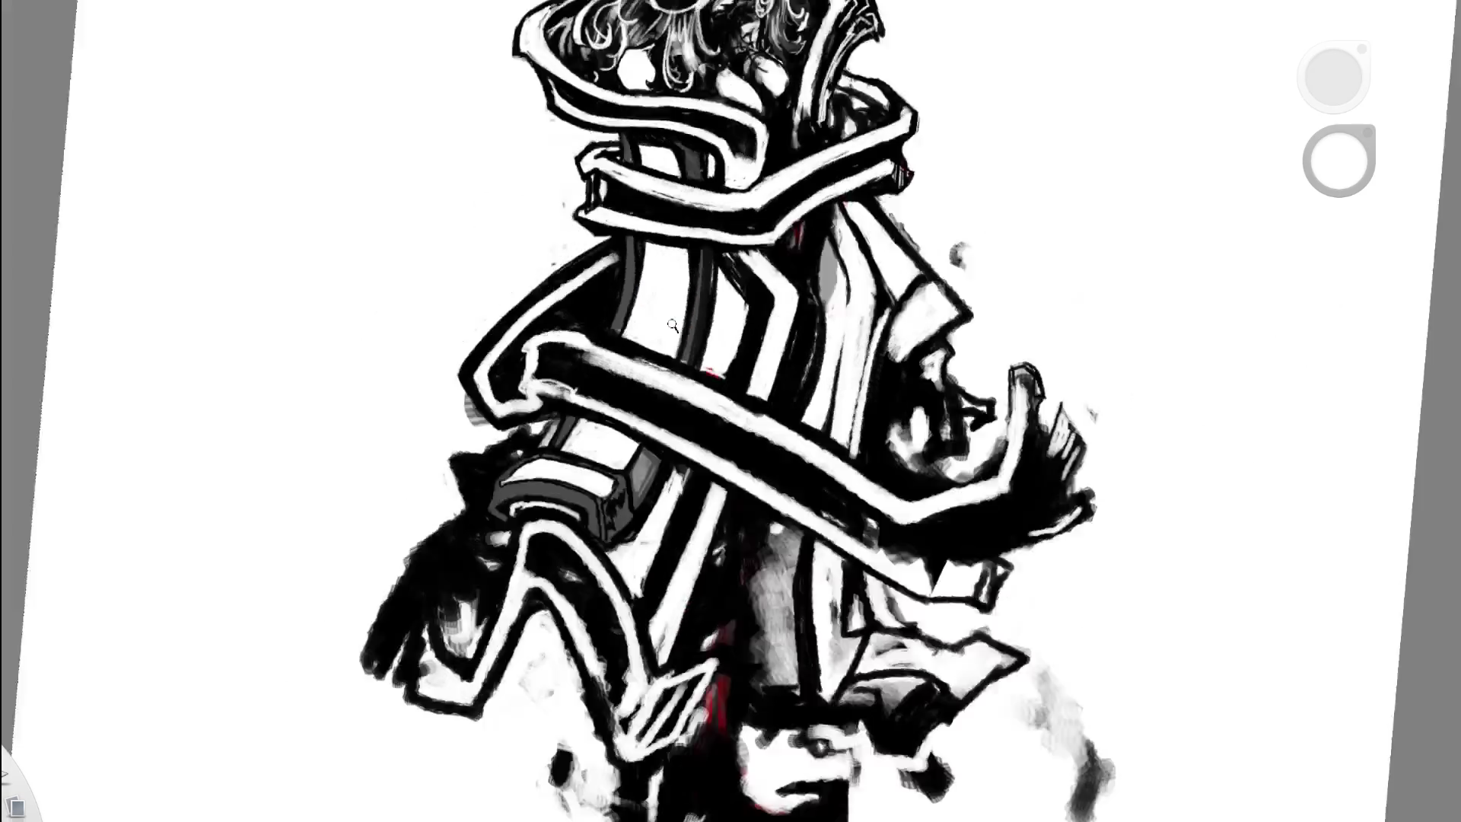
pyautogui.moveTo(734, 551); pyautogui.dragTo(685, 613)
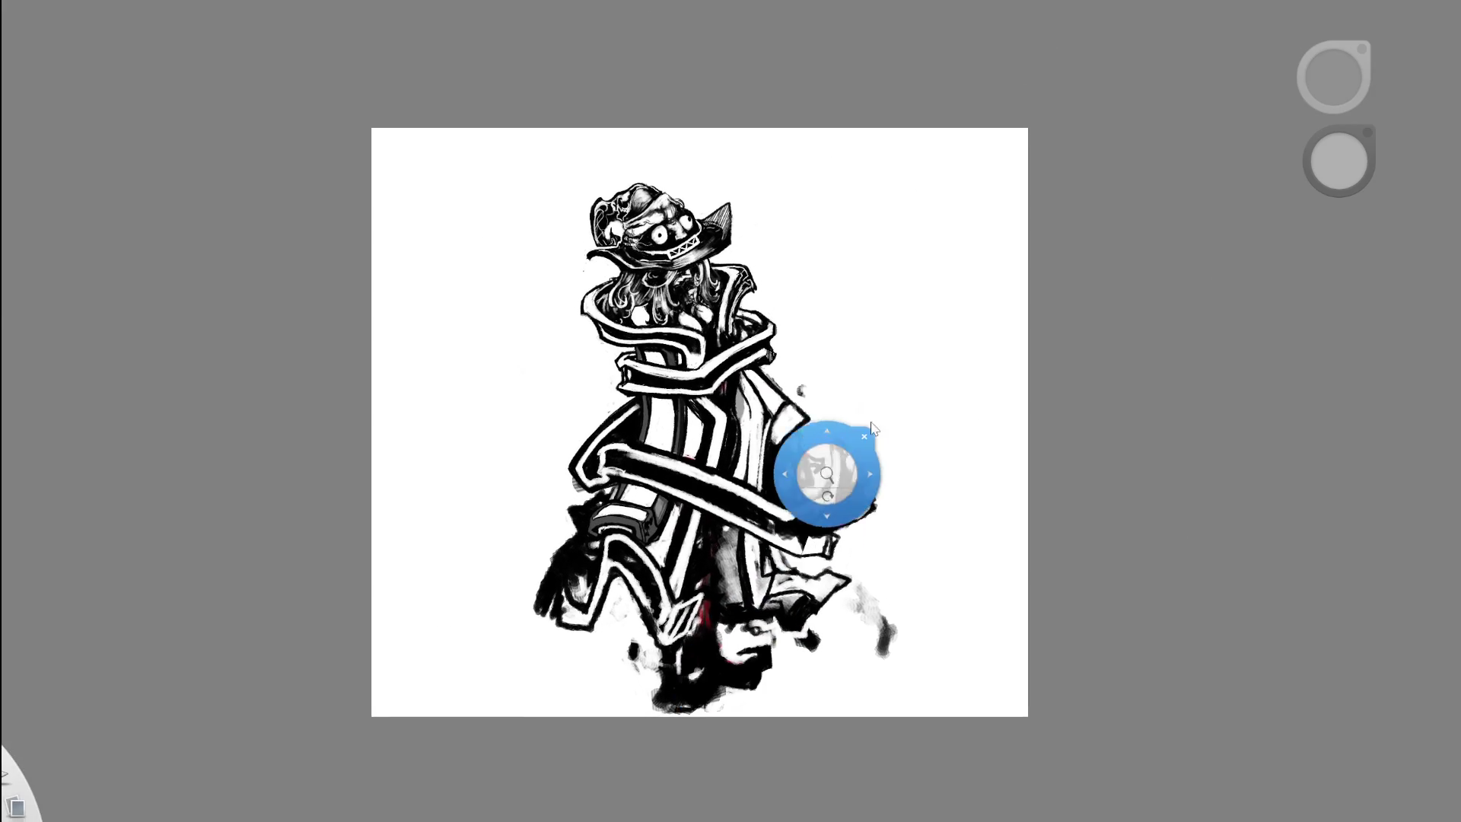
pyautogui.scroll(5, 728, 592)
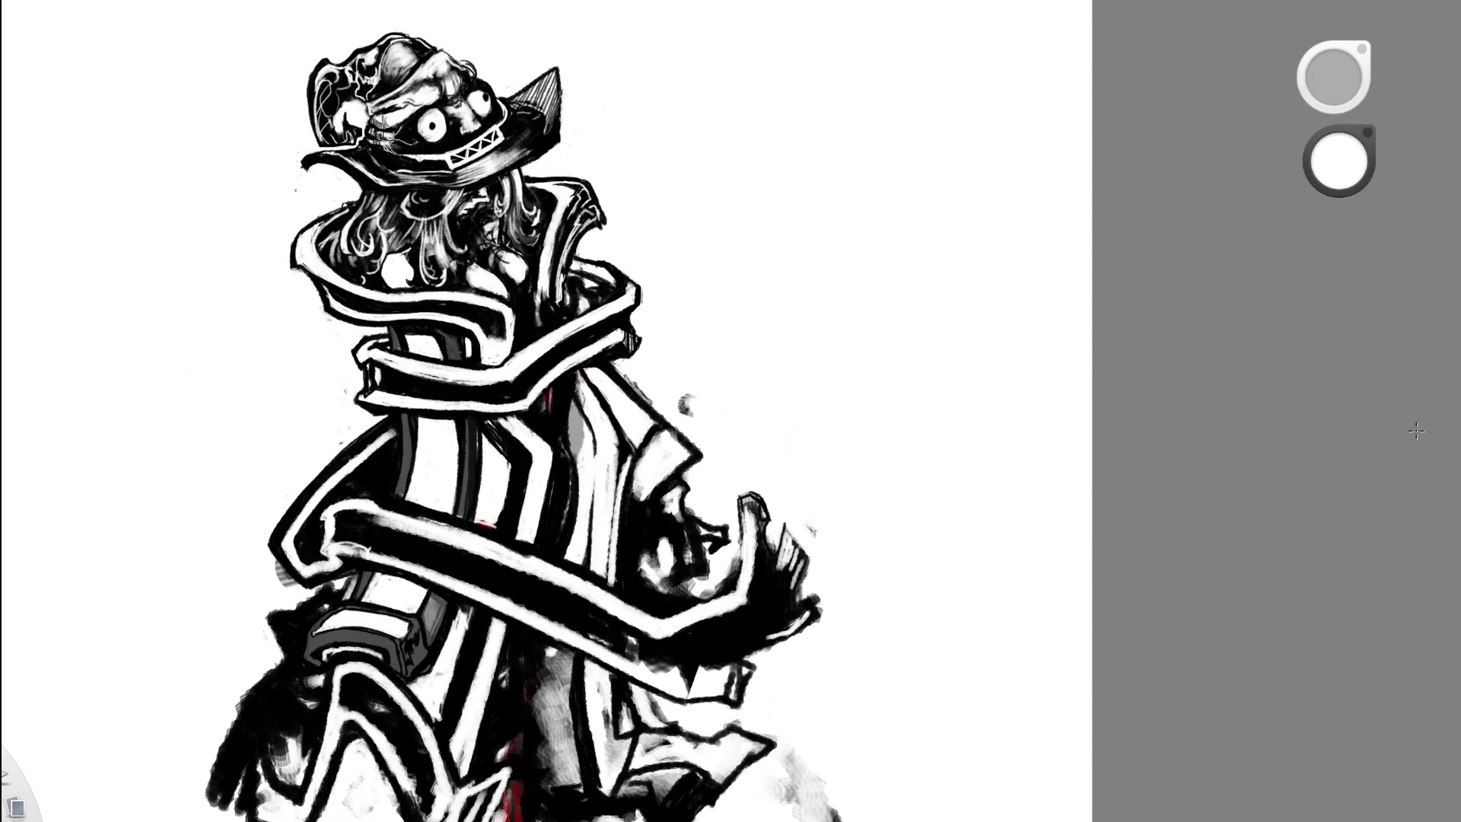
pyautogui.scroll(2, 731, 407)
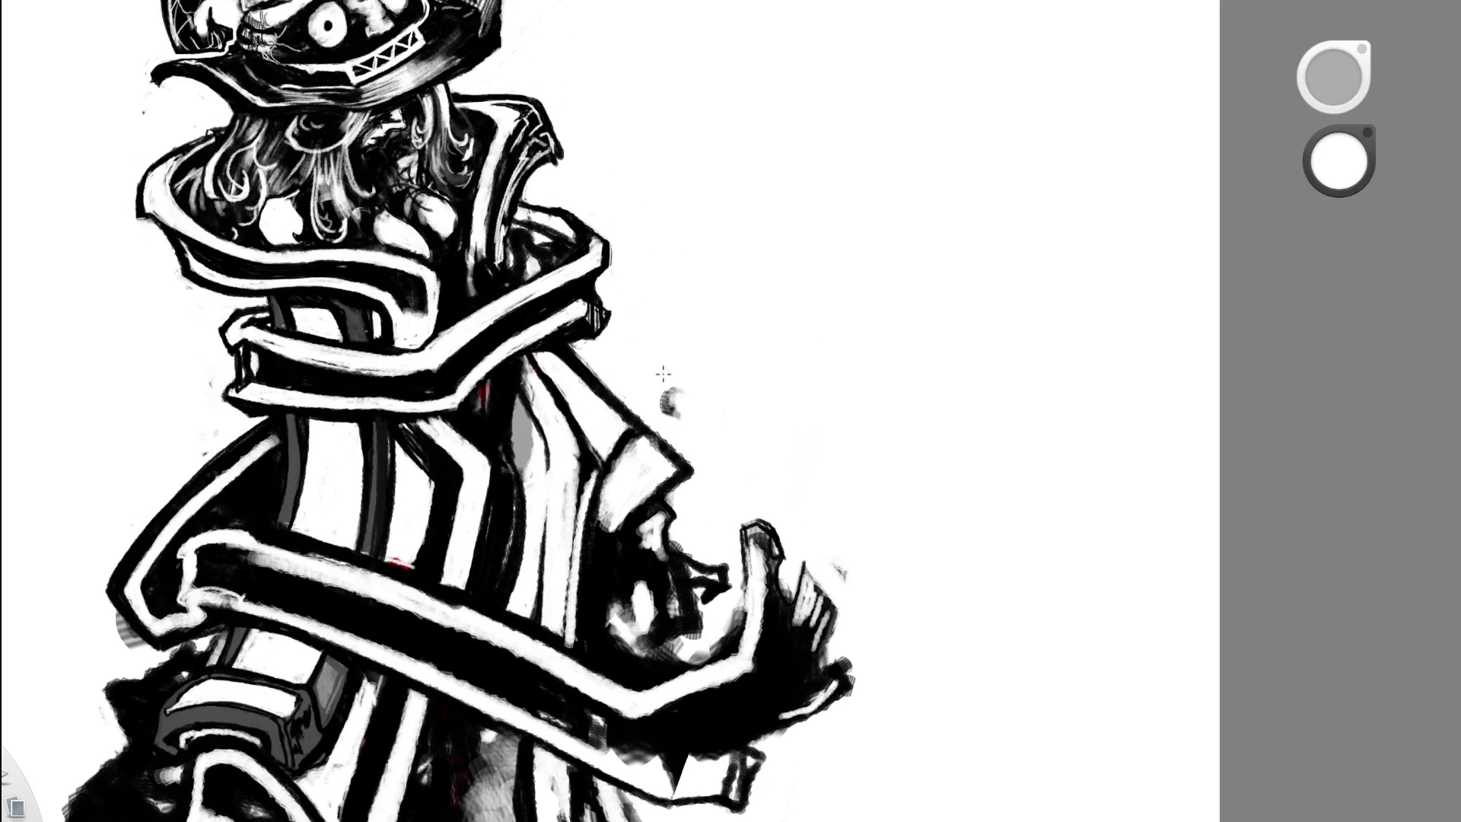
pyautogui.scroll(-6, 669, 270)
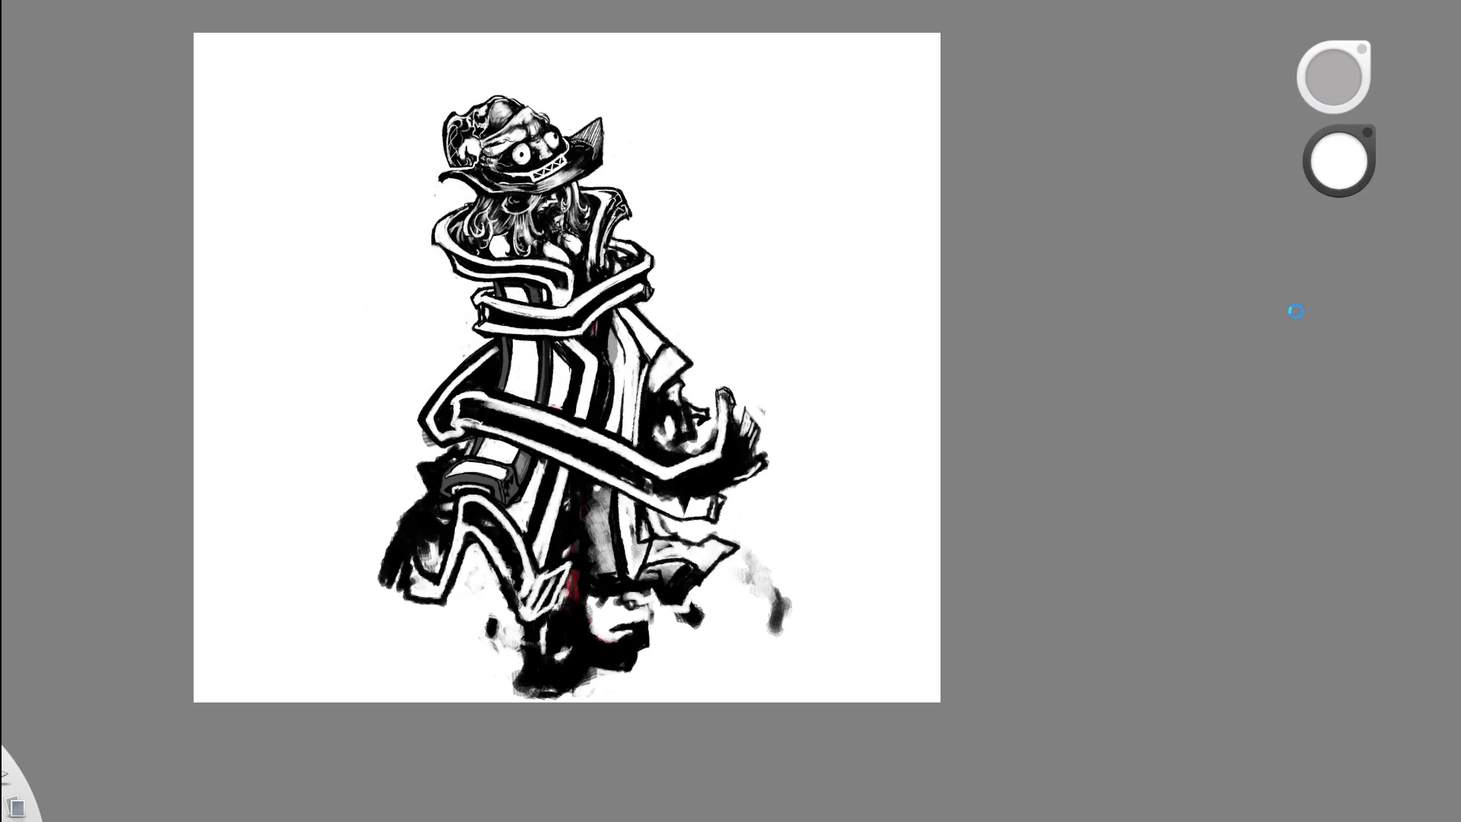
# - Paint two thin white highlight lines on the lower-left foot
pyautogui.moveTo(569, 568)
pyautogui.mouseDown()
pyautogui.moveTo(538, 685)
pyautogui.moveTo(472, 668)
pyautogui.moveTo(488, 682)
pyautogui.mouseUp()
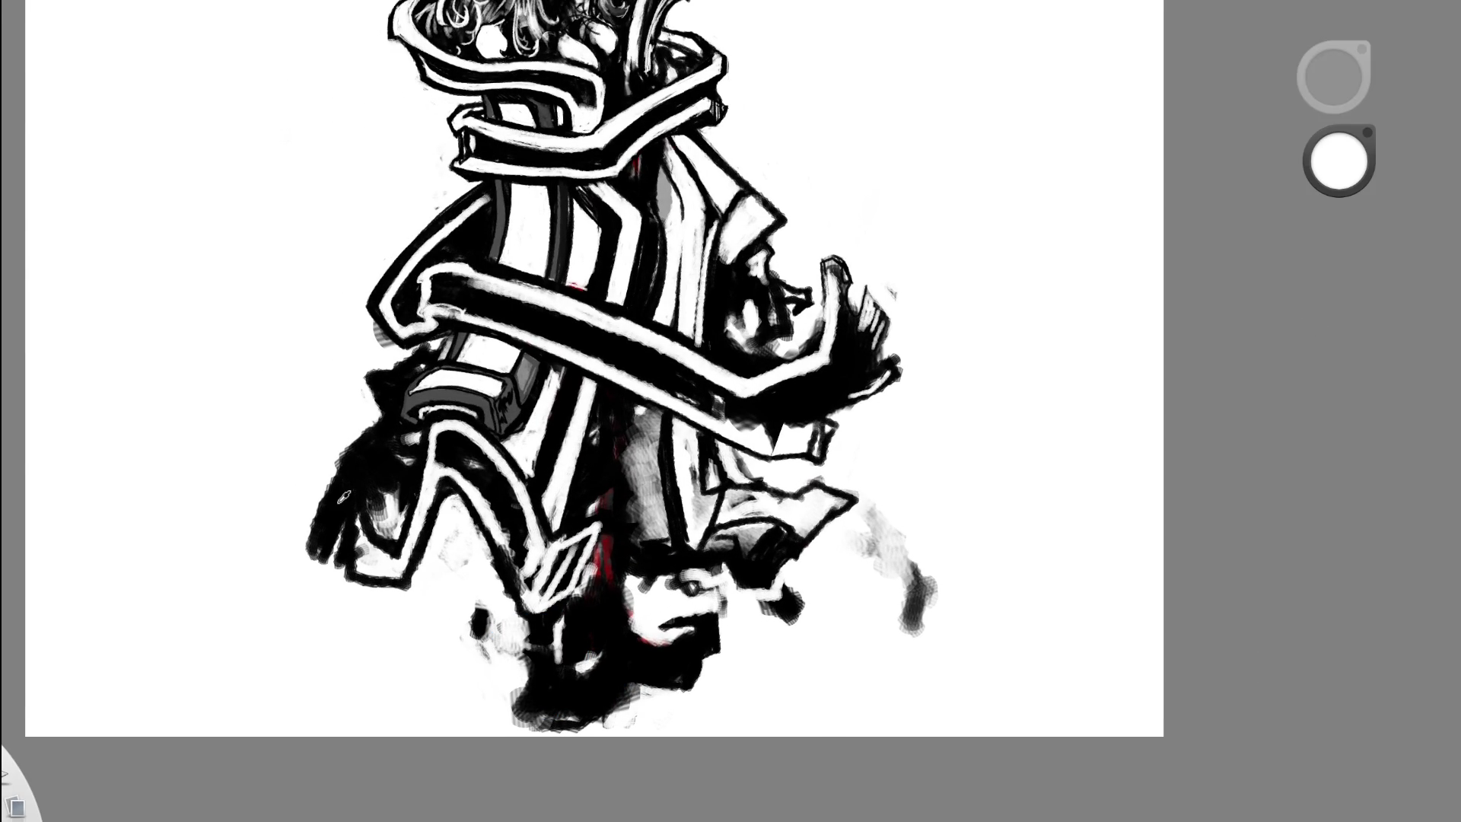
pyautogui.moveTo(335, 487); pyautogui.dragTo(357, 553)
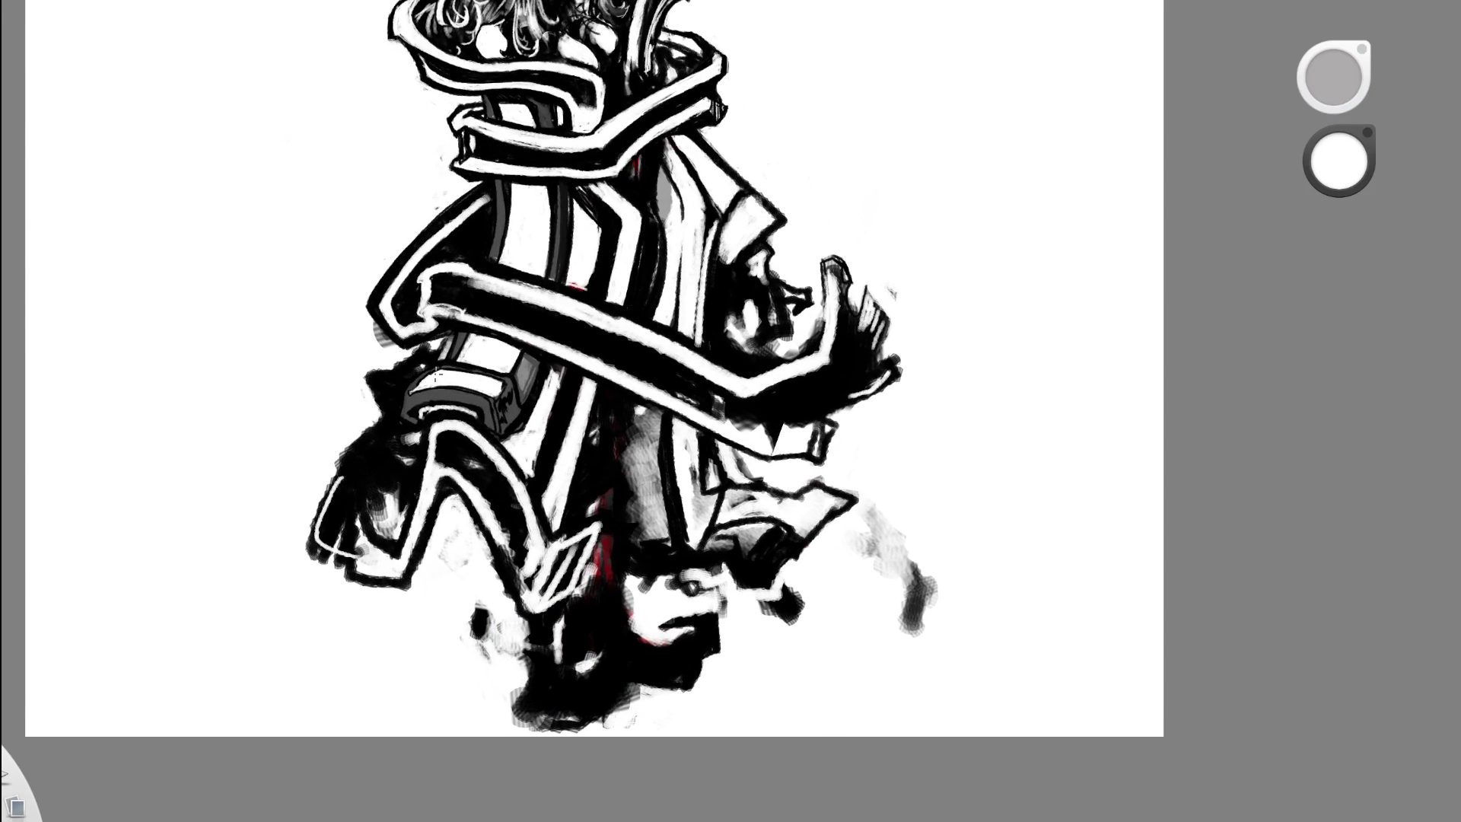
pyautogui.hotkey('ctrl', 'z')
pyautogui.hotkey('ctrl', 'y')
pyautogui.moveTo(325, 506)
pyautogui.mouseDown()
pyautogui.moveTo(349, 472)
pyautogui.moveTo(357, 532)
pyautogui.moveTo(323, 527)
pyautogui.moveTo(331, 506)
pyautogui.moveTo(354, 556)
pyautogui.mouseUp()
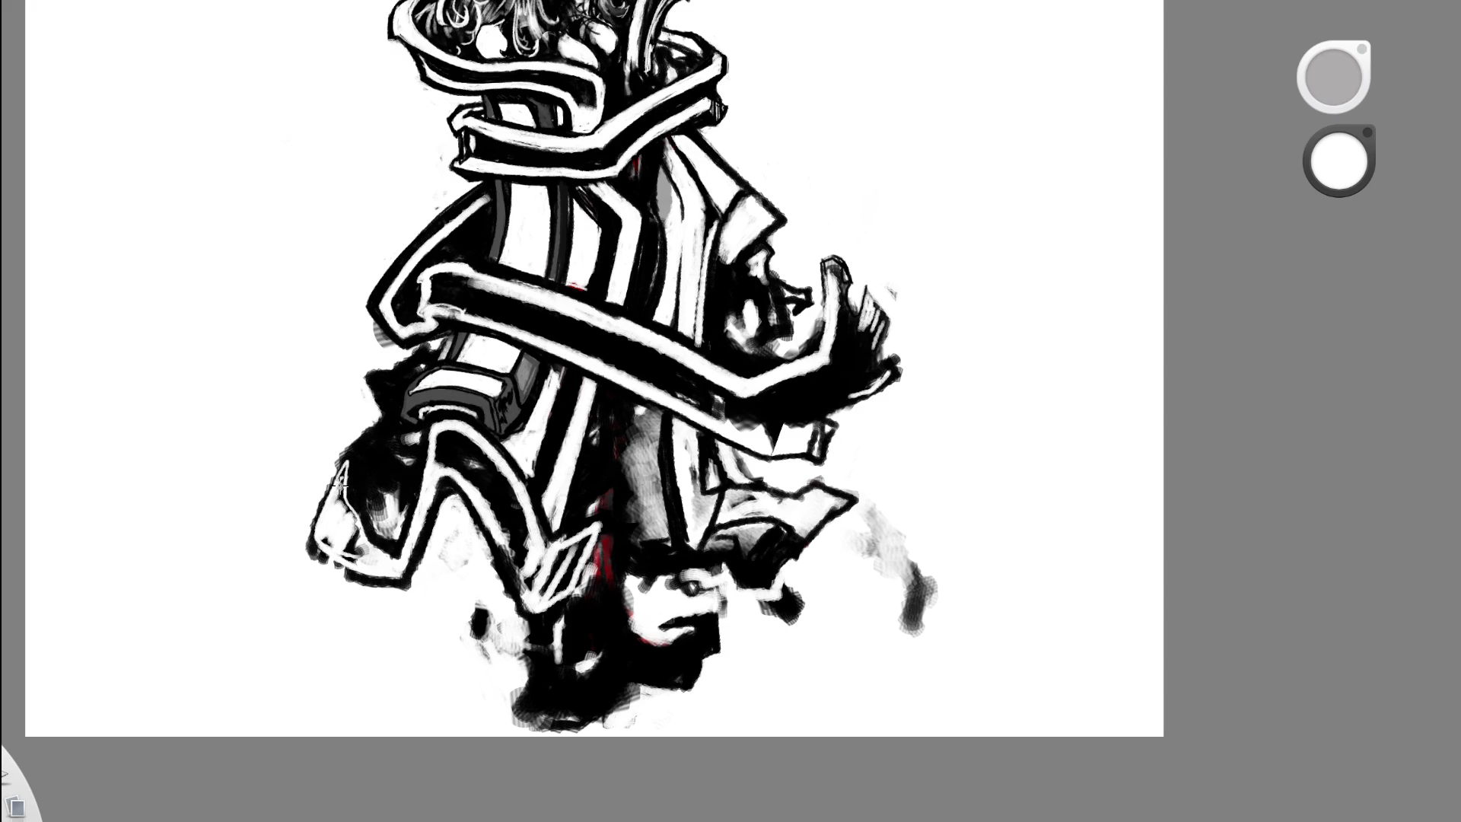
# - Fill the left shoe with dark ink and edge its lower side with white
pyautogui.moveTo(619, 456); pyautogui.dragTo(484, 516)
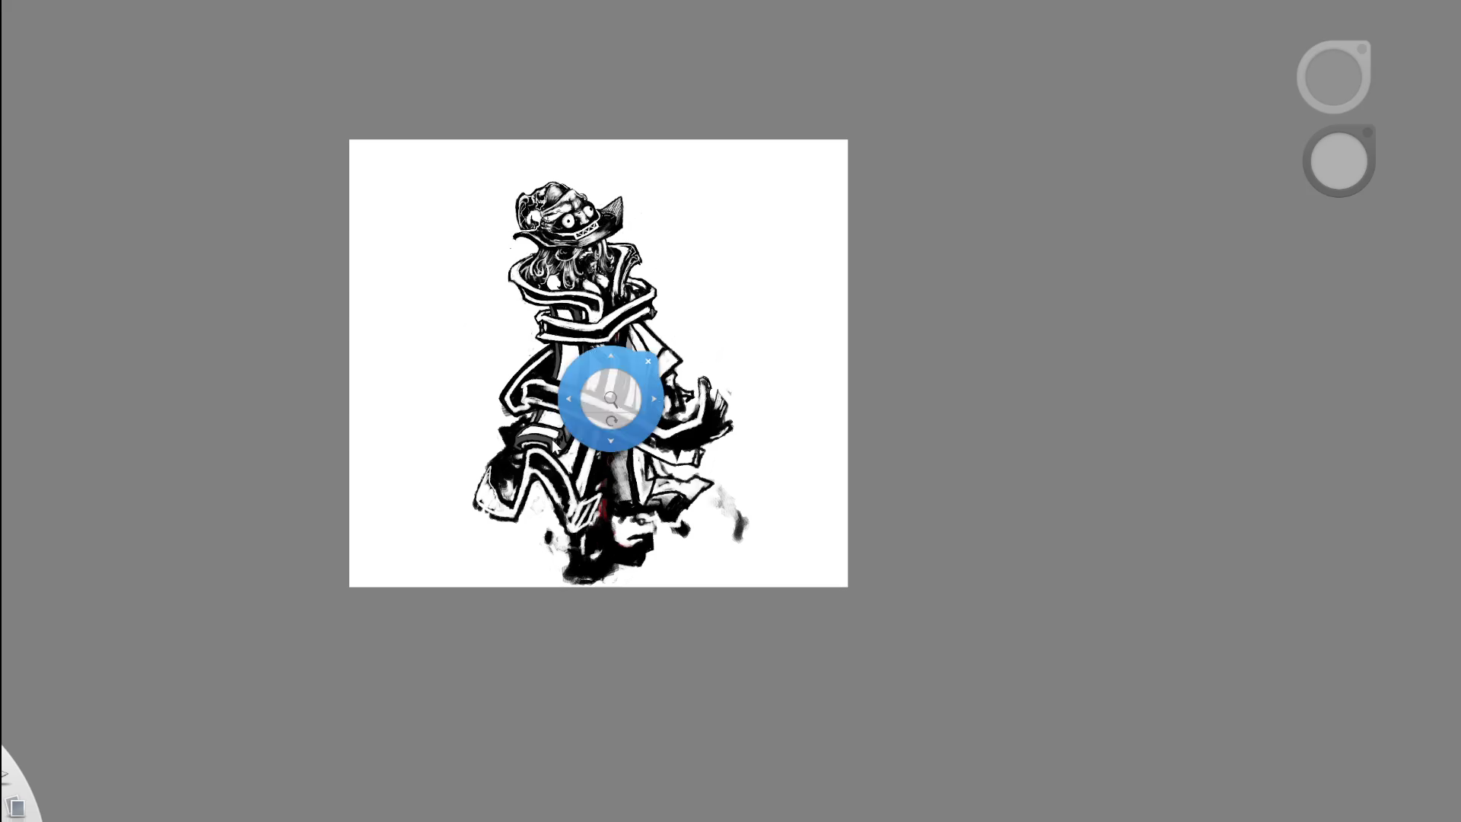
pyautogui.scroll(5, 610, 394)
pyautogui.moveTo(443, 465)
pyautogui.mouseDown()
pyautogui.moveTo(426, 487)
pyautogui.moveTo(447, 433)
pyautogui.mouseUp()
pyautogui.hotkey('ctrl', 'z')
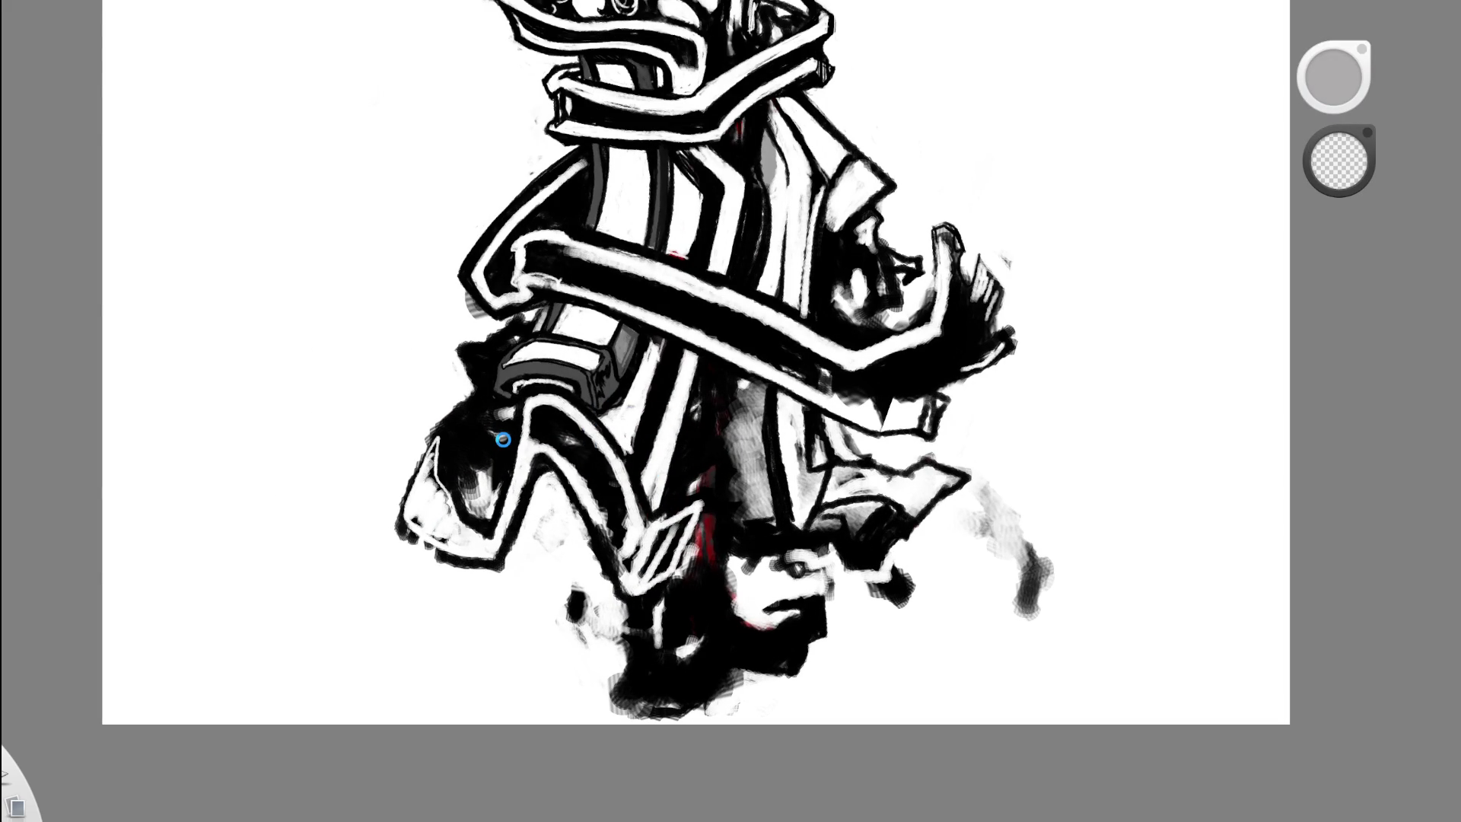
pyautogui.hotkey('ctrl', 'shift', 'z')
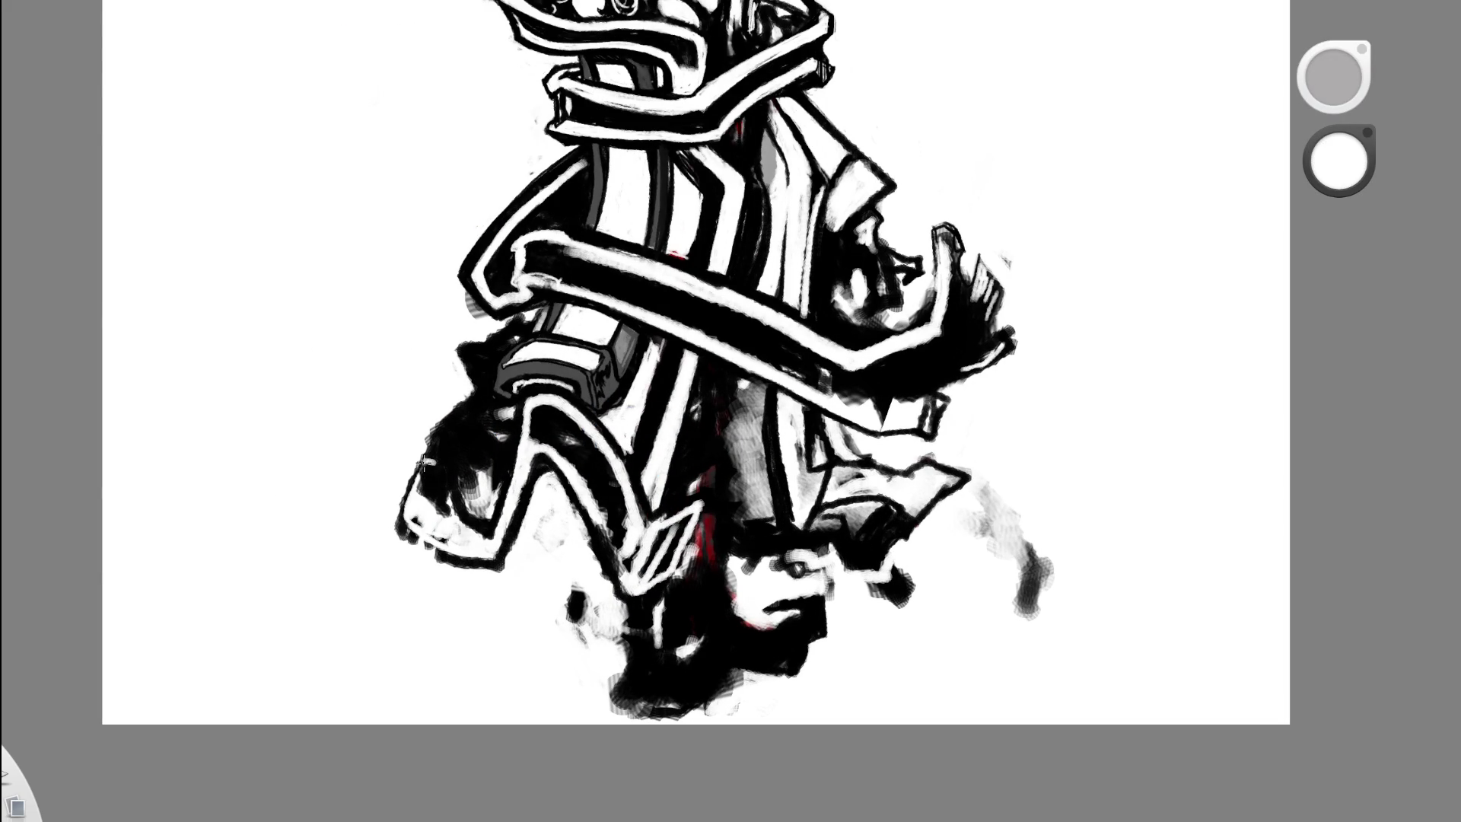
pyautogui.moveTo(430, 525); pyautogui.dragTo(514, 522)
pyautogui.scroll(-5, 499, 512)
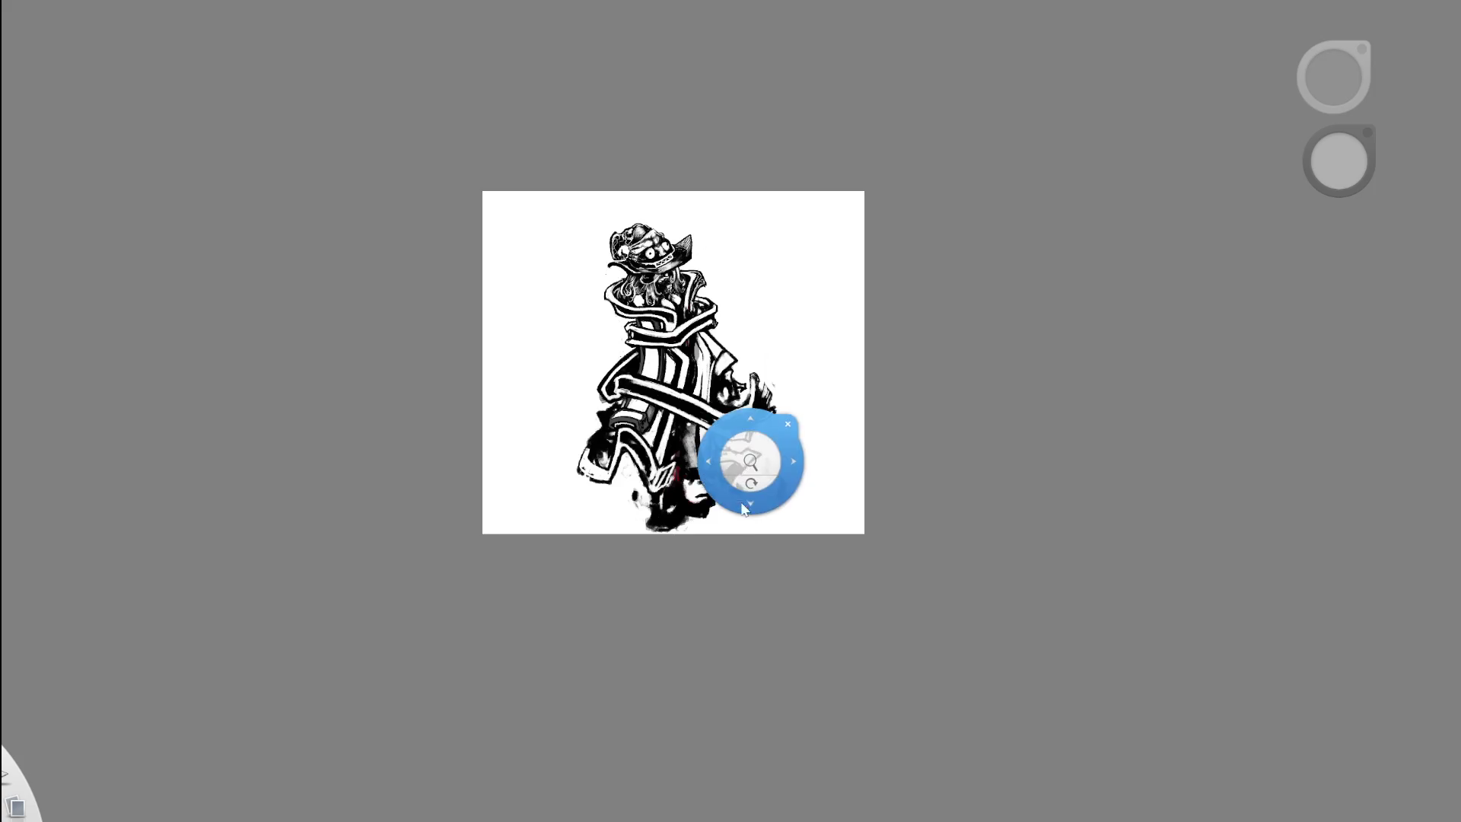
# - Redraw the ribbon end's jagged edge as a smooth black line
pyautogui.moveTo(791, 433); pyautogui.dragTo(777, 299)
pyautogui.scroll(3, 784, 315)
pyautogui.scroll(5, 795, 329)
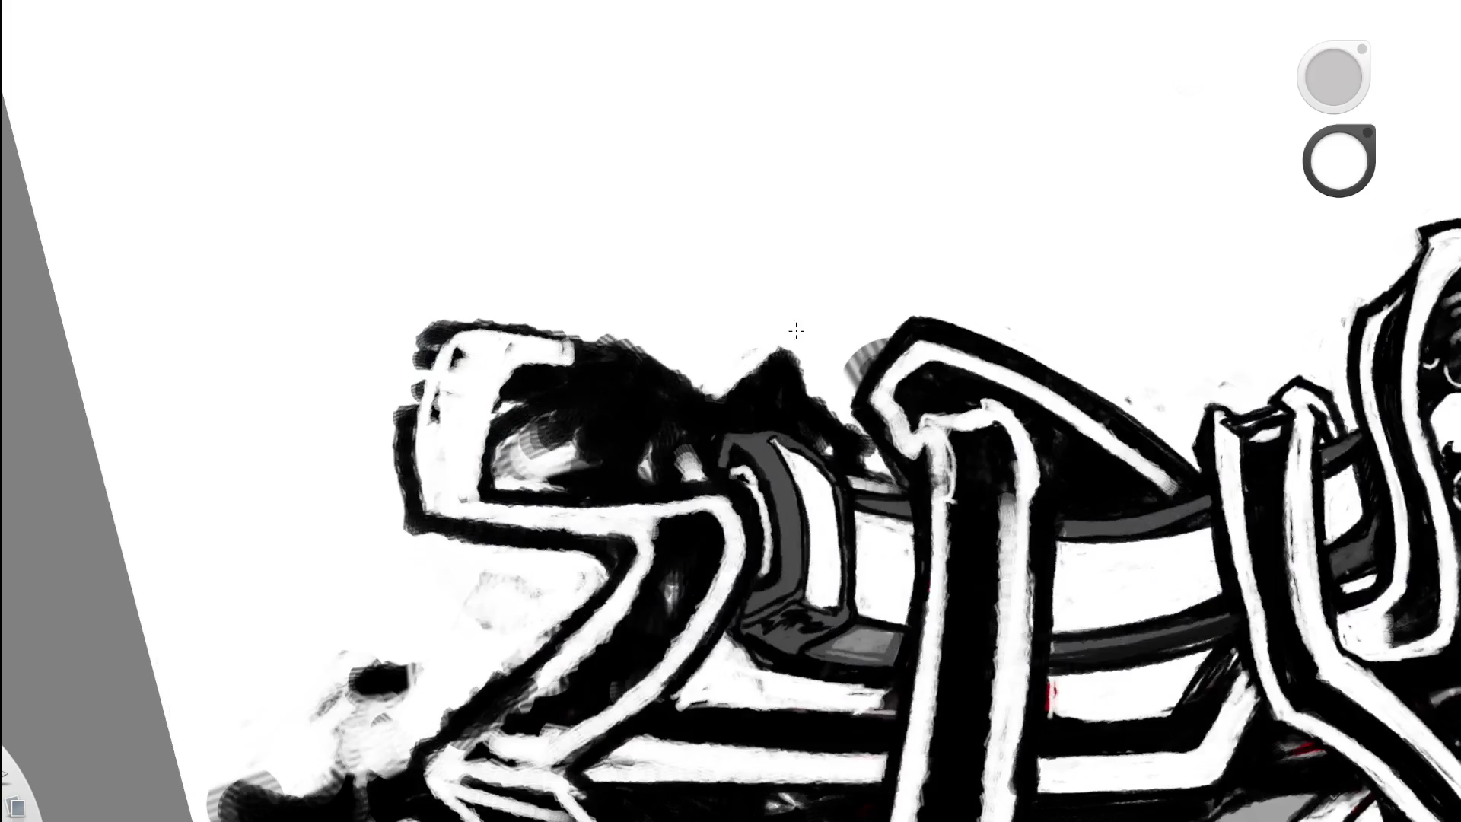
pyautogui.click(1339, 160)
pyautogui.moveTo(439, 341)
pyautogui.mouseDown()
pyautogui.moveTo(408, 445)
pyautogui.moveTo(410, 415)
pyautogui.moveTo(407, 488)
pyautogui.mouseUp()
# - Zoom in closely on the ribbon end and swap the paint colour back to white
pyautogui.moveTo(561, 385)
pyautogui.mouseDown()
pyautogui.moveTo(529, 538)
pyautogui.moveTo(494, 487)
pyautogui.moveTo(452, 484)
pyautogui.mouseUp()
pyautogui.scroll(5, 494, 472)
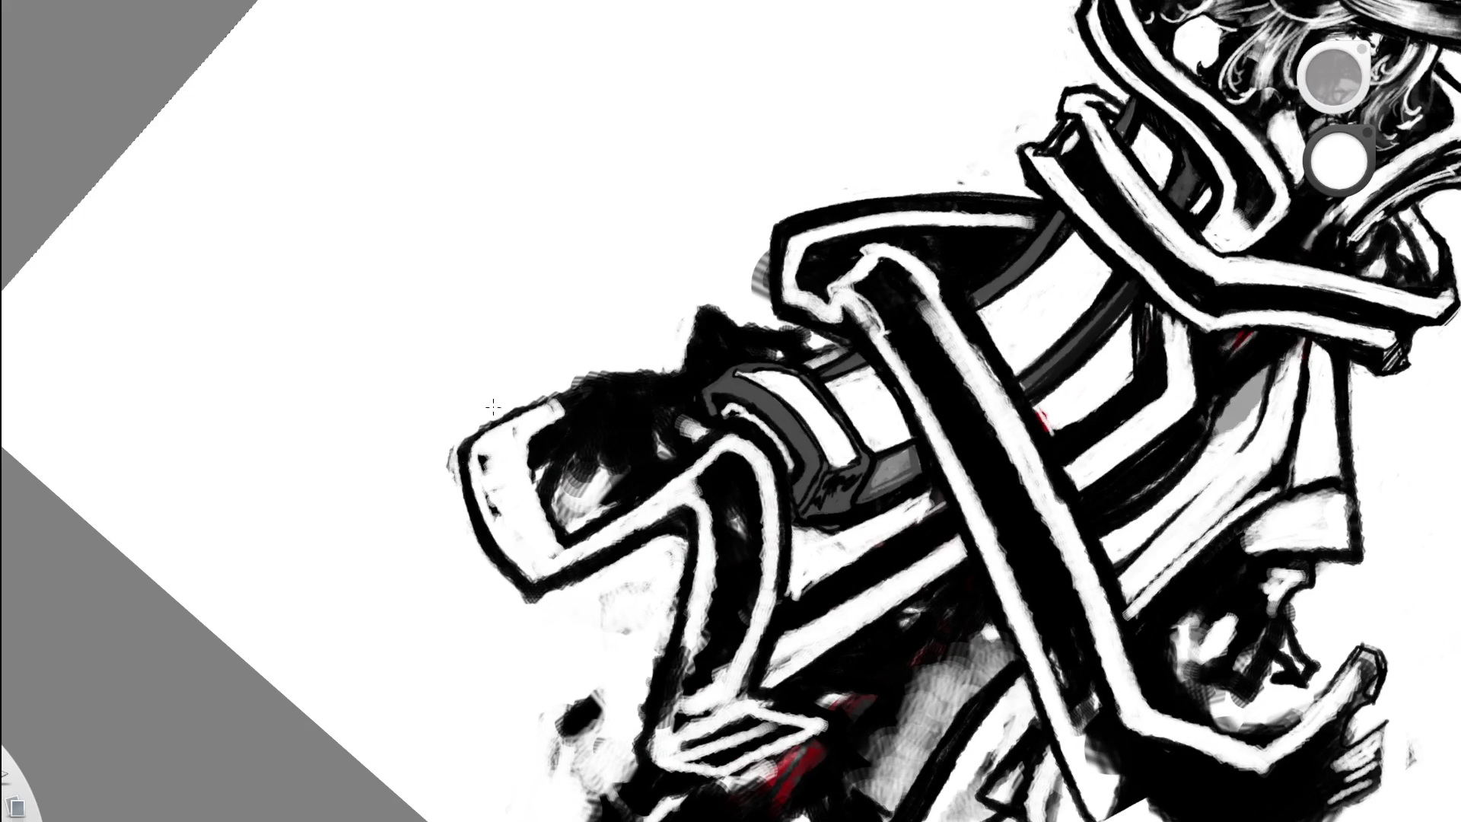
pyautogui.moveTo(635, 357)
pyautogui.mouseDown()
pyautogui.moveTo(643, 601)
pyautogui.moveTo(698, 574)
pyautogui.mouseUp()
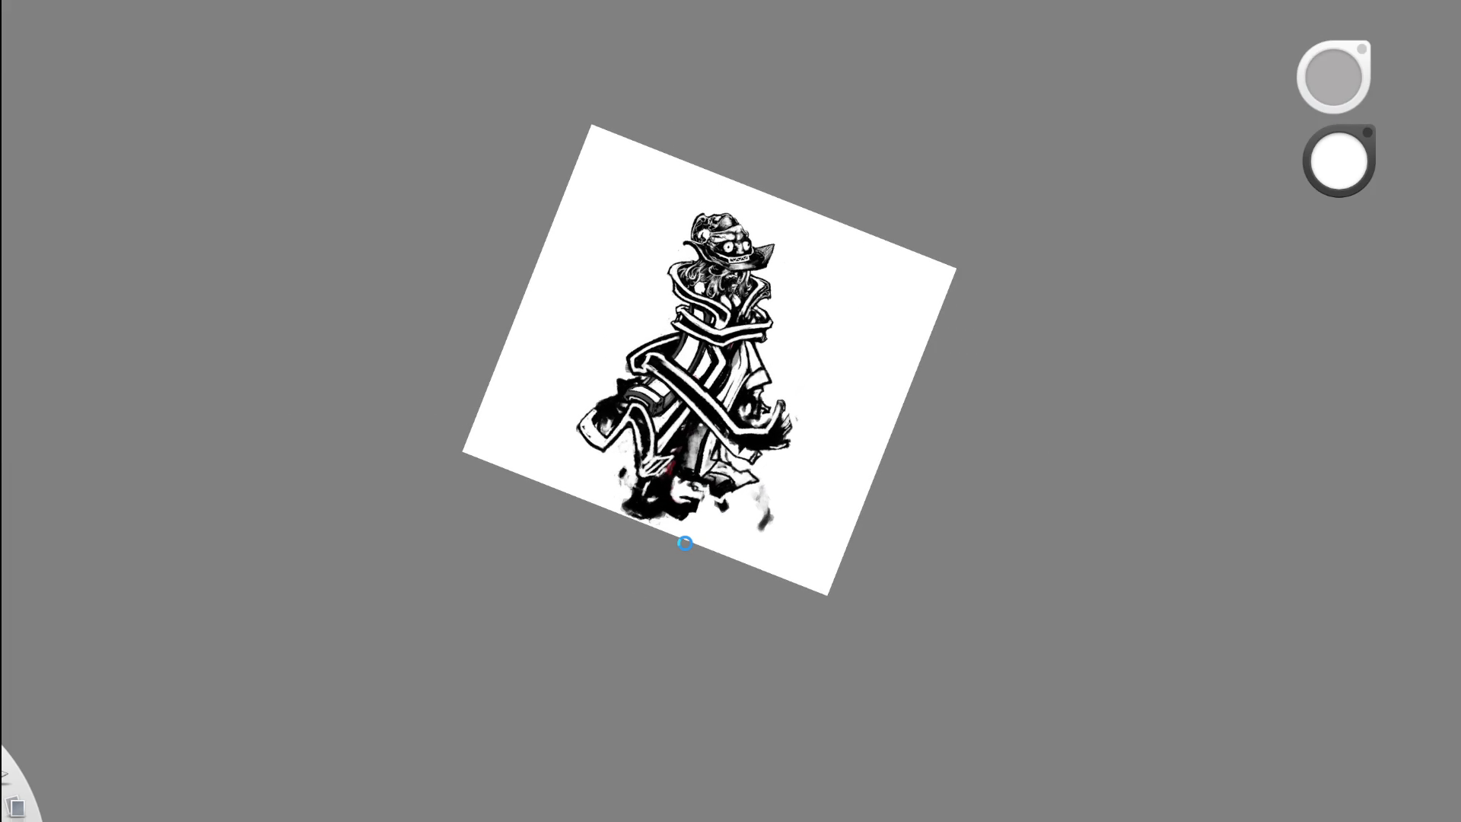
pyautogui.moveTo(597, 435)
pyautogui.mouseDown()
pyautogui.moveTo(691, 541)
pyautogui.moveTo(580, 299)
pyautogui.moveTo(636, 285)
pyautogui.mouseUp()
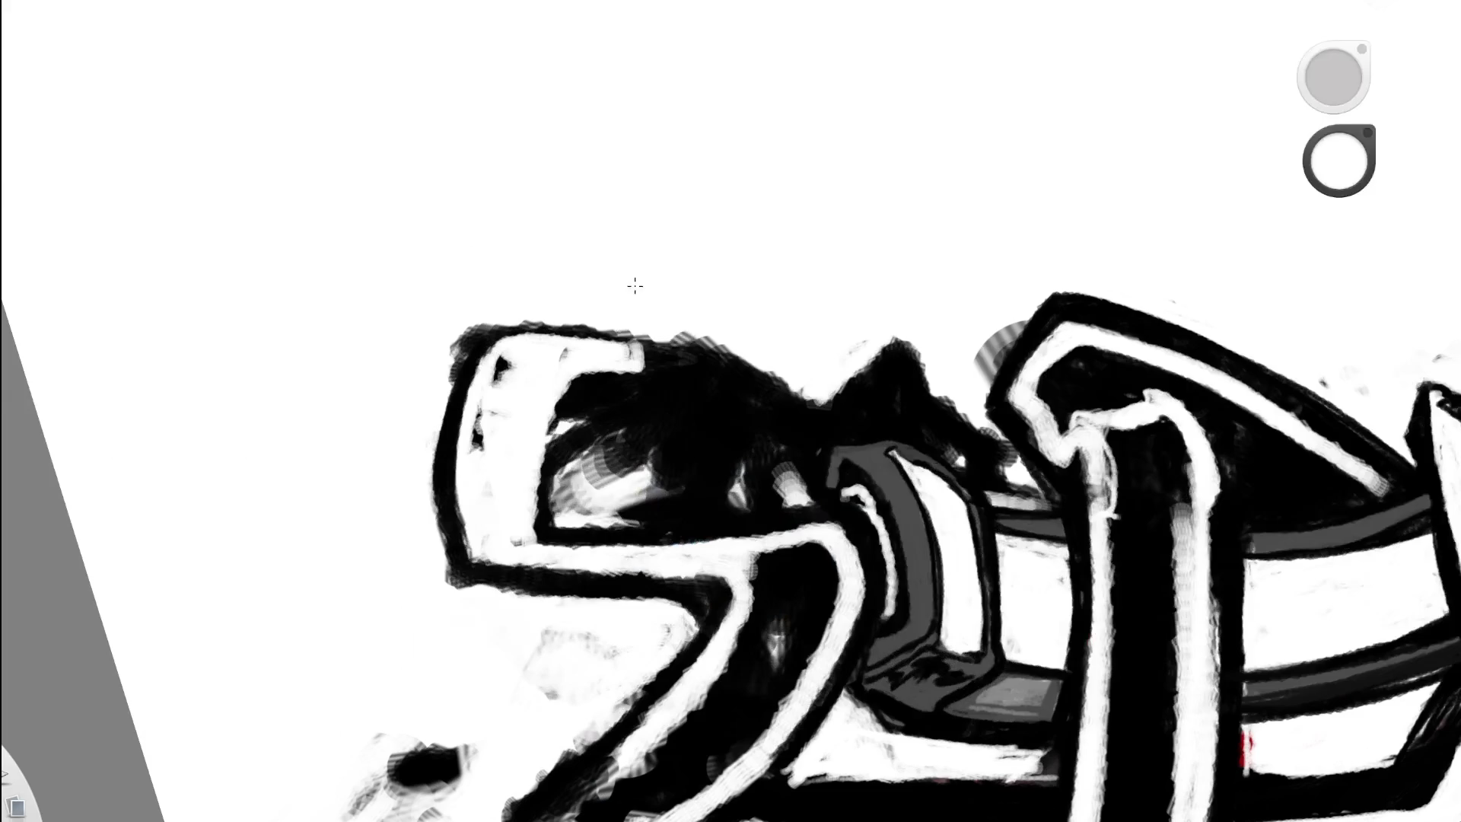
pyautogui.press('d')
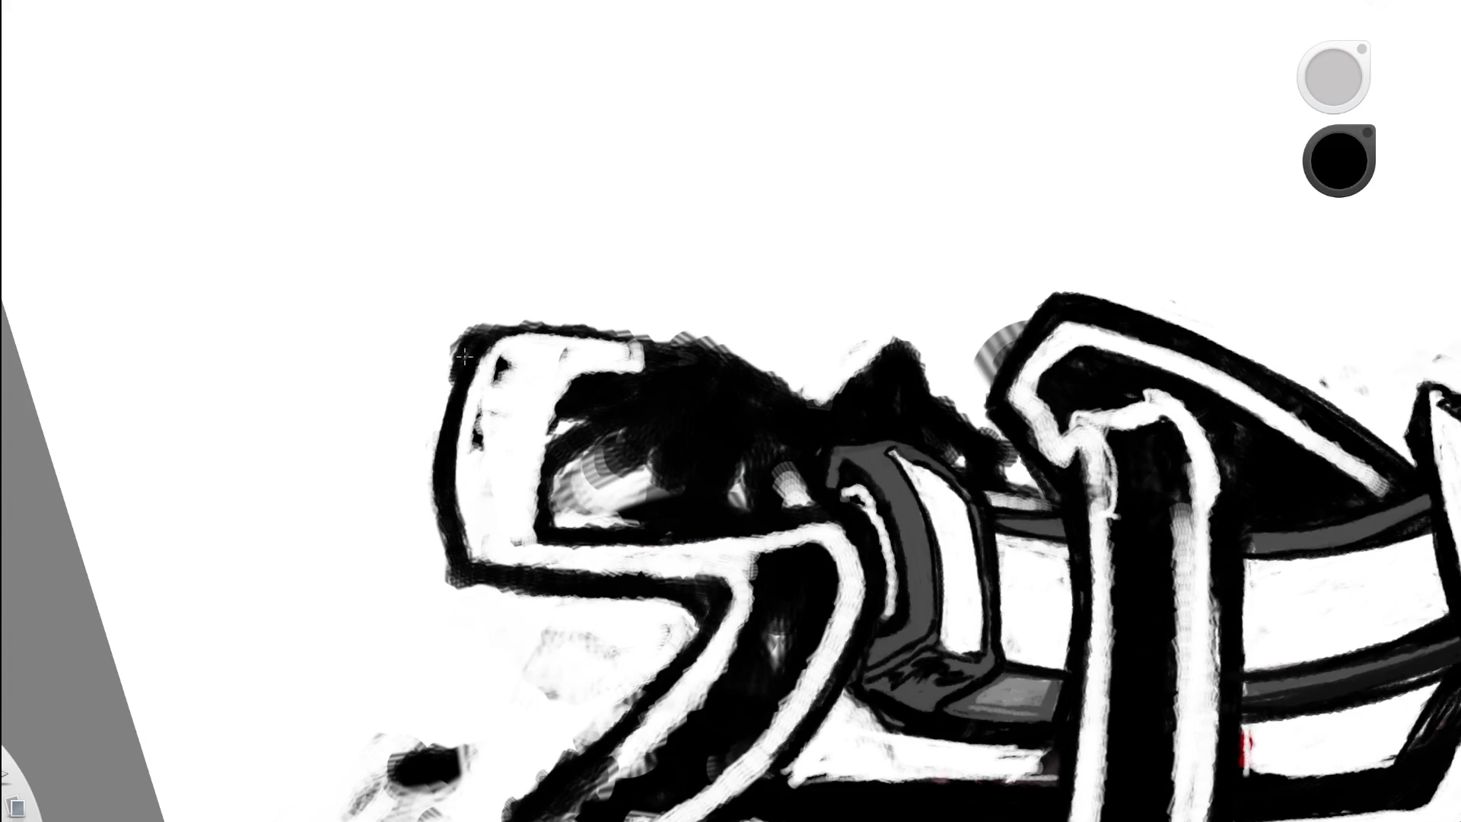
pyautogui.press('x')
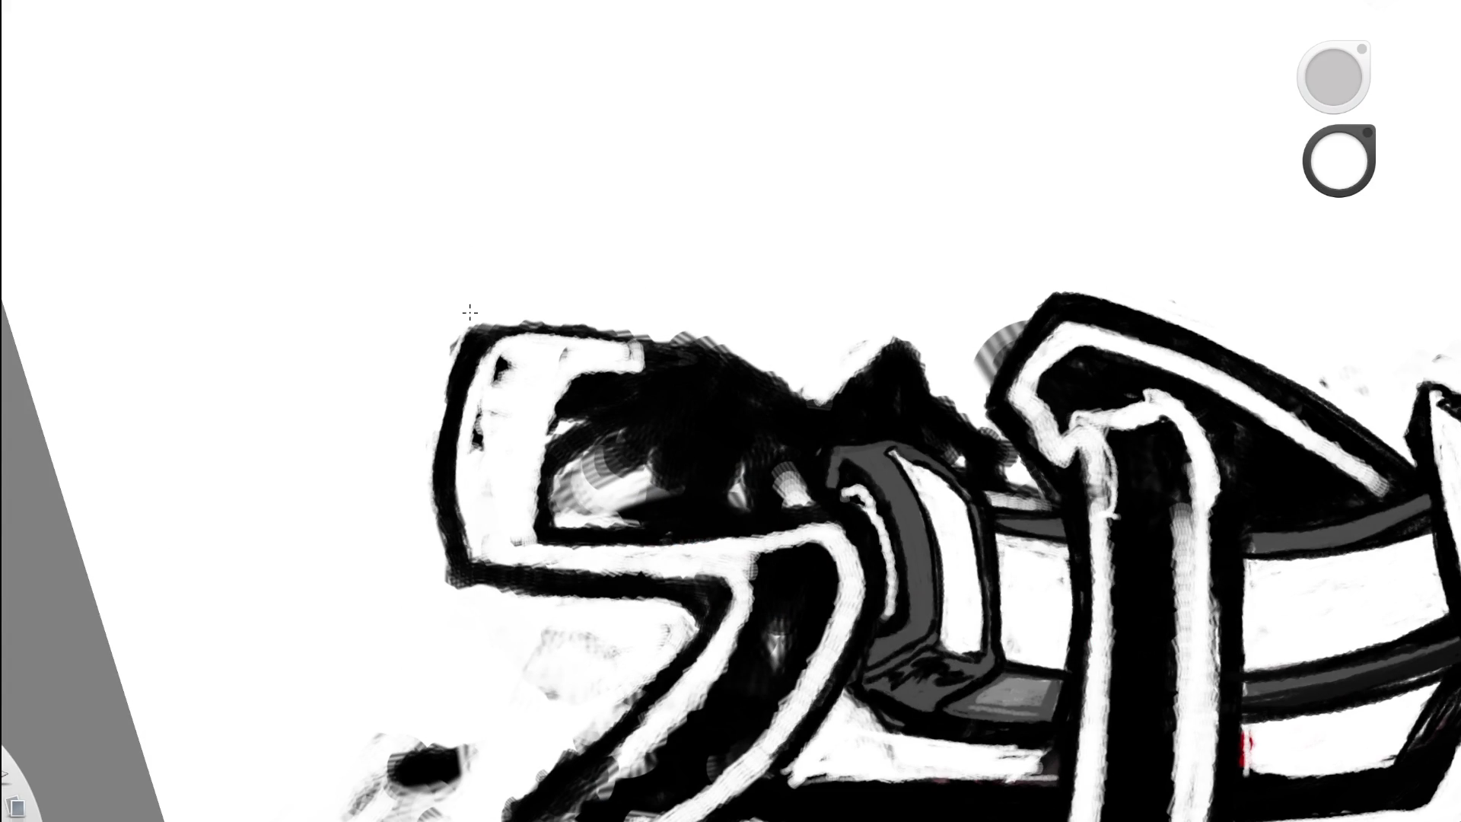
# - Pan over the ribbon end and eyedropper white from the canvas as the paint colour
pyautogui.moveTo(546, 451)
pyautogui.mouseDown()
pyautogui.moveTo(535, 581)
pyautogui.moveTo(548, 388)
pyautogui.mouseUp()
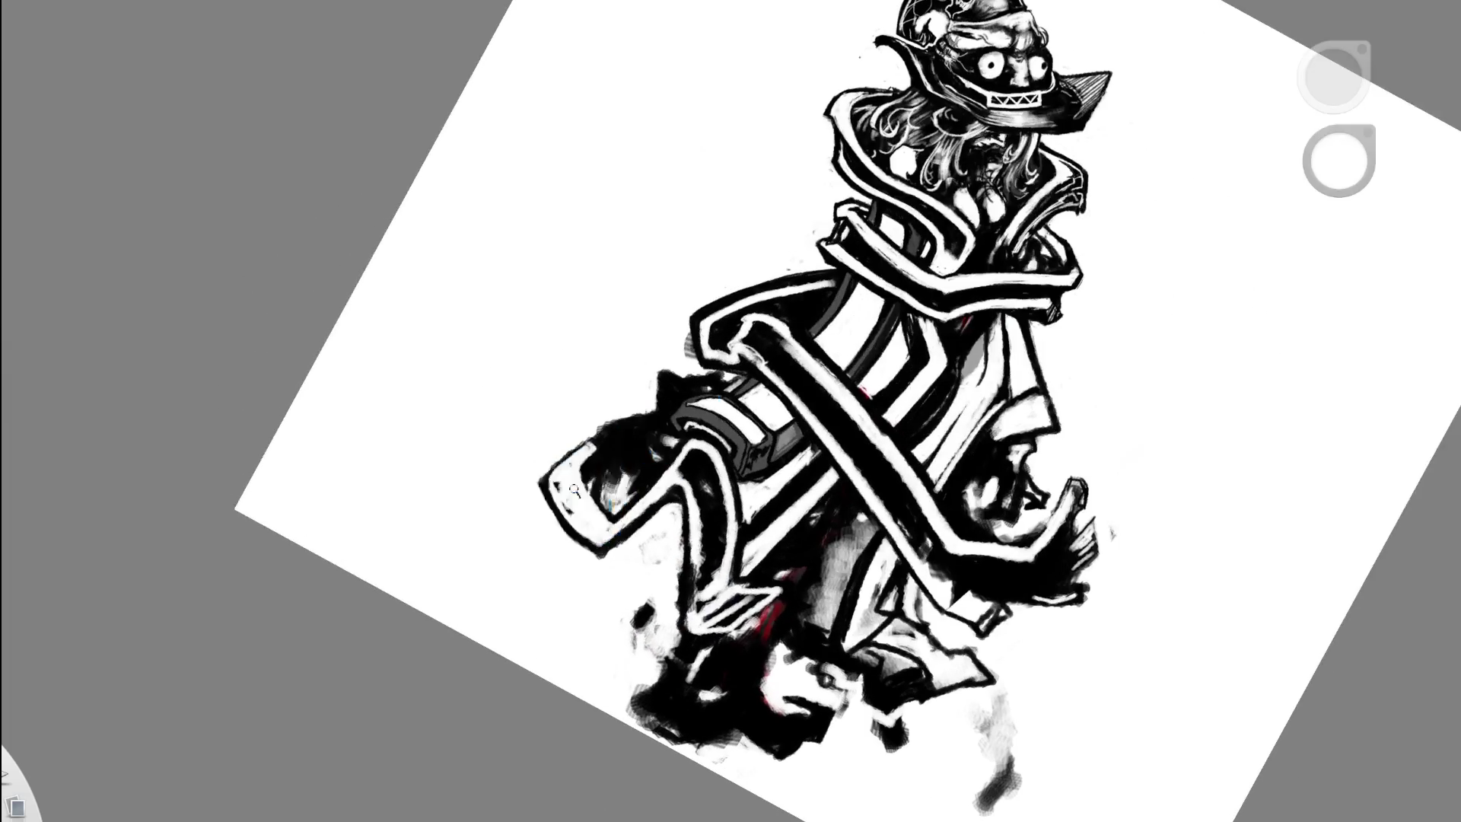
pyautogui.scroll(5, 548, 388)
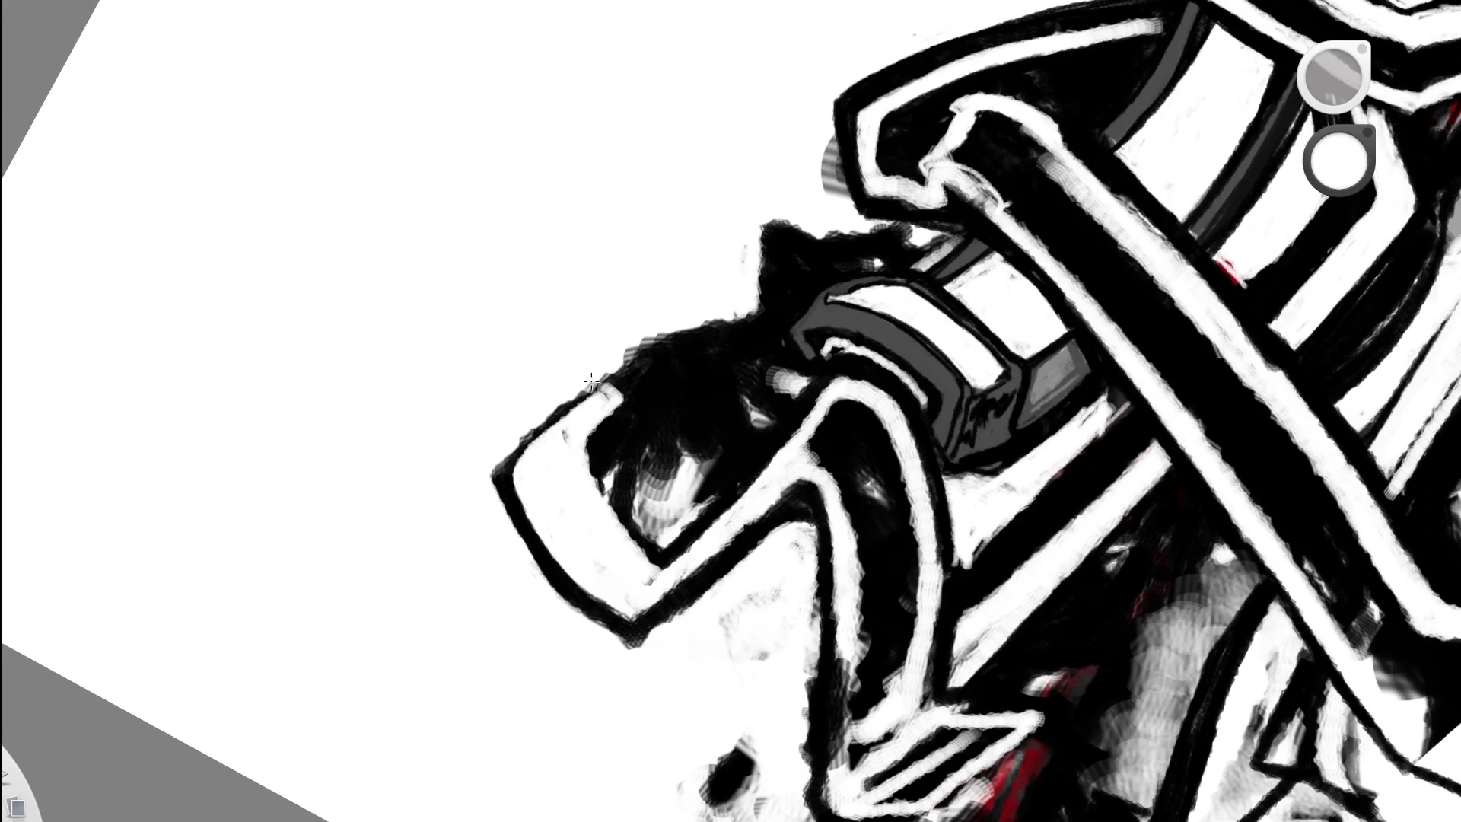
pyautogui.press('space')
pyautogui.moveTo(870, 421); pyautogui.dragTo(797, 439)
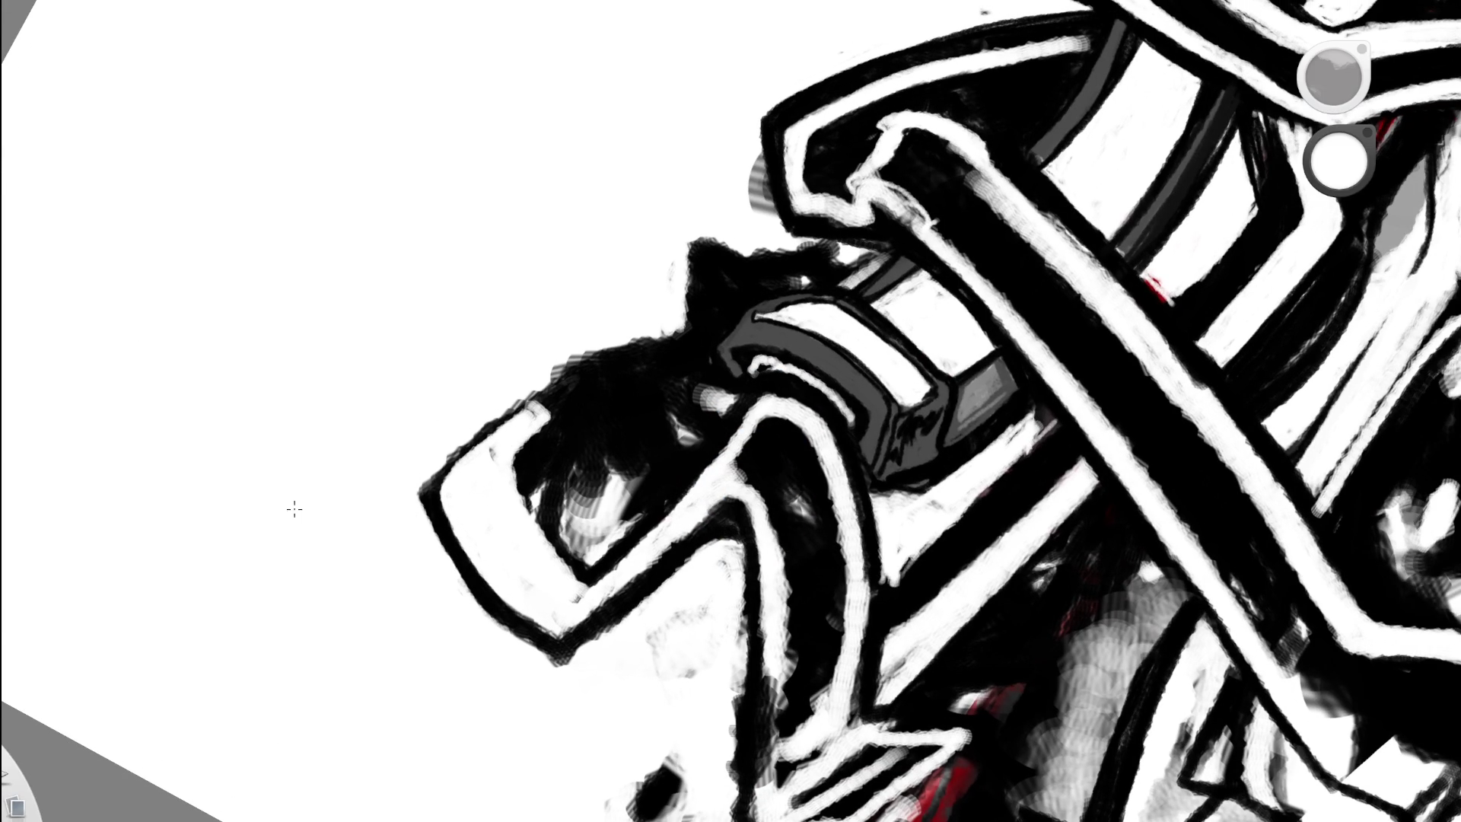
pyautogui.keyDown('alt'); pyautogui.click(515, 404); pyautogui.keyUp('alt')
pyautogui.keyDown('alt'); pyautogui.click(494, 394); pyautogui.keyUp('alt')
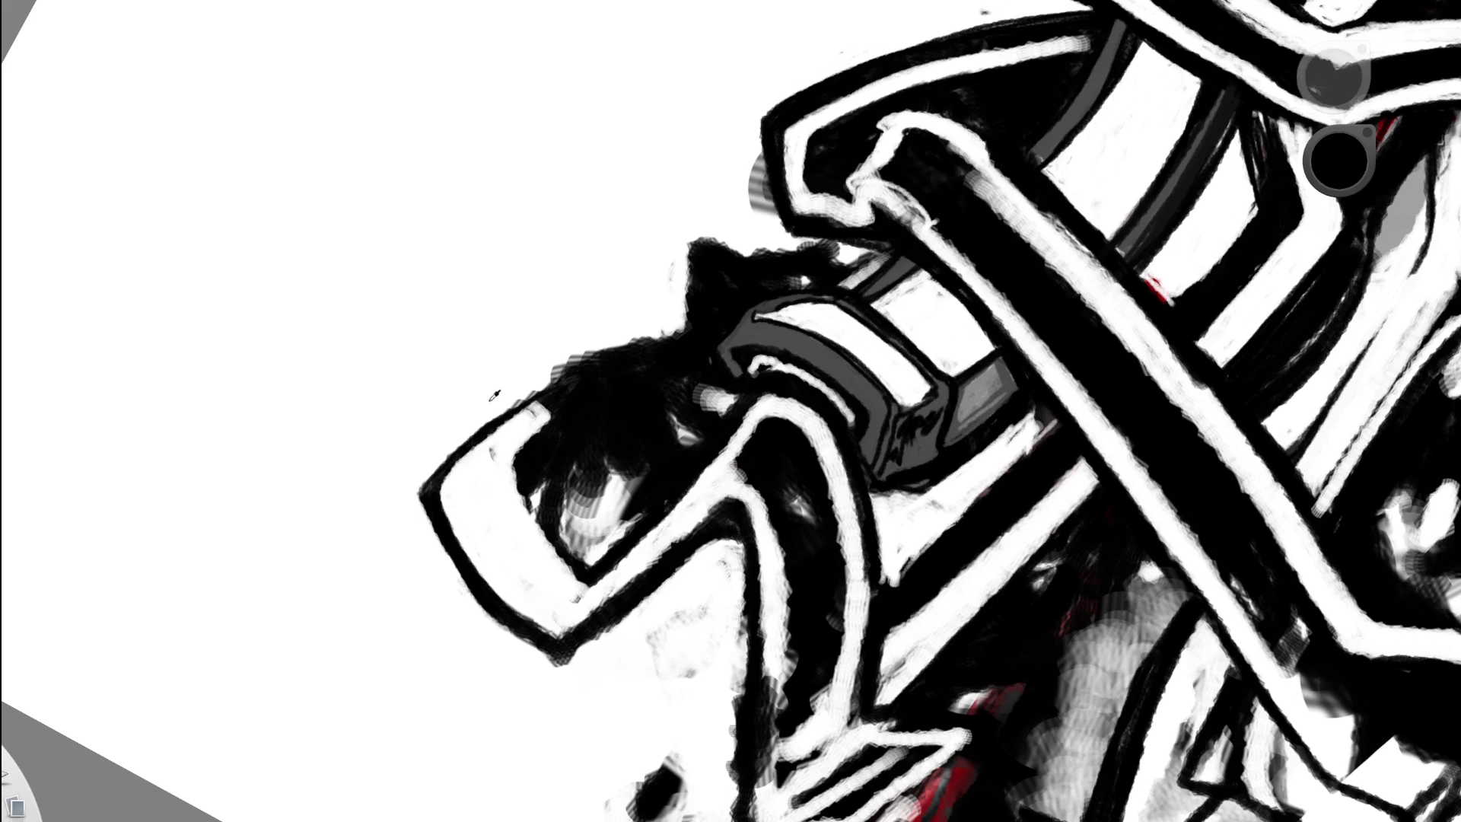
pyautogui.keyDown('alt'); pyautogui.click(496, 394); pyautogui.keyUp('alt')
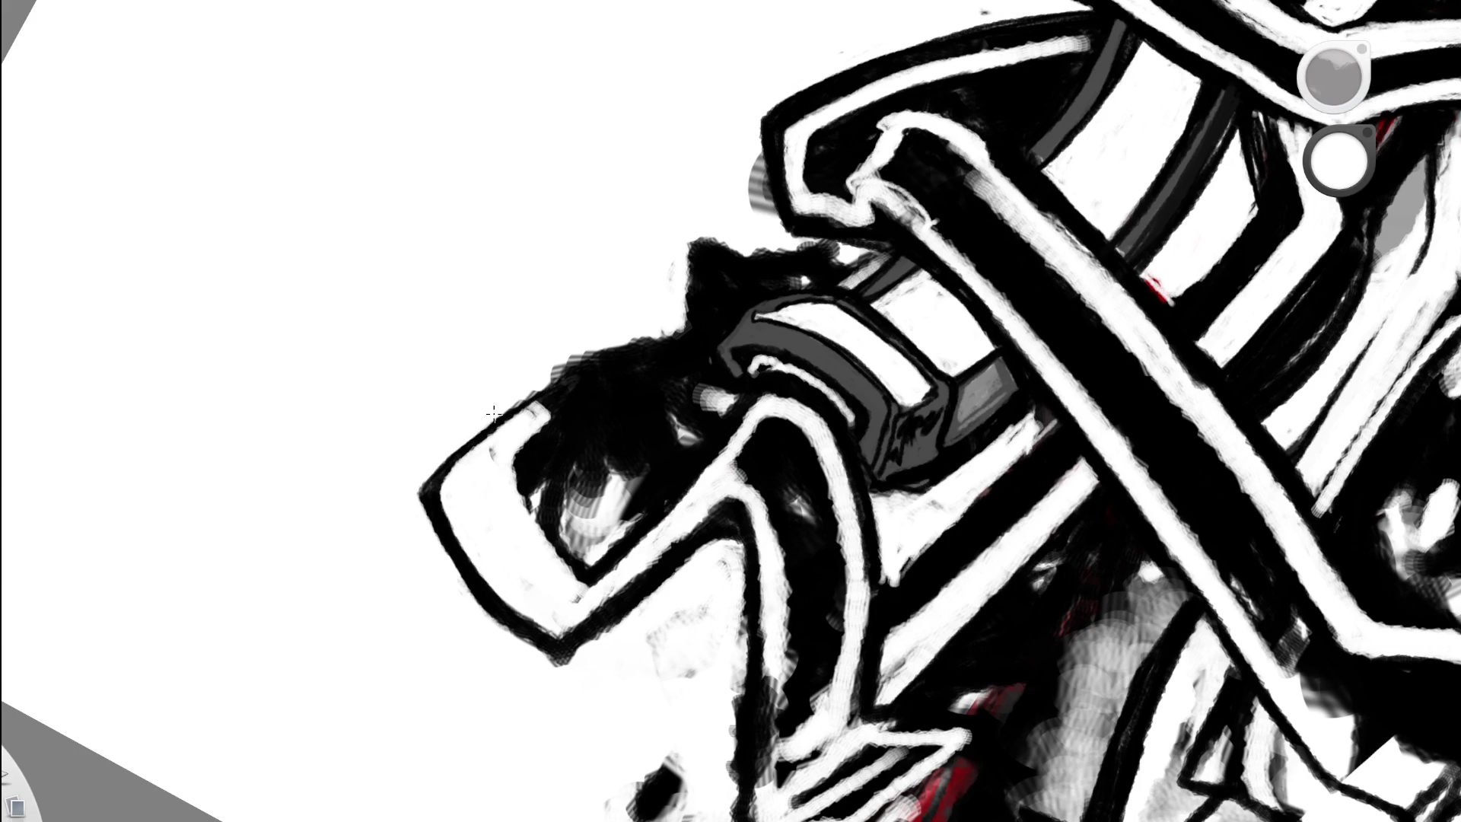
pyautogui.moveTo(708, 380); pyautogui.dragTo(555, 456)
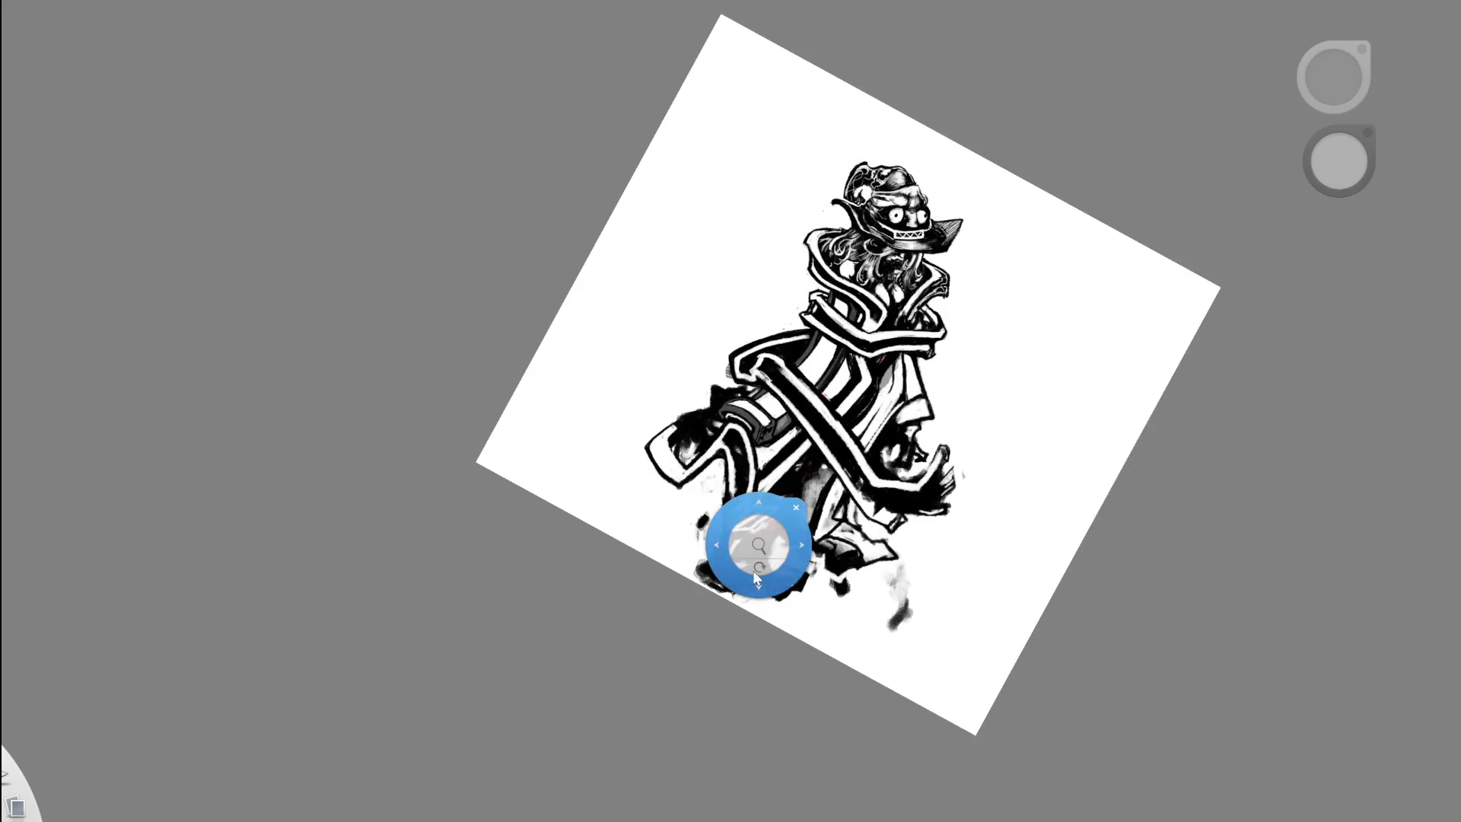
# - Add white highlight strokes over the dark patches of the lower-left cloak
pyautogui.moveTo(751, 548); pyautogui.dragTo(759, 563)
pyautogui.keyDown('alt'); pyautogui.click(815, 404); pyautogui.keyUp('alt')
pyautogui.scroll(3, 514, 512)
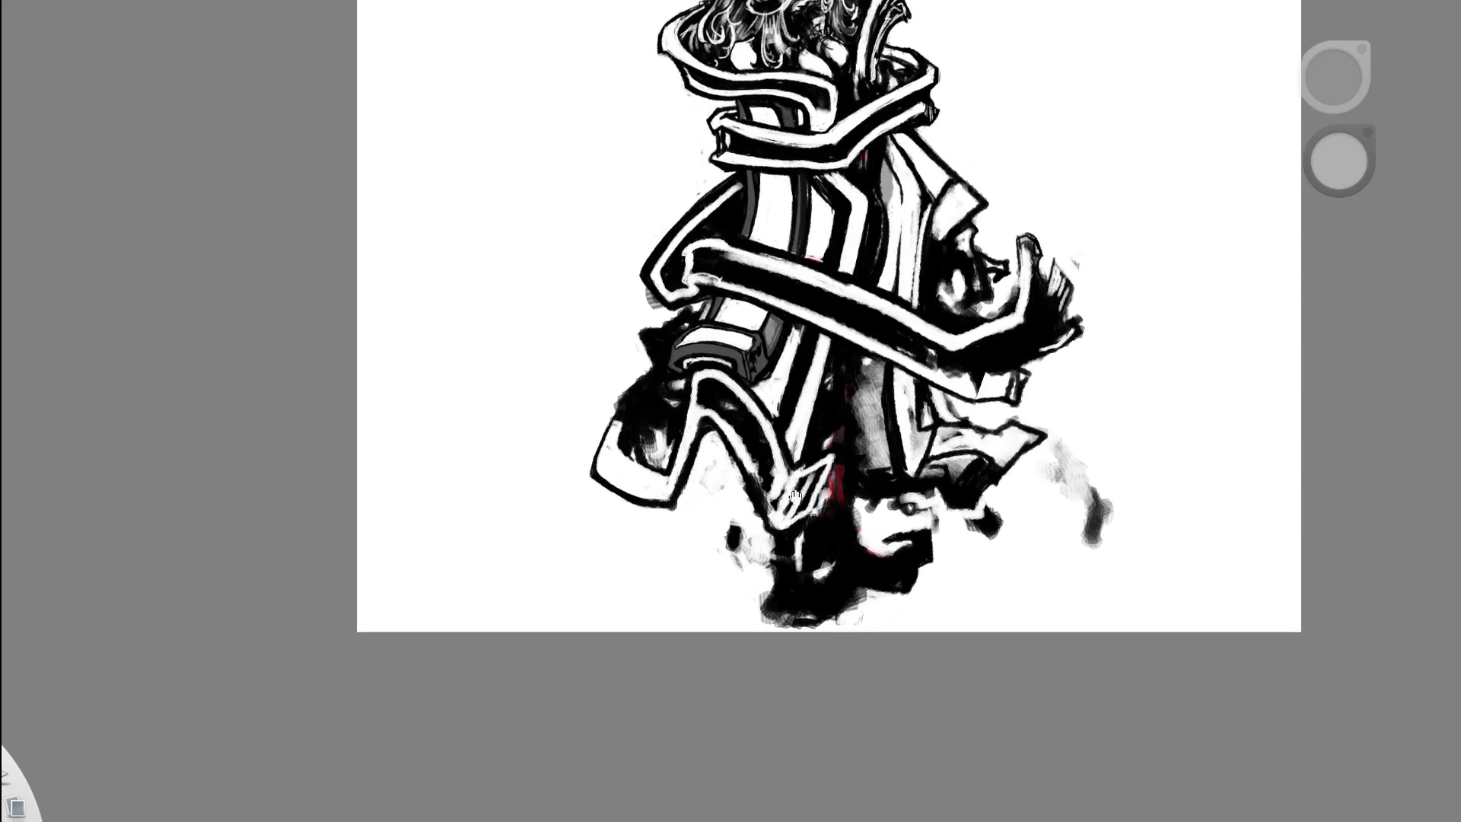
pyautogui.scroll(3, 513, 512)
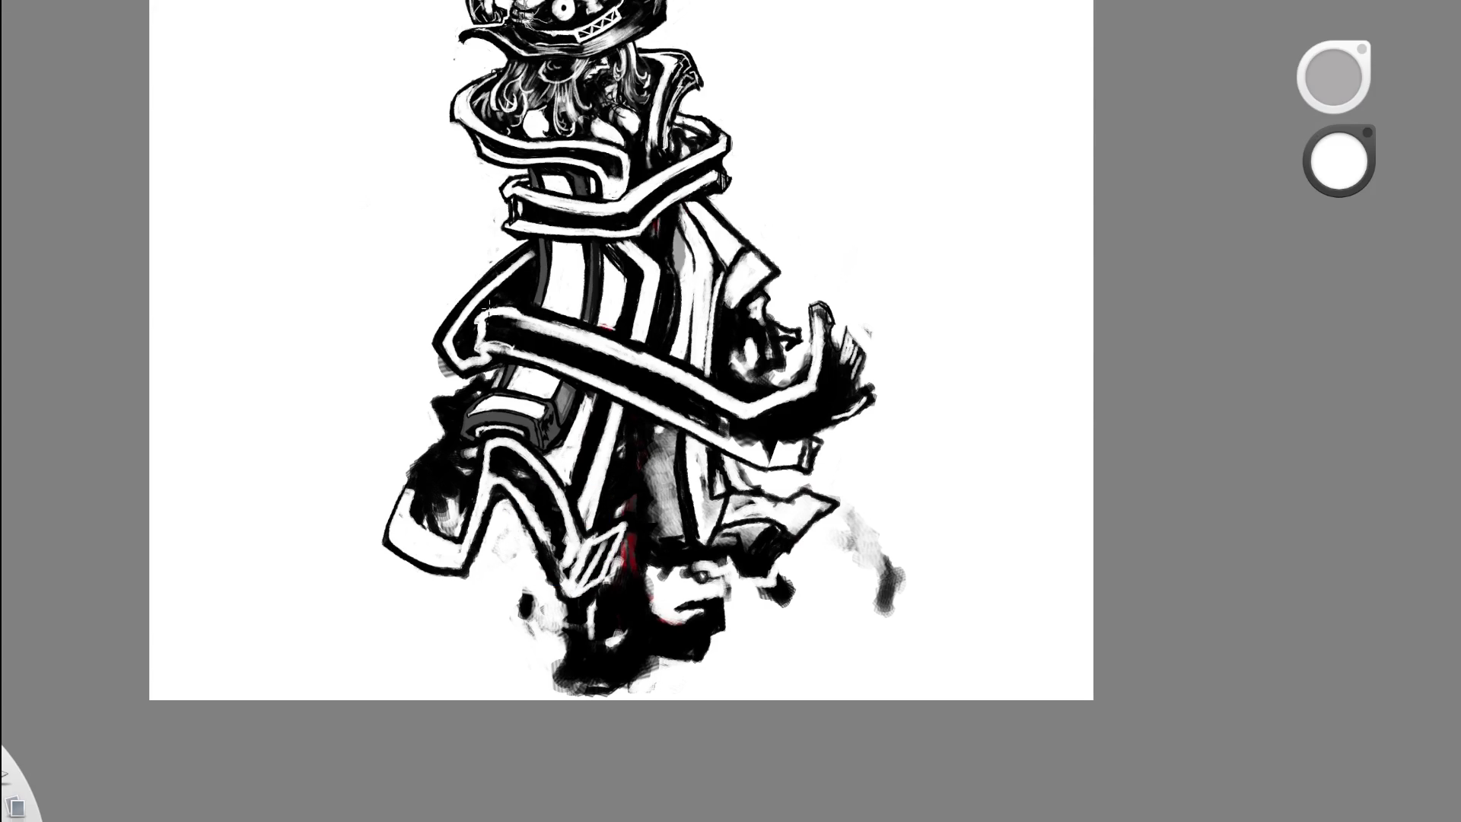
pyautogui.moveTo(512, 440); pyautogui.dragTo(471, 253)
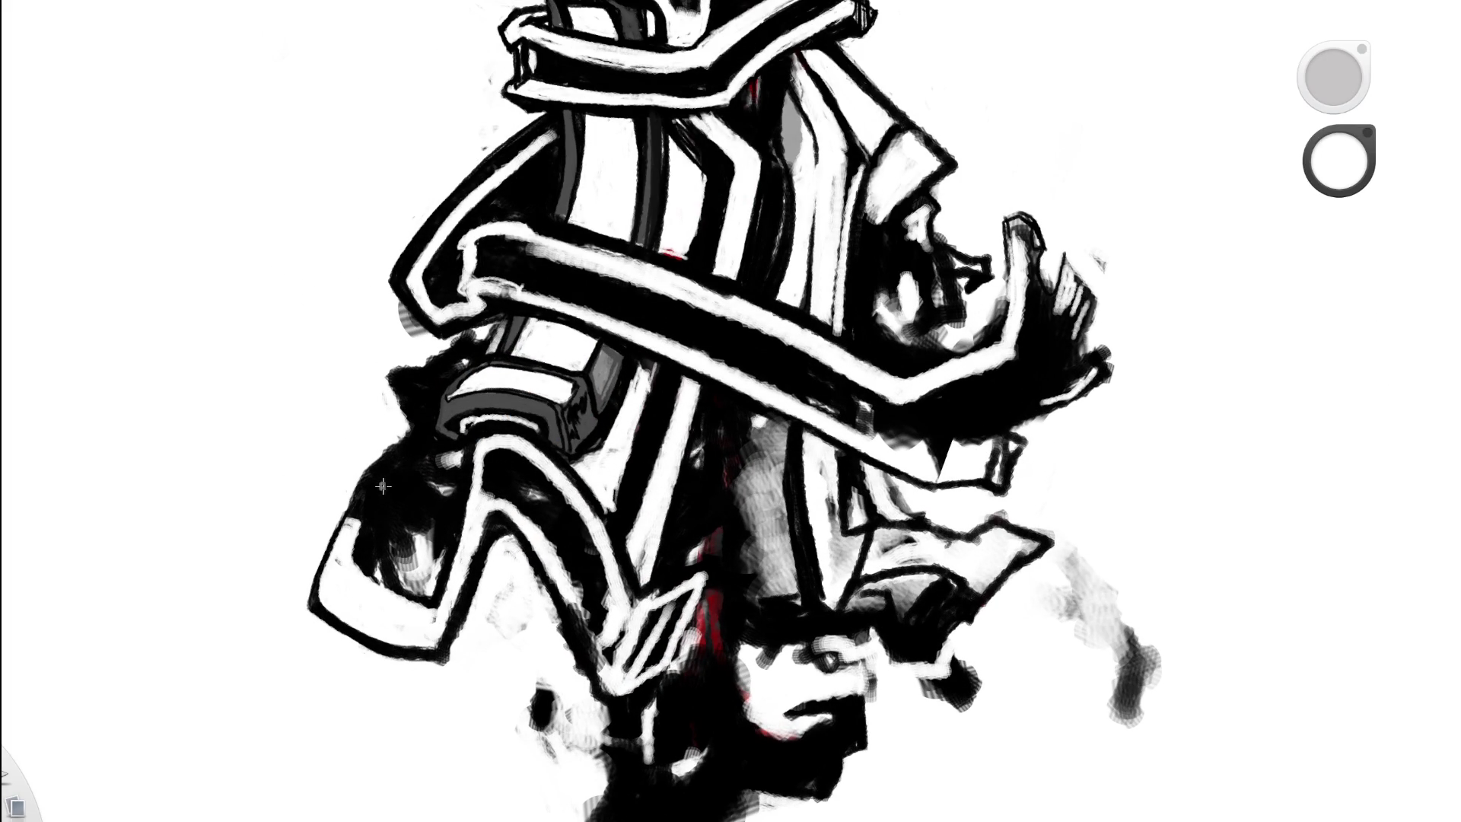
pyautogui.moveTo(367, 534); pyautogui.dragTo(388, 503)
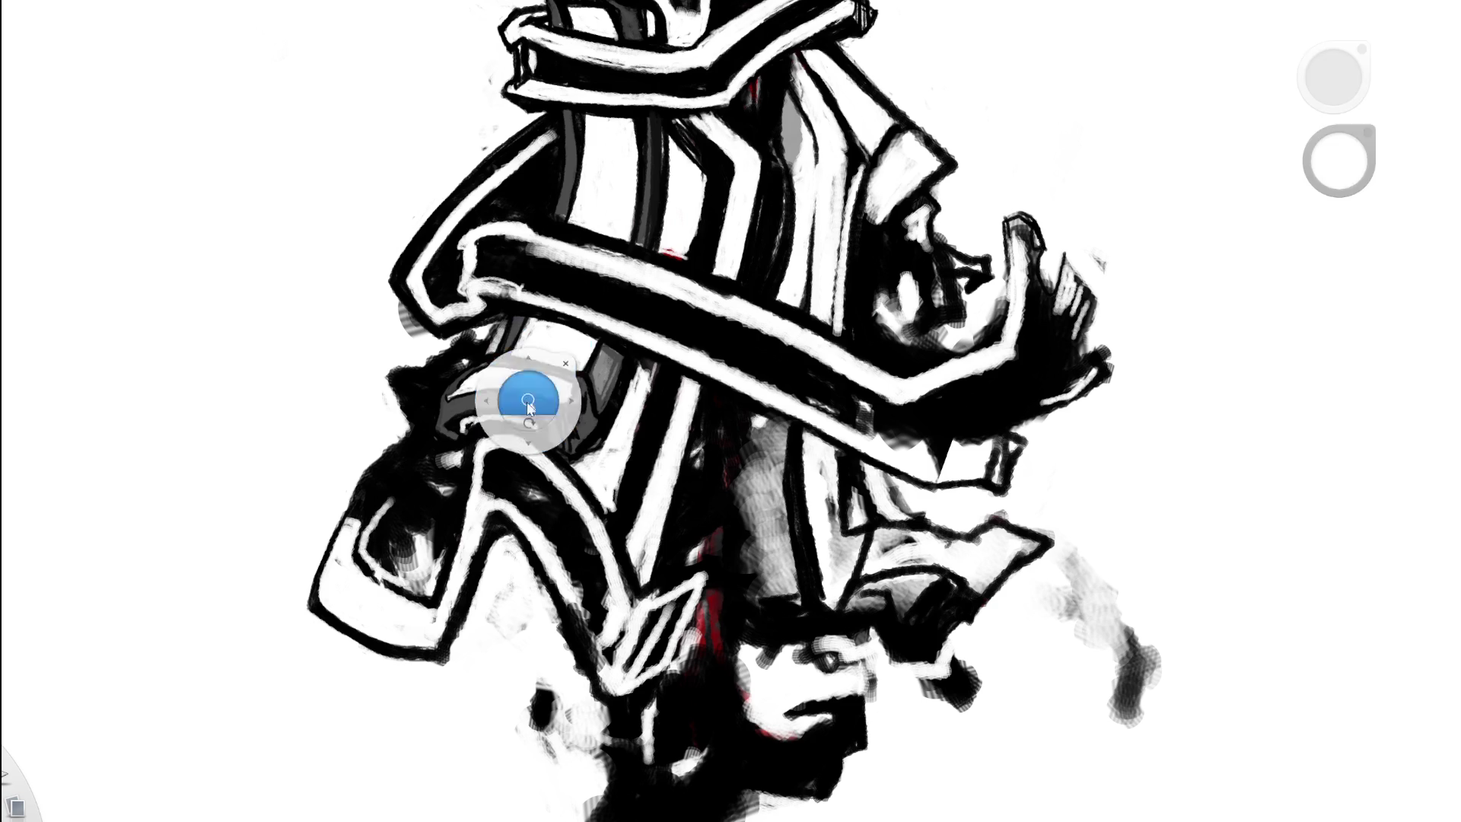
pyautogui.click(522, 404)
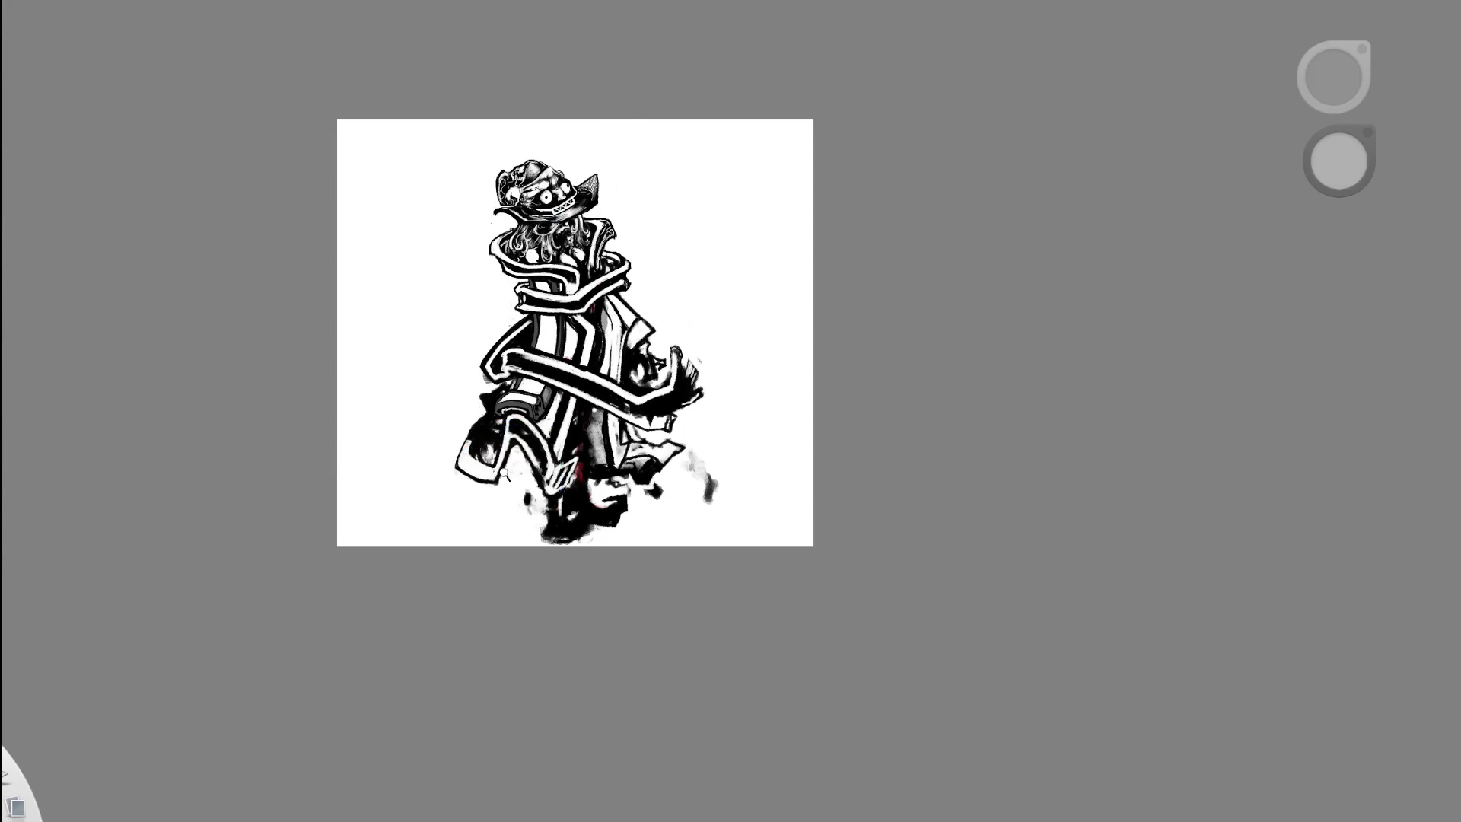
pyautogui.moveTo(505, 473); pyautogui.dragTo(619, 365)
pyautogui.moveTo(479, 350)
pyautogui.mouseDown()
pyautogui.moveTo(466, 449)
pyautogui.moveTo(488, 347)
pyautogui.moveTo(452, 433)
pyautogui.moveTo(426, 364)
pyautogui.moveTo(456, 431)
pyautogui.mouseUp()
pyautogui.moveTo(480, 346); pyautogui.dragTo(468, 365)
# - Ink a black line along the goggle strap's left edge
pyautogui.moveTo(619, 304); pyautogui.dragTo(567, 146)
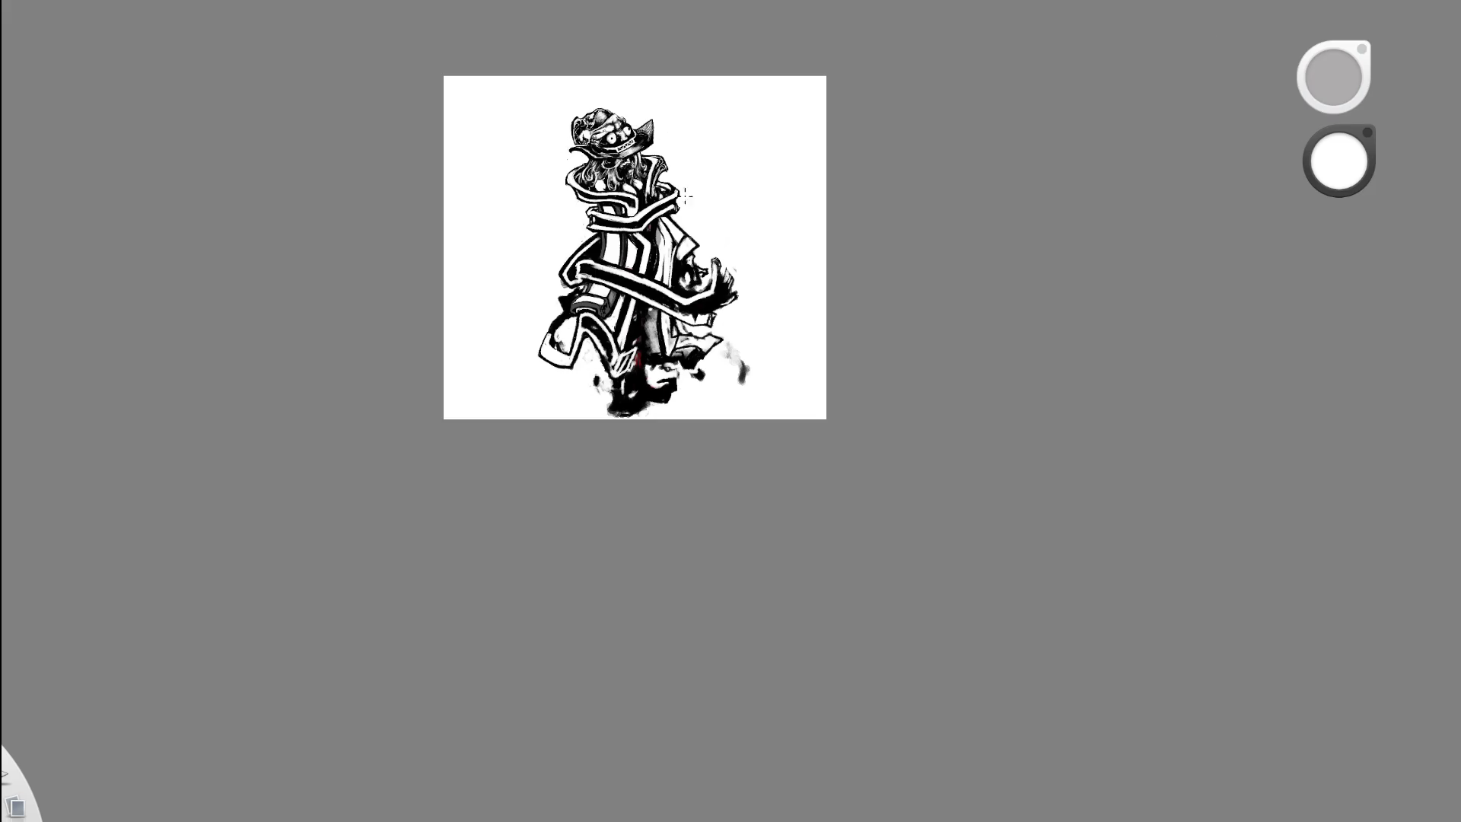
pyautogui.moveTo(613, 284)
pyautogui.mouseDown()
pyautogui.moveTo(660, 266)
pyautogui.moveTo(364, 386)
pyautogui.mouseUp()
pyautogui.keyDown('alt'); pyautogui.click(502, 309); pyautogui.keyUp('alt')
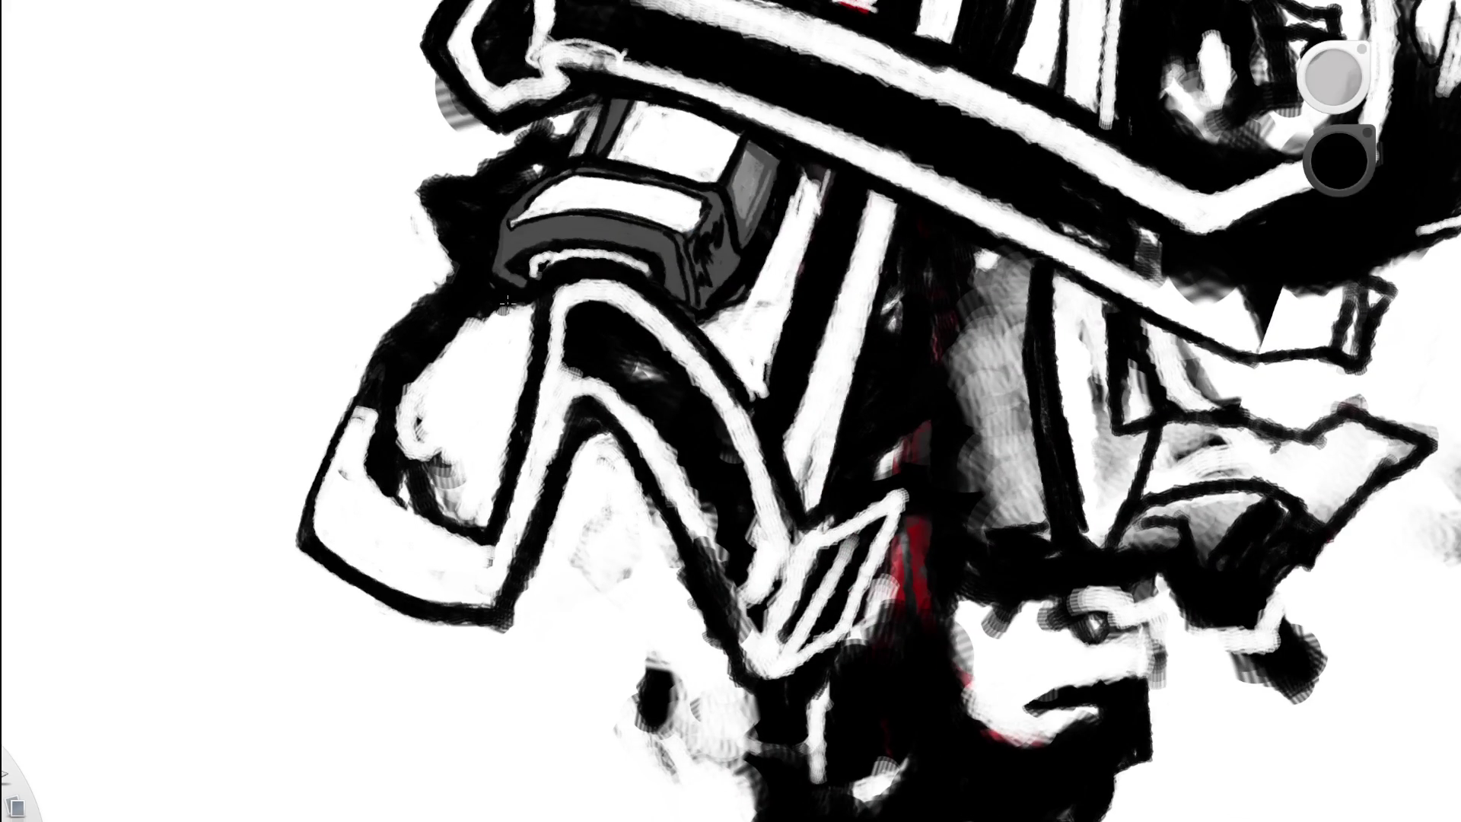
pyautogui.moveTo(526, 369)
pyautogui.mouseDown()
pyautogui.moveTo(526, 307)
pyautogui.moveTo(508, 440)
pyautogui.mouseUp()
pyautogui.moveTo(514, 335); pyautogui.dragTo(476, 546)
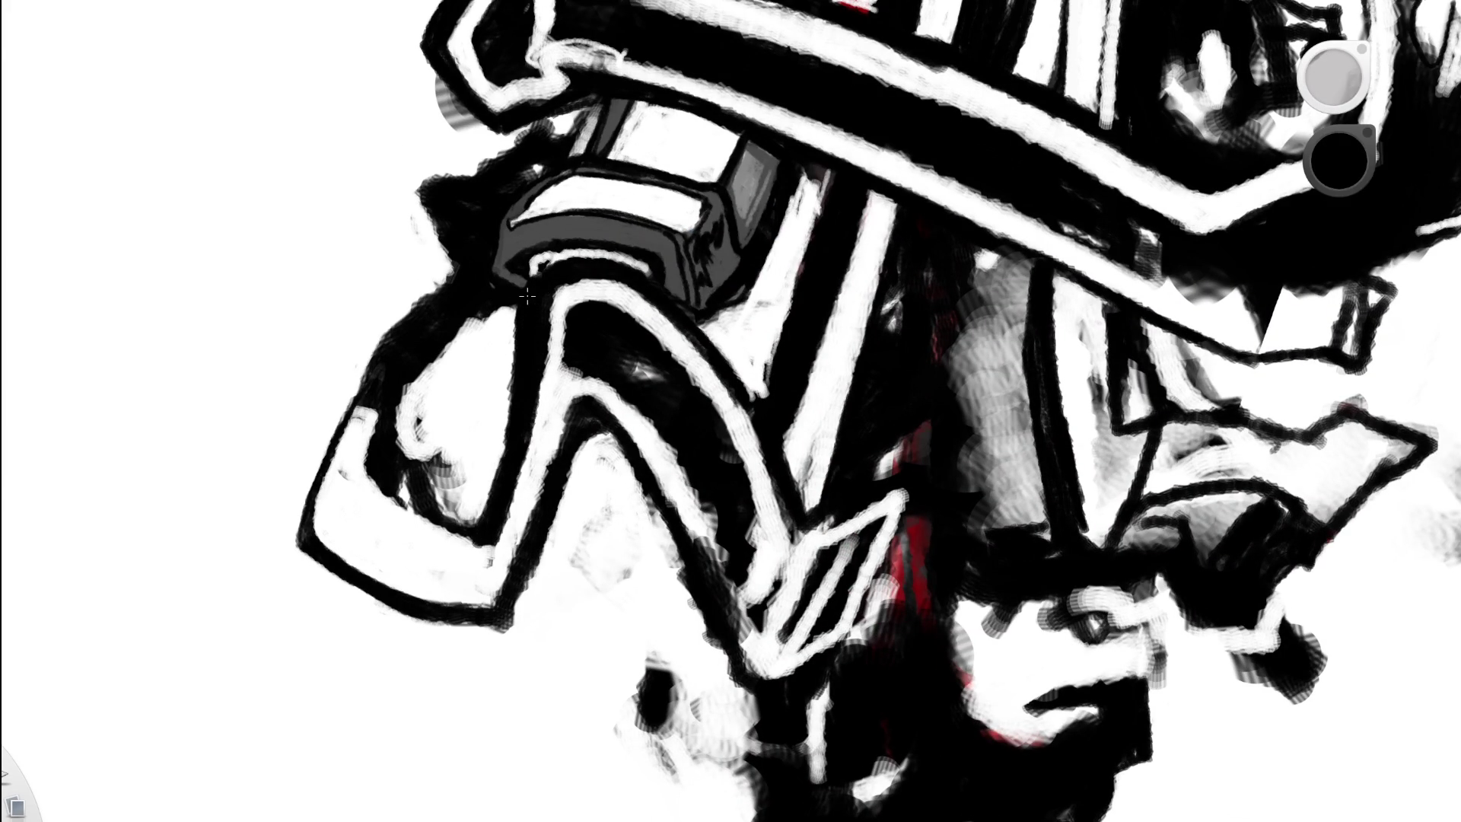
pyautogui.press('Home')
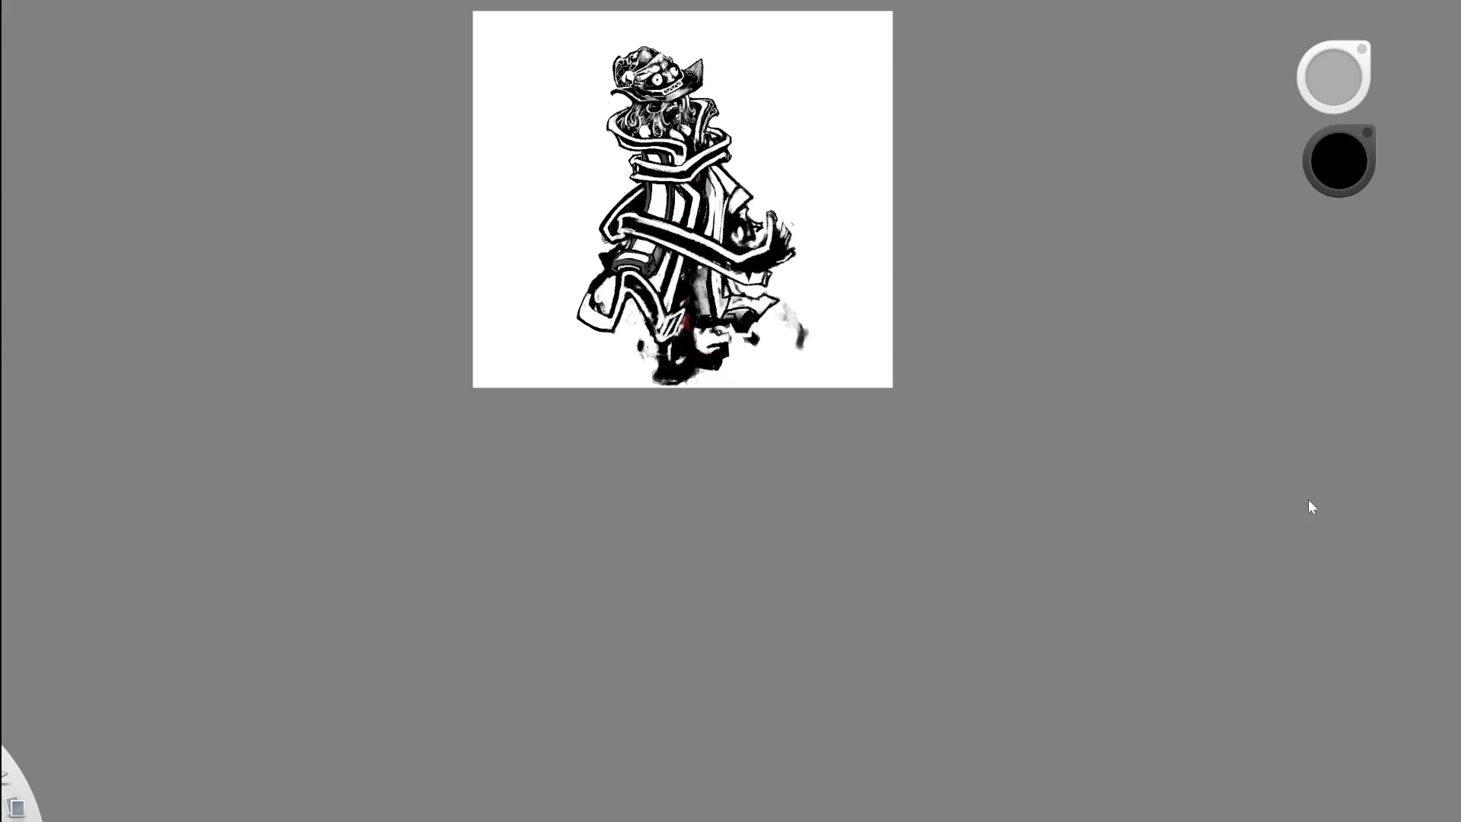
# - Draw a curved black line on the coat's white patch
pyautogui.moveTo(609, 278); pyautogui.dragTo(579, 326)
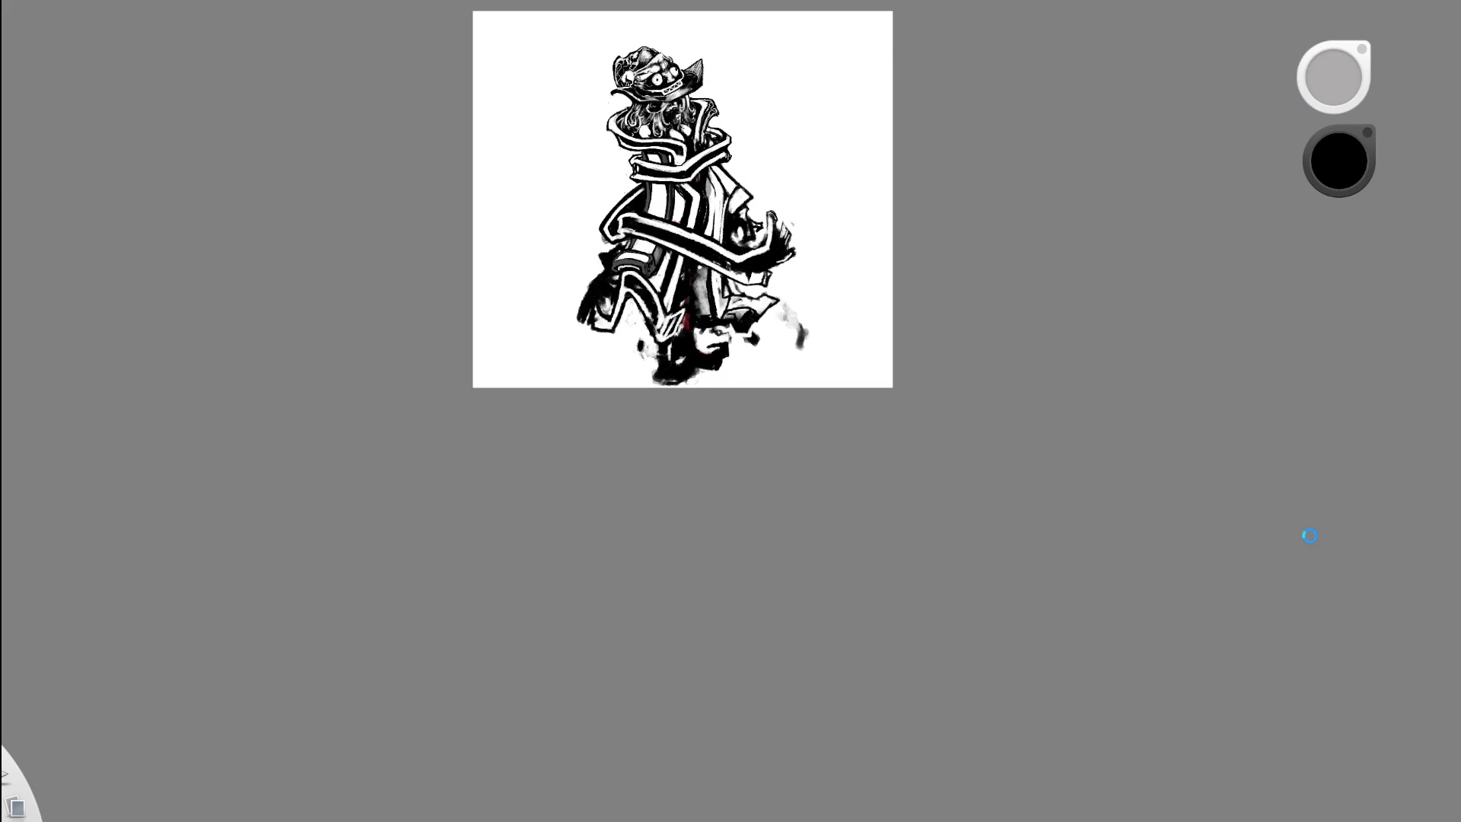
pyautogui.hotkey('ctrl', 'z')
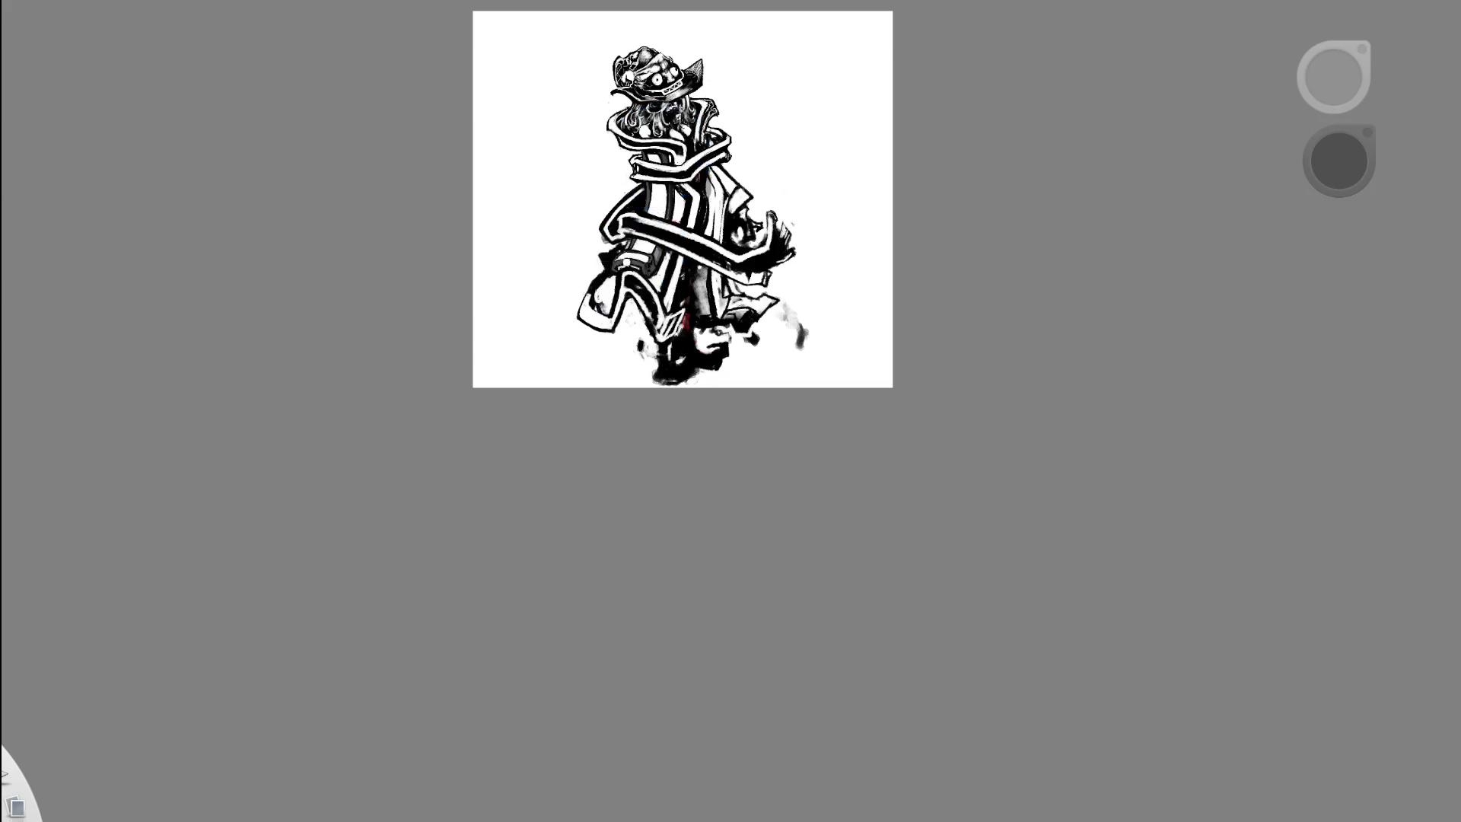
pyautogui.scroll(5, 627, 262)
pyautogui.moveTo(569, 387); pyautogui.dragTo(565, 349)
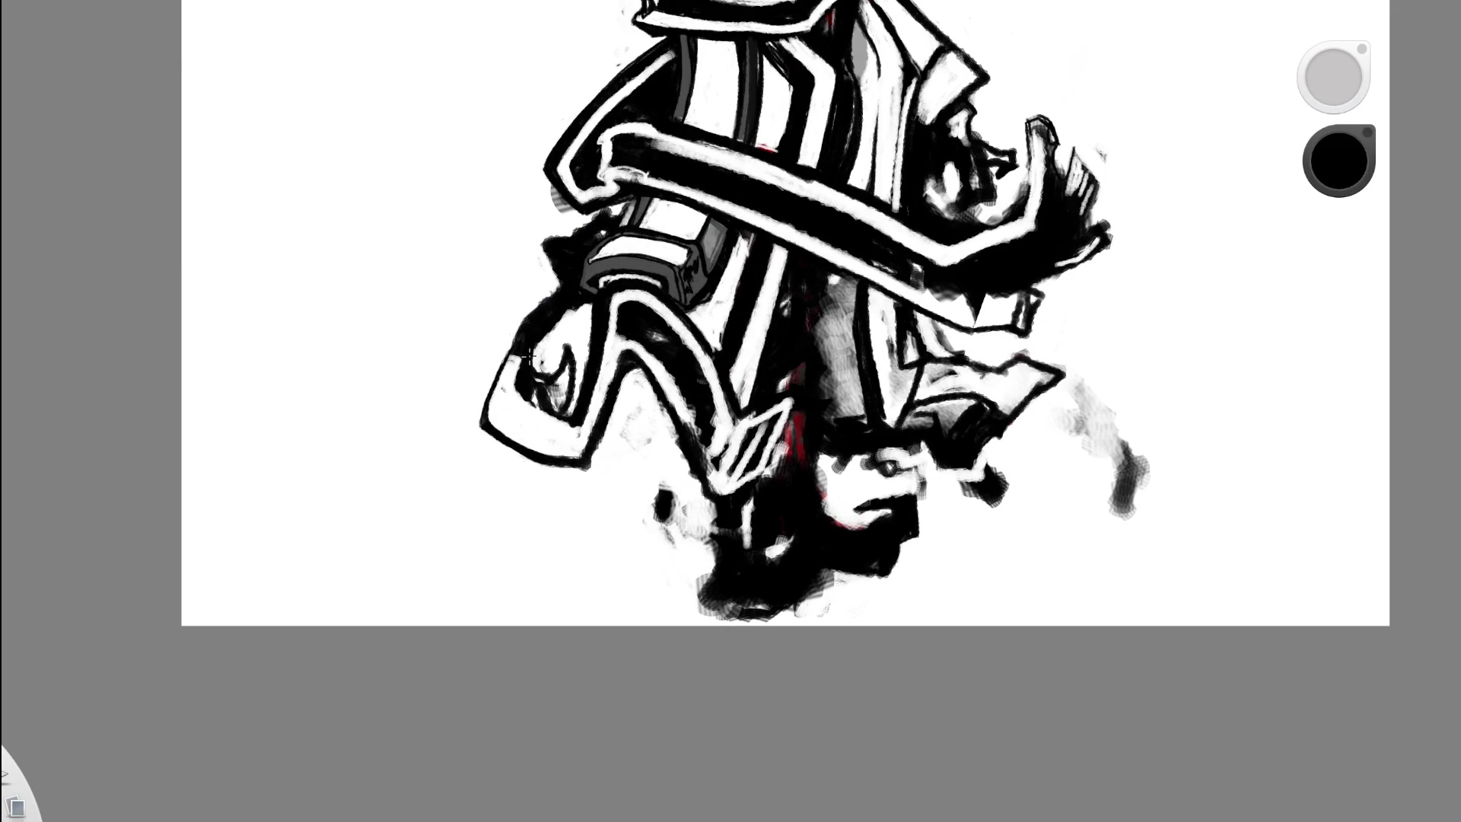
# - Paint white over the small dark tooth-like marks on the dark patch
pyautogui.press('e')
pyautogui.moveTo(525, 357)
pyautogui.mouseDown()
pyautogui.moveTo(549, 409)
pyautogui.moveTo(536, 400)
pyautogui.mouseUp()
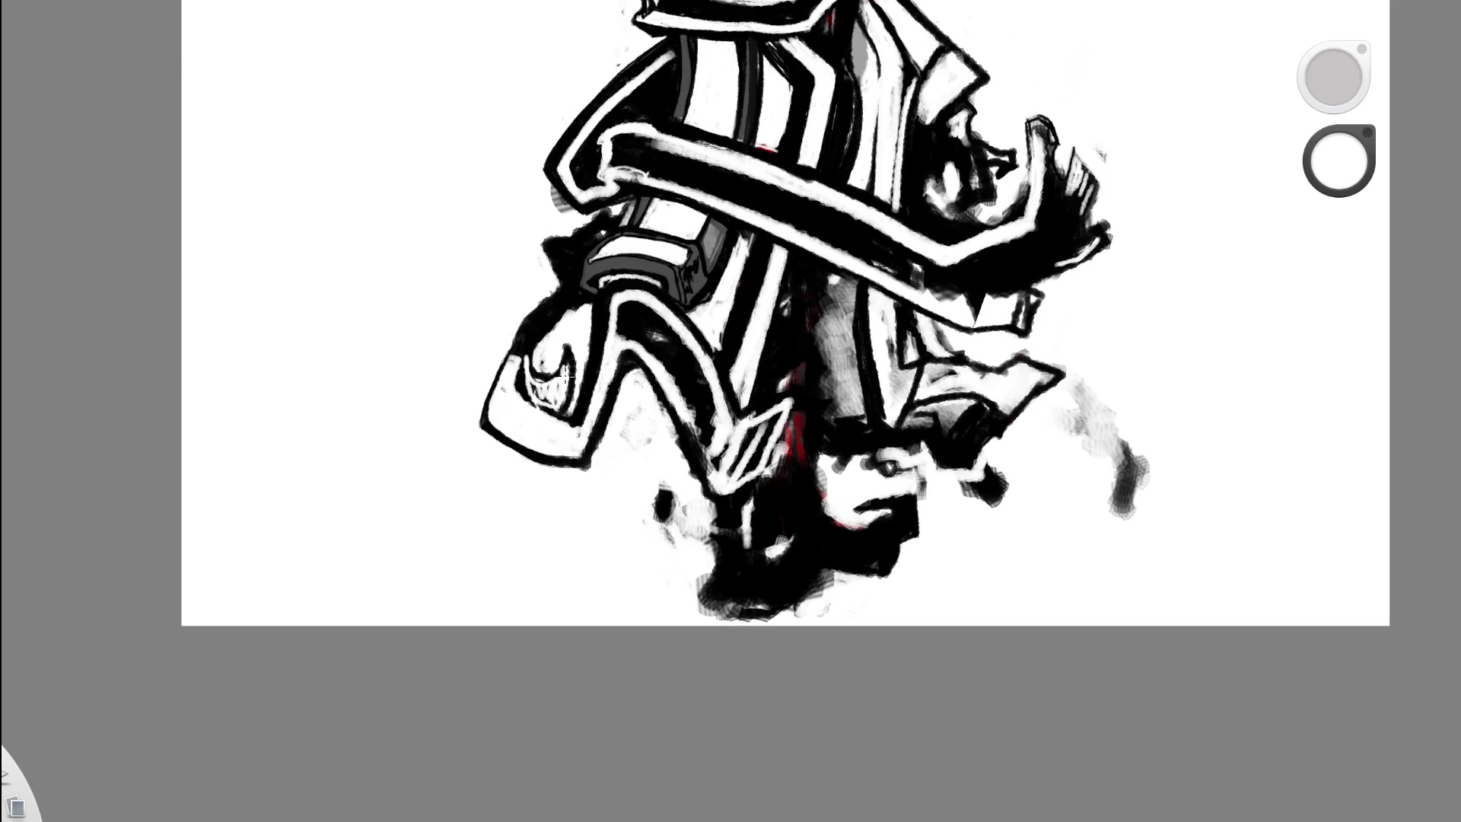
pyautogui.scroll(-5, 616, 319)
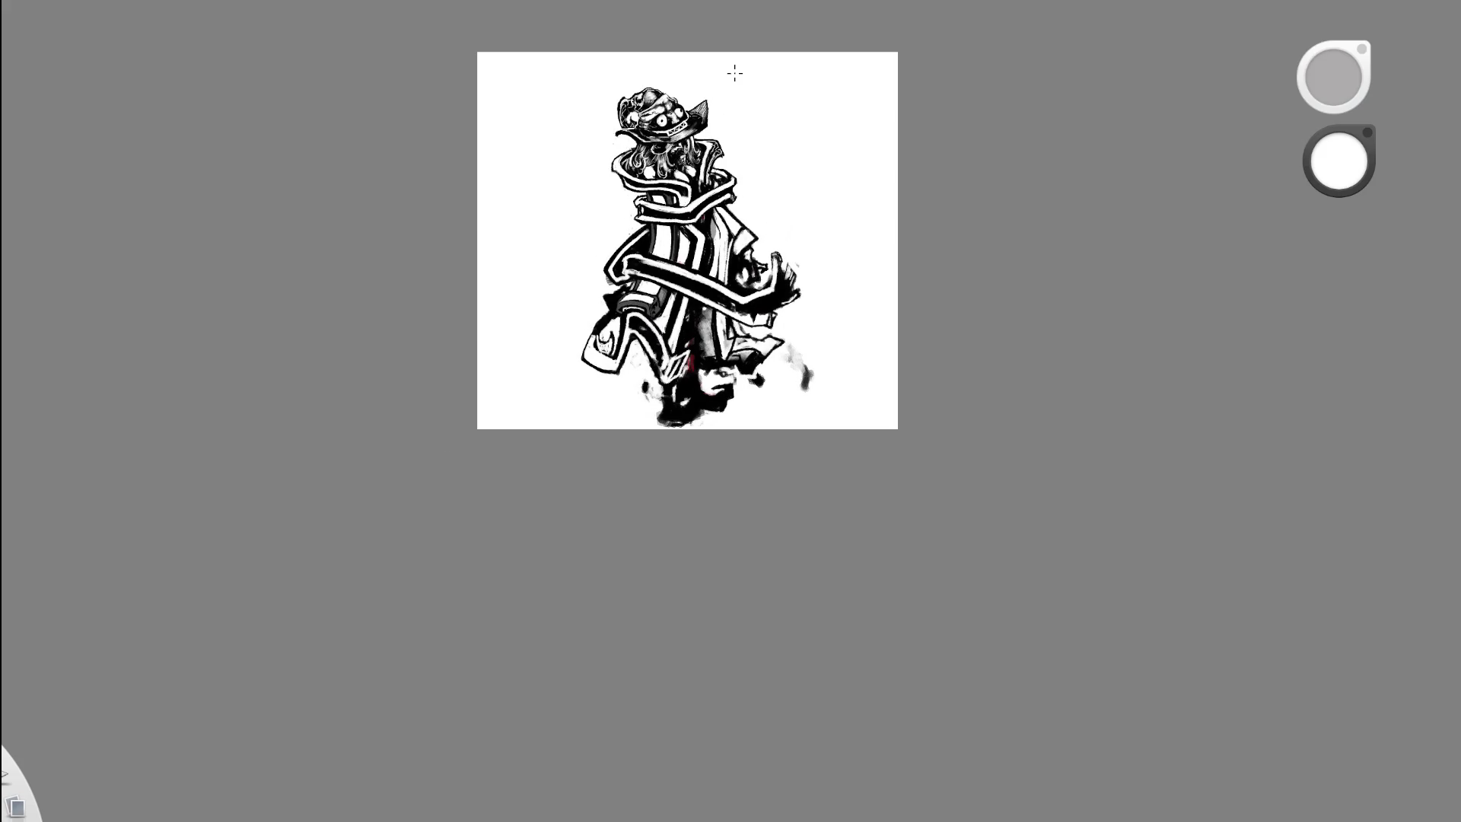
pyautogui.moveTo(613, 365)
pyautogui.mouseDown()
pyautogui.moveTo(662, 308)
pyautogui.moveTo(723, 307)
pyautogui.mouseUp()
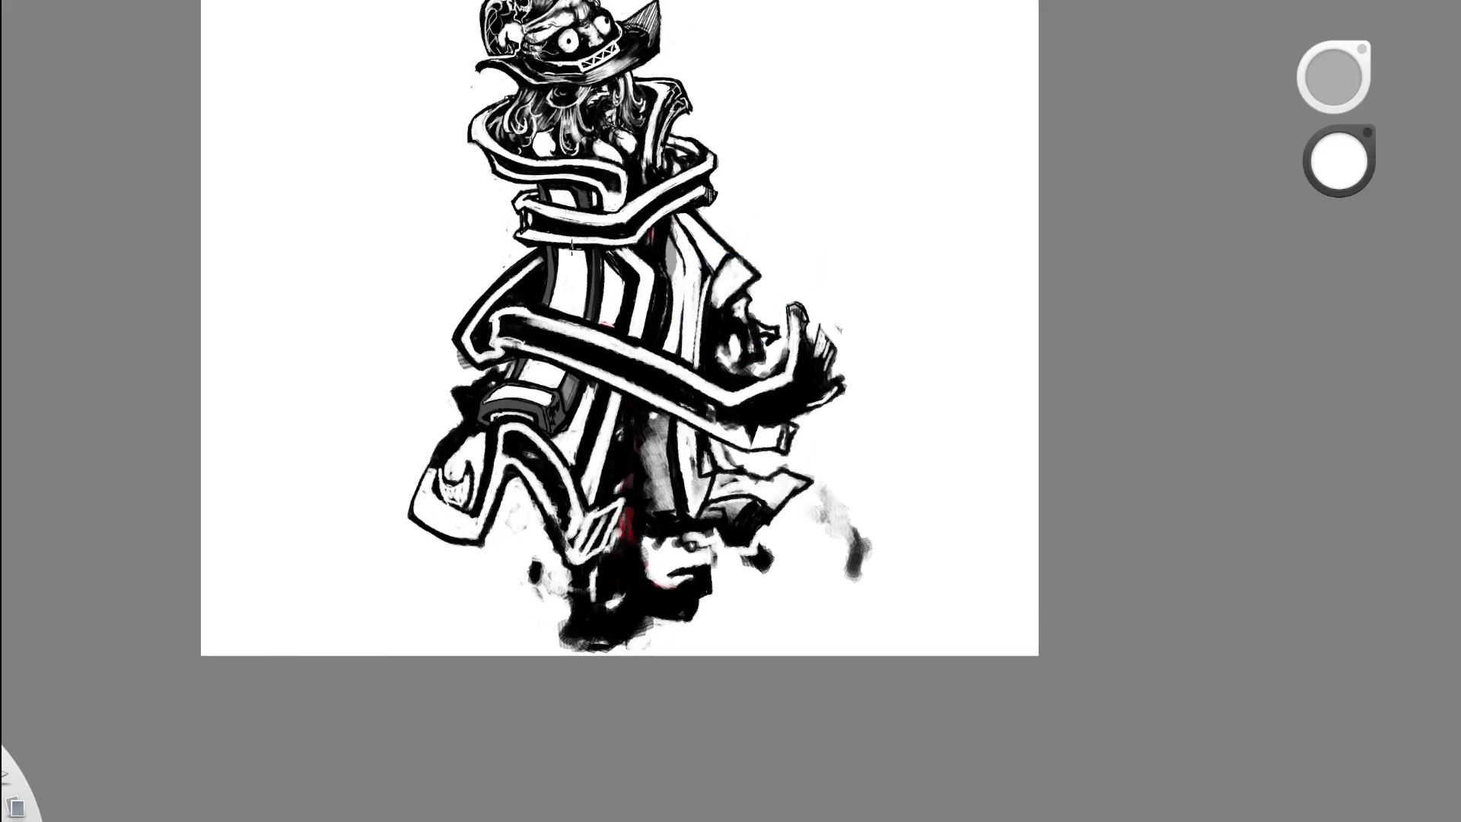
pyautogui.scroll(2, 457, 494)
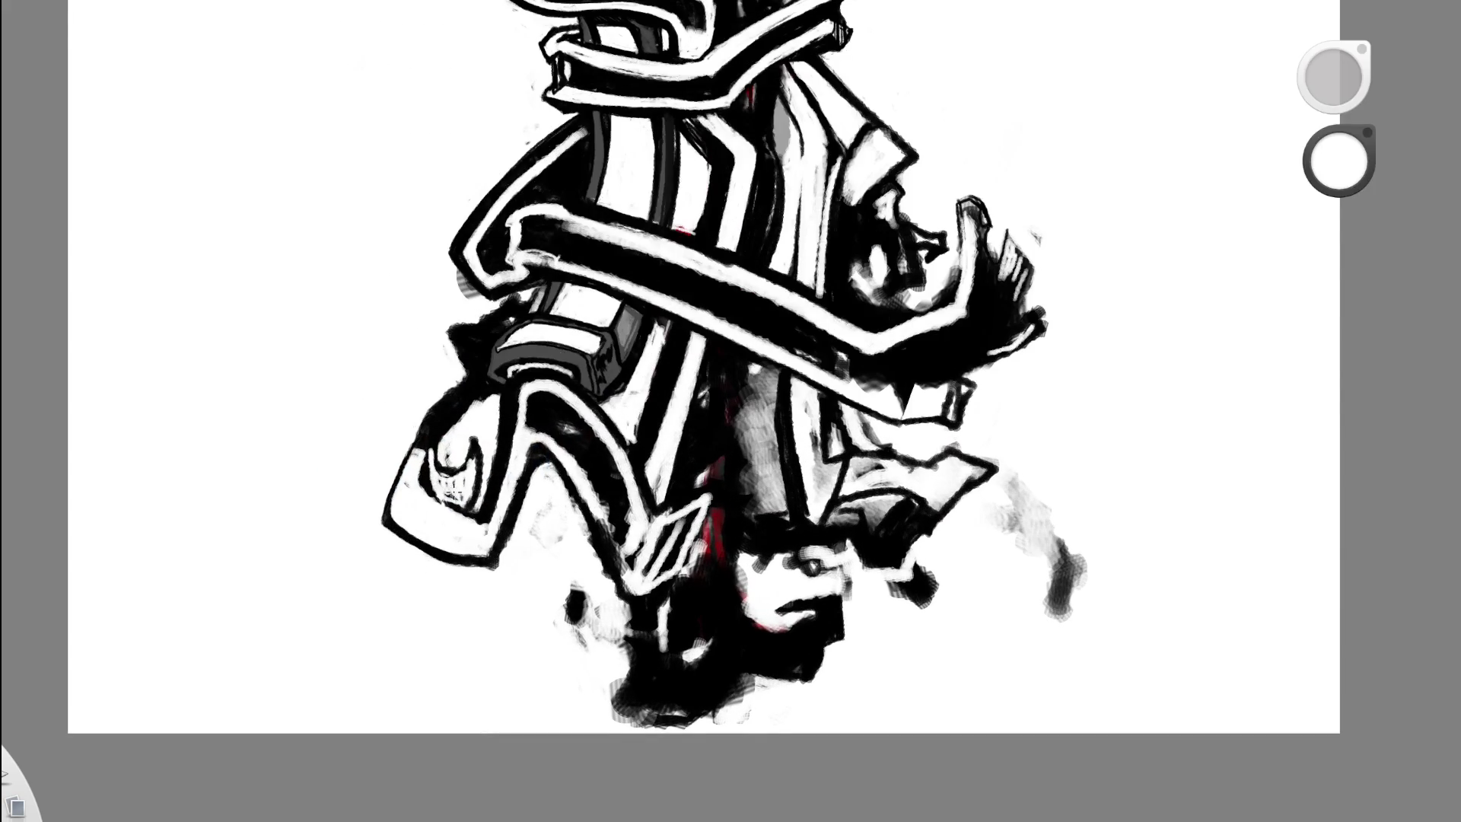
pyautogui.moveTo(456, 492); pyautogui.dragTo(446, 453)
# - Add a white outline along the cloak's left edge
pyautogui.scroll(-5, 588, 348)
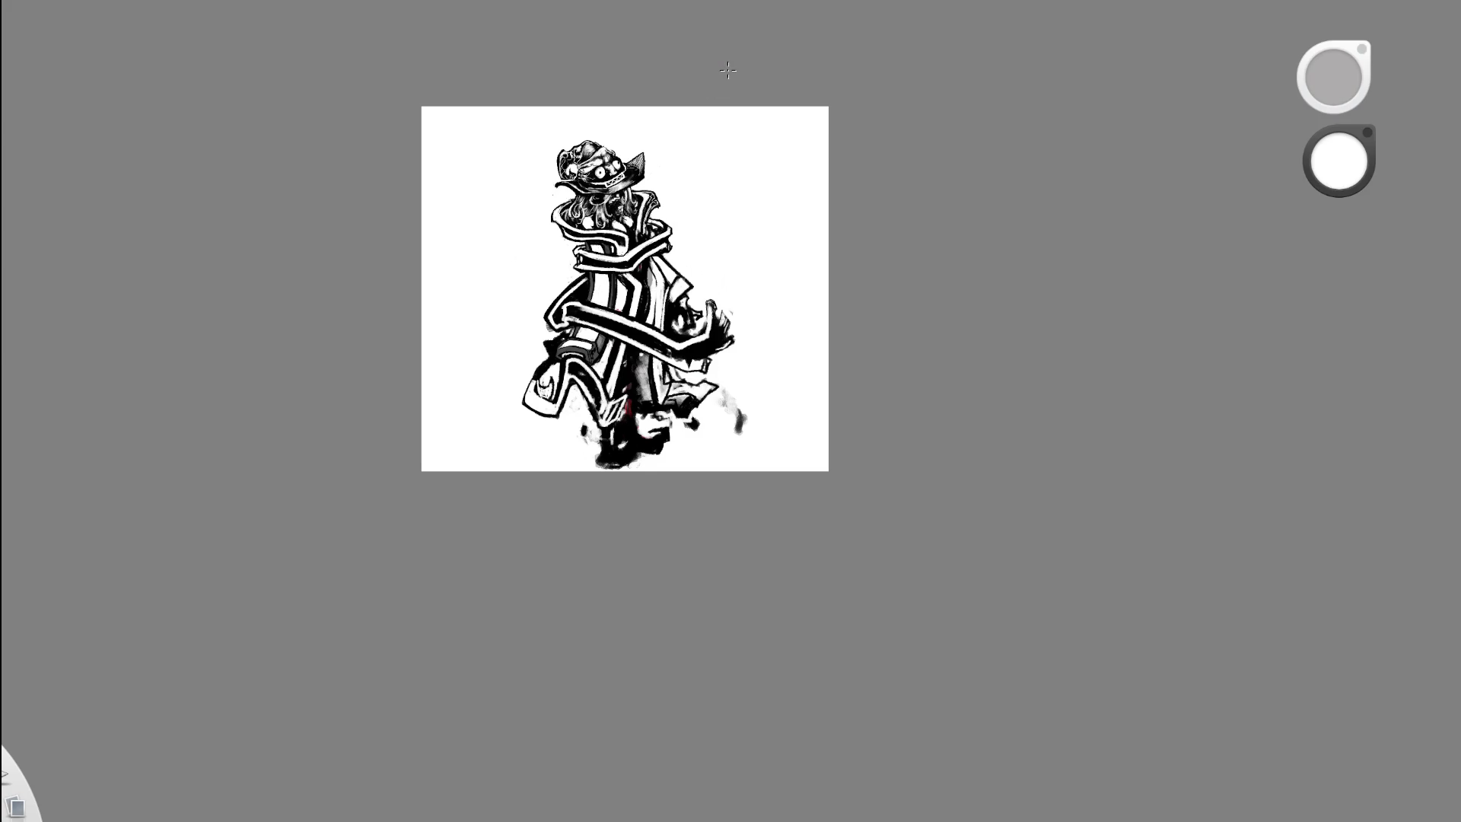
pyautogui.scroll(1, 548, 396)
pyautogui.scroll(4, 548, 396)
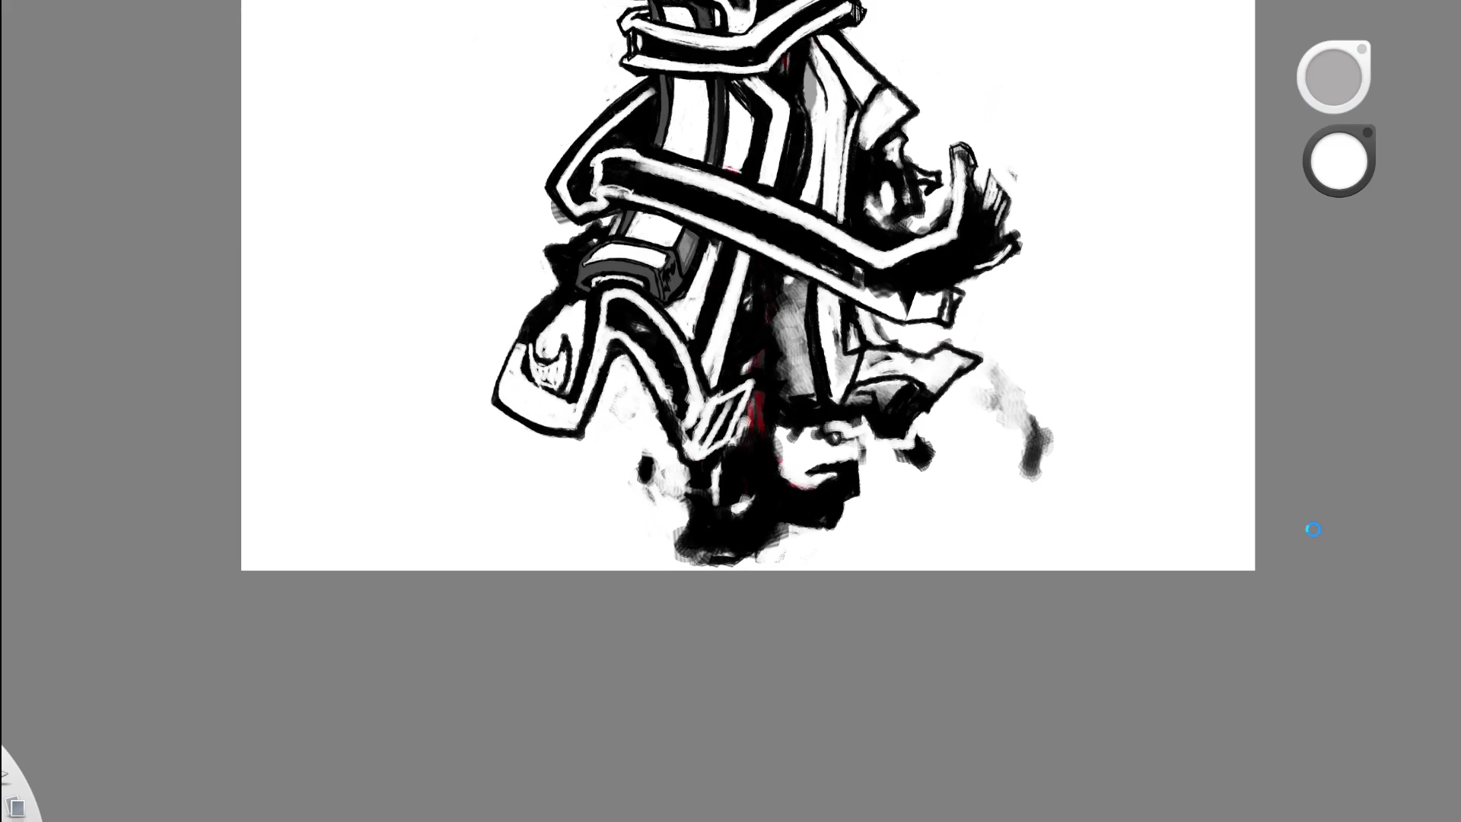
pyautogui.scroll(3, 607, 352)
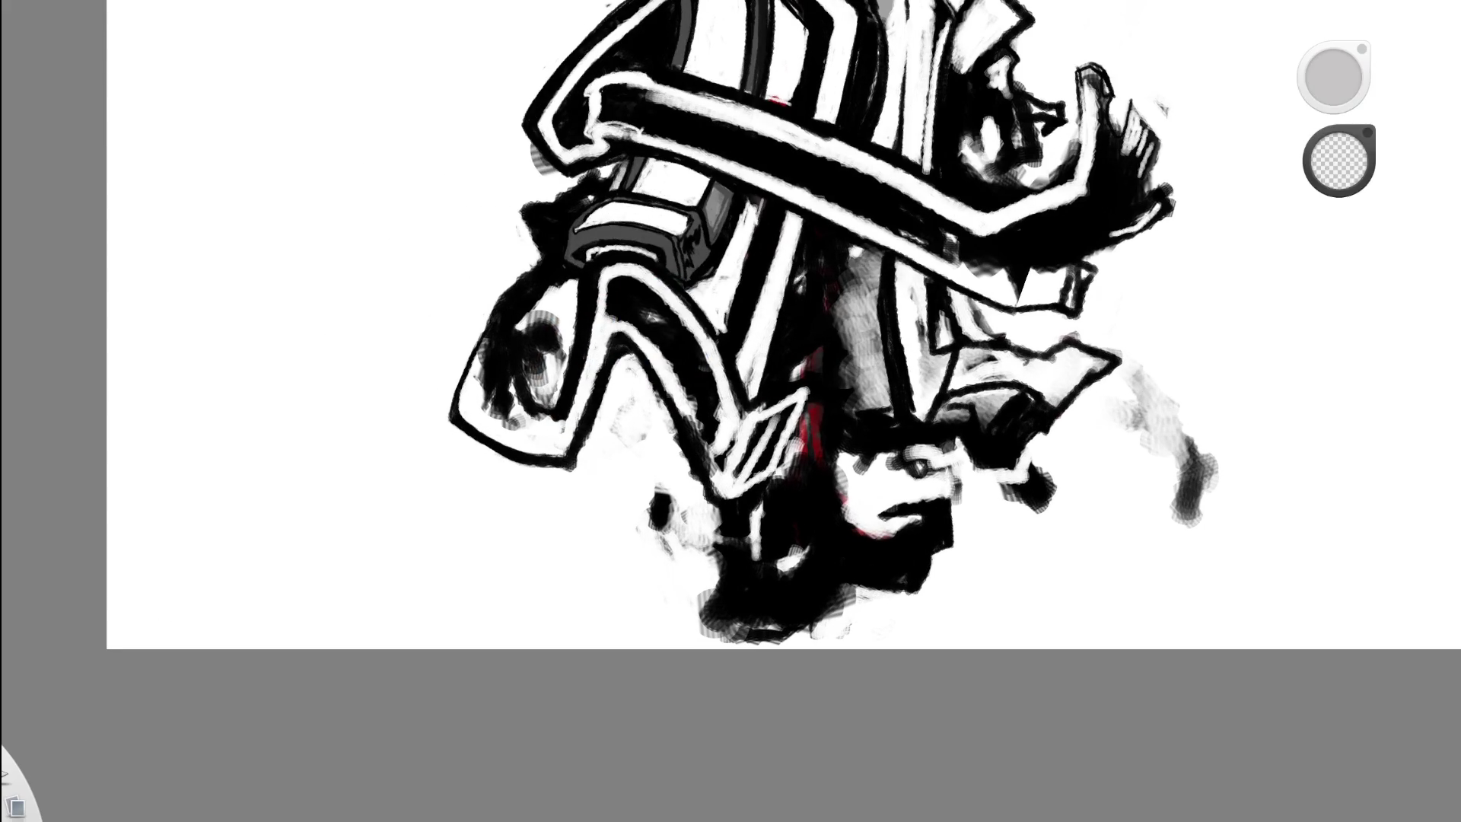
pyautogui.moveTo(499, 329)
pyautogui.mouseDown()
pyautogui.moveTo(527, 443)
pyautogui.moveTo(502, 358)
pyautogui.mouseUp()
# - Brighten the dark smudge at the left edge of the eye shape with white
pyautogui.moveTo(517, 413)
pyautogui.mouseDown()
pyautogui.moveTo(493, 404)
pyautogui.moveTo(480, 350)
pyautogui.moveTo(502, 422)
pyautogui.moveTo(495, 335)
pyautogui.moveTo(517, 312)
pyautogui.moveTo(508, 381)
pyautogui.moveTo(511, 348)
pyautogui.mouseUp()
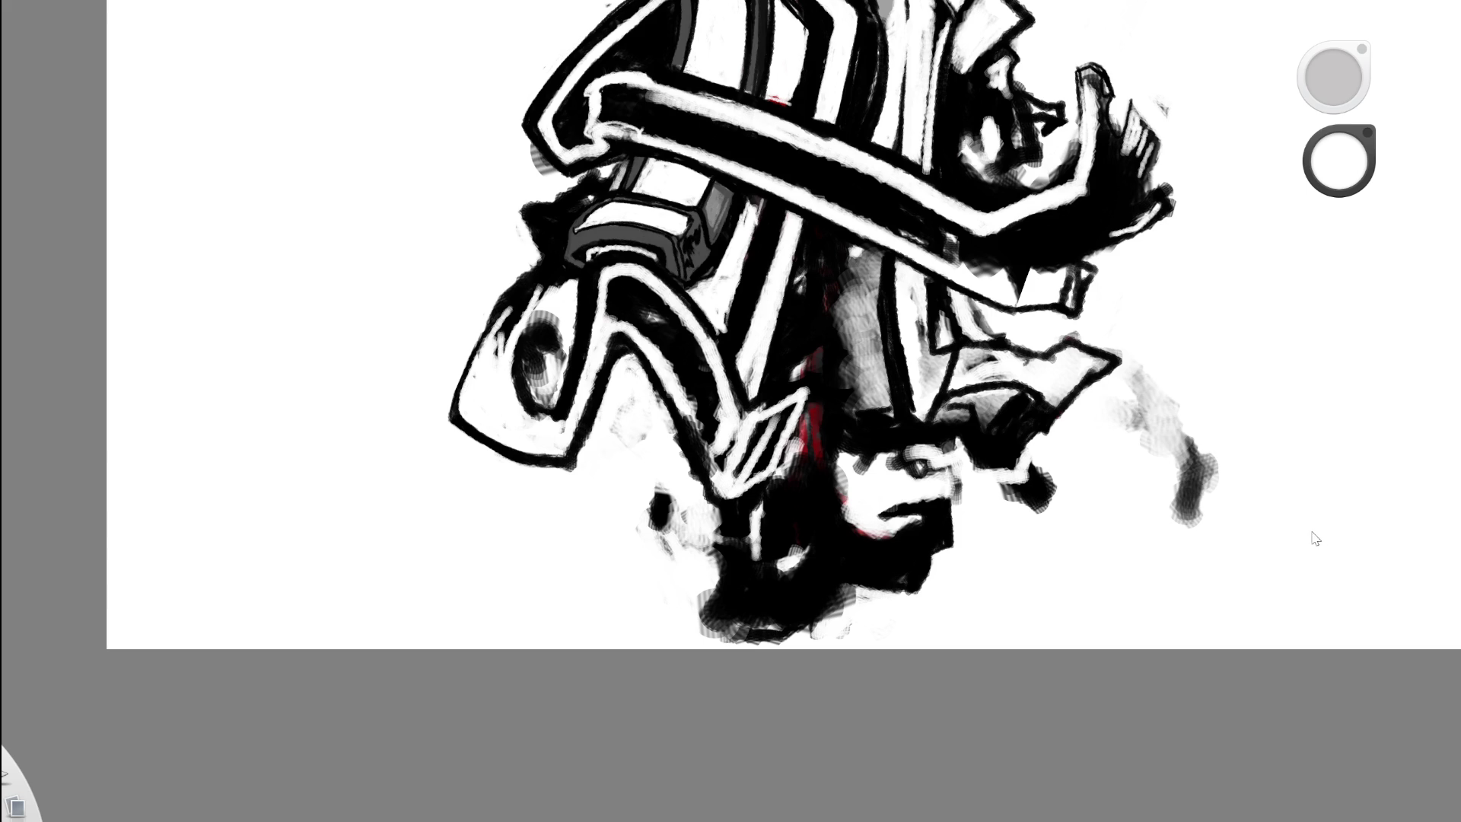
pyautogui.hotkey('ctrl', 'z')
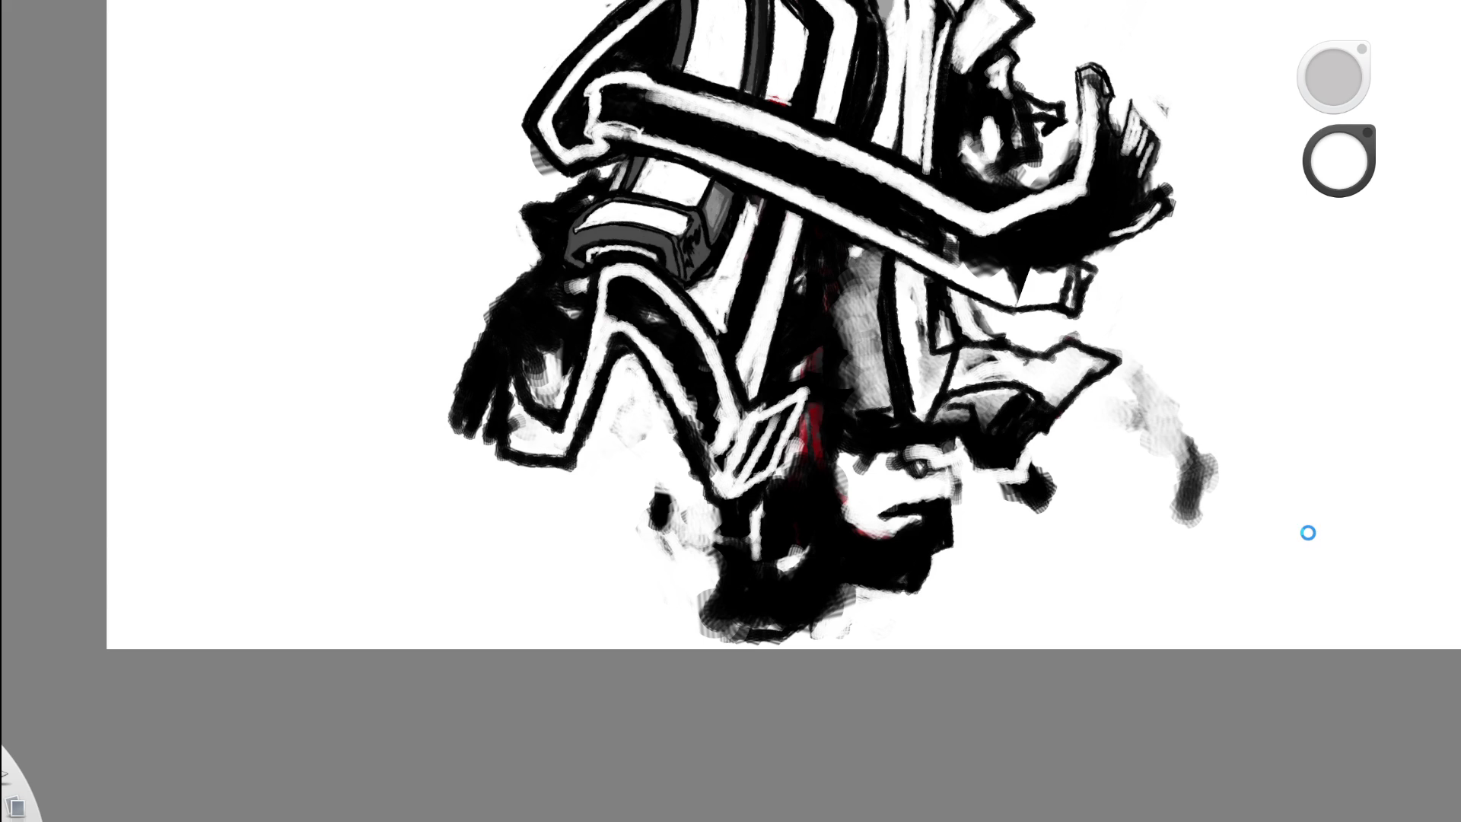
pyautogui.hotkey('ctrl', 'shift', 'z')
pyautogui.hotkey('ctrl', 'z')
pyautogui.hotkey('ctrl', 'shift', 'z')
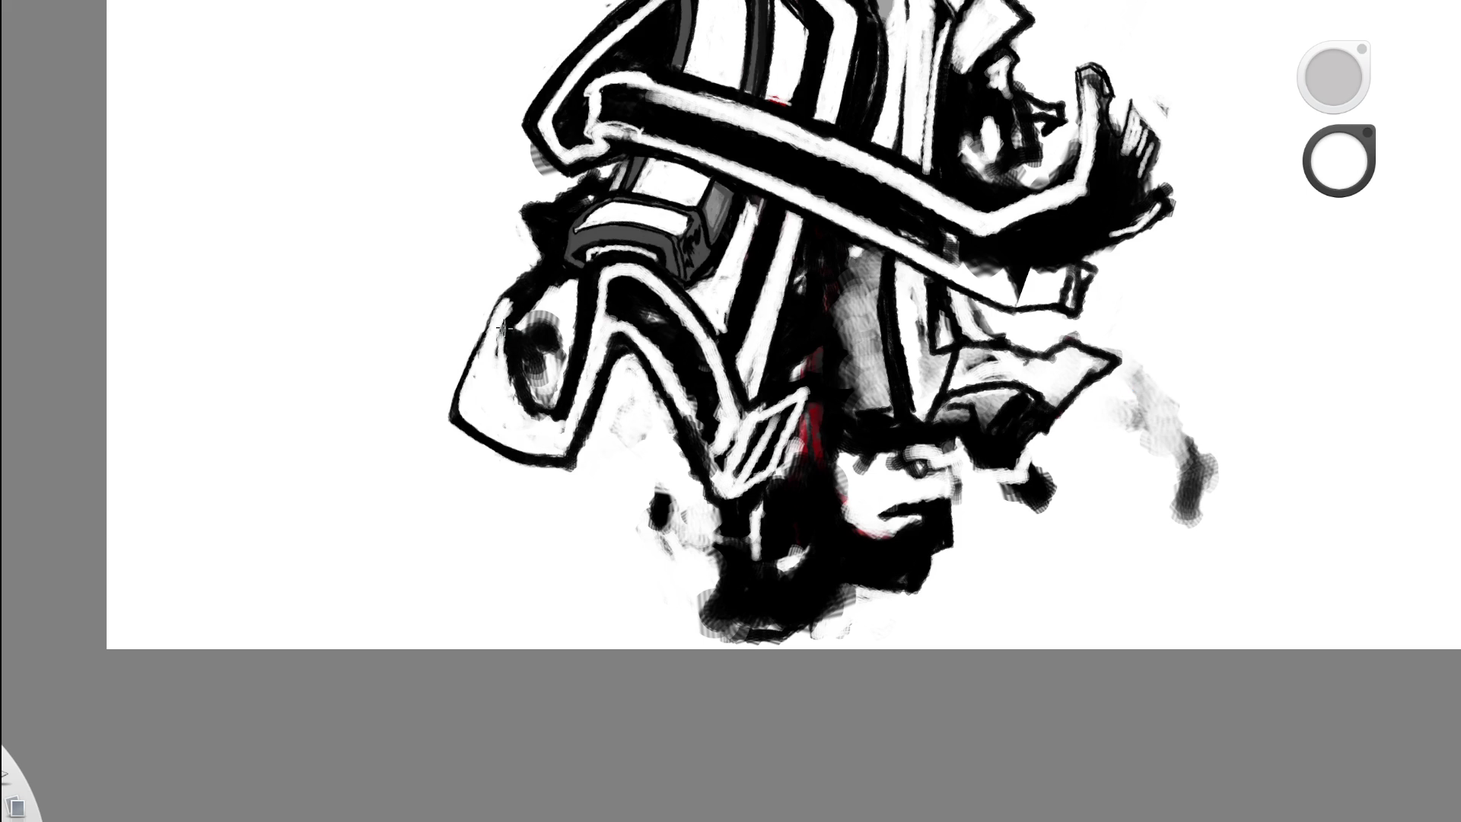
pyautogui.moveTo(503, 378); pyautogui.dragTo(503, 338)
pyautogui.scroll(-5, 515, 83)
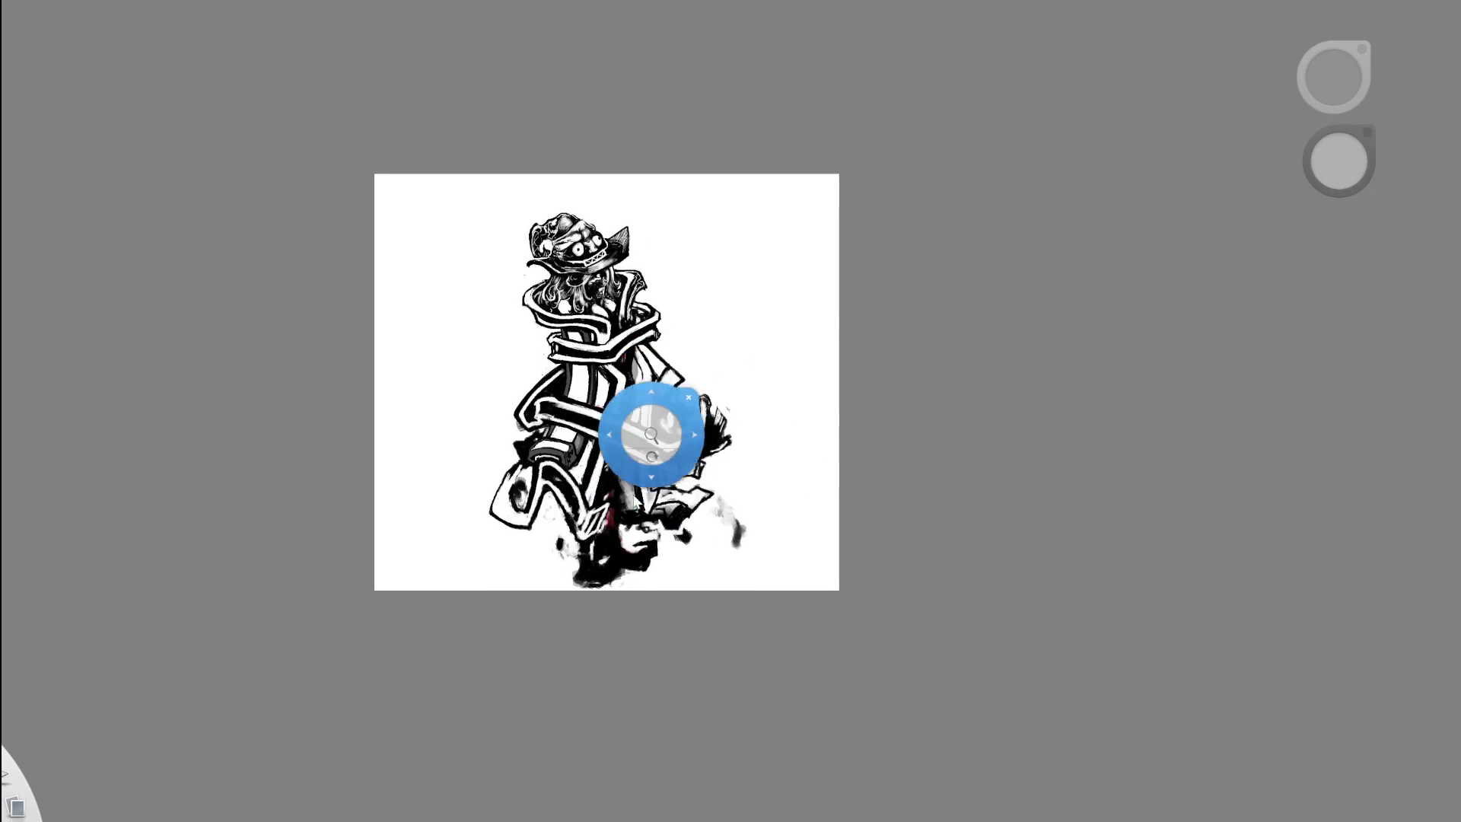
# - Draw thin white lines on the dark area near the feet
pyautogui.moveTo(670, 380); pyautogui.dragTo(788, 264)
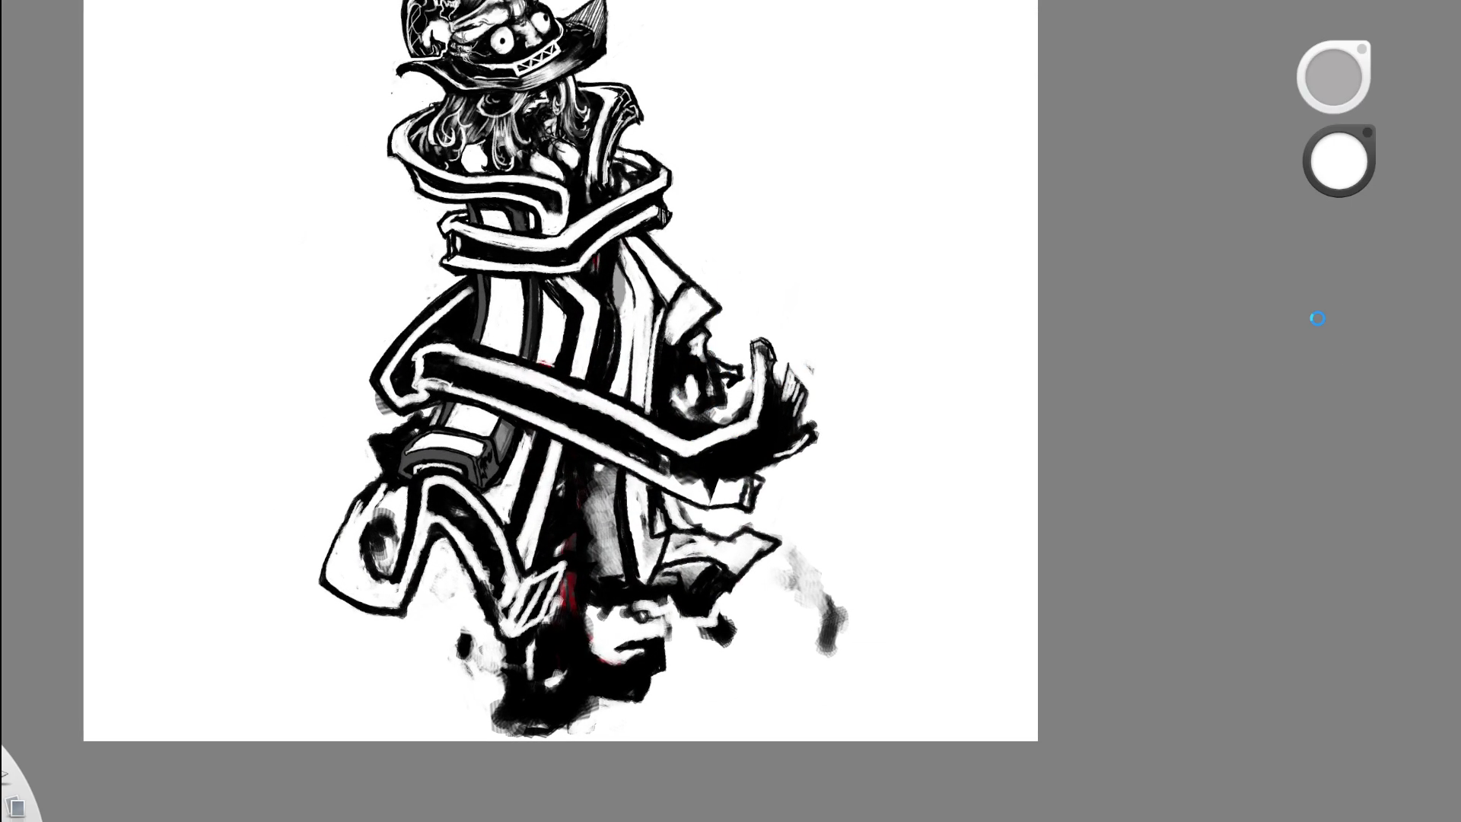
pyautogui.click(862, 471)
pyautogui.moveTo(575, 659)
pyautogui.mouseDown()
pyautogui.moveTo(580, 702)
pyautogui.moveTo(550, 732)
pyautogui.mouseUp()
pyautogui.moveTo(578, 677); pyautogui.dragTo(549, 697)
pyautogui.scroll(2, 579, 689)
# - Tone down part of the line in black, then close the bracket with a short white stroke
pyautogui.press('x')
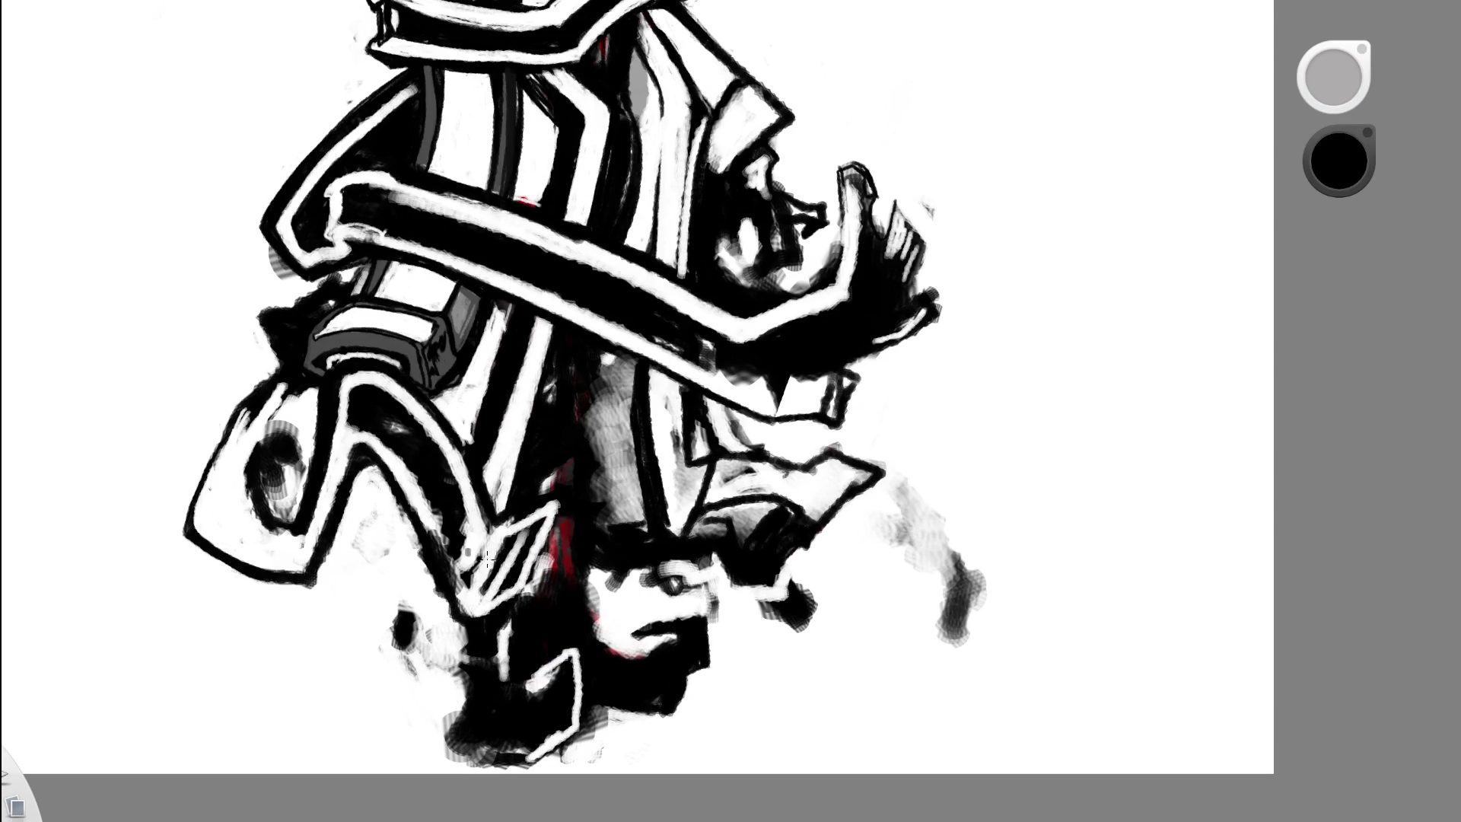
pyautogui.moveTo(566, 661); pyautogui.dragTo(537, 685)
pyautogui.press('x')
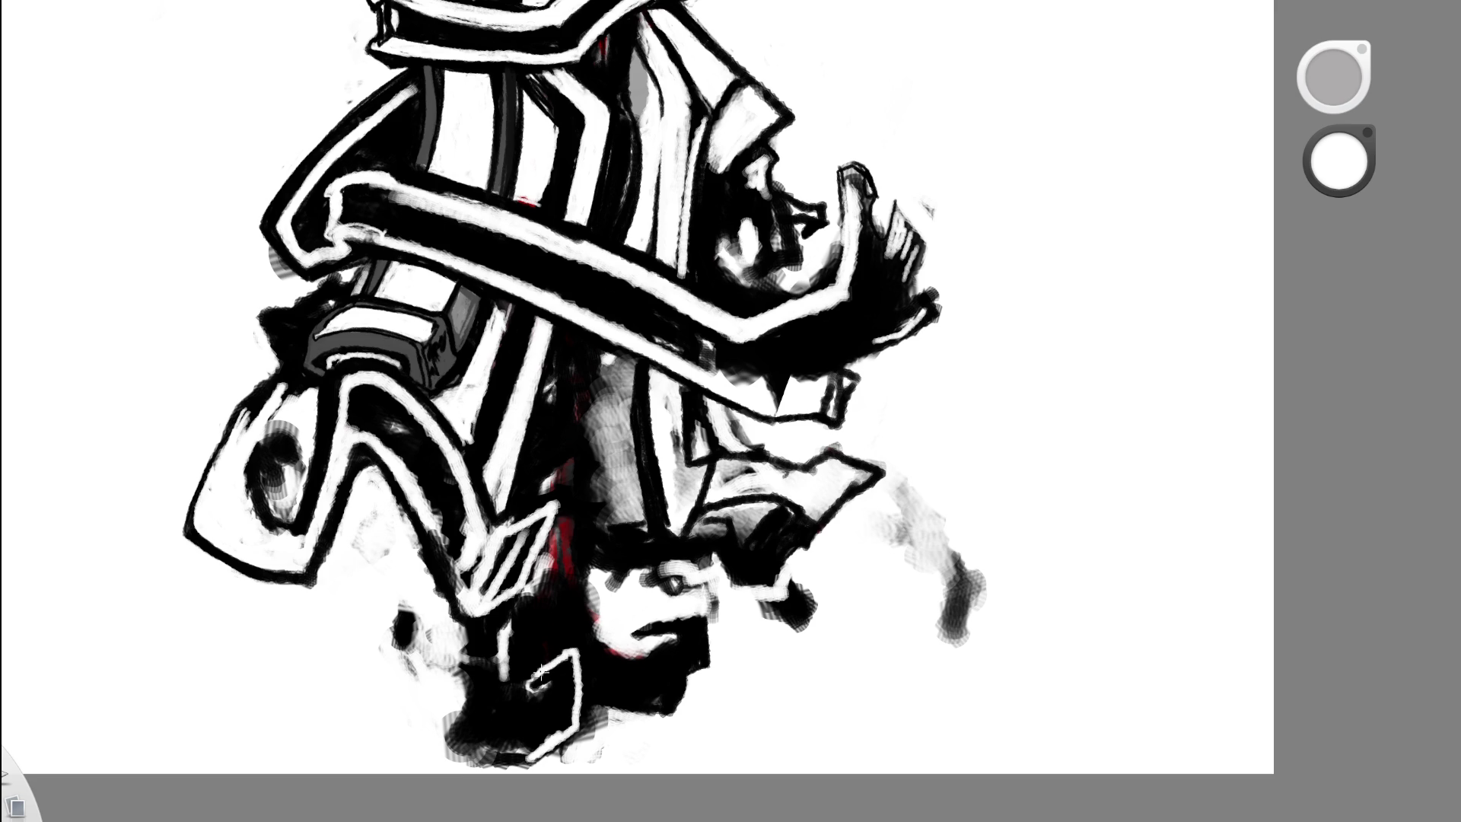
pyautogui.moveTo(525, 687); pyautogui.dragTo(559, 688)
# - Add a short dark stroke next to the white bracket
pyautogui.press('space')
pyautogui.moveTo(571, 633); pyautogui.dragTo(545, 615)
pyautogui.press('space')
pyautogui.moveTo(665, 653); pyautogui.dragTo(611, 538)
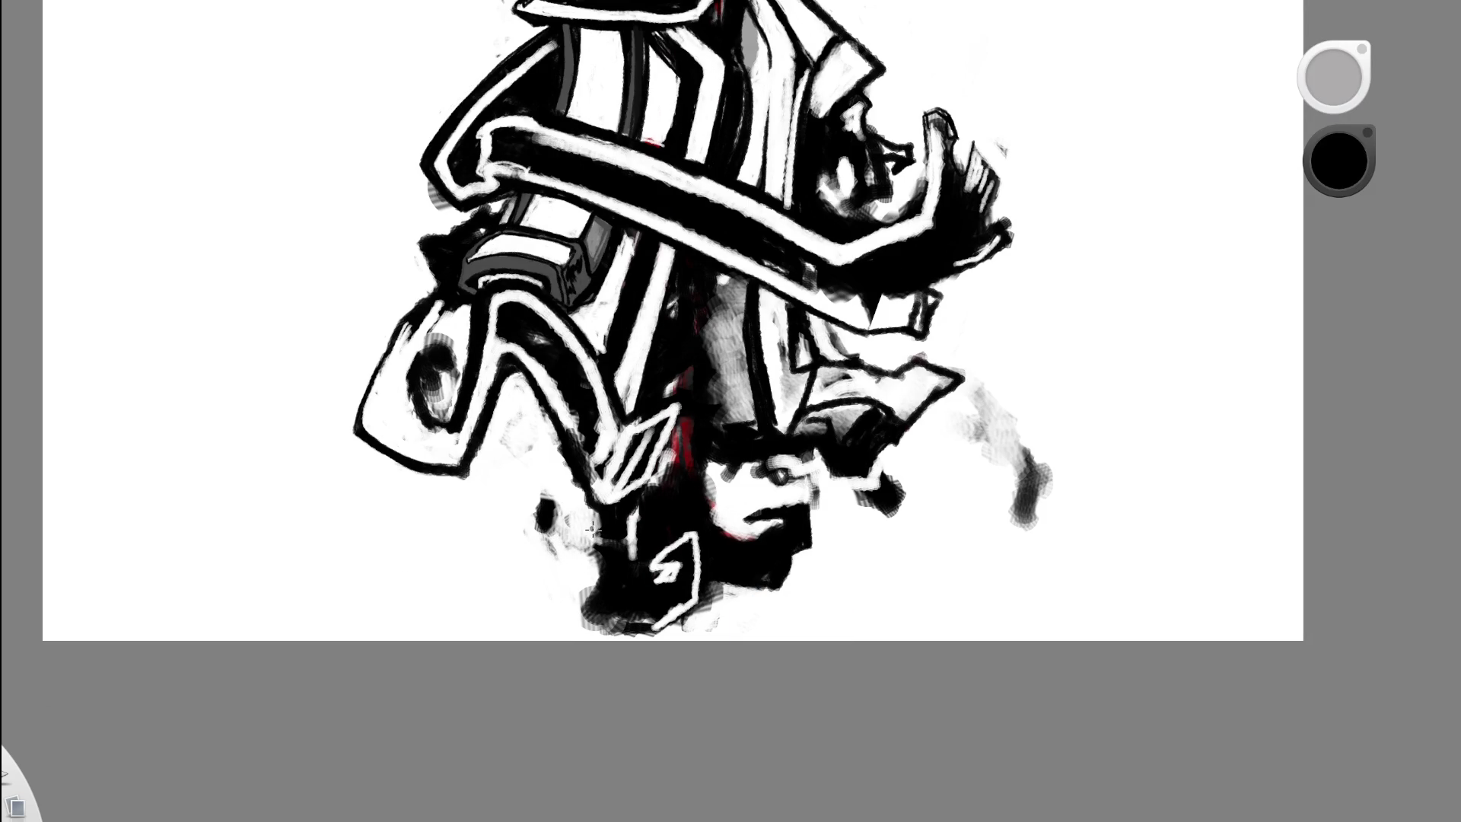
pyautogui.moveTo(590, 534); pyautogui.dragTo(581, 556)
pyautogui.moveTo(799, 465)
pyautogui.mouseDown()
pyautogui.moveTo(710, 503)
pyautogui.moveTo(704, 533)
pyautogui.mouseUp()
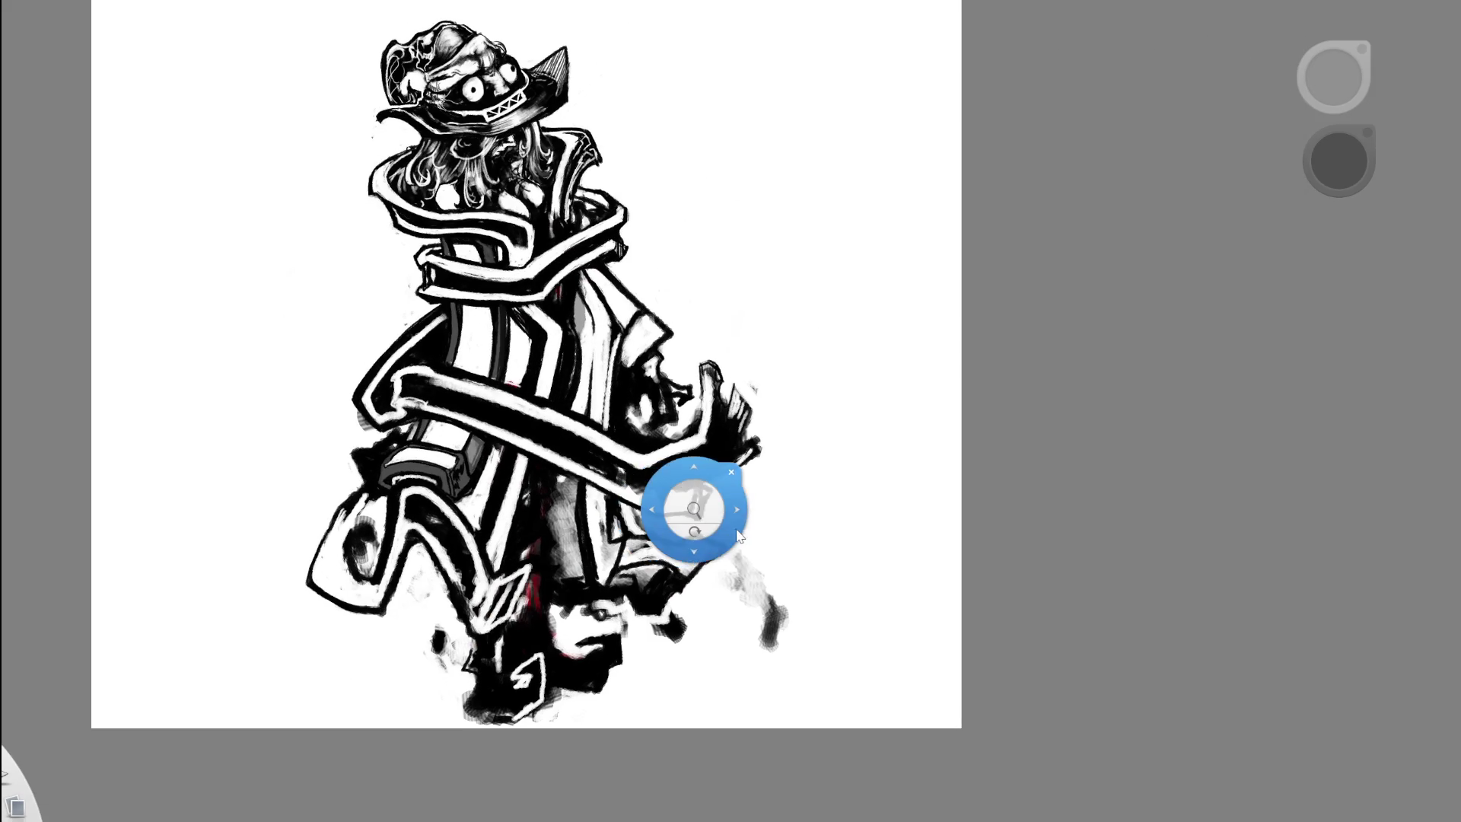
pyautogui.moveTo(707, 528)
pyautogui.mouseDown()
pyautogui.moveTo(574, 639)
pyautogui.moveTo(433, 587)
pyautogui.mouseUp()
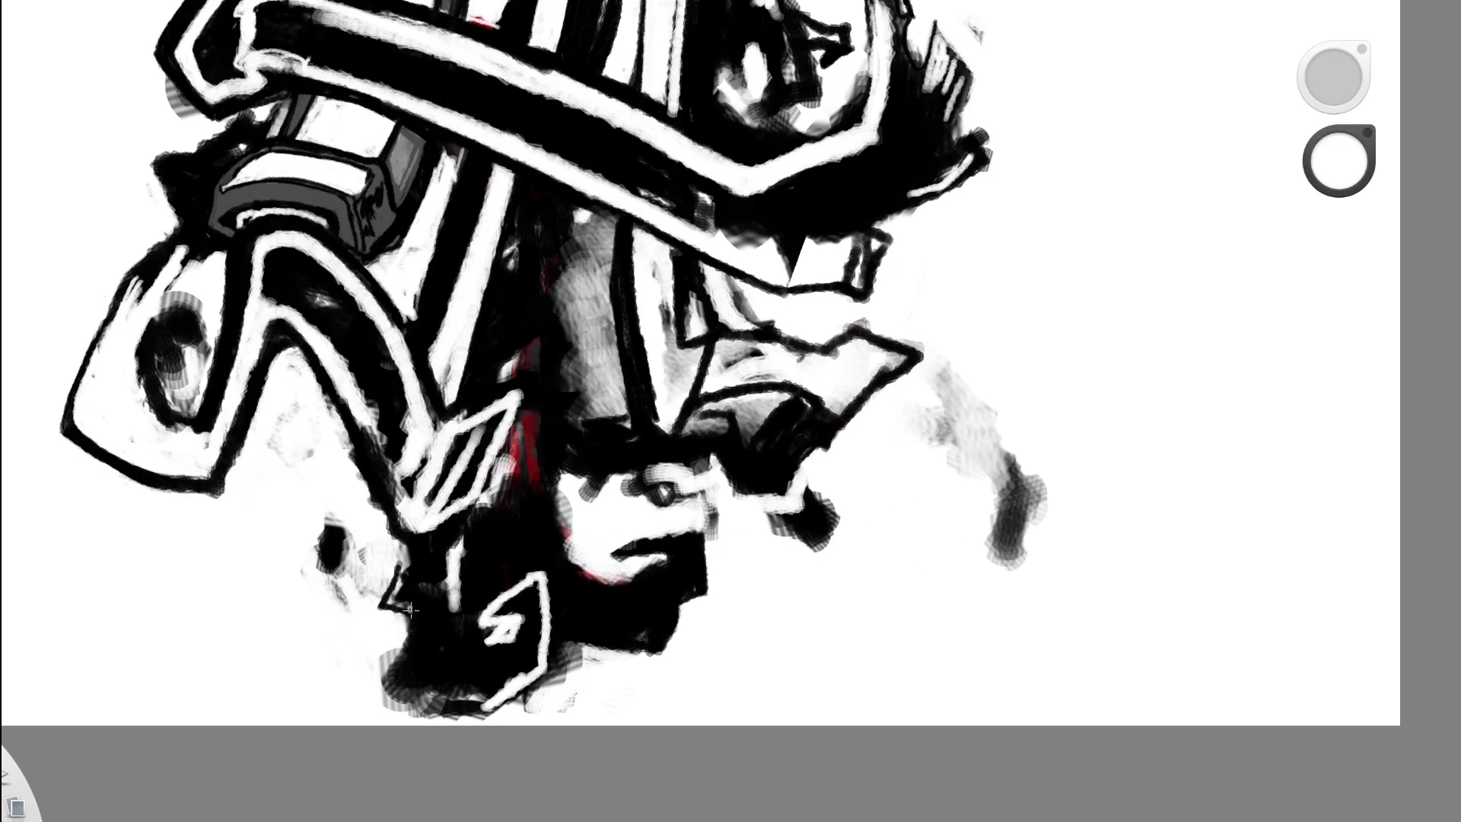
# - Paint a white zigzag over the lower outline of the wizard
pyautogui.moveTo(409, 609)
pyautogui.mouseDown()
pyautogui.moveTo(390, 604)
pyautogui.moveTo(403, 564)
pyautogui.mouseUp()
pyautogui.moveTo(538, 483); pyautogui.dragTo(365, 531)
pyautogui.moveTo(615, 471)
pyautogui.mouseDown()
pyautogui.moveTo(592, 495)
pyautogui.moveTo(281, 520)
pyautogui.mouseUp()
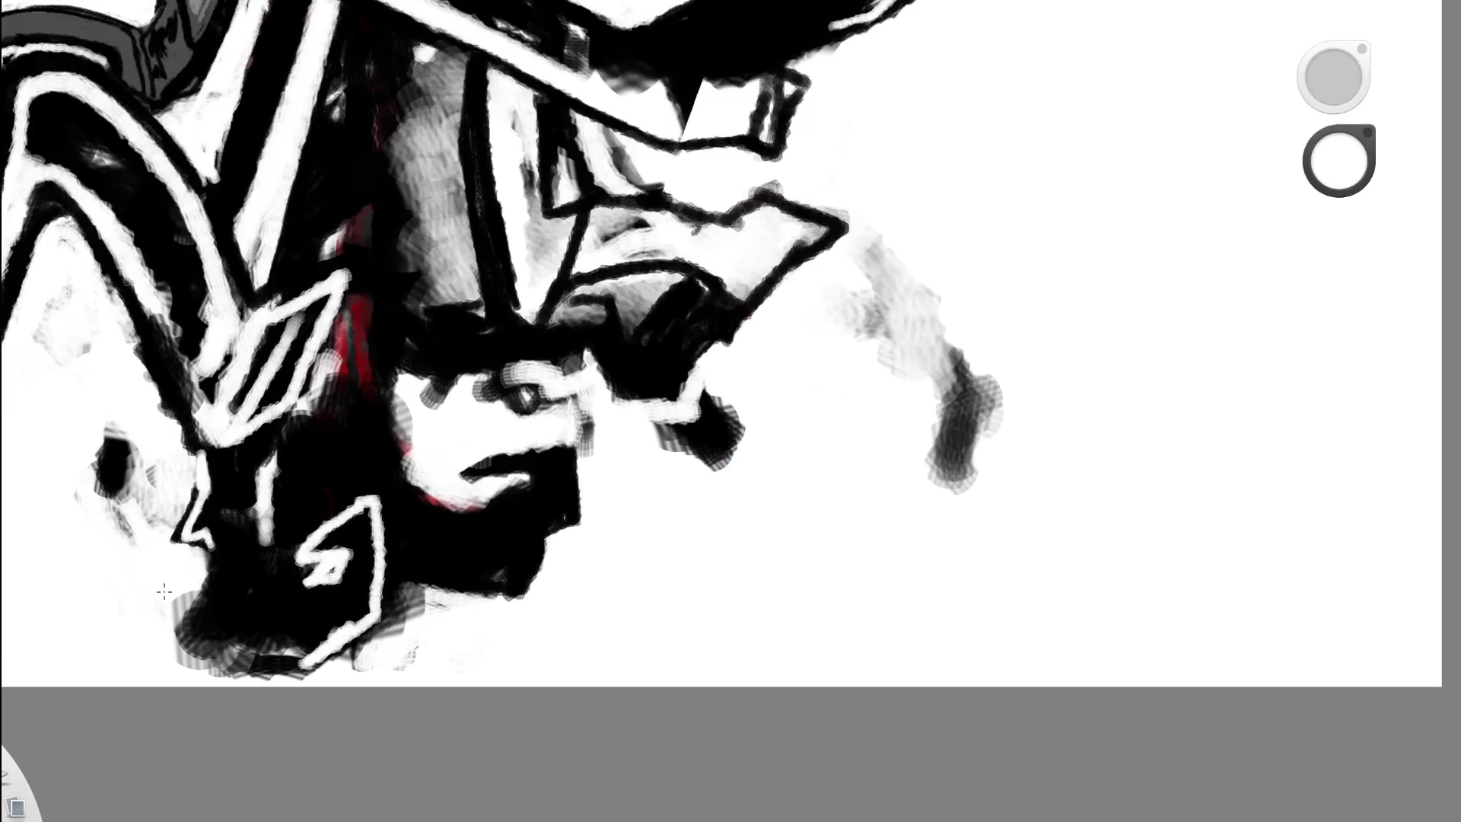
# - Replace a stray black mouth line with a white line along the top of the mouth
pyautogui.press('d')
pyautogui.moveTo(455, 472)
pyautogui.mouseDown()
pyautogui.moveTo(535, 442)
pyautogui.moveTo(589, 447)
pyautogui.moveTo(583, 536)
pyautogui.mouseUp()
pyautogui.hotkey('ctrl', 'z')
pyautogui.press('x')
pyautogui.moveTo(467, 474)
pyautogui.mouseDown()
pyautogui.moveTo(568, 456)
pyautogui.moveTo(554, 514)
pyautogui.moveTo(391, 508)
pyautogui.mouseUp()
# - Zoom in and out on the figure's lower body, fitting the whole canvas once
pyautogui.press('space')
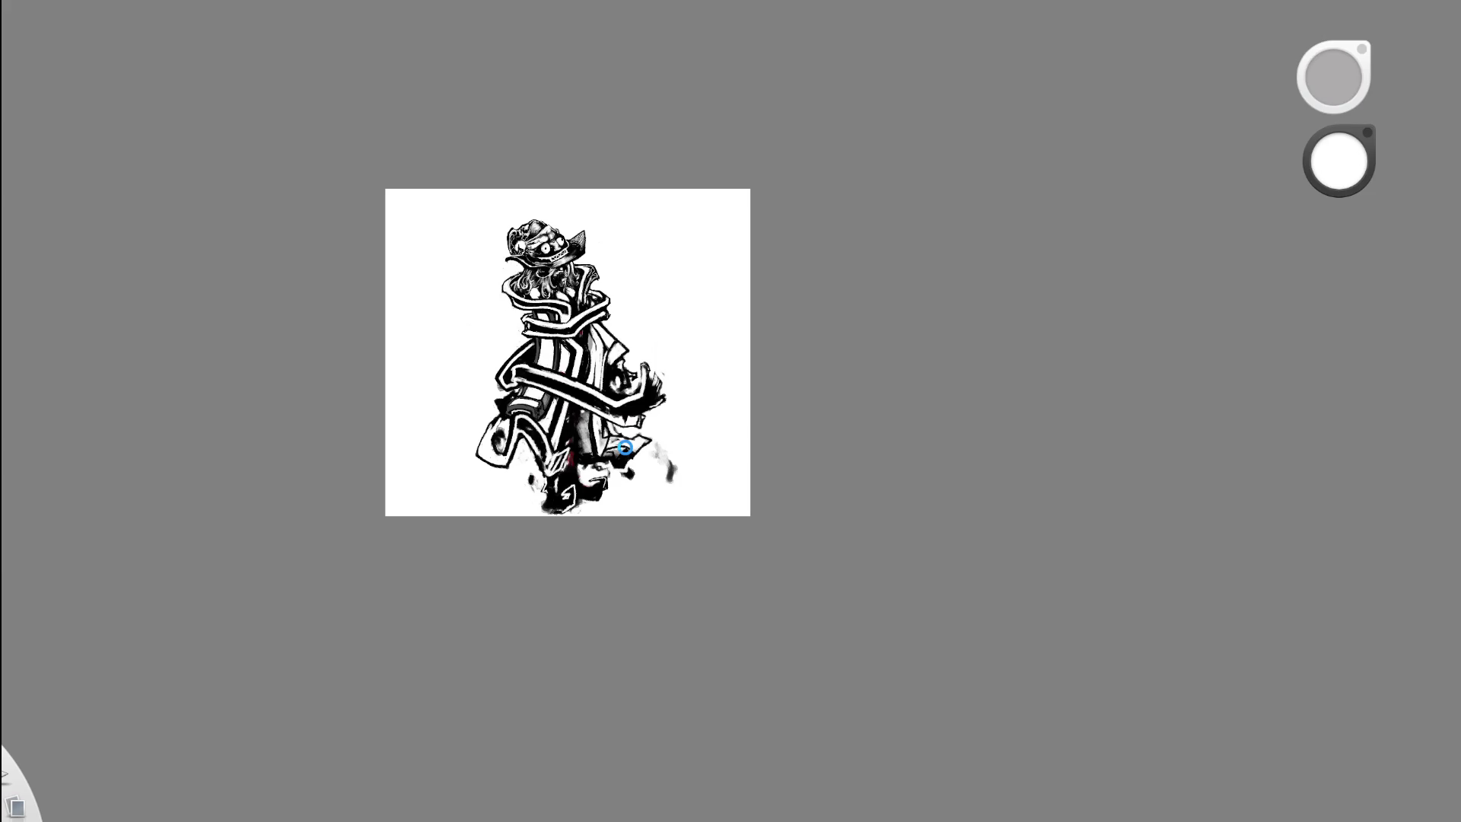
pyautogui.press('space')
pyautogui.moveTo(604, 496)
pyautogui.mouseDown()
pyautogui.moveTo(541, 486)
pyautogui.moveTo(628, 460)
pyautogui.moveTo(633, 514)
pyautogui.moveTo(597, 537)
pyautogui.mouseUp()
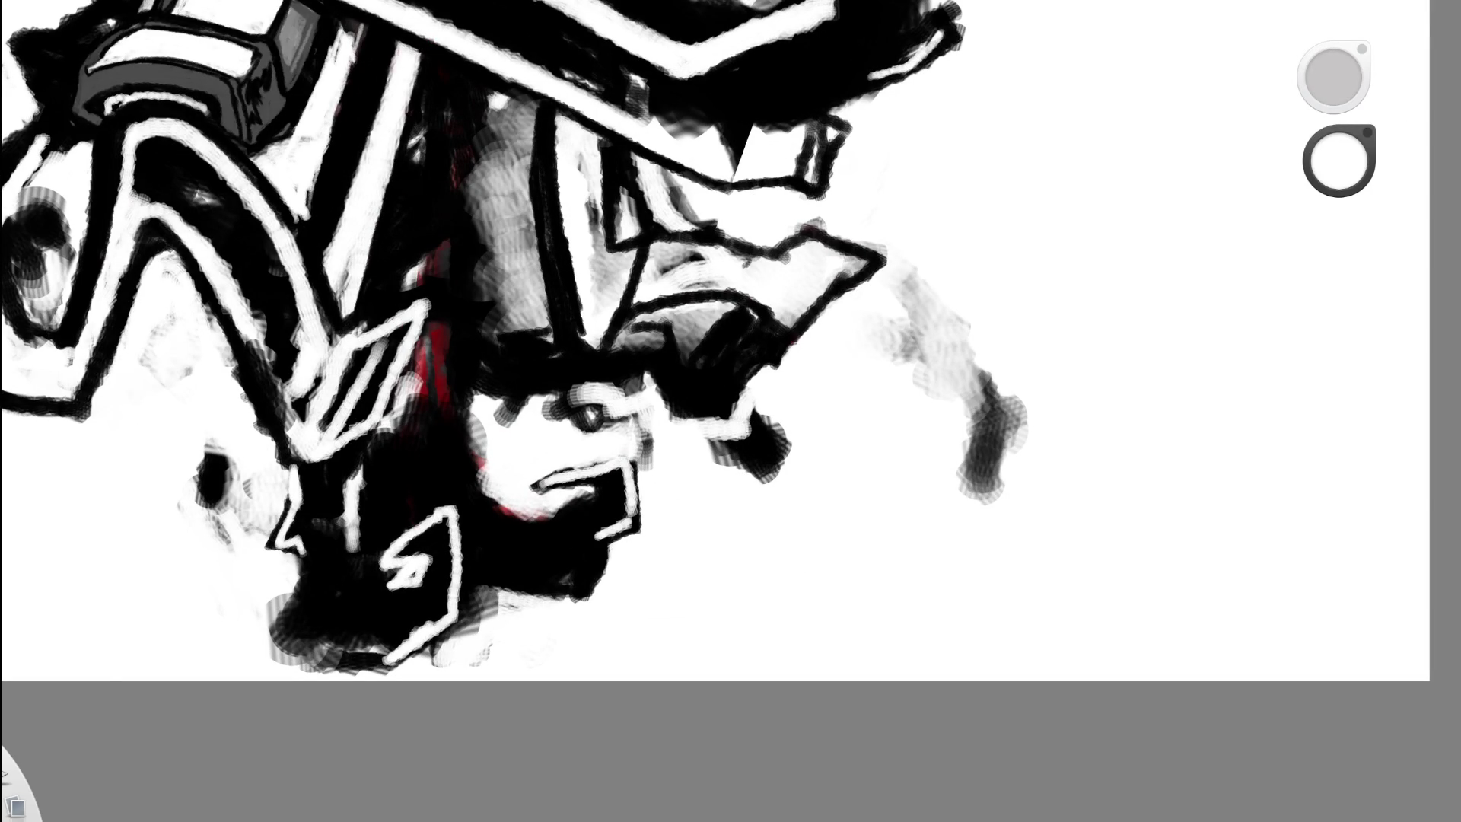
pyautogui.press('space')
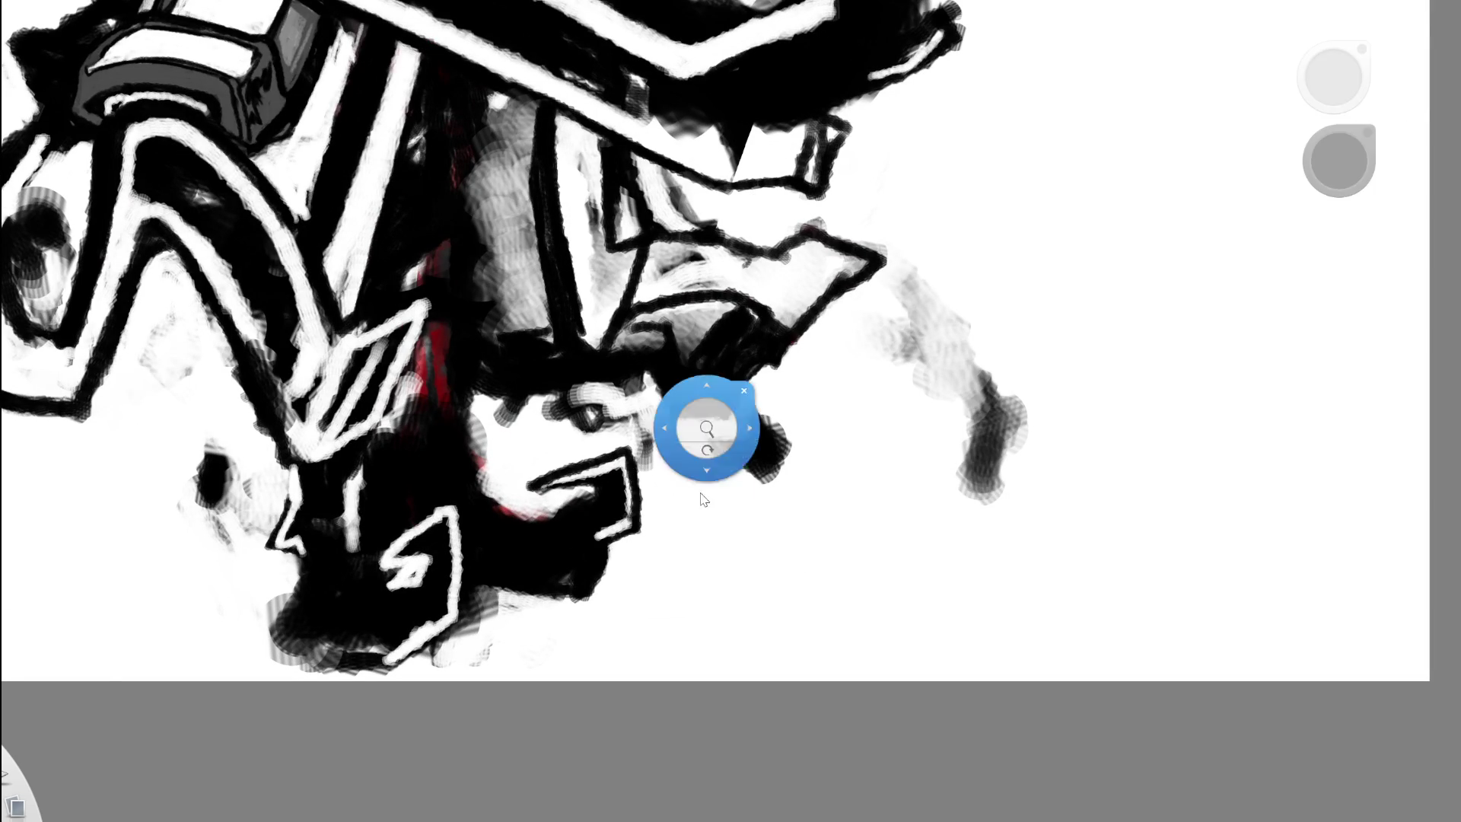
pyautogui.press('f')
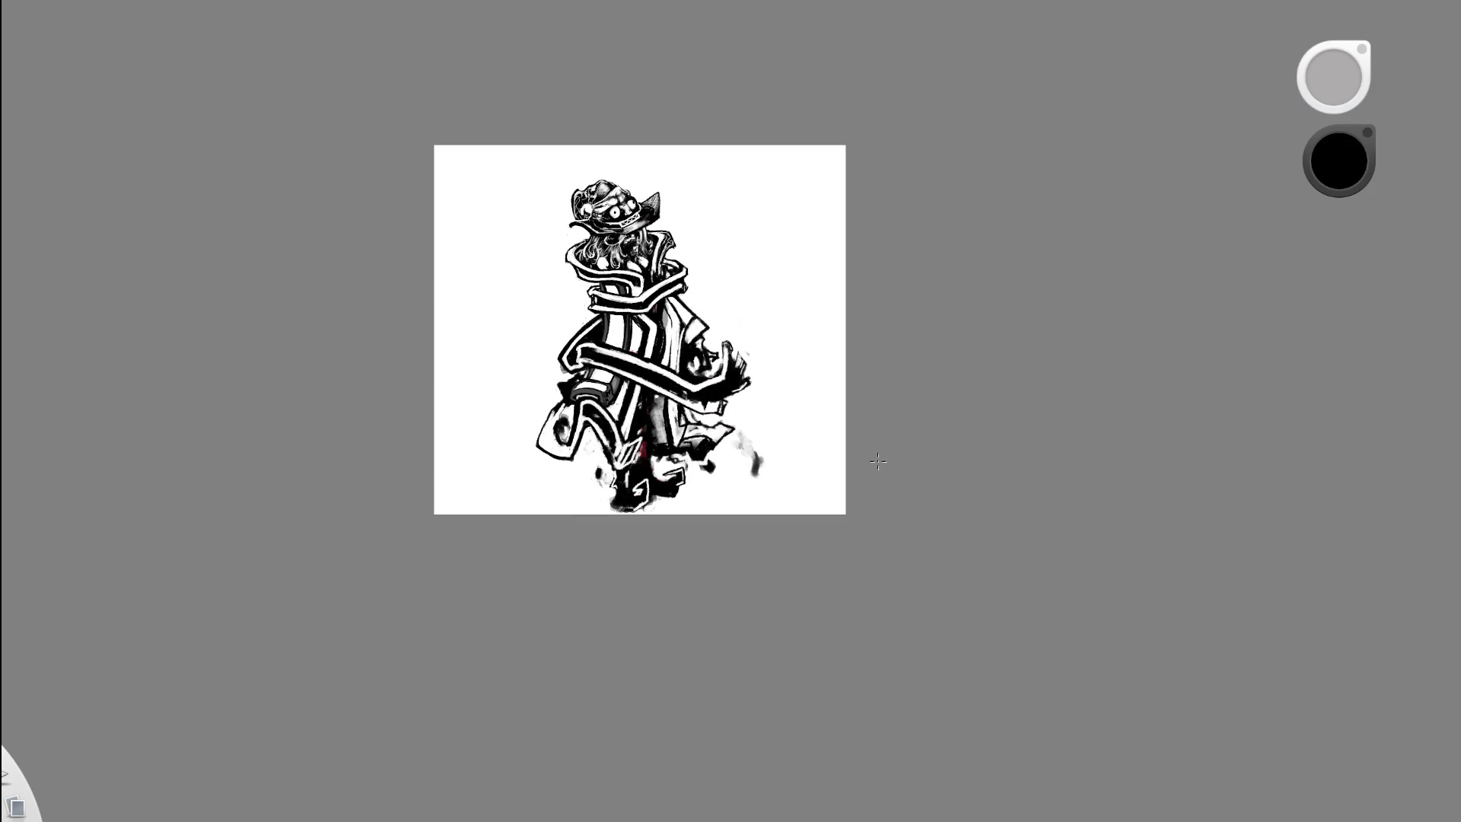
pyautogui.press('space')
pyautogui.moveTo(643, 490); pyautogui.dragTo(590, 515)
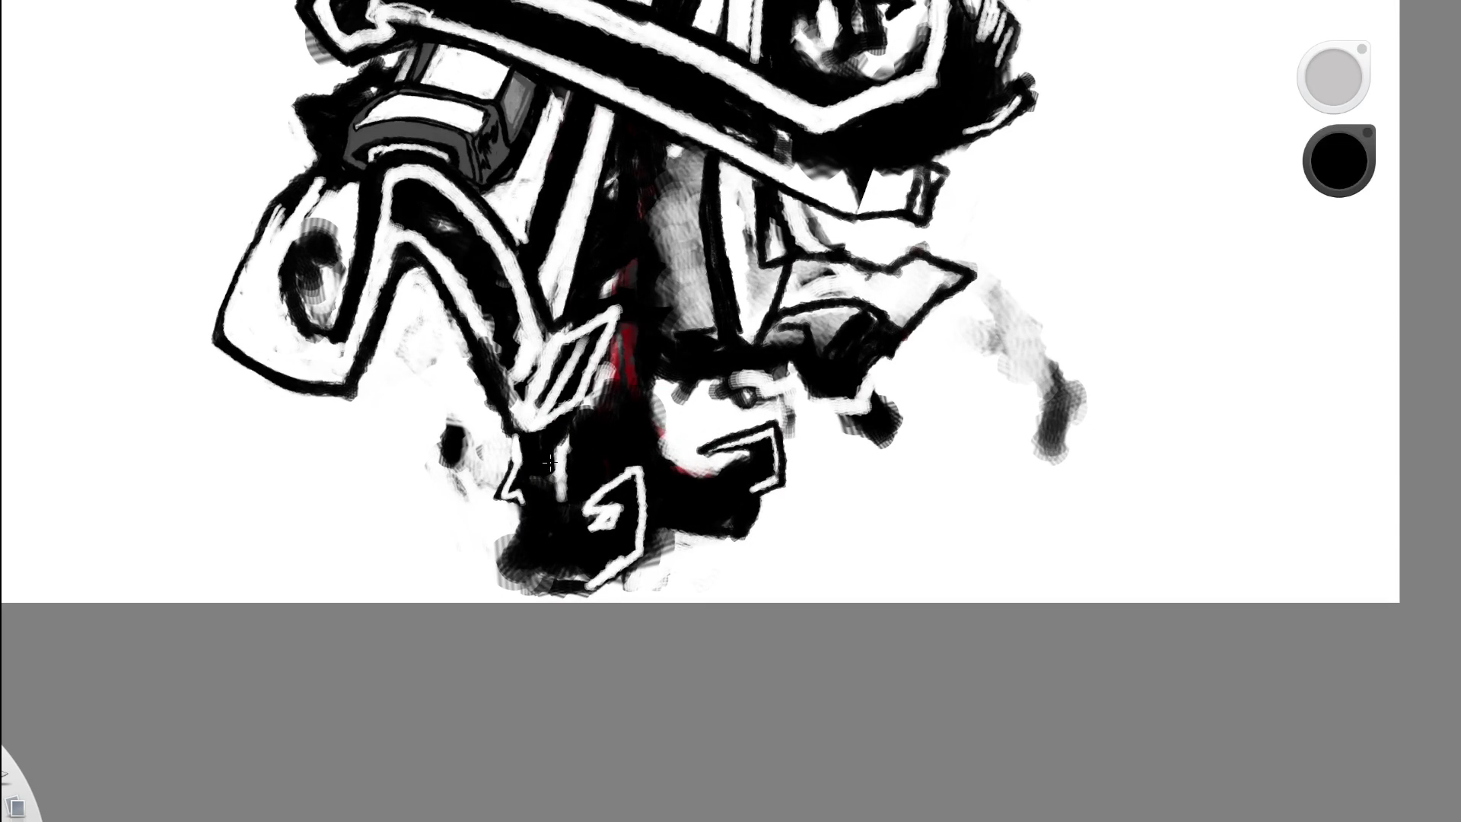
pyautogui.press('space')
pyautogui.moveTo(636, 434); pyautogui.dragTo(784, 335)
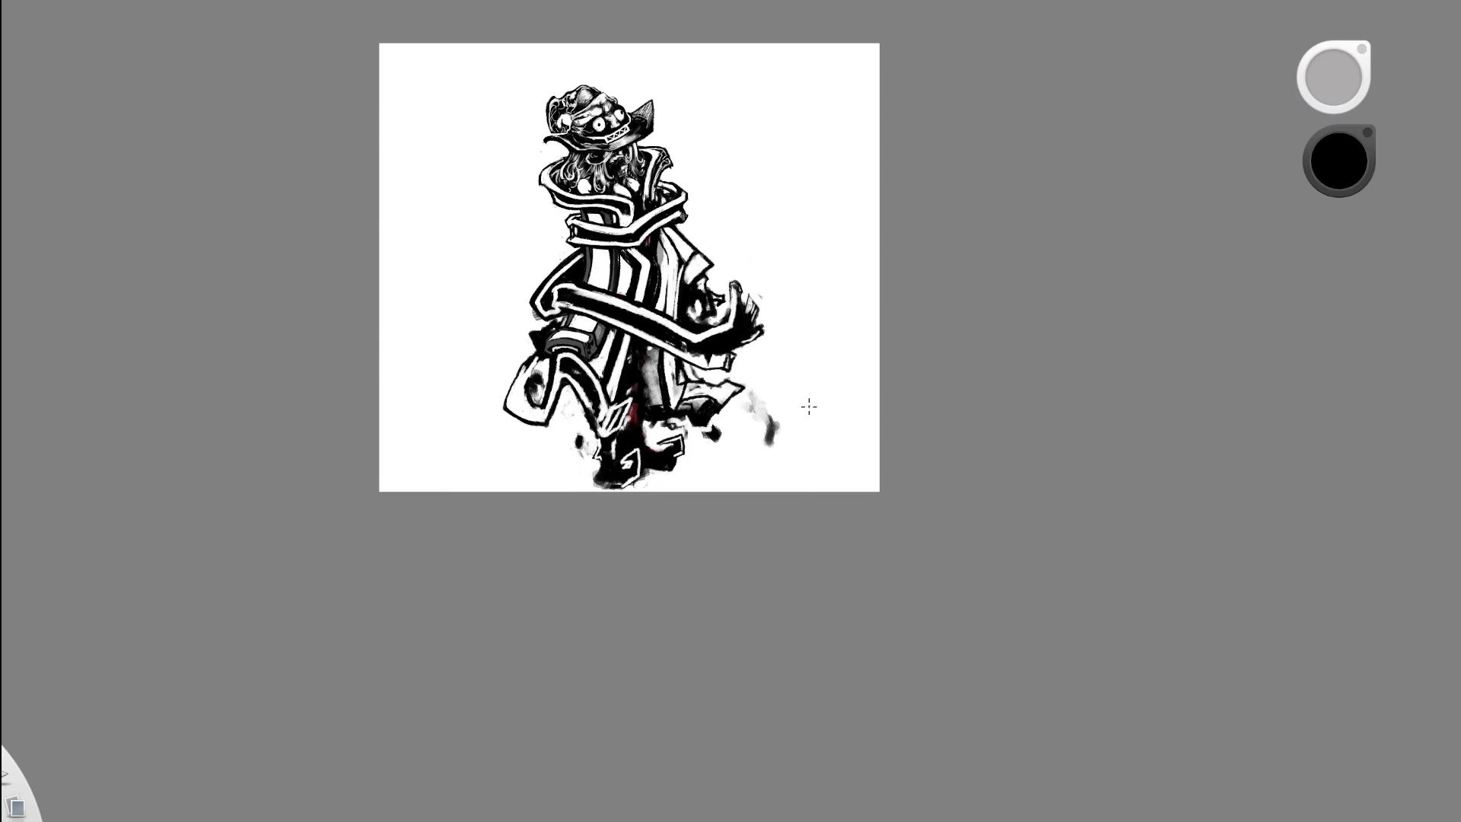
pyautogui.press('space')
pyautogui.moveTo(755, 468)
pyautogui.mouseDown()
pyautogui.moveTo(779, 476)
pyautogui.moveTo(636, 529)
pyautogui.mouseUp()
pyautogui.press('space')
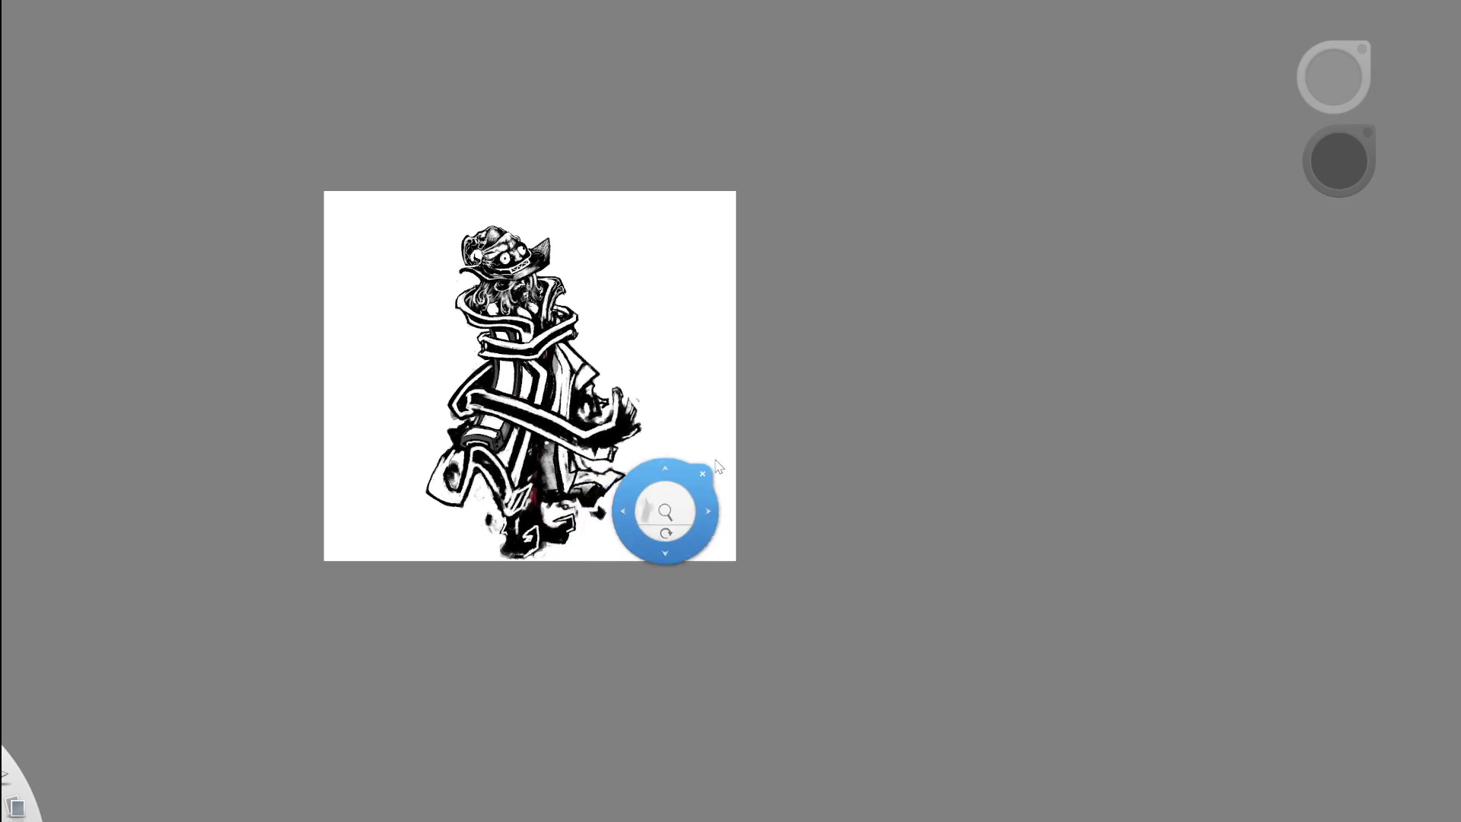
pyautogui.moveTo(562, 490); pyautogui.dragTo(677, 466)
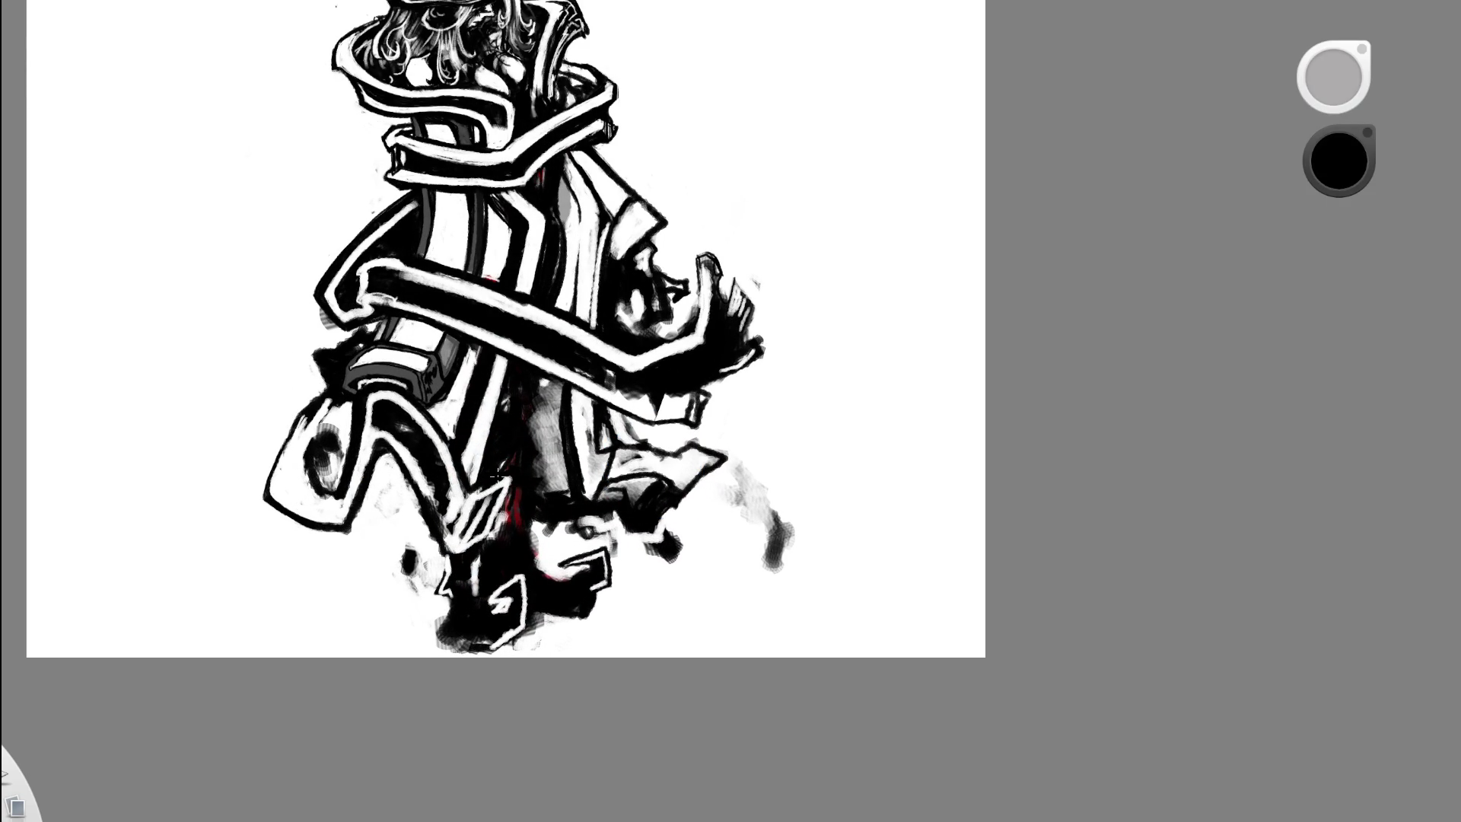
# - Paint white strokes over the dark area beside the boot
pyautogui.keyDown('alt'); pyautogui.click(766, 427); pyautogui.keyUp('alt')
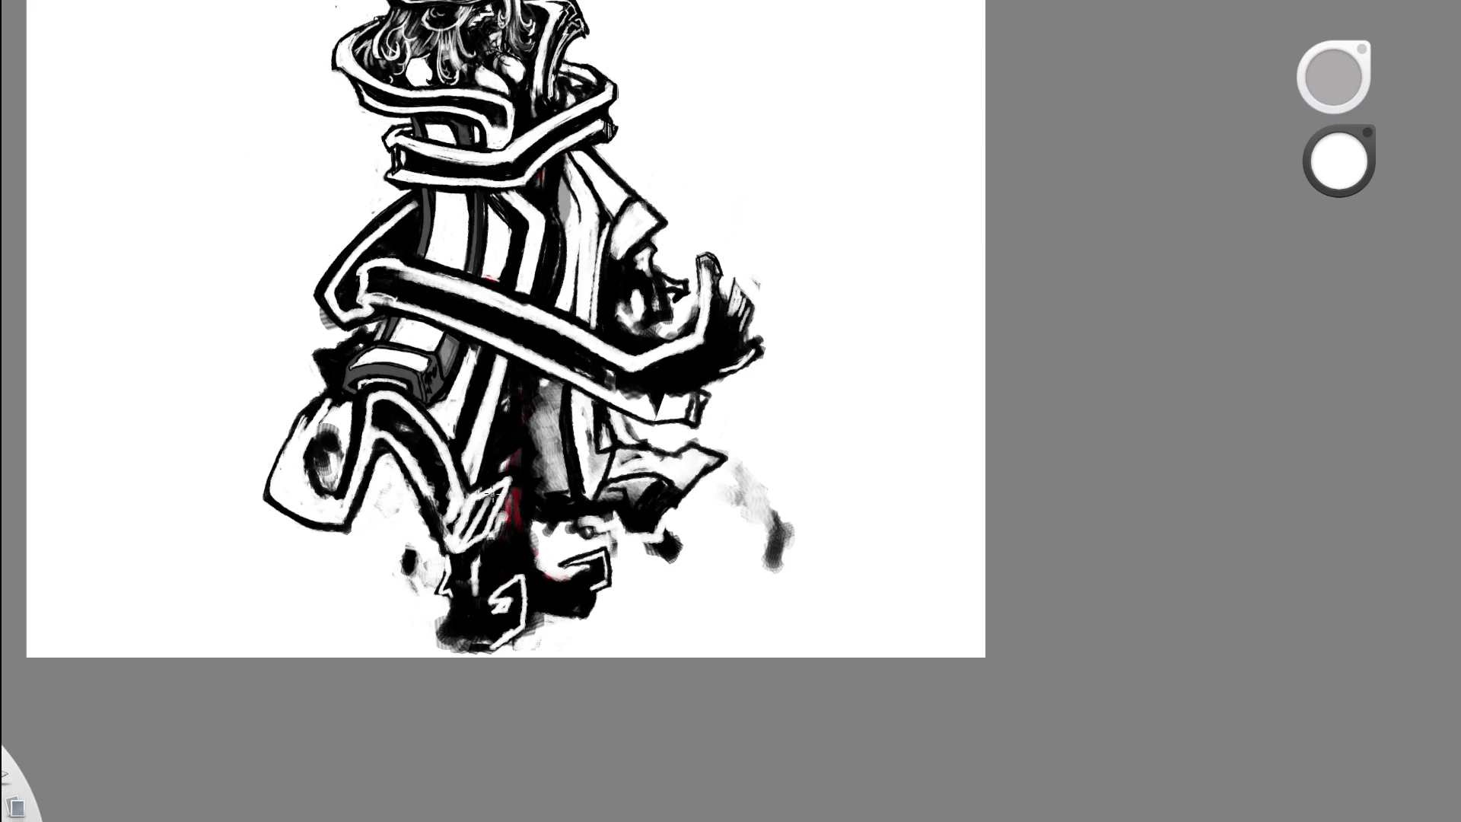
pyautogui.moveTo(486, 493)
pyautogui.mouseDown()
pyautogui.moveTo(511, 490)
pyautogui.moveTo(484, 515)
pyautogui.moveTo(463, 509)
pyautogui.moveTo(518, 475)
pyautogui.mouseUp()
pyautogui.press('space')
pyautogui.moveTo(641, 457); pyautogui.dragTo(783, 331)
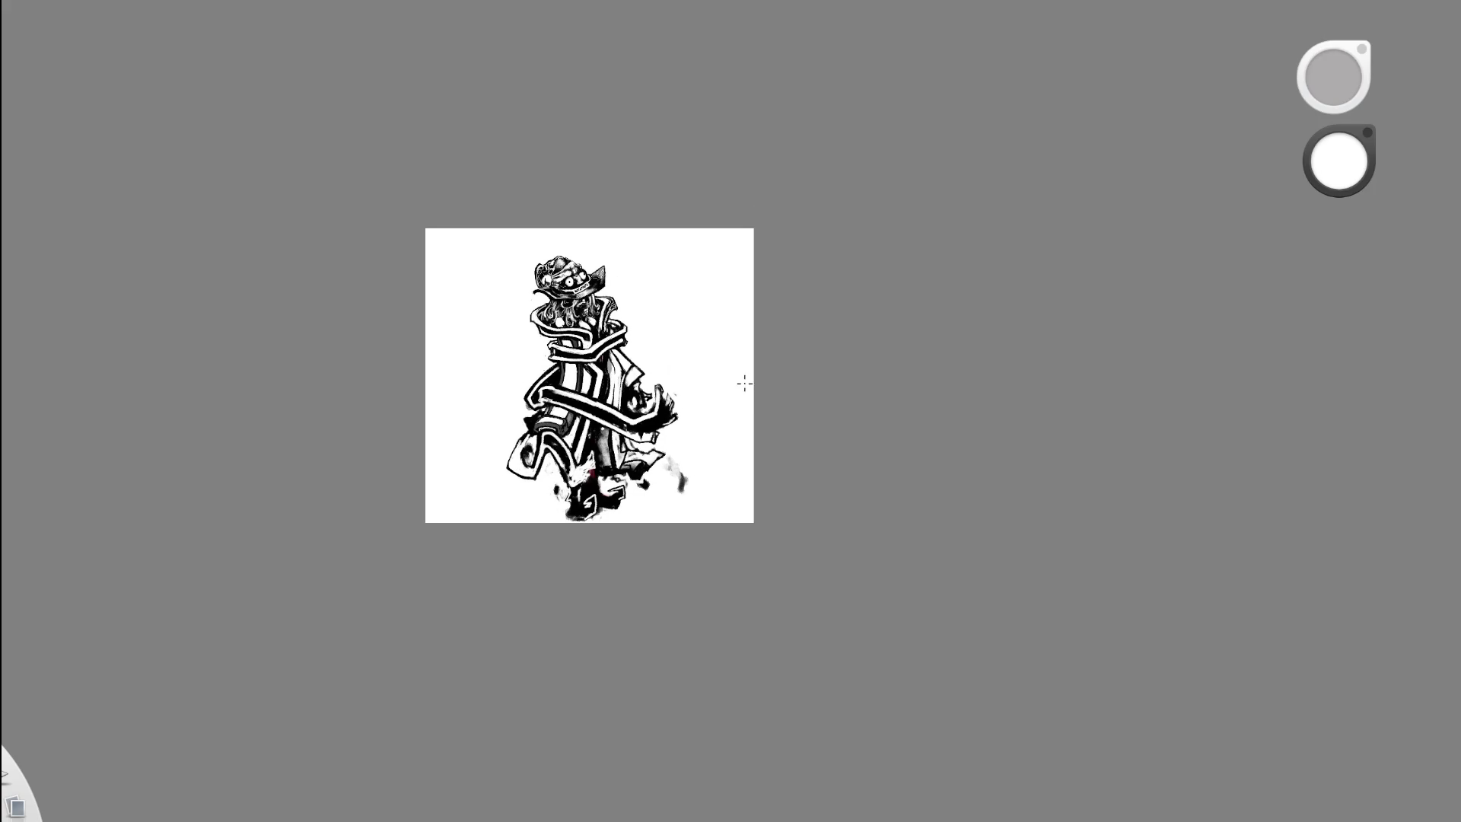
pyautogui.press('space')
pyautogui.moveTo(639, 483); pyautogui.dragTo(750, 476)
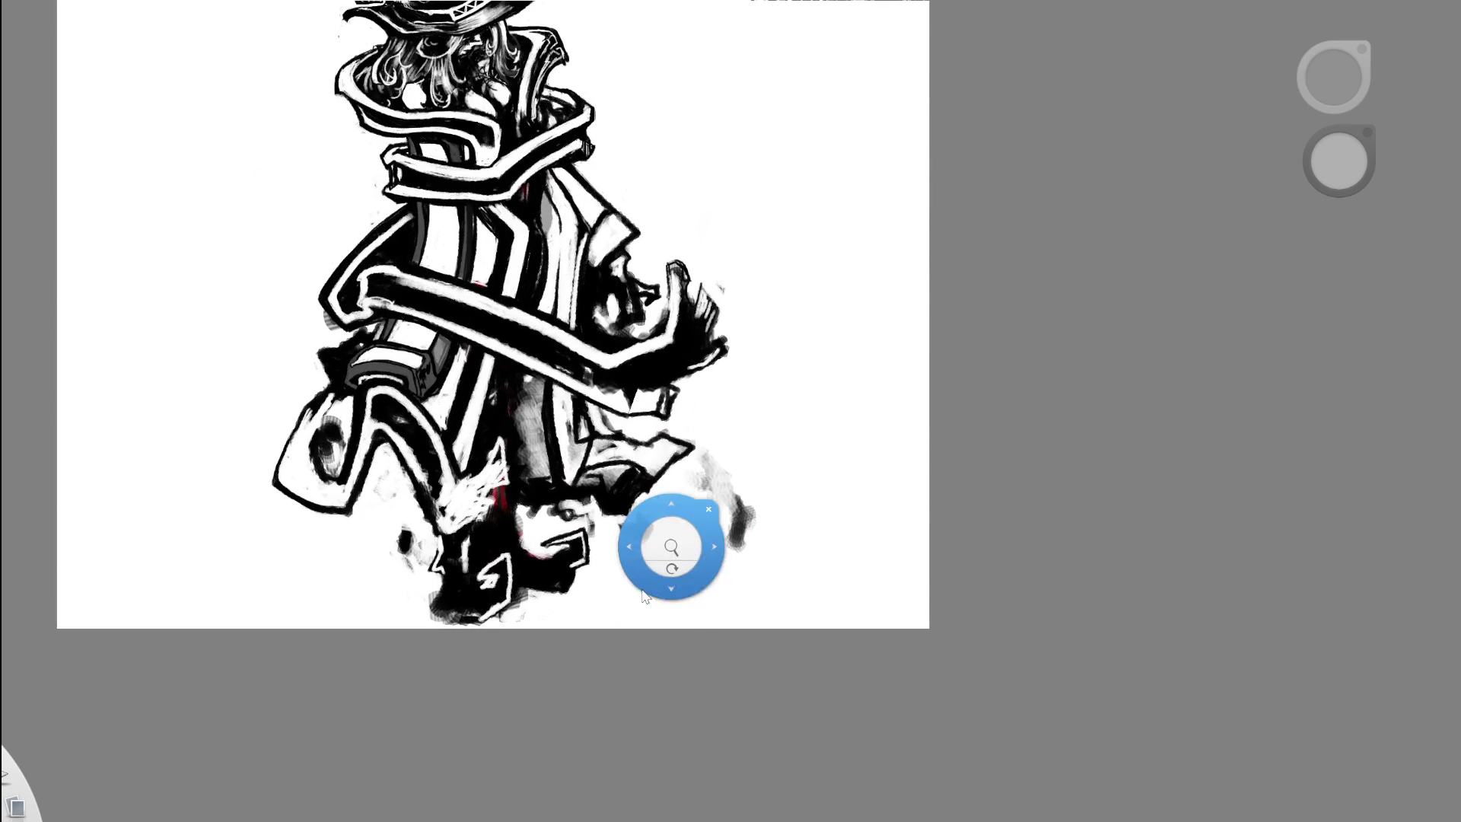
pyautogui.moveTo(653, 621); pyautogui.dragTo(705, 594)
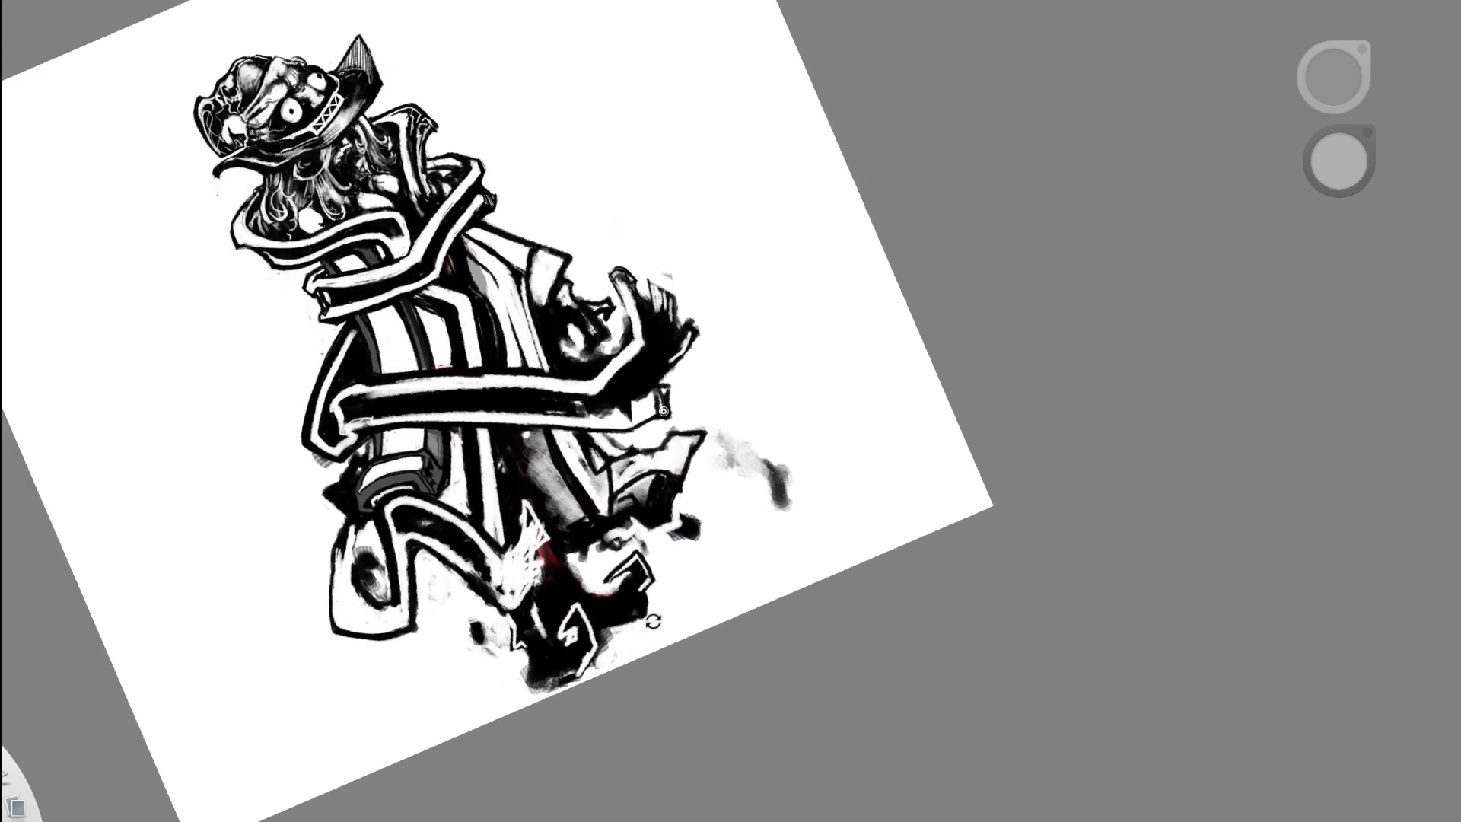
pyautogui.moveTo(704, 594); pyautogui.dragTo(644, 656)
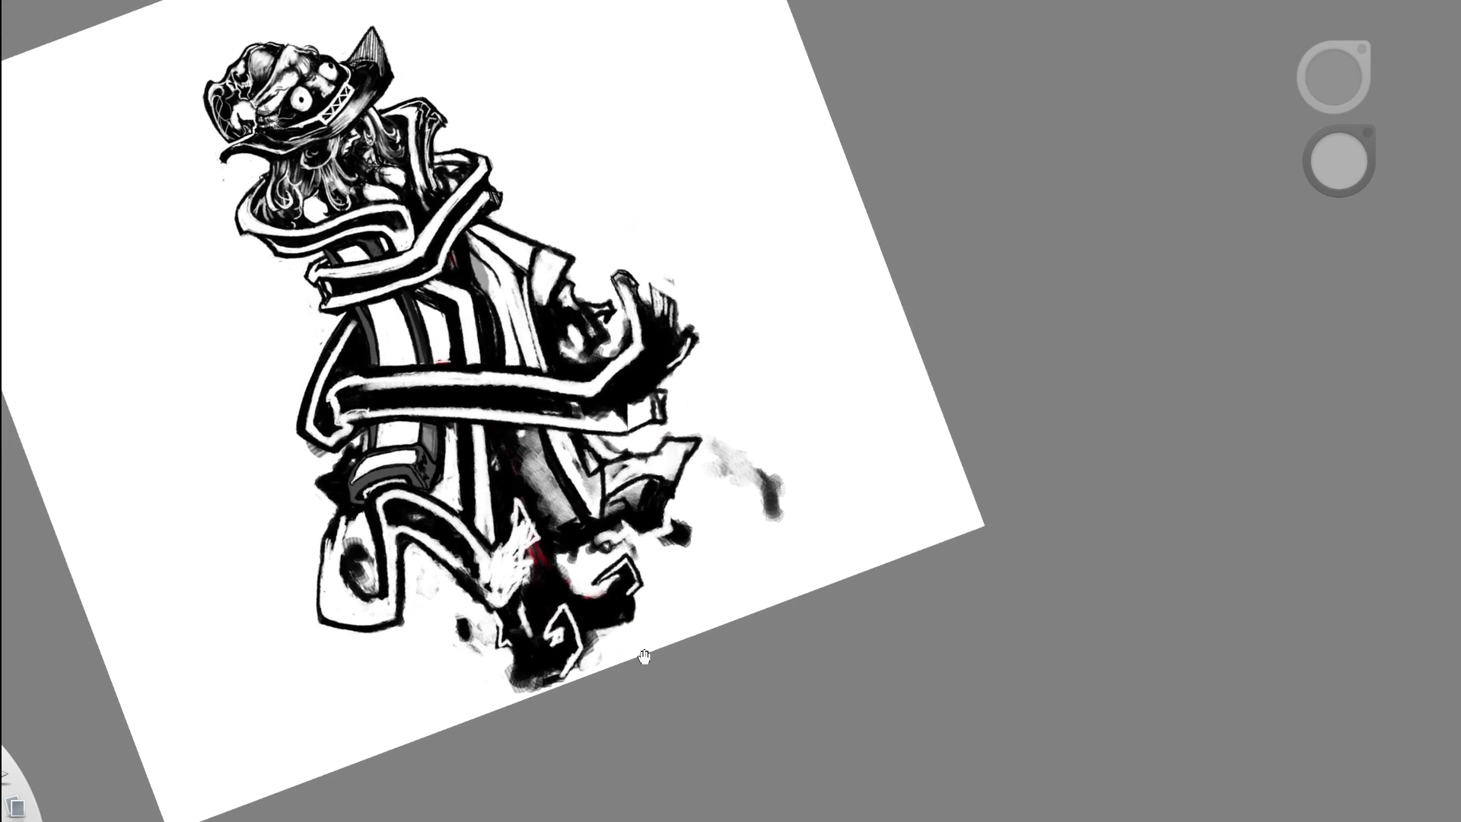
pyautogui.moveTo(499, 669); pyautogui.dragTo(548, 659)
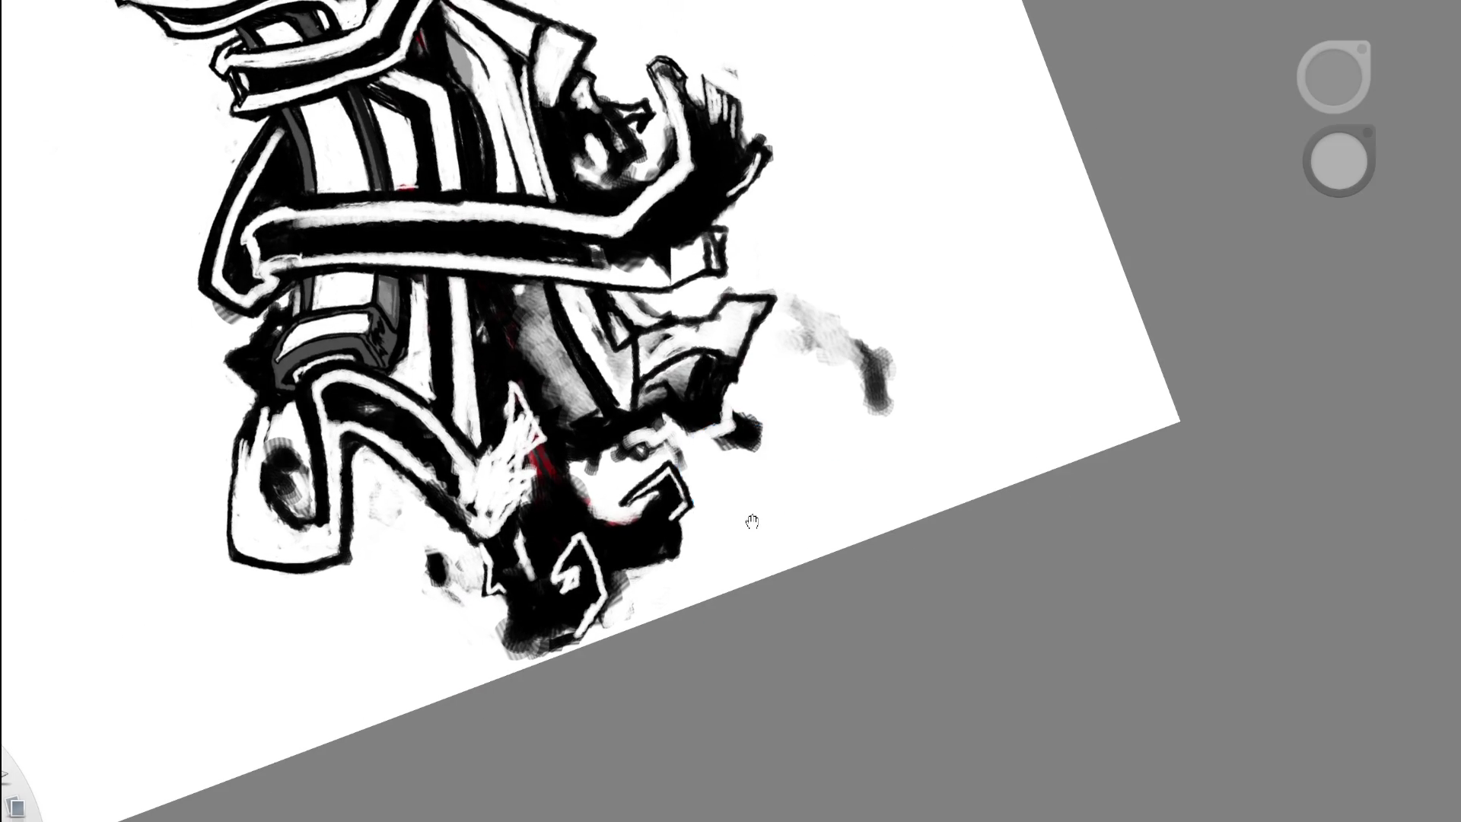
pyautogui.moveTo(769, 456); pyautogui.dragTo(616, 483)
pyautogui.keyDown('alt'); pyautogui.click(499, 511); pyautogui.keyUp('alt')
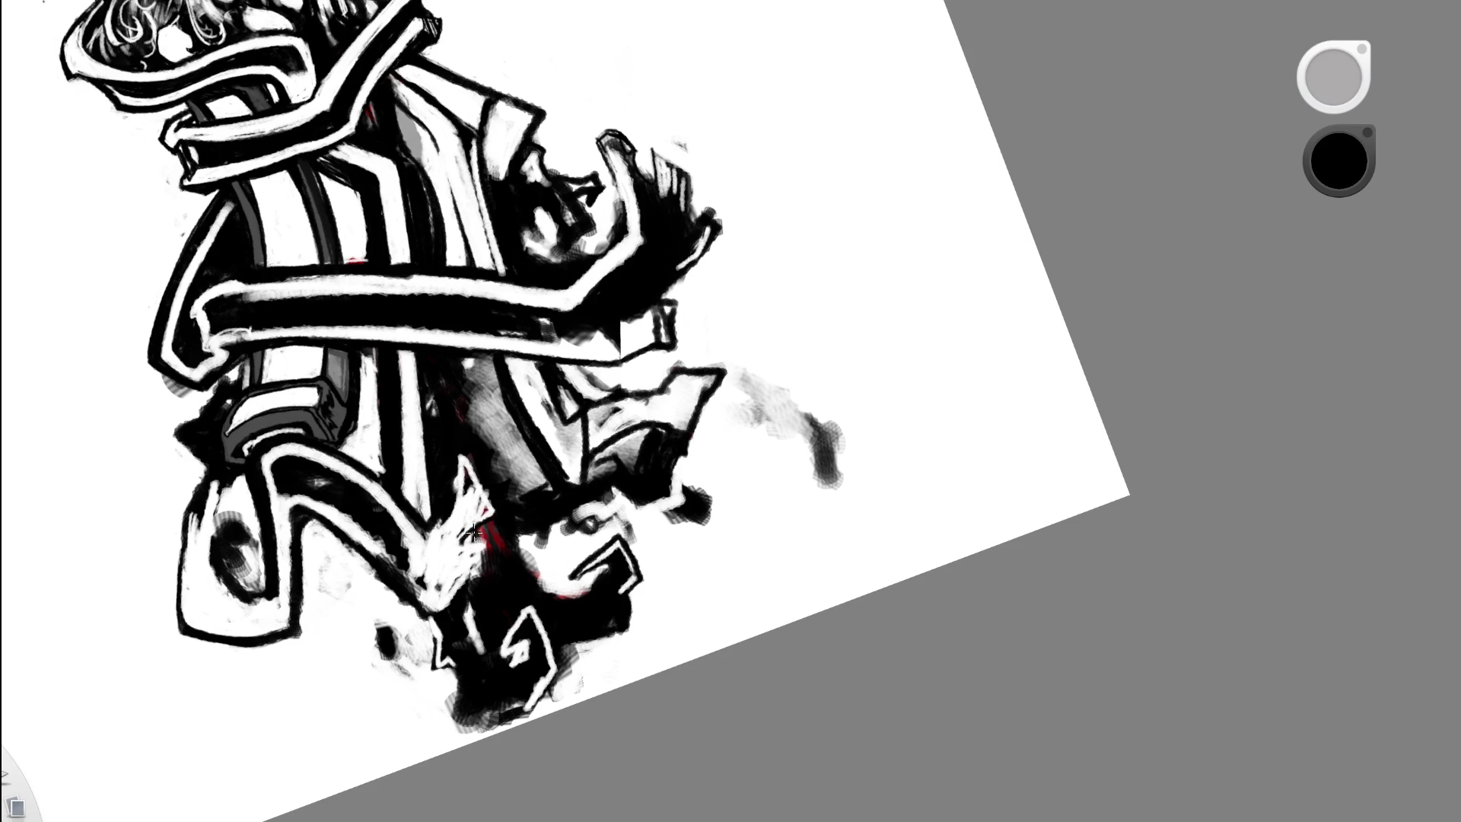
pyautogui.keyDown('alt'); pyautogui.click(478, 518); pyautogui.keyUp('alt')
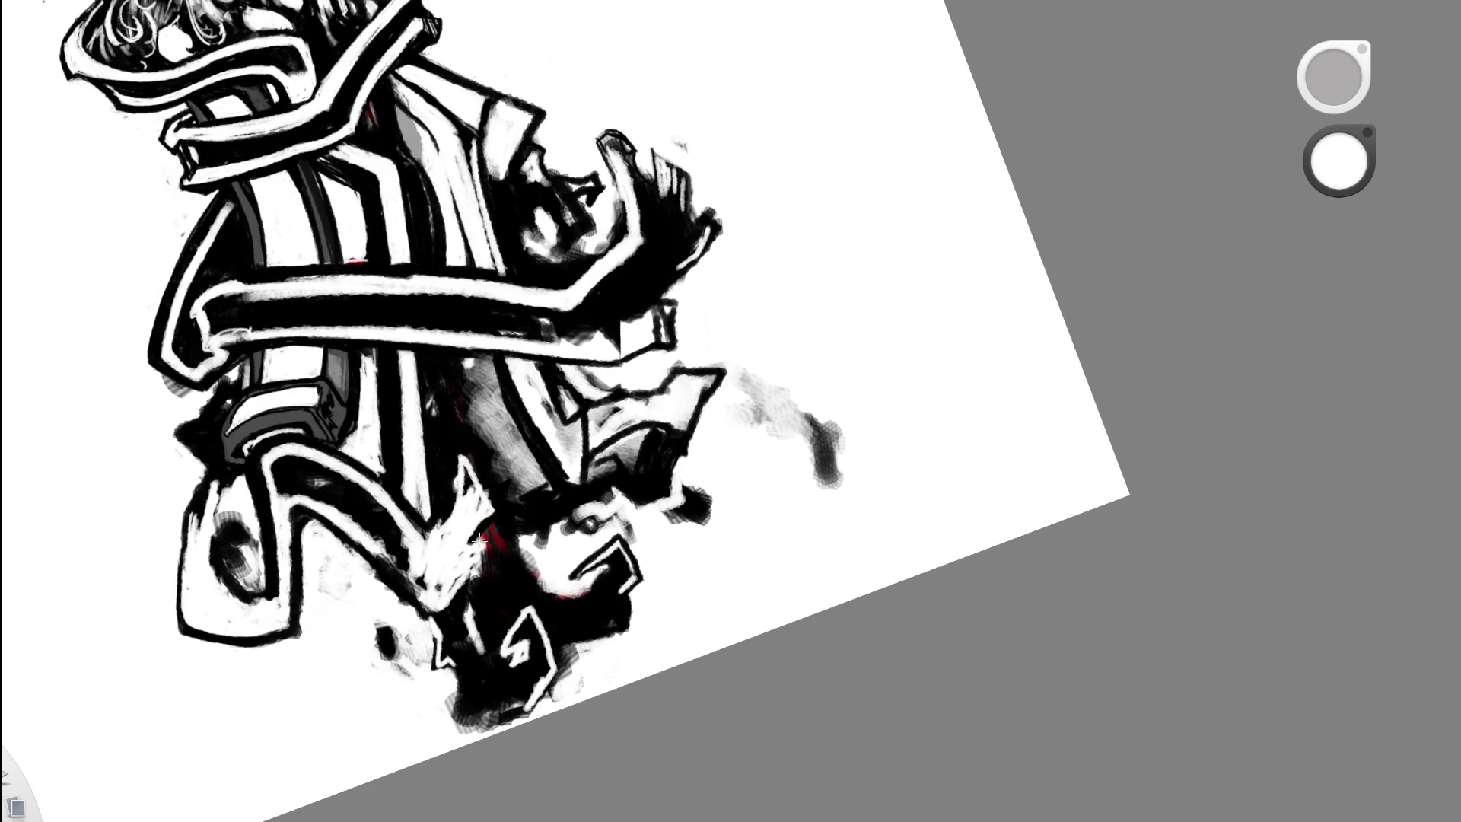
pyautogui.keyDown('alt'); pyautogui.click(427, 496); pyautogui.keyUp('alt')
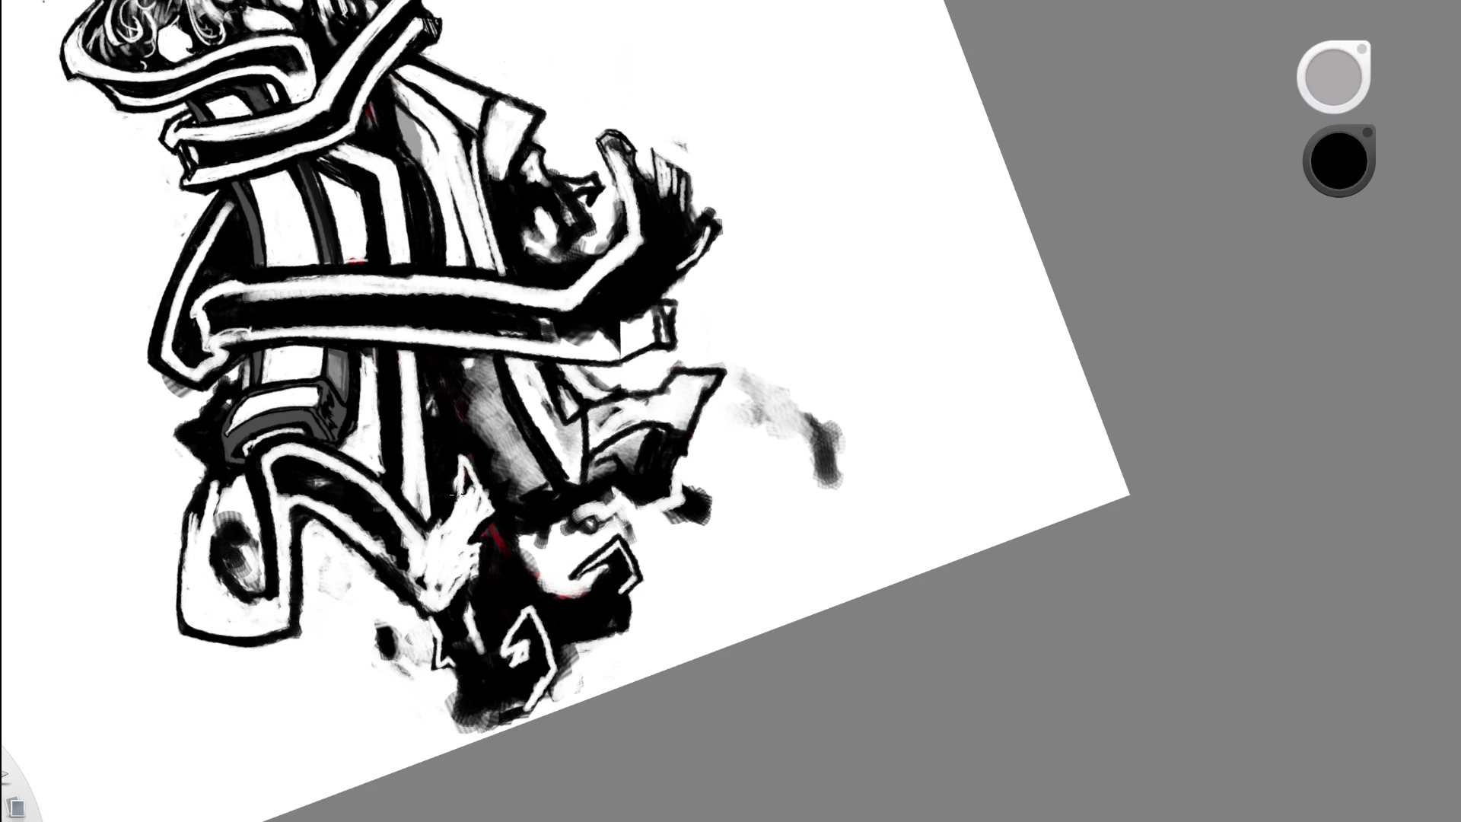
pyautogui.keyDown('alt'); pyautogui.click(427, 522); pyautogui.keyUp('alt')
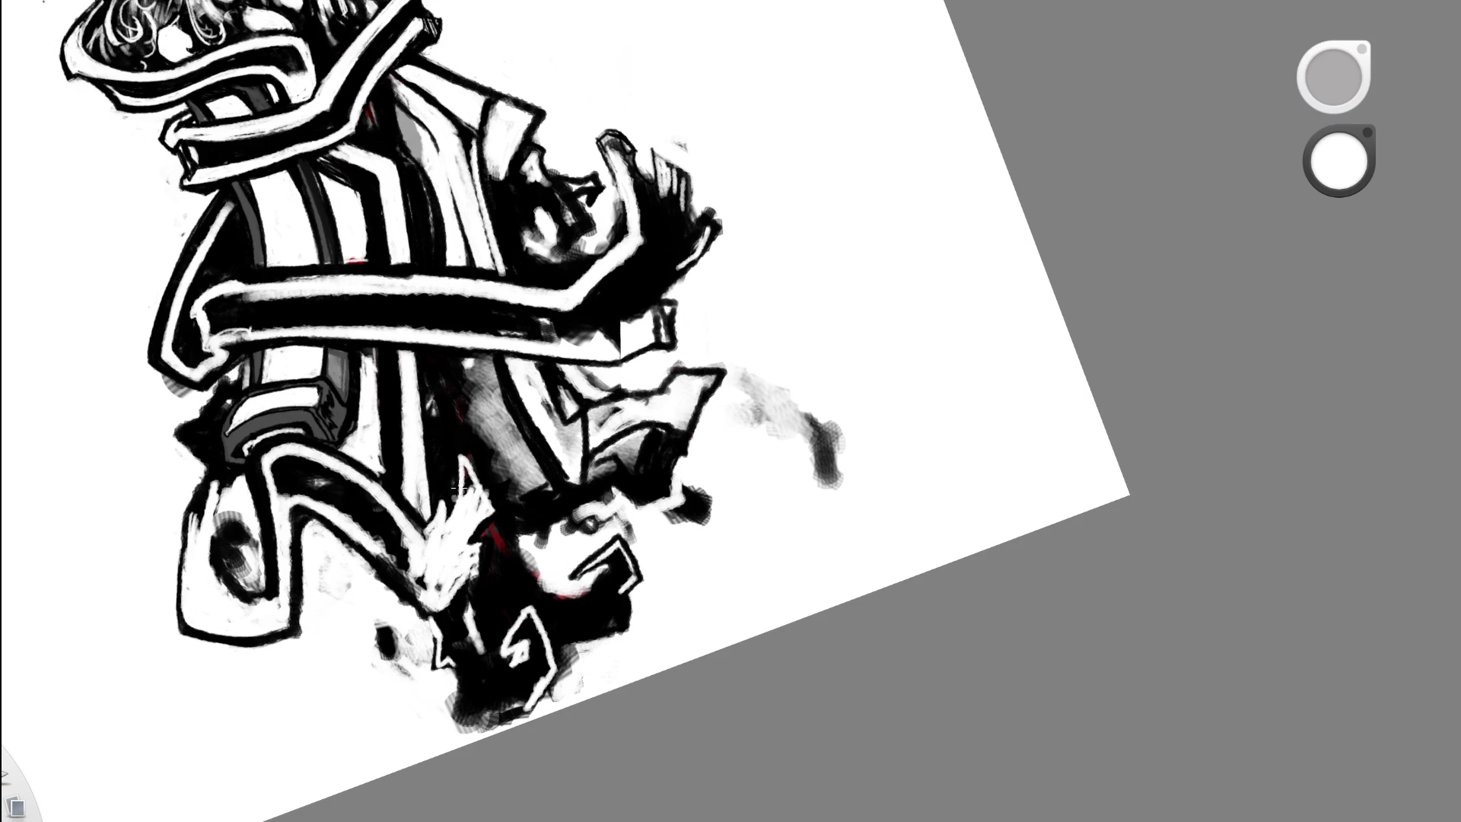
pyautogui.scroll(-5, 522, 515)
pyautogui.click(643, 547)
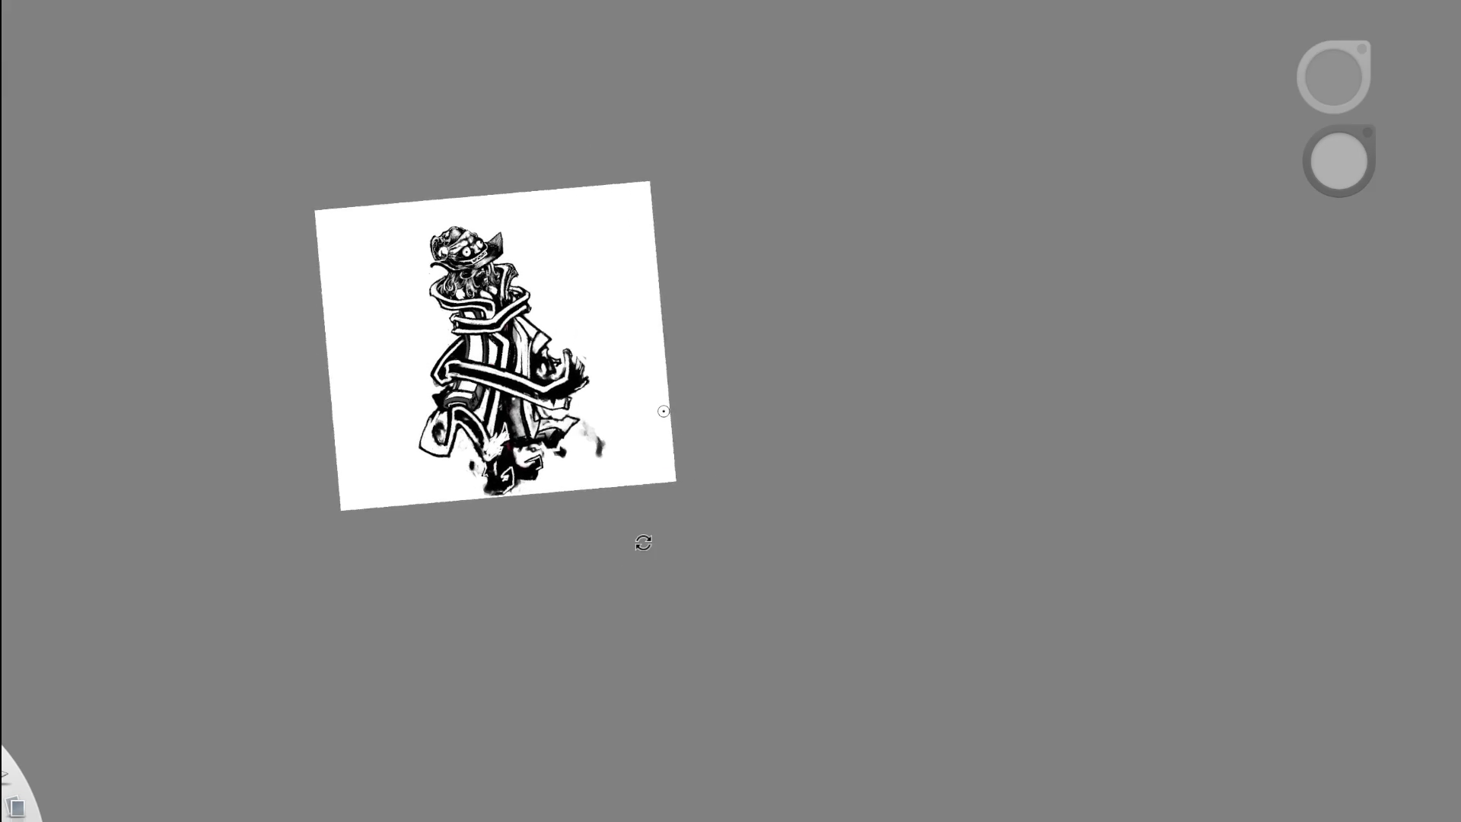
pyautogui.moveTo(574, 551); pyautogui.dragTo(662, 431)
pyautogui.scroll(3, 470, 407)
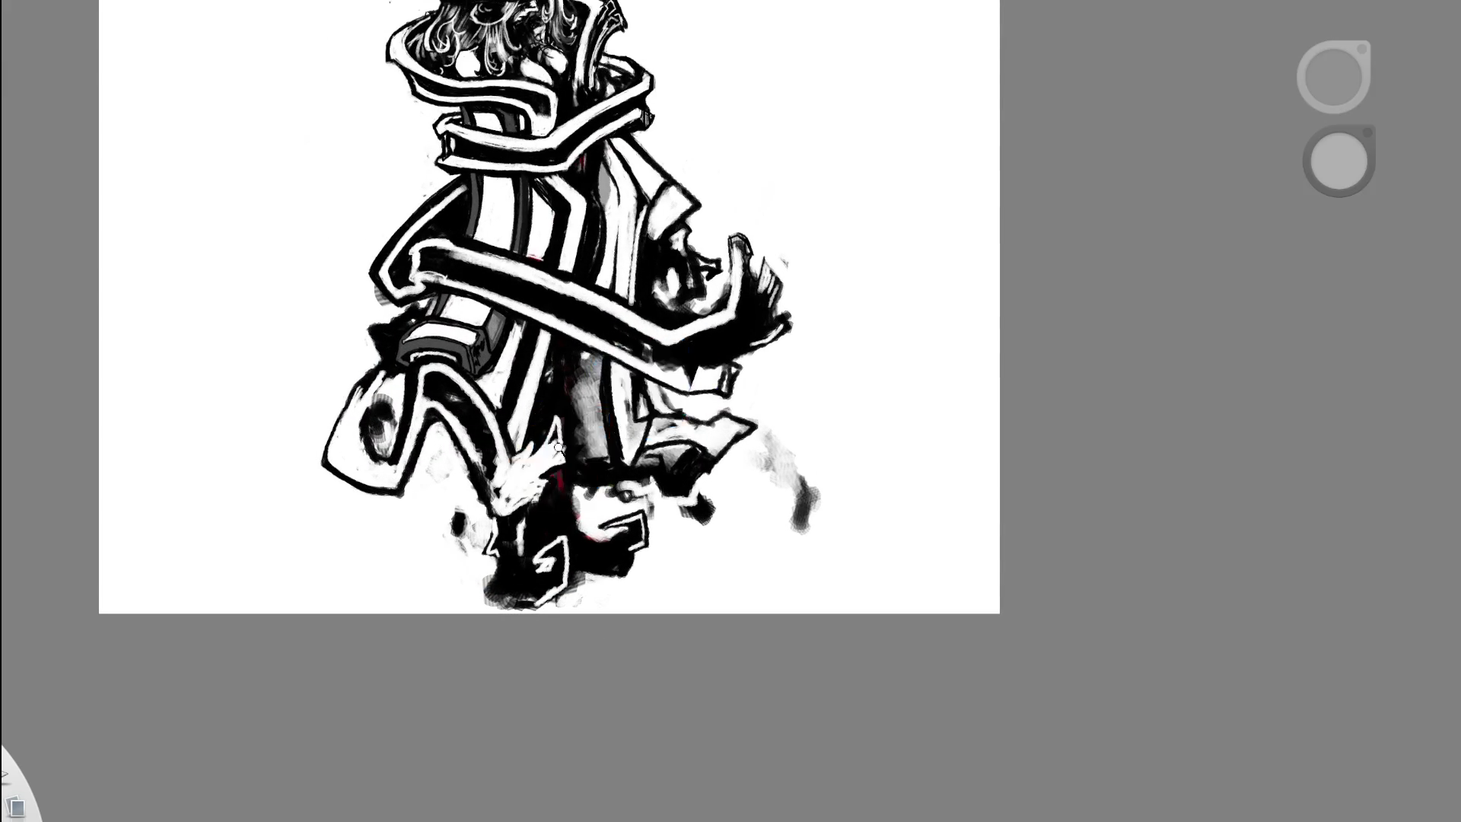
pyautogui.scroll(4, 563, 418)
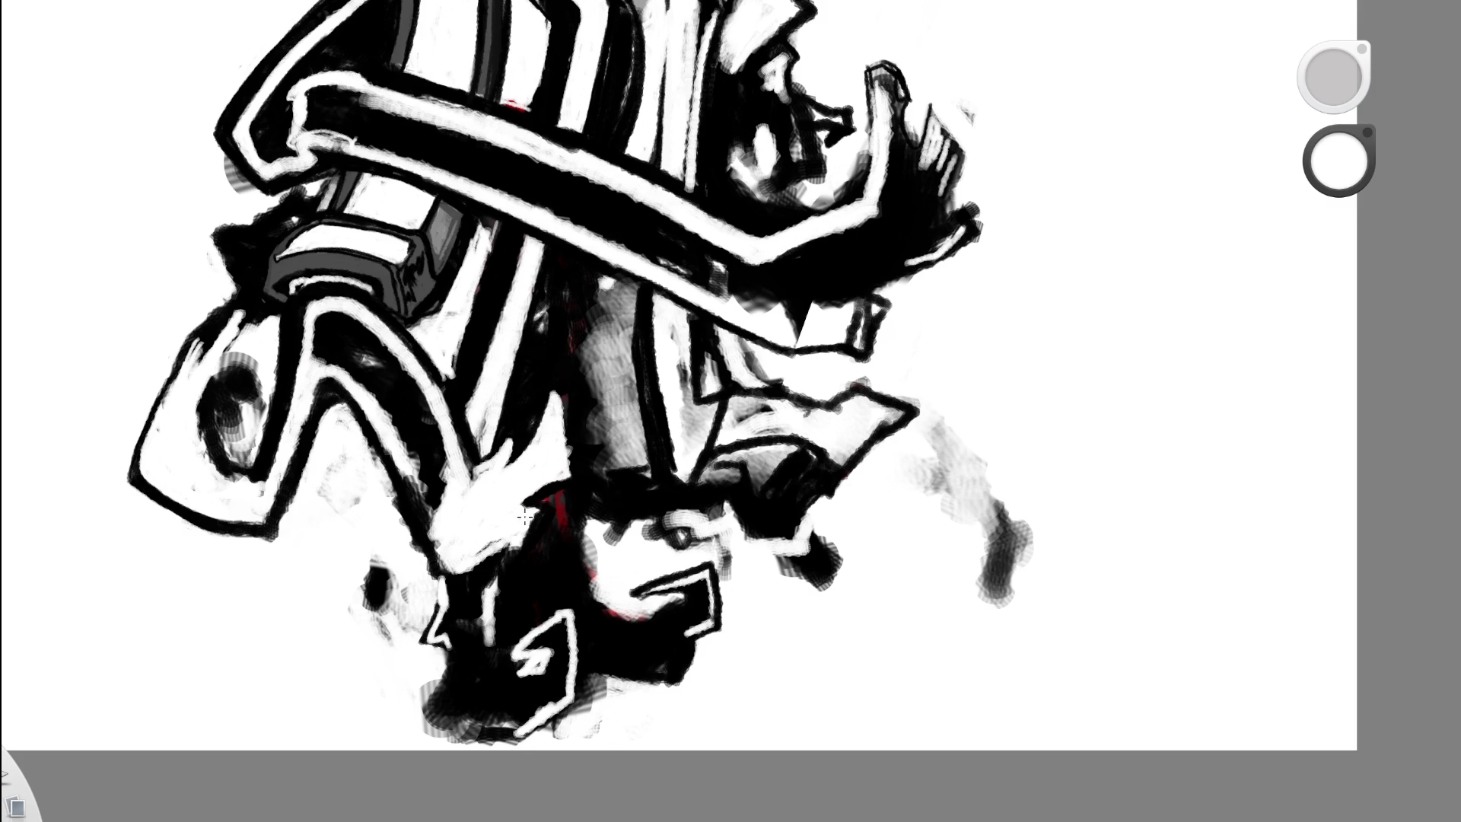
pyautogui.scroll(-5, 610, 502)
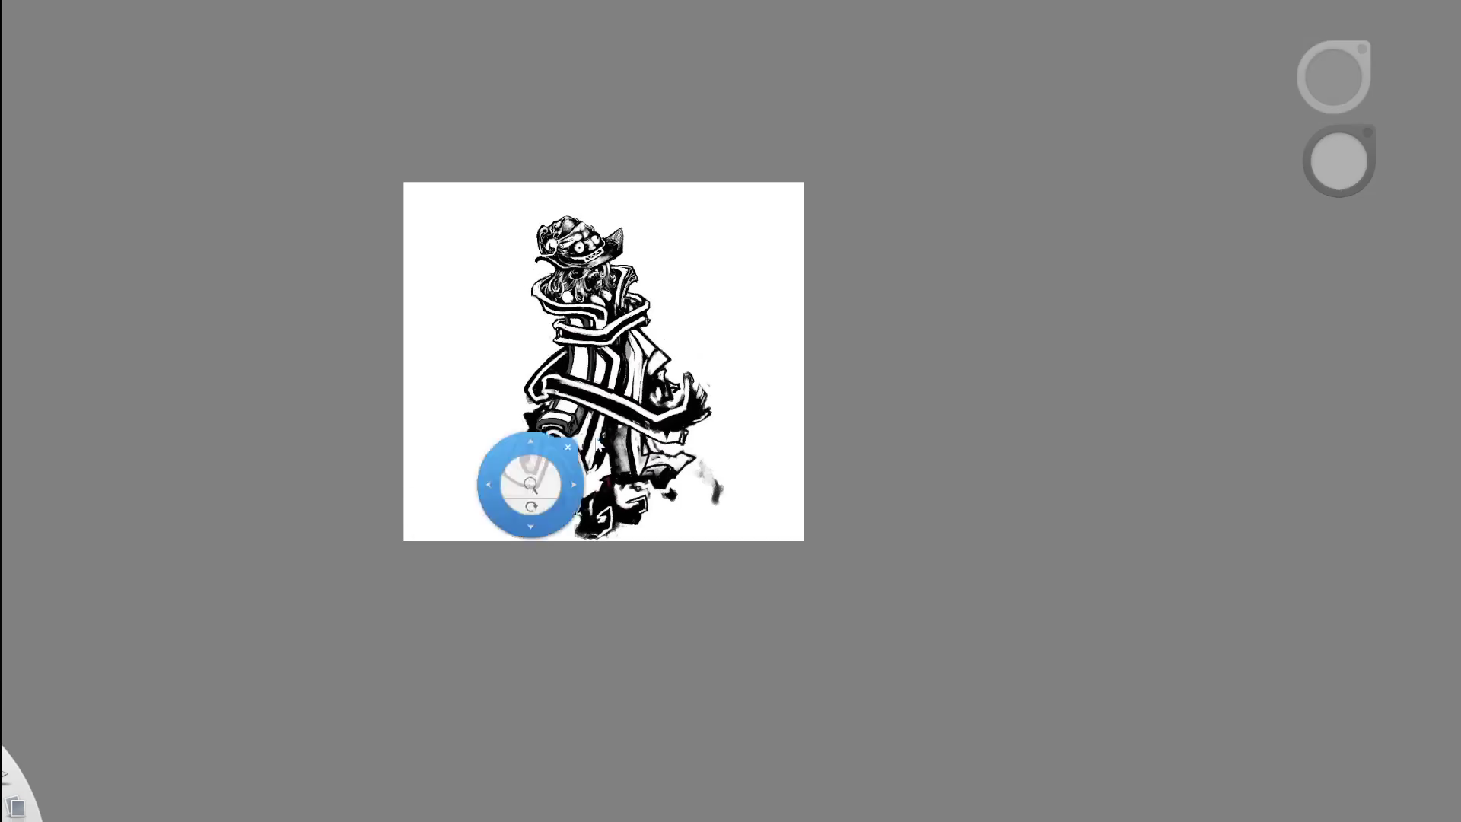
# - Rotate the canvas counter-clockwise and paint a white stroke over the dark lower-cloak edges
pyautogui.moveTo(759, 424); pyautogui.dragTo(555, 417)
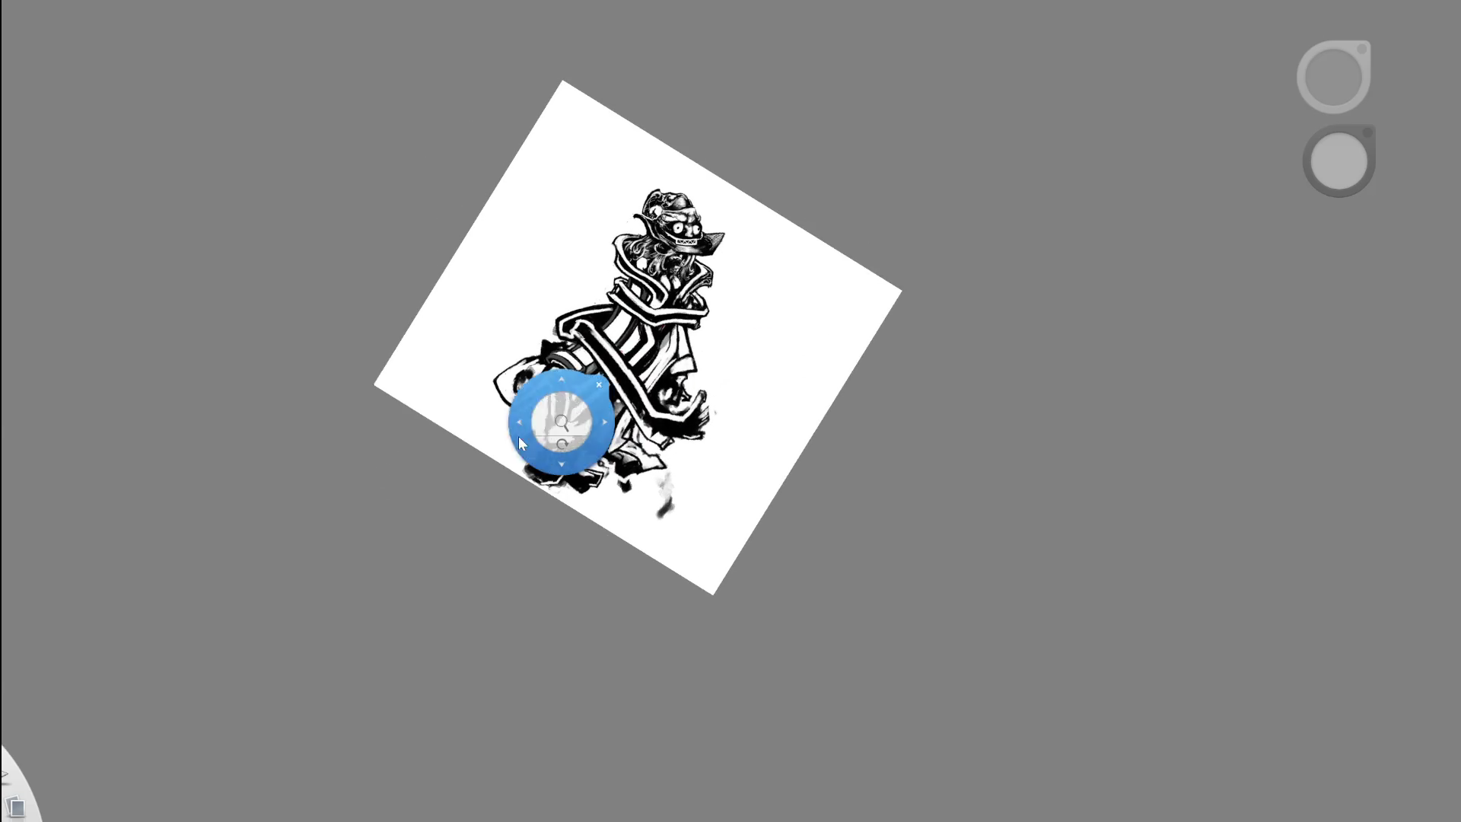
pyautogui.scroll(5, 555, 417)
pyautogui.scroll(3, 555, 421)
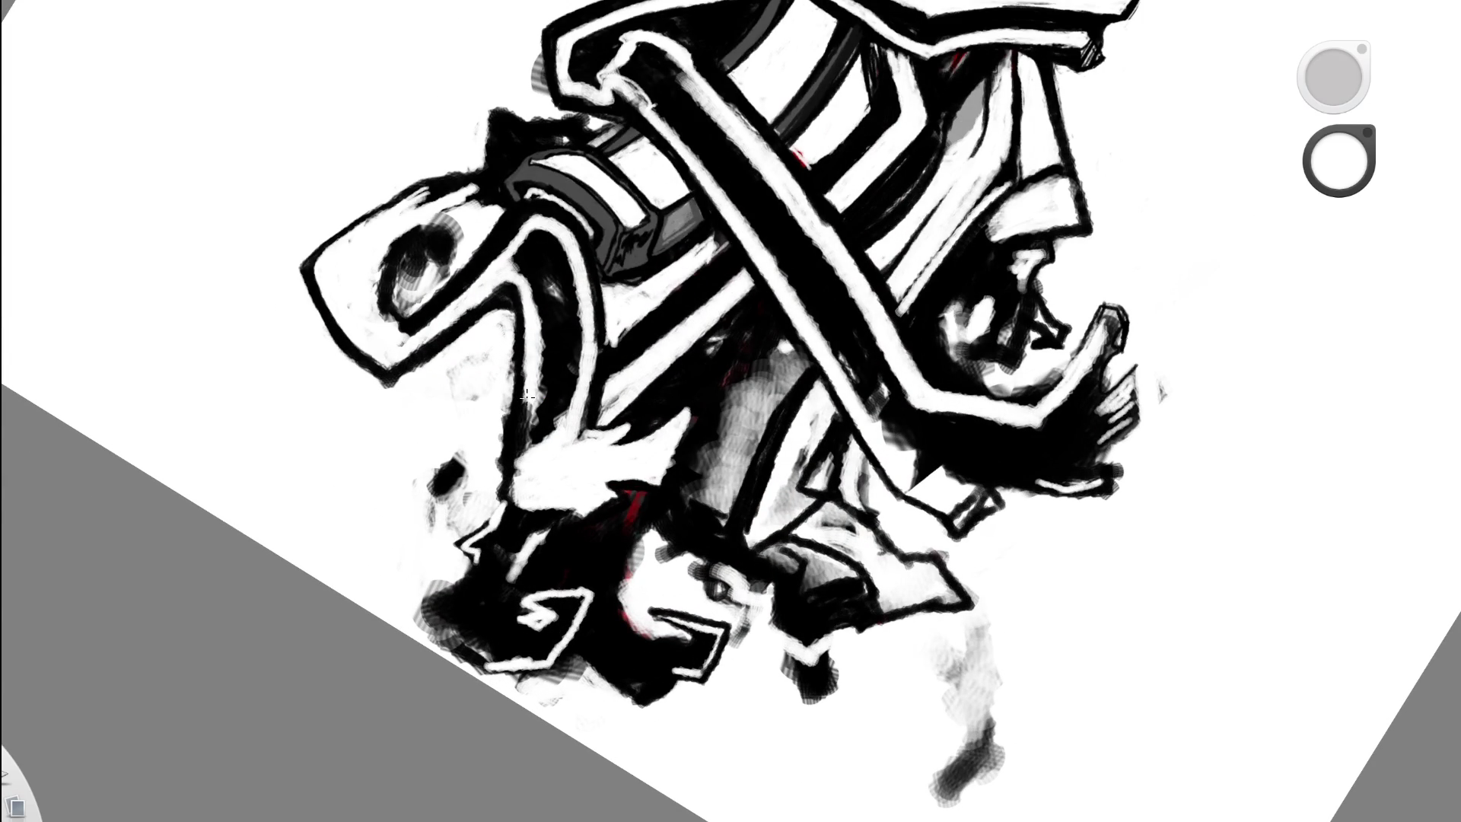
pyautogui.moveTo(526, 466); pyautogui.dragTo(538, 391)
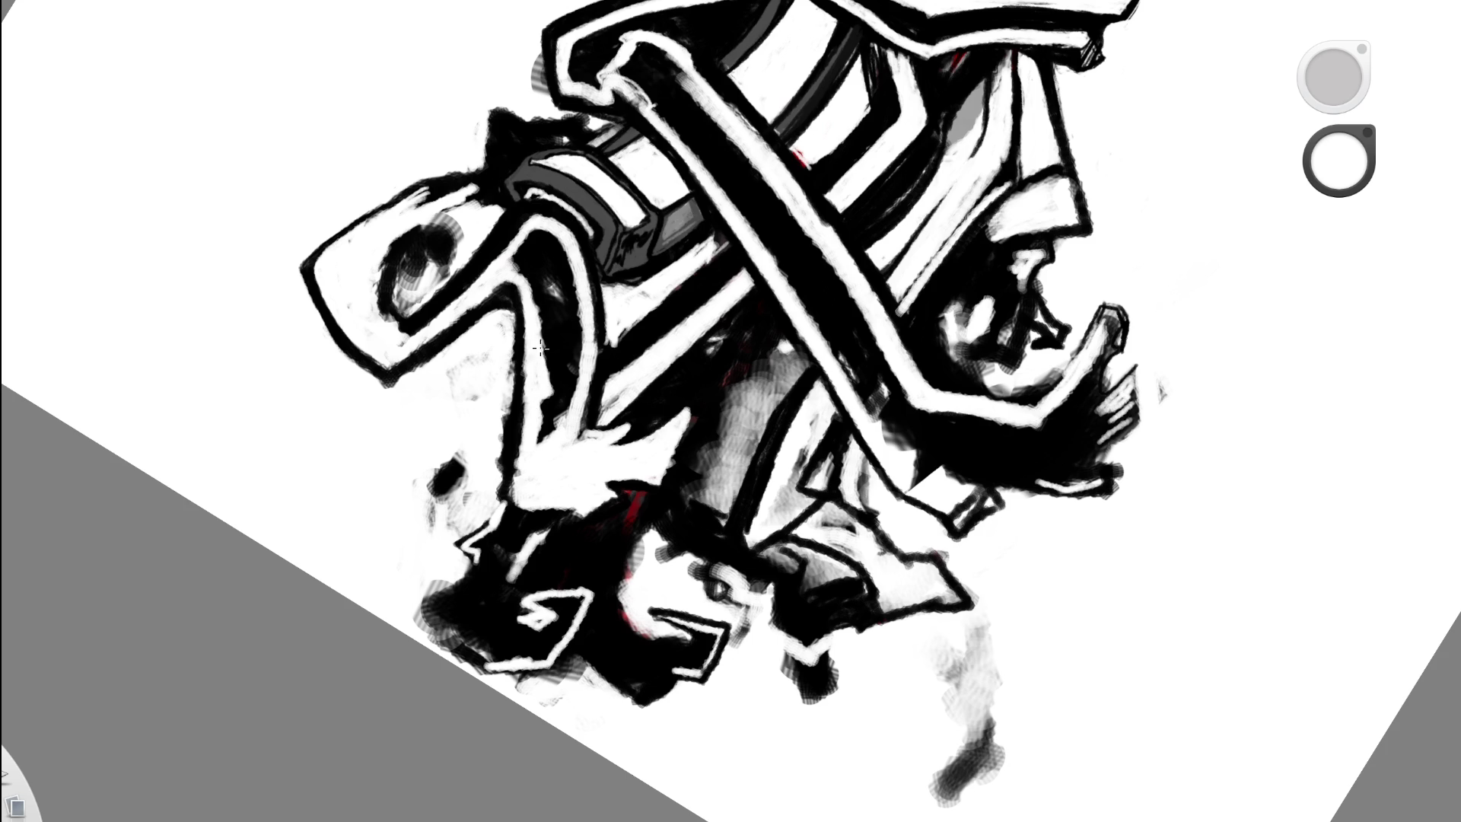
pyautogui.moveTo(632, 304); pyautogui.dragTo(460, 372)
pyautogui.moveTo(689, 426)
pyautogui.mouseDown()
pyautogui.moveTo(636, 403)
pyautogui.moveTo(704, 286)
pyautogui.mouseUp()
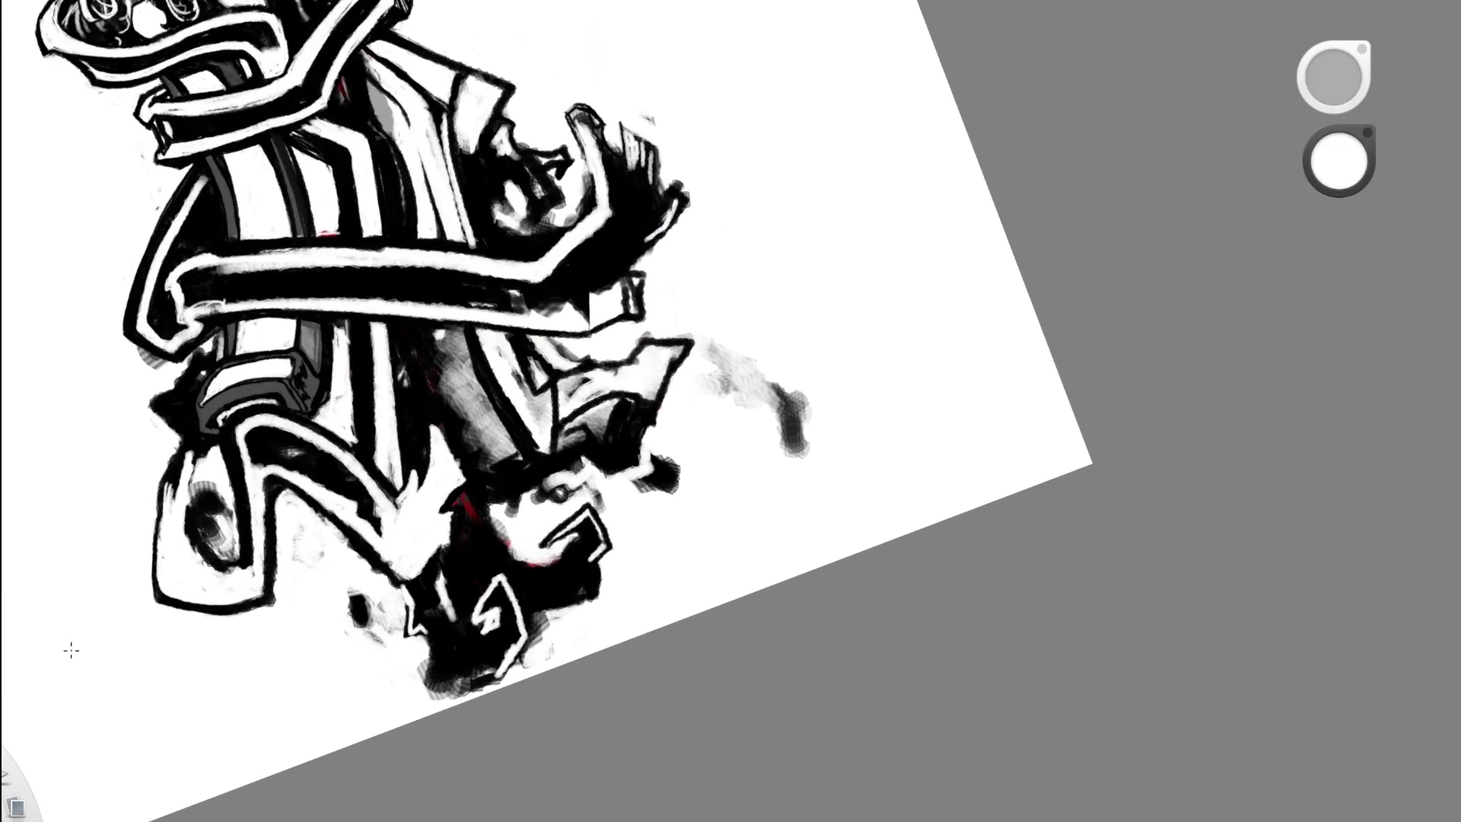
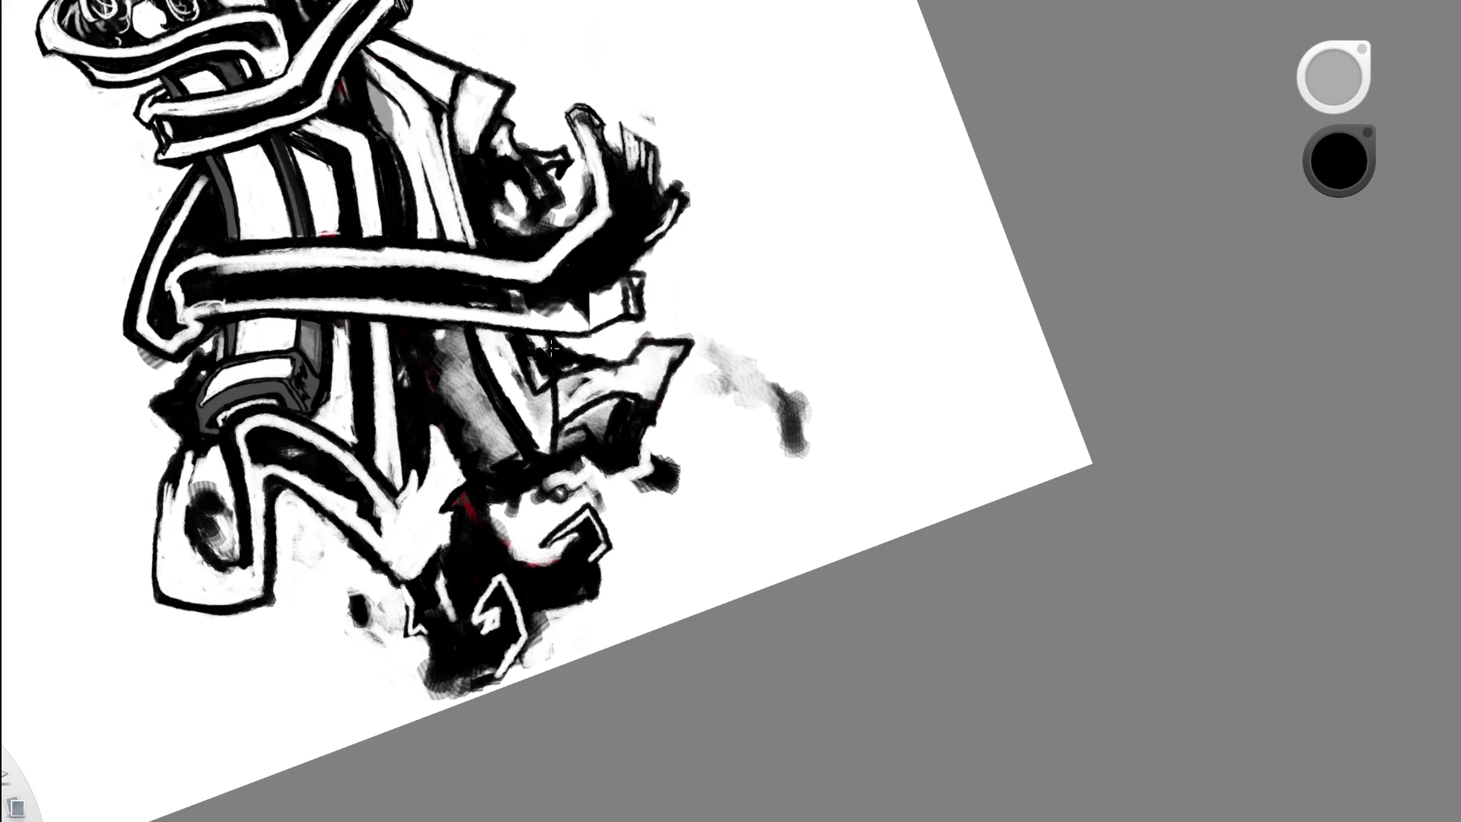
# - Add a small dark touch, then rotate and zoom the view onto the figure's lower body
pyautogui.moveTo(552, 348); pyautogui.dragTo(551, 348)
pyautogui.moveTo(552, 349)
pyautogui.mouseDown()
pyautogui.moveTo(663, 411)
pyautogui.moveTo(752, 317)
pyautogui.moveTo(718, 476)
pyautogui.mouseUp()
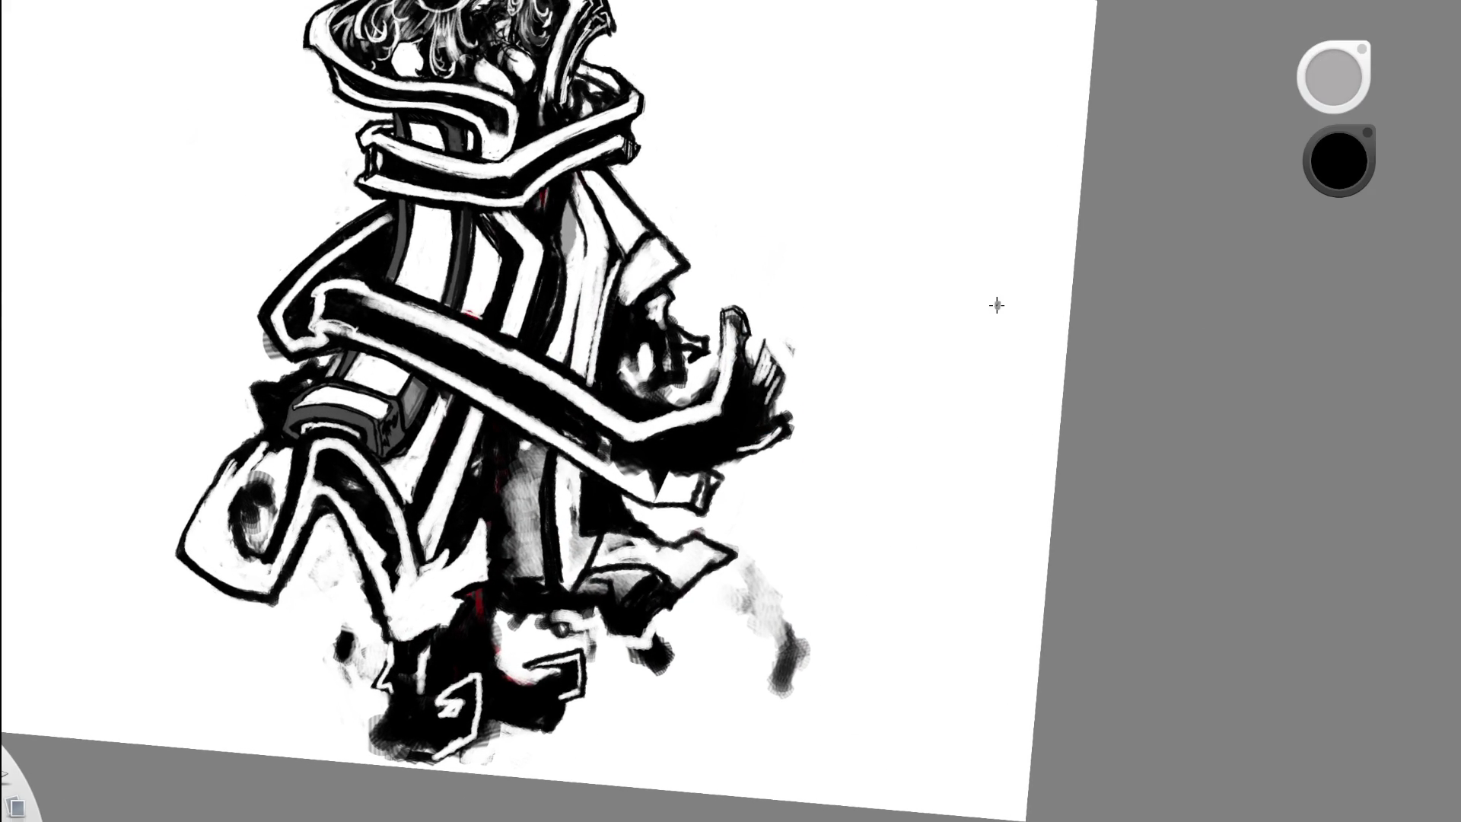
pyautogui.moveTo(704, 561); pyautogui.dragTo(801, 550)
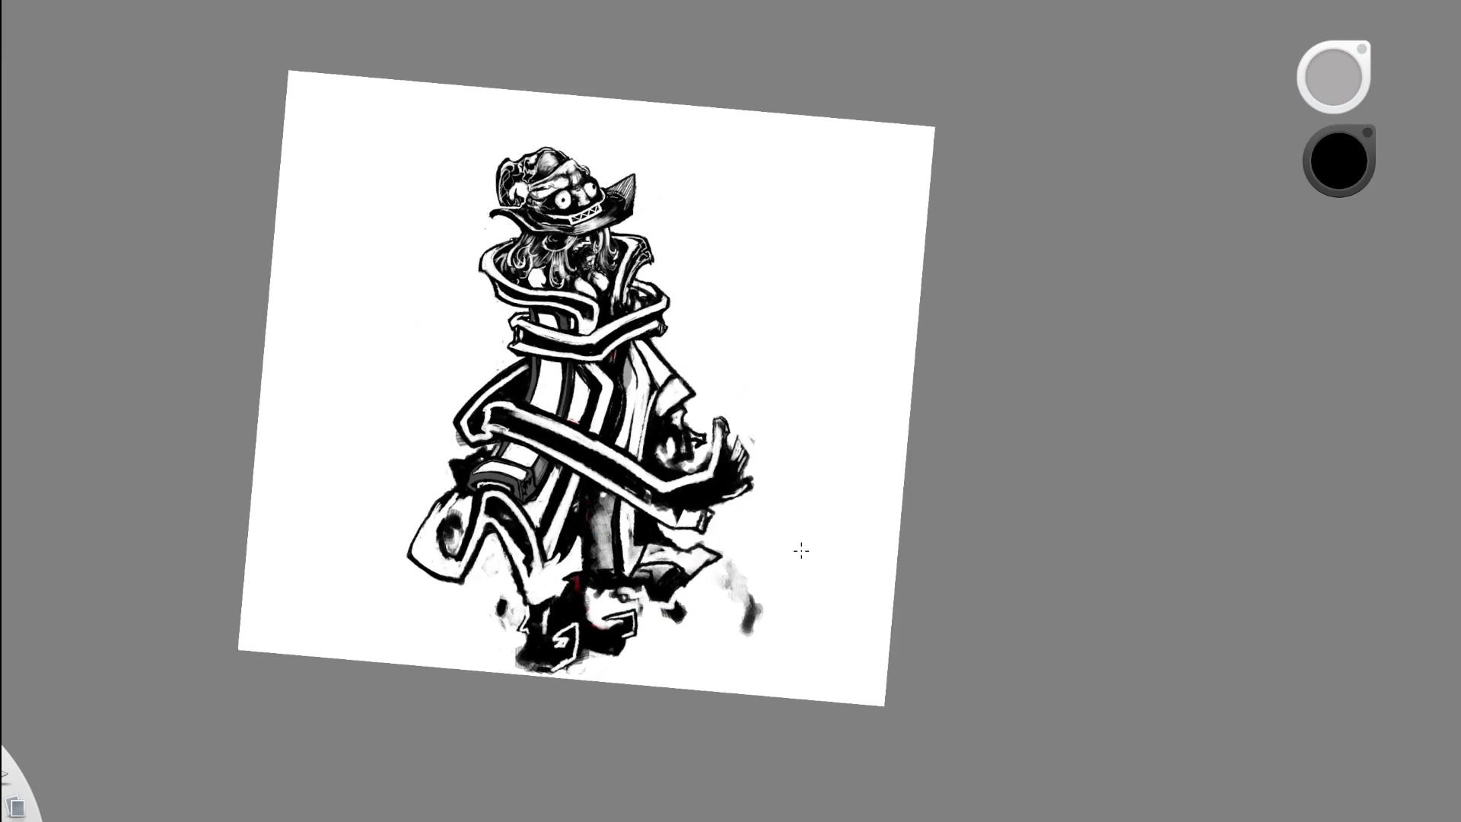
pyautogui.moveTo(489, 581)
pyautogui.mouseDown()
pyautogui.moveTo(512, 560)
pyautogui.moveTo(485, 634)
pyautogui.moveTo(513, 659)
pyautogui.mouseUp()
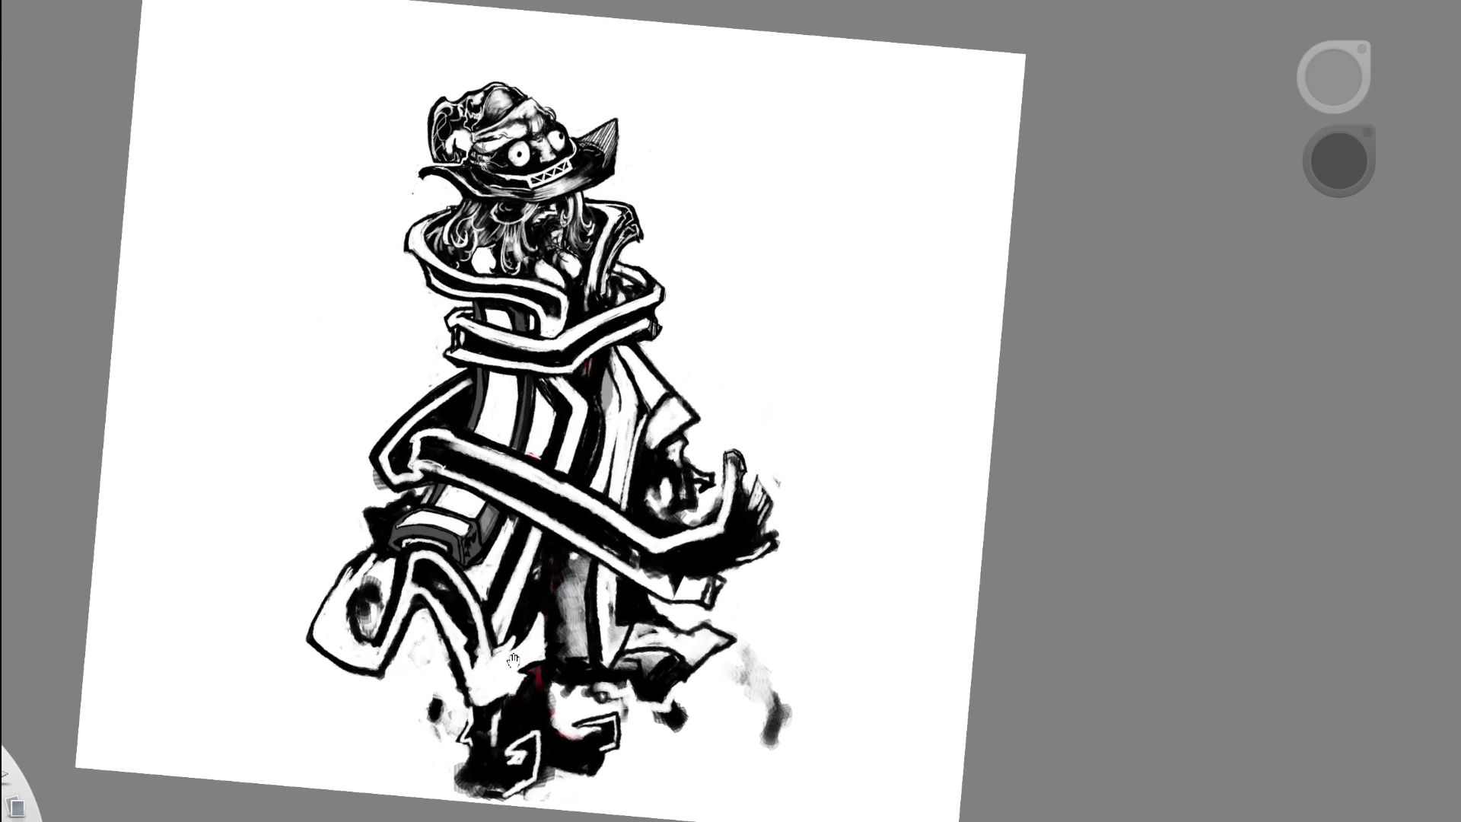
pyautogui.press('space')
pyautogui.moveTo(504, 653)
pyautogui.mouseDown()
pyautogui.moveTo(434, 647)
pyautogui.moveTo(482, 542)
pyautogui.mouseUp()
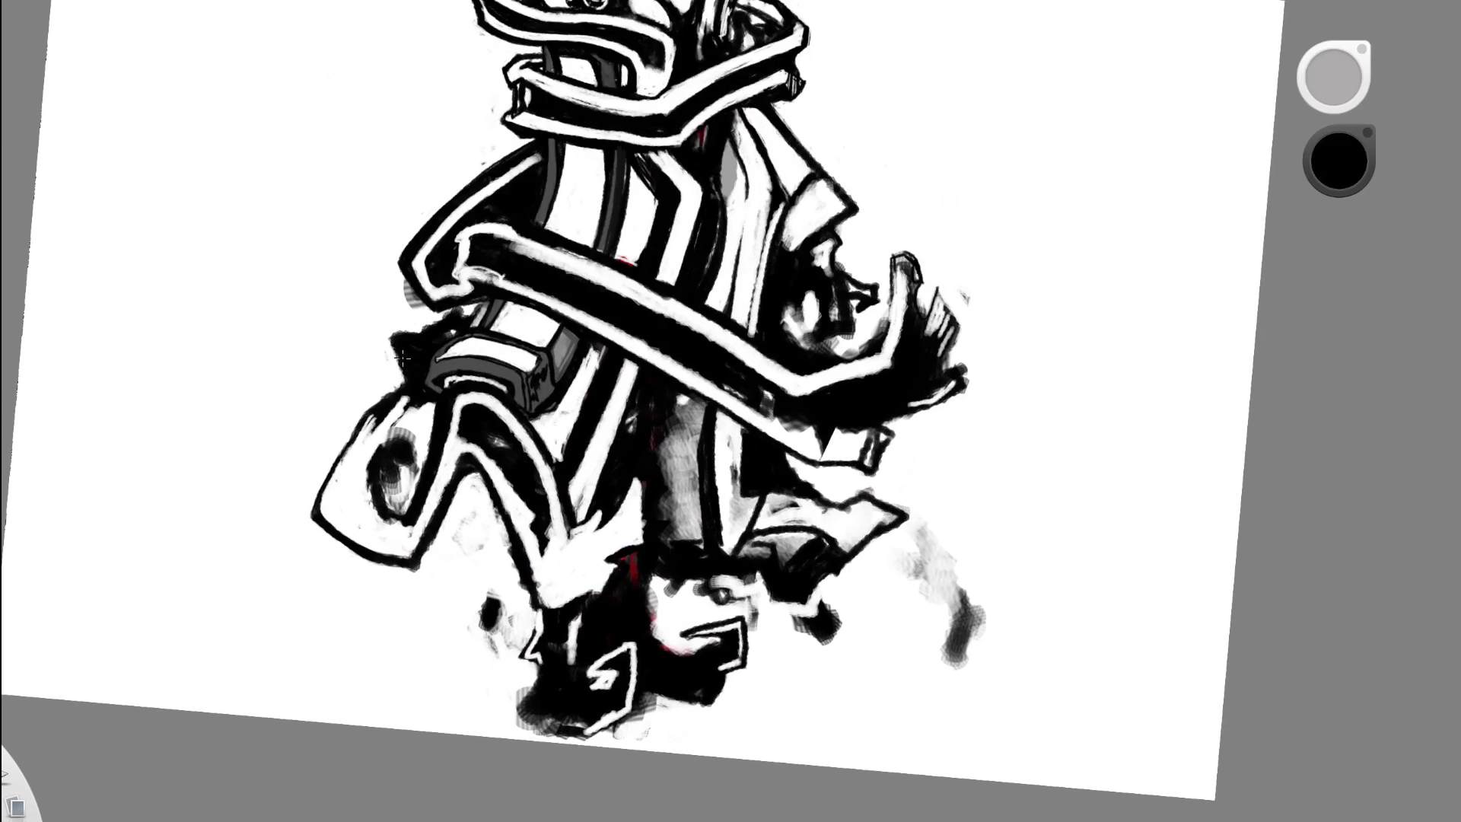
# - Brush black shading inside the lower-left coat flap loop, darkening its inner left edge
pyautogui.moveTo(373, 418)
pyautogui.mouseDown()
pyautogui.moveTo(364, 498)
pyautogui.moveTo(379, 417)
pyautogui.mouseUp()
pyautogui.moveTo(357, 495)
pyautogui.mouseDown()
pyautogui.moveTo(369, 418)
pyautogui.moveTo(344, 485)
pyautogui.moveTo(430, 407)
pyautogui.moveTo(403, 509)
pyautogui.mouseUp()
pyautogui.scroll(-3, 576, 348)
pyautogui.scroll(-3, 576, 347)
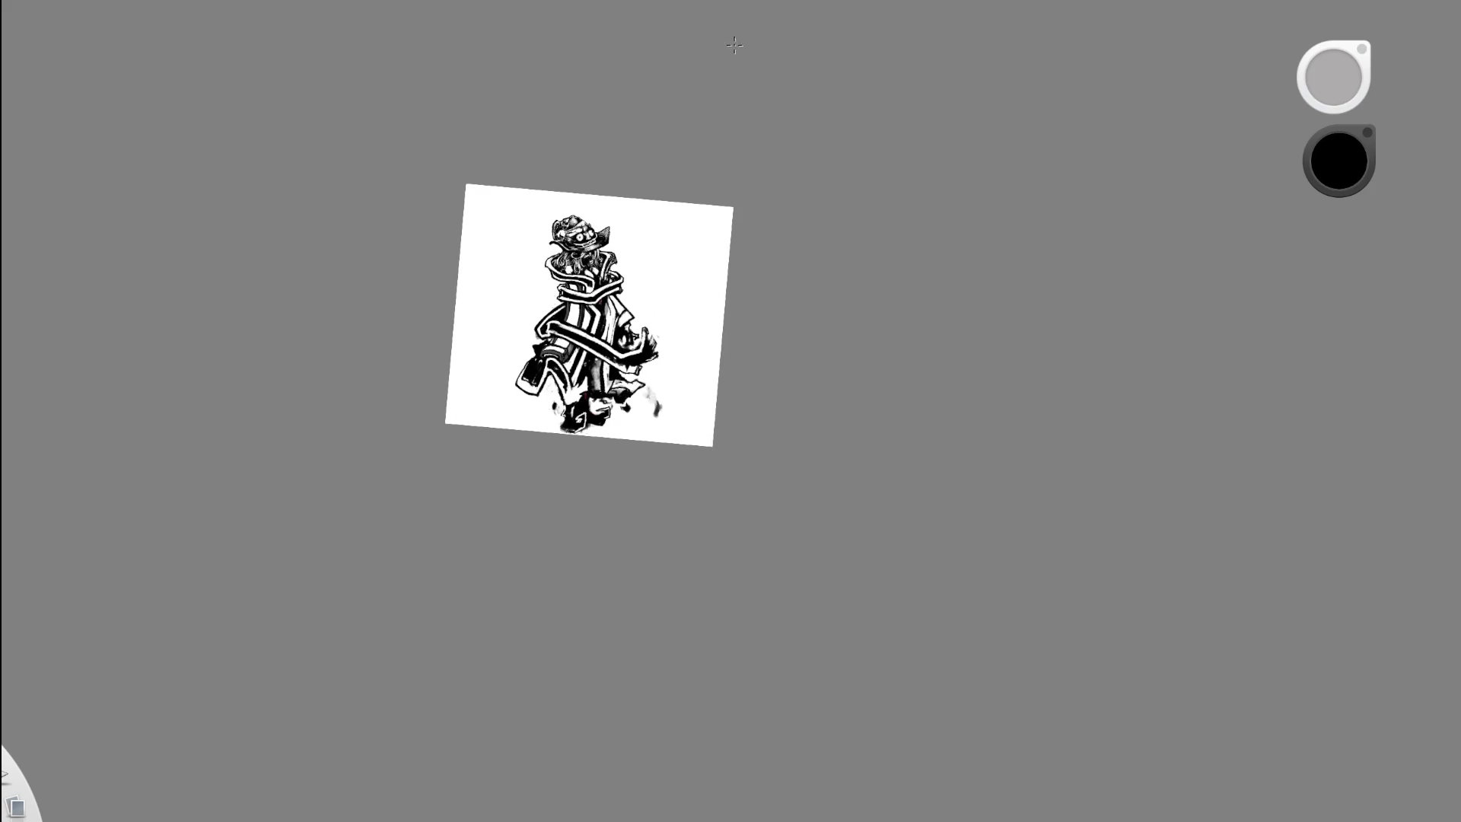
pyautogui.scroll(5, 553, 381)
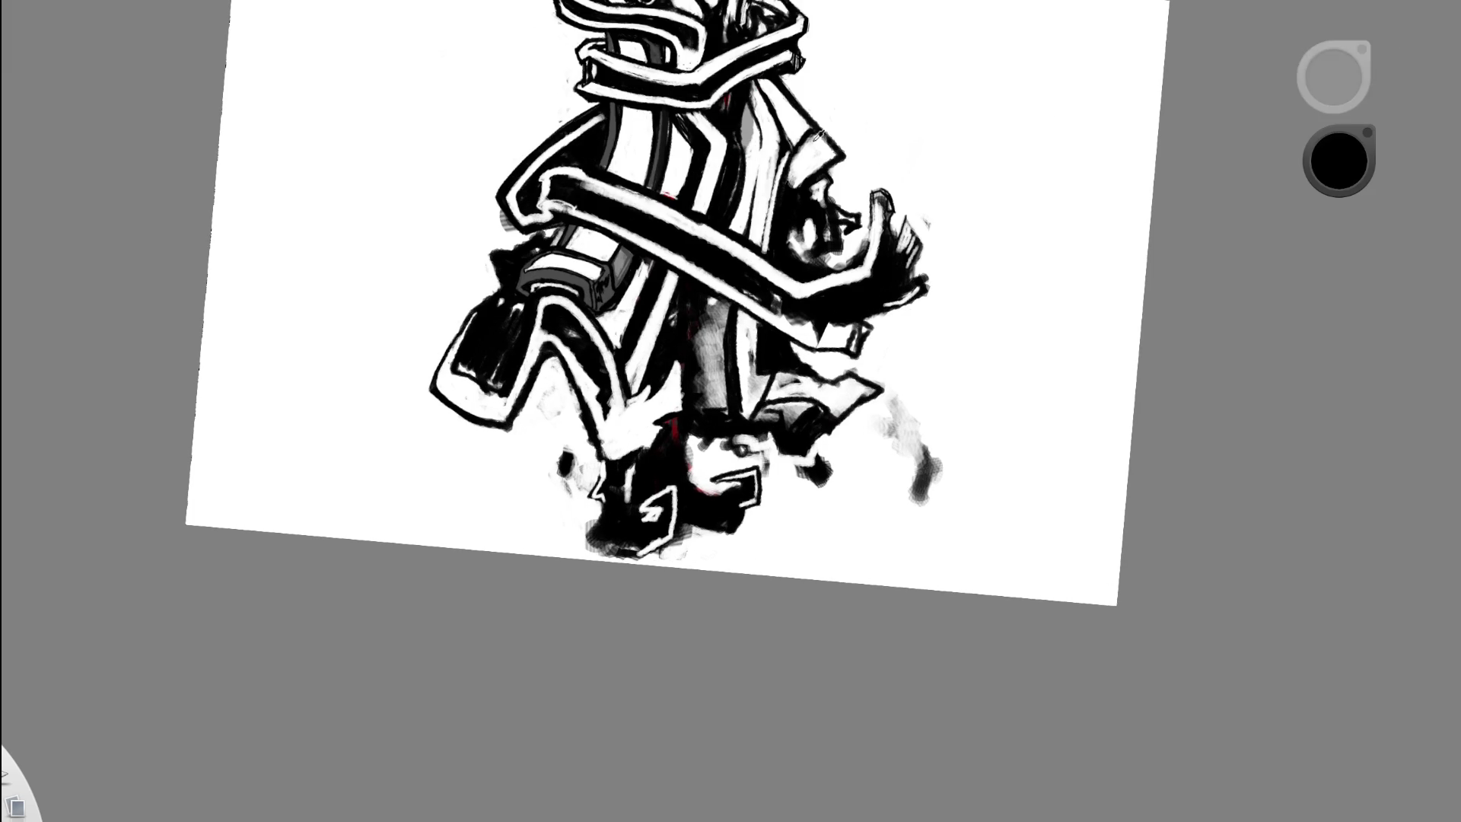
# - Thin the black flap's edge with small white strokes
pyautogui.scroll(2, 496, 353)
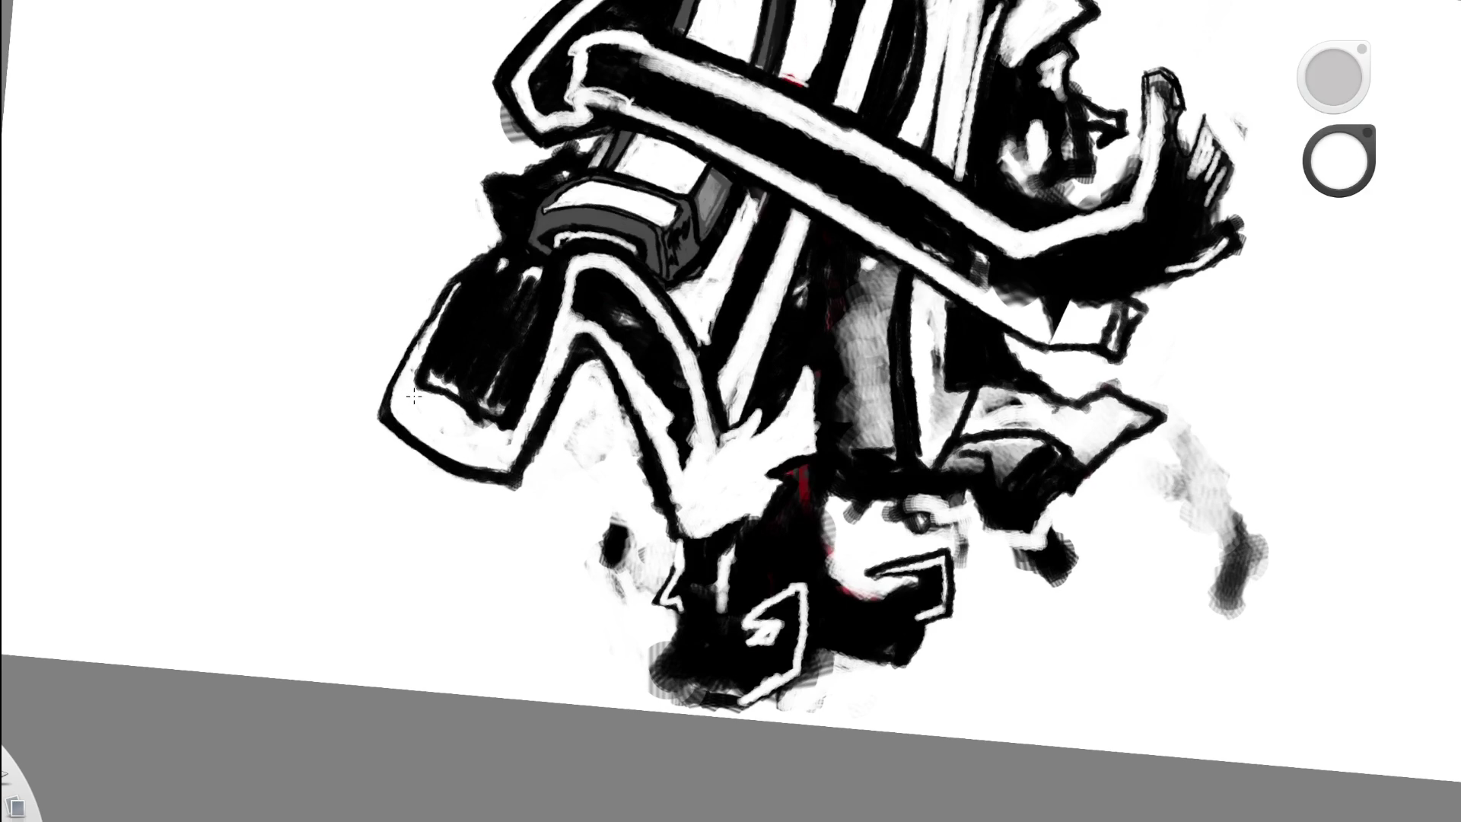
pyautogui.moveTo(424, 365)
pyautogui.mouseDown()
pyautogui.moveTo(434, 392)
pyautogui.moveTo(457, 304)
pyautogui.moveTo(426, 361)
pyautogui.mouseUp()
pyautogui.moveTo(456, 293)
pyautogui.mouseDown()
pyautogui.moveTo(425, 381)
pyautogui.moveTo(441, 314)
pyautogui.mouseUp()
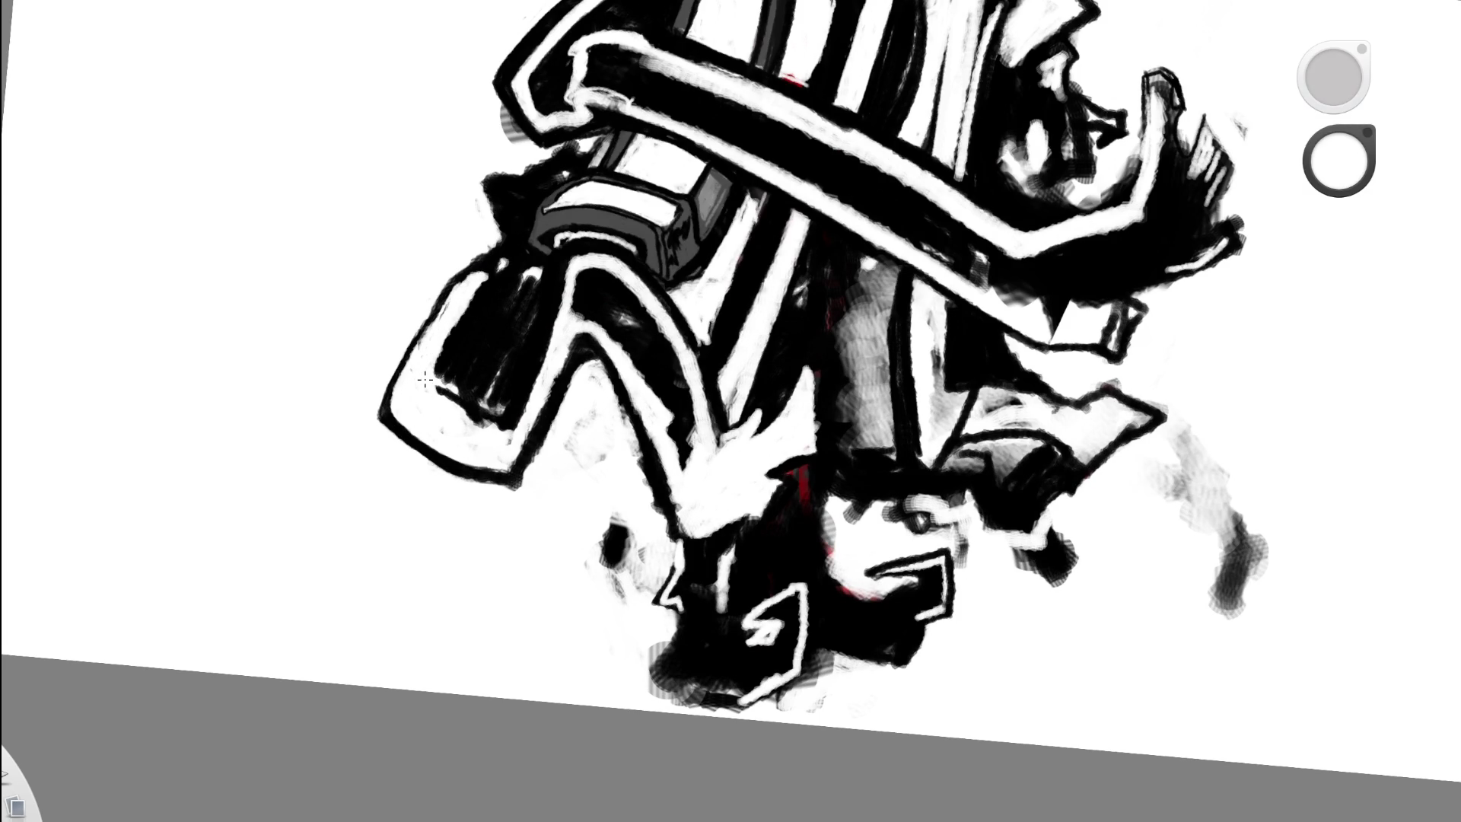
pyautogui.scroll(-7, 572, 266)
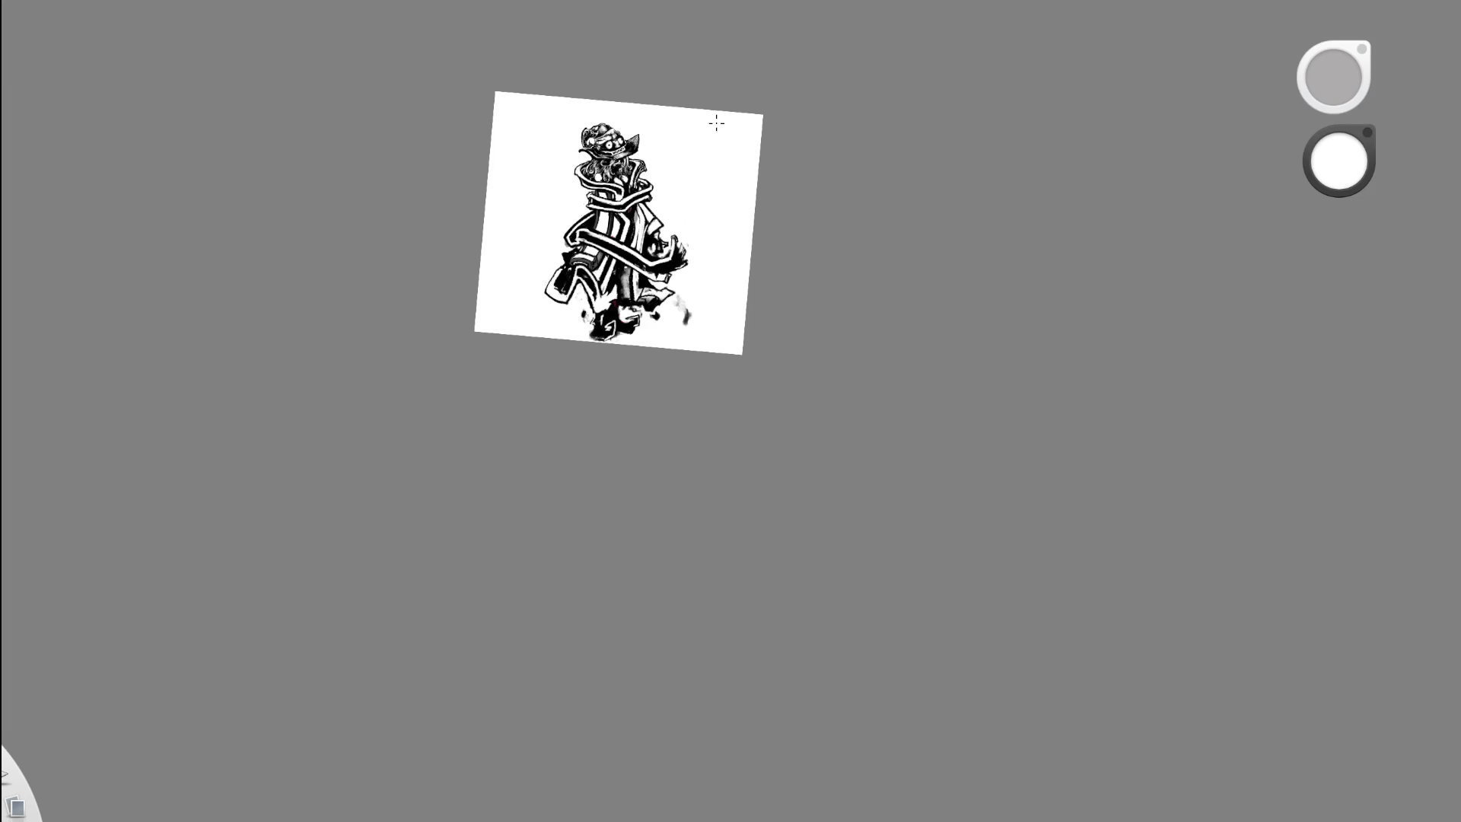
pyautogui.scroll(5, 505, 408)
pyautogui.scroll(5, 505, 408)
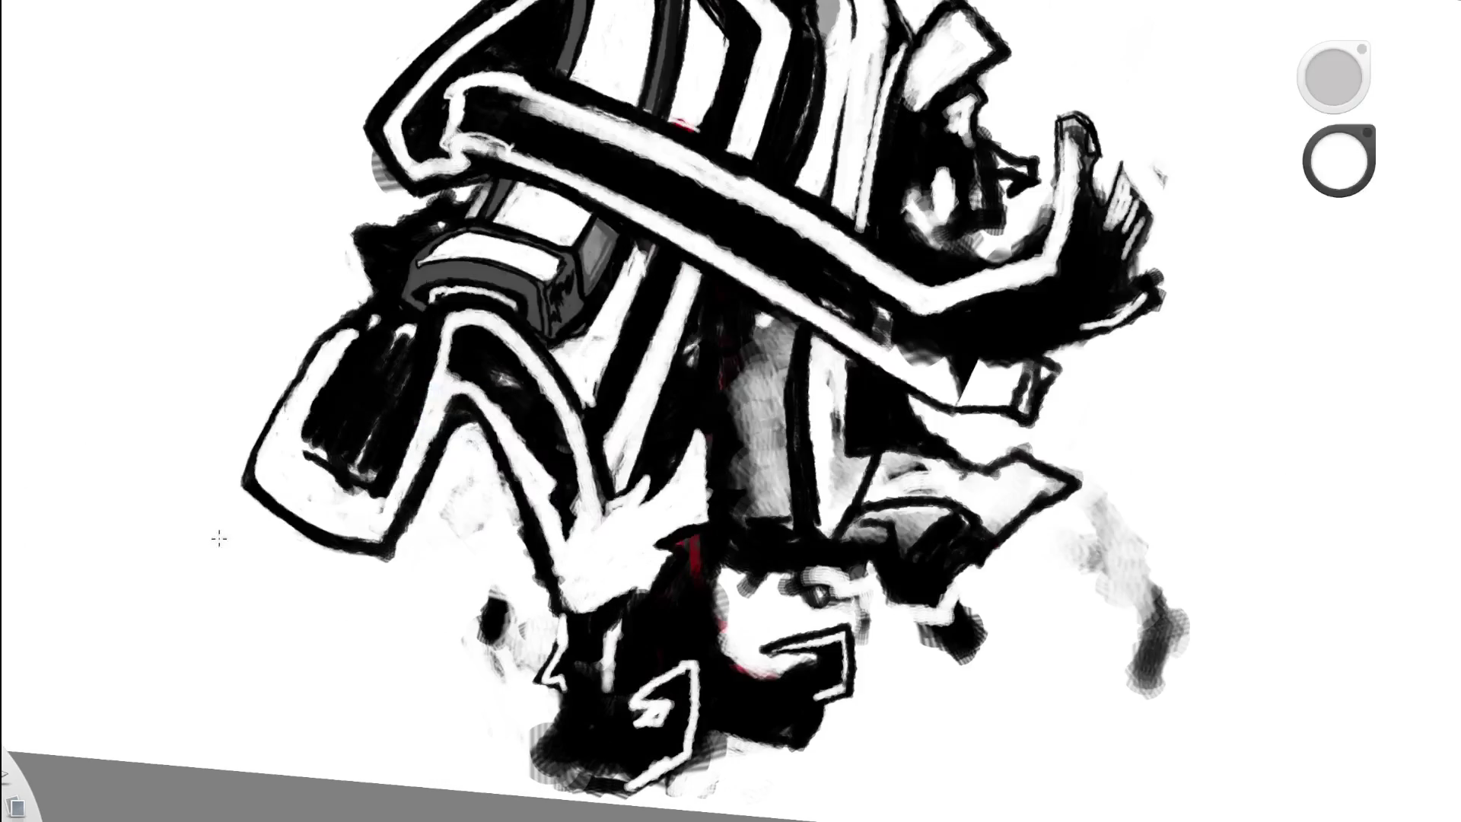
# - Darken the flap's left and lower-left edges with black strokes
pyautogui.keyDown('alt'); pyautogui.click(333, 474); pyautogui.keyUp('alt')
pyautogui.moveTo(340, 471)
pyautogui.mouseDown()
pyautogui.moveTo(297, 460)
pyautogui.moveTo(297, 415)
pyautogui.moveTo(293, 467)
pyautogui.moveTo(304, 380)
pyautogui.mouseUp()
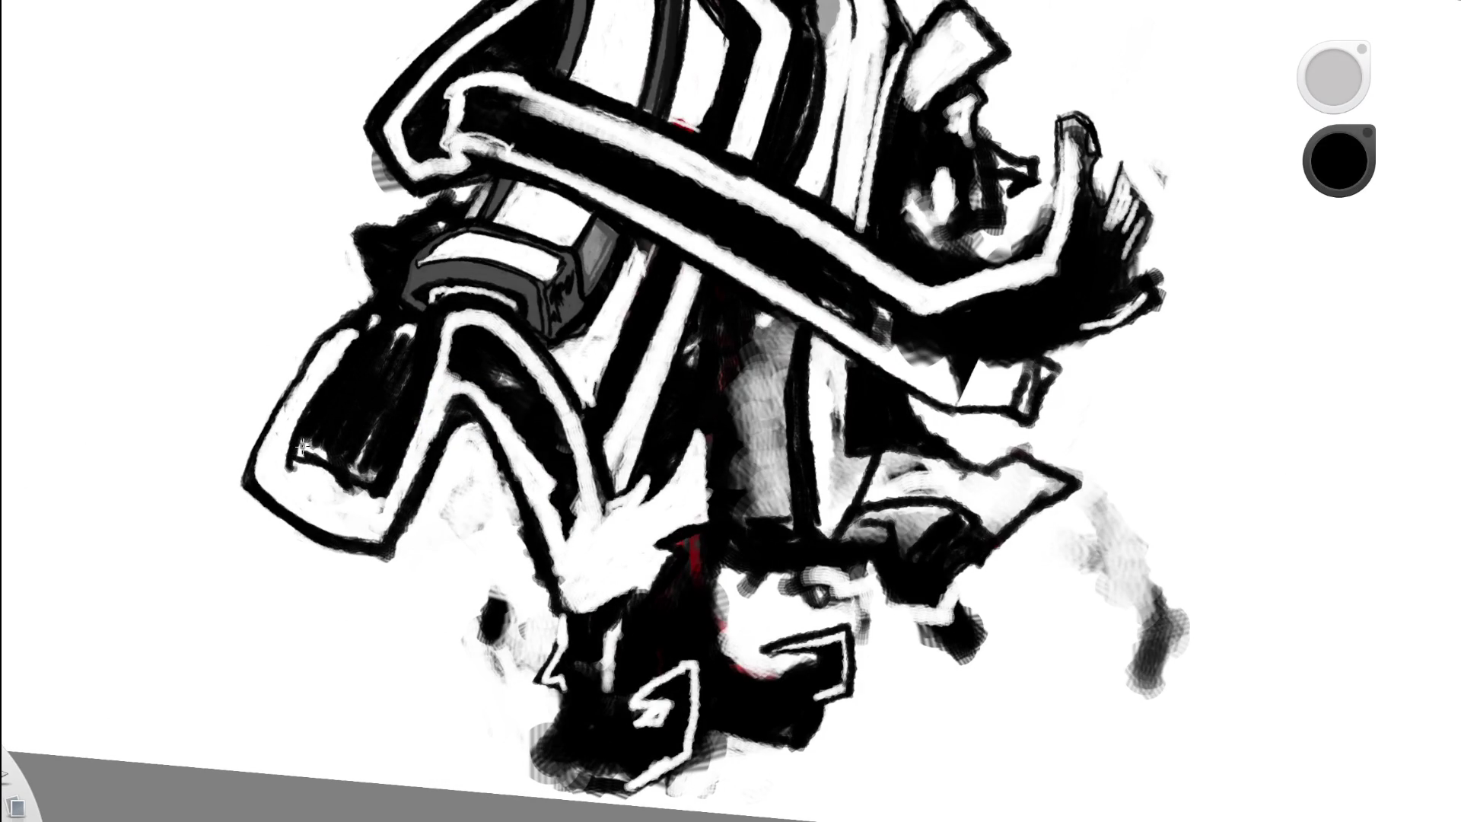
pyautogui.moveTo(289, 466); pyautogui.dragTo(357, 493)
pyautogui.moveTo(302, 442)
pyautogui.mouseDown()
pyautogui.moveTo(311, 469)
pyautogui.moveTo(305, 437)
pyautogui.mouseUp()
pyautogui.moveTo(316, 432); pyautogui.dragTo(310, 471)
pyautogui.moveTo(357, 427); pyautogui.dragTo(376, 483)
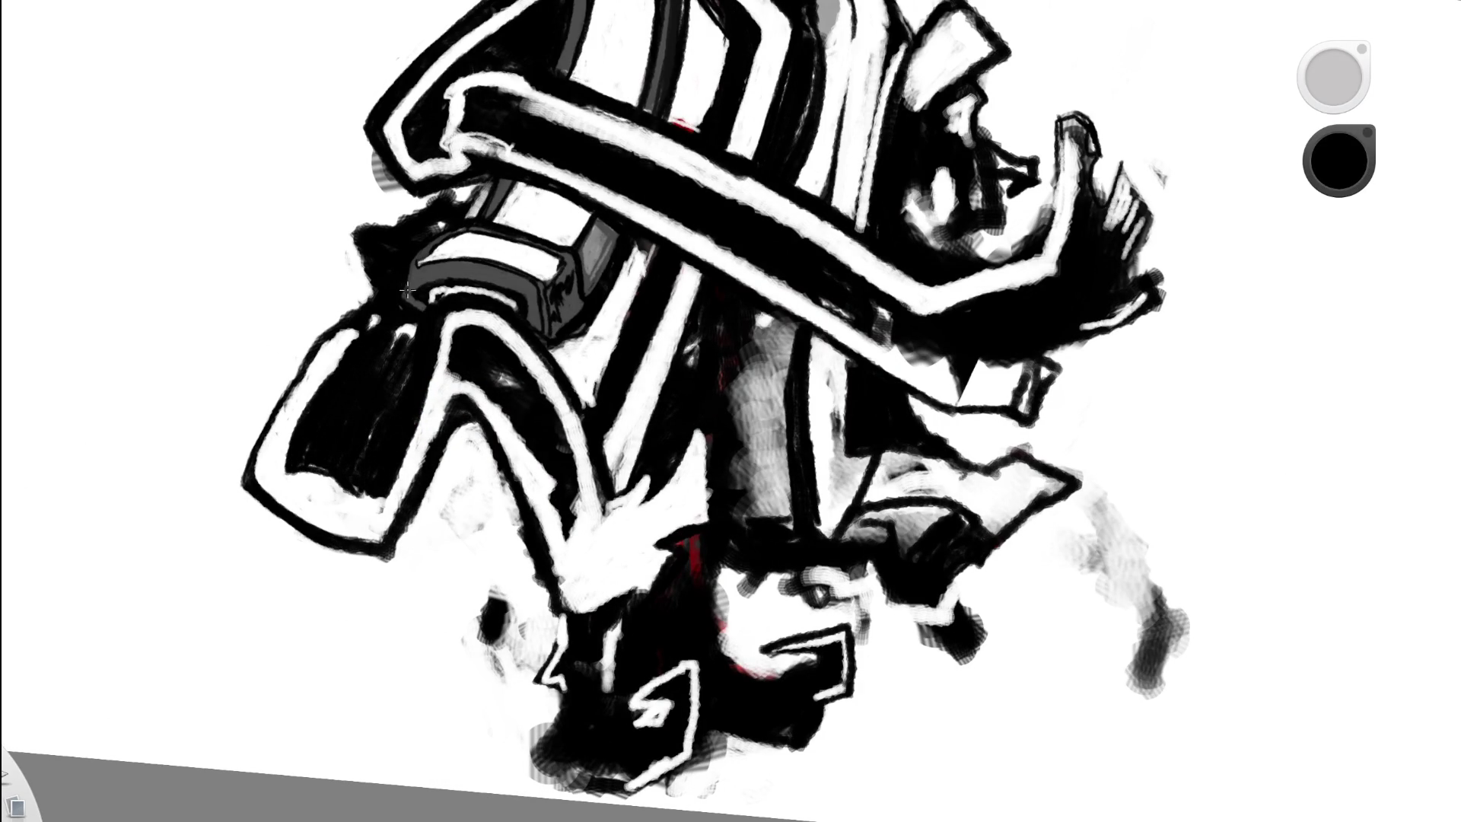
pyautogui.scroll(-5, 565, 87)
pyautogui.scroll(5, 637, 240)
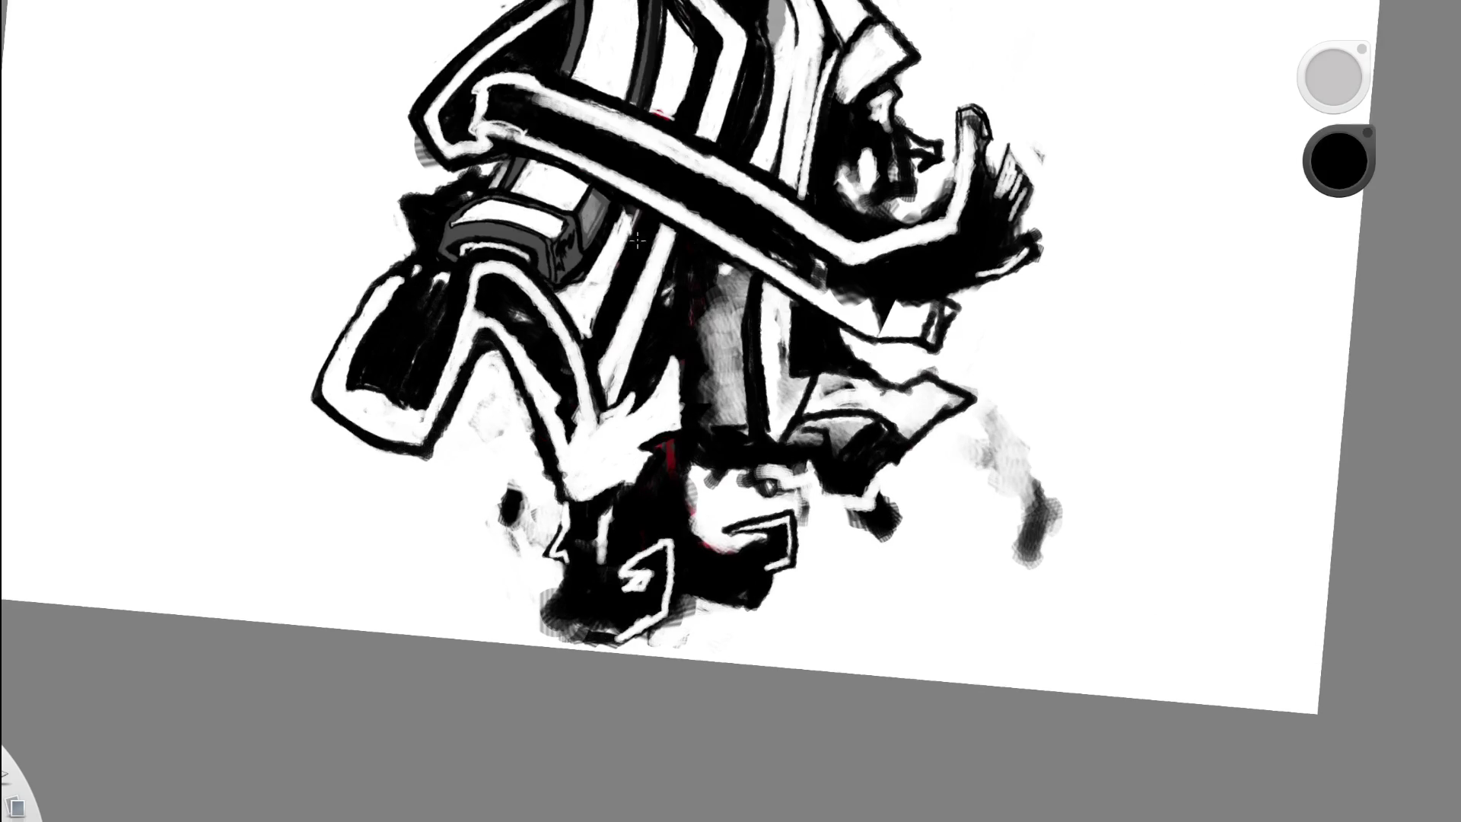
# - Paint white along the left black shape, then add more black to the left flap
pyautogui.keyDown('alt'); pyautogui.click(362, 376); pyautogui.keyUp('alt')
pyautogui.moveTo(411, 263); pyautogui.dragTo(346, 377)
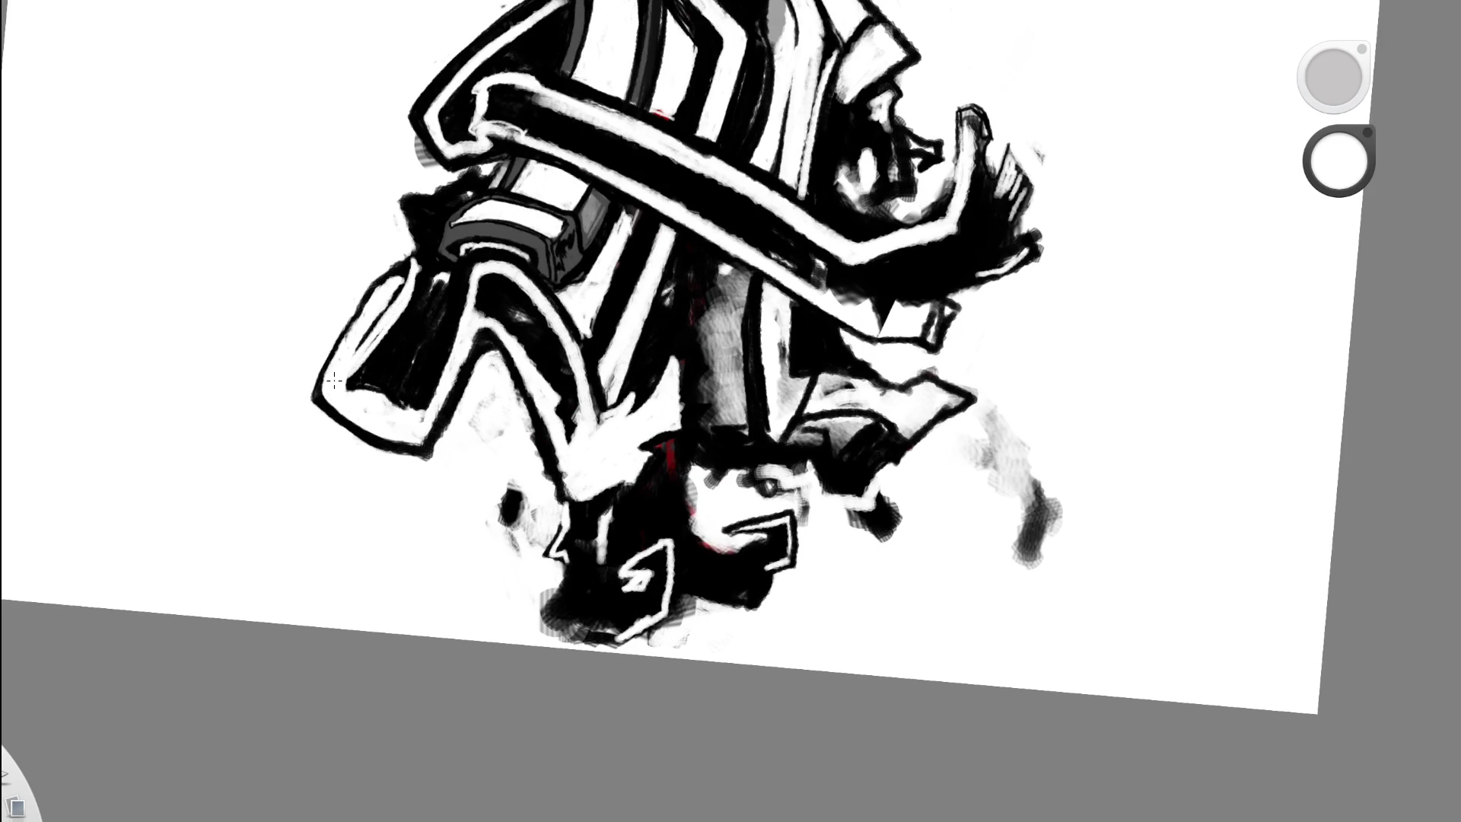
pyautogui.keyDown('alt'); pyautogui.click(363, 322); pyautogui.keyUp('alt')
pyautogui.moveTo(323, 367); pyautogui.dragTo(392, 278)
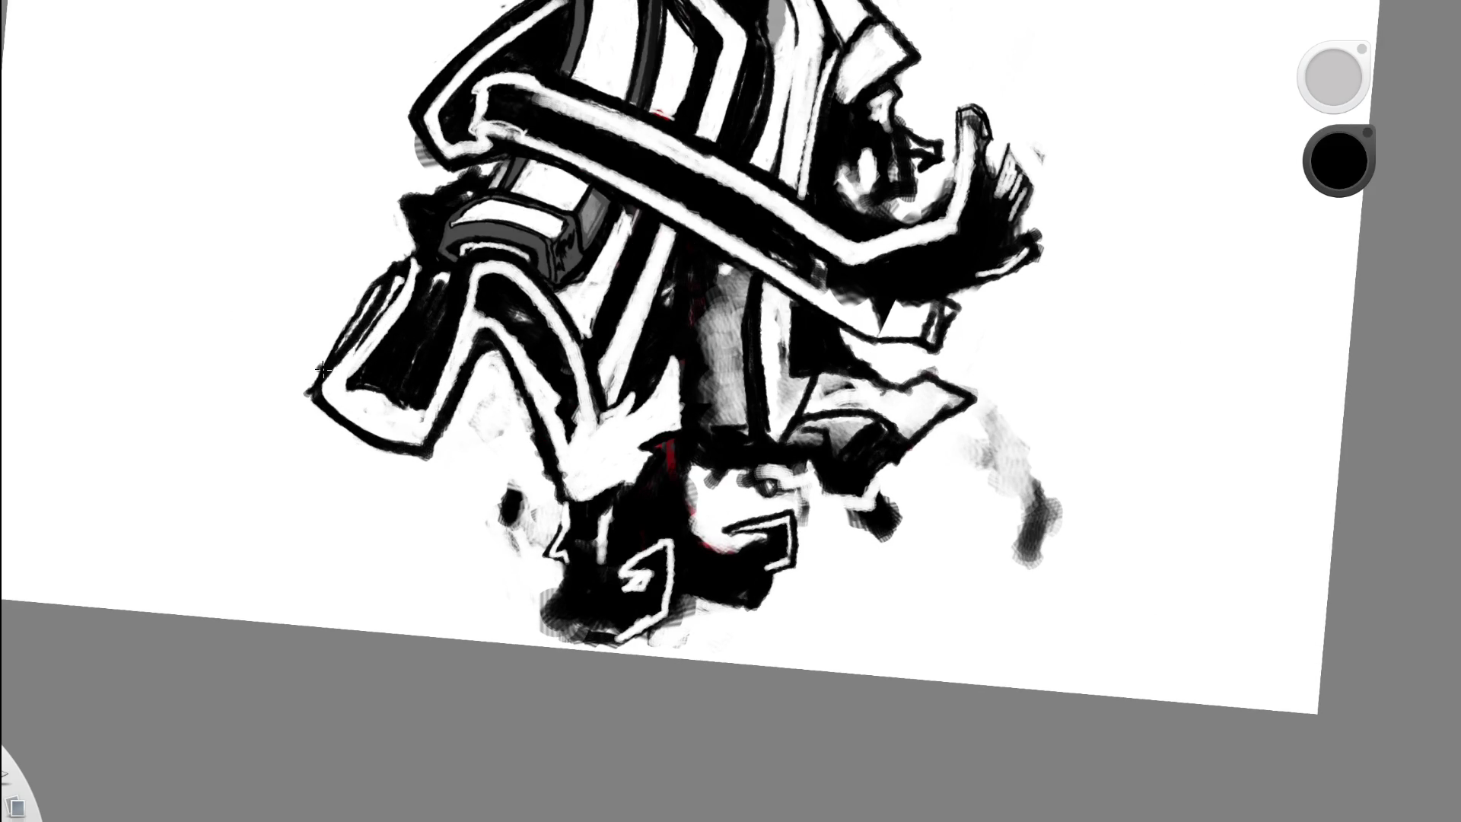
pyautogui.scroll(-5, 560, 228)
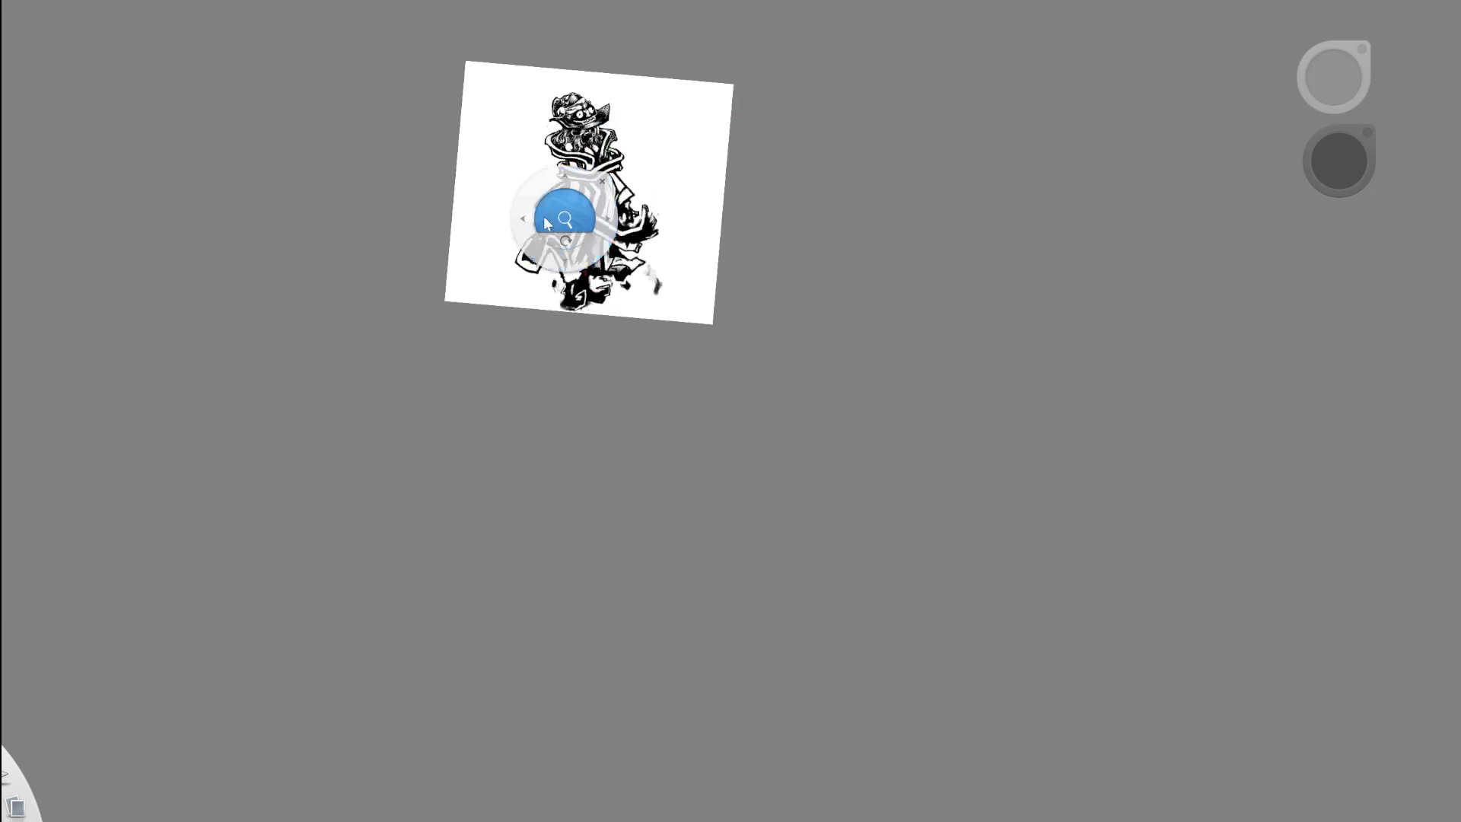
pyautogui.scroll(5, 561, 218)
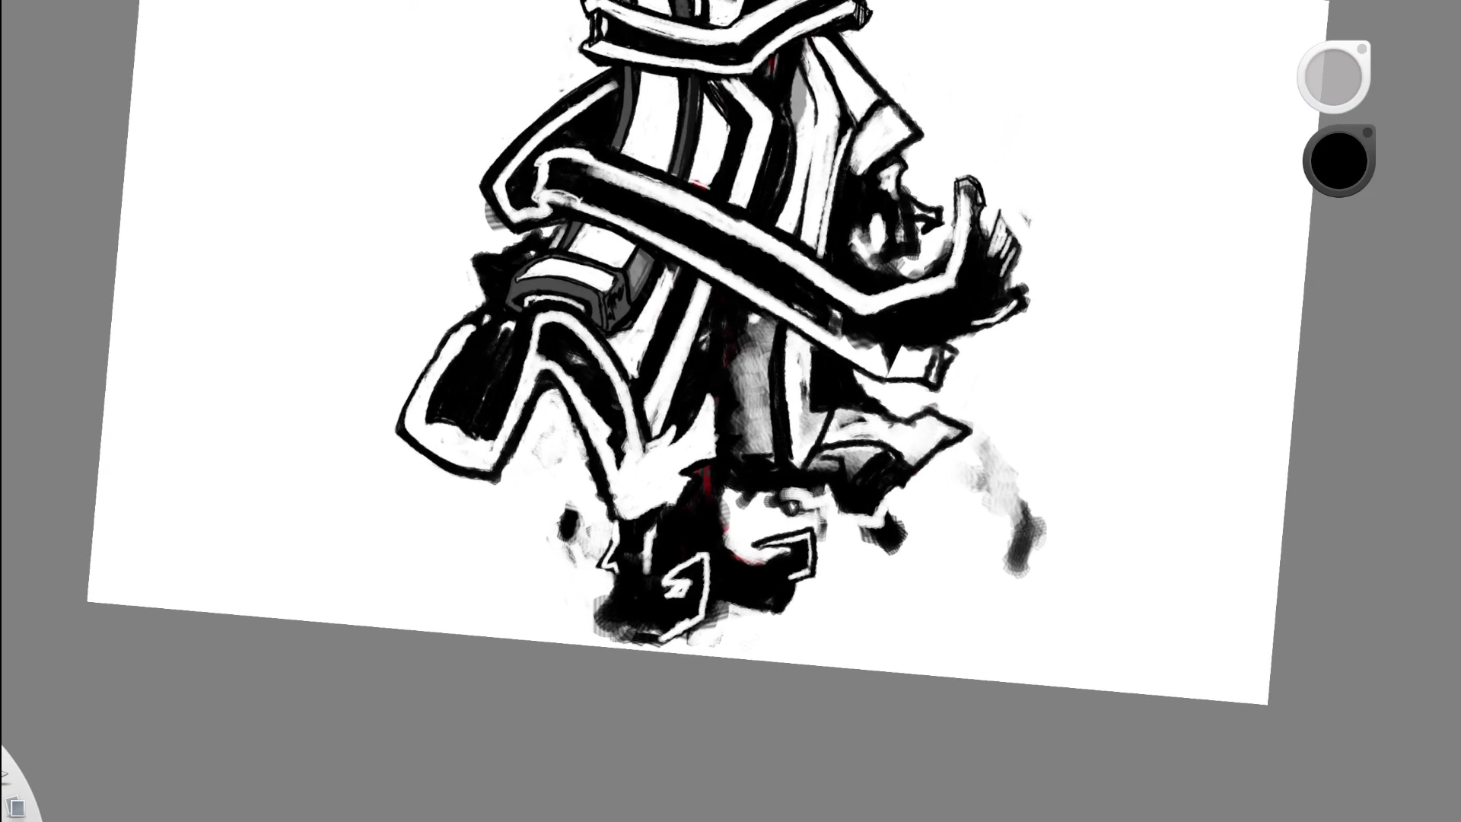
# - Fill the lighter area of the left flap black, then lighten parts of it with white strokes
pyautogui.moveTo(411, 422); pyautogui.dragTo(471, 331)
pyautogui.moveTo(411, 423)
pyautogui.mouseDown()
pyautogui.moveTo(479, 312)
pyautogui.moveTo(408, 435)
pyautogui.moveTo(474, 293)
pyautogui.mouseUp()
pyautogui.press('x')
pyautogui.scroll(-5, 623, 282)
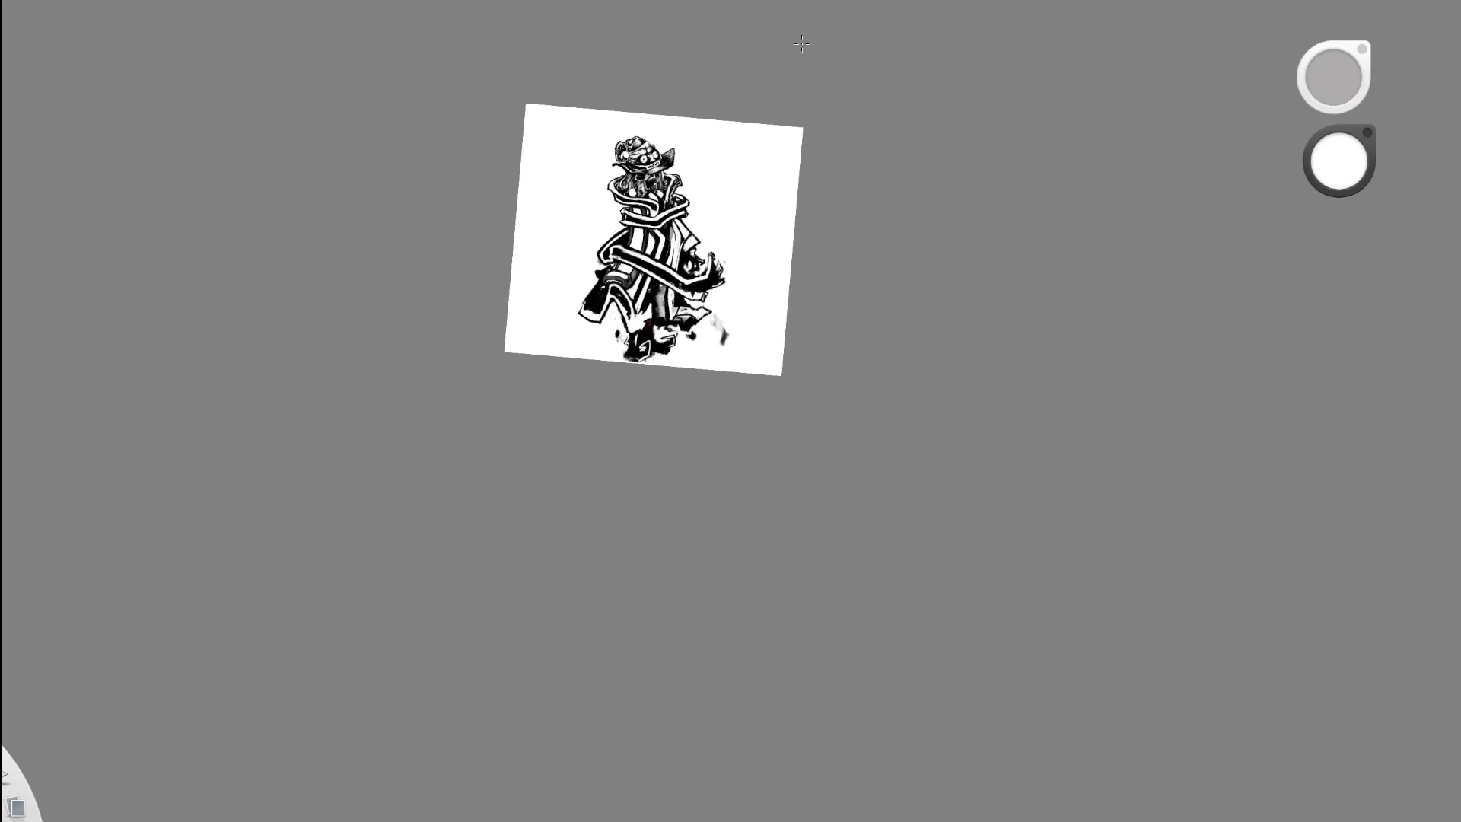
pyautogui.scroll(5, 647, 267)
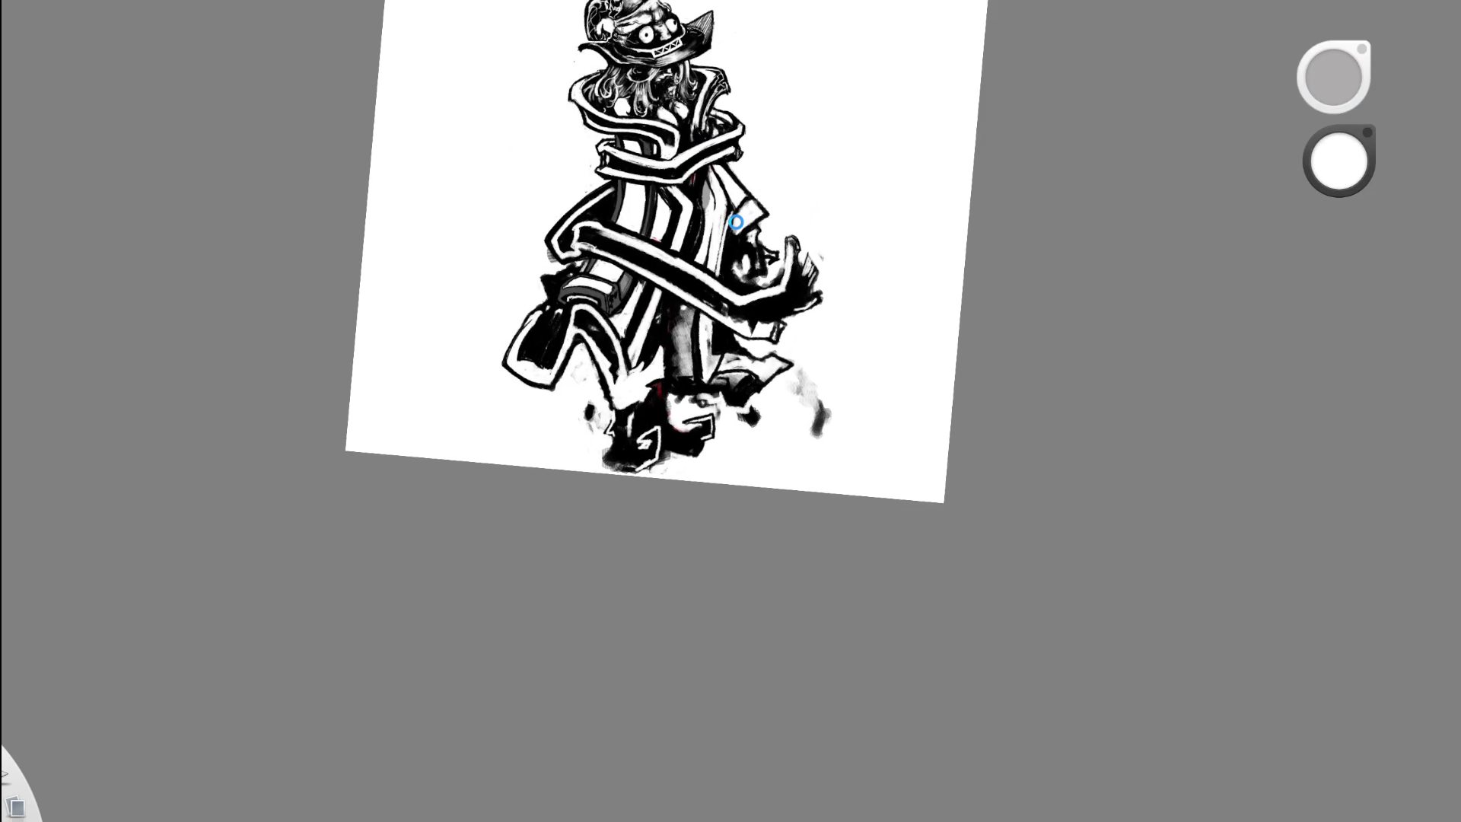
pyautogui.scroll(2, 672, 235)
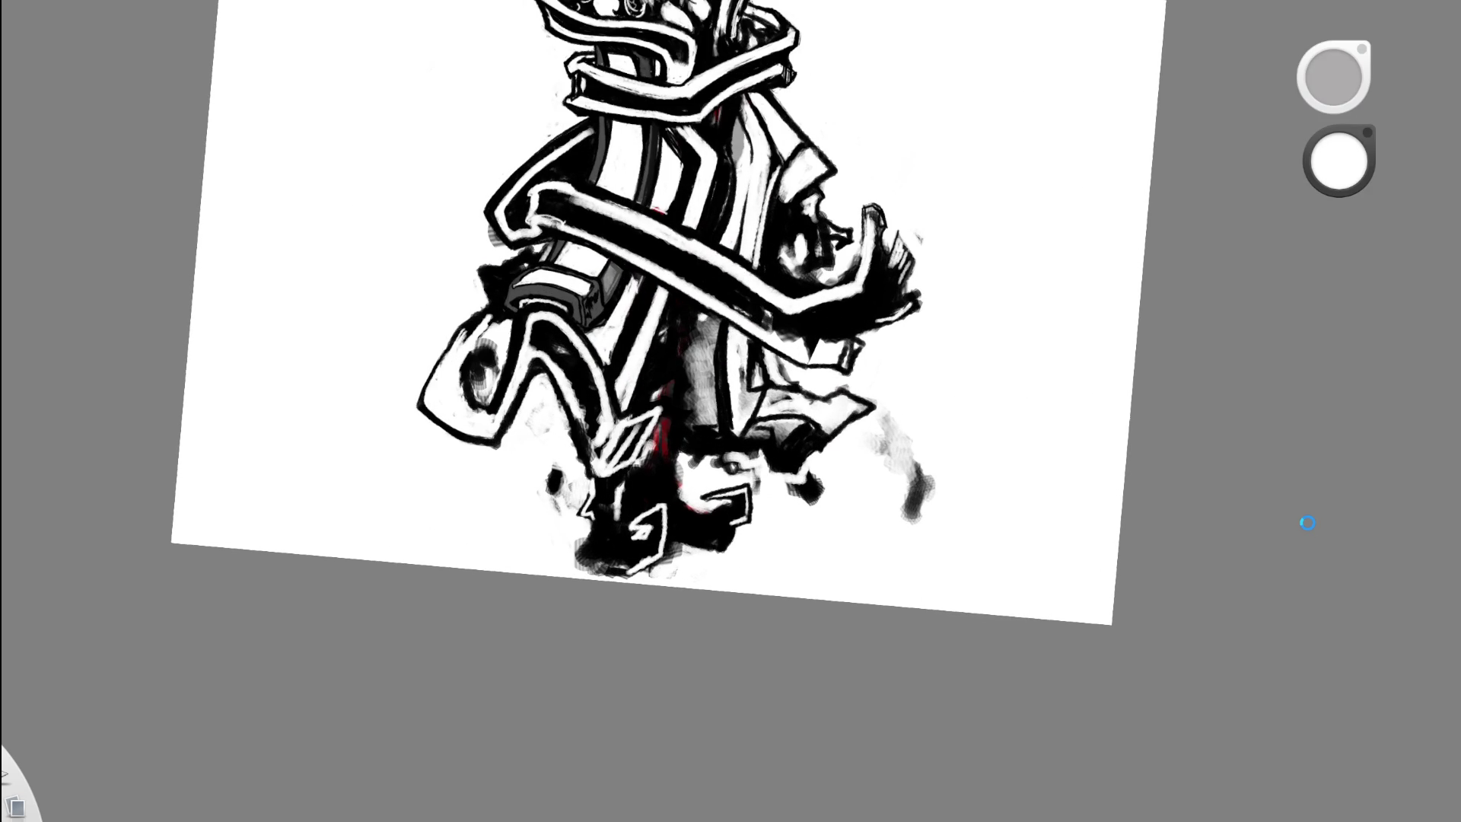
pyautogui.scroll(2, 543, 204)
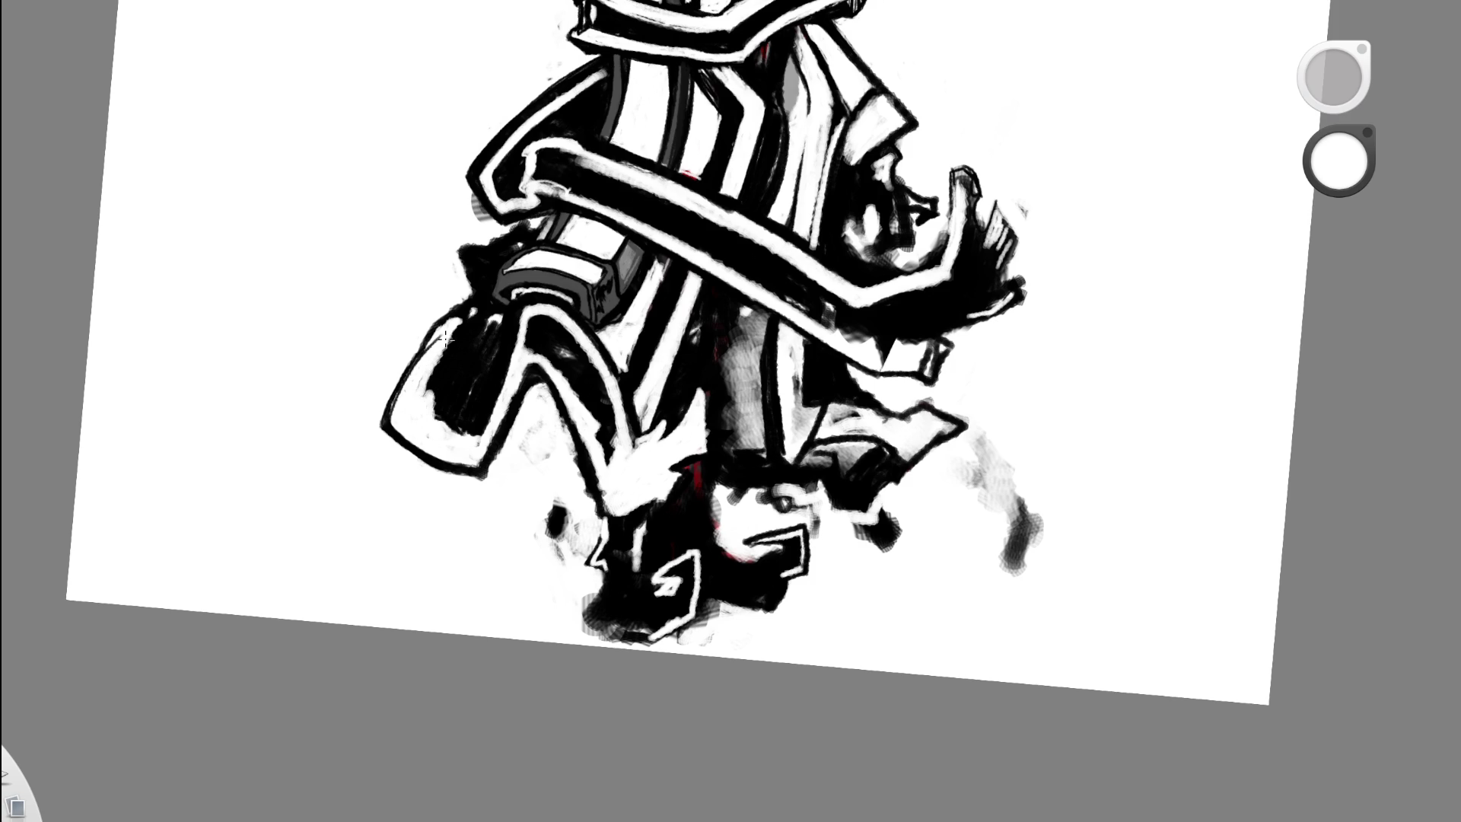
pyautogui.scroll(-5, 601, 295)
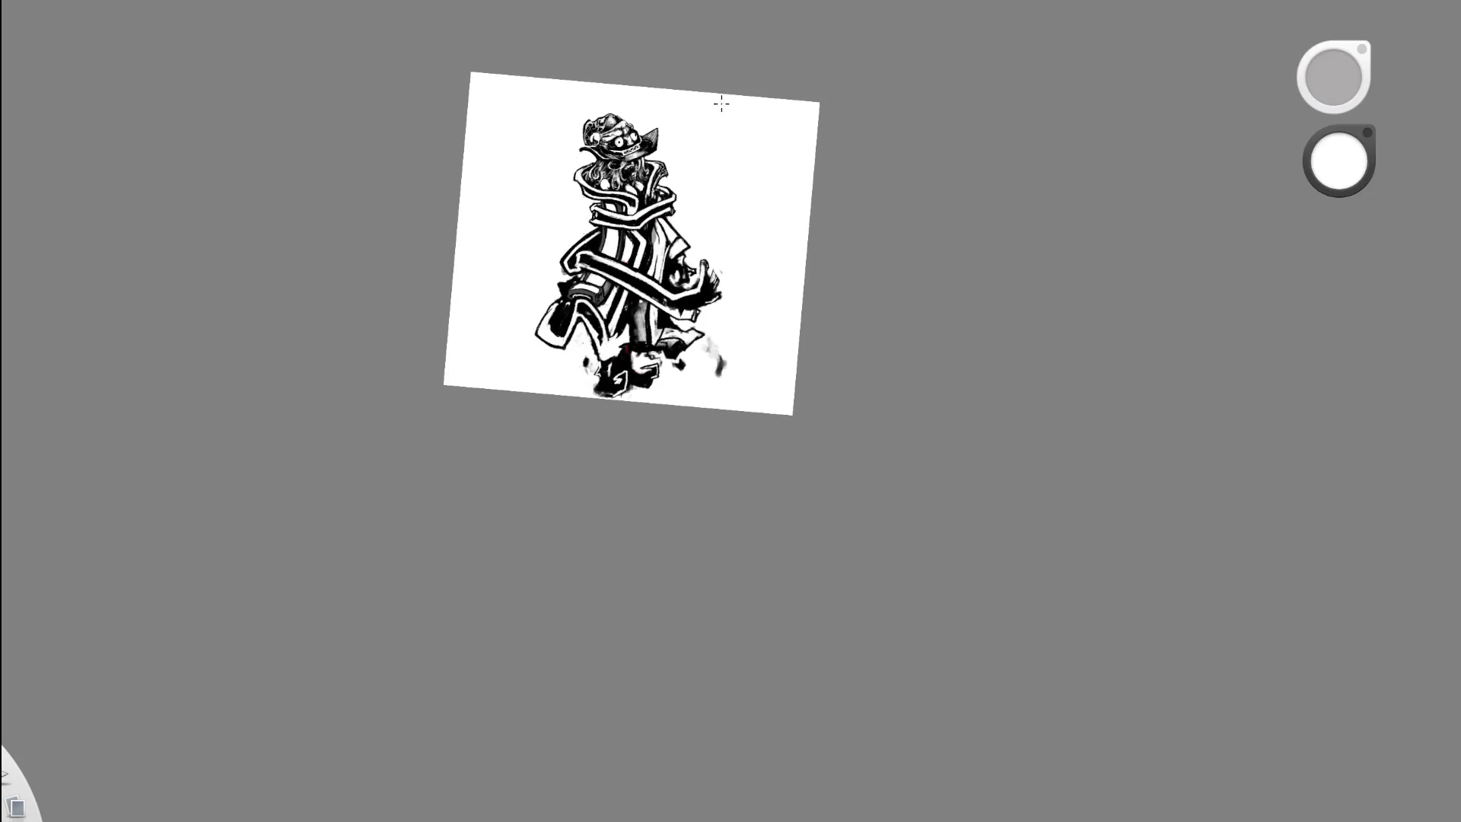
pyautogui.scroll(5, 573, 302)
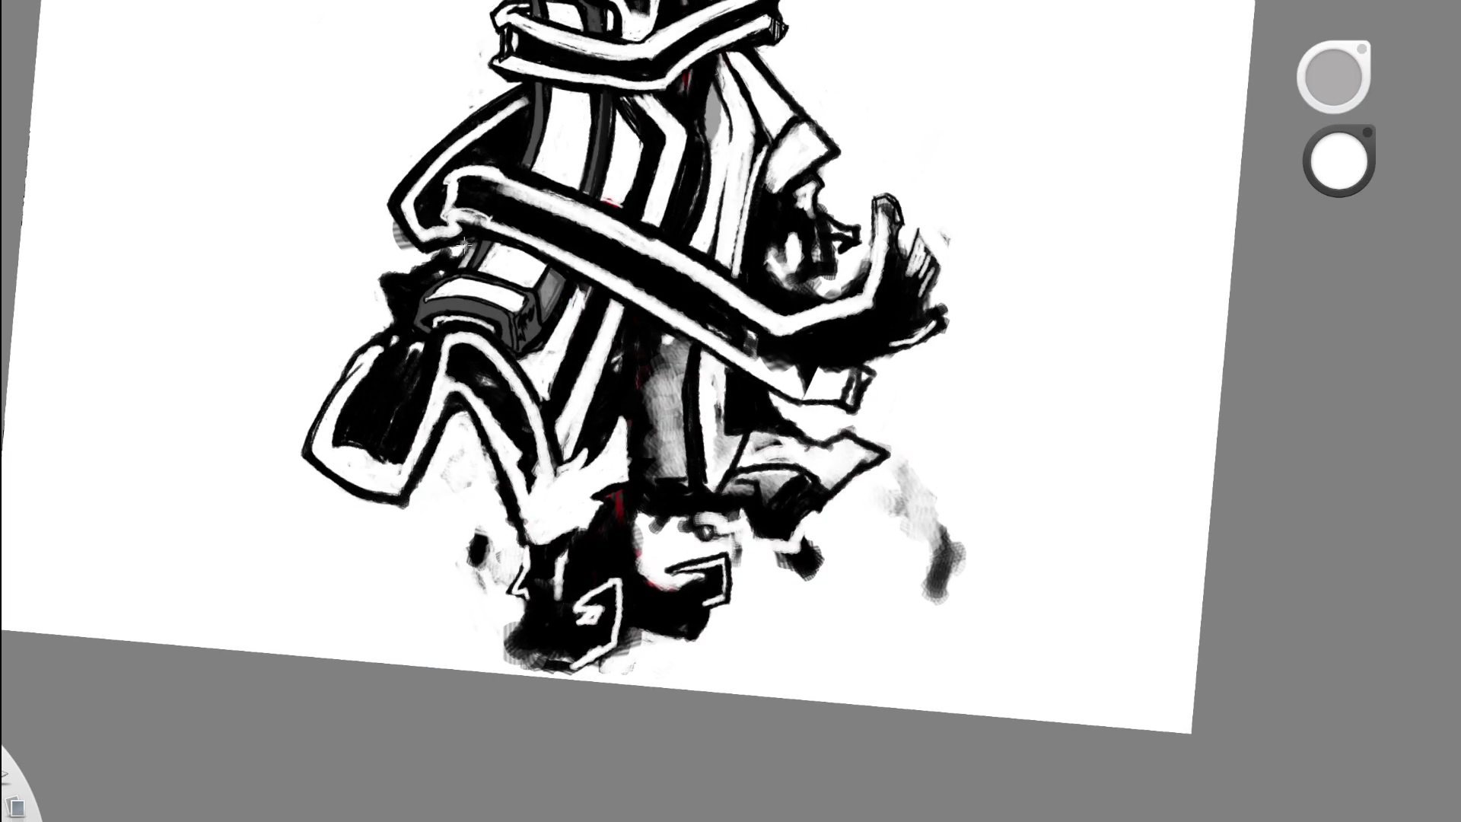
pyautogui.moveTo(335, 443)
pyautogui.mouseDown()
pyautogui.moveTo(354, 429)
pyautogui.moveTo(359, 454)
pyautogui.mouseUp()
pyautogui.moveTo(354, 392)
pyautogui.mouseDown()
pyautogui.moveTo(333, 449)
pyautogui.moveTo(358, 392)
pyautogui.mouseUp()
pyautogui.scroll(3, 582, 57)
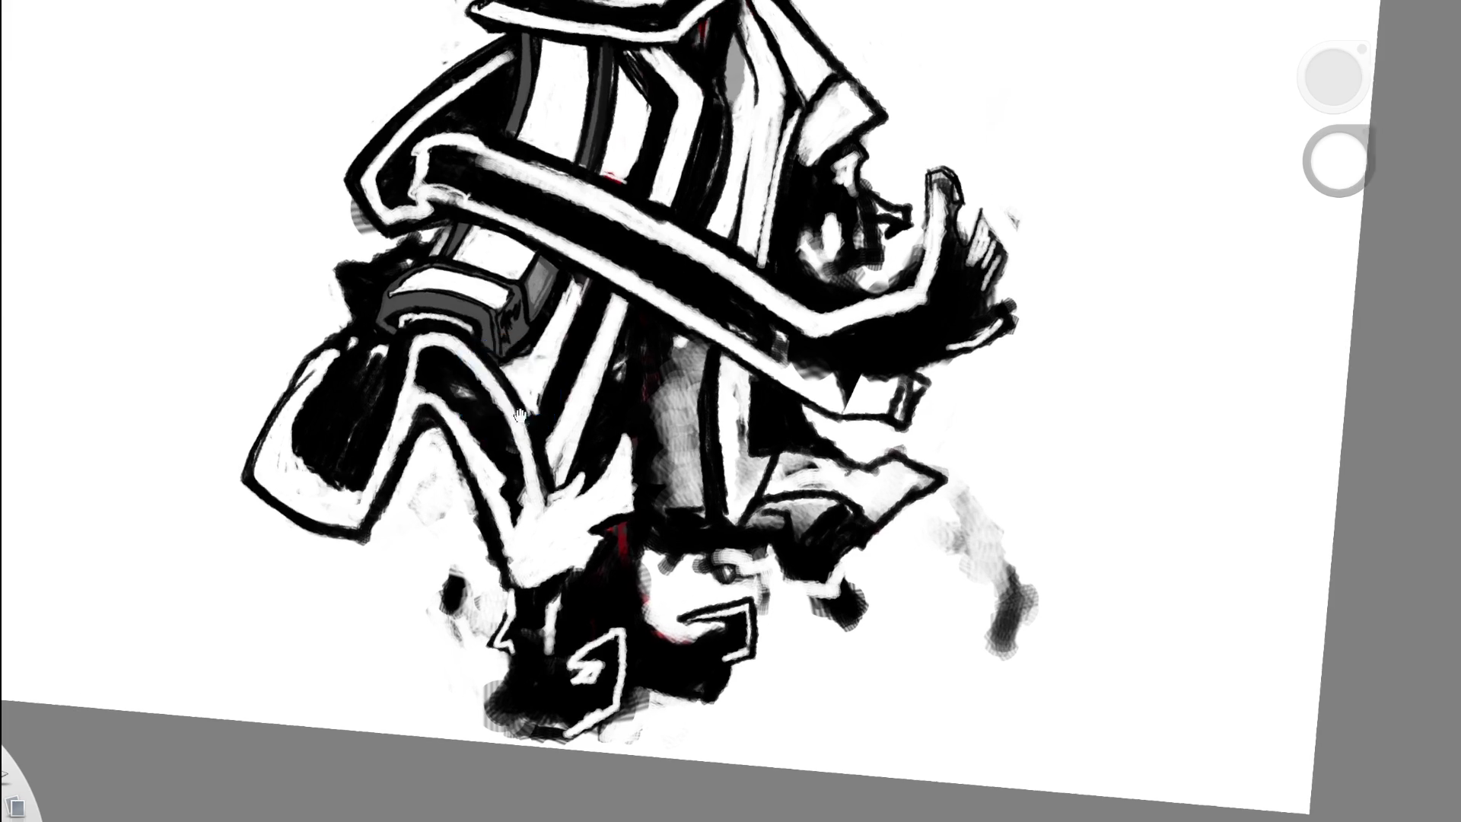
# - Paint black along the flap's left outer edge and add small white touches
pyautogui.moveTo(229, 470)
pyautogui.mouseDown()
pyautogui.moveTo(314, 320)
pyautogui.moveTo(243, 457)
pyautogui.mouseUp()
pyautogui.moveTo(324, 327); pyautogui.dragTo(228, 472)
pyautogui.press('x')
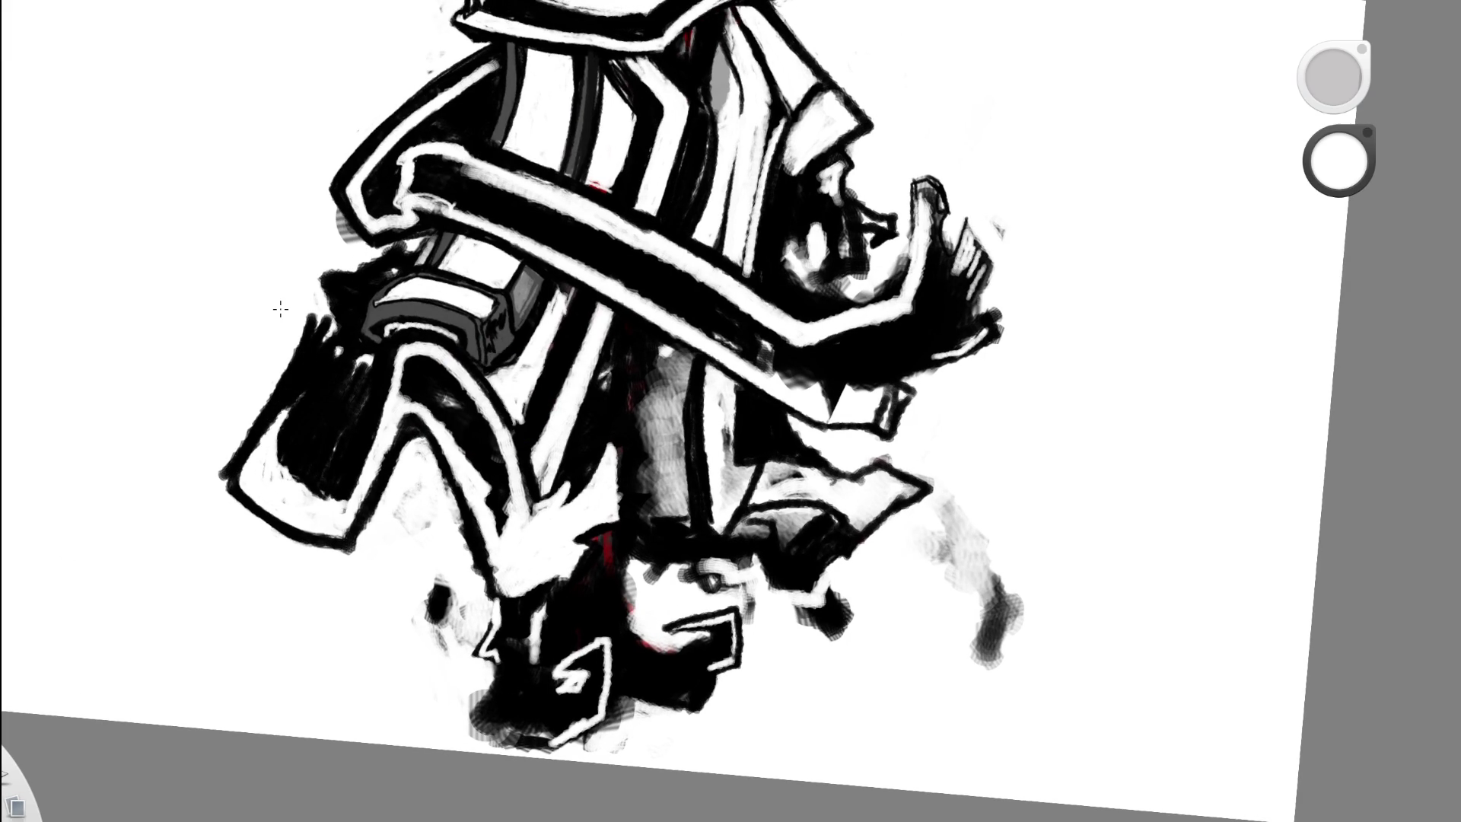
pyautogui.moveTo(303, 320); pyautogui.dragTo(342, 346)
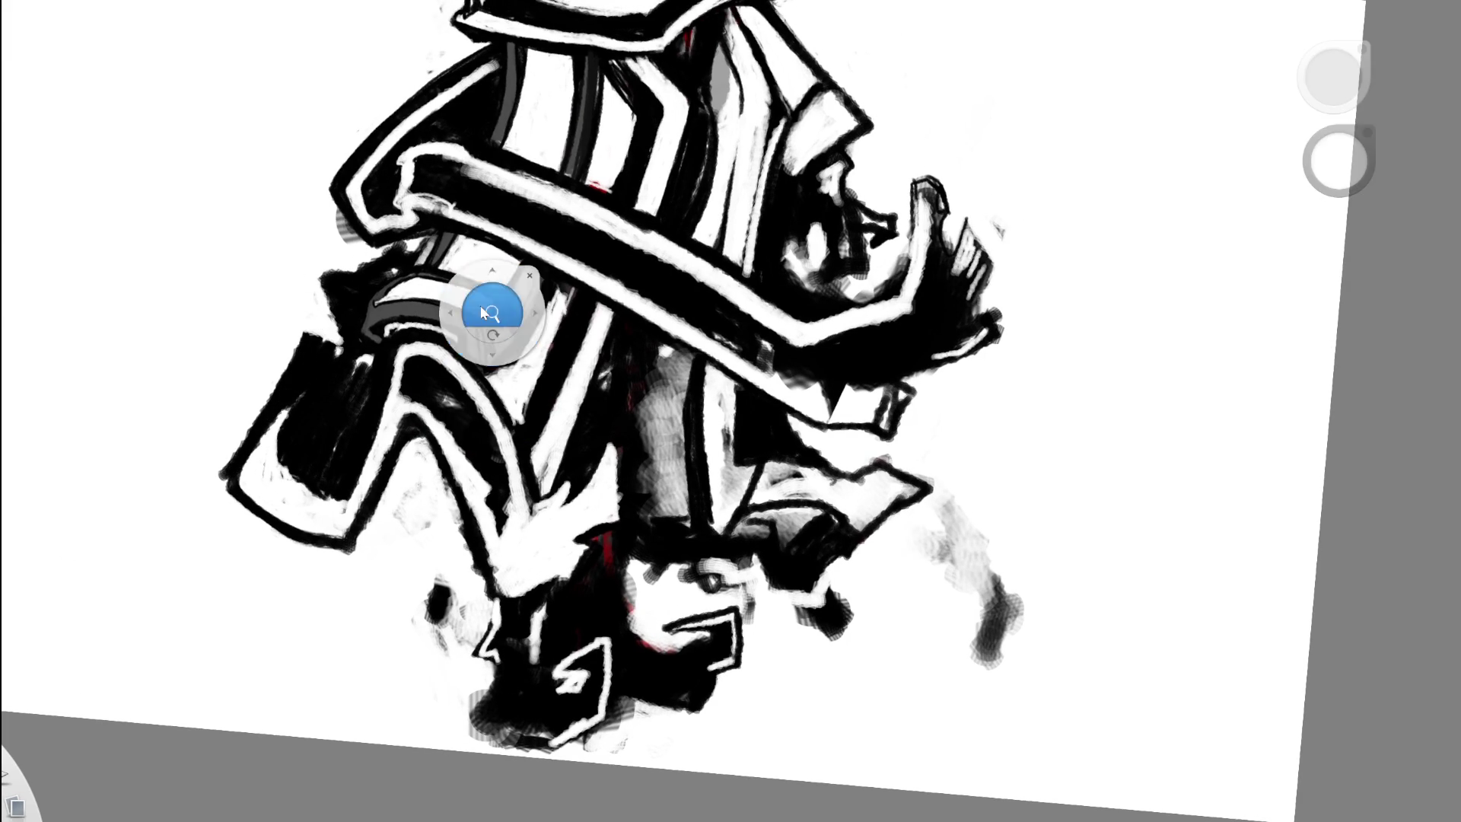
pyautogui.scroll(-5, 482, 308)
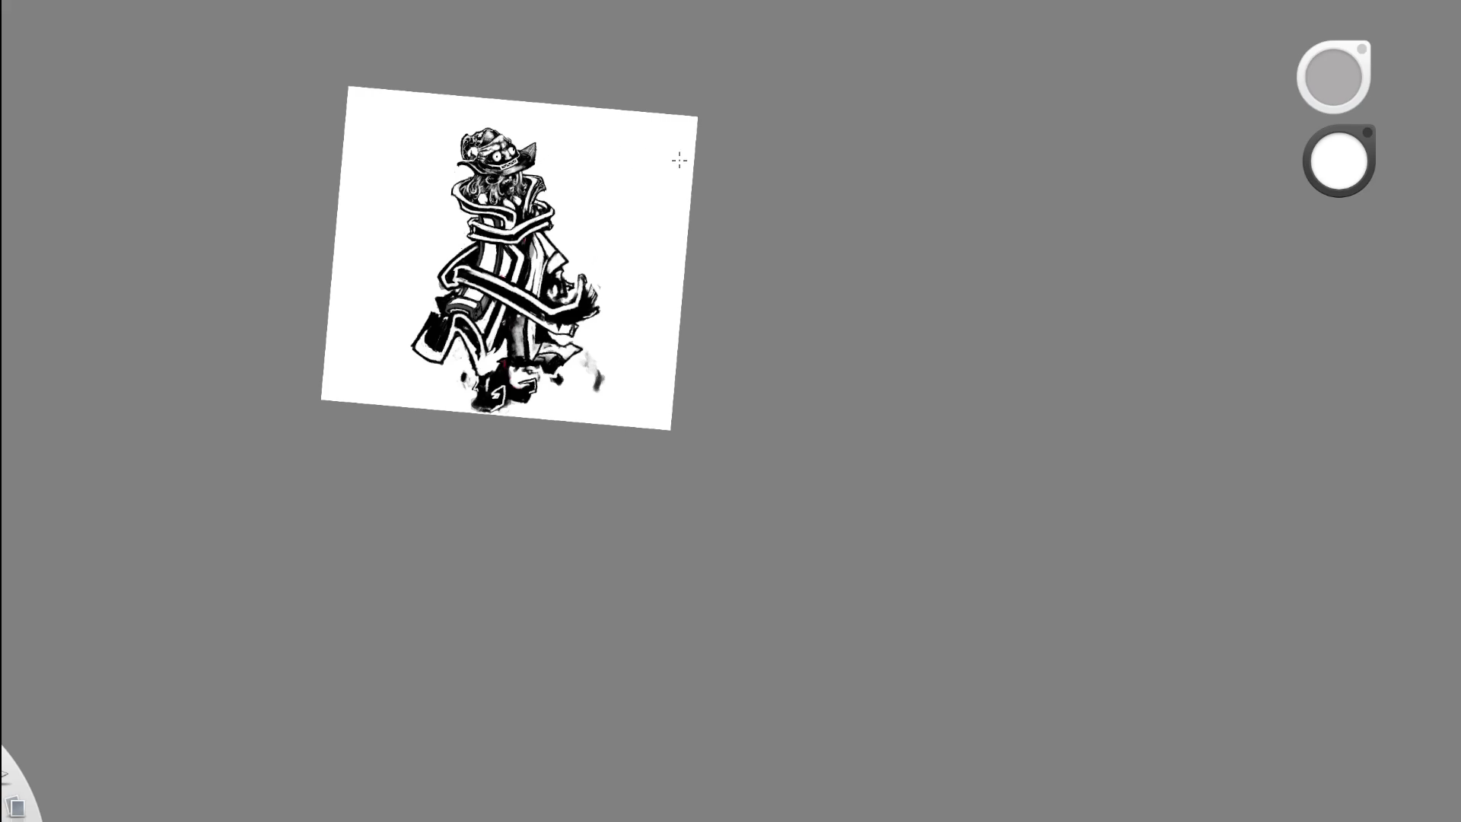
pyautogui.scroll(5, 467, 336)
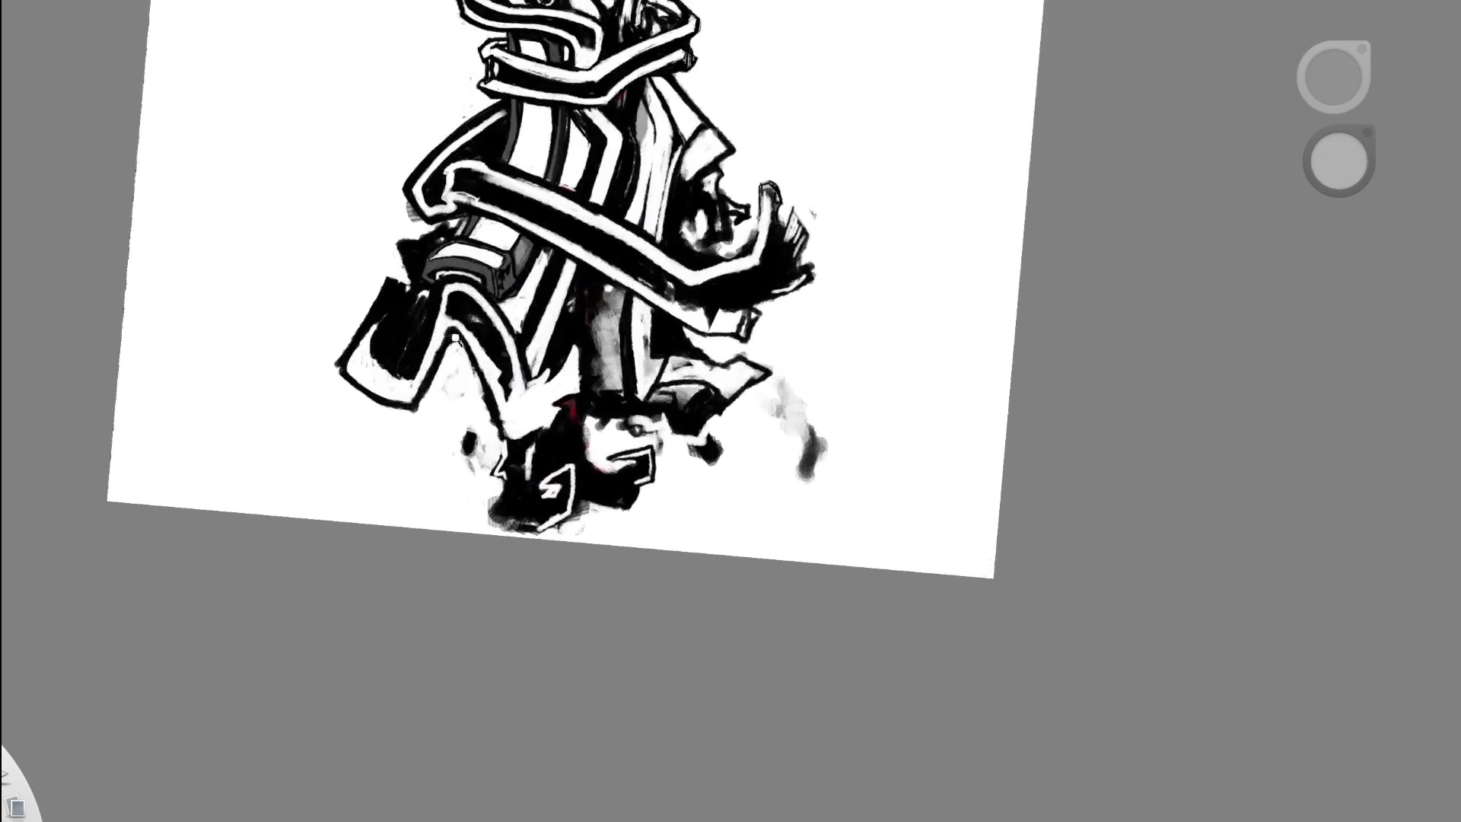
pyautogui.scroll(3, 487, 328)
# - Fill the white patch in the dark block with black, then zoom back onto the lower drawing
pyautogui.keyDown('alt'); pyautogui.click(376, 298); pyautogui.keyUp('alt')
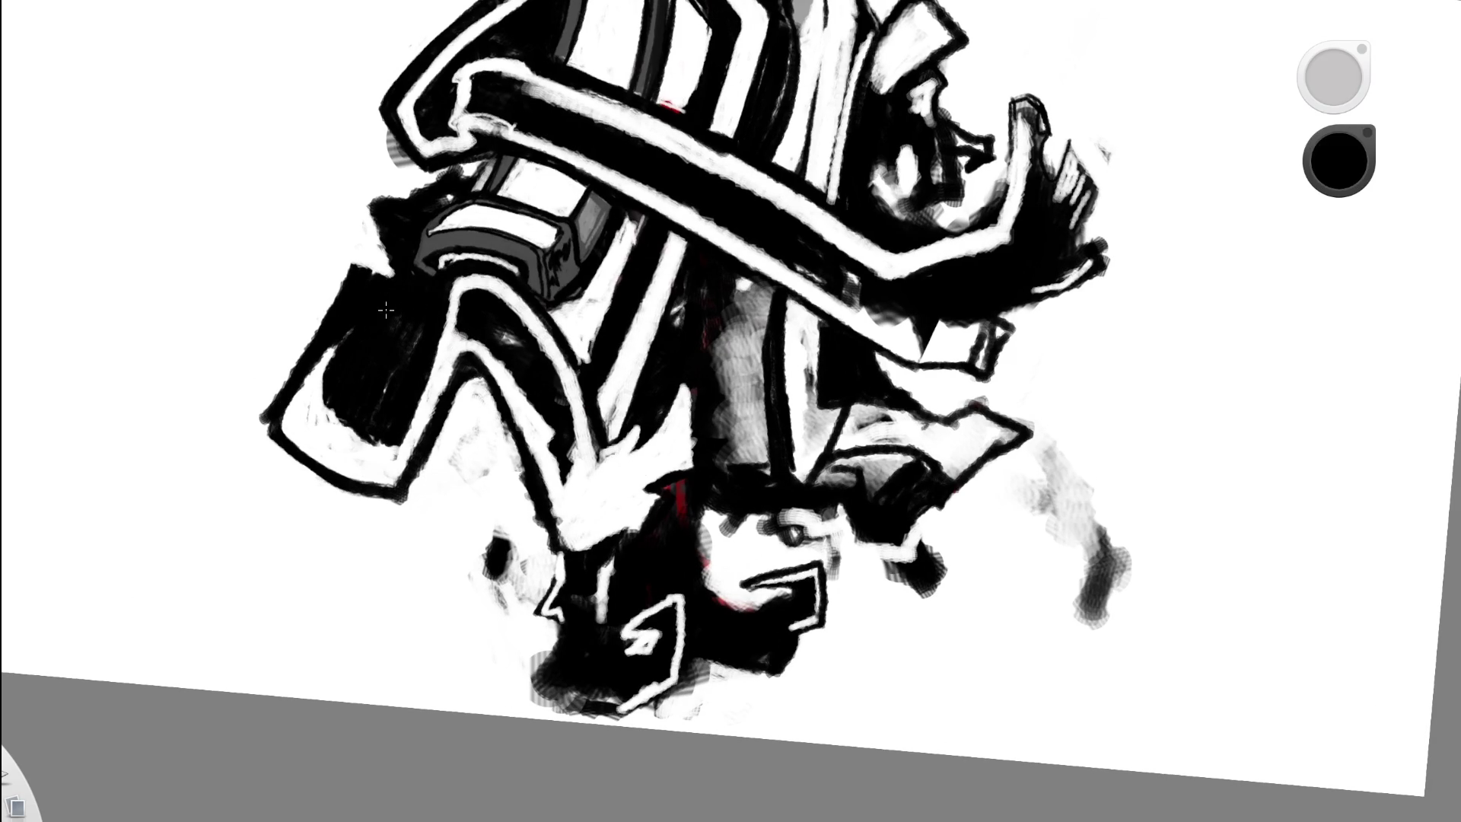
pyautogui.press('space')
pyautogui.moveTo(613, 116); pyautogui.dragTo(449, 236)
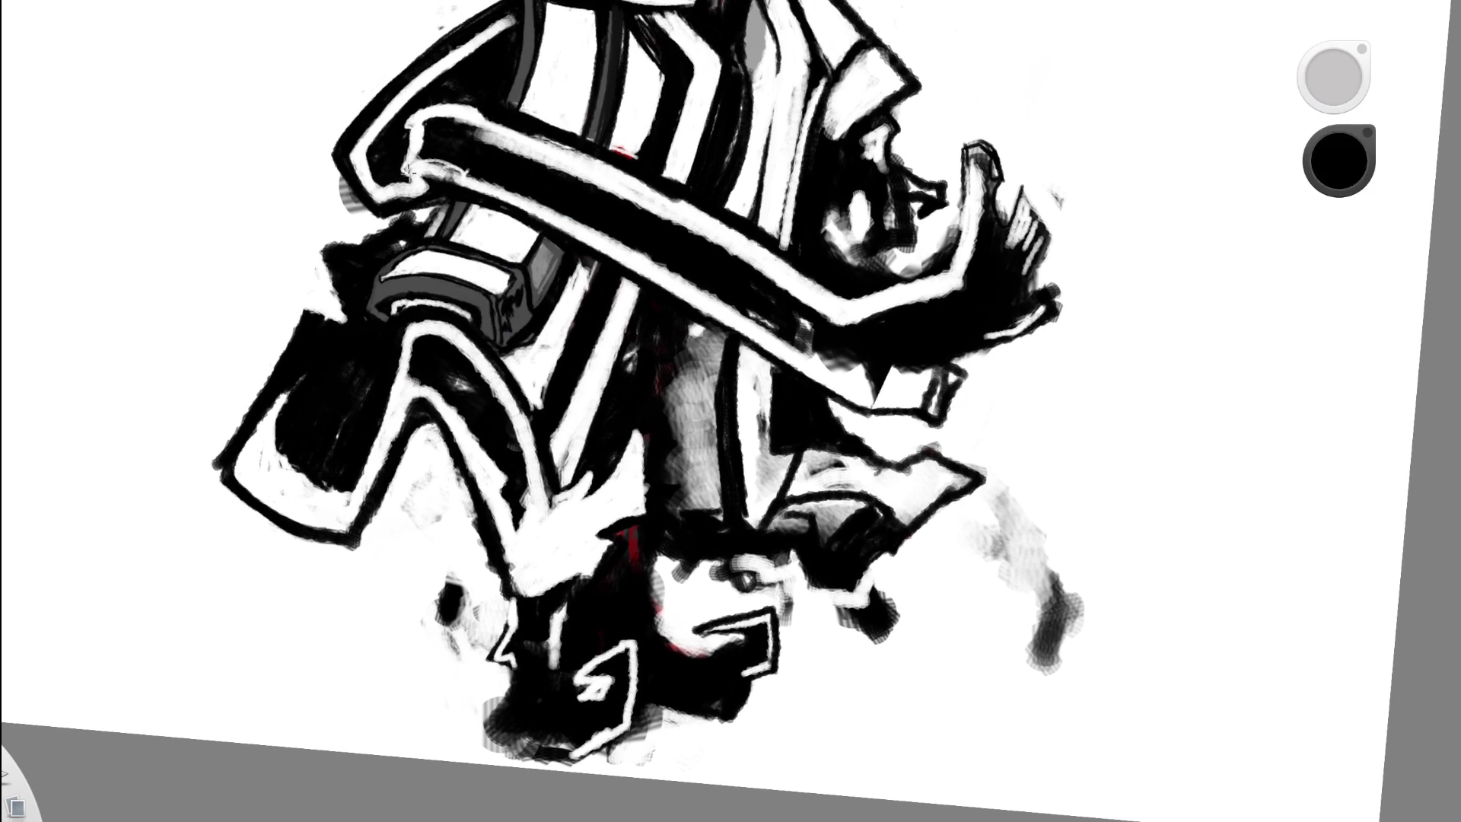
pyautogui.moveTo(288, 415)
pyautogui.mouseDown()
pyautogui.moveTo(271, 457)
pyautogui.moveTo(393, 381)
pyautogui.mouseUp()
pyautogui.press('space')
pyautogui.moveTo(464, 318); pyautogui.dragTo(286, 373)
pyautogui.press('space')
pyautogui.moveTo(415, 386); pyautogui.dragTo(524, 283)
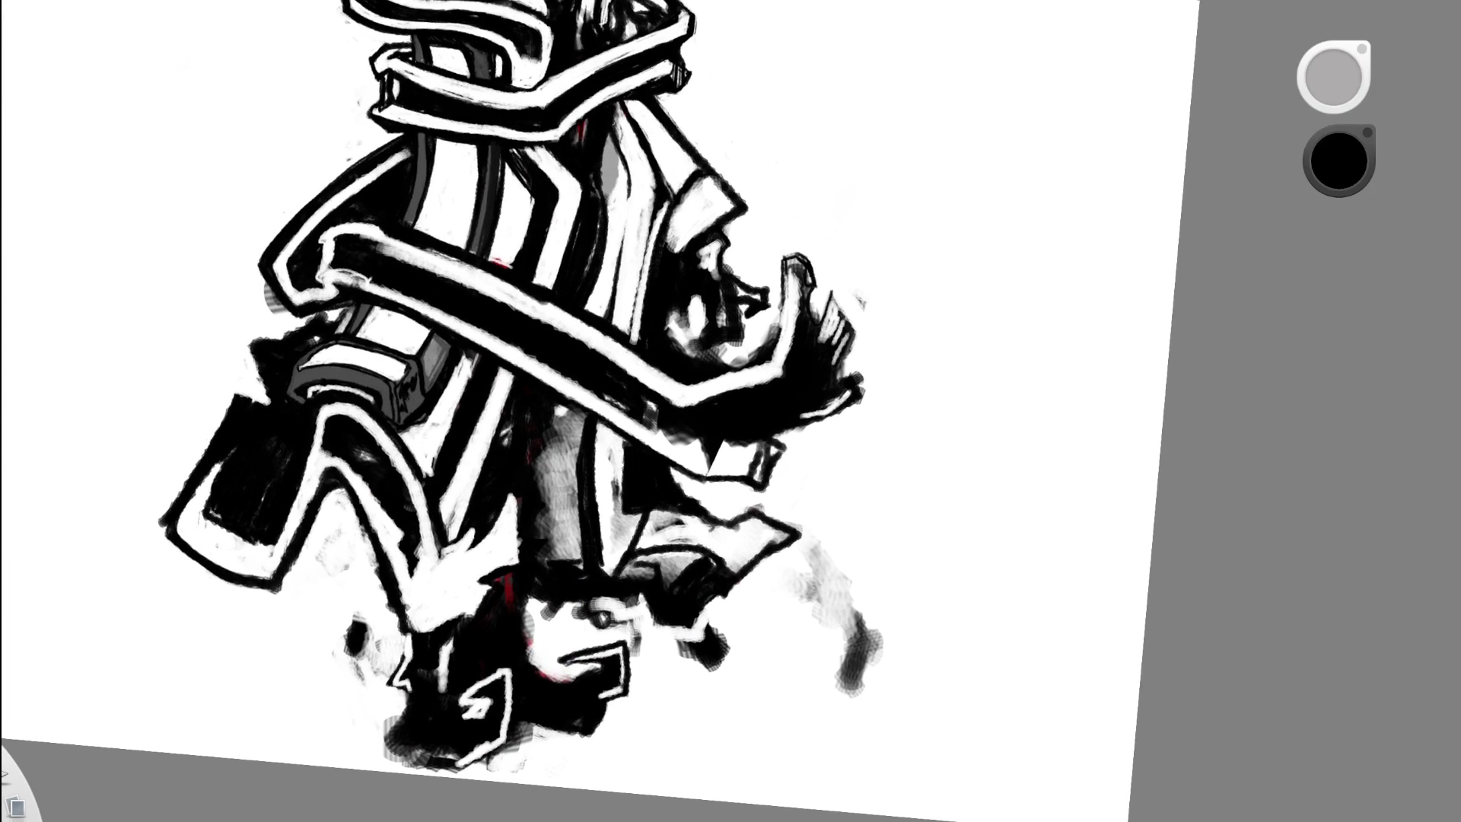
# - Fill the left coat panel's interior with white using an L-shaped stroke, redoing the first stroke
pyautogui.keyDown('alt'); pyautogui.click(215, 504); pyautogui.keyUp('alt')
pyautogui.moveTo(255, 431); pyautogui.dragTo(245, 473)
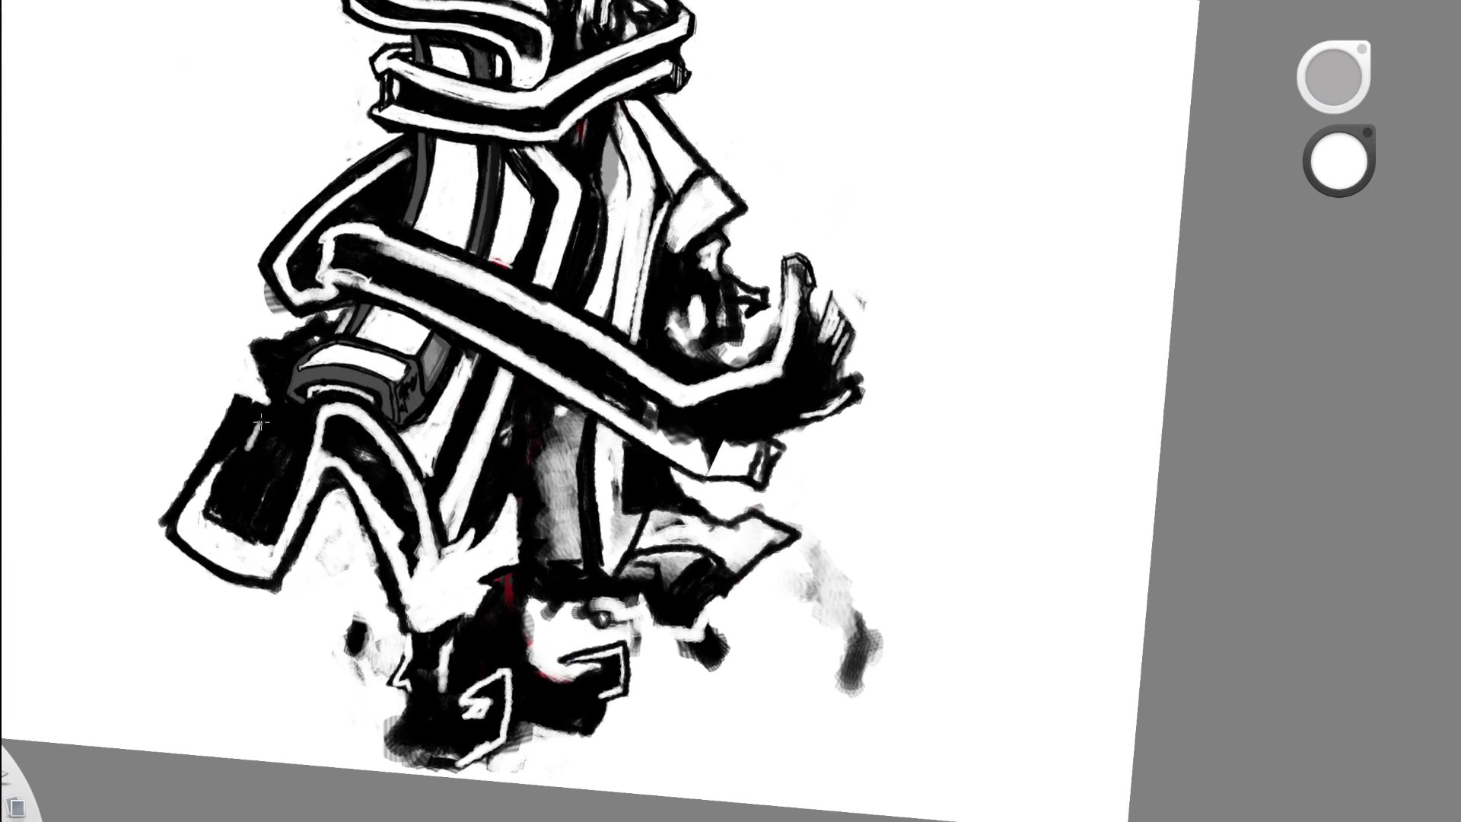
pyautogui.hotkey('ctrl', 'z')
pyautogui.moveTo(260, 420); pyautogui.dragTo(265, 524)
pyautogui.moveTo(259, 420); pyautogui.dragTo(296, 423)
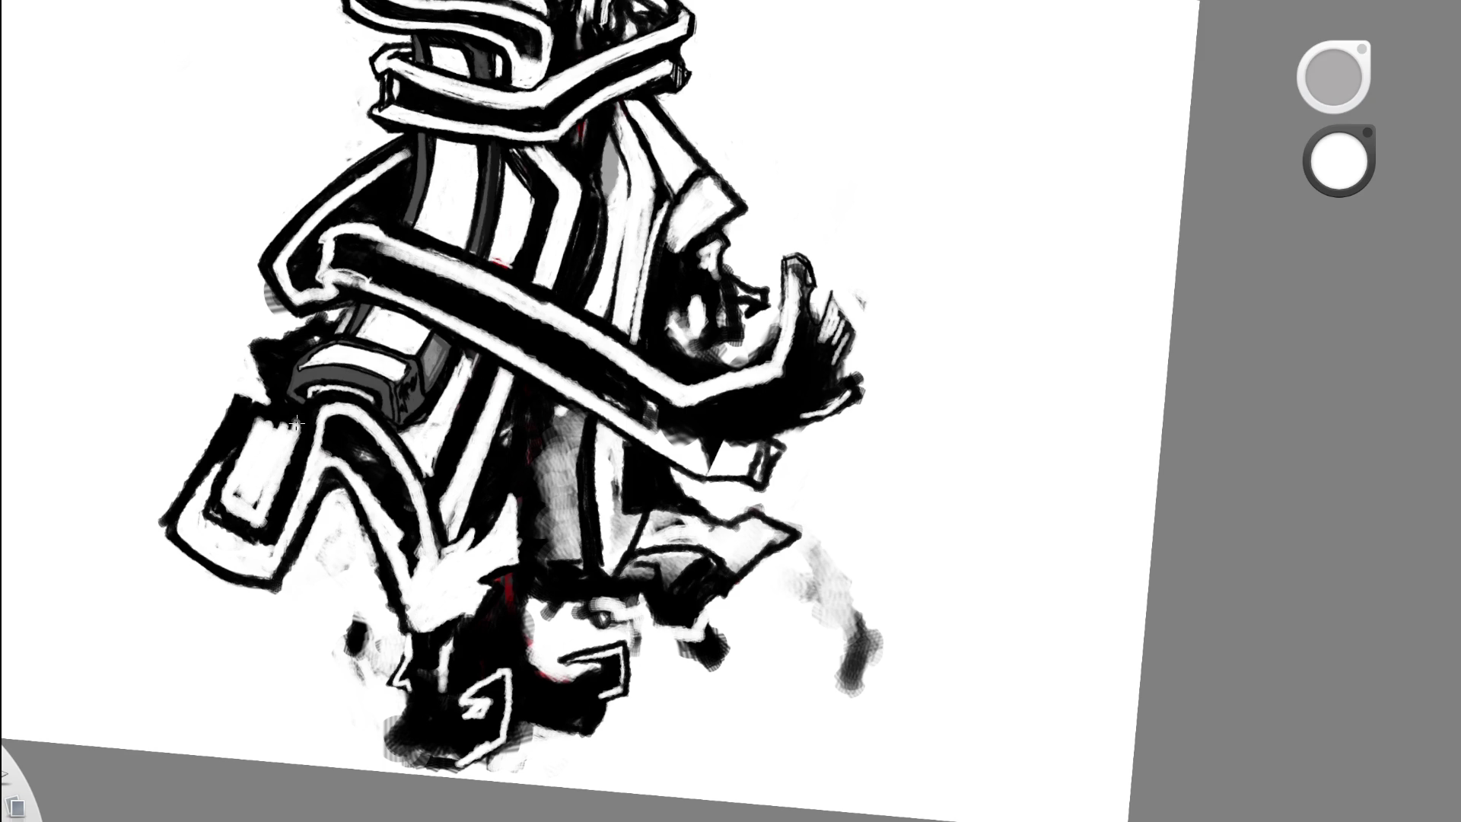
pyautogui.press('space')
pyautogui.scroll(-5, 390, 461)
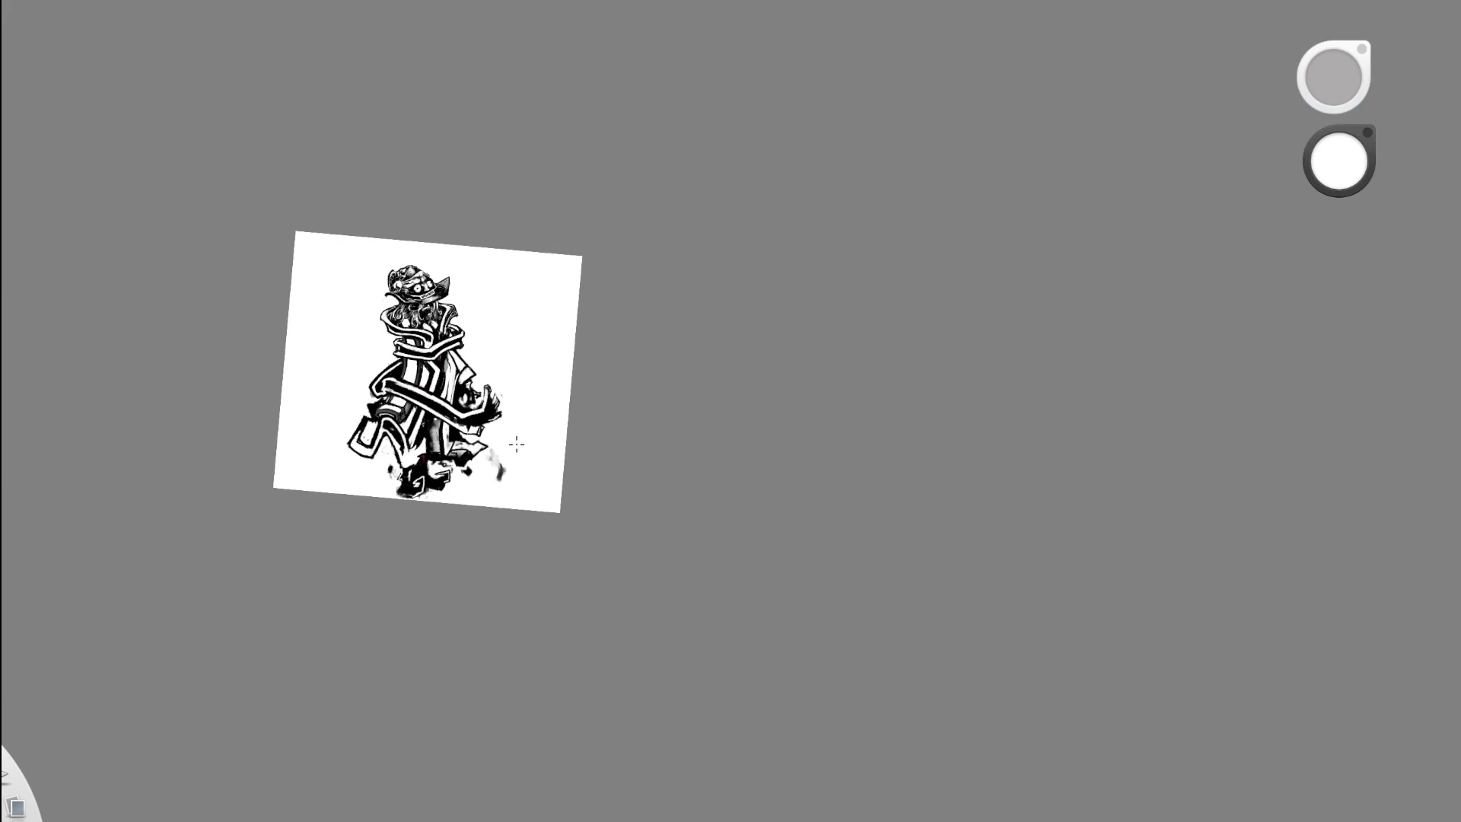
pyautogui.press('space')
pyautogui.scroll(6, 375, 417)
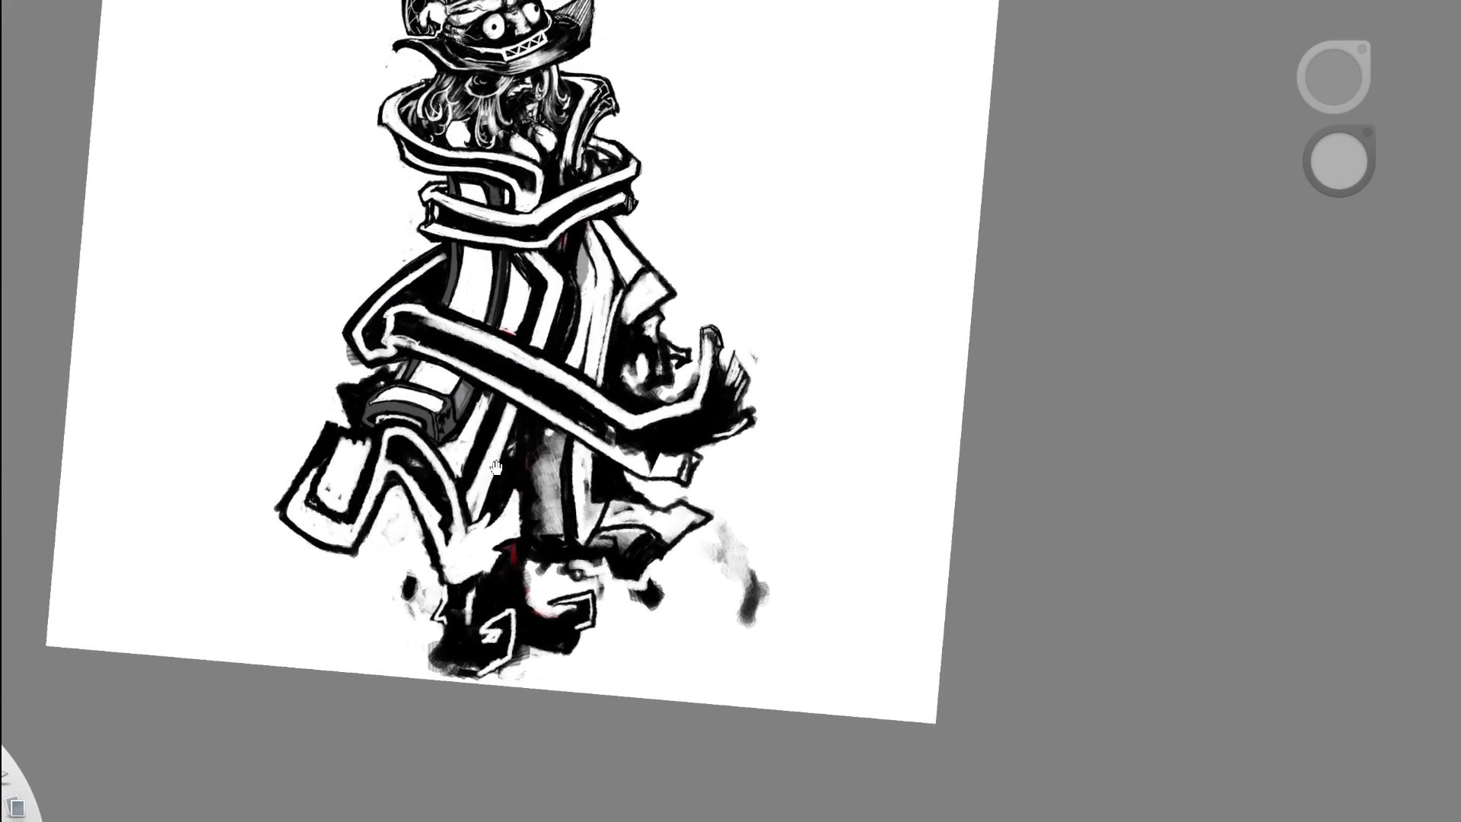
pyautogui.moveTo(495, 467); pyautogui.dragTo(461, 487)
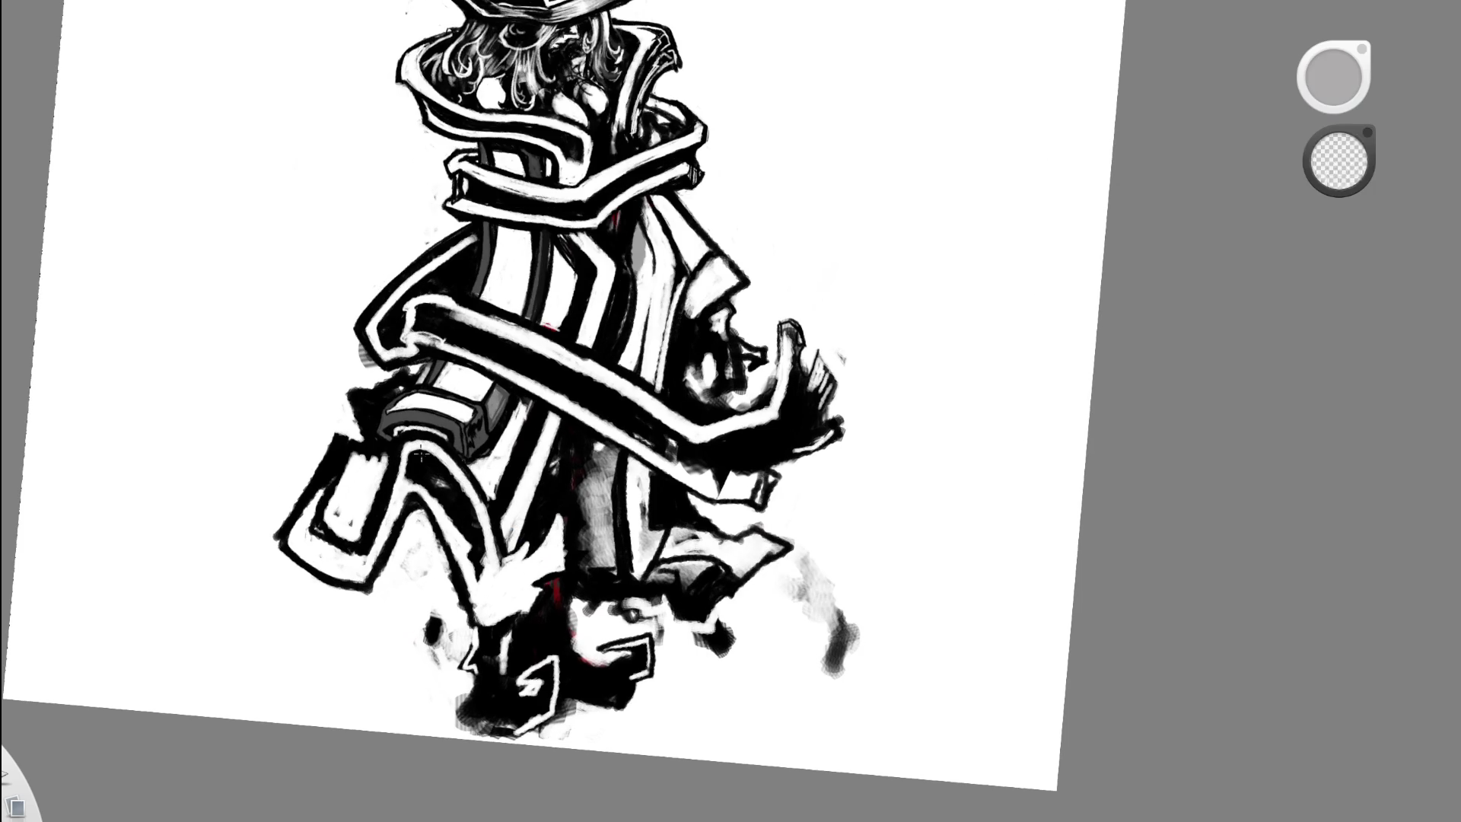
# - Erase part of the flap's black edge, rework its shading and round its top edge with white
pyautogui.moveTo(335, 434); pyautogui.dragTo(358, 491)
pyautogui.moveTo(343, 426)
pyautogui.mouseDown()
pyautogui.moveTo(358, 502)
pyautogui.moveTo(334, 532)
pyautogui.moveTo(312, 510)
pyautogui.moveTo(391, 364)
pyautogui.mouseUp()
pyautogui.scroll(-5, 489, 512)
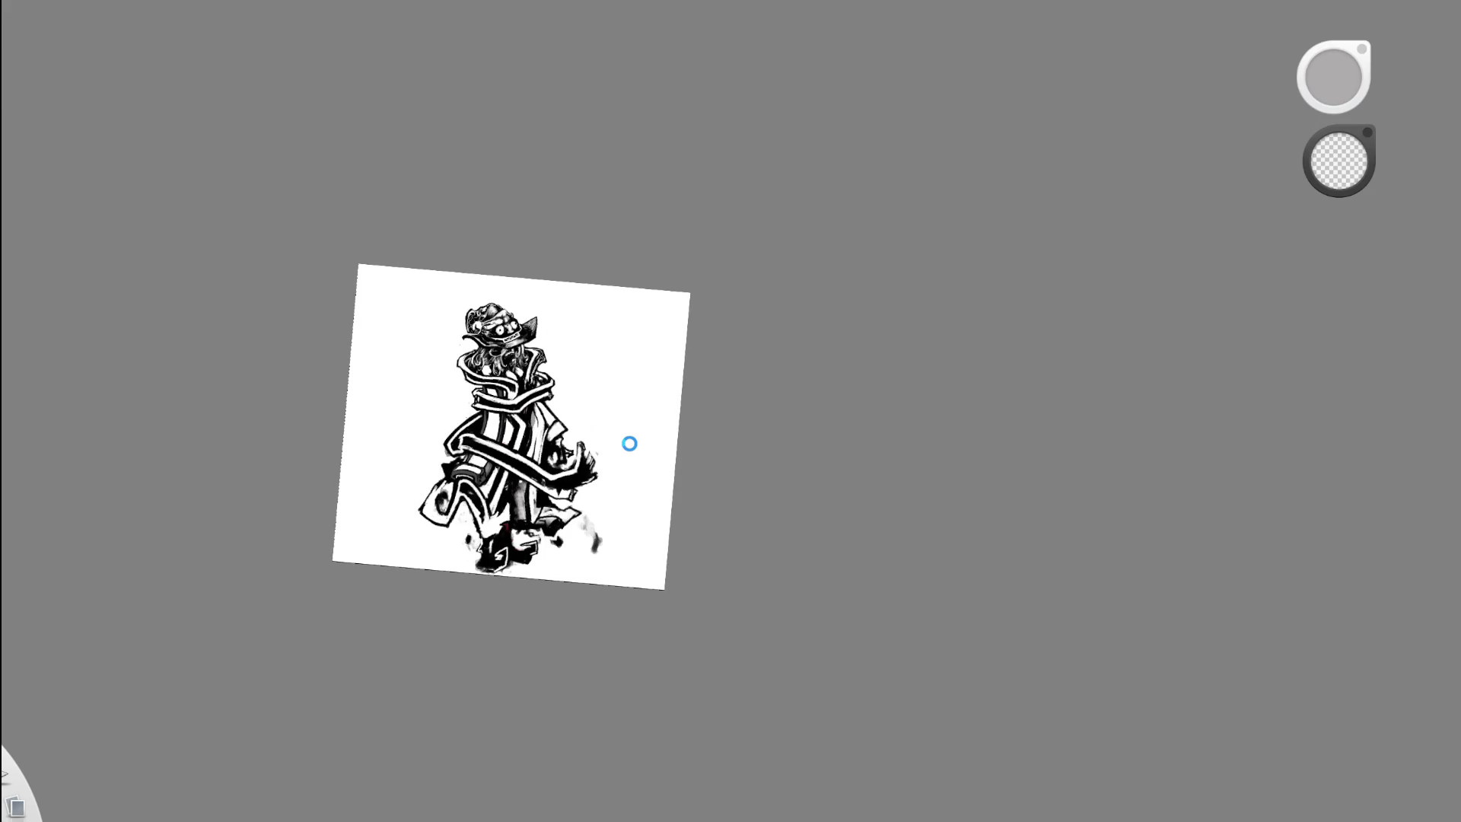
pyautogui.scroll(5, 453, 500)
pyautogui.moveTo(411, 475)
pyautogui.mouseDown()
pyautogui.moveTo(426, 495)
pyautogui.moveTo(444, 451)
pyautogui.mouseUp()
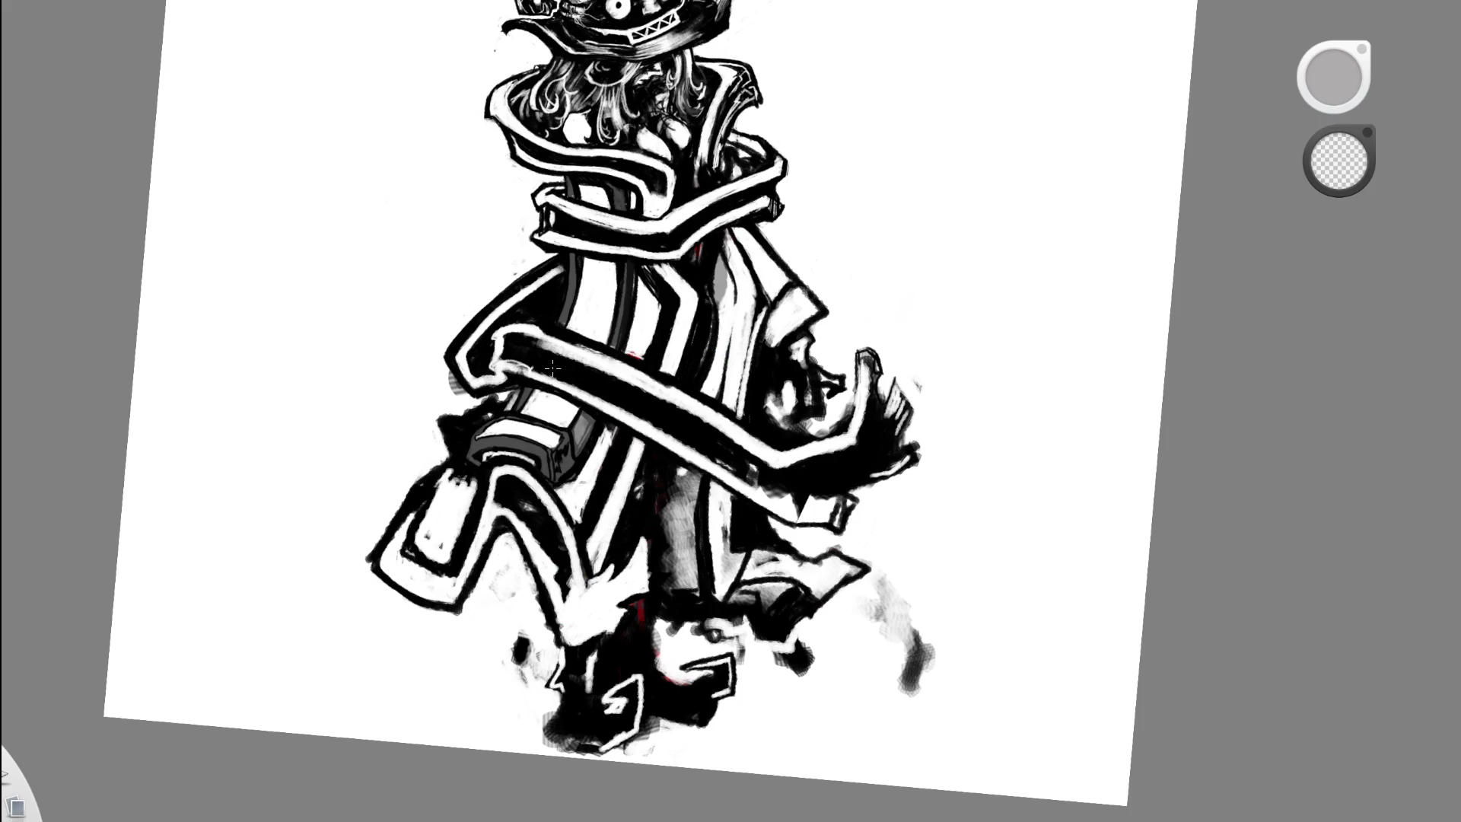
pyautogui.scroll(3, 586, 502)
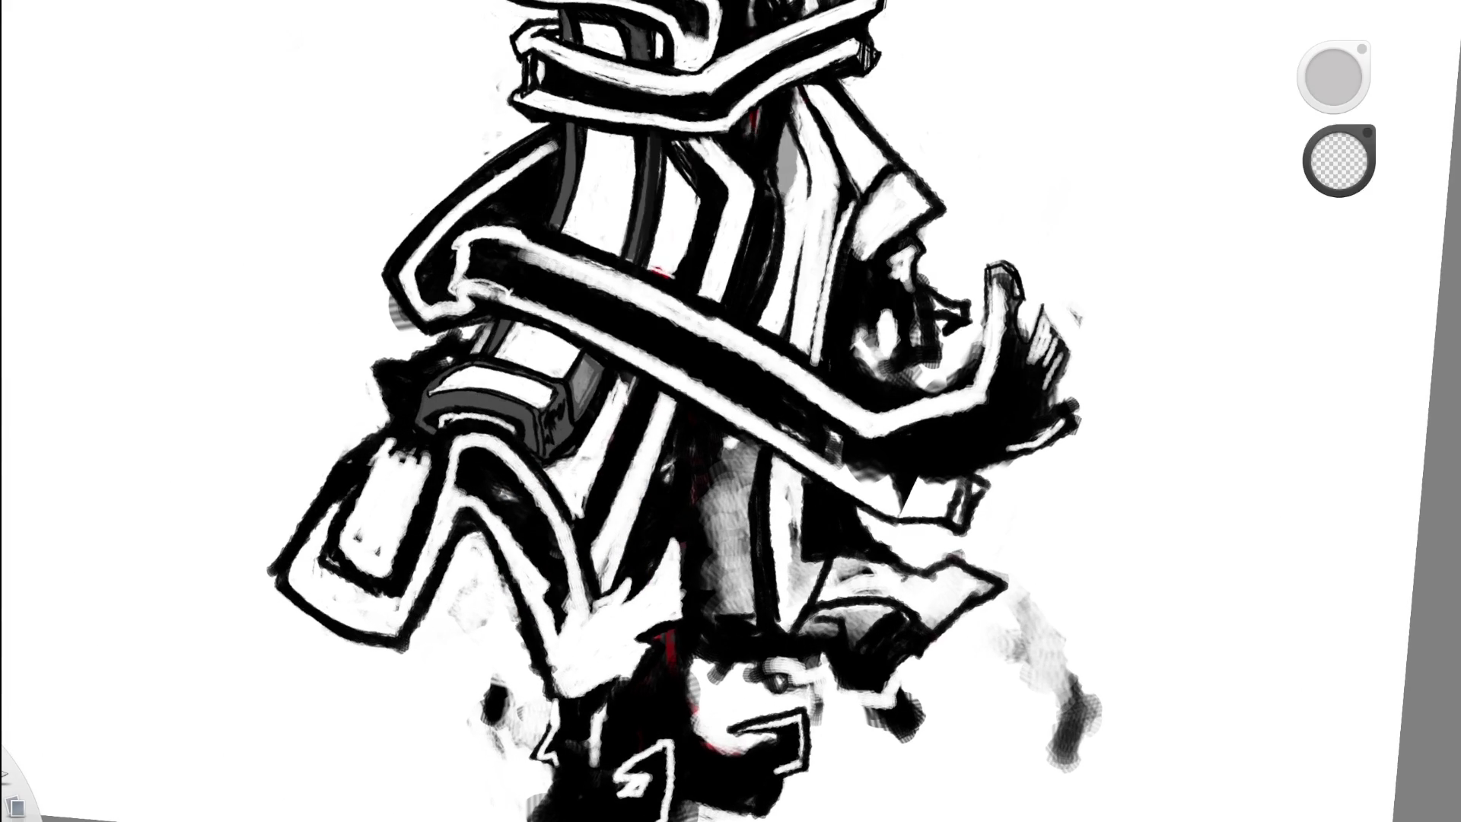
pyautogui.press('e')
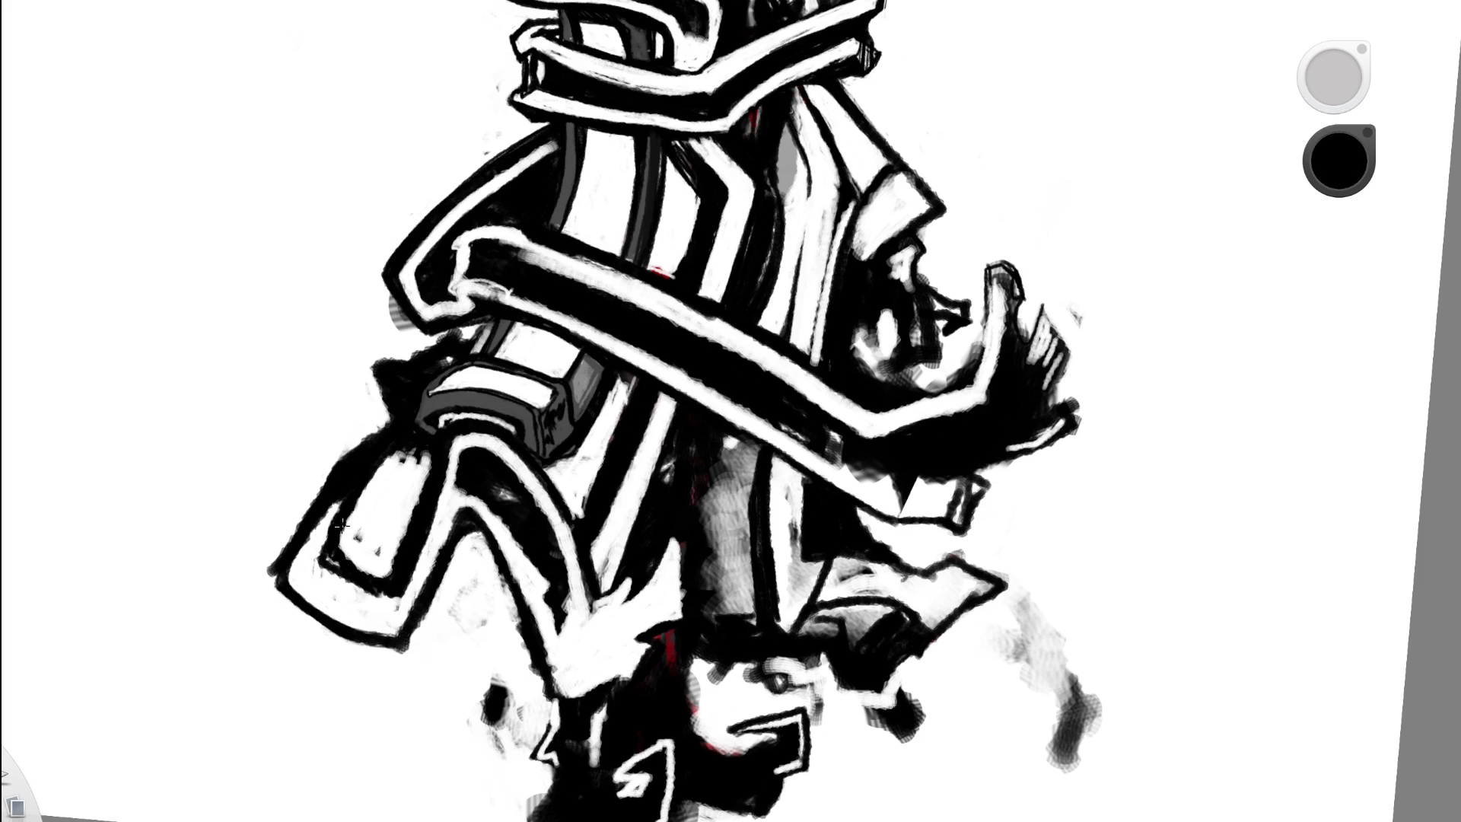
pyautogui.press('e')
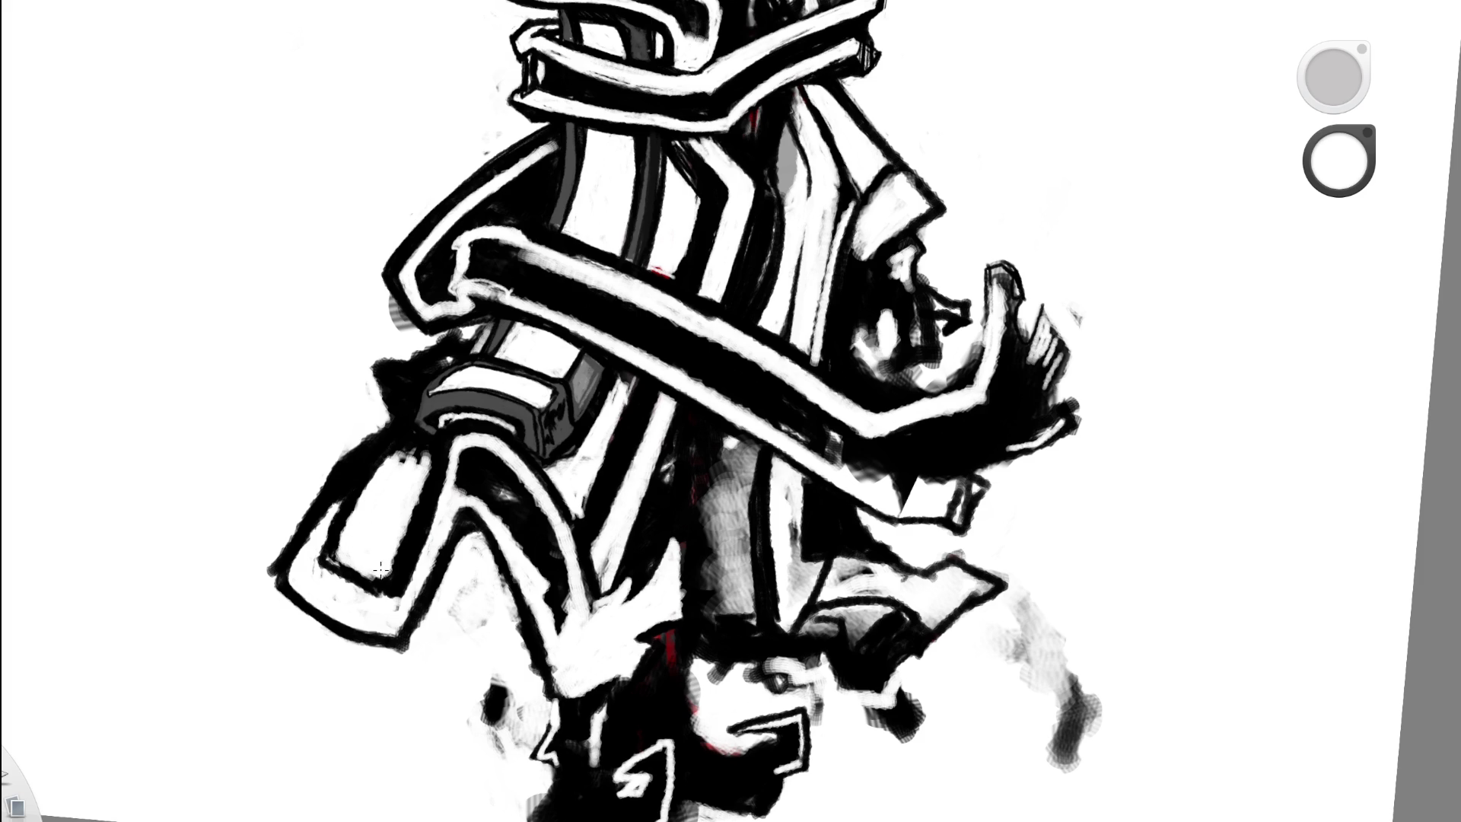
pyautogui.moveTo(659, 408); pyautogui.dragTo(614, 448)
pyautogui.moveTo(707, 430); pyautogui.dragTo(630, 446)
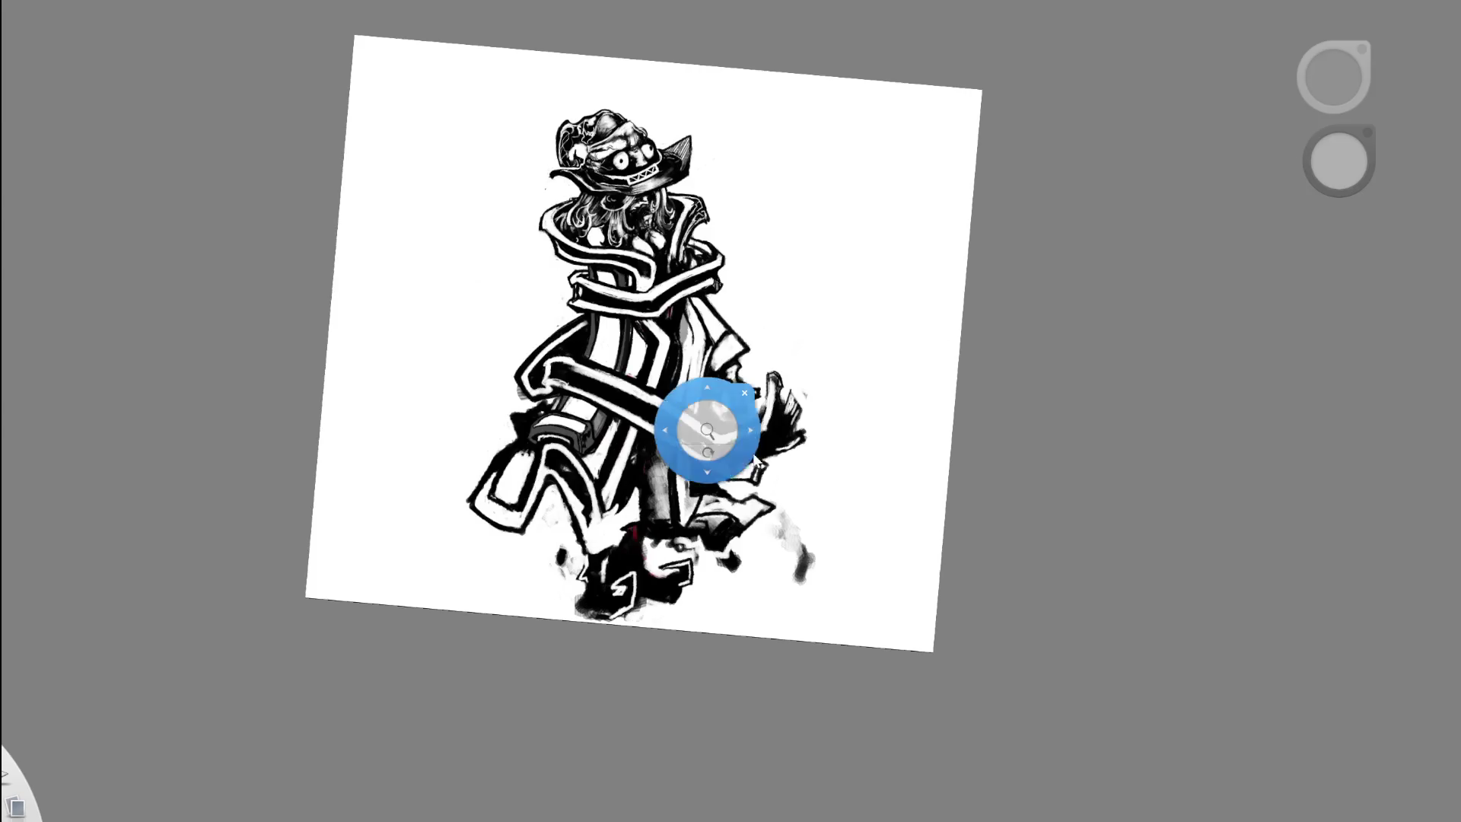
pyautogui.moveTo(487, 508); pyautogui.dragTo(436, 476)
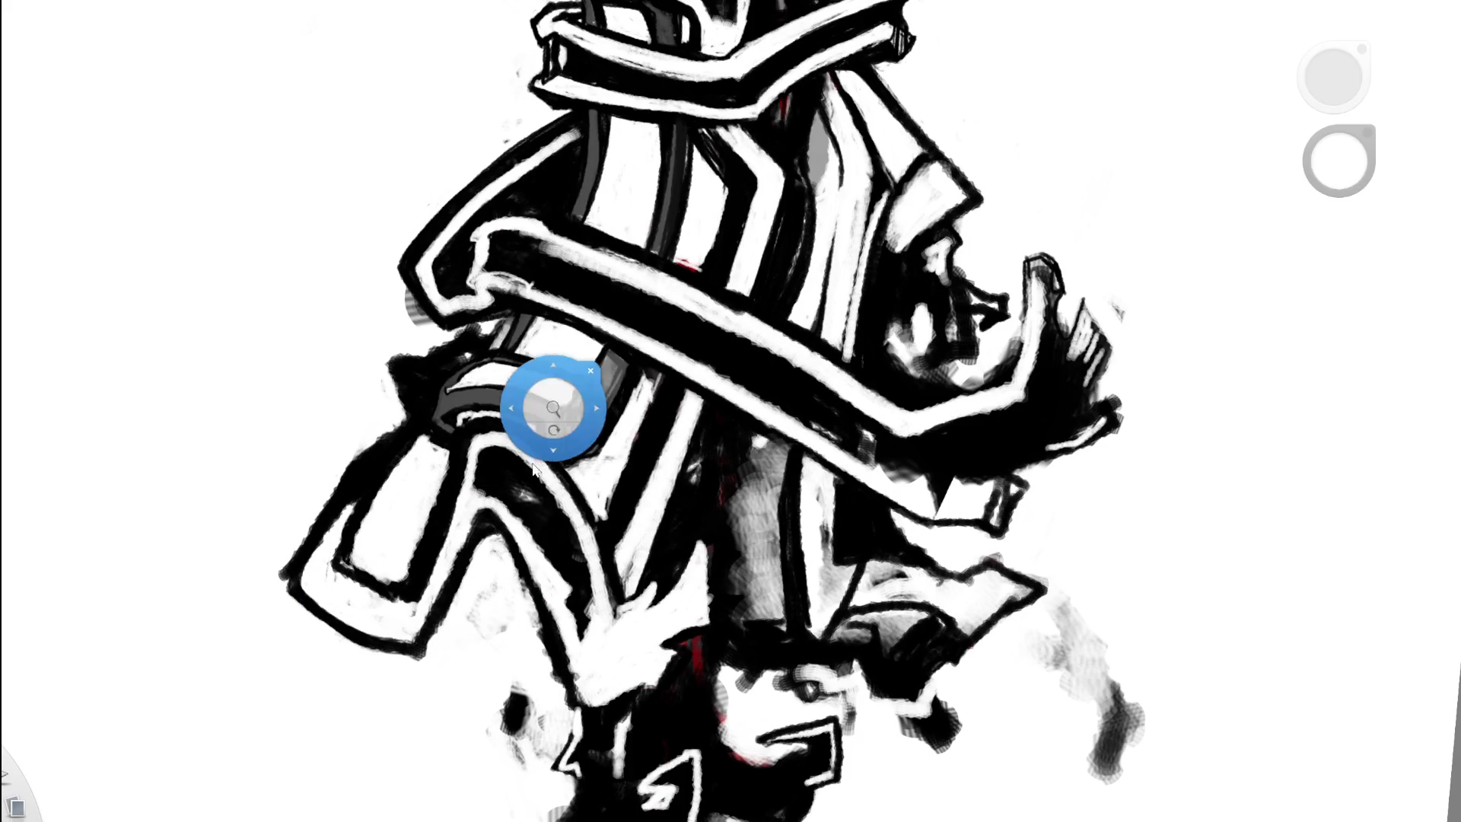
pyautogui.moveTo(555, 408); pyautogui.dragTo(360, 475)
pyautogui.moveTo(669, 398); pyautogui.dragTo(688, 450)
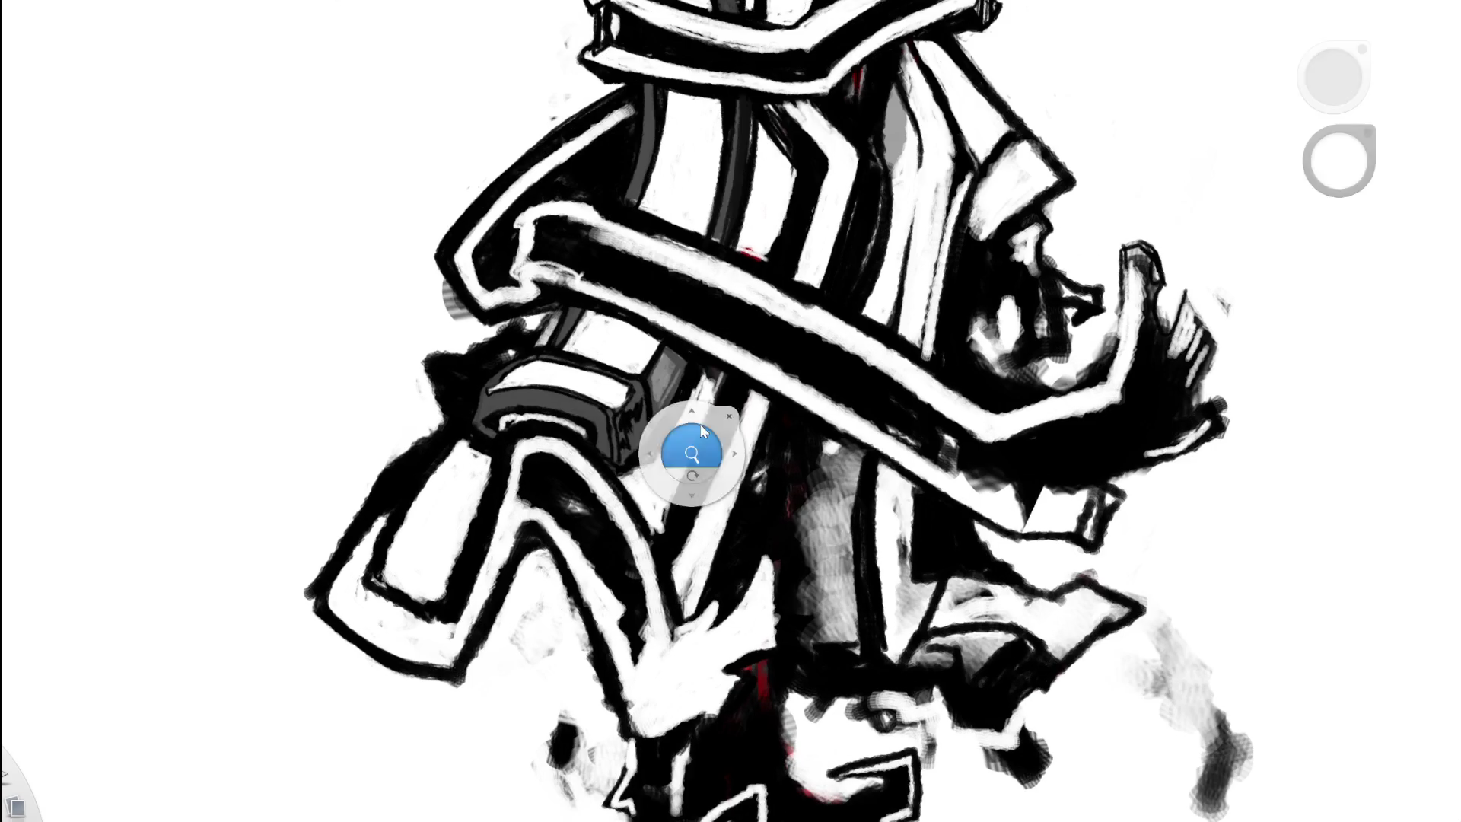
pyautogui.press('x')
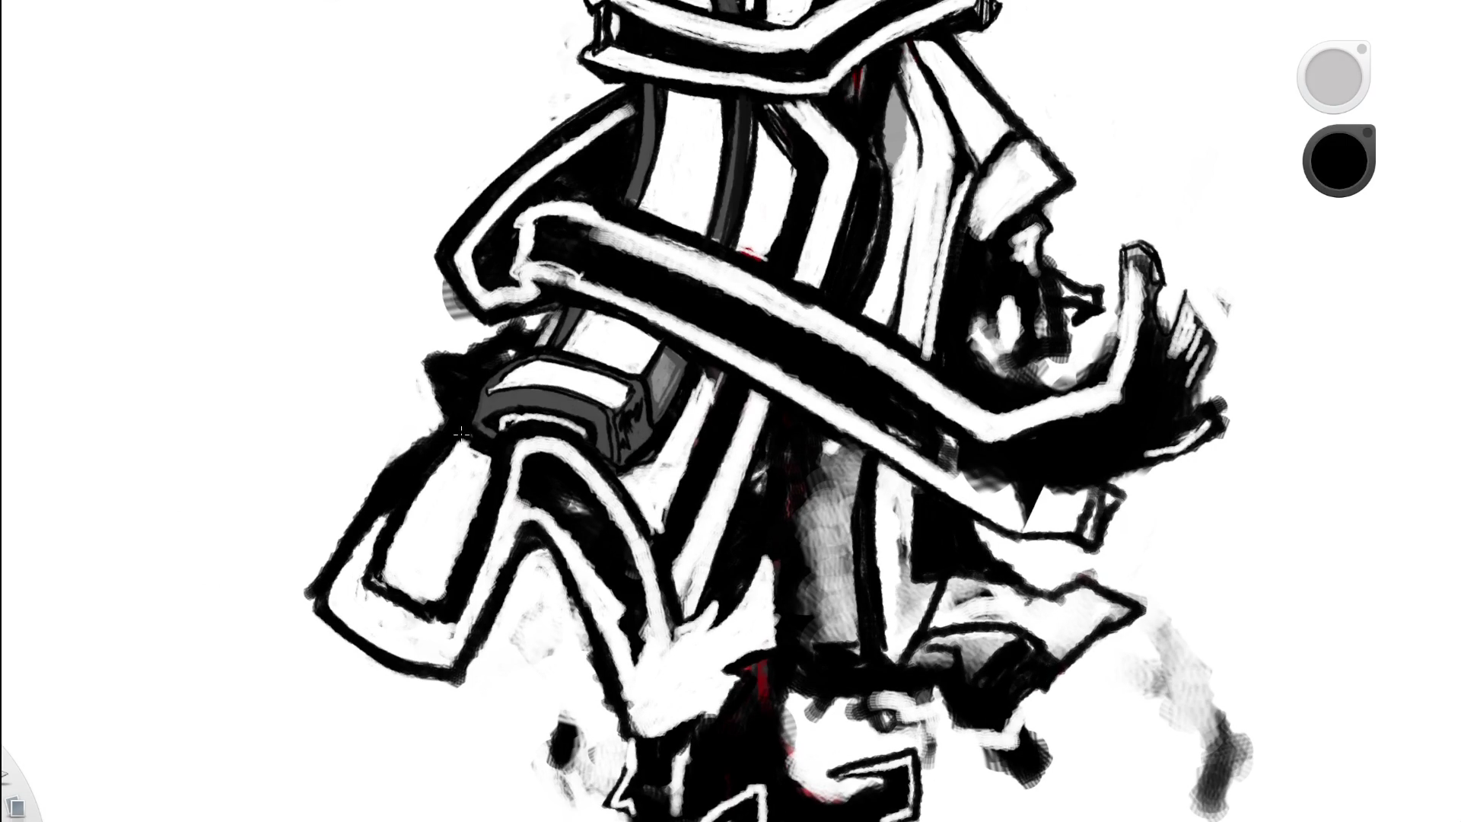
pyautogui.moveTo(441, 461); pyautogui.dragTo(405, 536)
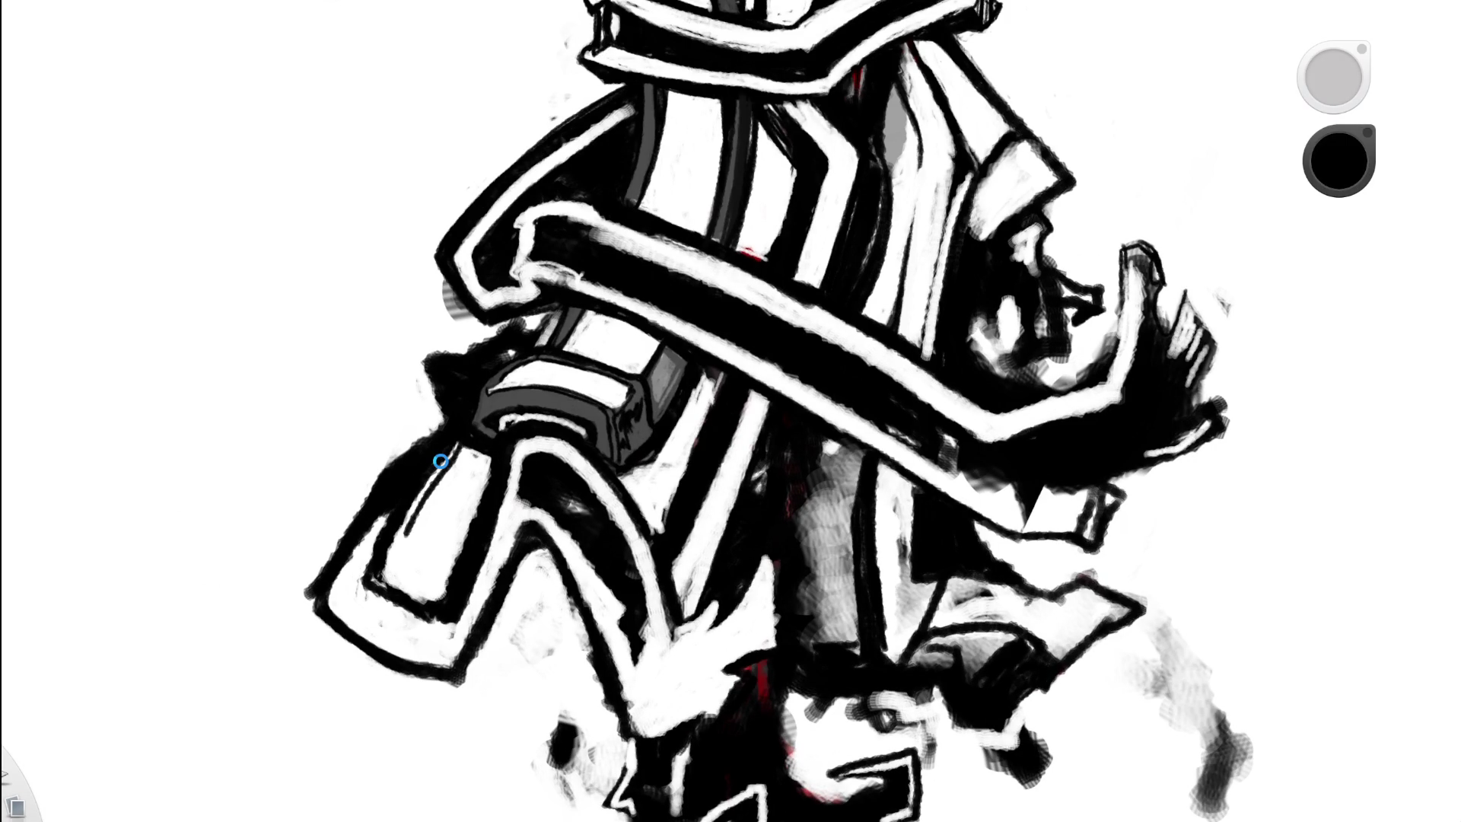
pyautogui.hotkey('ctrl', 'z')
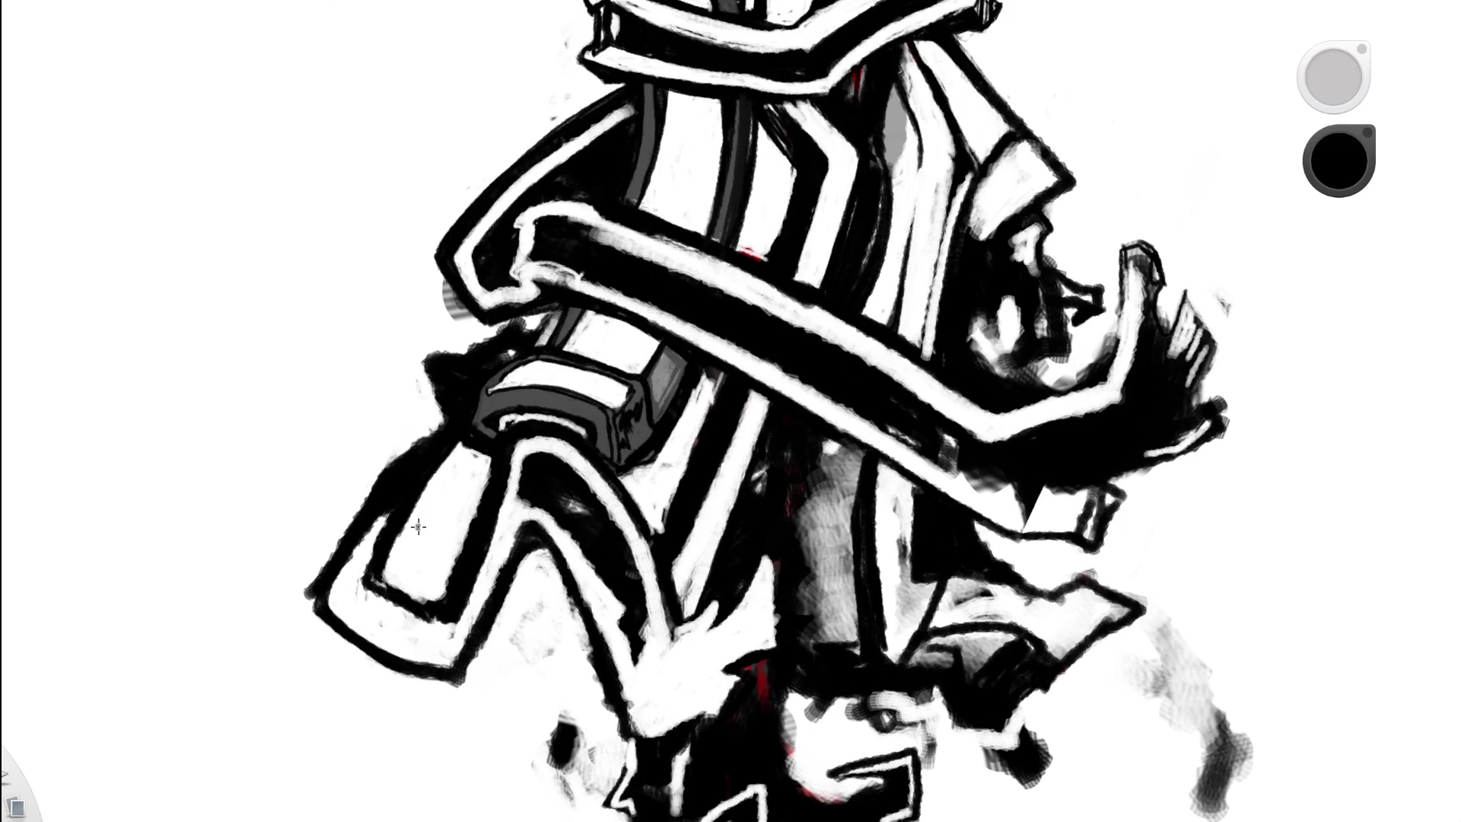
pyautogui.press('x')
pyautogui.press('space')
pyautogui.moveTo(520, 539); pyautogui.dragTo(389, 503)
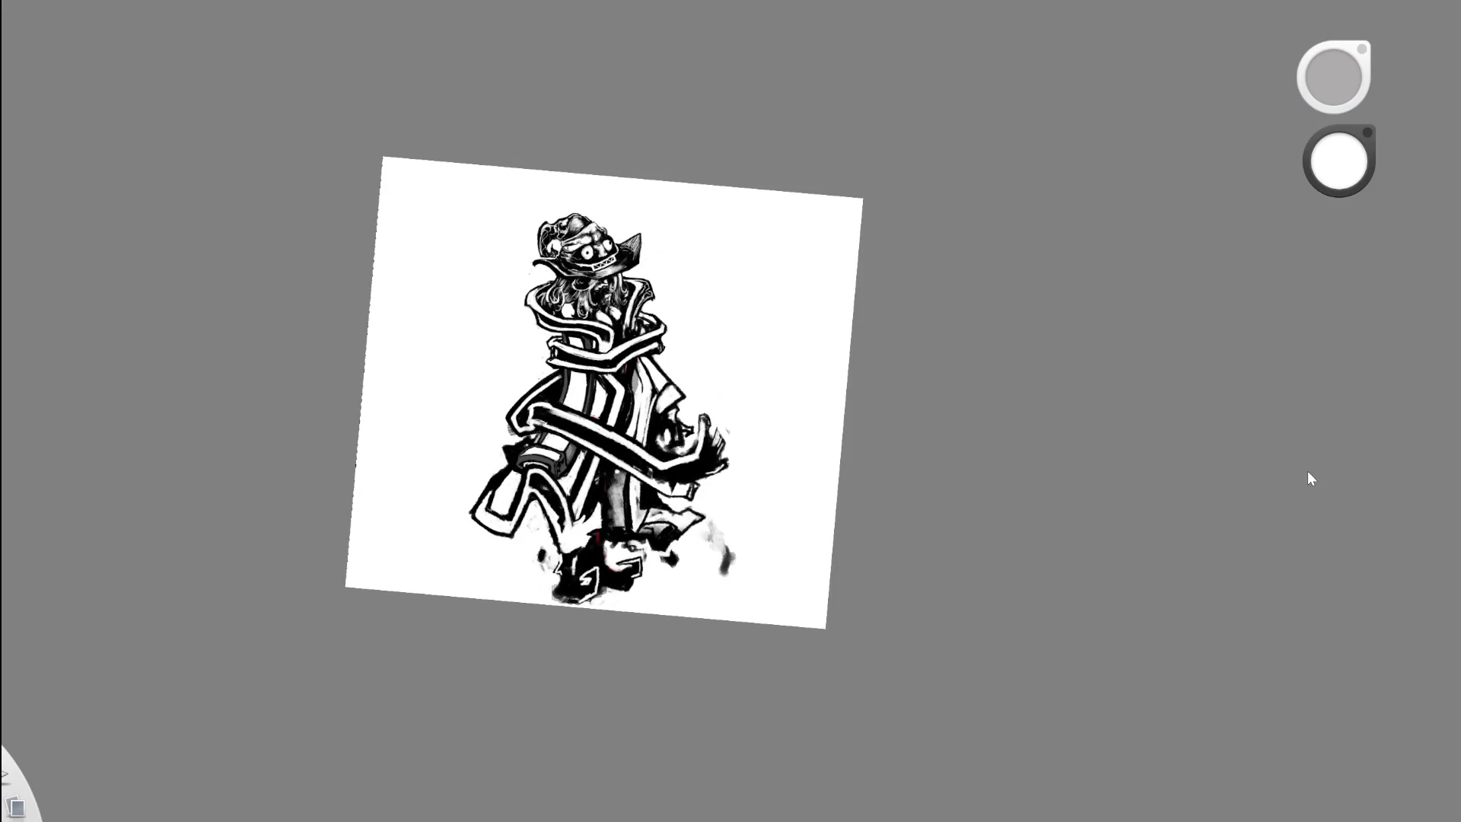
# - Compare the rough and clean striped-coat versions with Ctrl+Z and Ctrl+Y while reframing the figure
pyautogui.hotkey('ctrl', 'z')
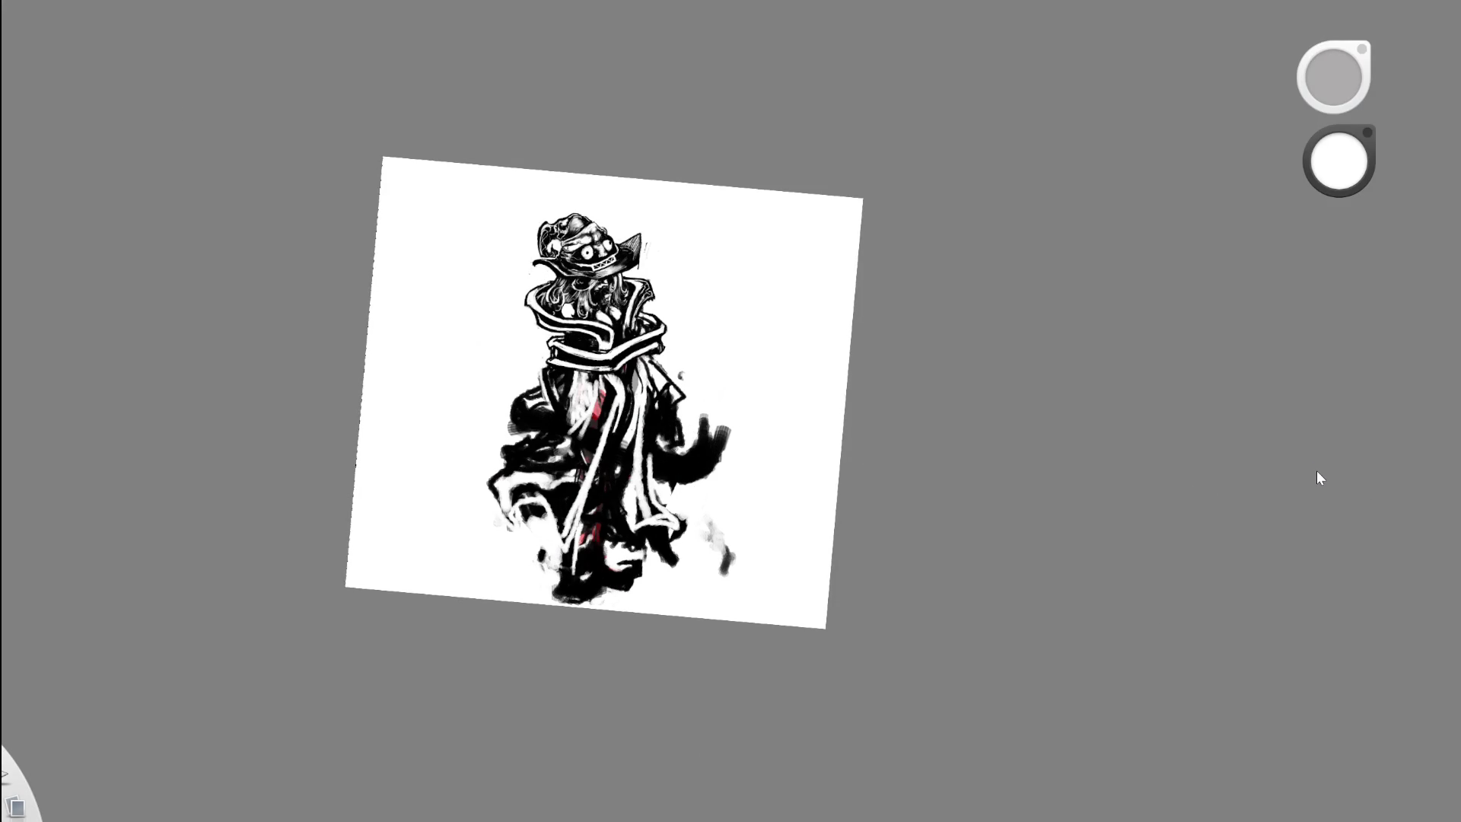
pyautogui.hotkey('ctrl', 'y')
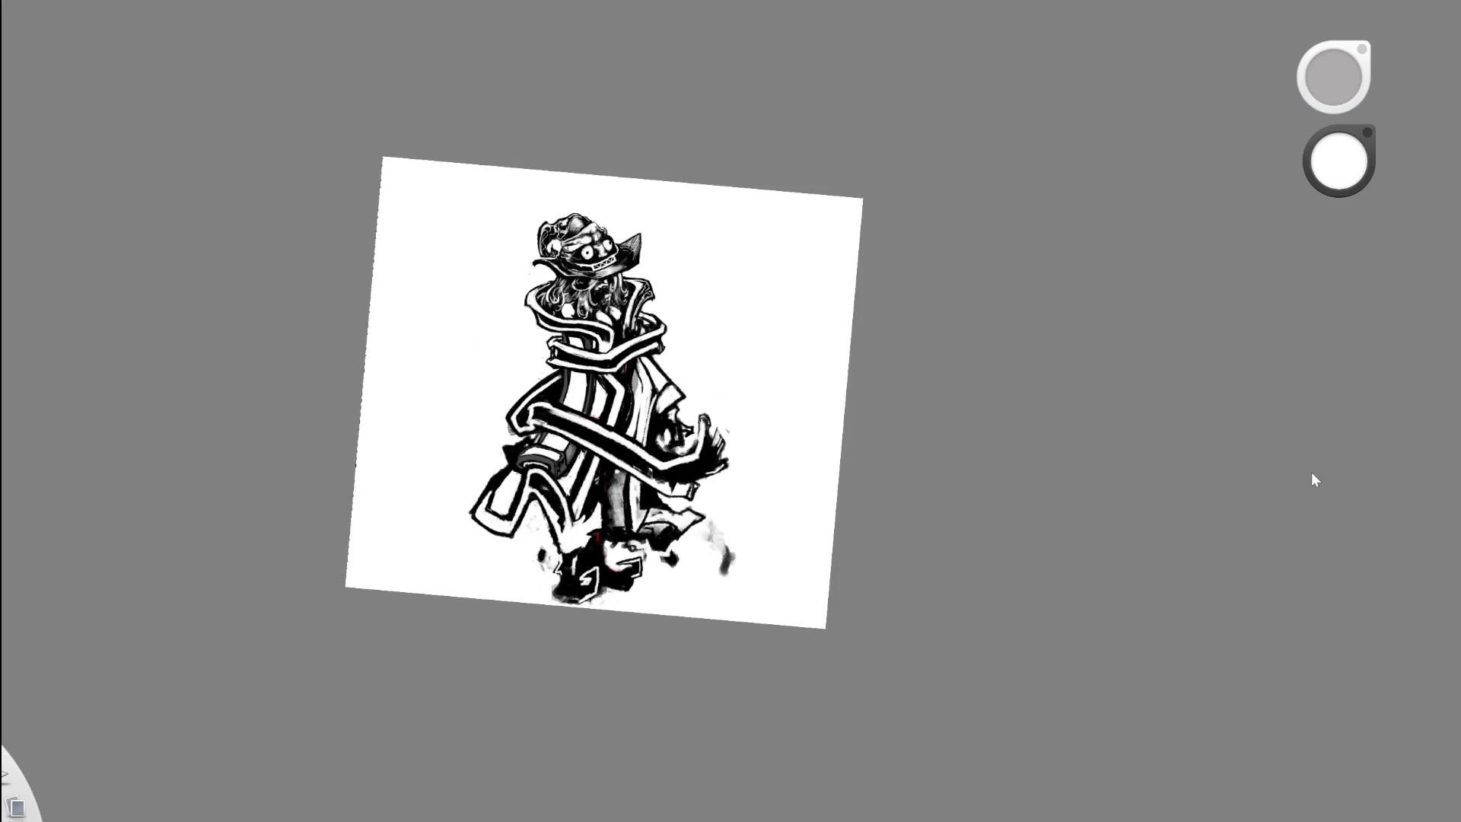
pyautogui.press('space')
pyautogui.moveTo(604, 542); pyautogui.dragTo(667, 529)
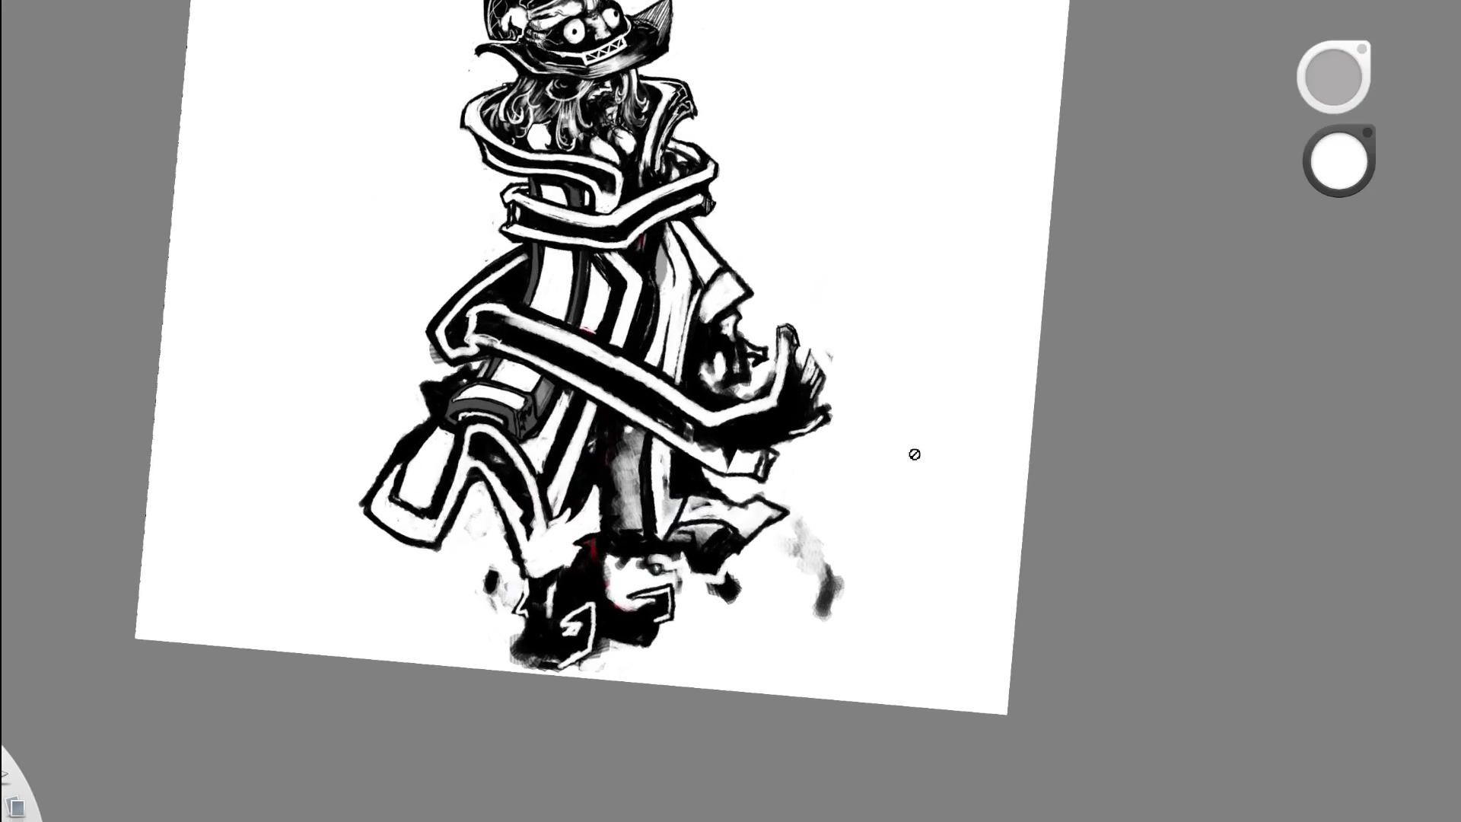
pyautogui.hotkey('ctrl', 'z')
pyautogui.press('space')
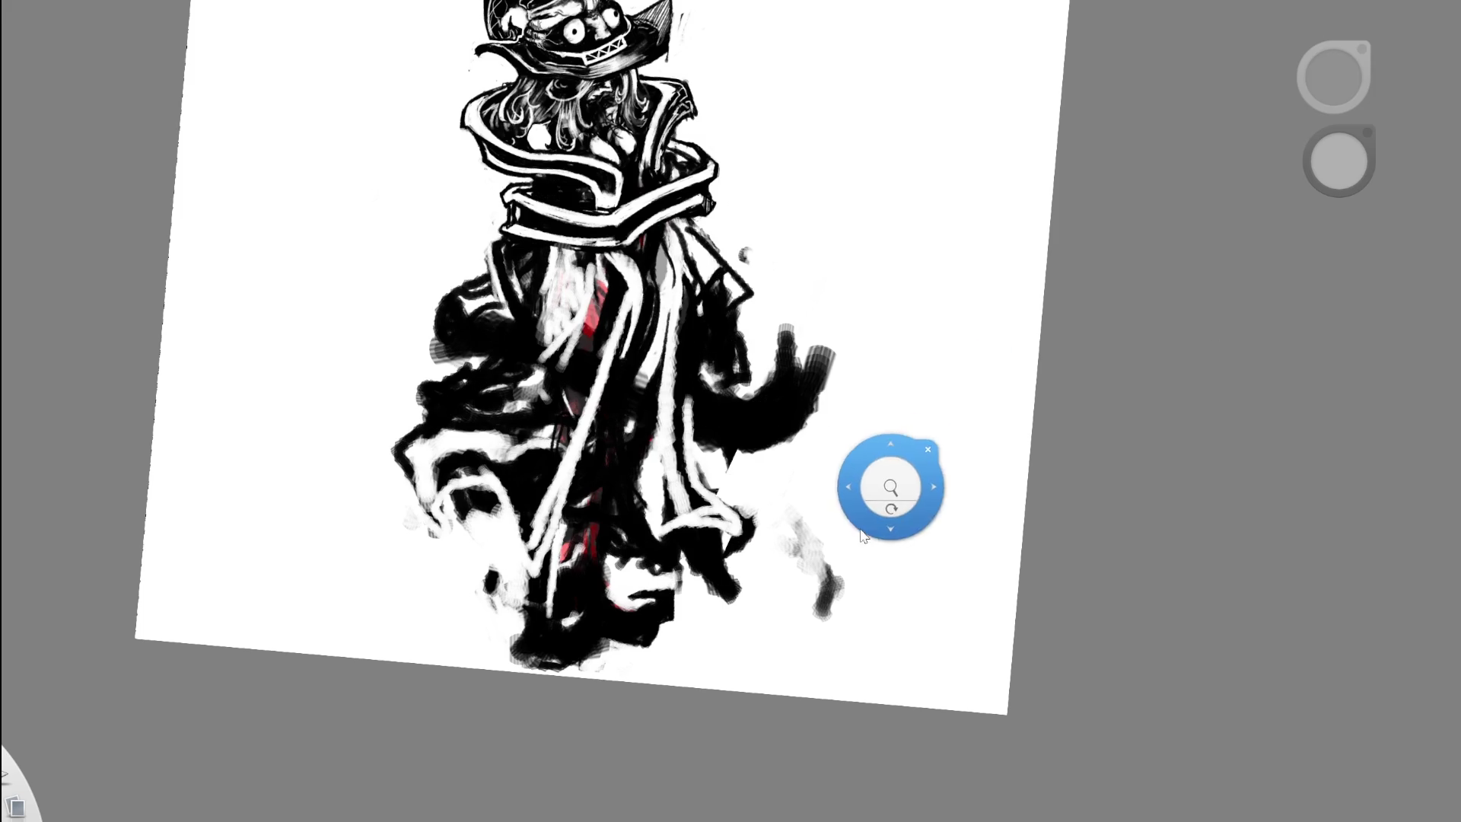
pyautogui.moveTo(904, 473); pyautogui.dragTo(904, 614)
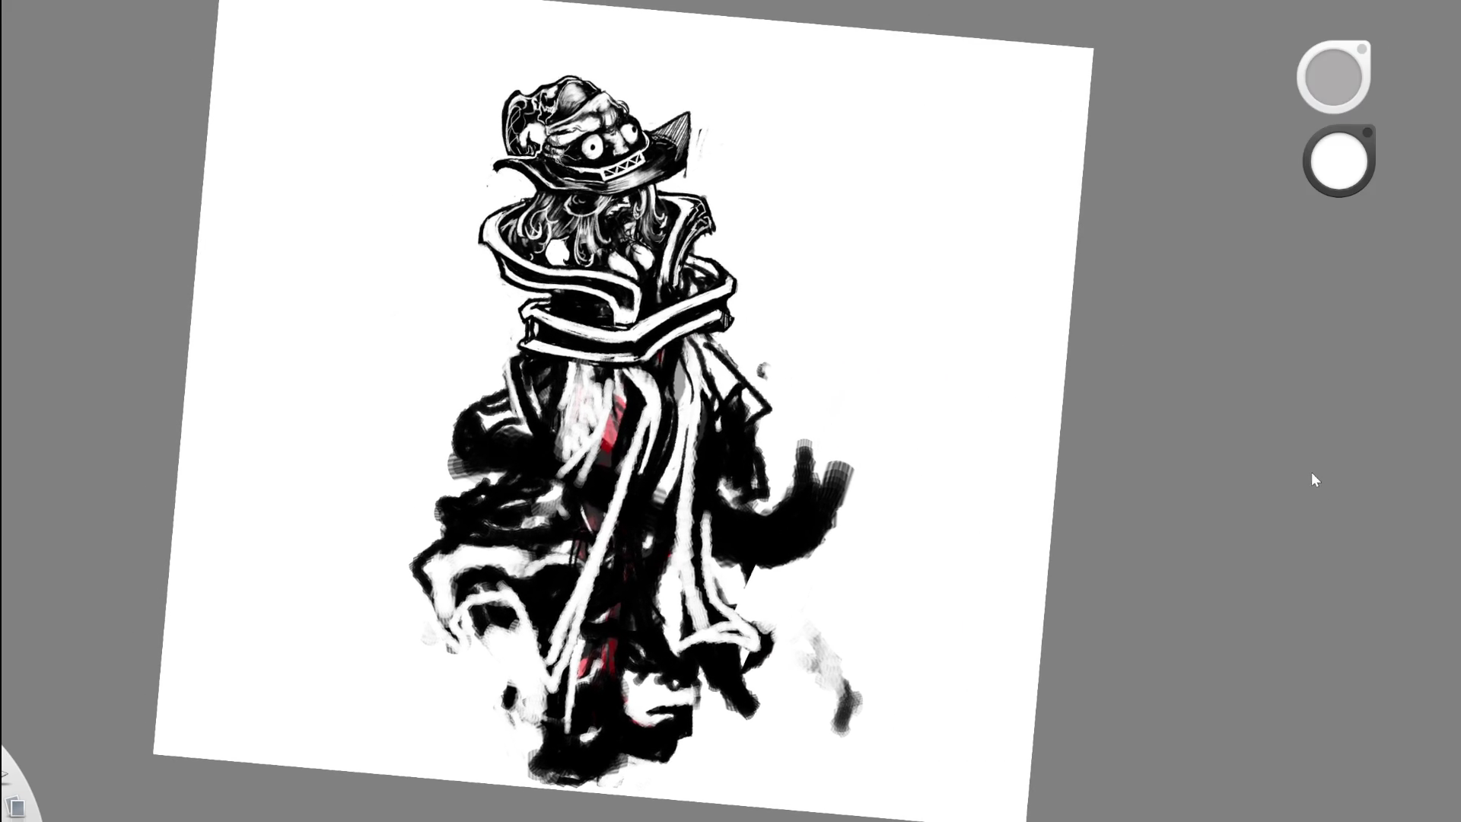
pyautogui.hotkey('ctrl', 'y')
pyautogui.hotkey('ctrl', 'z')
pyautogui.press('space')
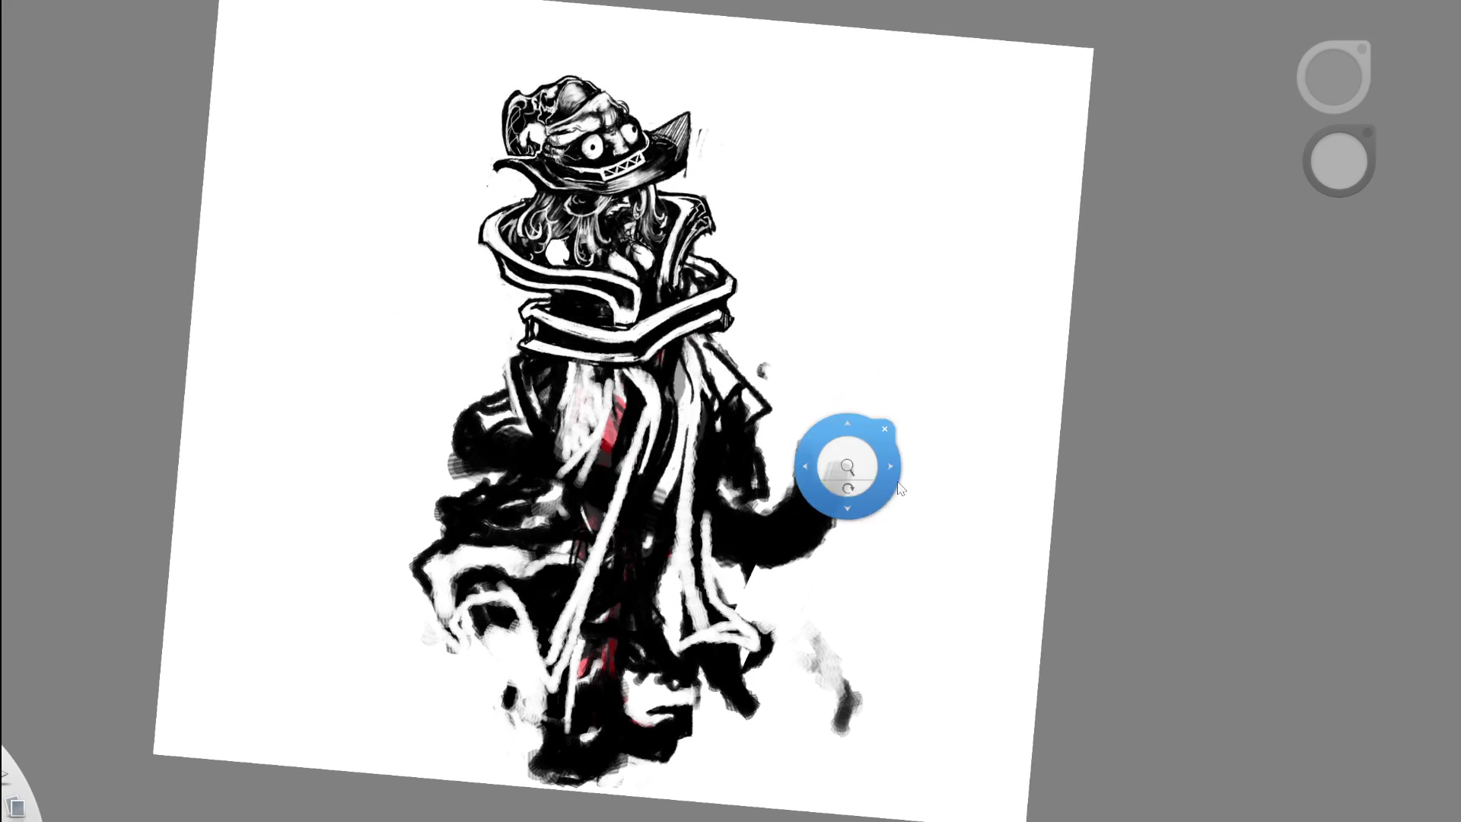
pyautogui.moveTo(848, 457); pyautogui.dragTo(933, 586)
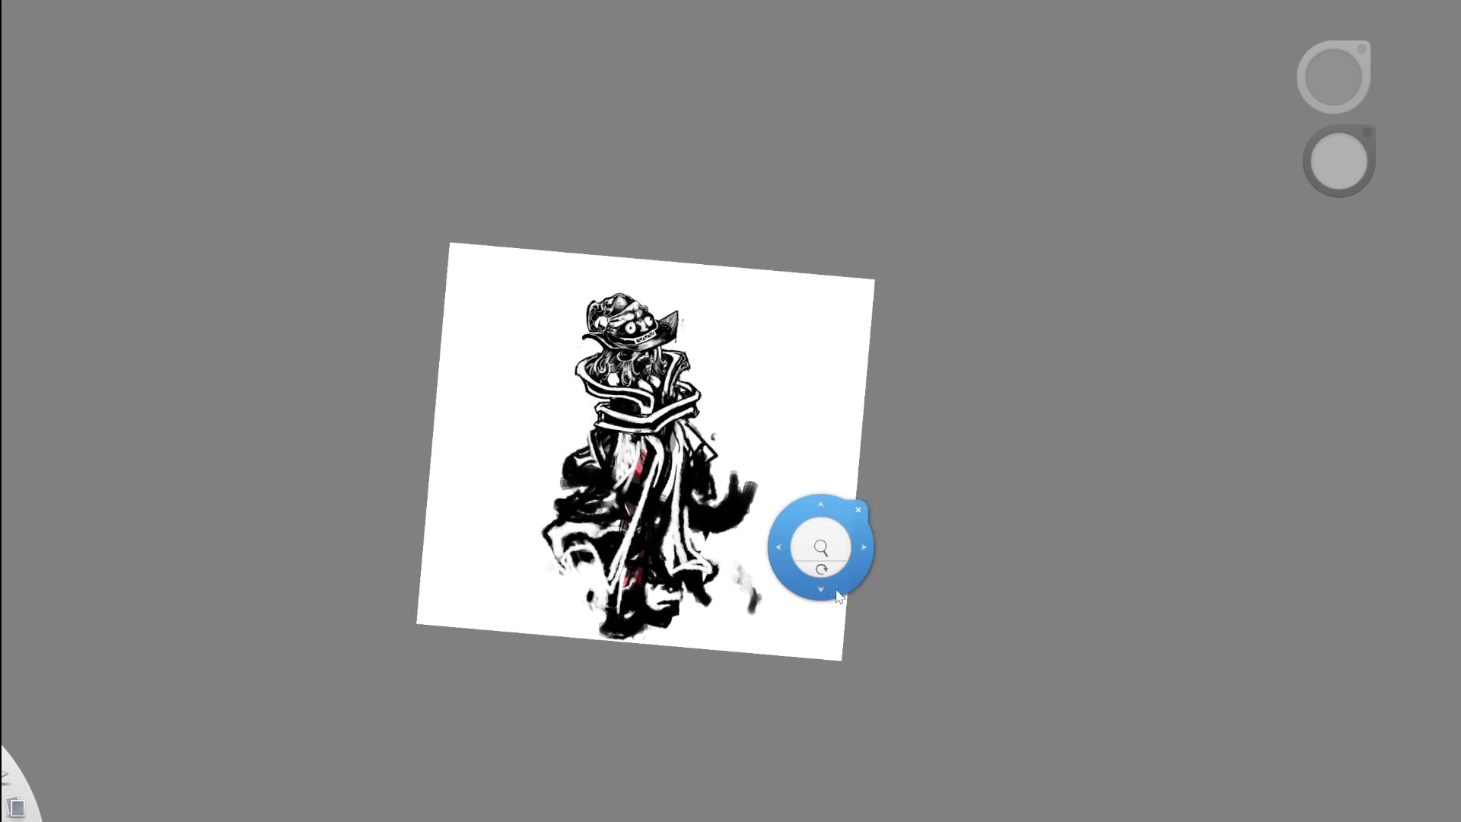
pyautogui.moveTo(927, 605); pyautogui.dragTo(1324, 485)
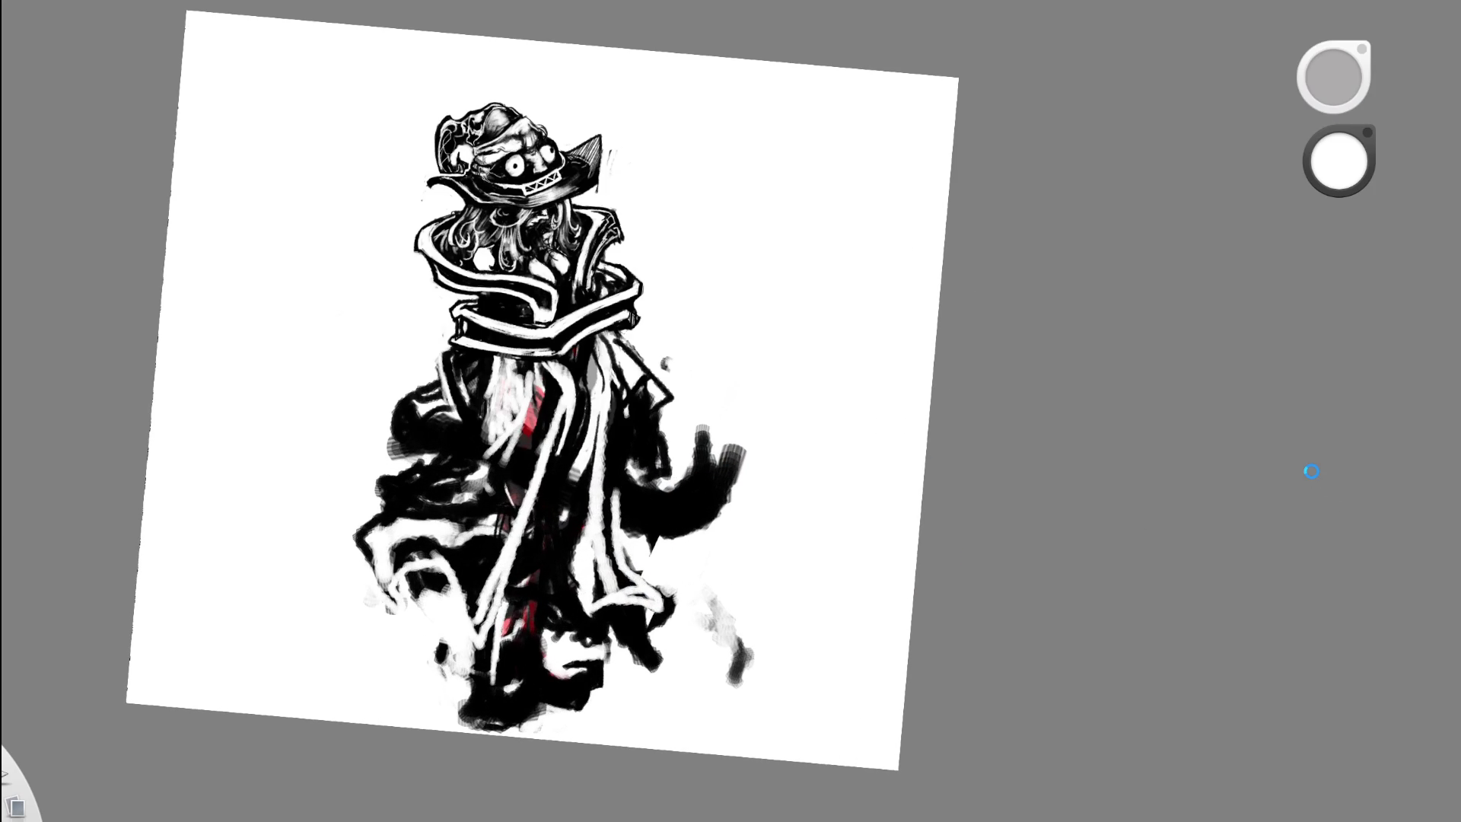
# - Flip repeatedly between both versions, ending on the rough coat zoomed onto the collar
pyautogui.hotkey('ctrl', 'y')
pyautogui.hotkey('ctrl', 'z')
pyautogui.hotkey('ctrl', 'y')
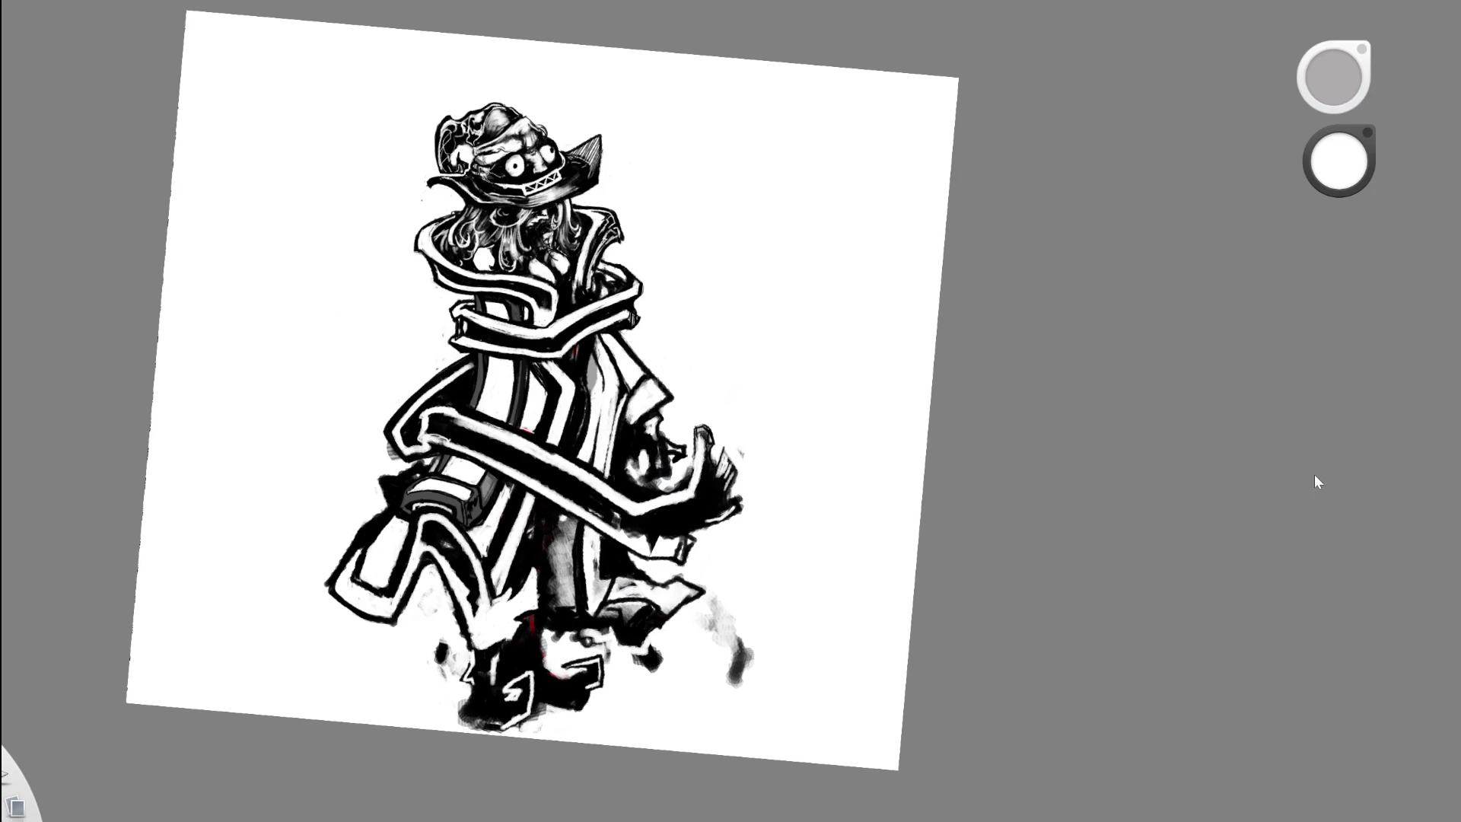
pyautogui.hotkey('ctrl', 'z')
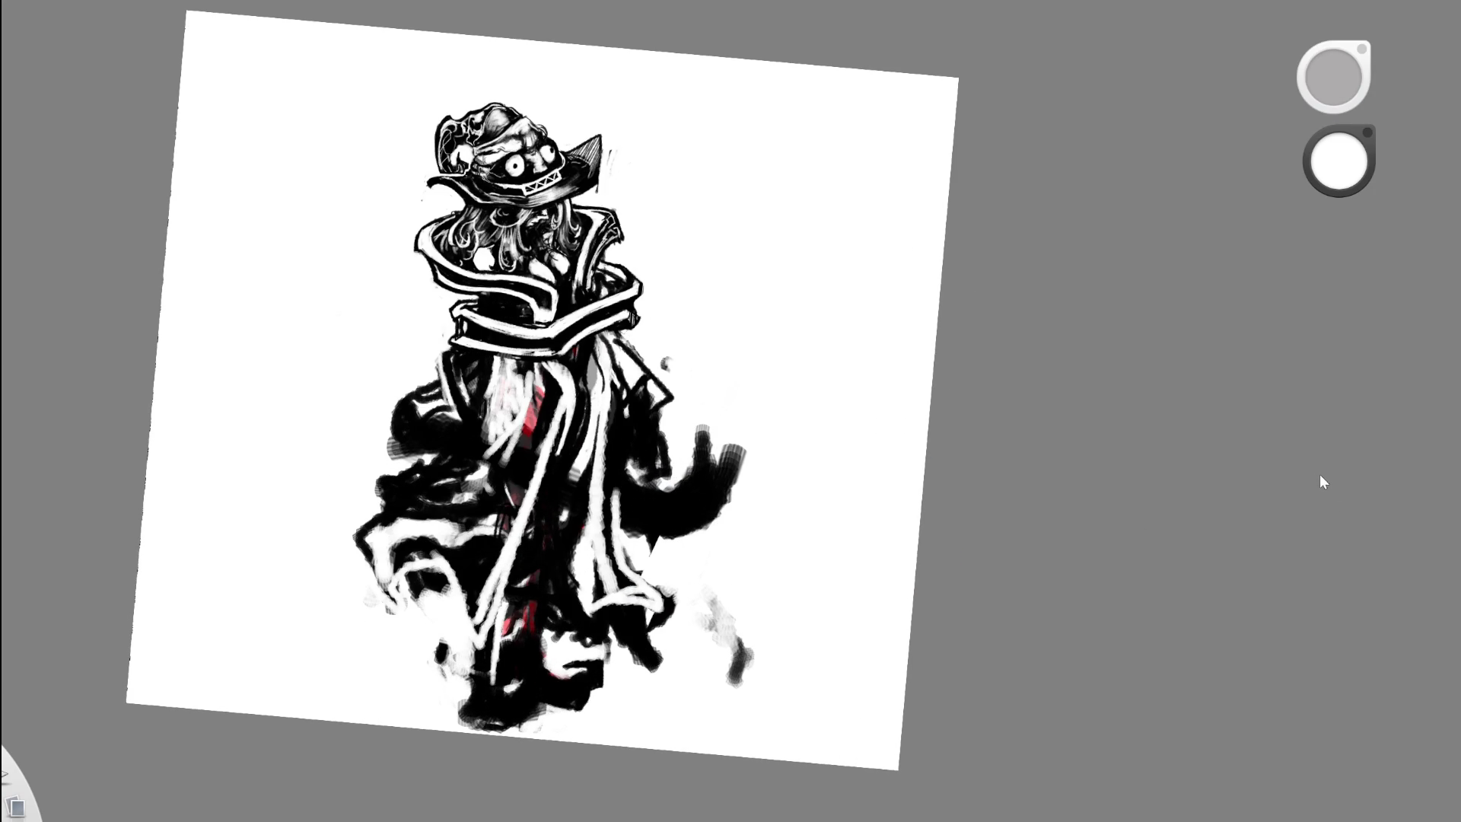
pyautogui.hotkey('ctrl', 'y')
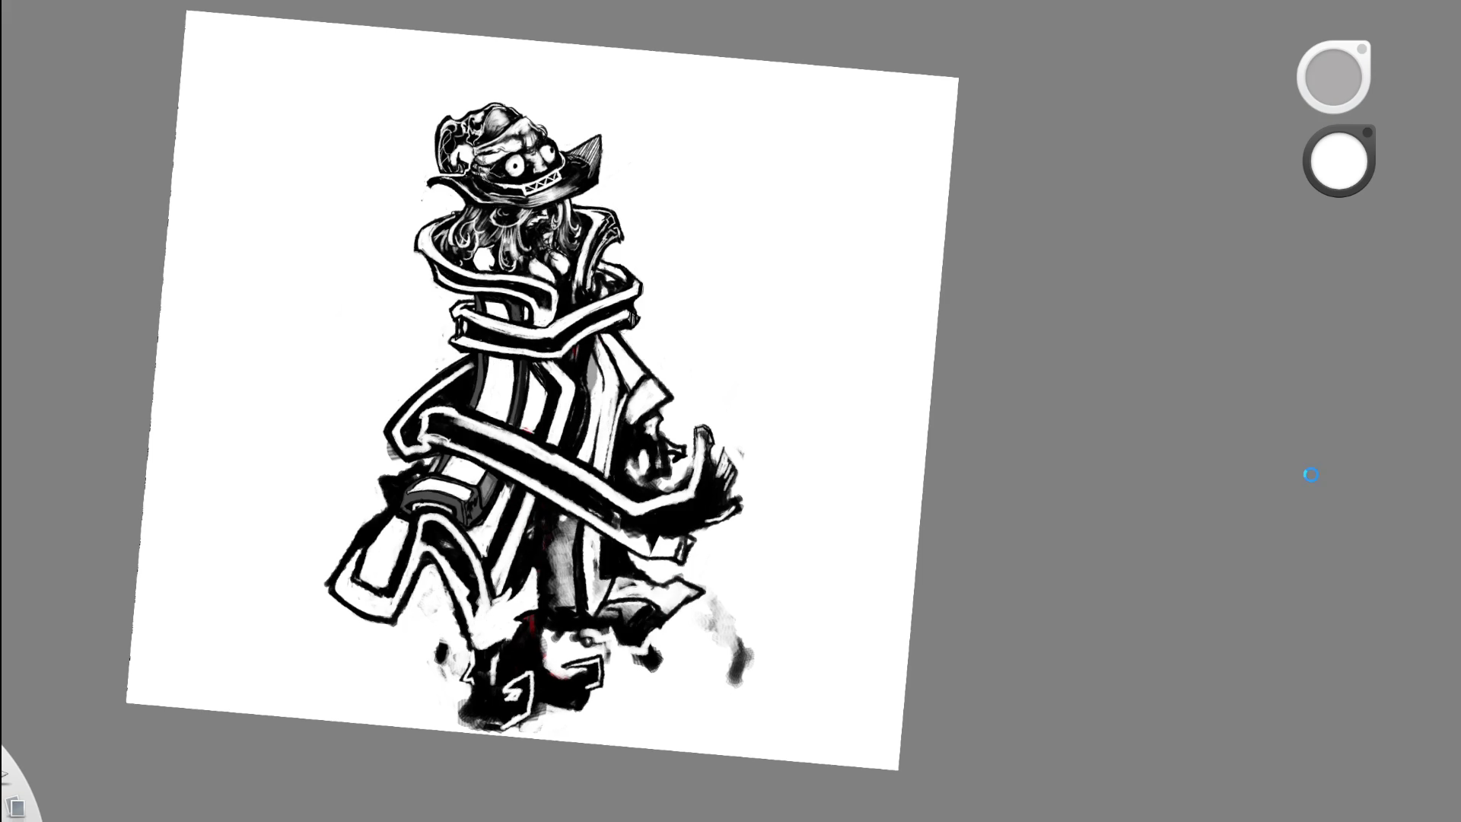
pyautogui.hotkey('ctrl', 'z')
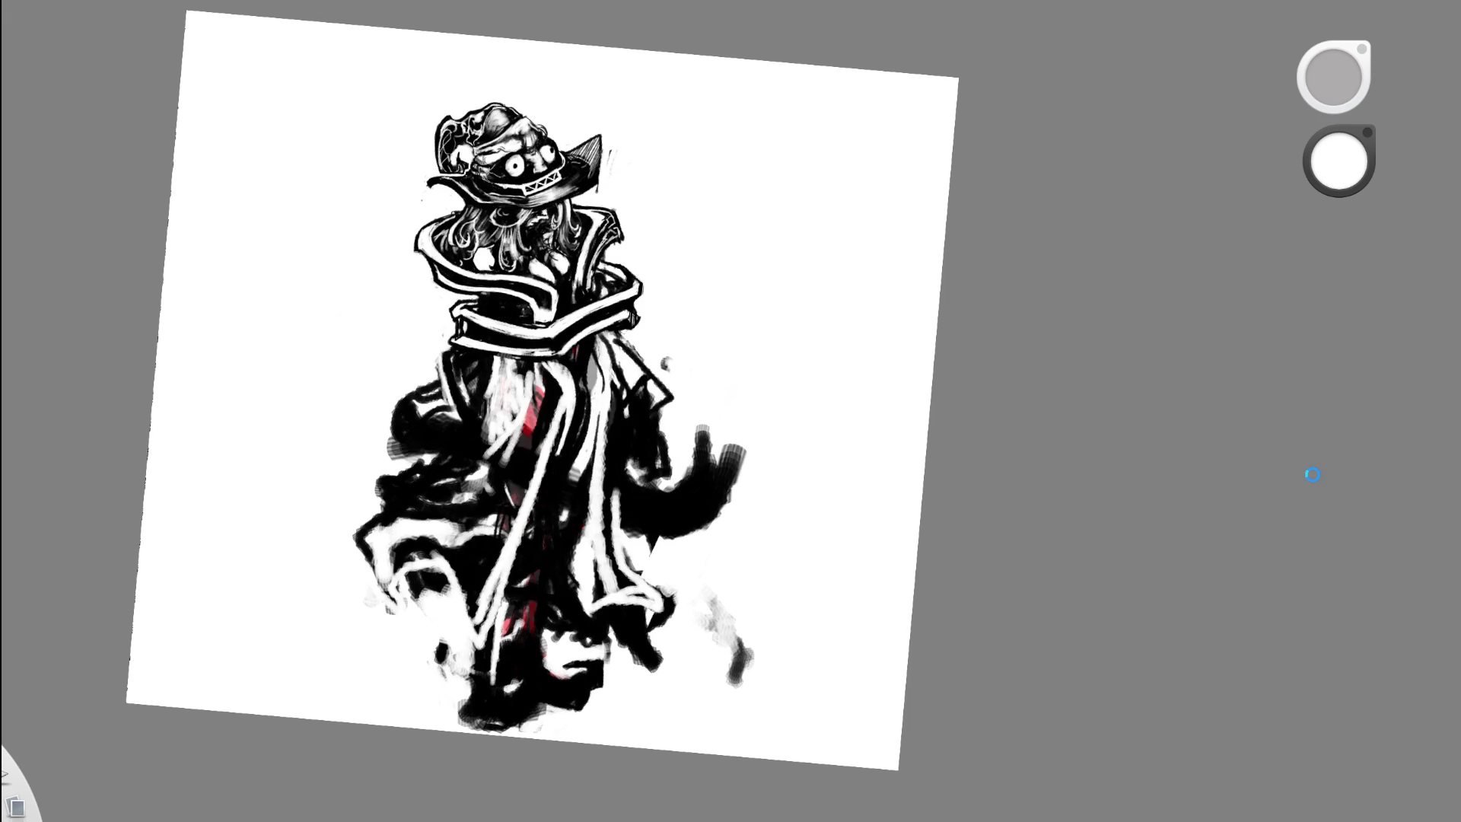
pyautogui.hotkey('ctrl', 'y')
pyautogui.hotkey('ctrl', 'z')
pyautogui.hotkey('ctrl', 'y')
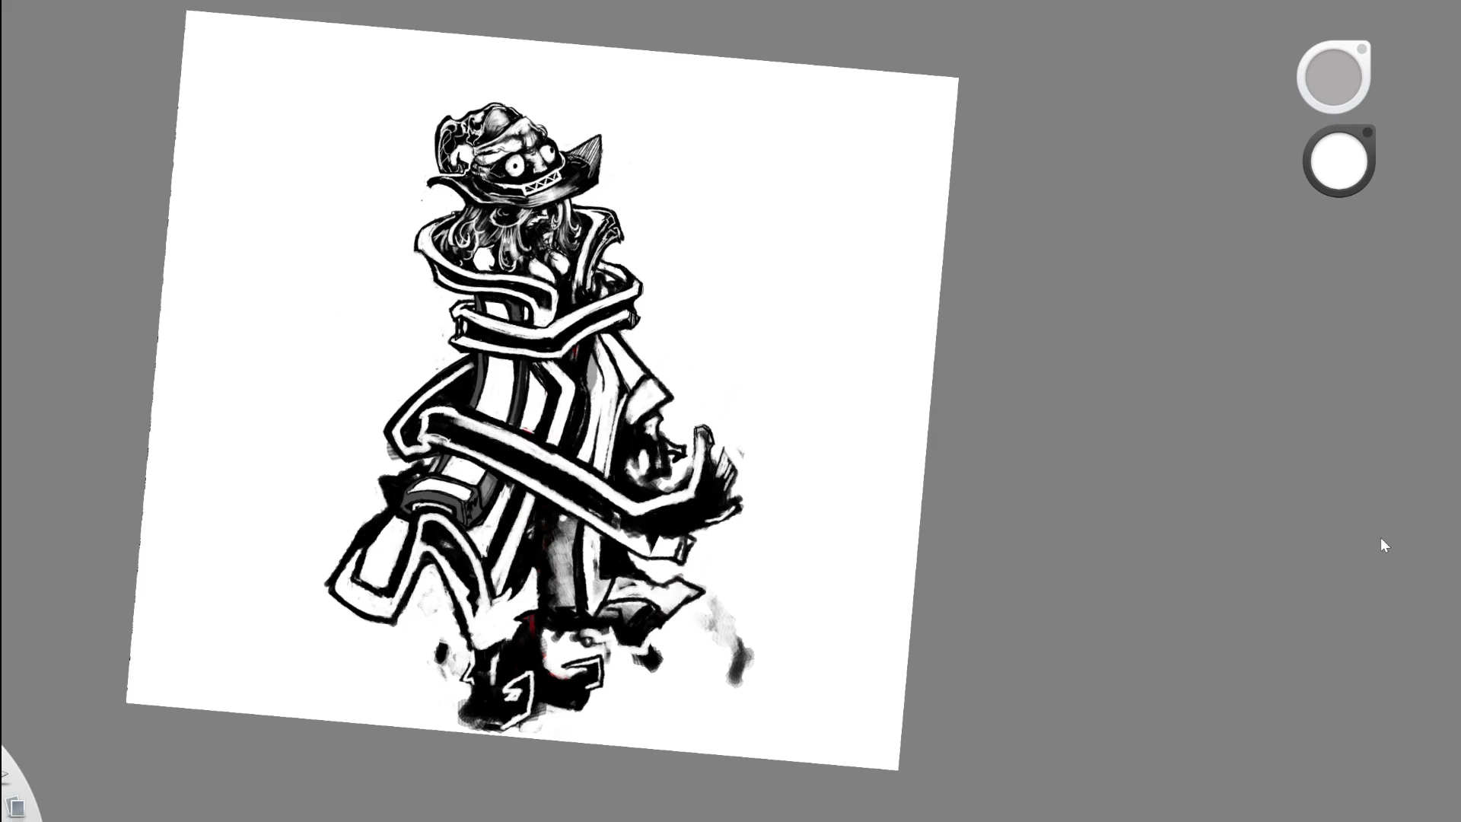
pyautogui.hotkey('ctrl', 'z')
pyautogui.moveTo(750, 362); pyautogui.dragTo(796, 368)
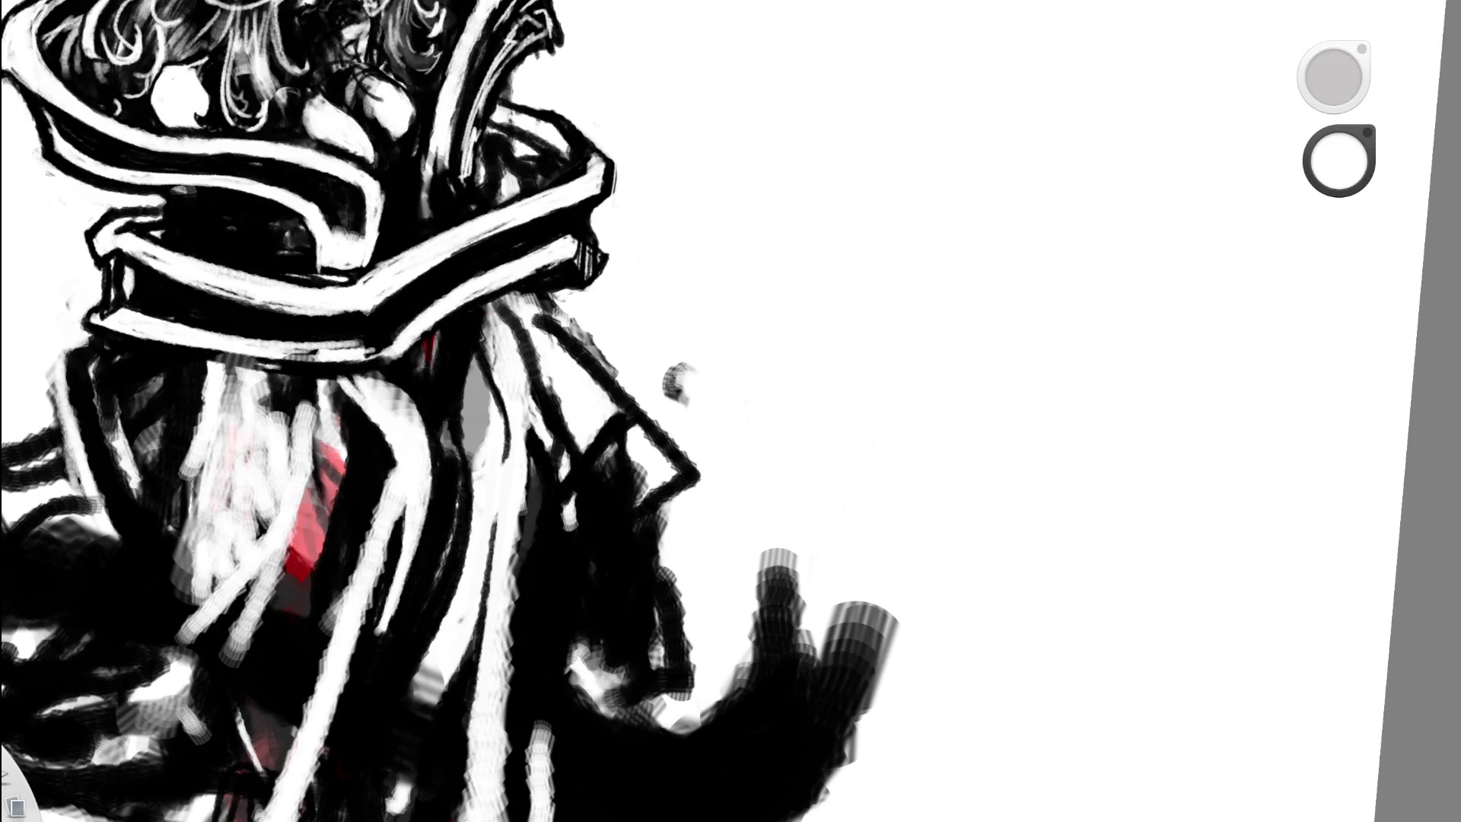
# - Paint a dark stroke down the collar area and zoom in on the figure's coat
pyautogui.keyDown('alt'); pyautogui.click(510, 304); pyautogui.keyUp('alt')
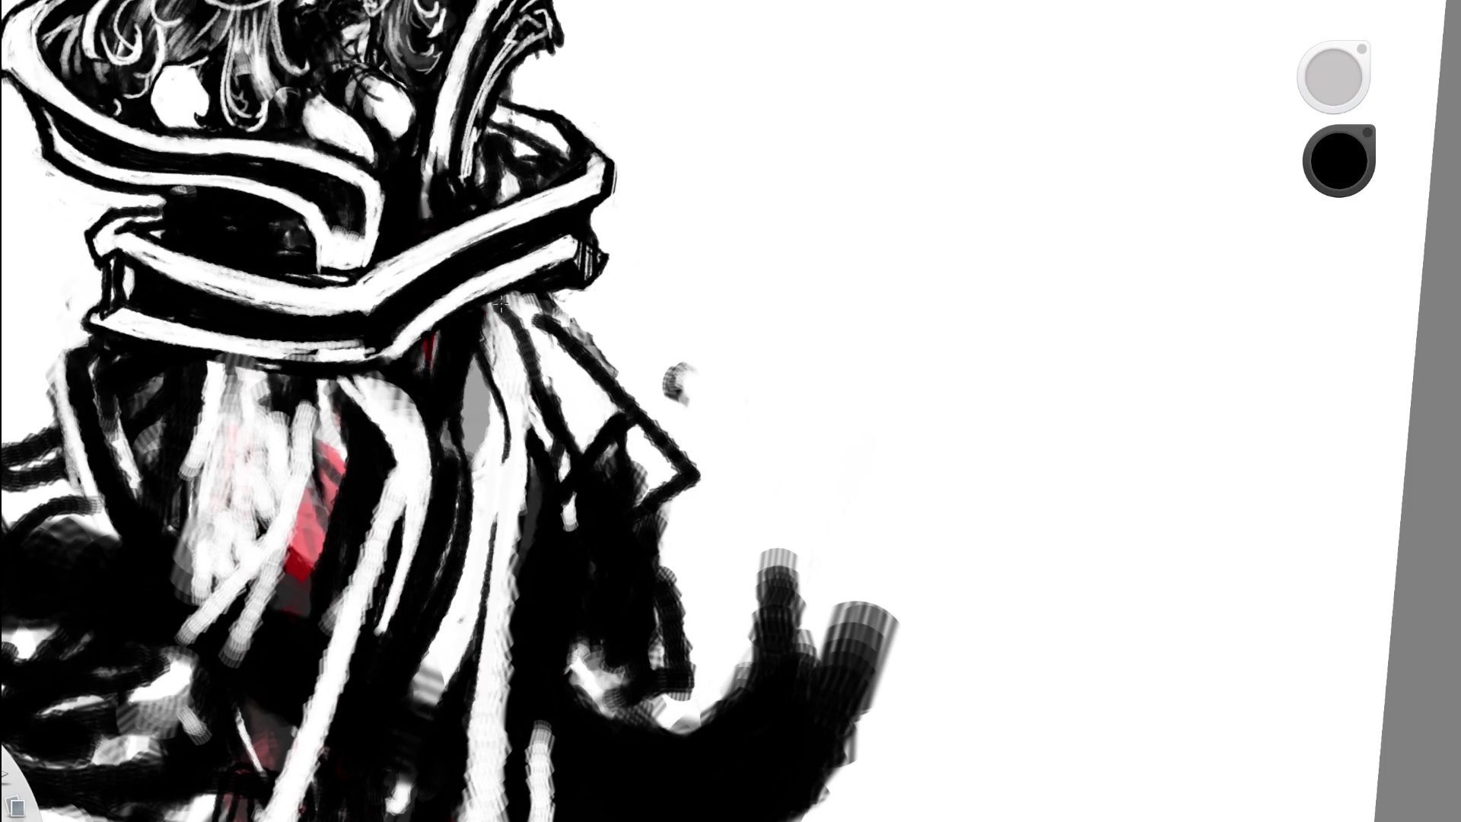
pyautogui.moveTo(500, 304); pyautogui.dragTo(526, 344)
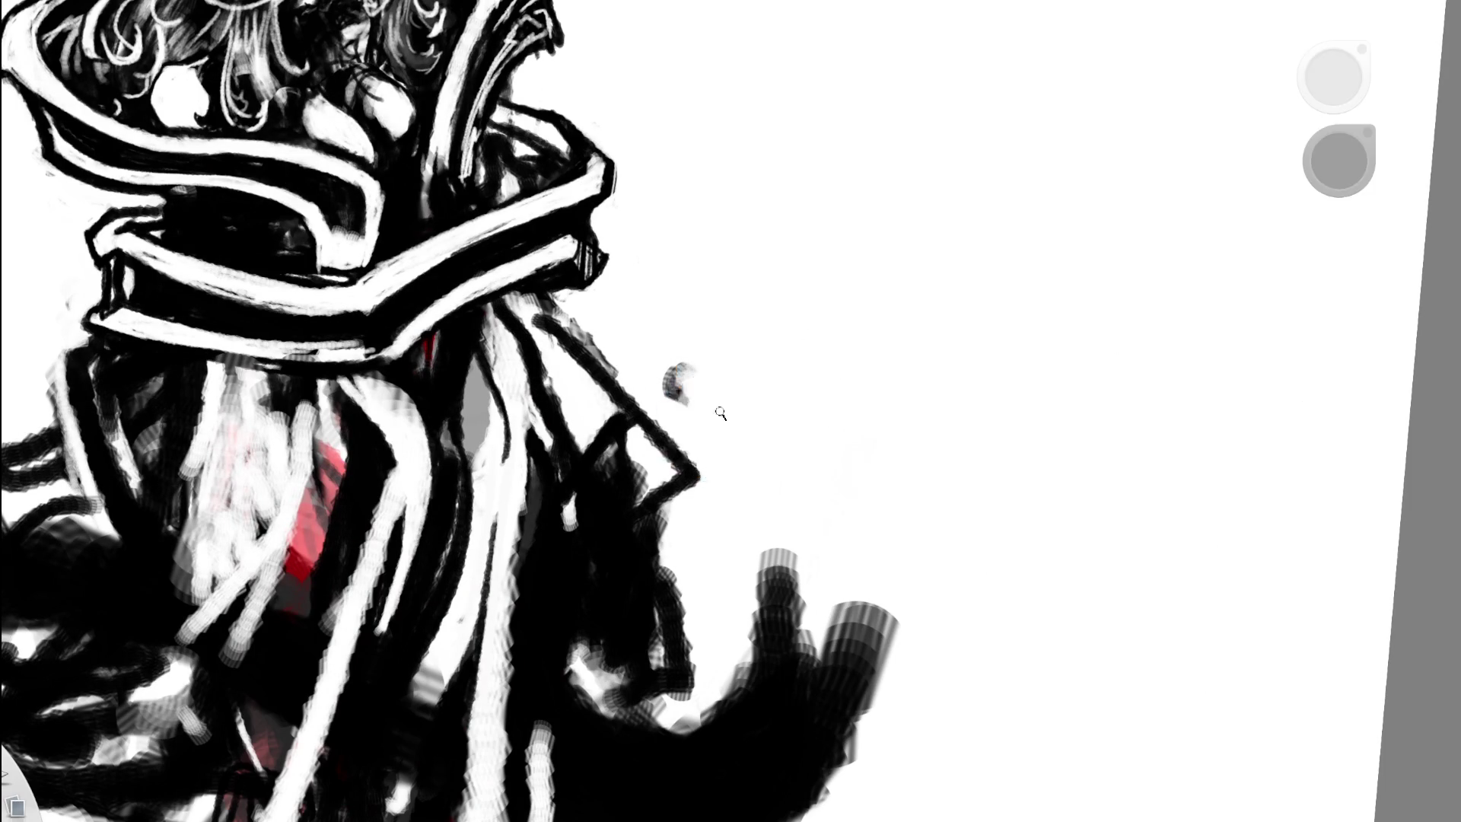
pyautogui.scroll(-5, 719, 409)
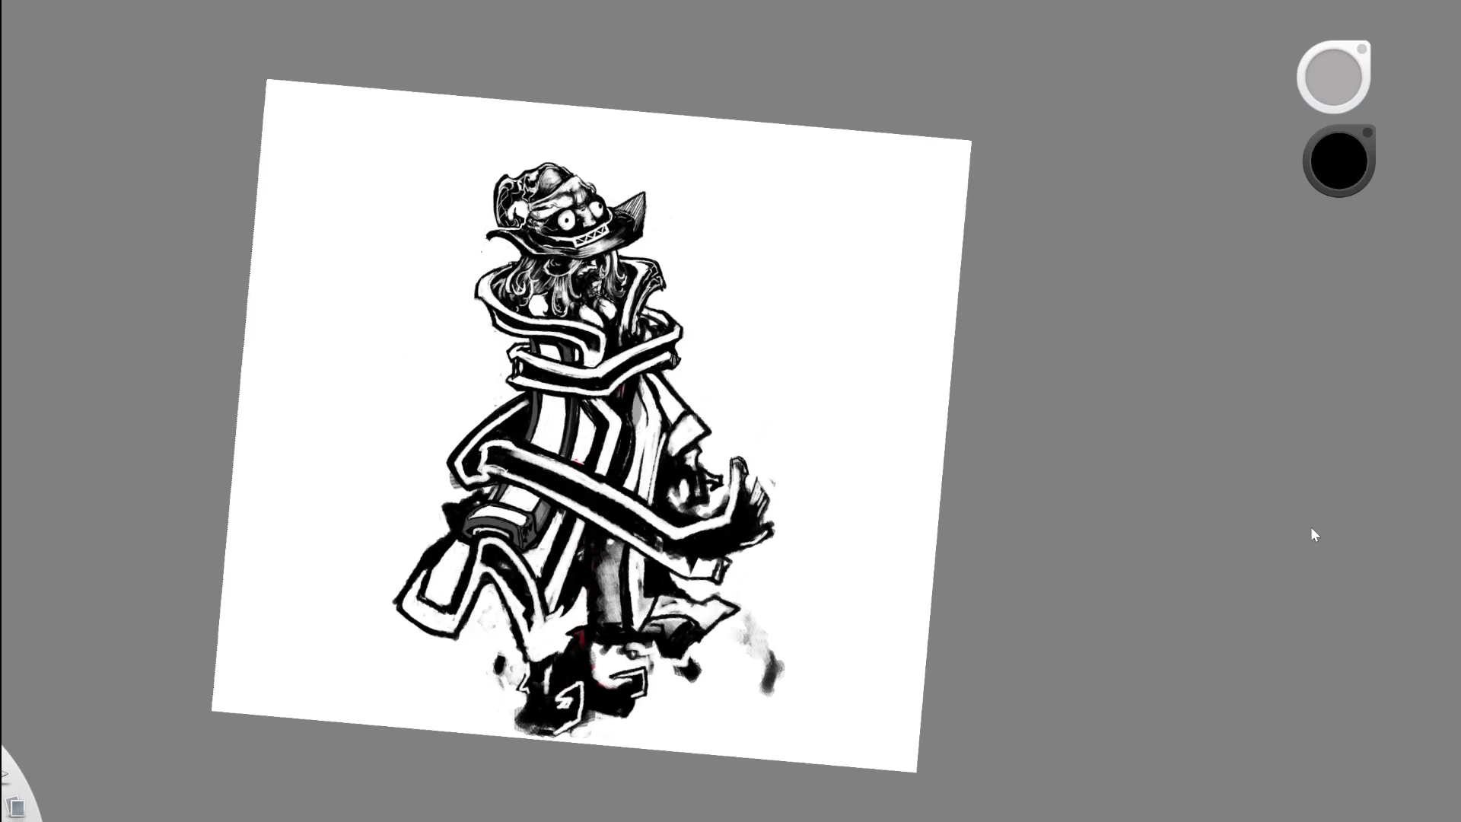
pyautogui.moveTo(783, 528); pyautogui.dragTo(990, 327)
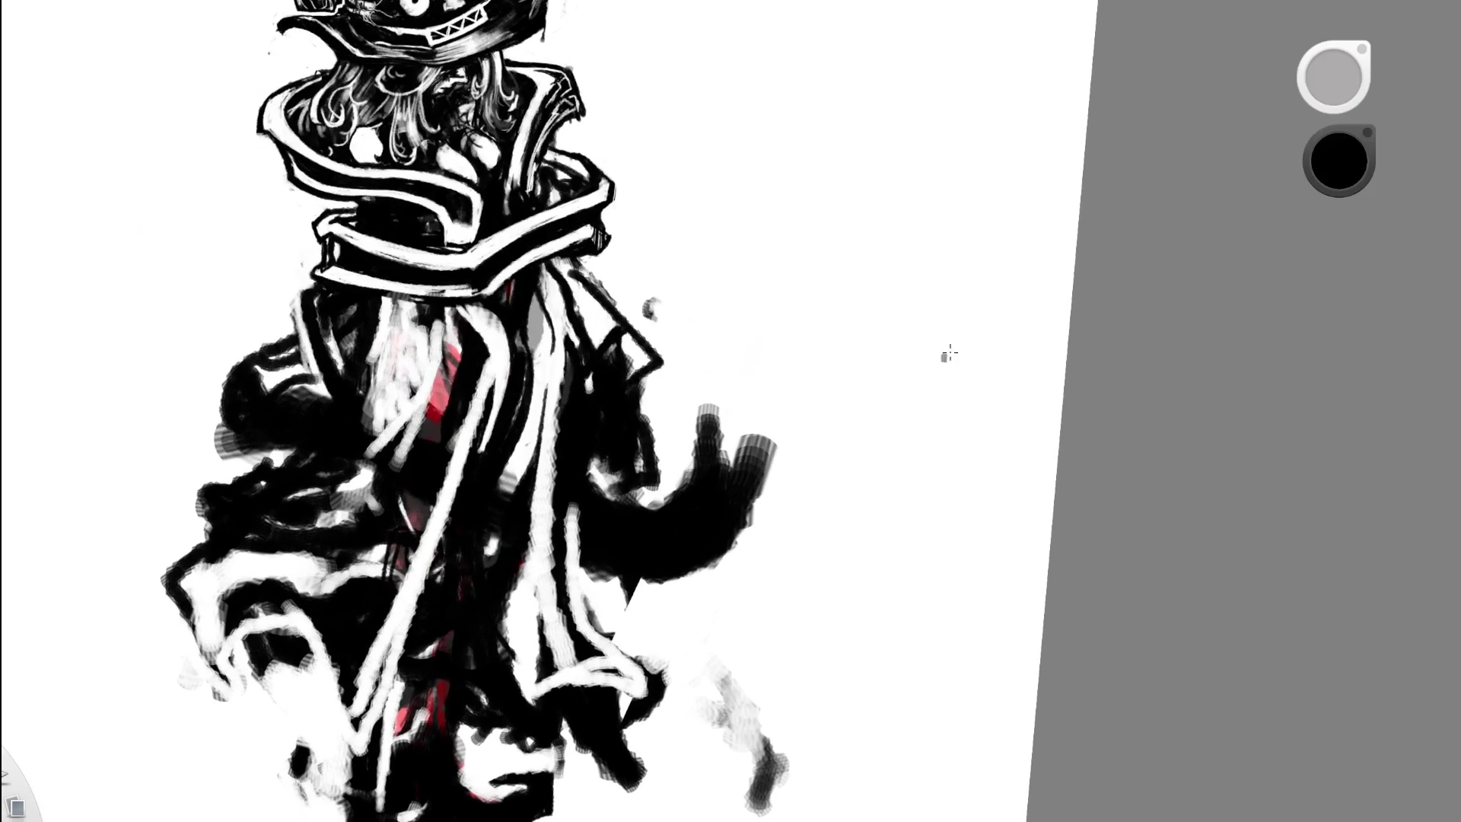
pyautogui.press('x')
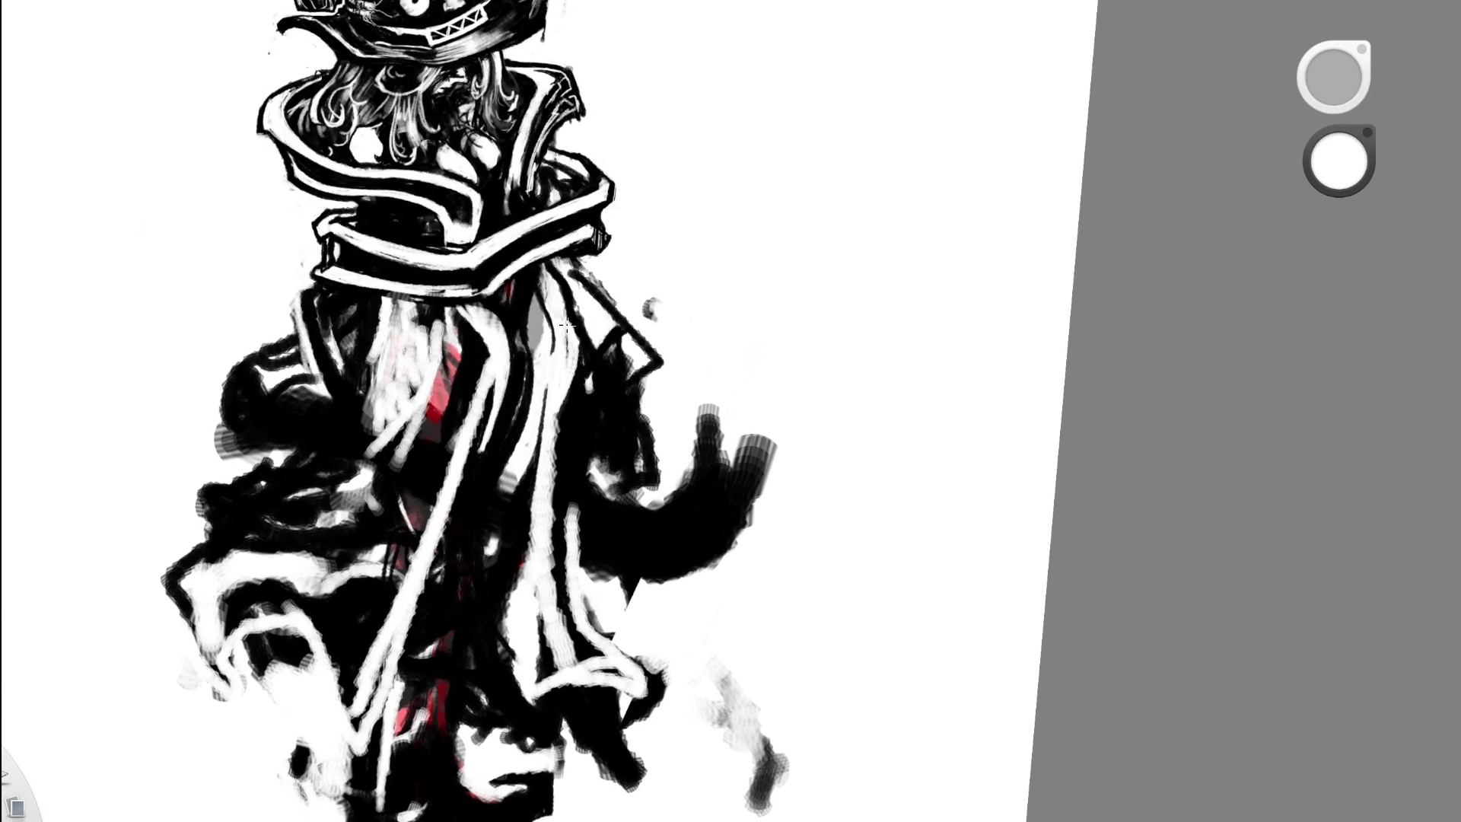
pyautogui.moveTo(619, 300); pyautogui.dragTo(435, 384)
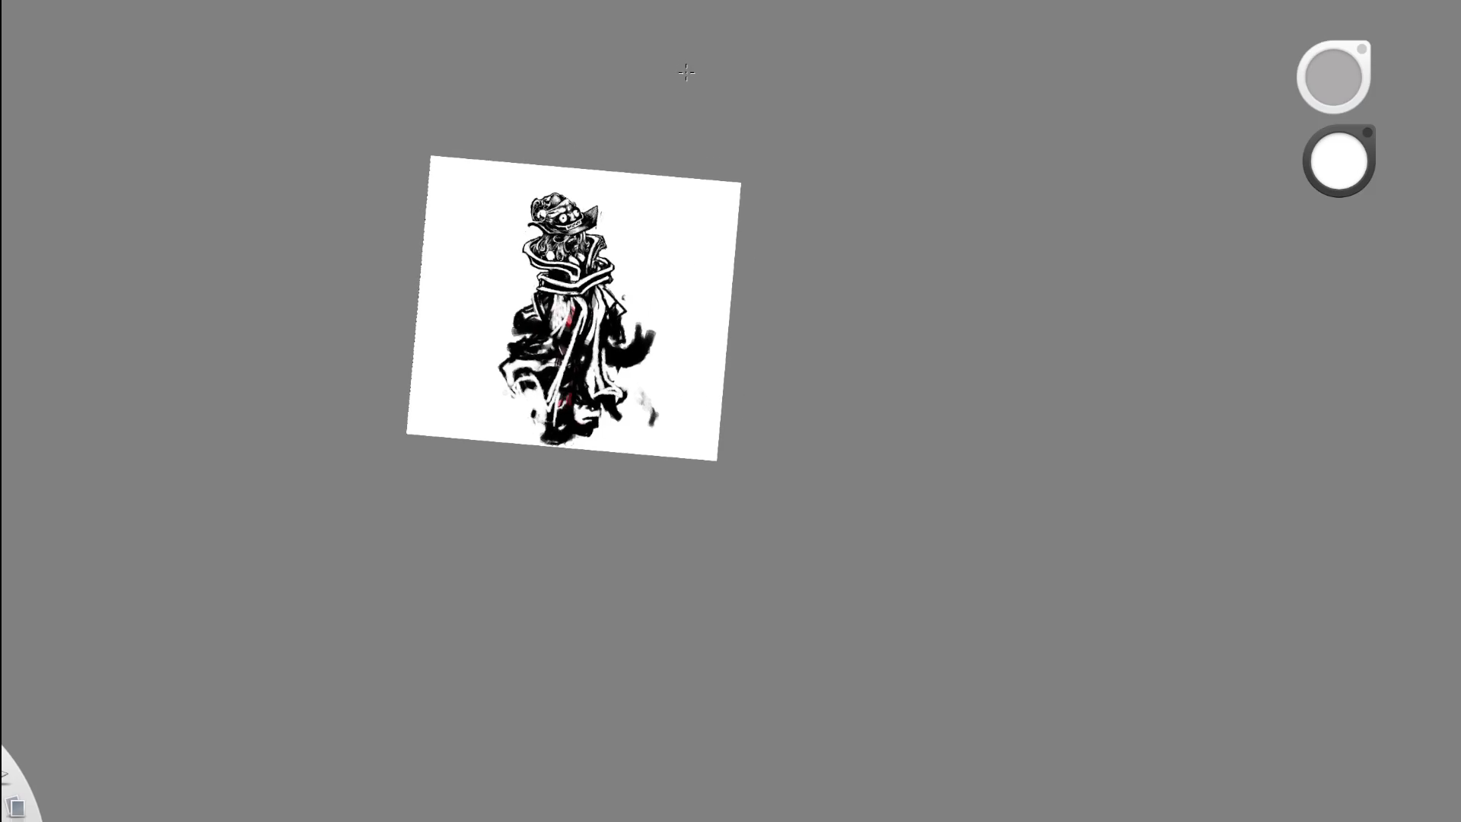
pyautogui.moveTo(636, 267); pyautogui.dragTo(671, 180)
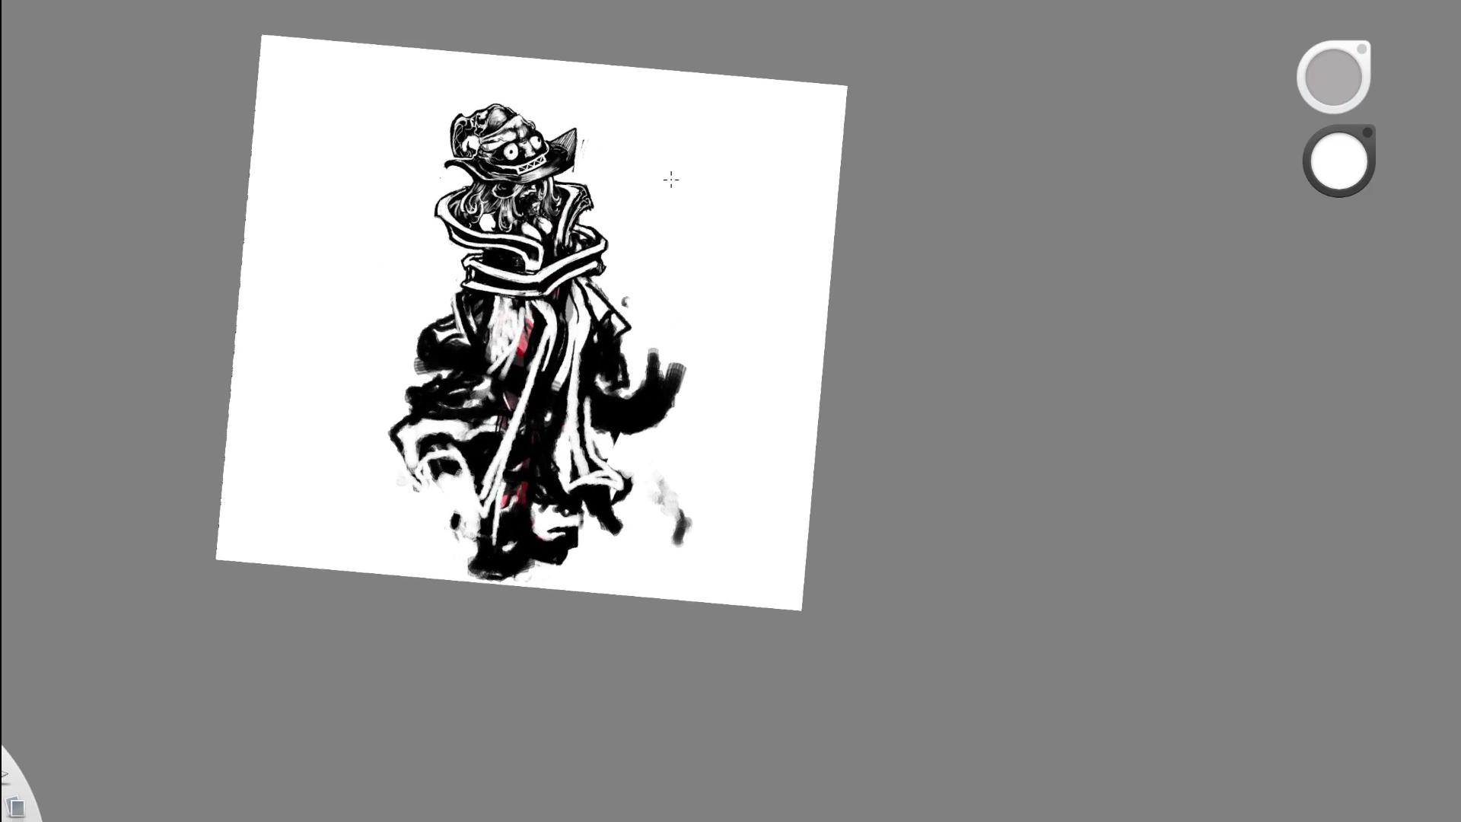
pyautogui.moveTo(608, 255); pyautogui.dragTo(446, 312)
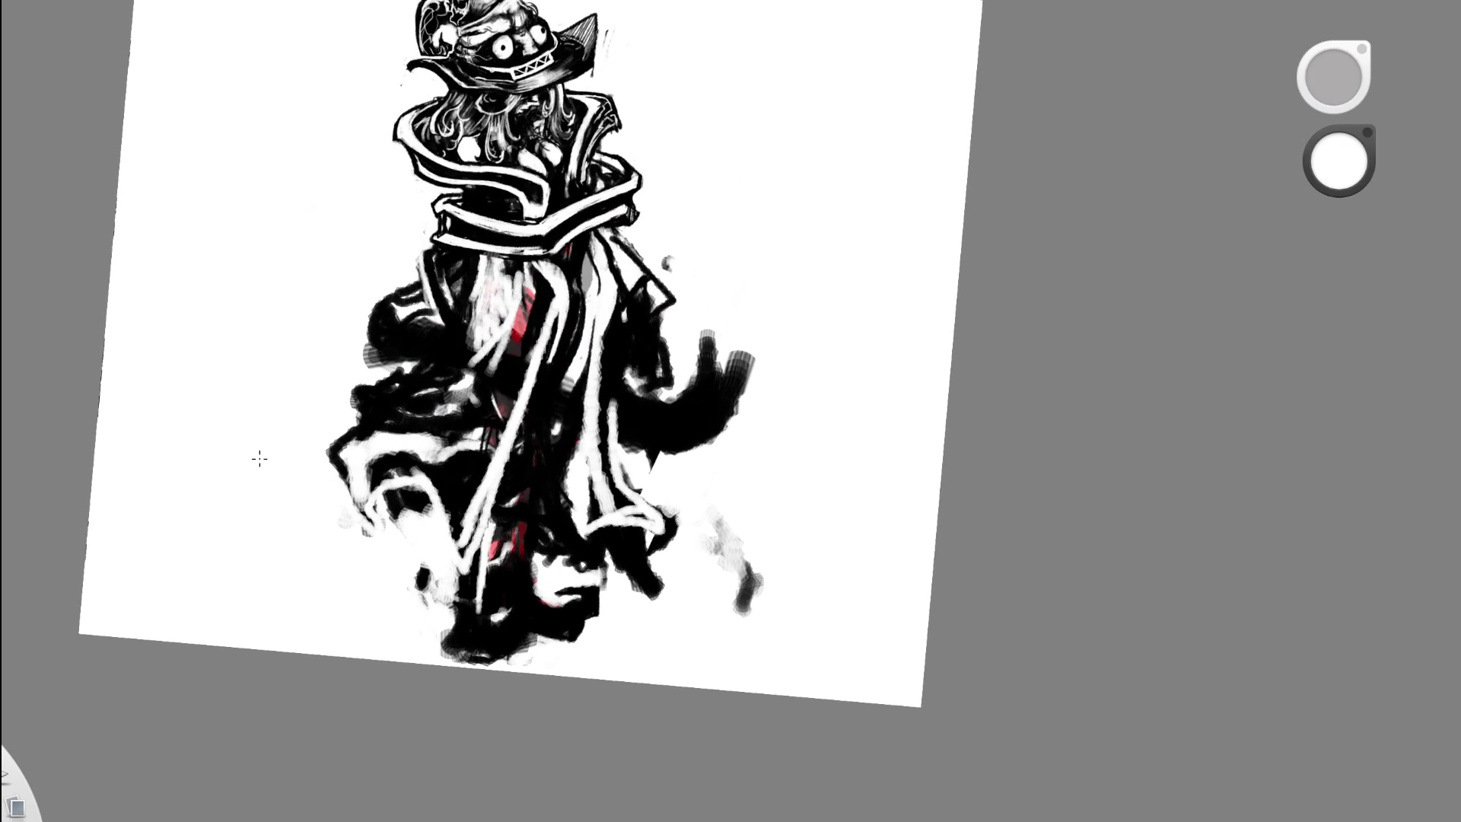
# - Cover the stray white marks near the cloak with black
pyautogui.keyDown('alt'); pyautogui.click(364, 498); pyautogui.keyUp('alt')
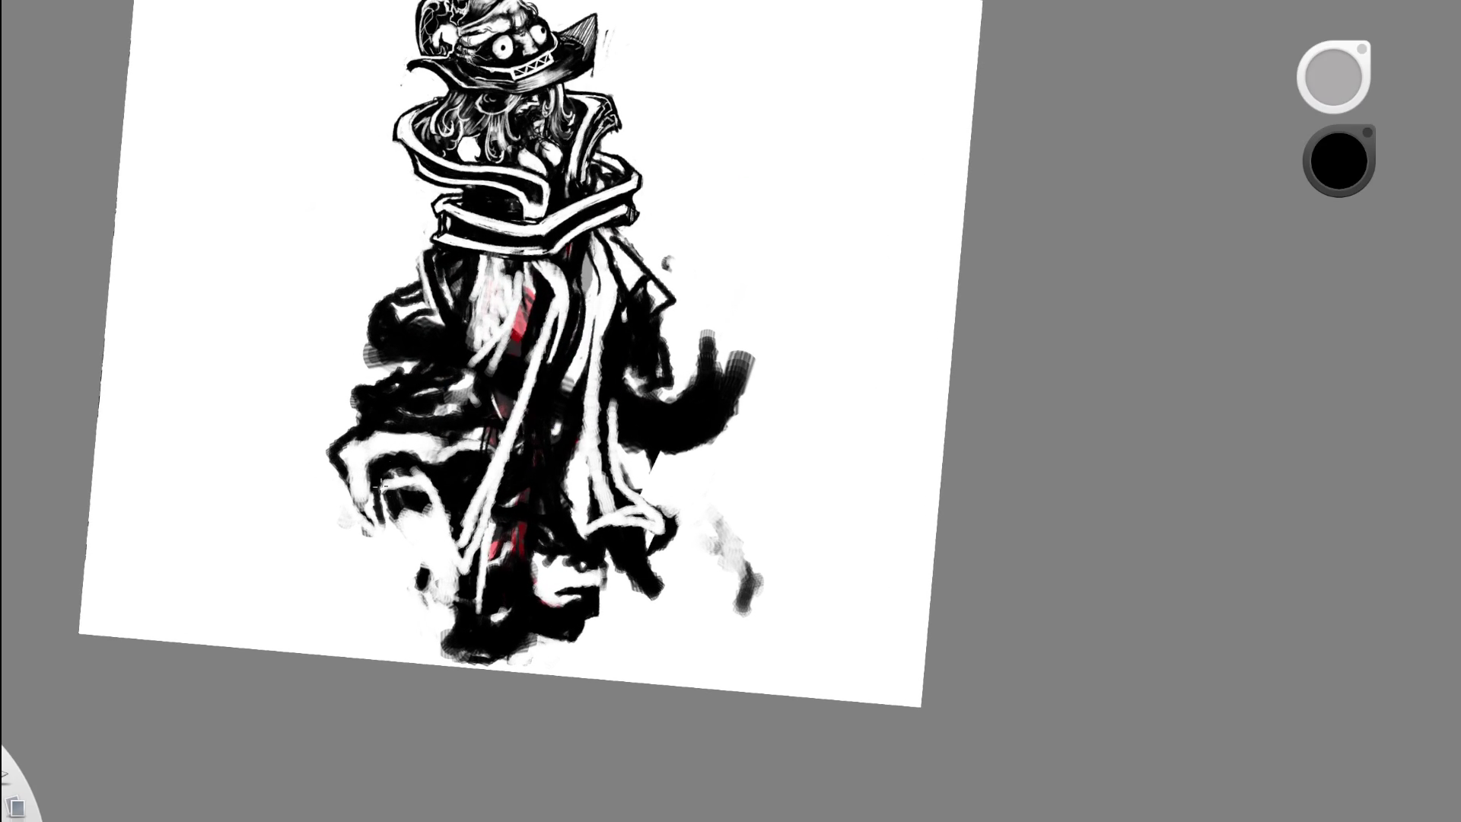
pyautogui.moveTo(381, 496); pyautogui.dragTo(438, 502)
pyautogui.press('e')
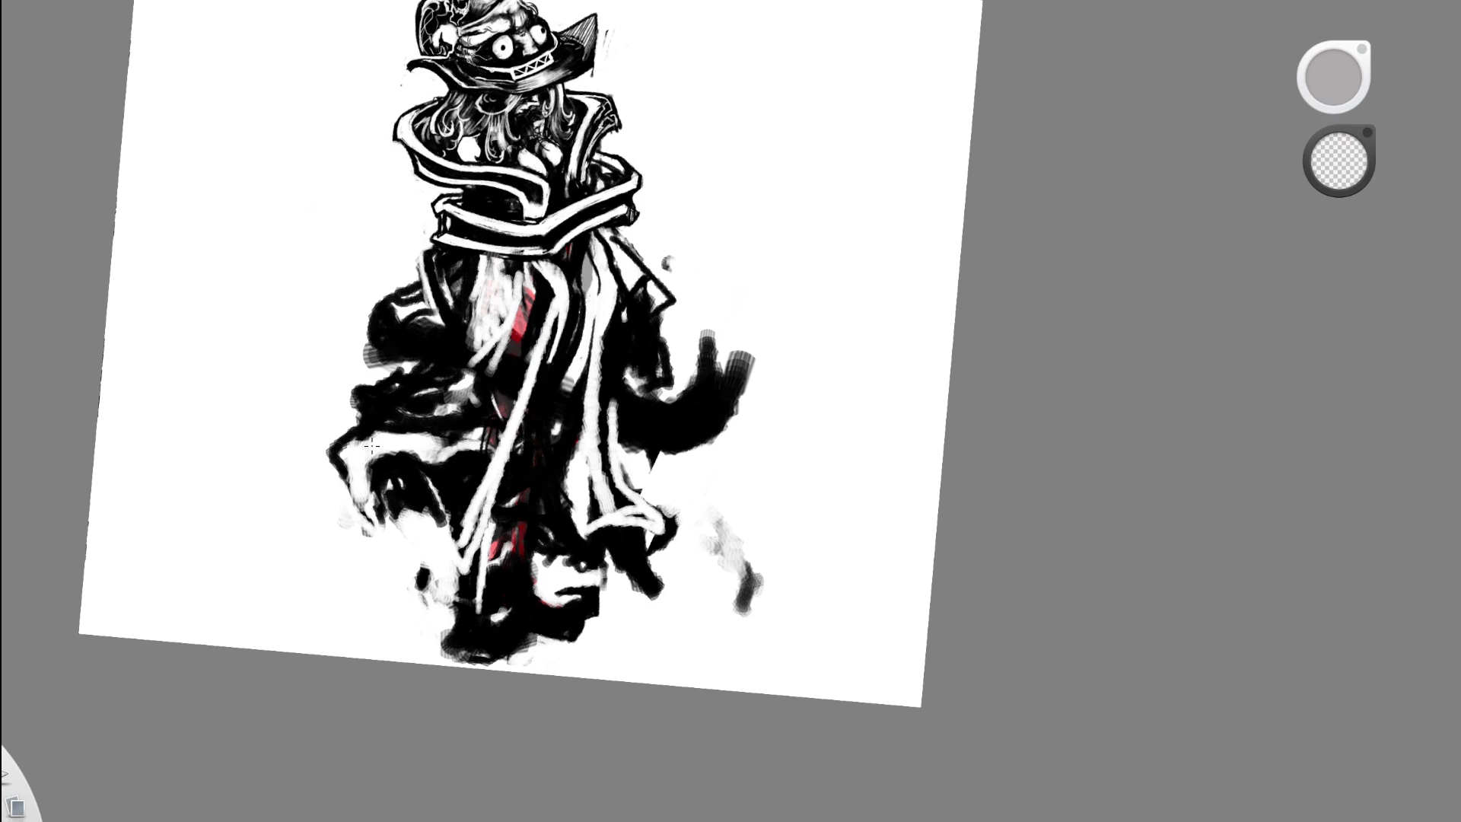
pyautogui.keyDown('alt'); pyautogui.click(393, 475); pyautogui.keyUp('alt')
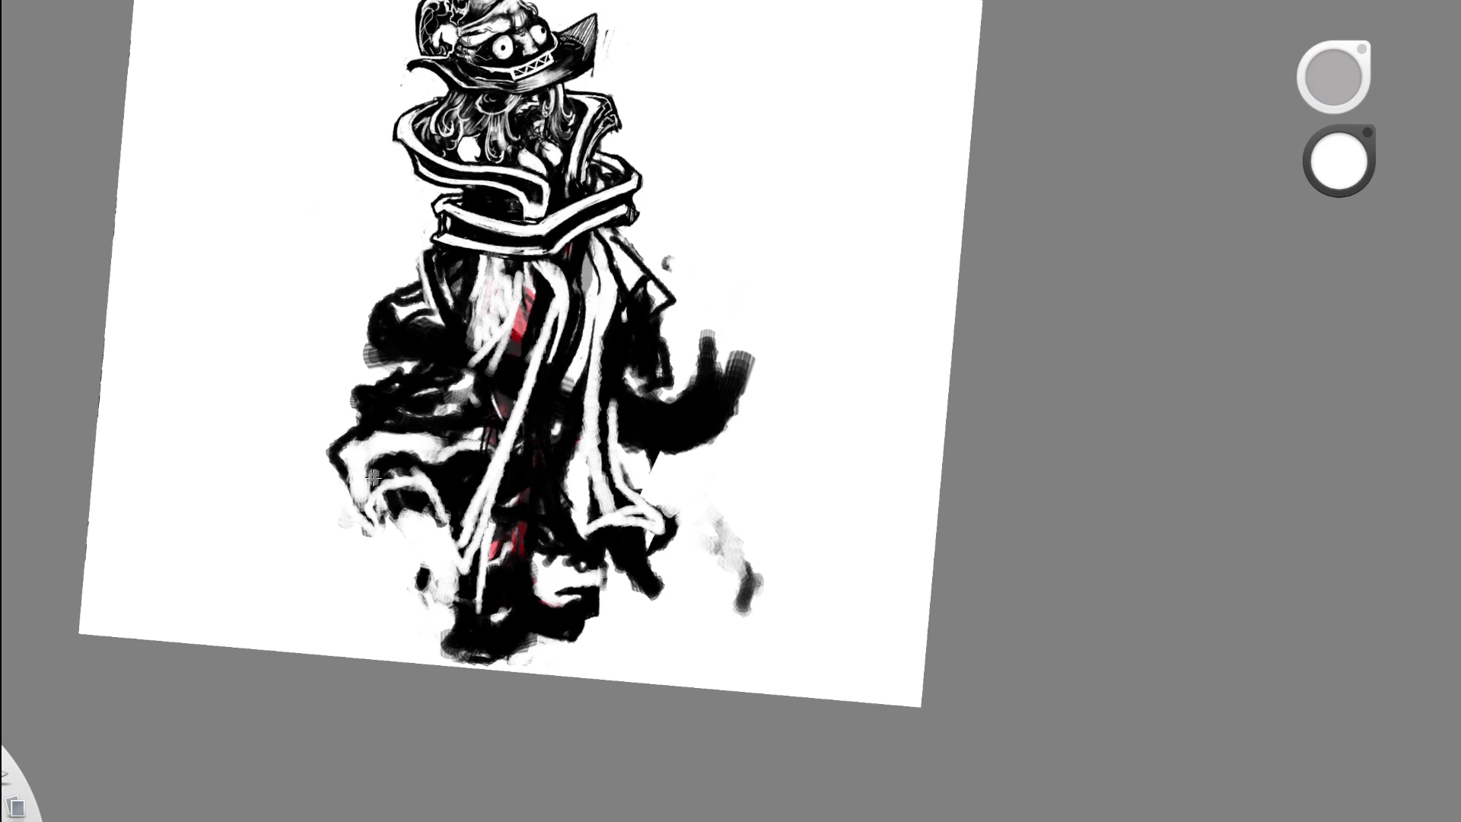
pyautogui.keyDown('alt'); pyautogui.click(348, 469); pyautogui.keyUp('alt')
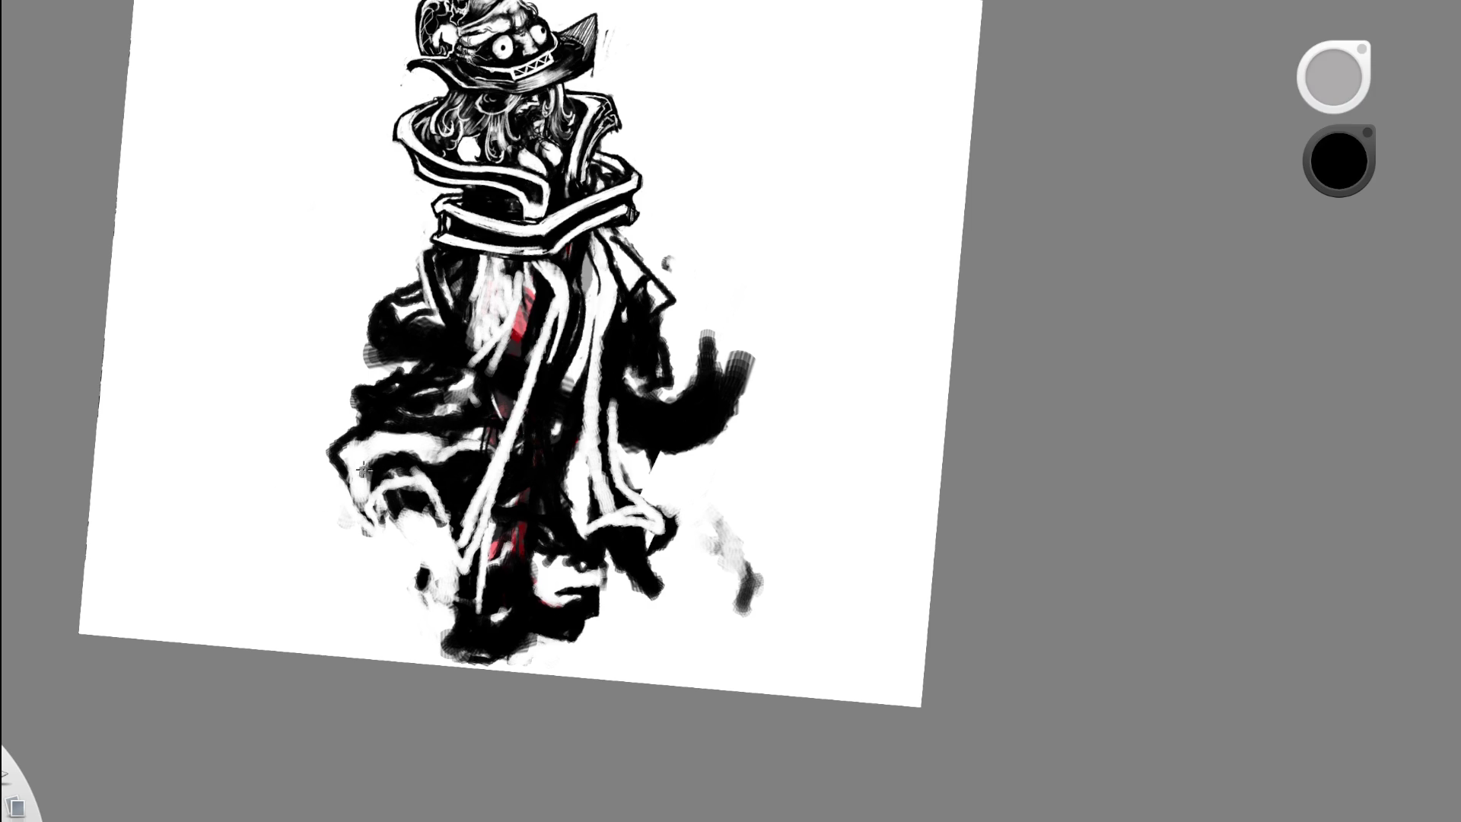
# - Darken the lower-left cloak with black strokes and paint a white arc across it
pyautogui.moveTo(338, 487)
pyautogui.mouseDown()
pyautogui.moveTo(381, 449)
pyautogui.moveTo(426, 441)
pyautogui.moveTo(440, 455)
pyautogui.mouseUp()
pyautogui.moveTo(371, 542)
pyautogui.mouseDown()
pyautogui.moveTo(390, 478)
pyautogui.moveTo(430, 487)
pyautogui.moveTo(470, 563)
pyautogui.mouseUp()
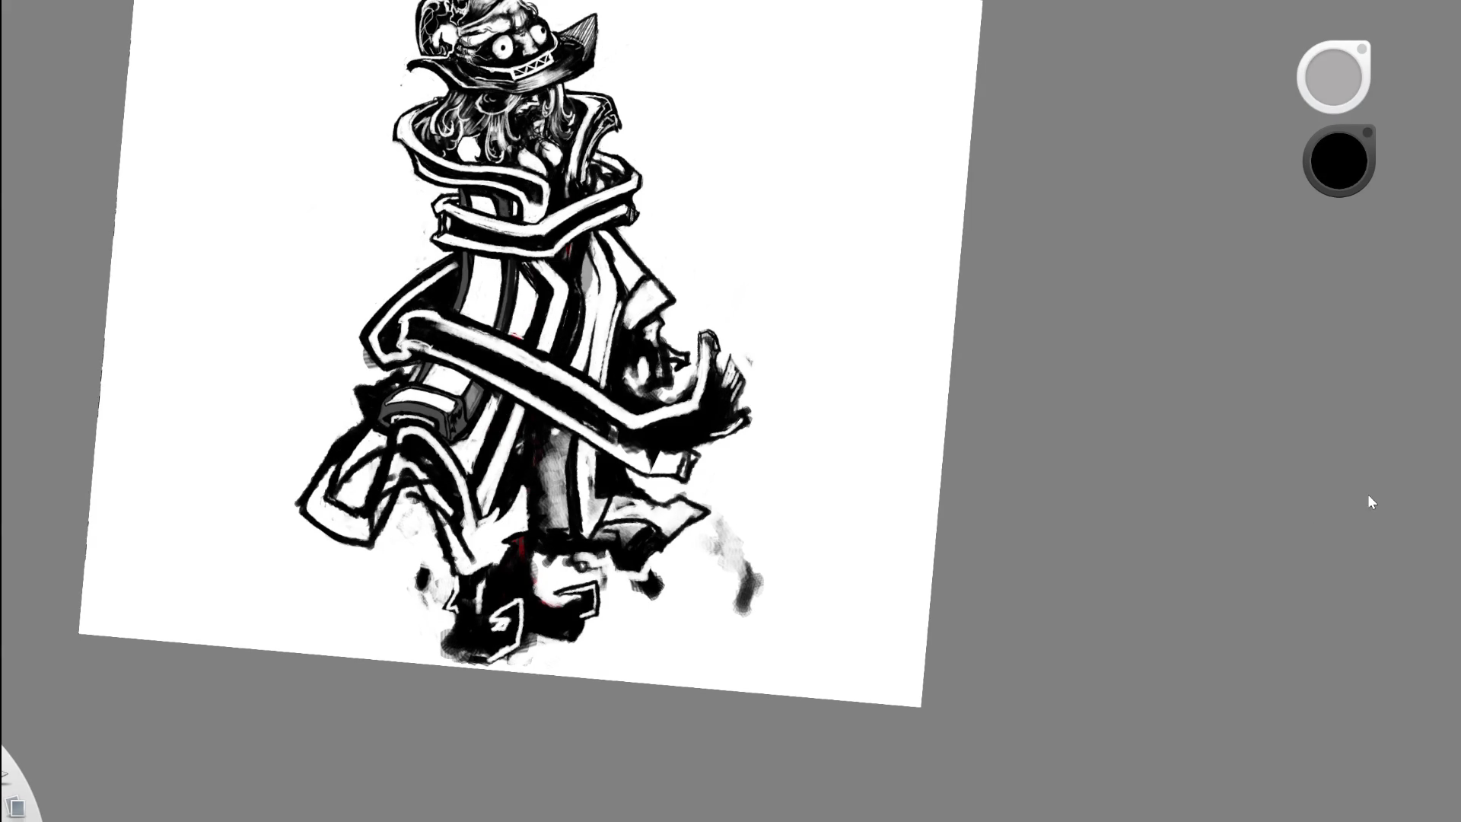
pyautogui.moveTo(426, 525)
pyautogui.mouseDown()
pyautogui.moveTo(448, 510)
pyautogui.moveTo(430, 510)
pyautogui.moveTo(469, 572)
pyautogui.mouseUp()
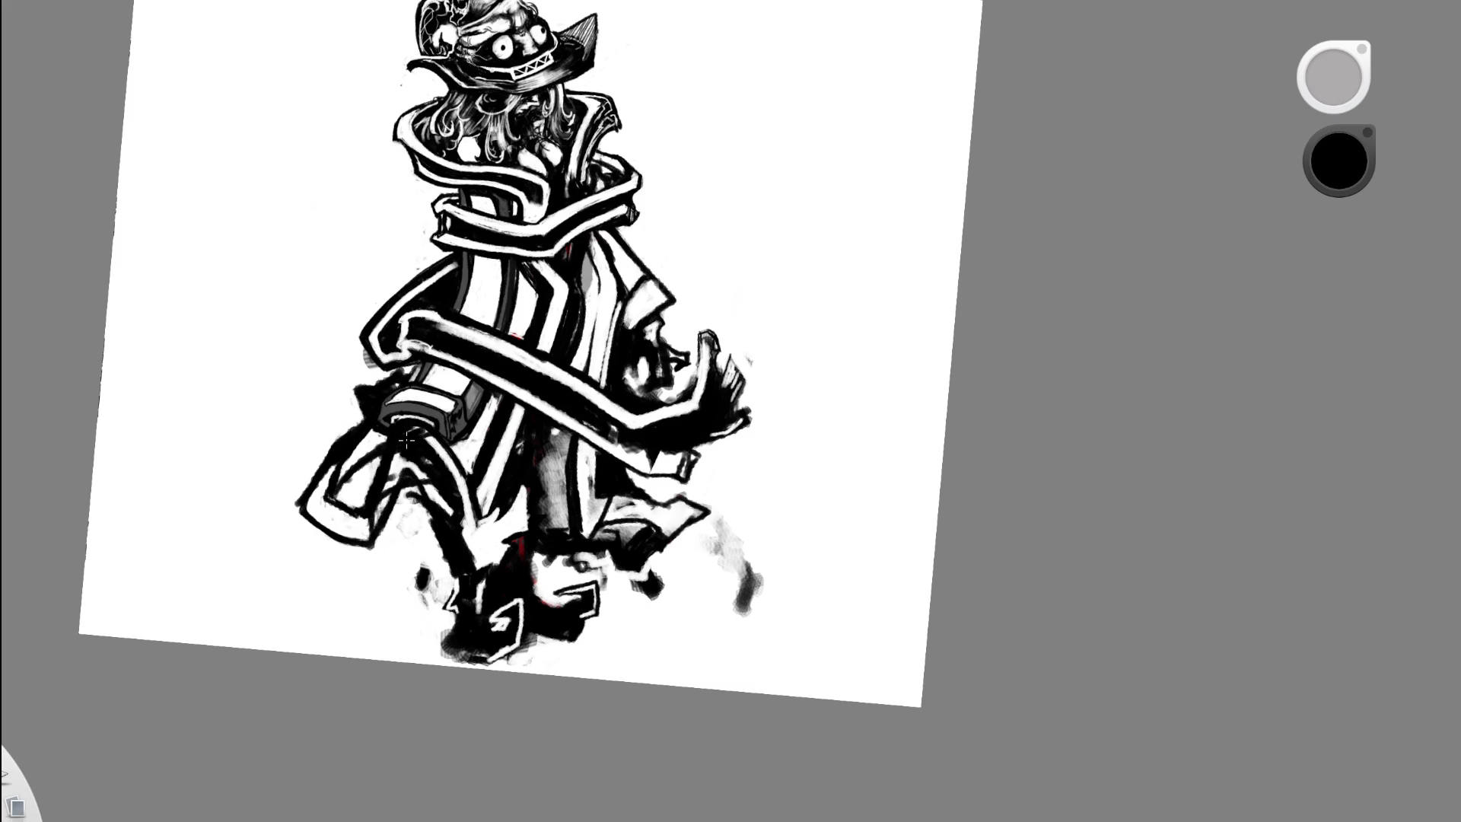
pyautogui.keyDown('alt'); pyautogui.click(517, 423); pyautogui.keyUp('alt')
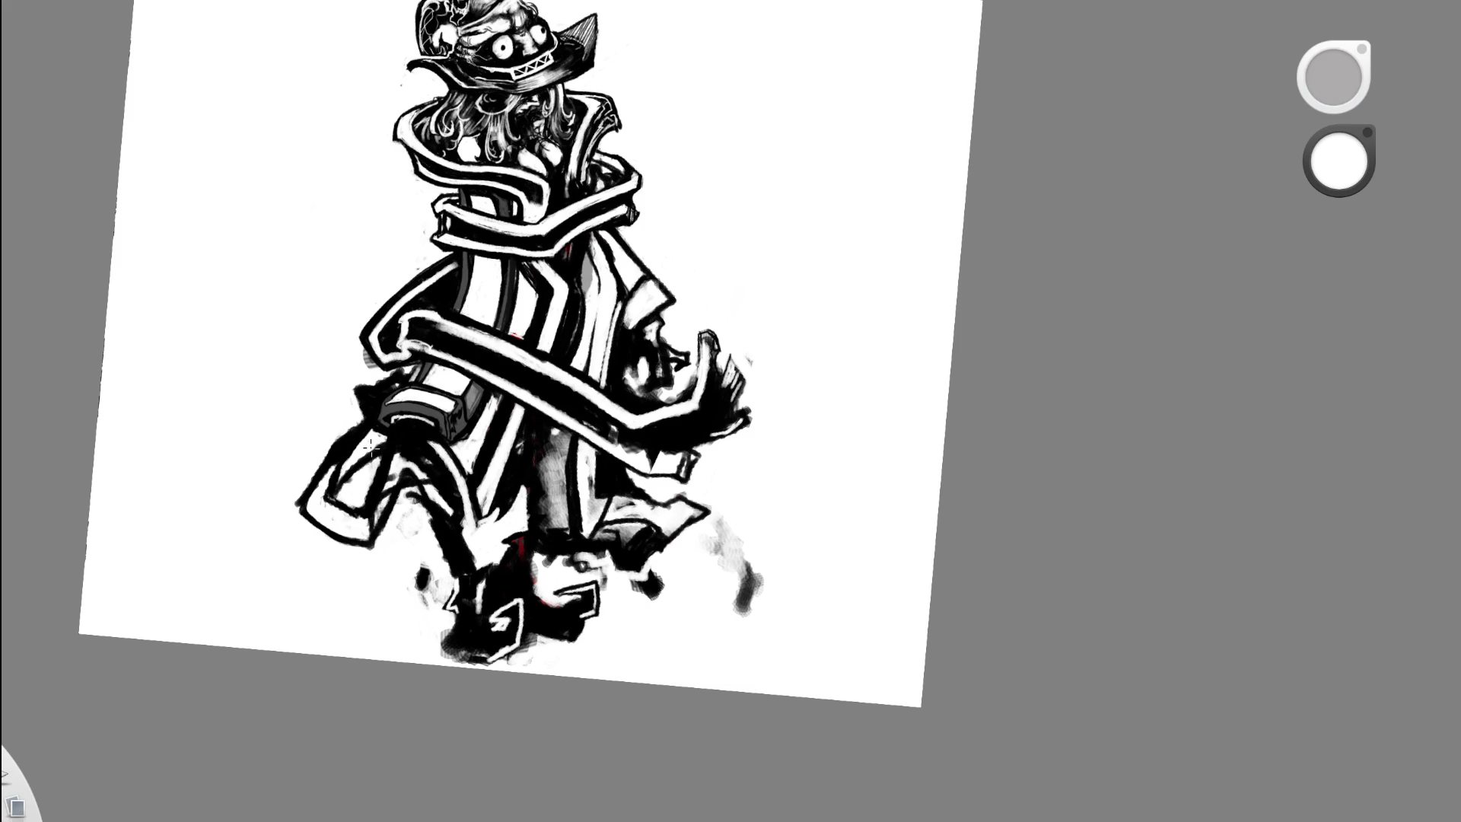
pyautogui.moveTo(370, 445); pyautogui.dragTo(445, 450)
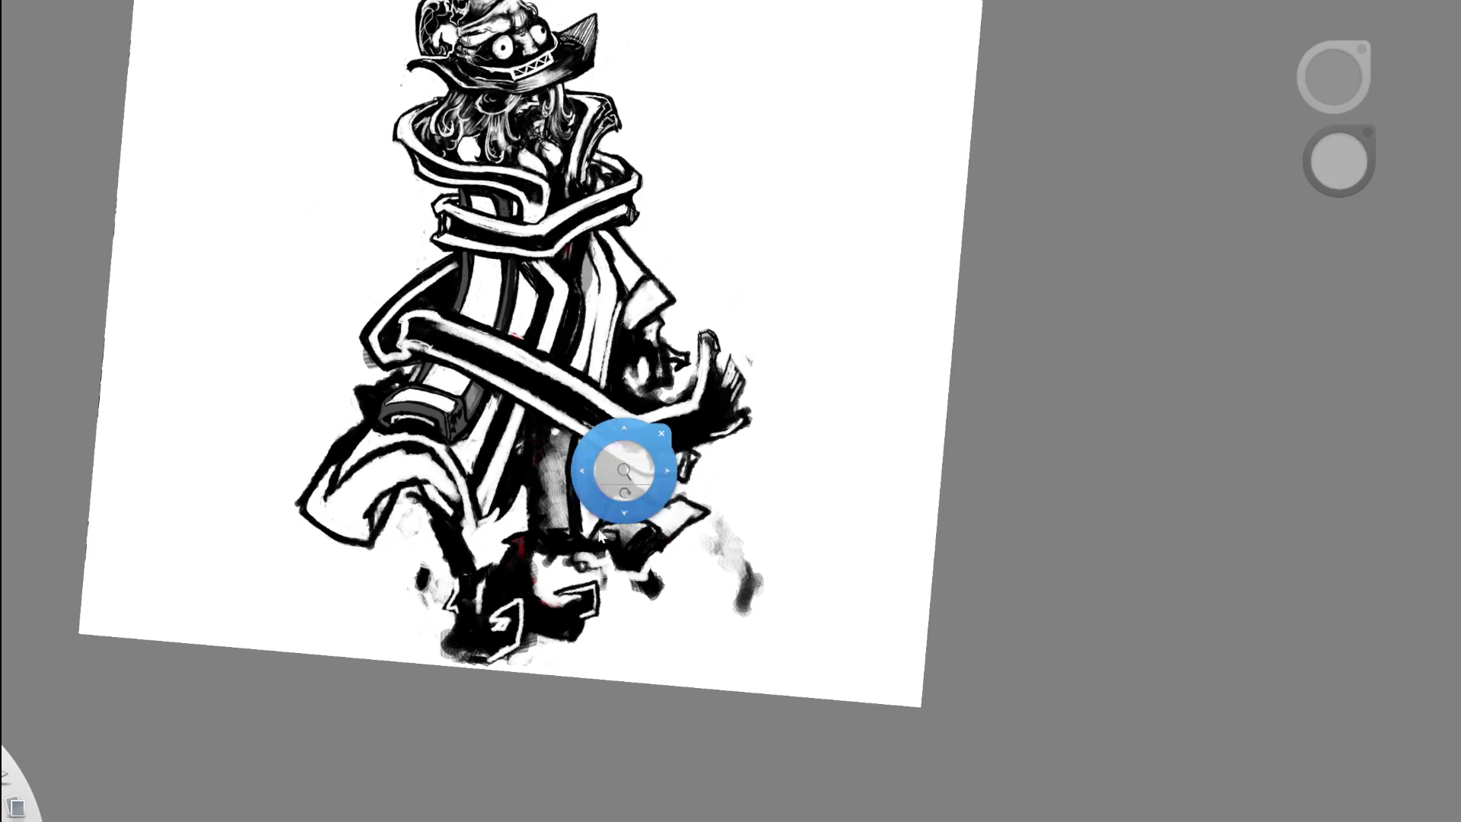
pyautogui.scroll(-1, 652, 408)
pyautogui.scroll(-5, 700, 472)
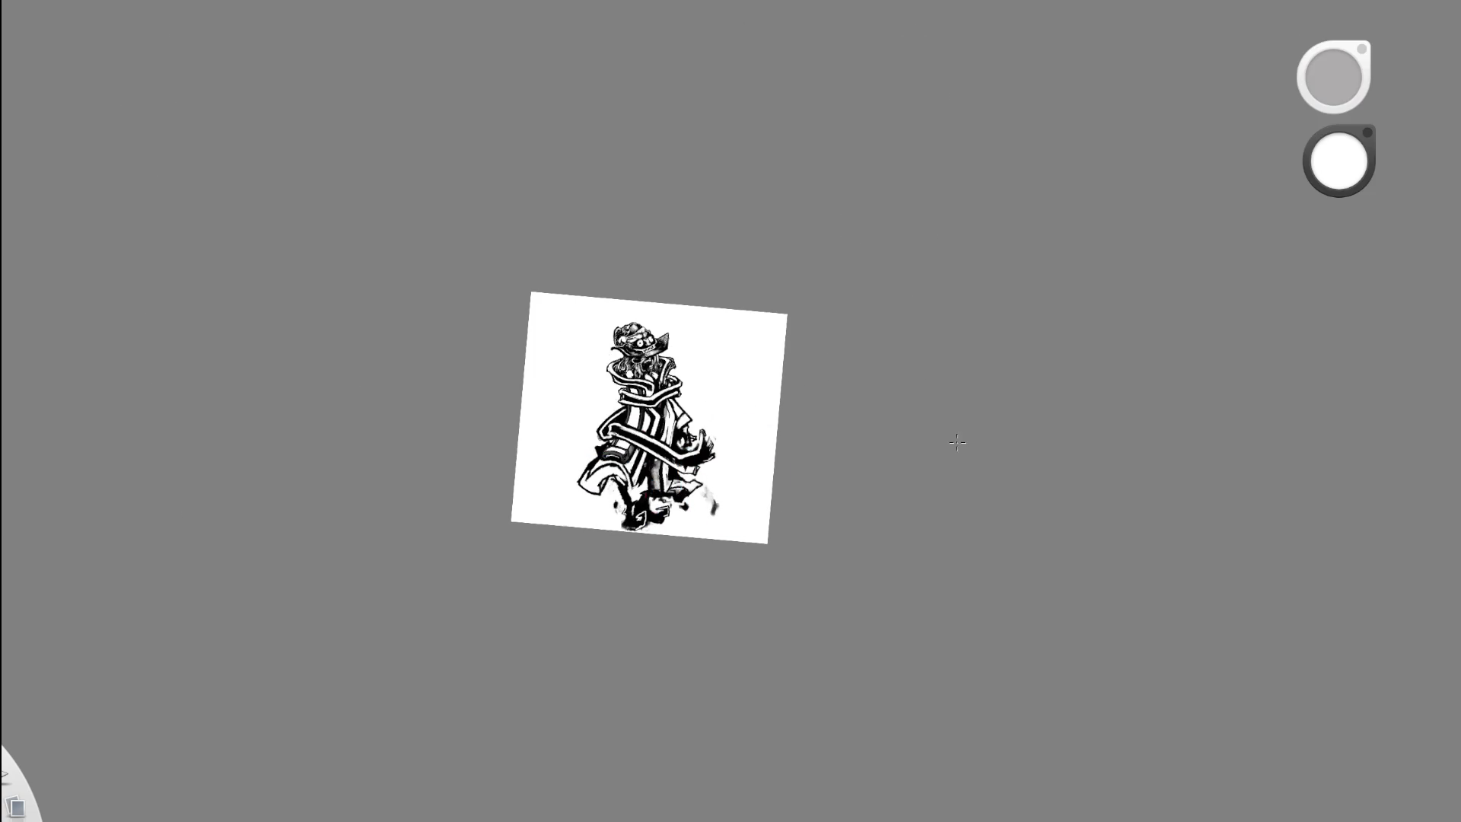
pyautogui.scroll(3, 856, 436)
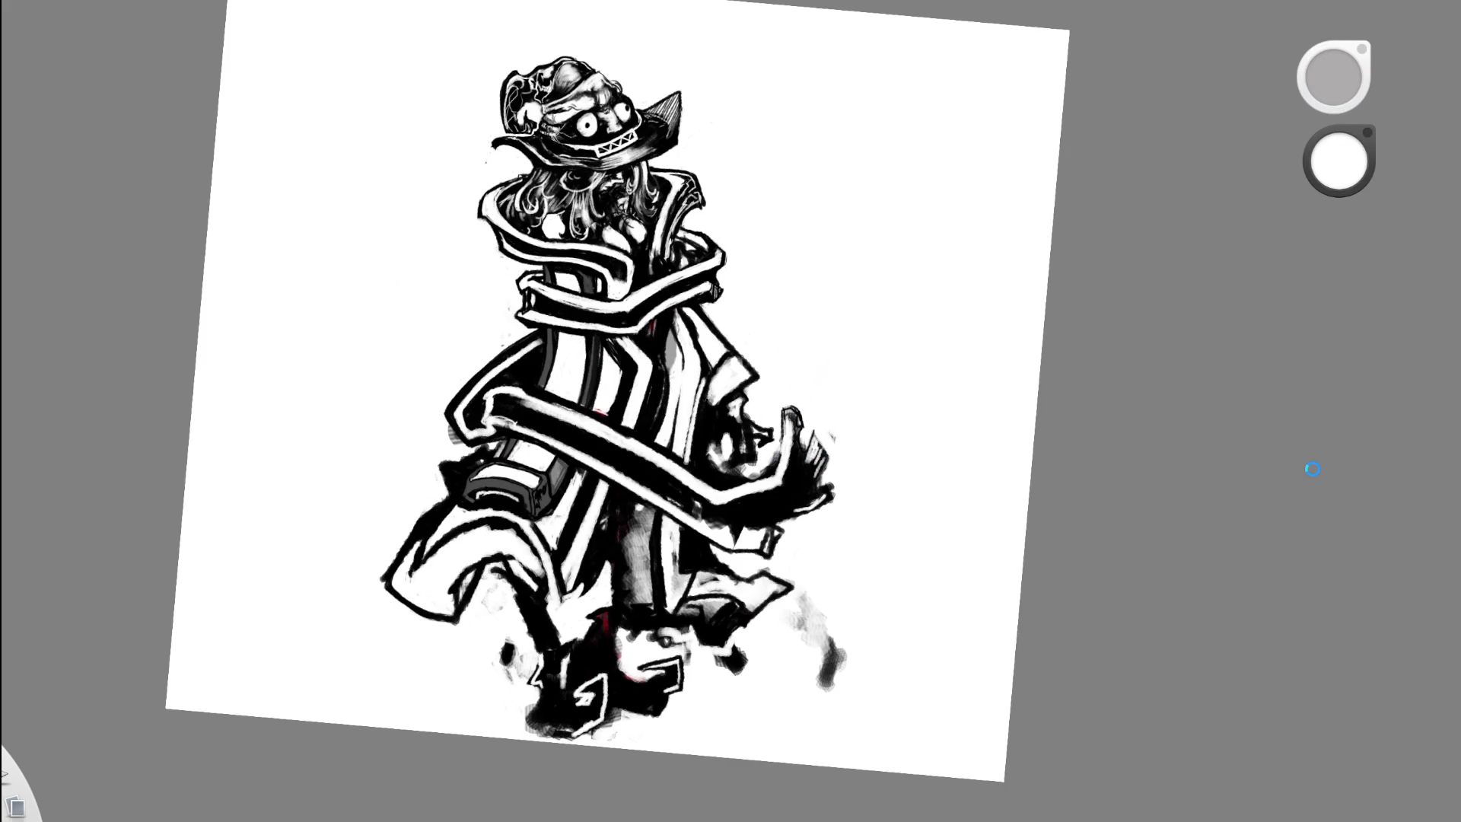
pyautogui.hotkey('ctrl', 'z')
pyautogui.hotkey('ctrl', 'z')
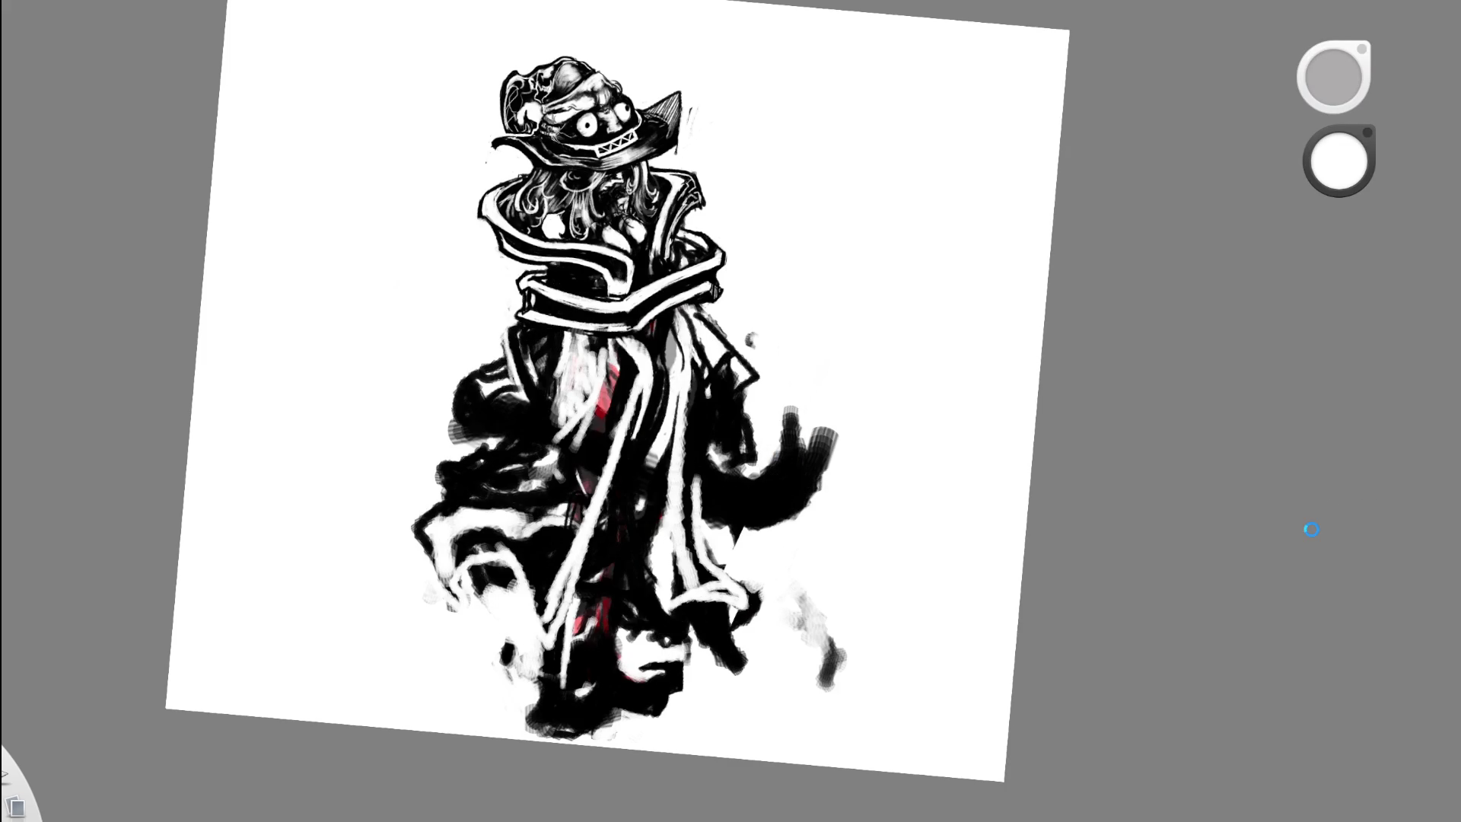
pyautogui.hotkey('ctrl', 'z')
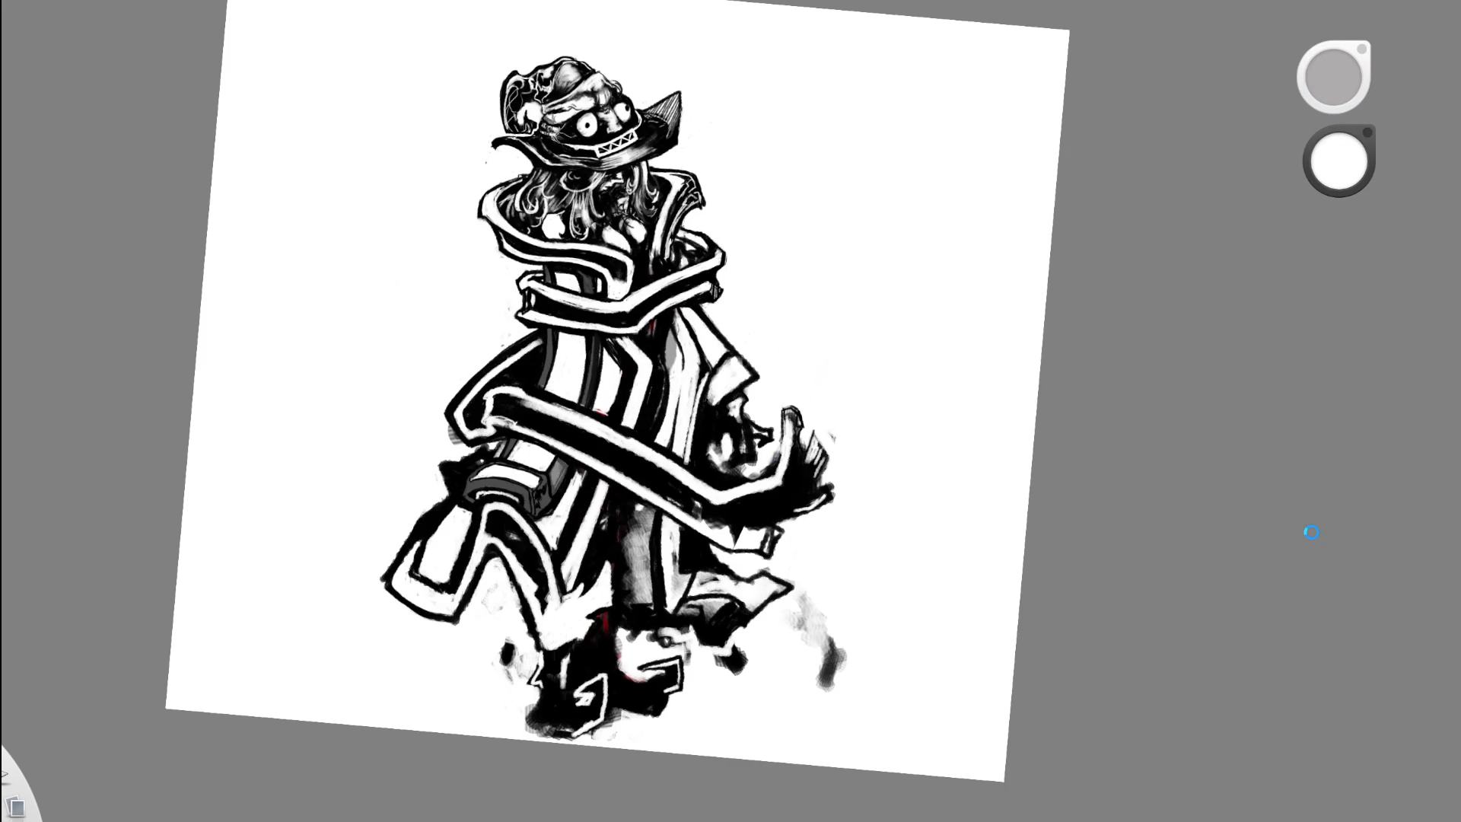
pyautogui.hotkey('ctrl', 'z')
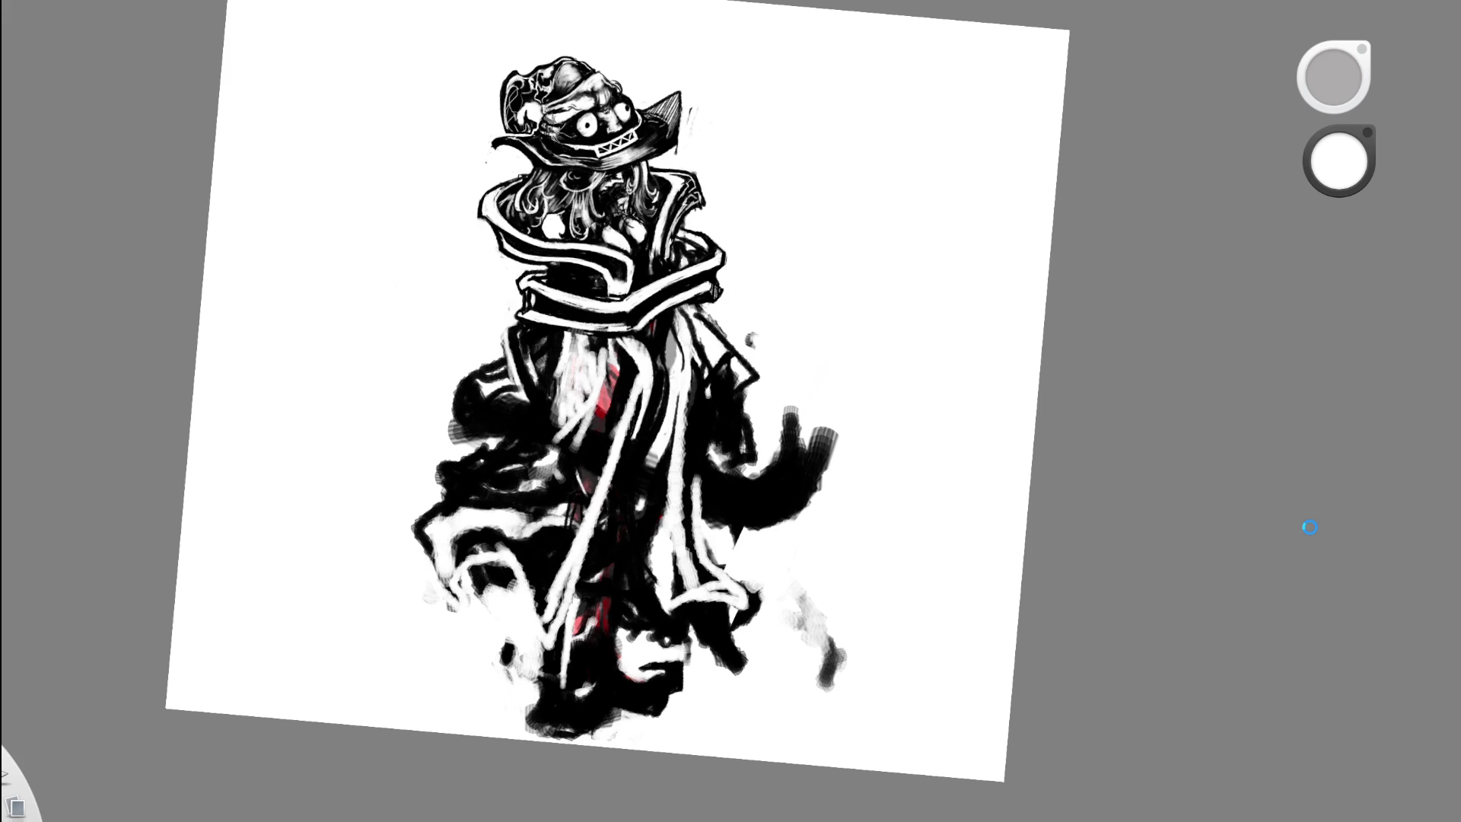
pyautogui.hotkey('ctrl', 'z')
pyautogui.moveTo(887, 575); pyautogui.dragTo(866, 636)
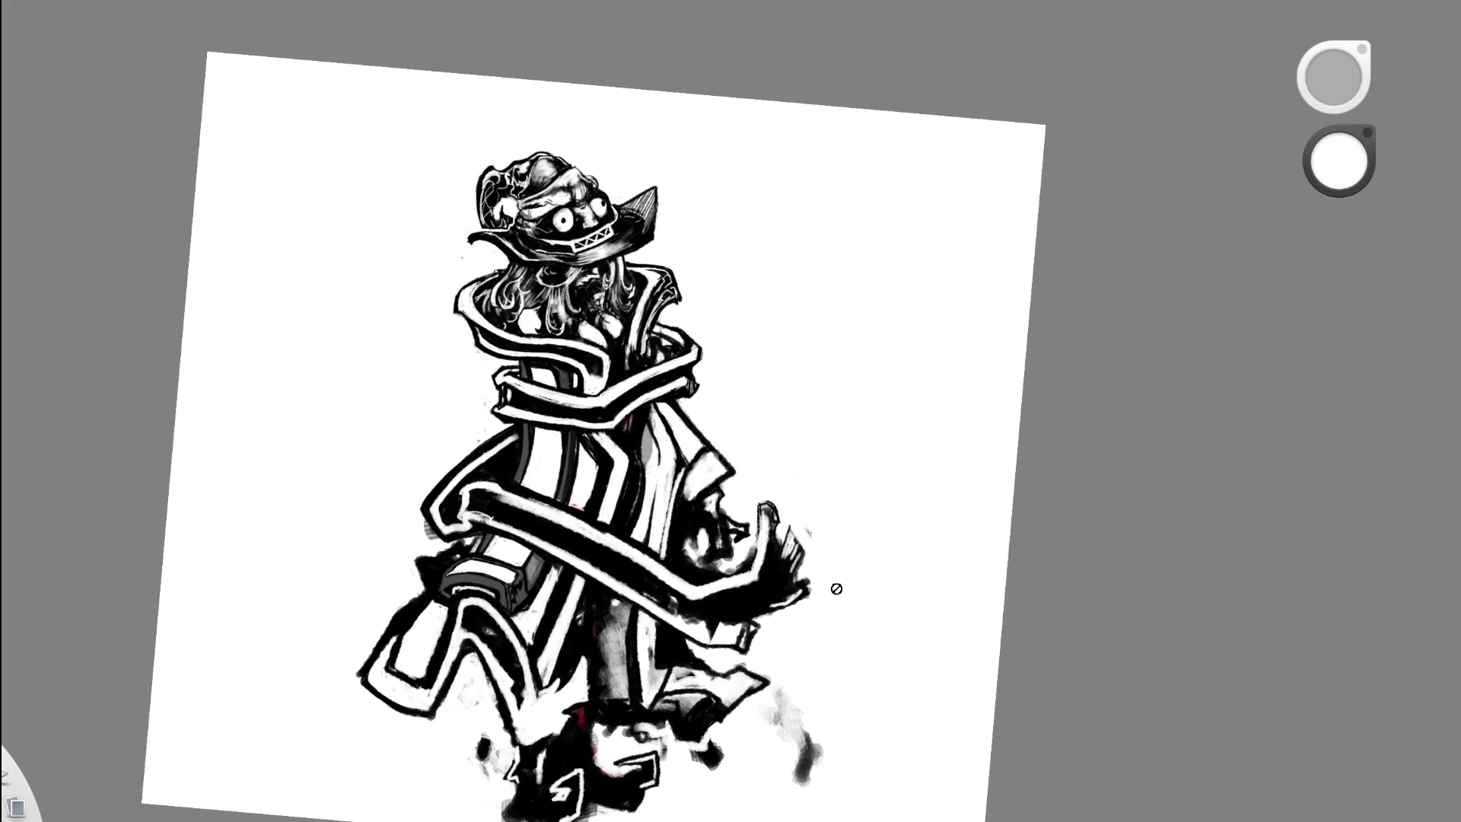
pyautogui.hotkey('ctrl', 'z')
pyautogui.scroll(3, 560, 398)
pyautogui.scroll(2, 559, 397)
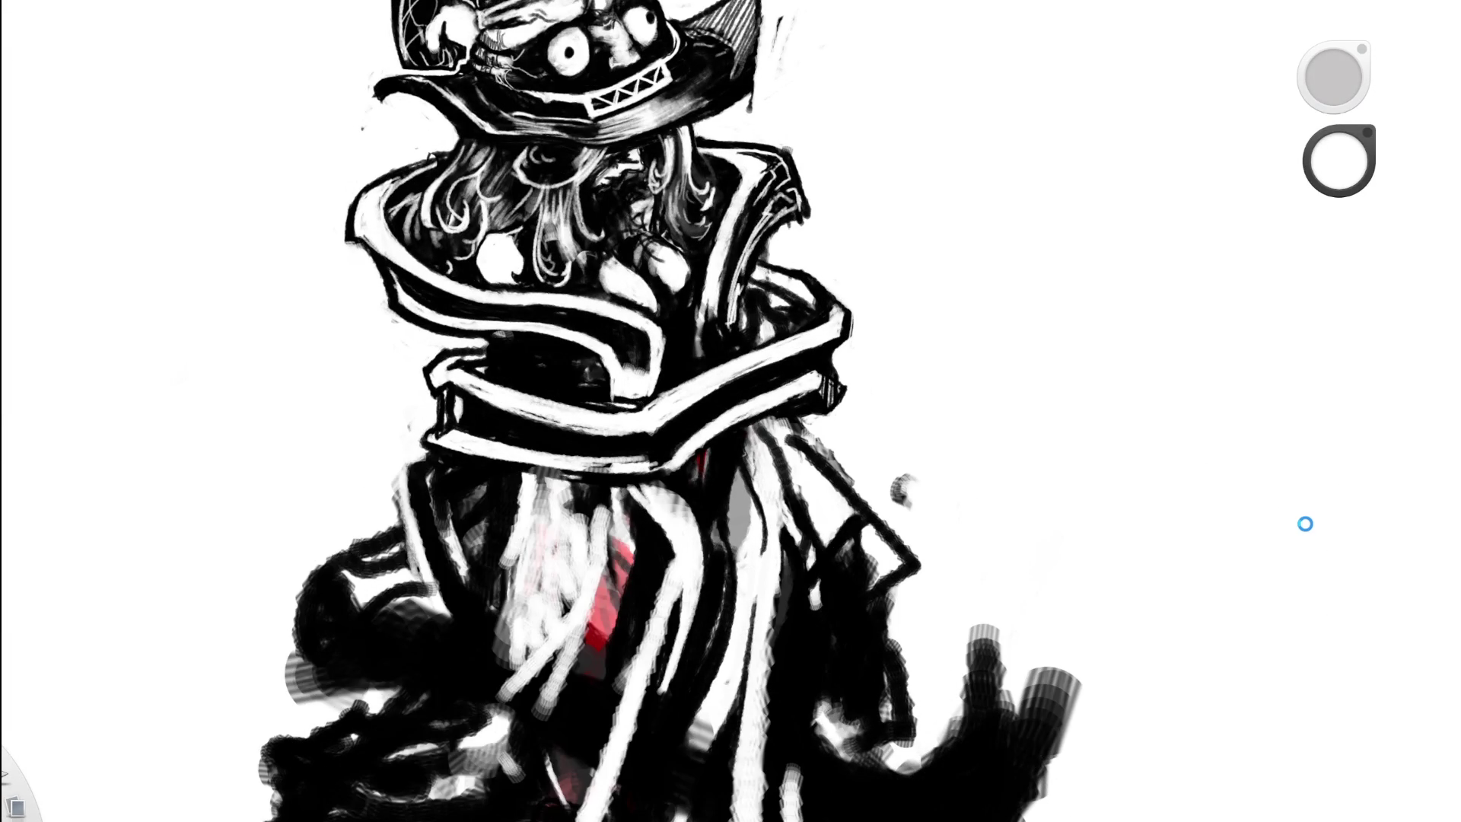
# - Darken the grey strip below the collar with a short black stroke, repainting it once
pyautogui.scroll(2, 544, 329)
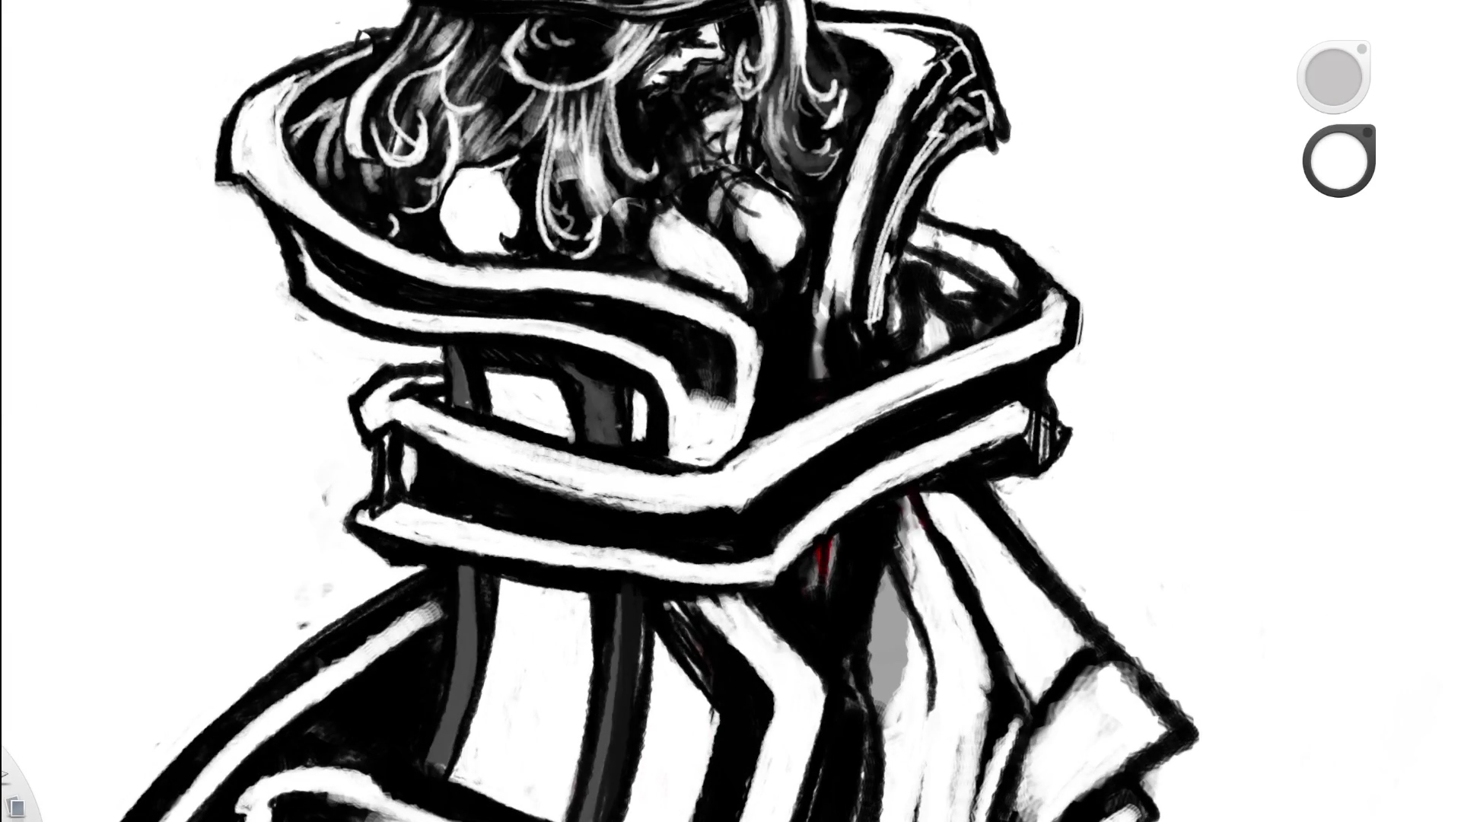
pyautogui.keyDown('alt'); pyautogui.click(615, 338); pyautogui.keyUp('alt')
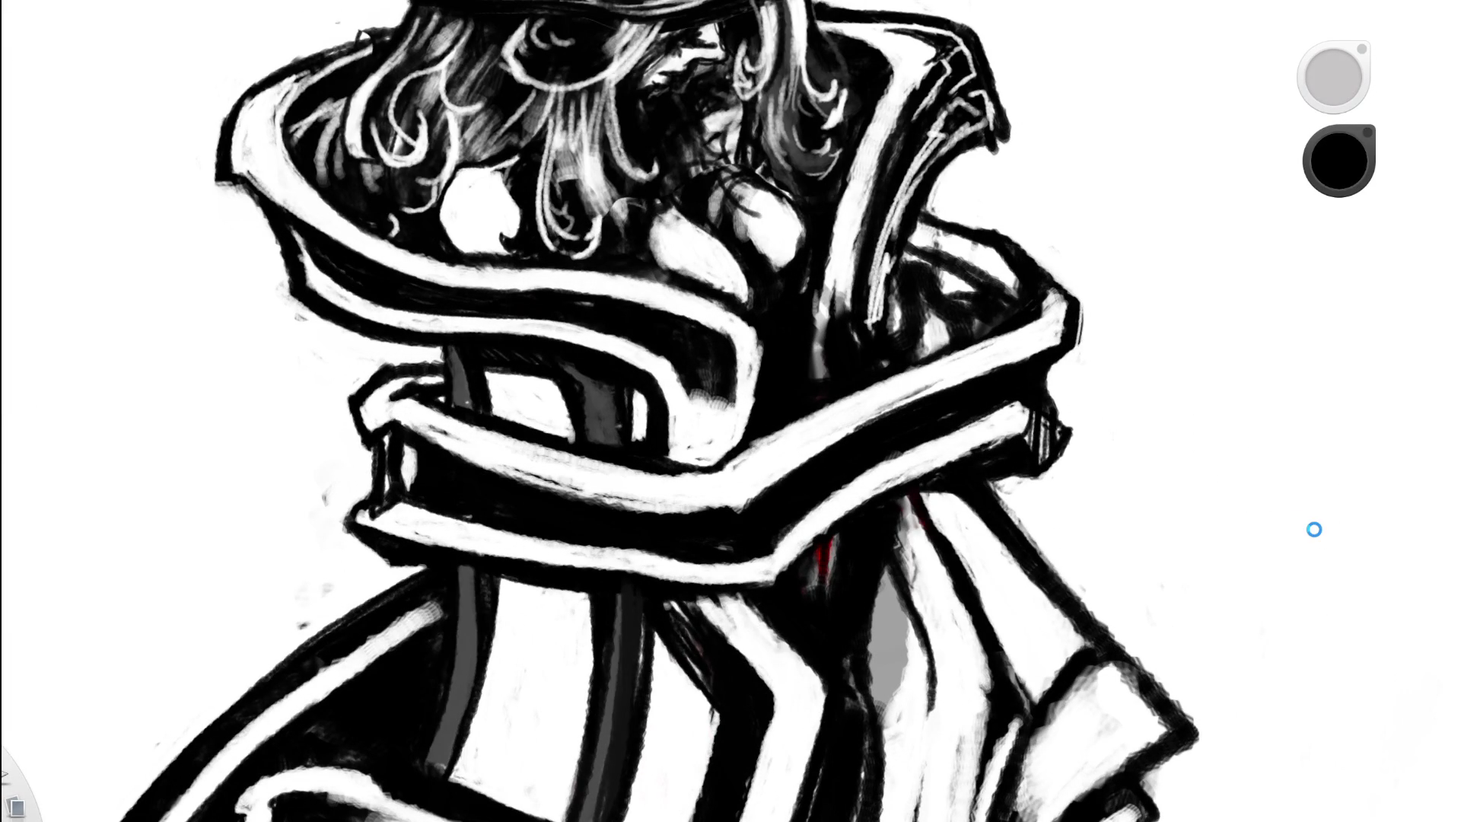
pyautogui.hotkey('ctrl', 'z')
pyautogui.hotkey('ctrl', 'shift', 'z')
pyautogui.moveTo(466, 351); pyautogui.dragTo(463, 404)
pyautogui.hotkey('ctrl', 'z')
pyautogui.moveTo(454, 384); pyautogui.dragTo(449, 344)
# - Compare the older rough robe with the clean black-and-white version, ending on the clean state
pyautogui.keyDown('alt'); pyautogui.click(436, 352); pyautogui.keyUp('alt')
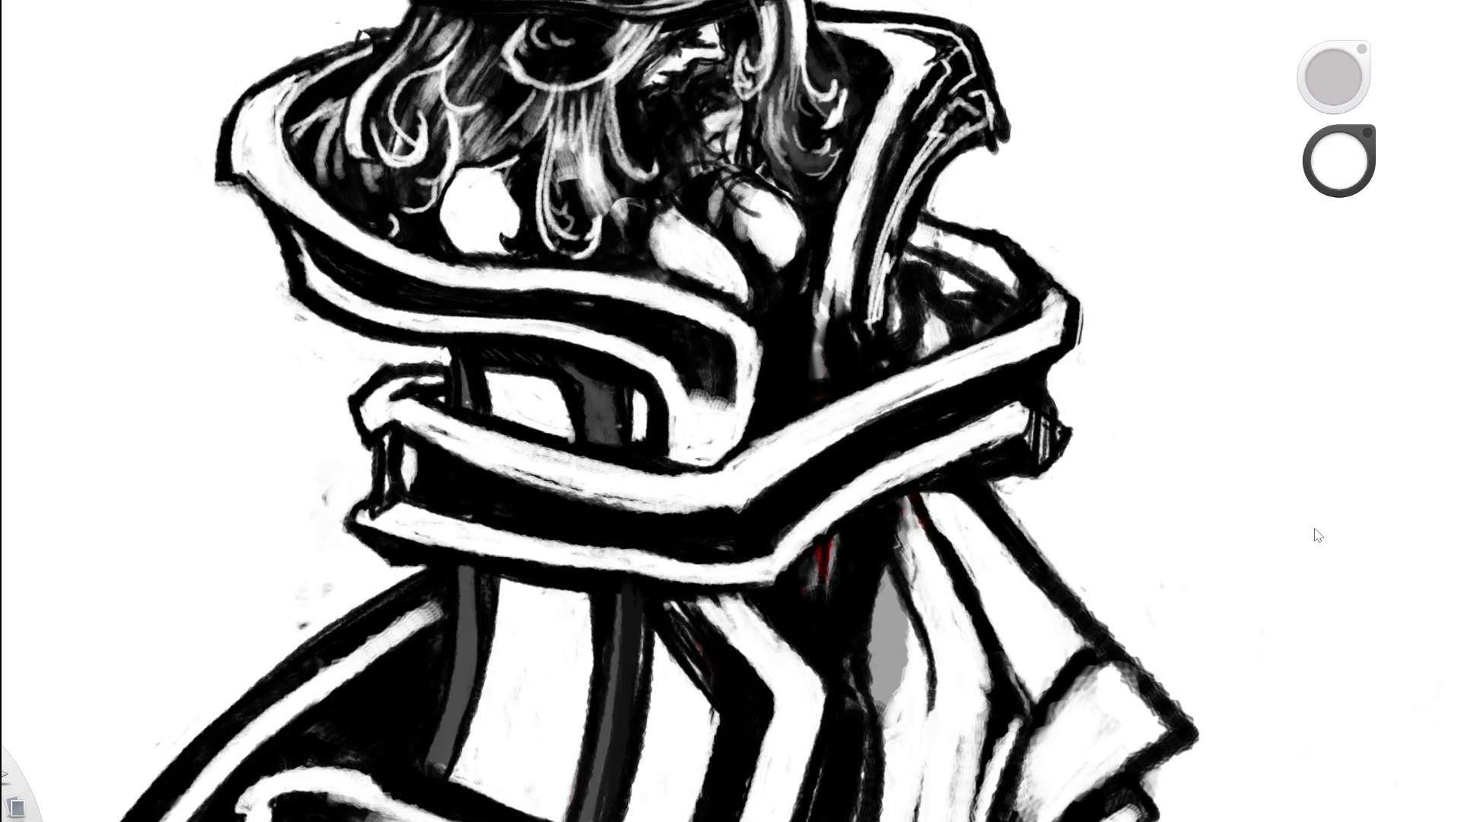
pyautogui.hotkey('ctrl', 'z')
pyautogui.hotkey('ctrl', 'shift', 'z')
pyautogui.hotkey('ctrl', 'z')
pyautogui.hotkey('ctrl', 'z')
pyautogui.hotkey('ctrl', 'shift', 'z')
pyautogui.scroll(-1, 449, 352)
pyautogui.scroll(-5, 449, 352)
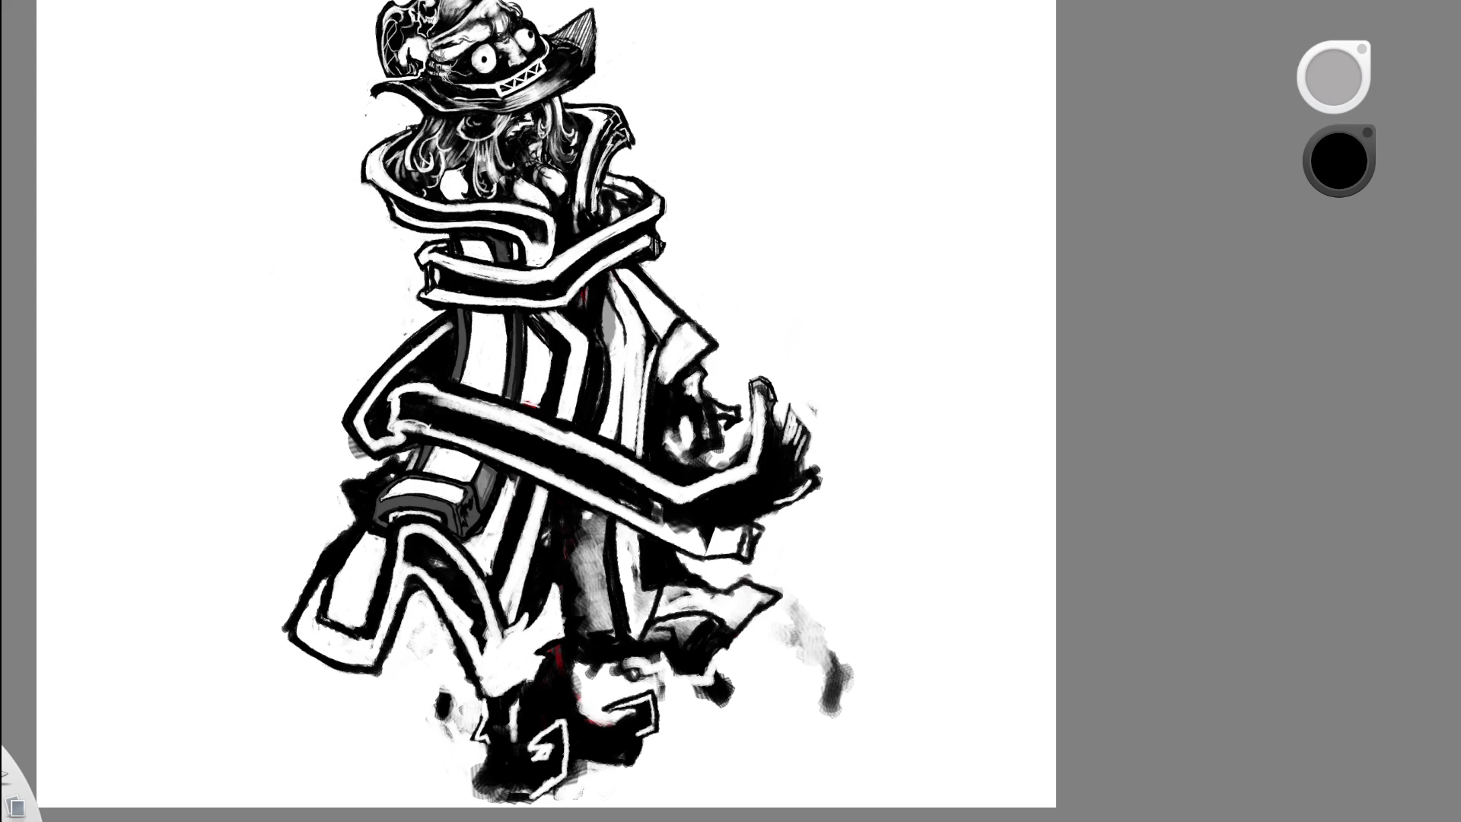
# - Undo and redo to compare the rough painted coat with the clean striped bands
pyautogui.scroll(-1, 662, 515)
pyautogui.scroll(-2, 662, 515)
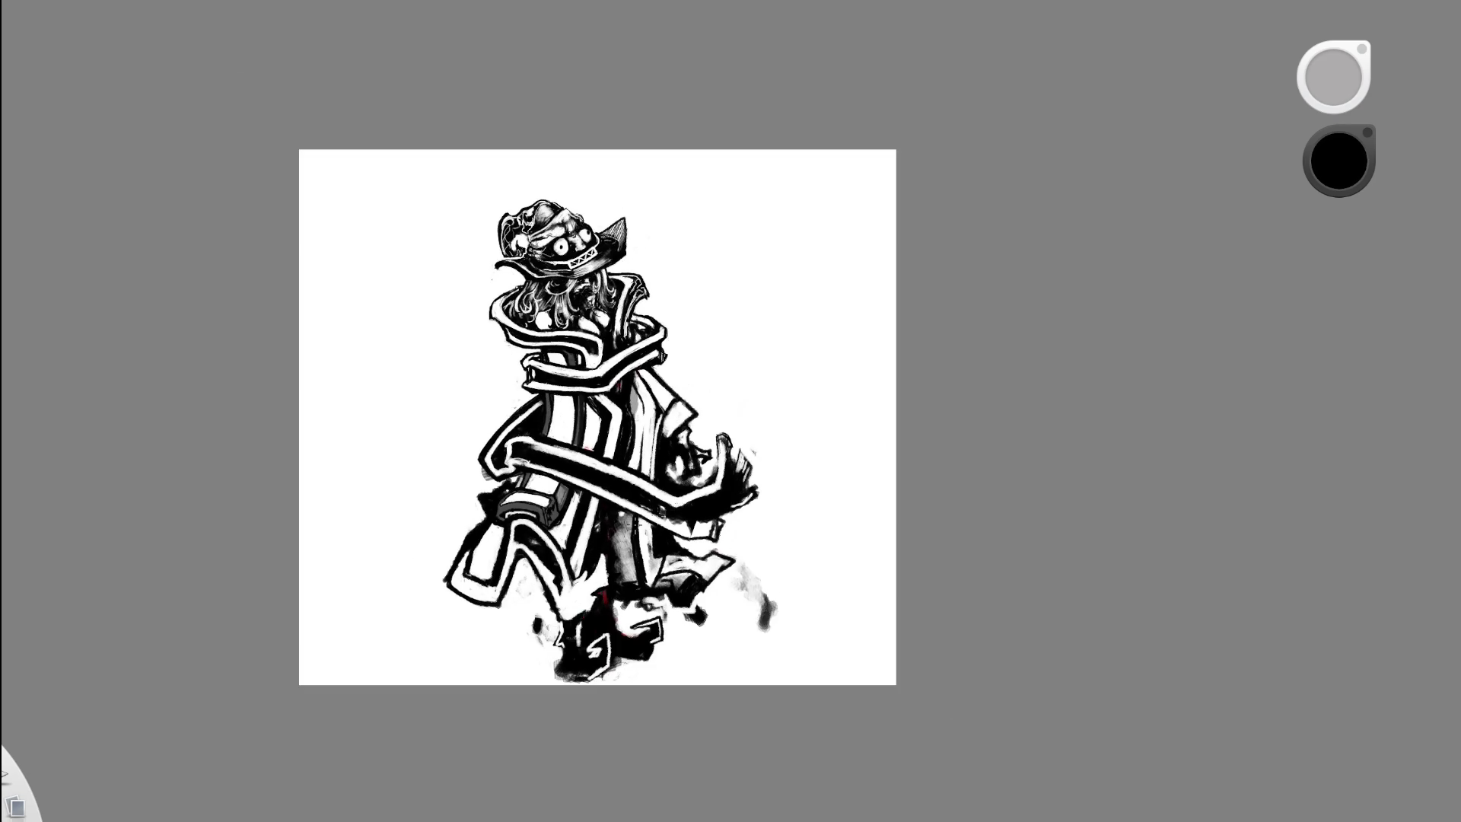
pyautogui.scroll(2, 614, 536)
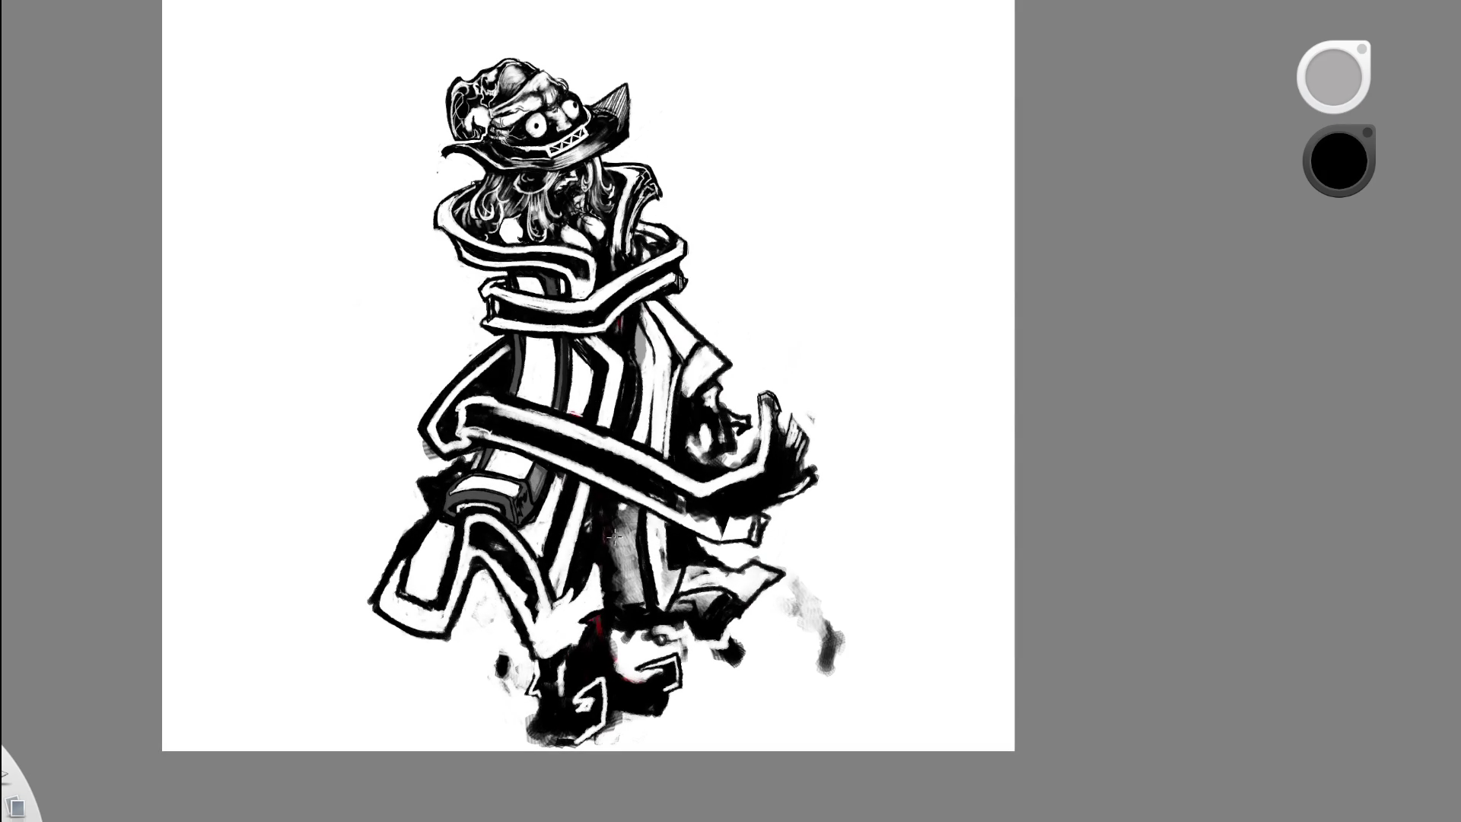
pyautogui.hotkey('ctrl', 'z')
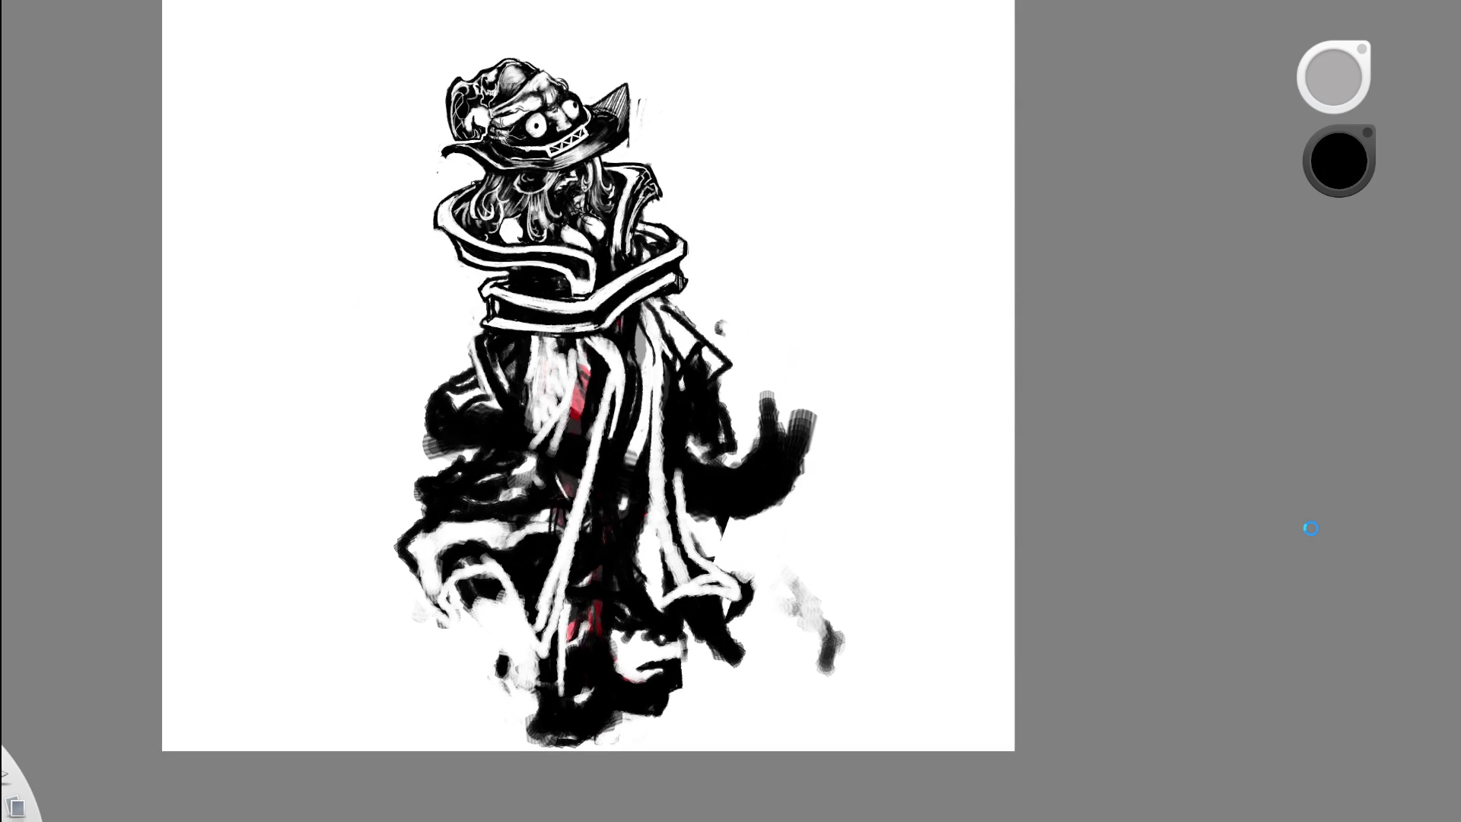
pyautogui.hotkey('ctrl', 'y')
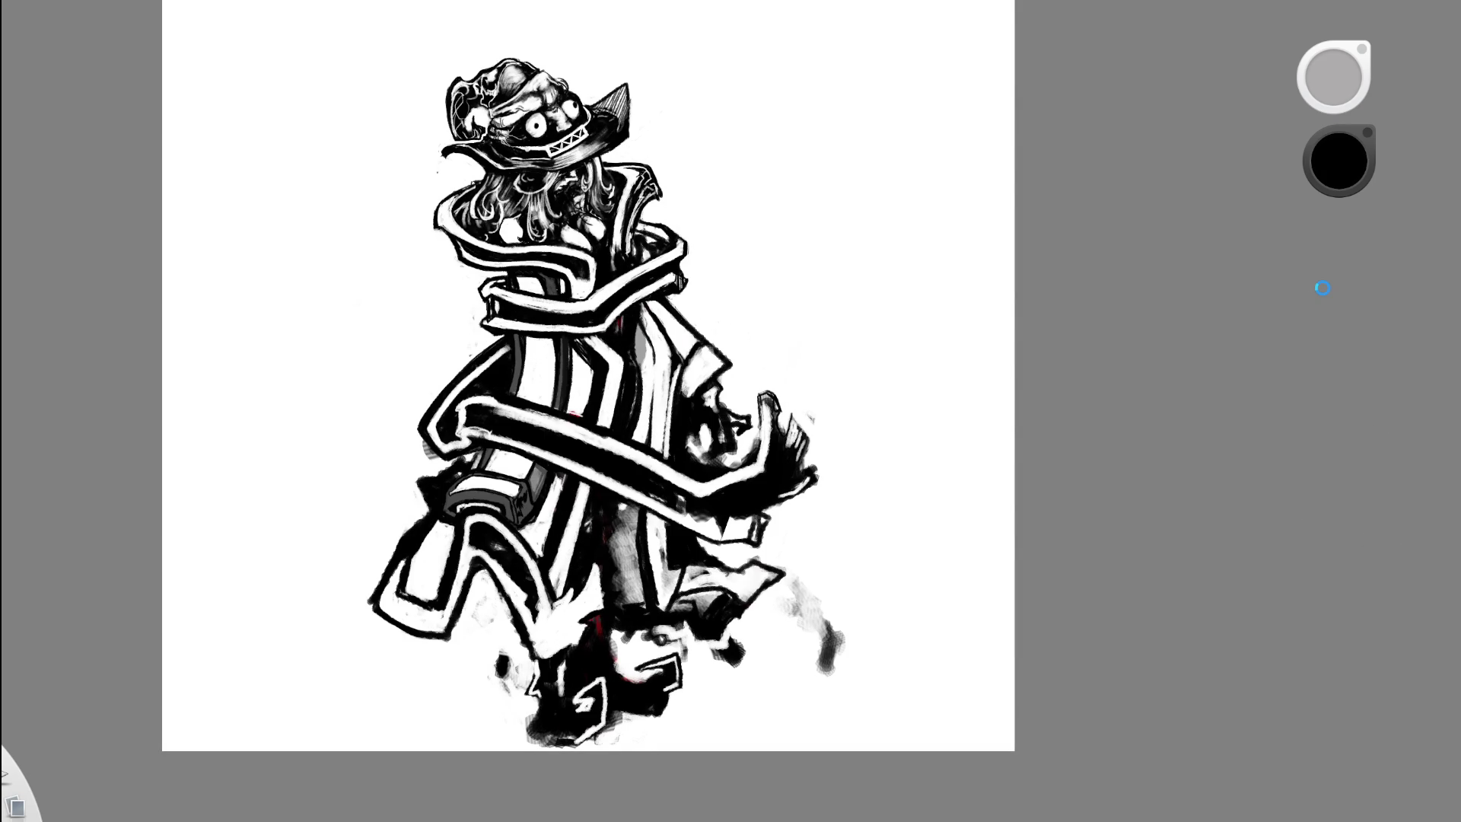
# - Paint dark diagonal strokes on the lower coat, then undo them
pyautogui.scroll(2, 609, 662)
pyautogui.moveTo(550, 557)
pyautogui.mouseDown()
pyautogui.moveTo(516, 656)
pyautogui.moveTo(531, 641)
pyautogui.mouseUp()
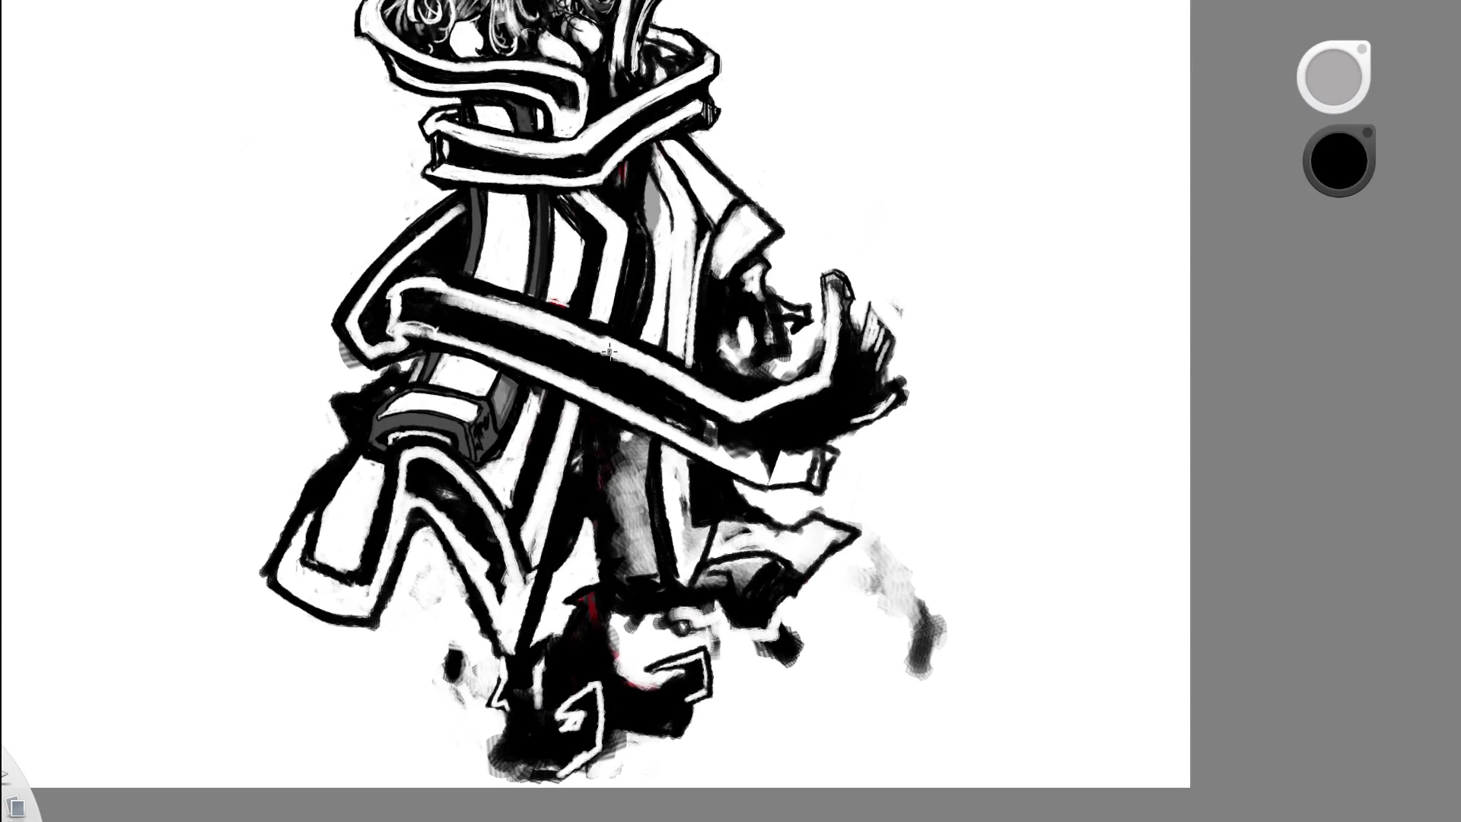
pyautogui.moveTo(576, 521); pyautogui.dragTo(537, 640)
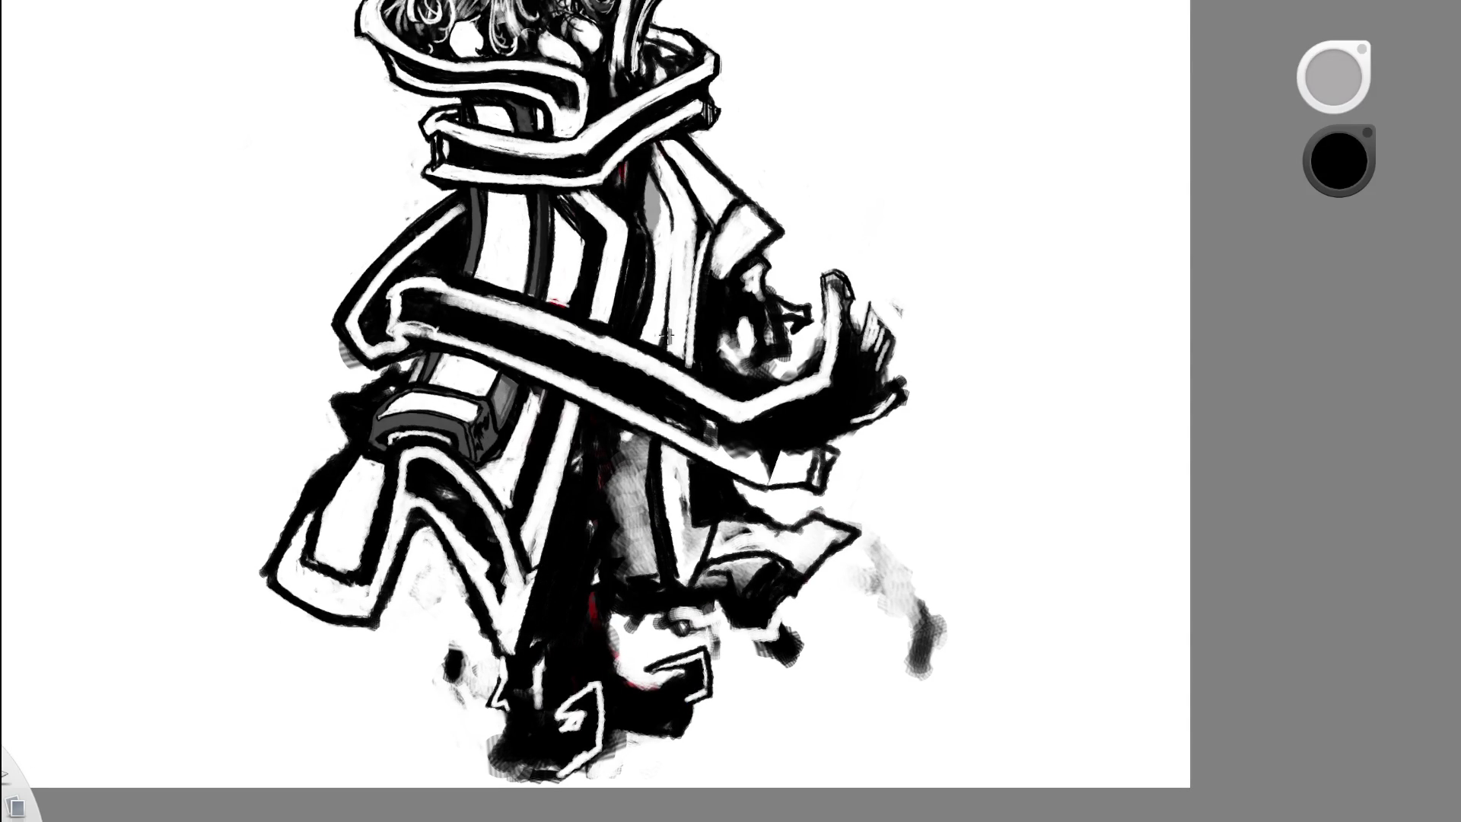
pyautogui.scroll(-3, 635, 518)
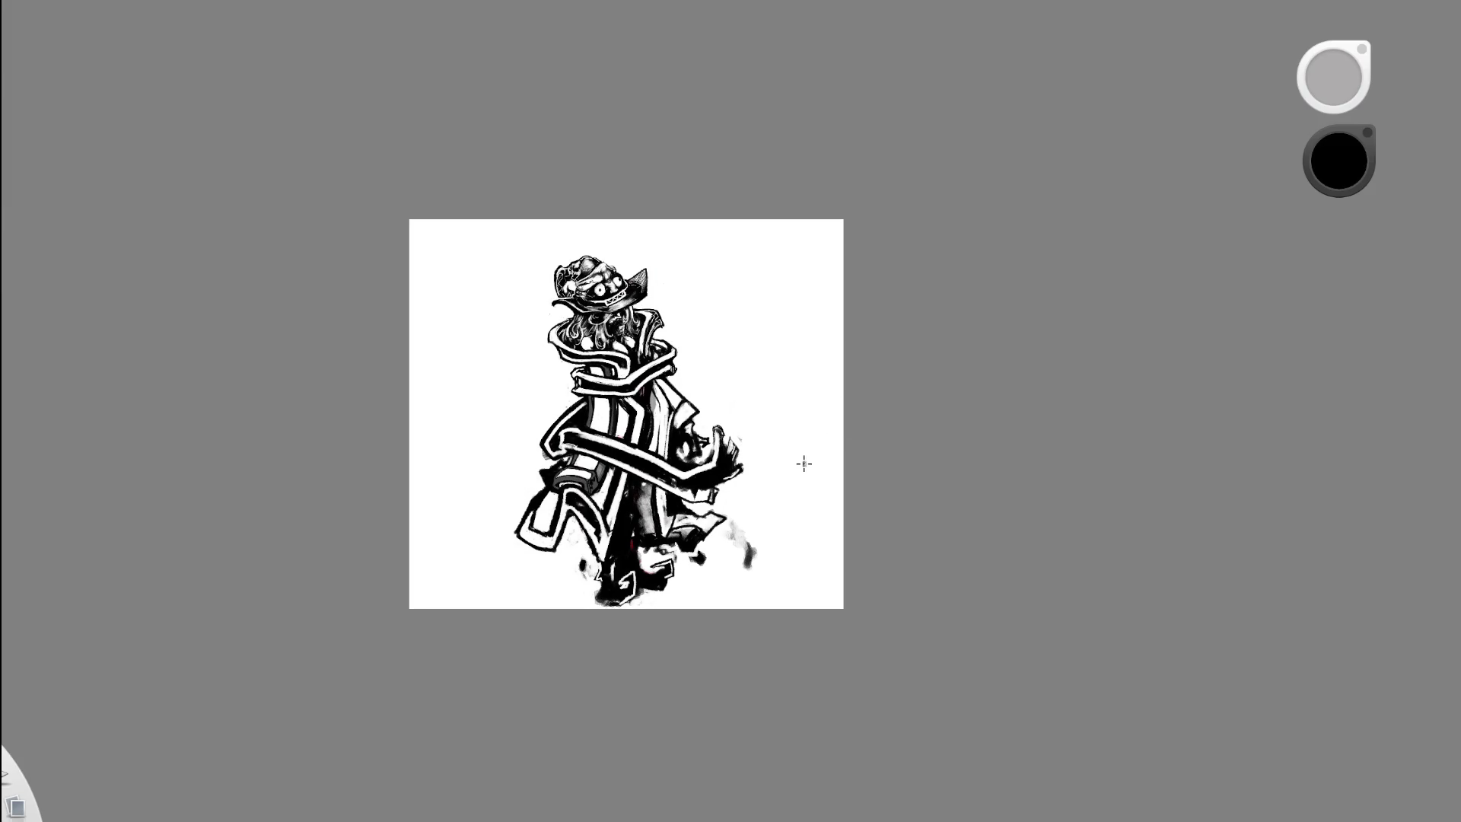
pyautogui.hotkey('ctrl', 'z')
pyautogui.hotkey('ctrl', 'z')
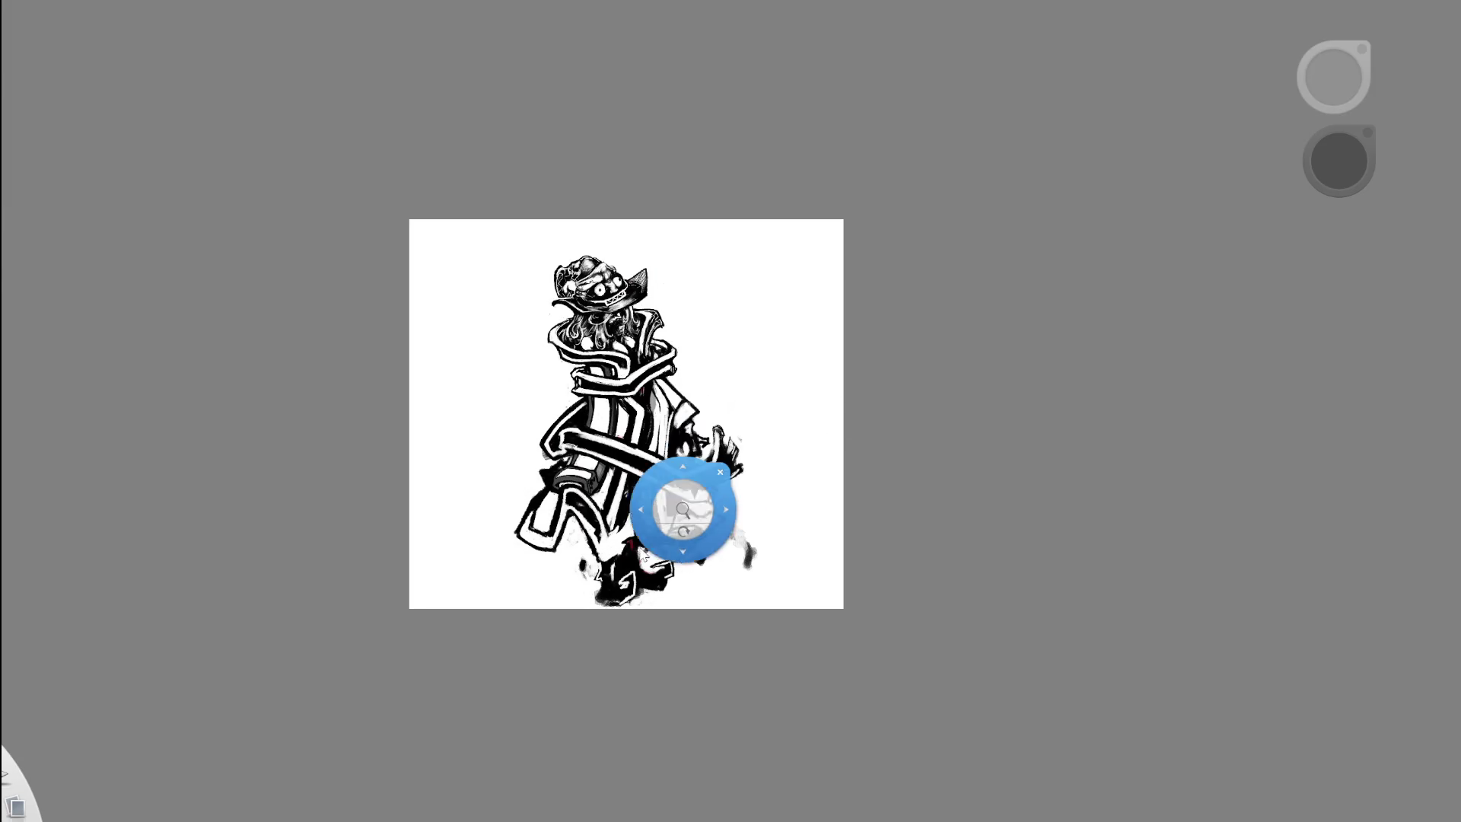
# - Sample white, try a white stroke near the hand, undo it, and switch to the eraser
pyautogui.scroll(3, 683, 510)
pyautogui.click(875, 320)
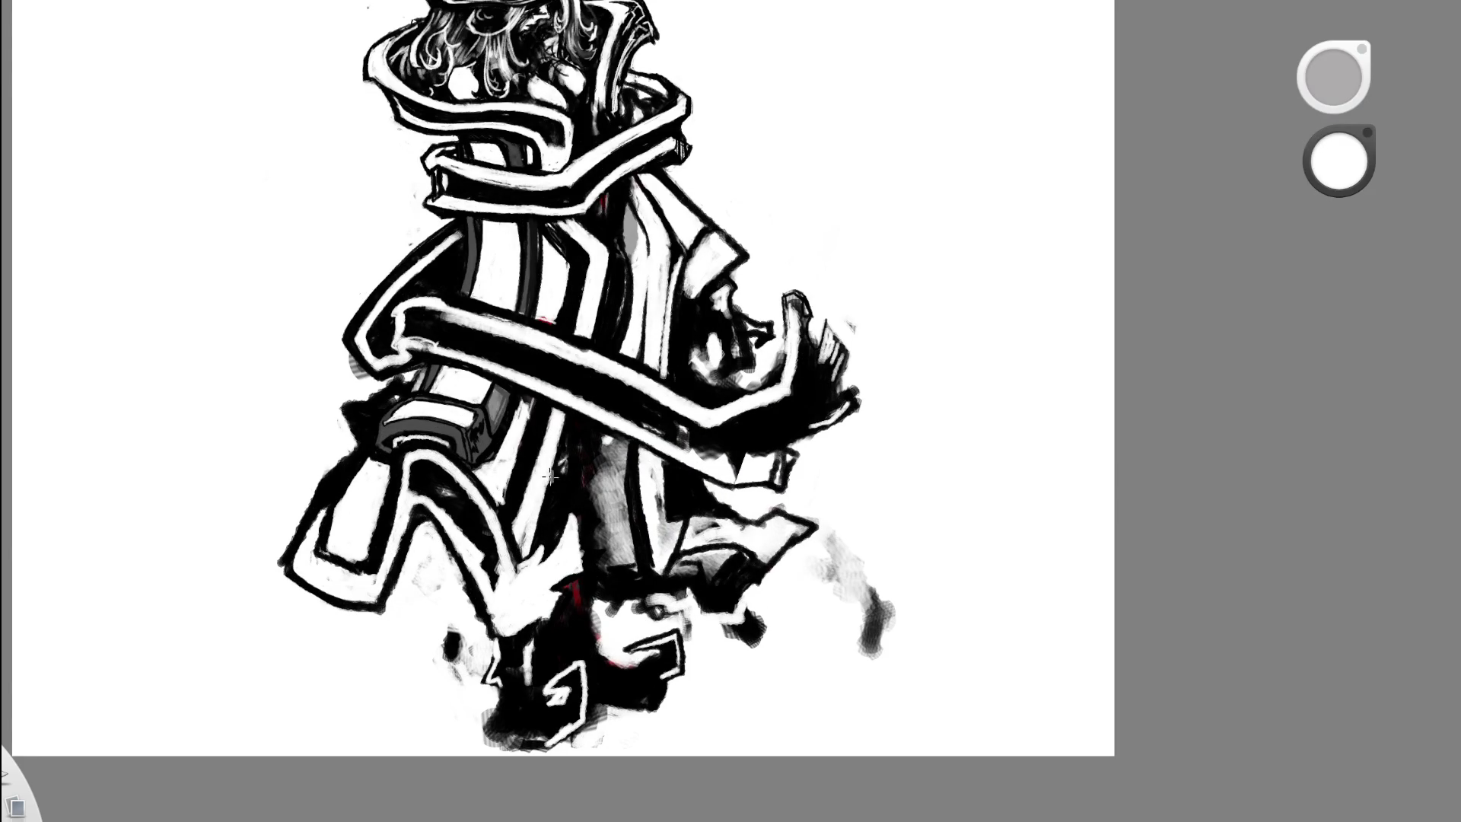
pyautogui.moveTo(556, 514)
pyautogui.mouseDown()
pyautogui.moveTo(532, 550)
pyautogui.moveTo(538, 527)
pyautogui.mouseUp()
pyautogui.hotkey('ctrl', 'z')
pyautogui.scroll(3, 574, 554)
pyautogui.press('e')
pyautogui.scroll(-5, 571, 508)
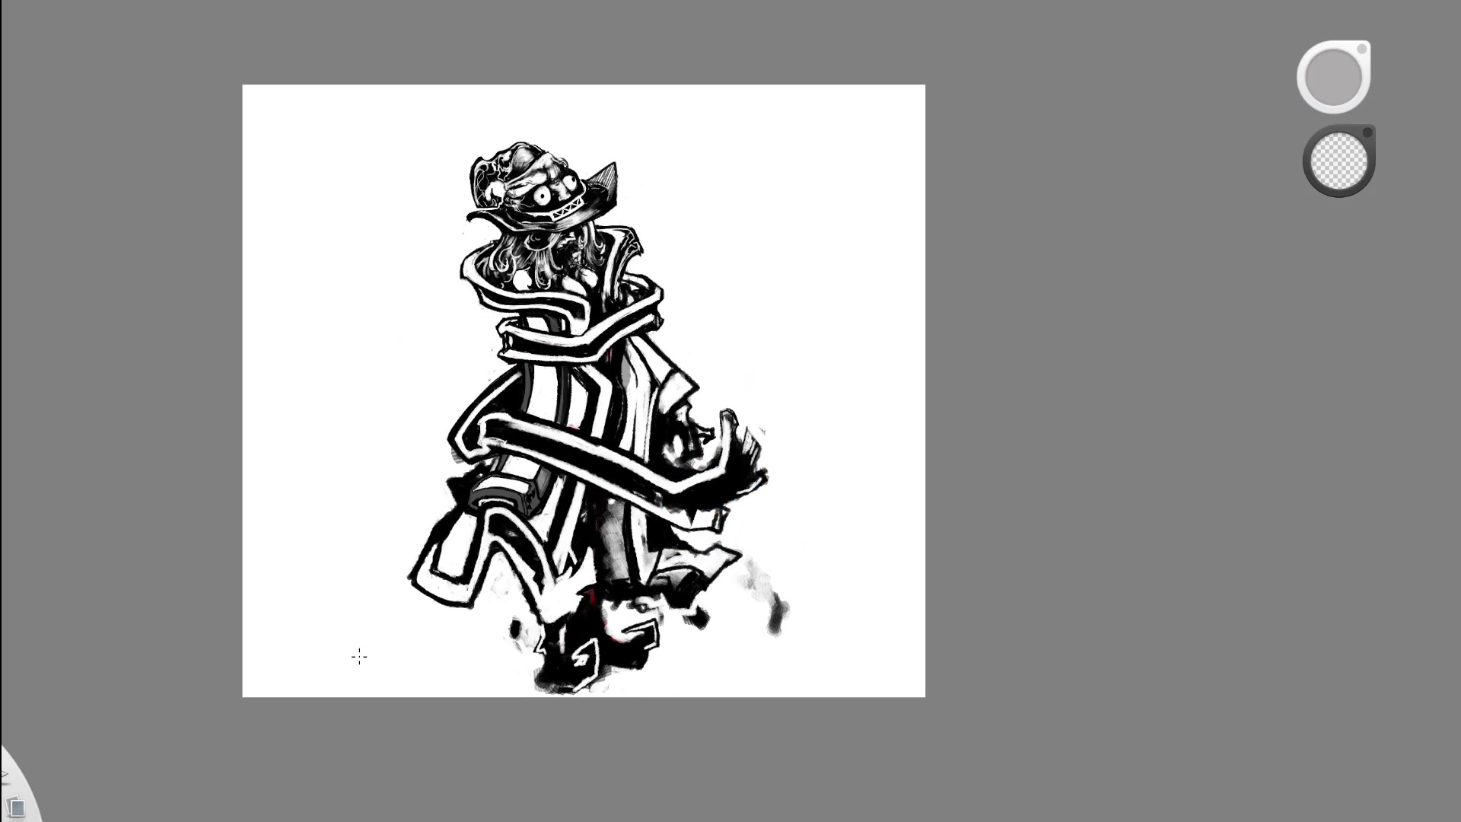
pyautogui.scroll(3, 672, 496)
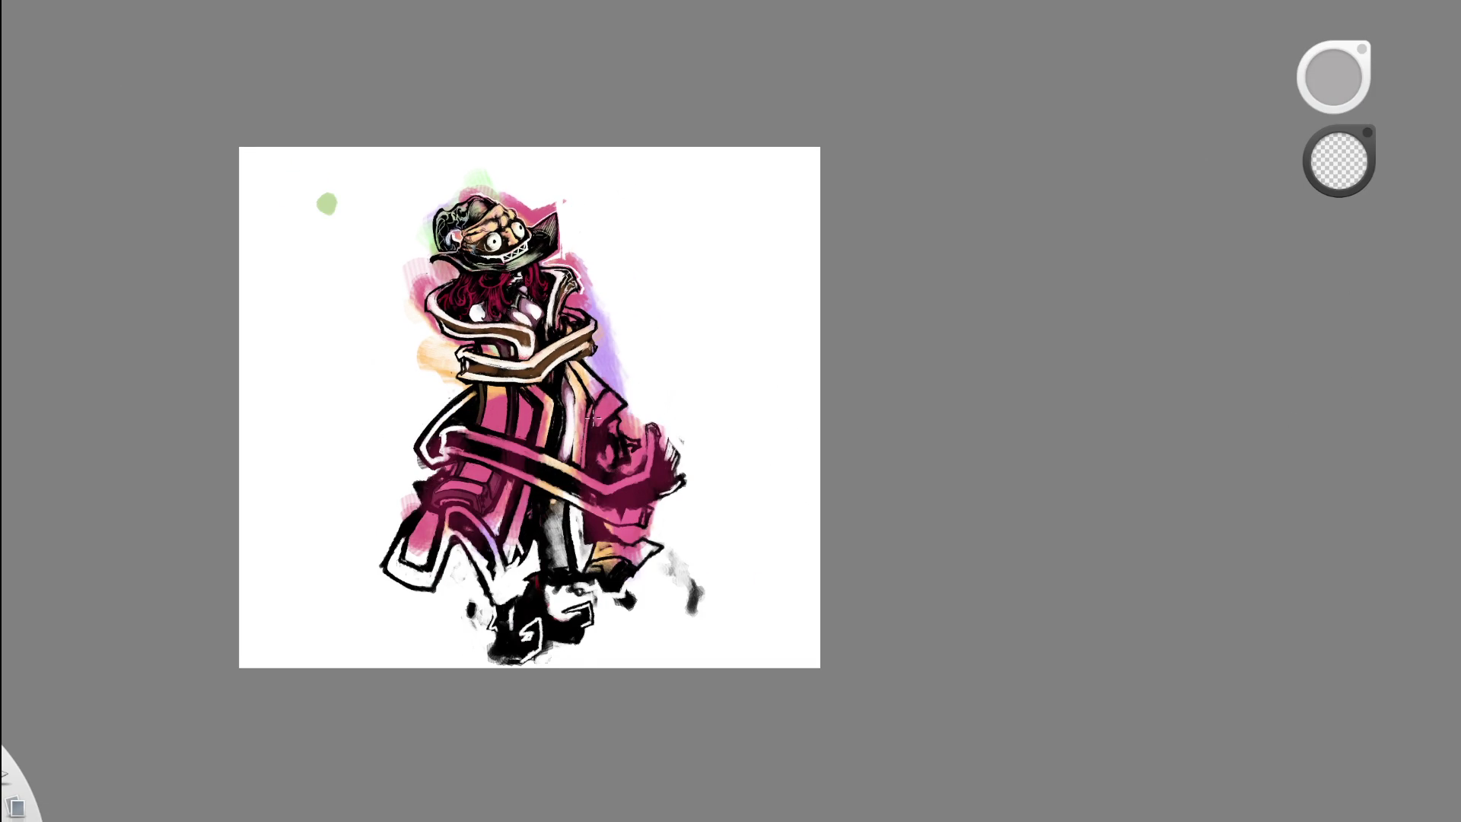
# - Zoom around the pink coat and peach hat washes, then take light green from the sample dot
pyautogui.scroll(1, 593, 417)
pyautogui.scroll(1, 594, 417)
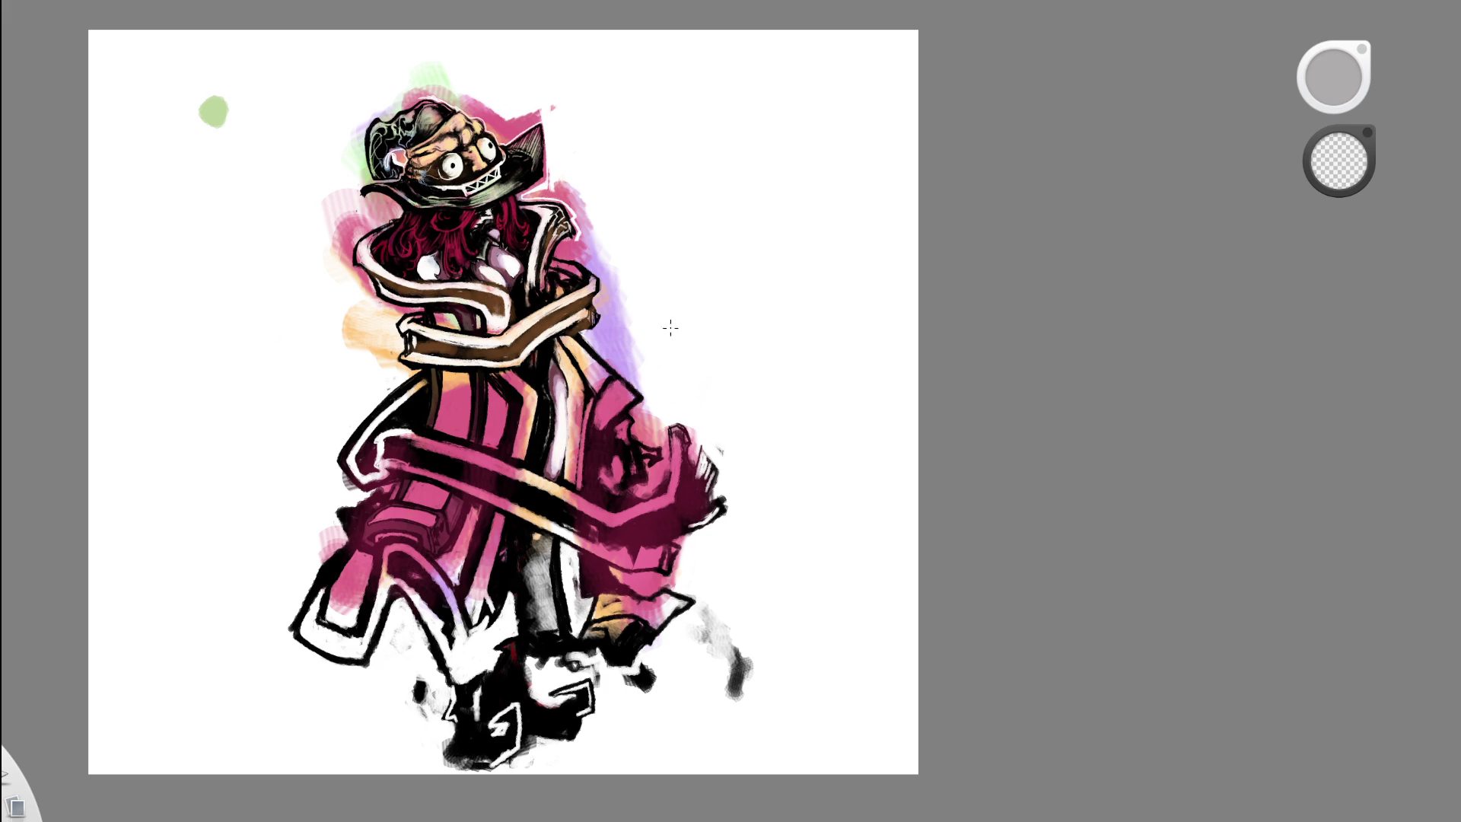
pyautogui.scroll(2, 652, 299)
pyautogui.scroll(-3, 695, 339)
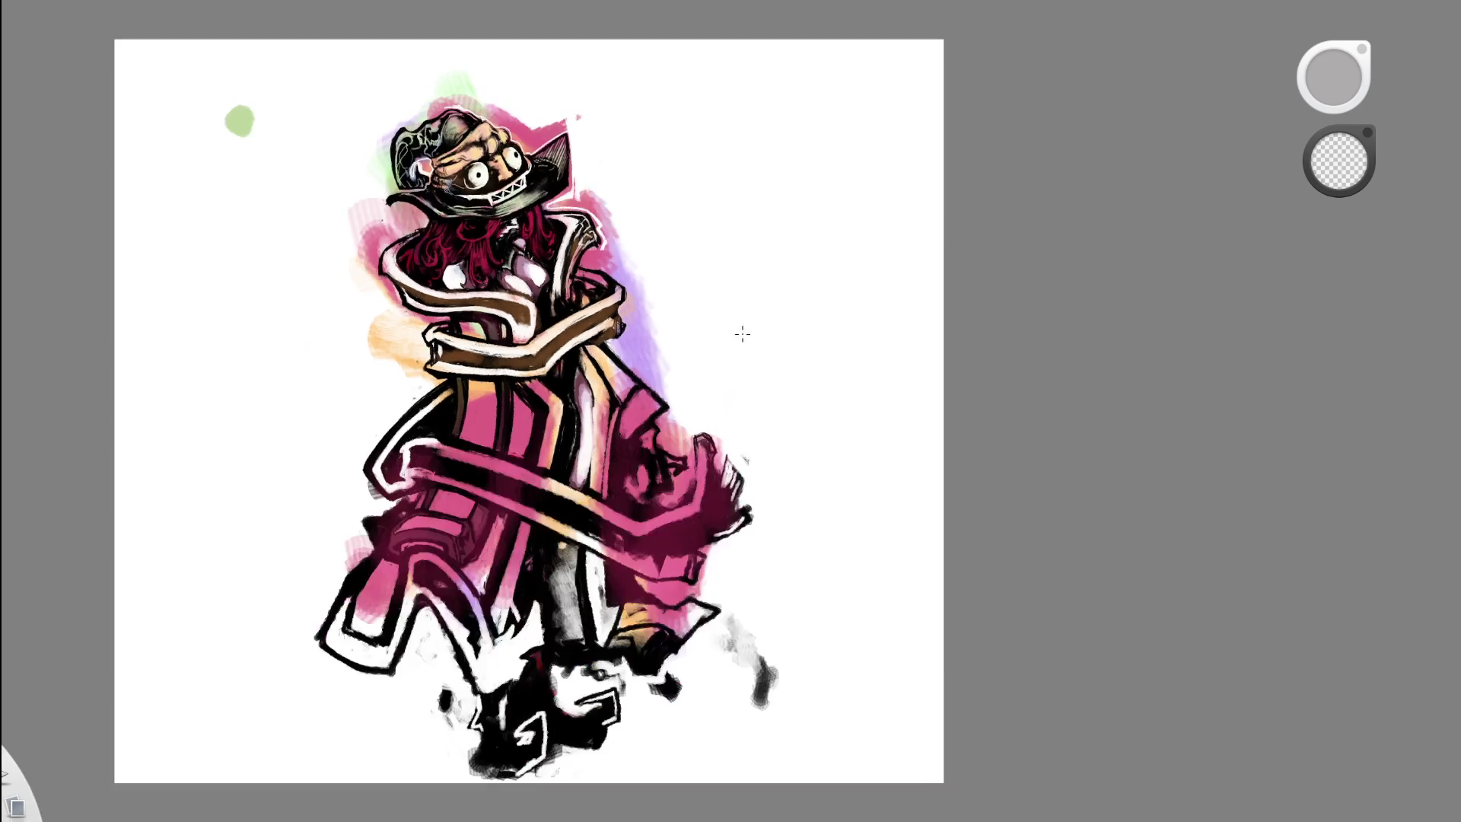
pyautogui.scroll(2, 551, 361)
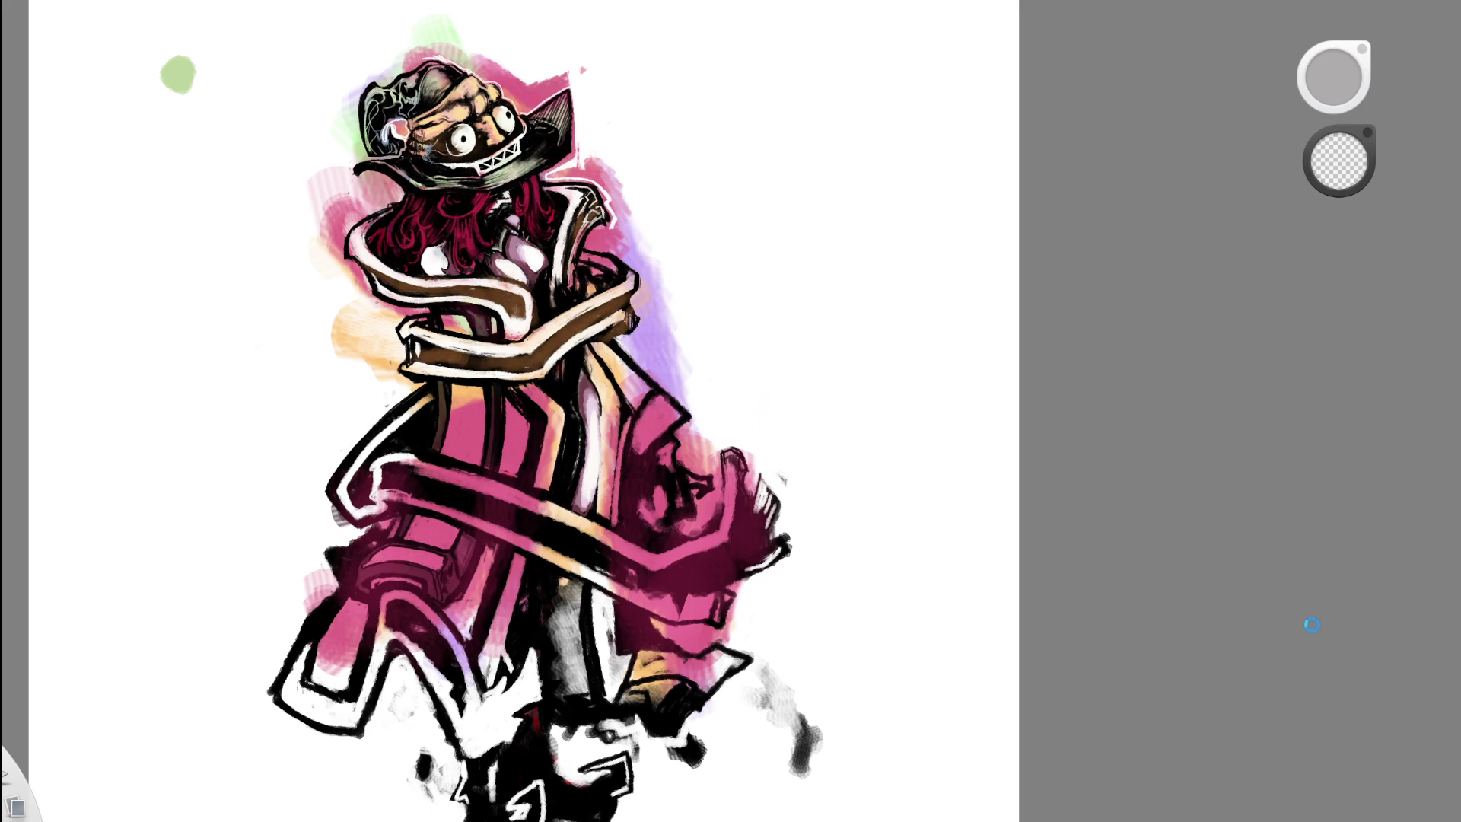
pyautogui.scroll(-3, 994, 482)
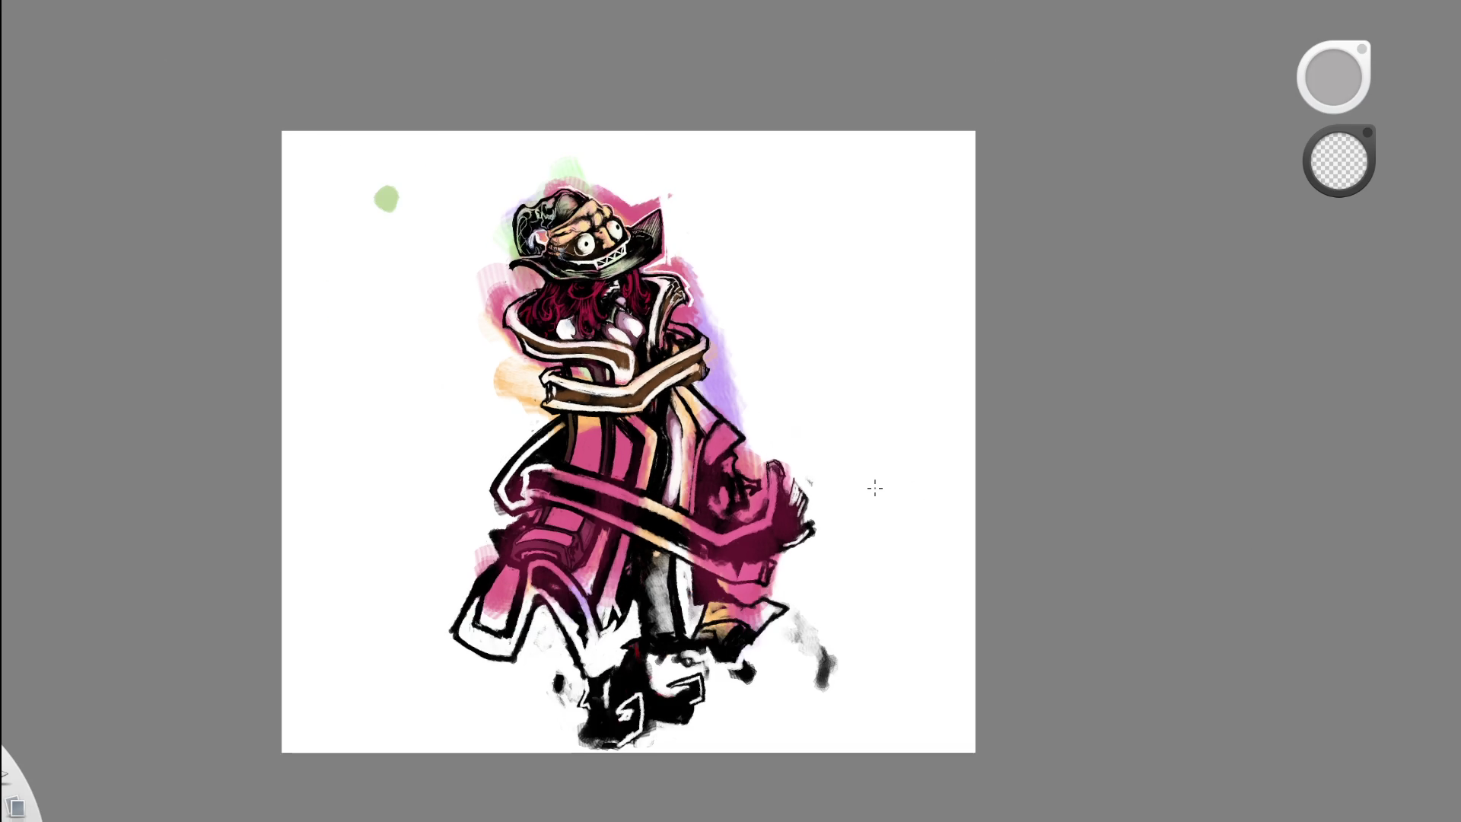
pyautogui.scroll(3, 627, 403)
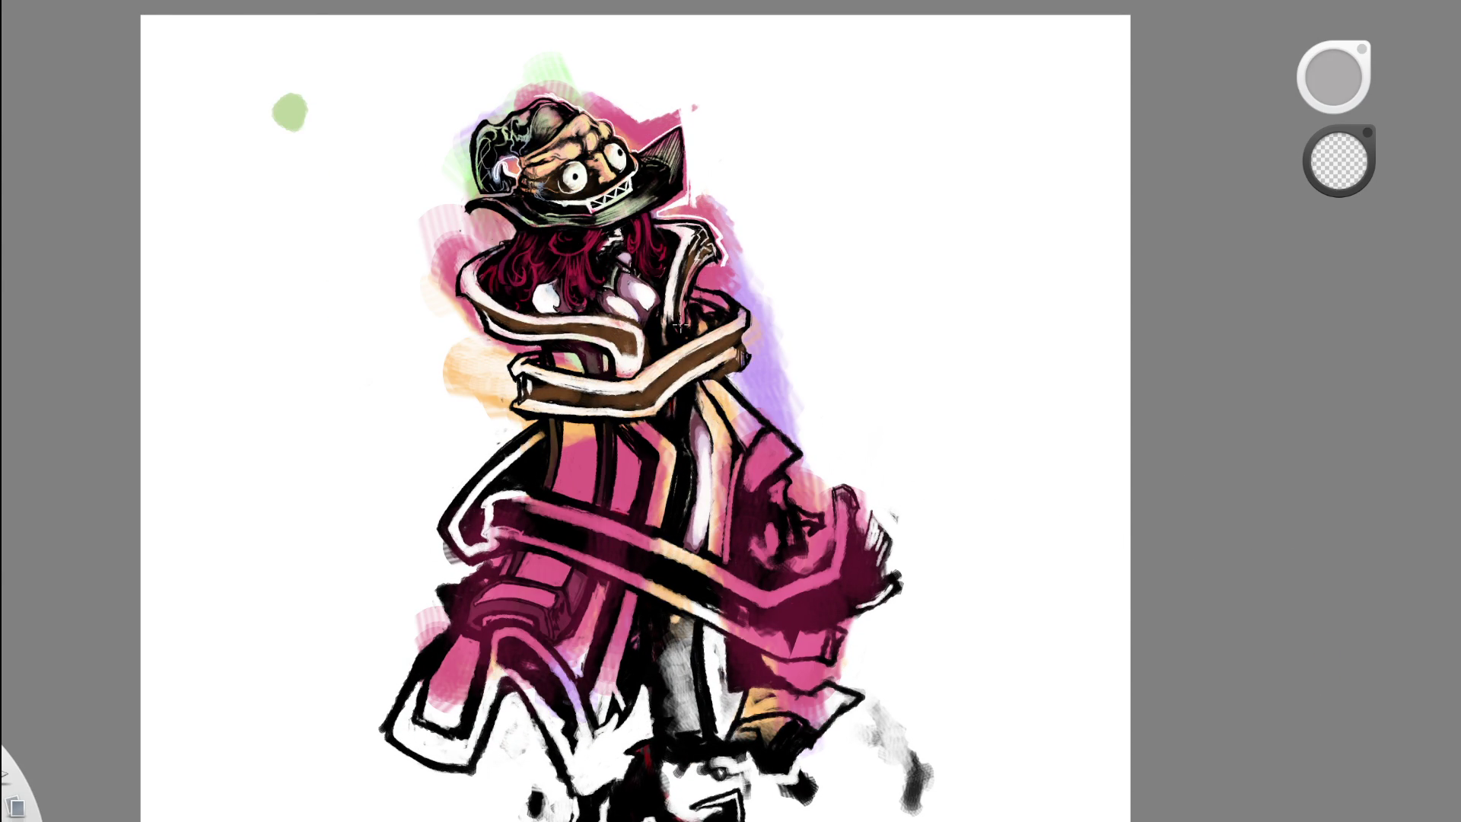
pyautogui.click(295, 107)
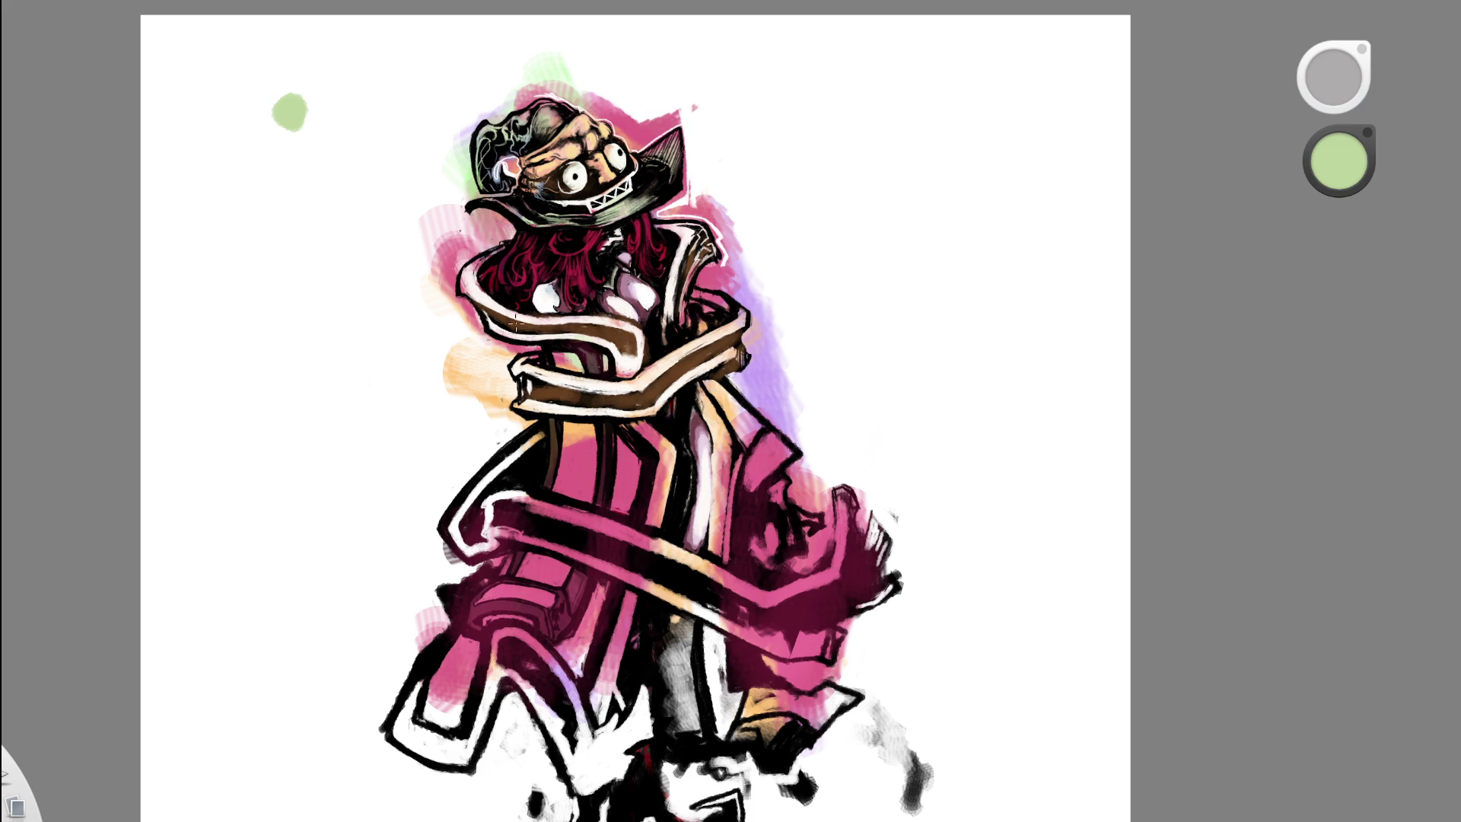
# - Wash light green over the inner coat panel, the stripes and the pink lower-left panel
pyautogui.moveTo(575, 450)
pyautogui.mouseDown()
pyautogui.moveTo(587, 432)
pyautogui.moveTo(563, 609)
pyautogui.mouseUp()
pyautogui.moveTo(631, 449); pyautogui.dragTo(624, 662)
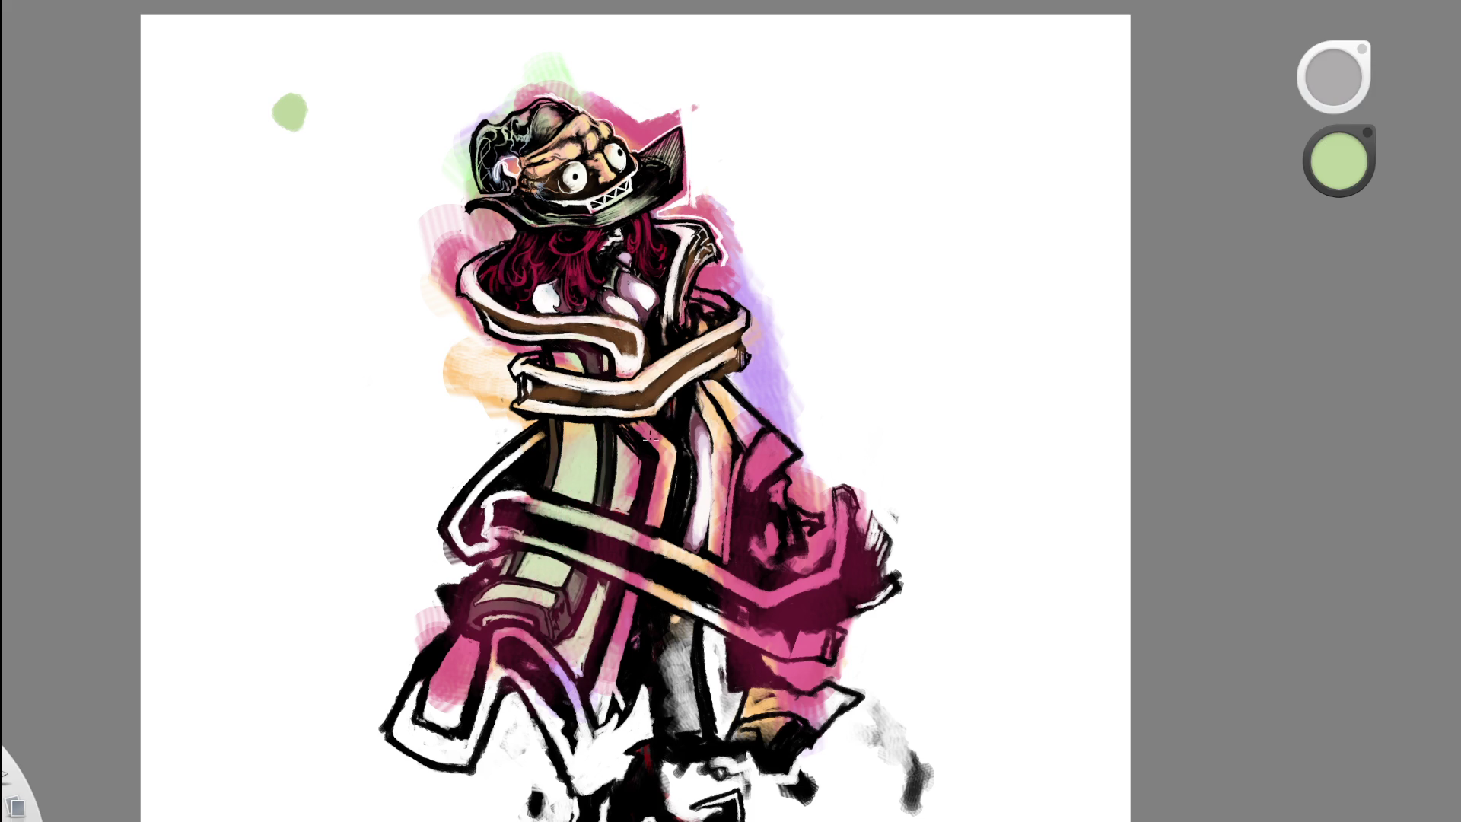
pyautogui.moveTo(655, 426); pyautogui.dragTo(616, 677)
pyautogui.moveTo(616, 601); pyautogui.dragTo(620, 561)
pyautogui.moveTo(567, 650); pyautogui.dragTo(551, 734)
pyautogui.moveTo(532, 631)
pyautogui.mouseDown()
pyautogui.moveTo(457, 685)
pyautogui.moveTo(423, 753)
pyautogui.mouseUp()
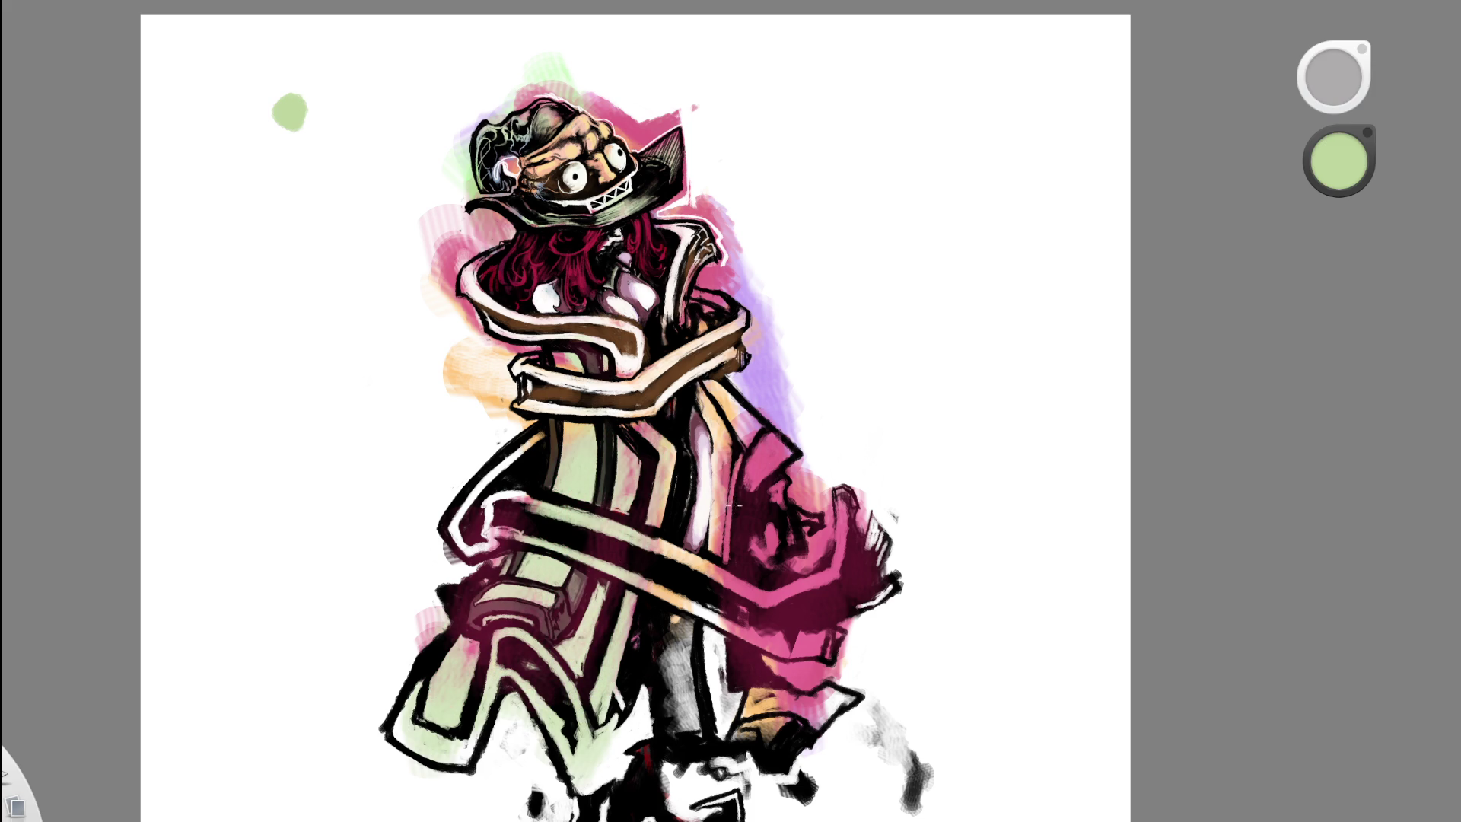
pyautogui.moveTo(744, 475); pyautogui.dragTo(816, 680)
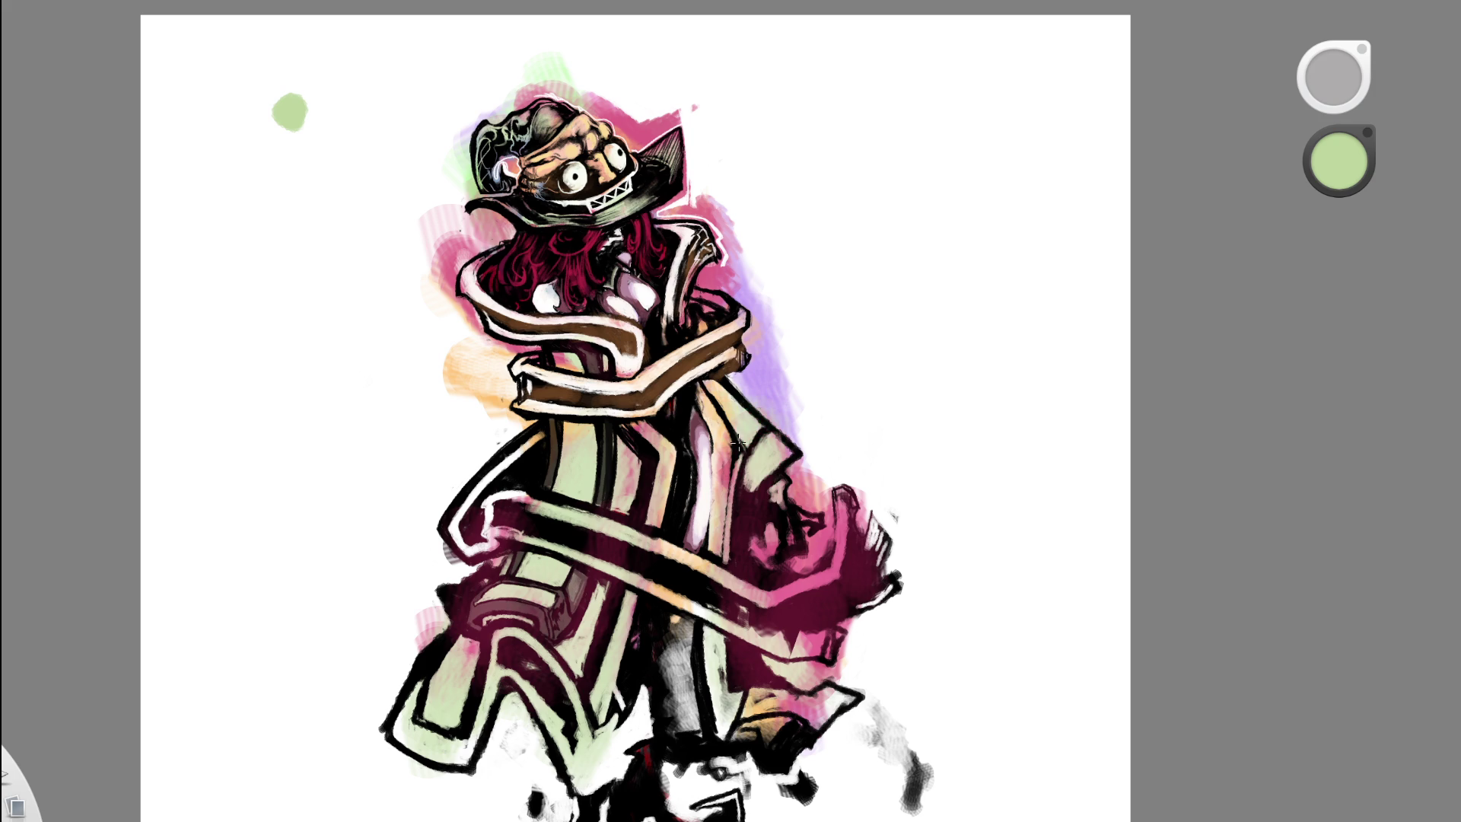
# - Eyedrop brown from the coat band and brush it down the lower coat stripe
pyautogui.press('space')
pyautogui.moveTo(755, 407); pyautogui.dragTo(883, 287)
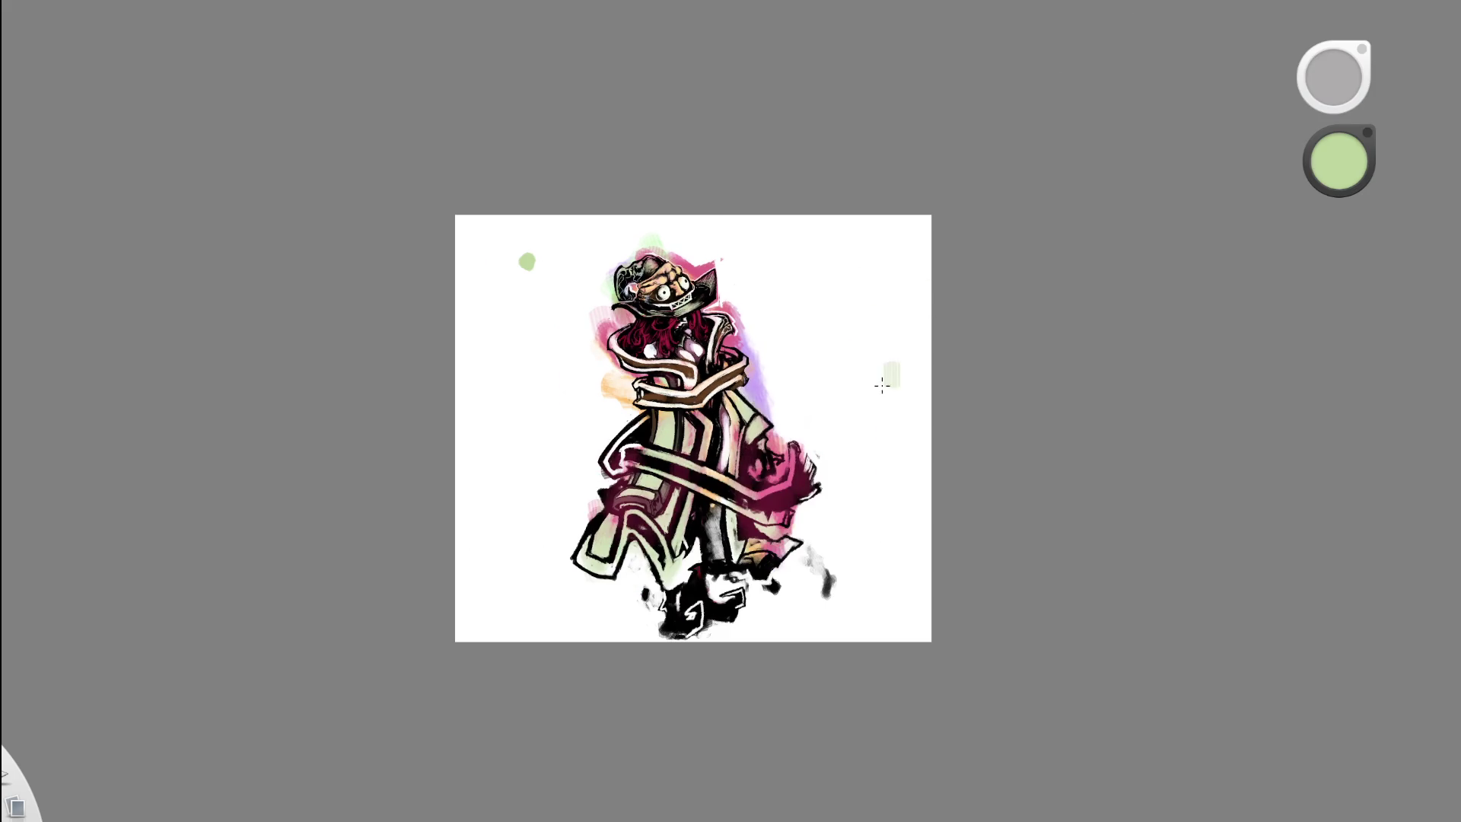
pyautogui.scroll(5, 736, 337)
pyautogui.click(576, 251)
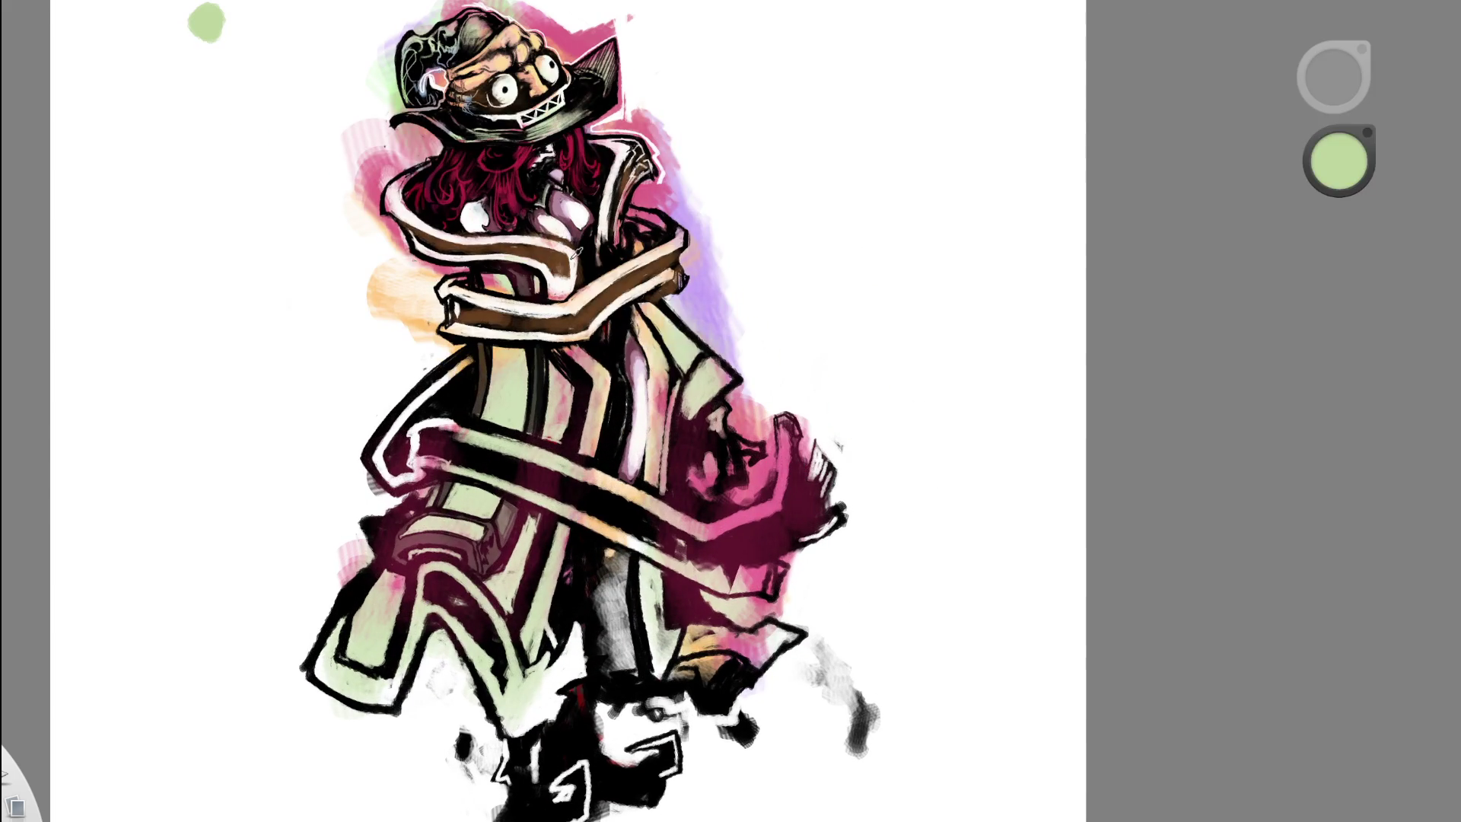
pyautogui.moveTo(592, 360); pyautogui.dragTo(587, 453)
pyautogui.moveTo(567, 525); pyautogui.dragTo(503, 723)
pyautogui.moveTo(510, 631); pyautogui.dragTo(570, 730)
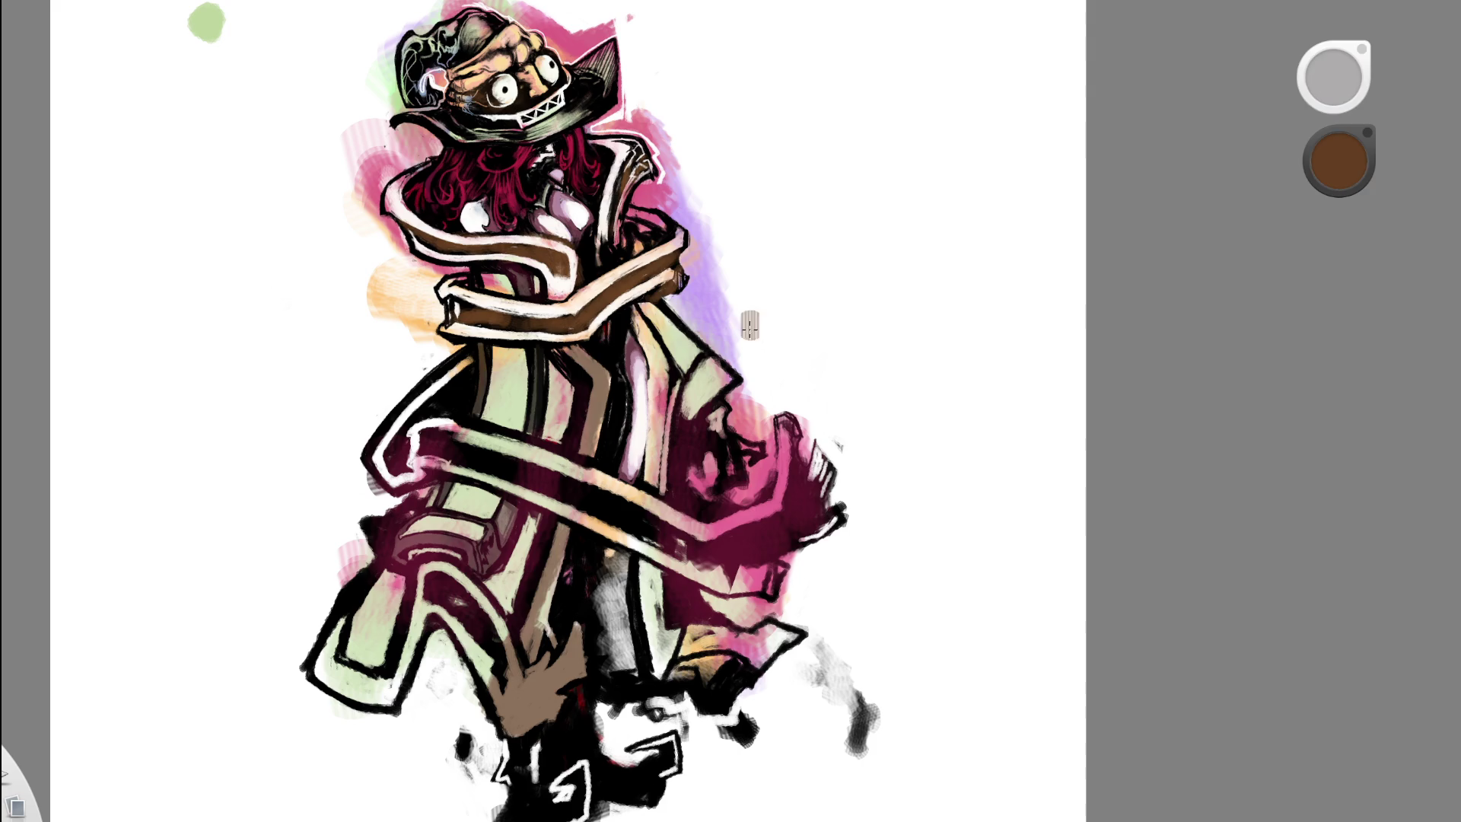
# - Add a short dark stroke, then brush peach highlights on the lower-right coat, stripes and collar
pyautogui.scroll(-5, 761, 457)
pyautogui.scroll(3, 727, 624)
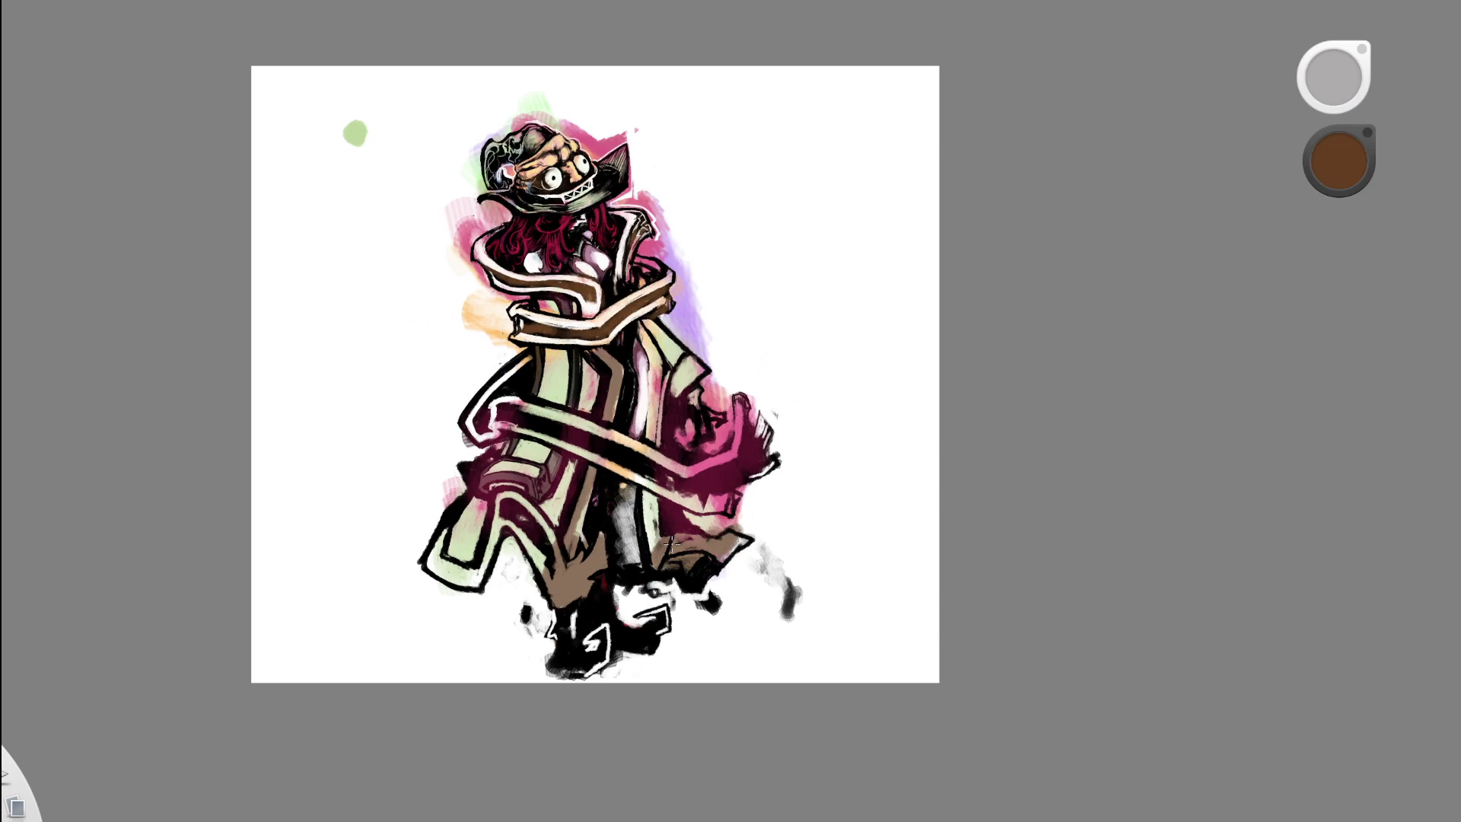
pyautogui.moveTo(652, 549); pyautogui.dragTo(649, 496)
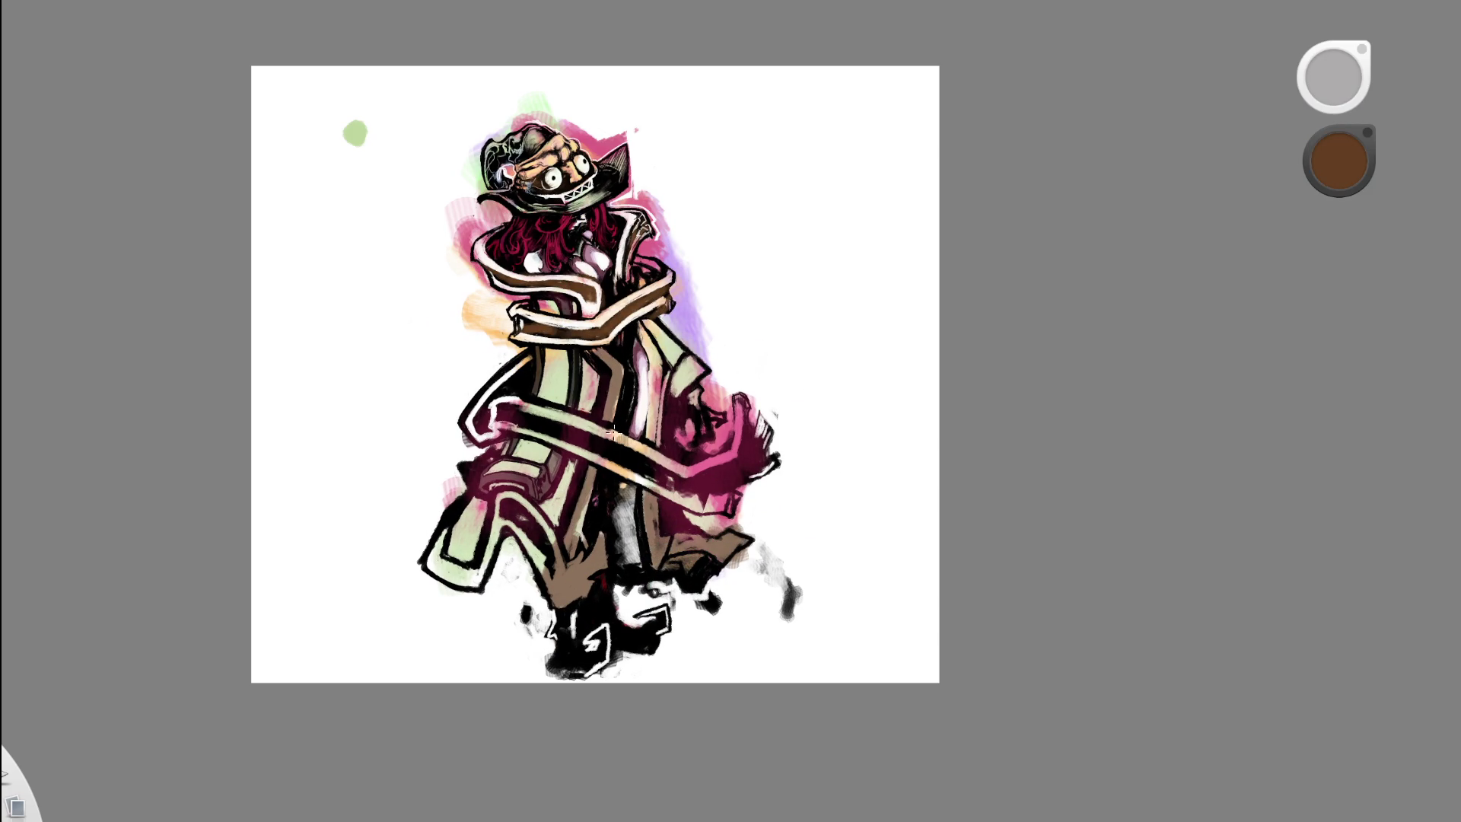
pyautogui.keyDown('alt'); pyautogui.click(513, 333); pyautogui.keyUp('alt')
pyautogui.moveTo(559, 582)
pyautogui.mouseDown()
pyautogui.moveTo(582, 504)
pyautogui.moveTo(579, 540)
pyautogui.moveTo(601, 540)
pyautogui.moveTo(571, 594)
pyautogui.moveTo(556, 544)
pyautogui.mouseUp()
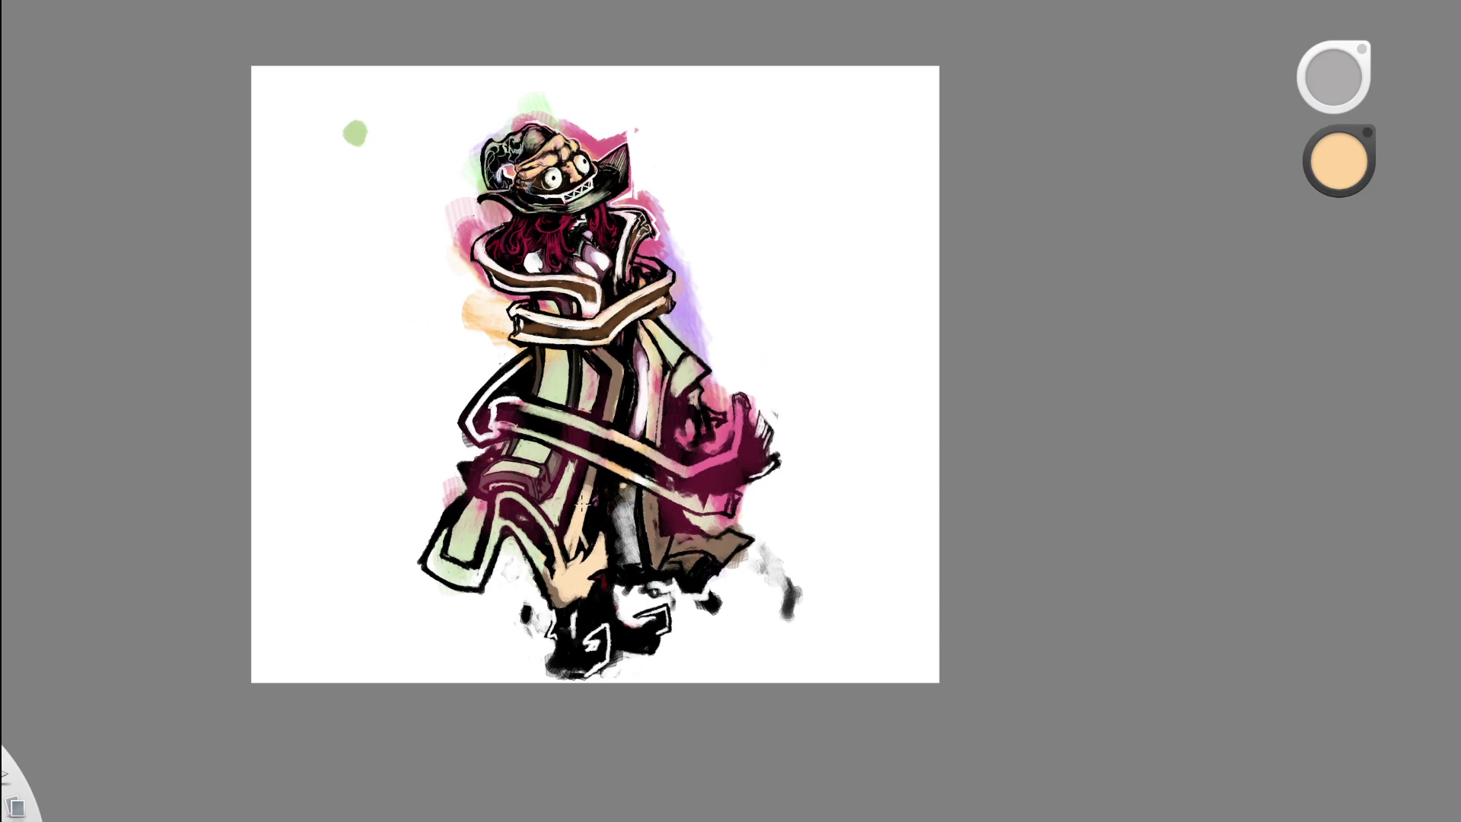
pyautogui.moveTo(668, 542); pyautogui.dragTo(730, 538)
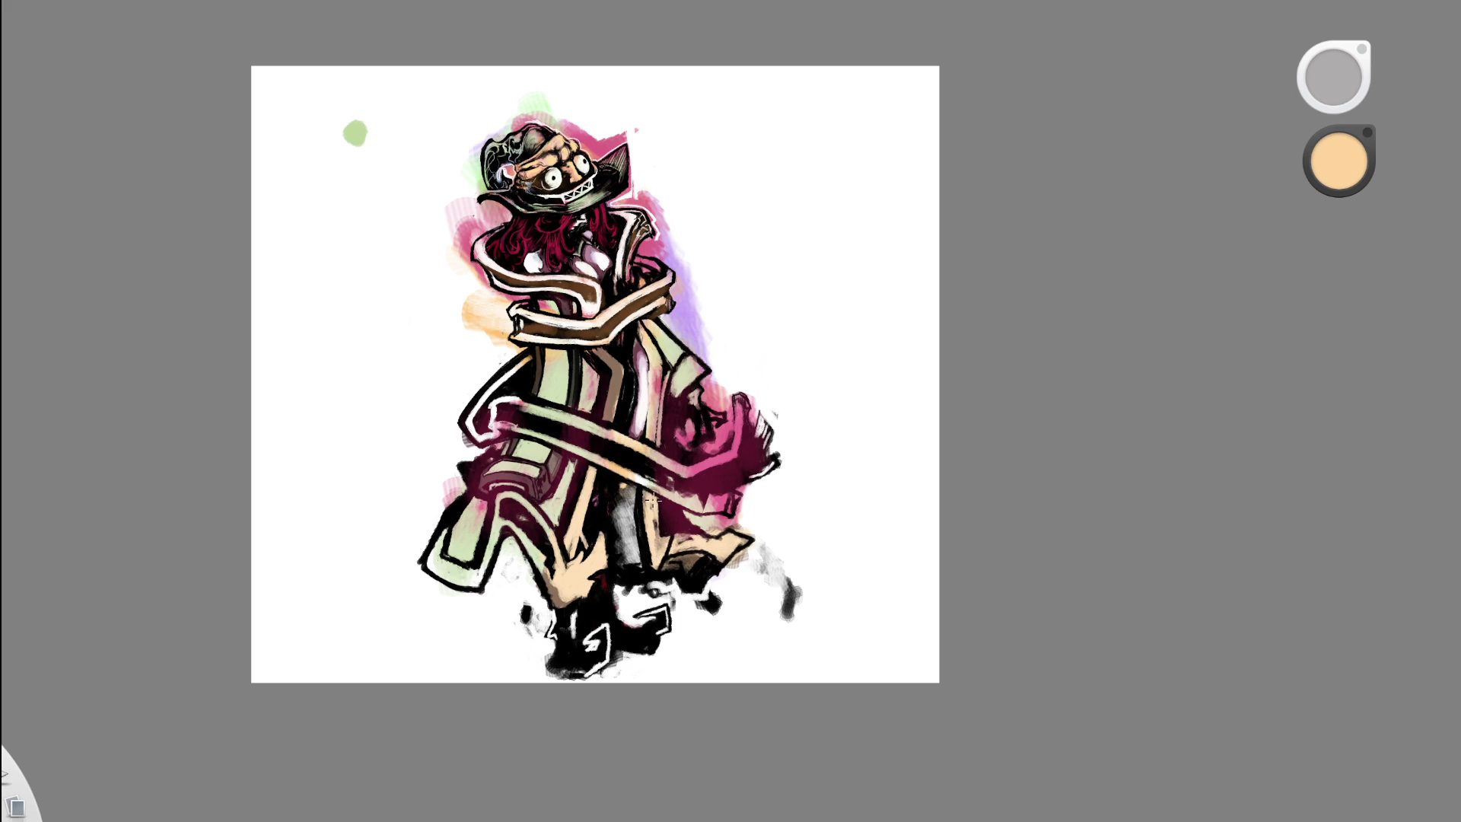
pyautogui.moveTo(659, 361); pyautogui.dragTo(653, 437)
pyautogui.moveTo(626, 221); pyautogui.dragTo(620, 266)
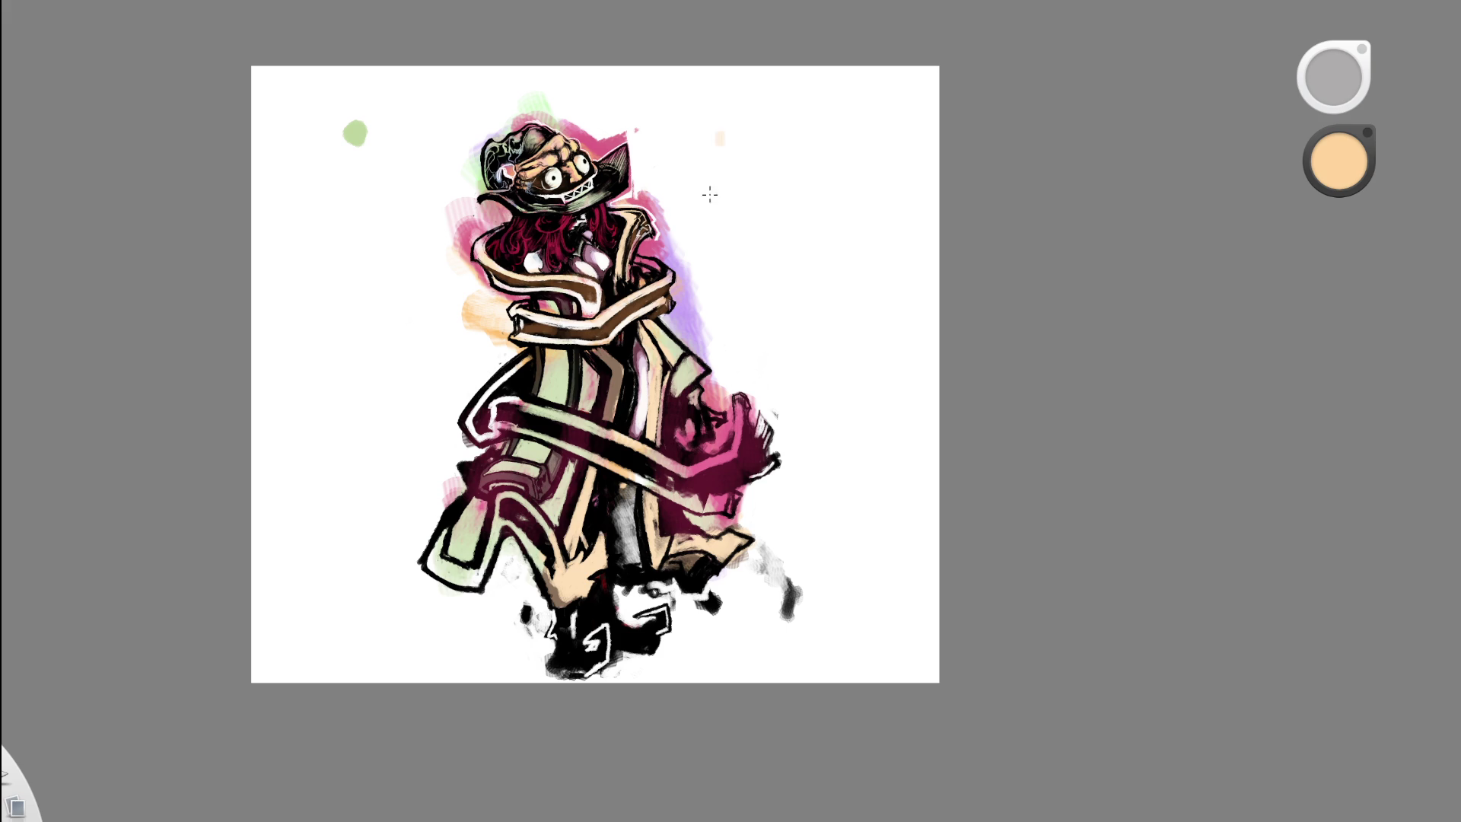
pyautogui.scroll(-4, 671, 344)
pyautogui.scroll(-1, 671, 344)
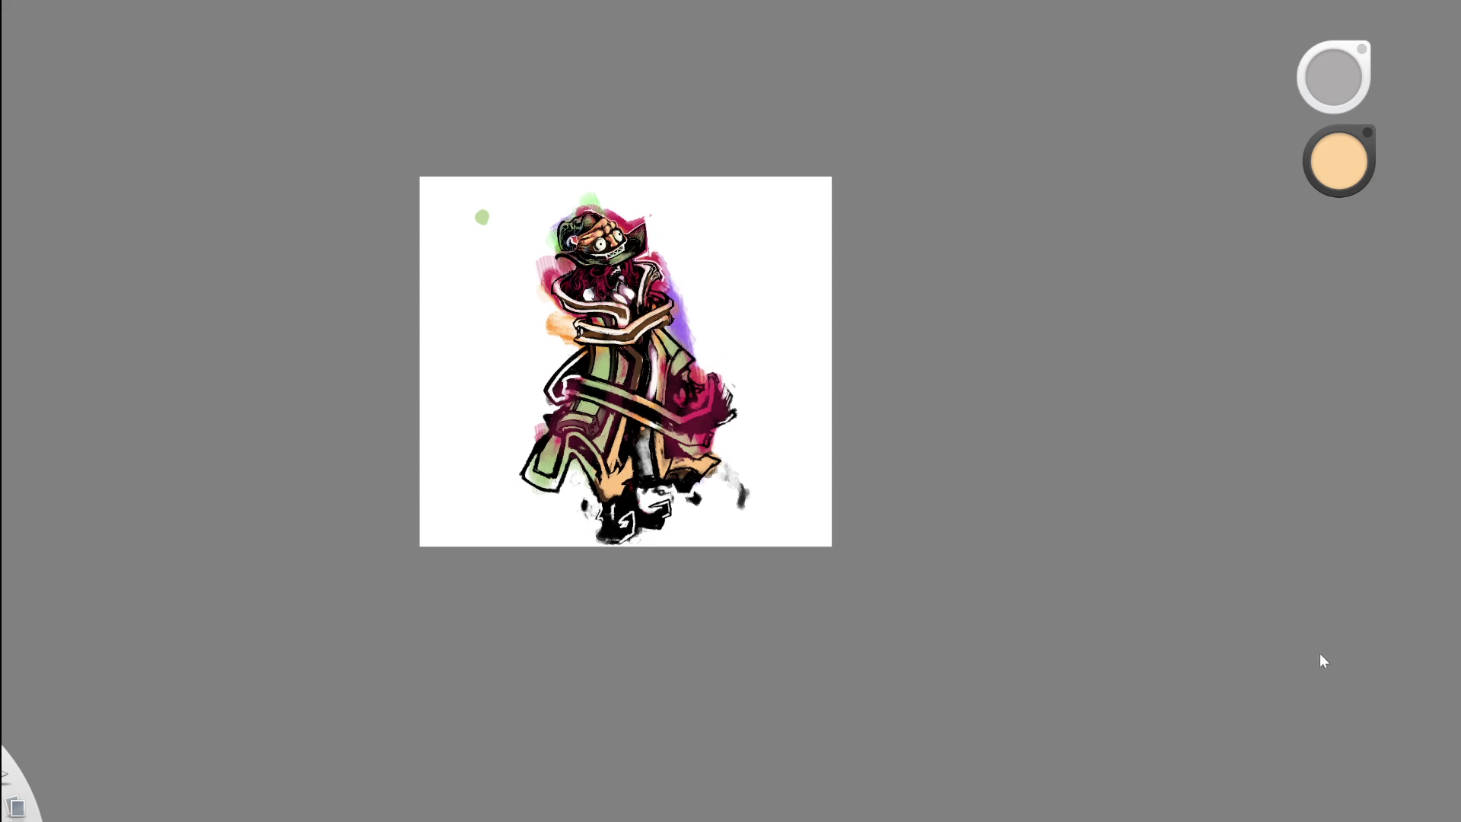
# - Pick lavender and wash it over the coat stripes on the left, upper and right sides
pyautogui.scroll(5, 707, 418)
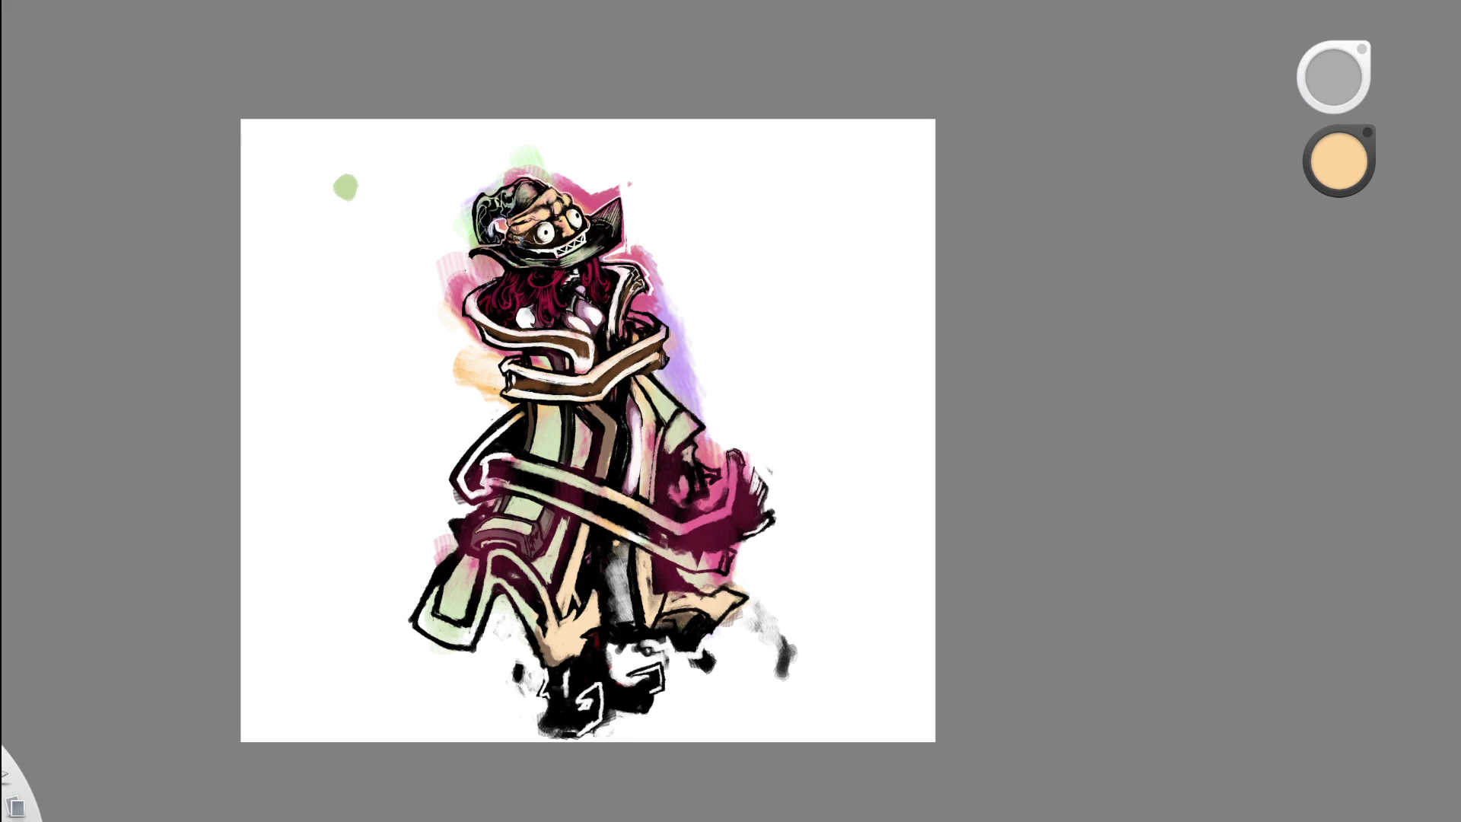
pyautogui.press('space')
pyautogui.moveTo(690, 283); pyautogui.dragTo(717, 308)
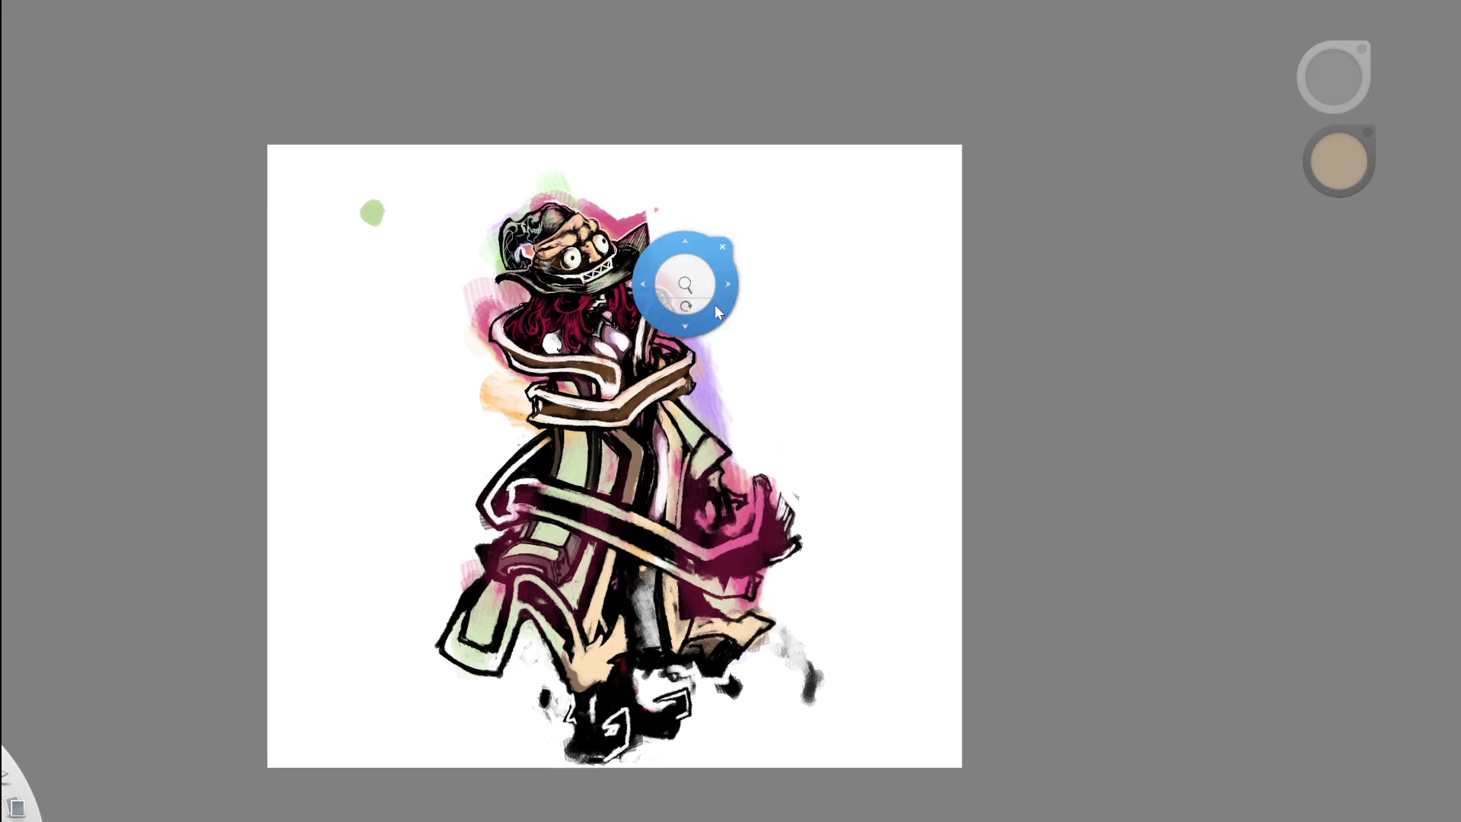
pyautogui.press('space')
pyautogui.moveTo(734, 176); pyautogui.dragTo(717, 101)
pyautogui.scroll(1, 712, 350)
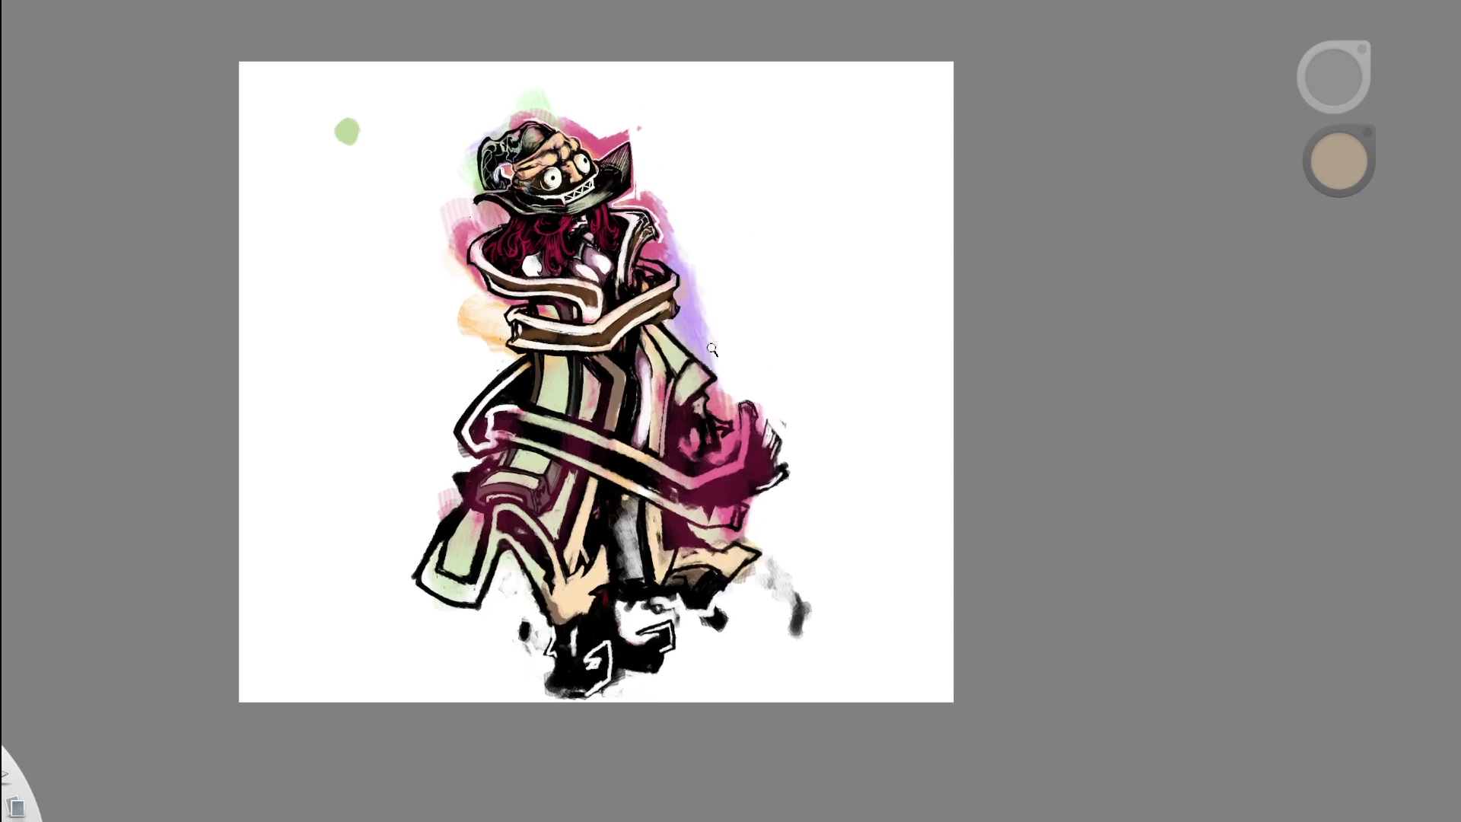
pyautogui.scroll(1, 712, 349)
pyautogui.keyDown('alt'); pyautogui.click(700, 310); pyautogui.keyUp('alt')
pyautogui.moveTo(493, 482); pyautogui.dragTo(502, 494)
pyautogui.moveTo(531, 412); pyautogui.dragTo(525, 388)
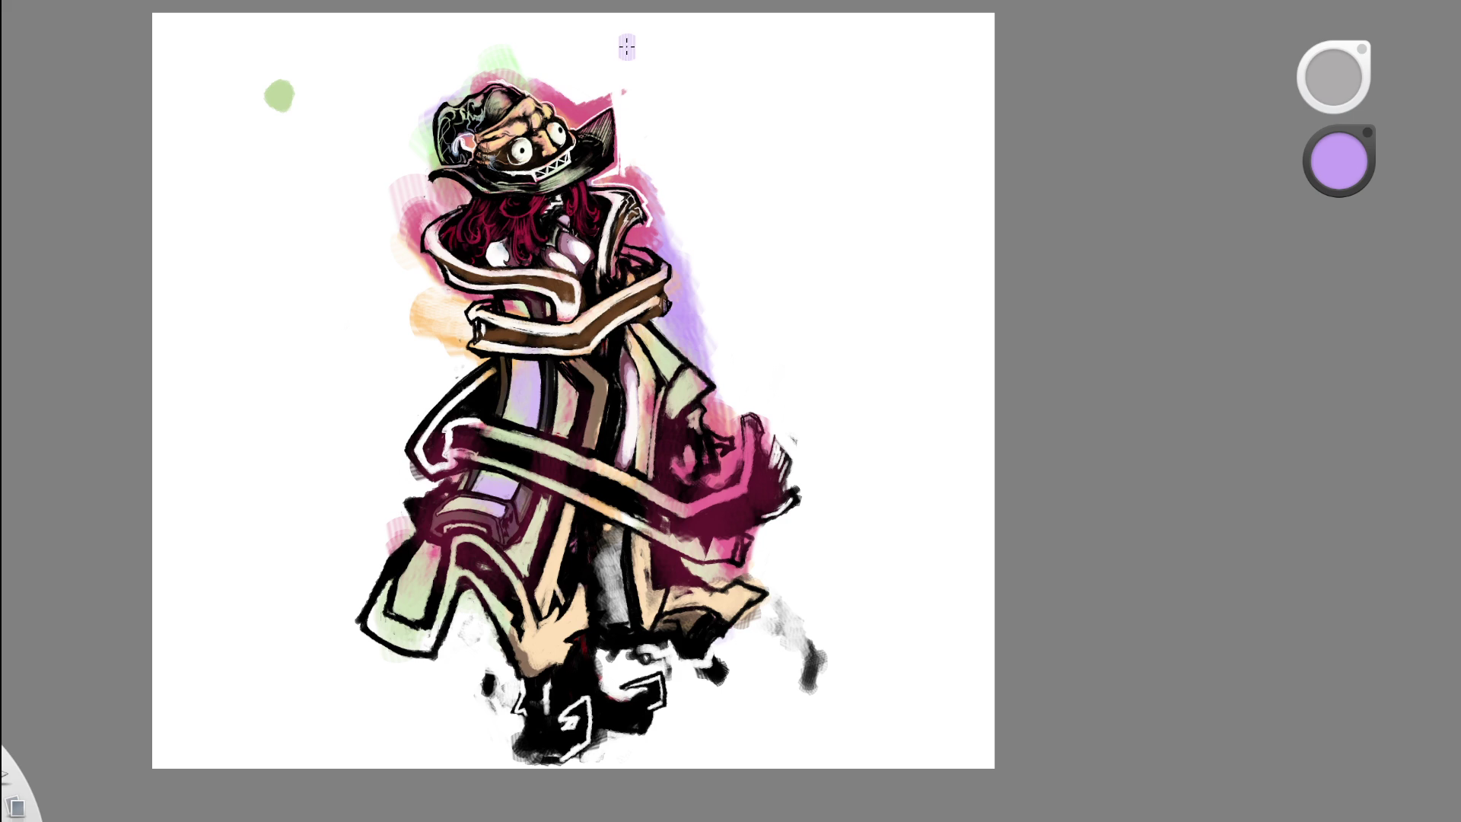
pyautogui.moveTo(647, 331); pyautogui.dragTo(677, 407)
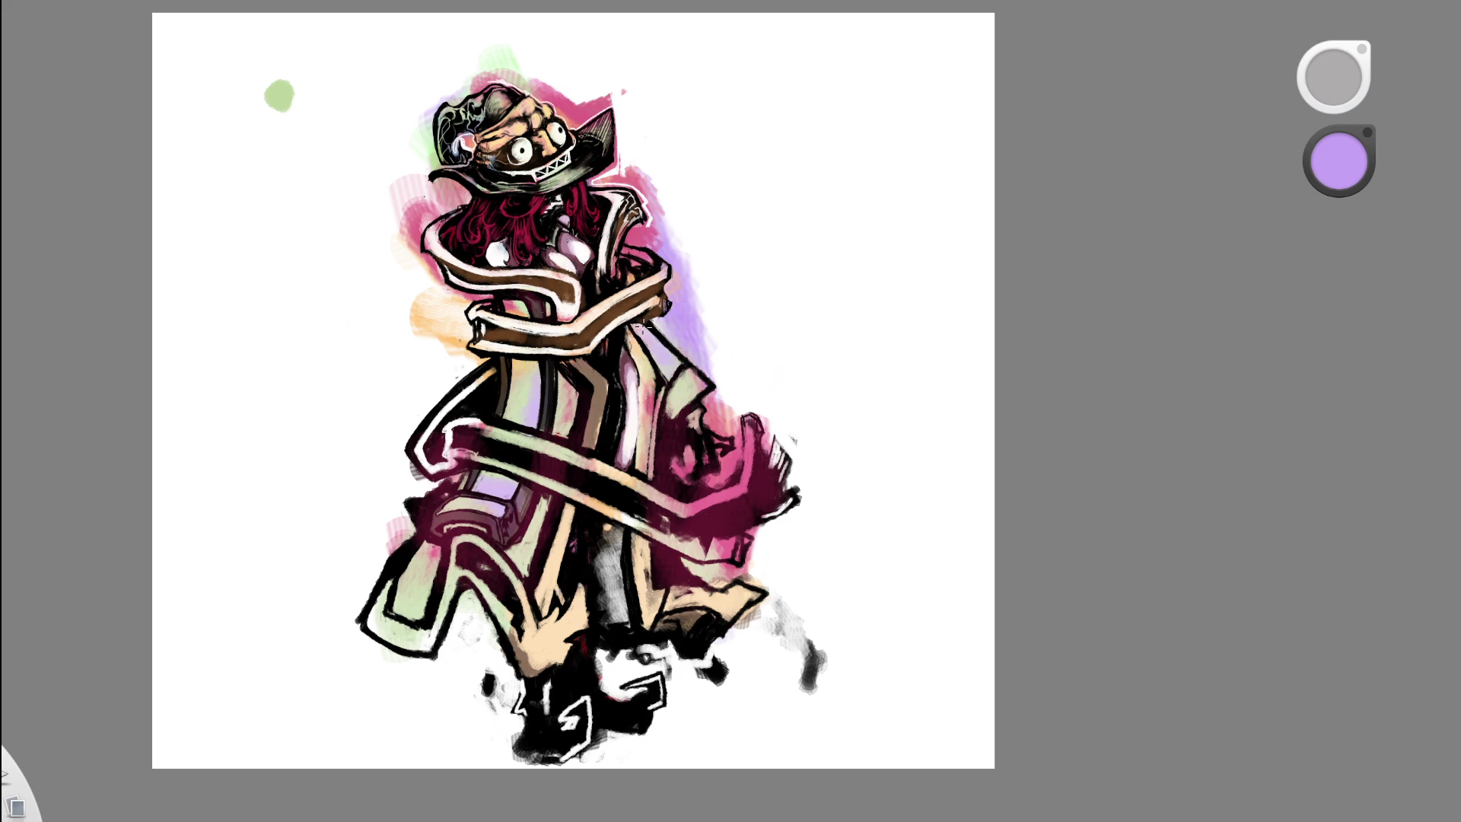
pyautogui.scroll(-5, 675, 267)
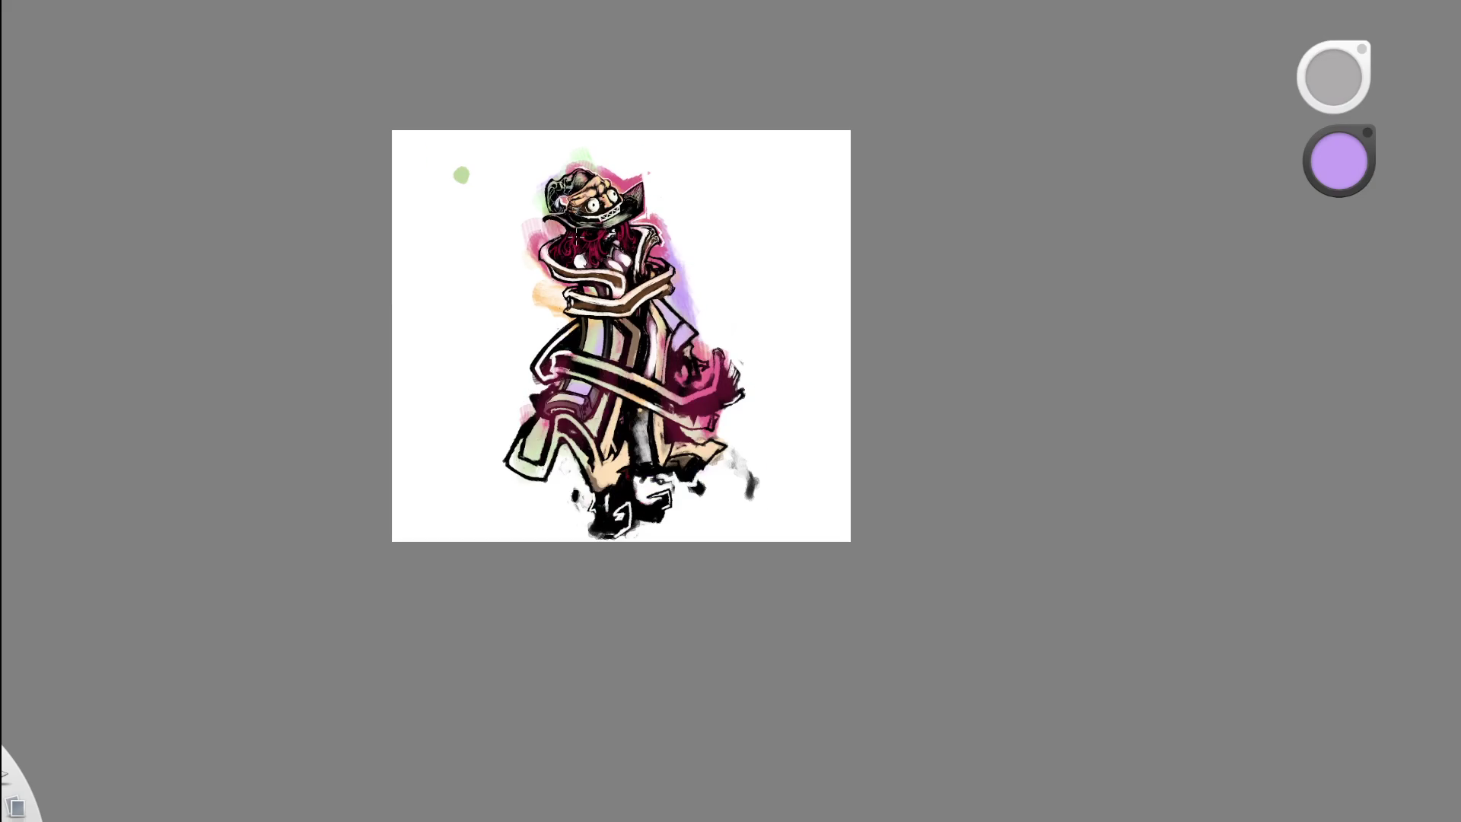
pyautogui.scroll(4, 652, 254)
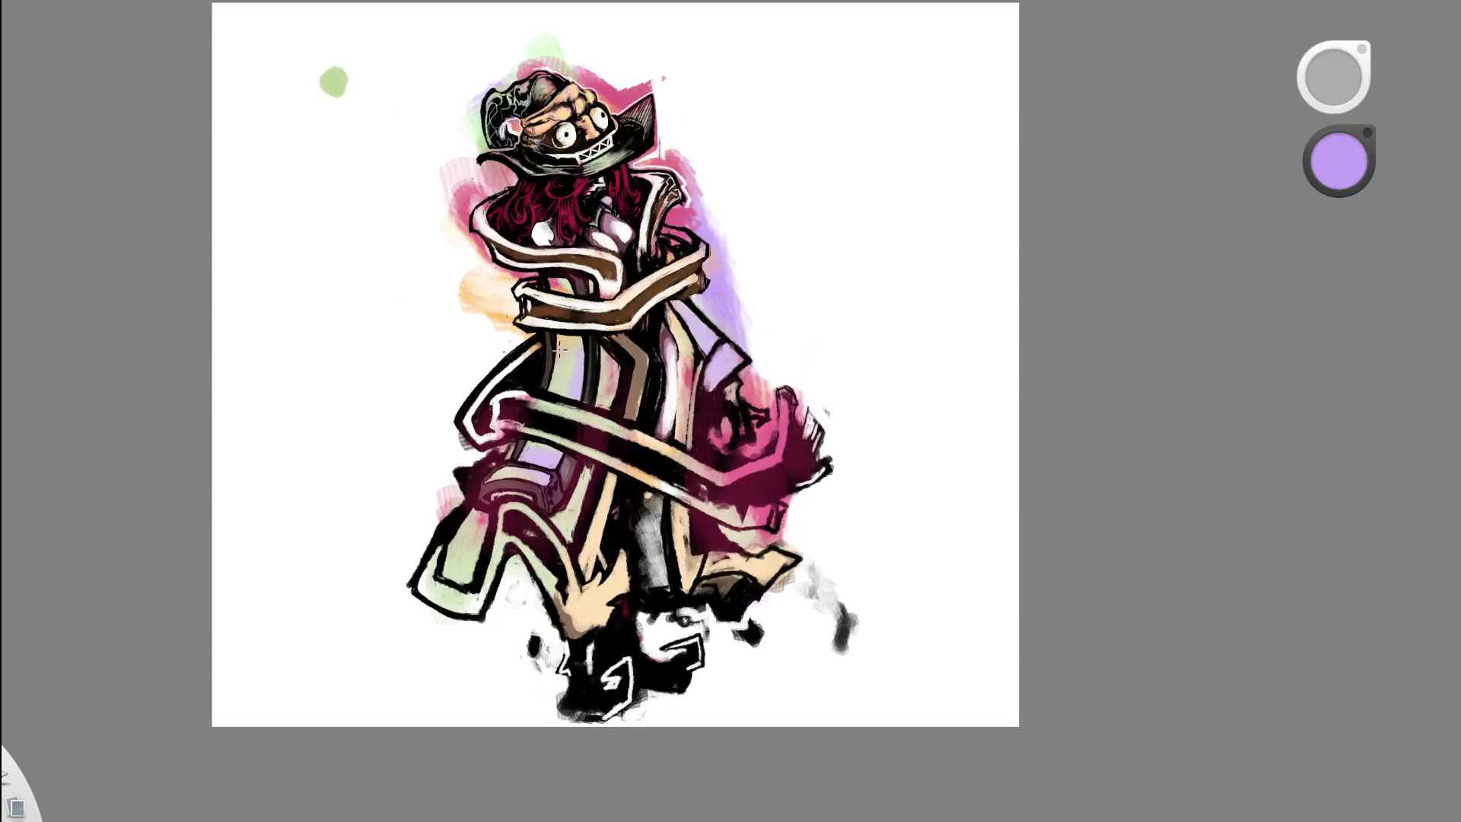
# - Undo a mauve stroke and paint a coat stripe crimson sampled from the hair
pyautogui.click(692, 181)
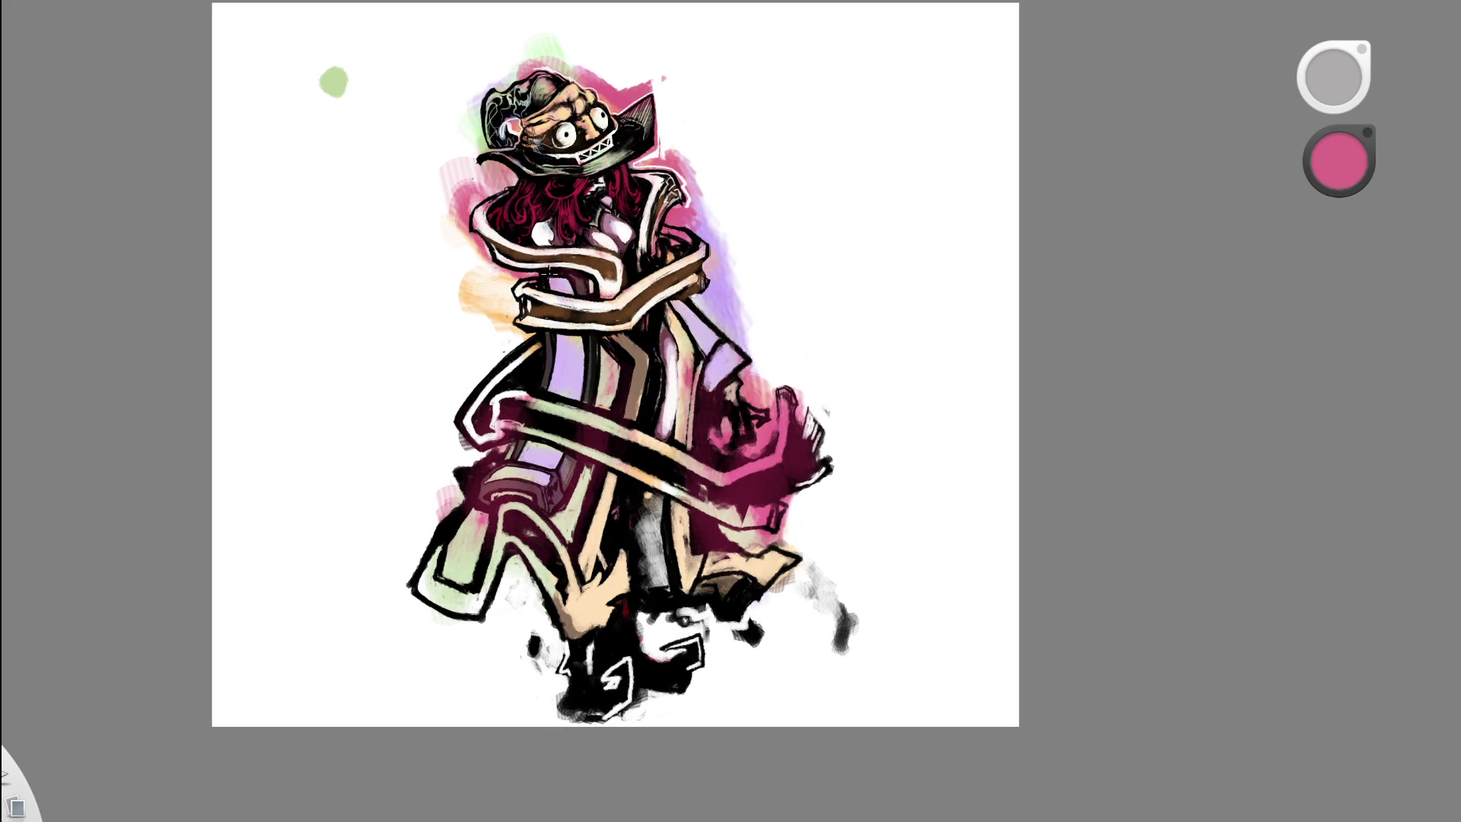
pyautogui.press('e')
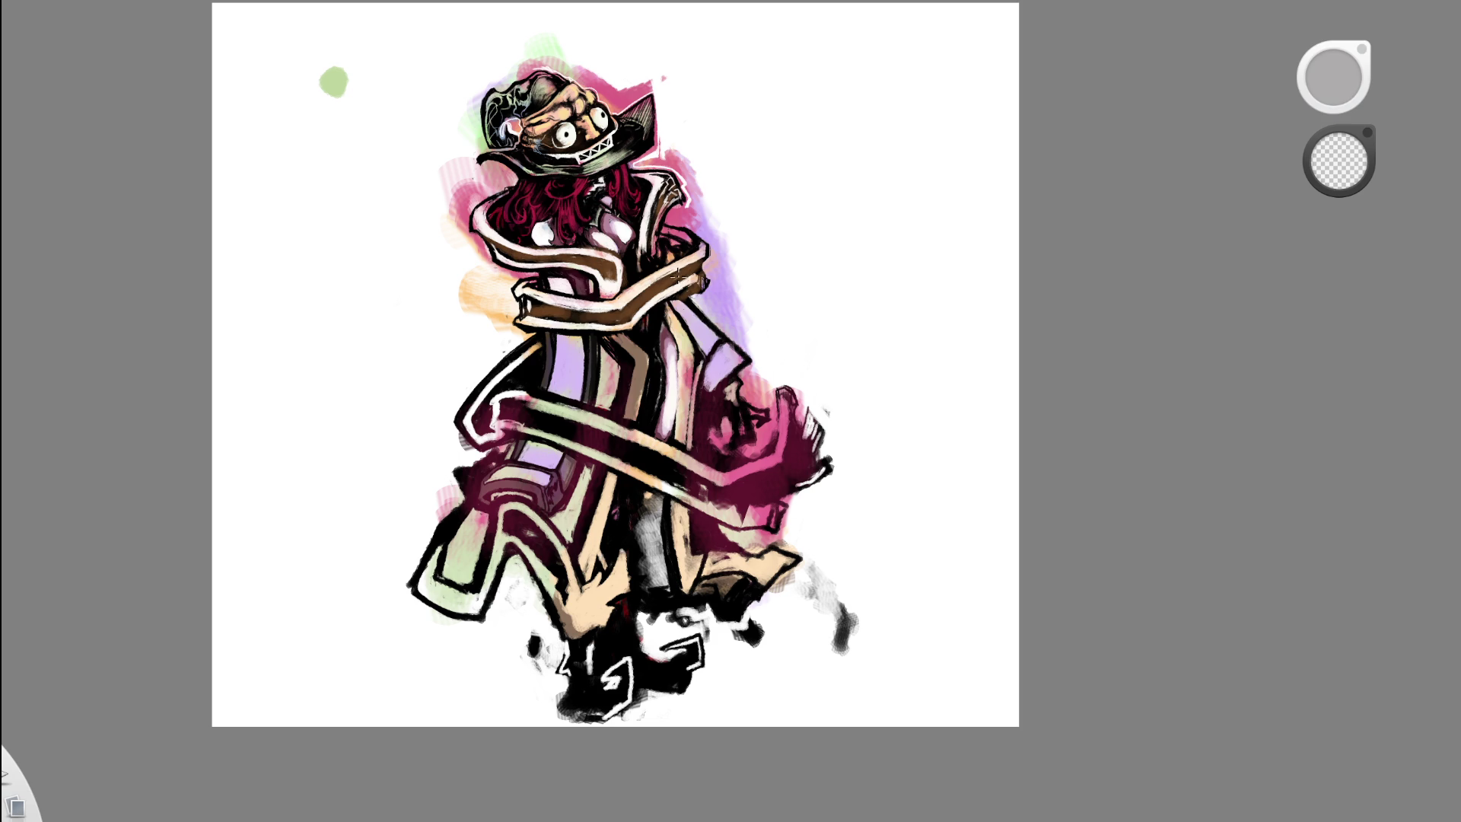
pyautogui.press('e')
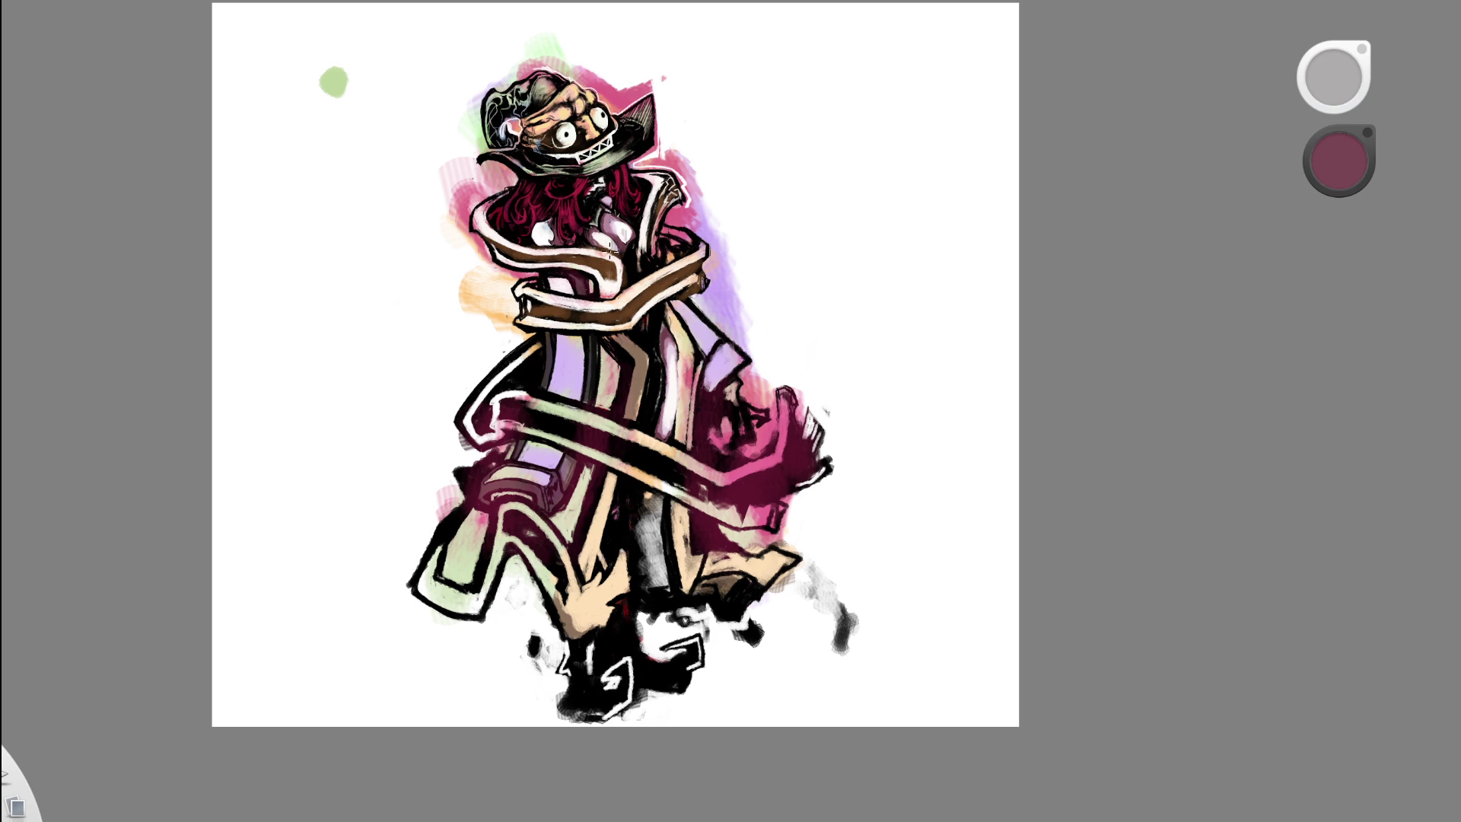
pyautogui.moveTo(570, 328); pyautogui.dragTo(563, 396)
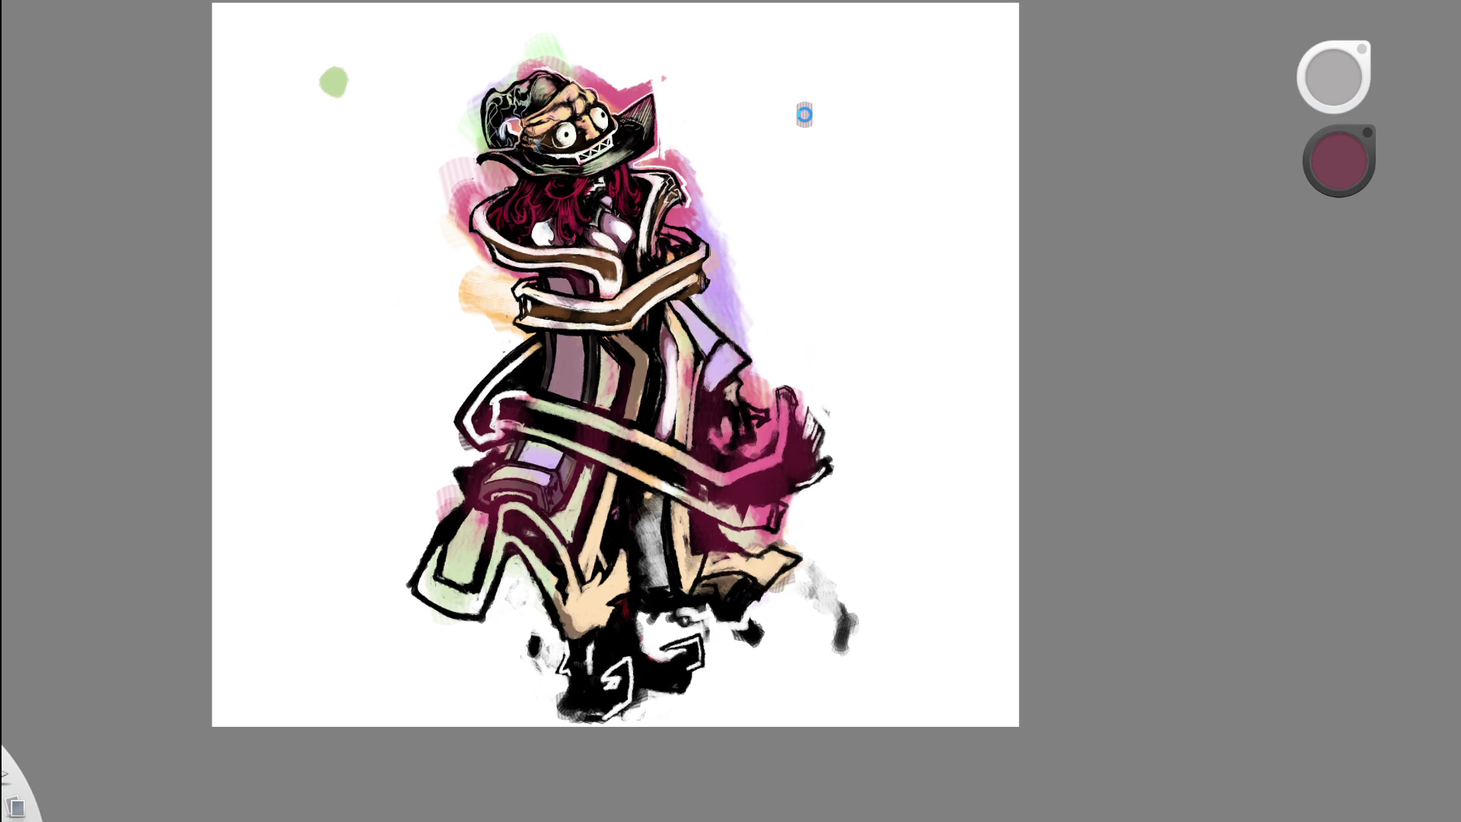
pyautogui.hotkey('ctrl', 'z')
pyautogui.keyDown('alt'); pyautogui.click(536, 202); pyautogui.keyUp('alt')
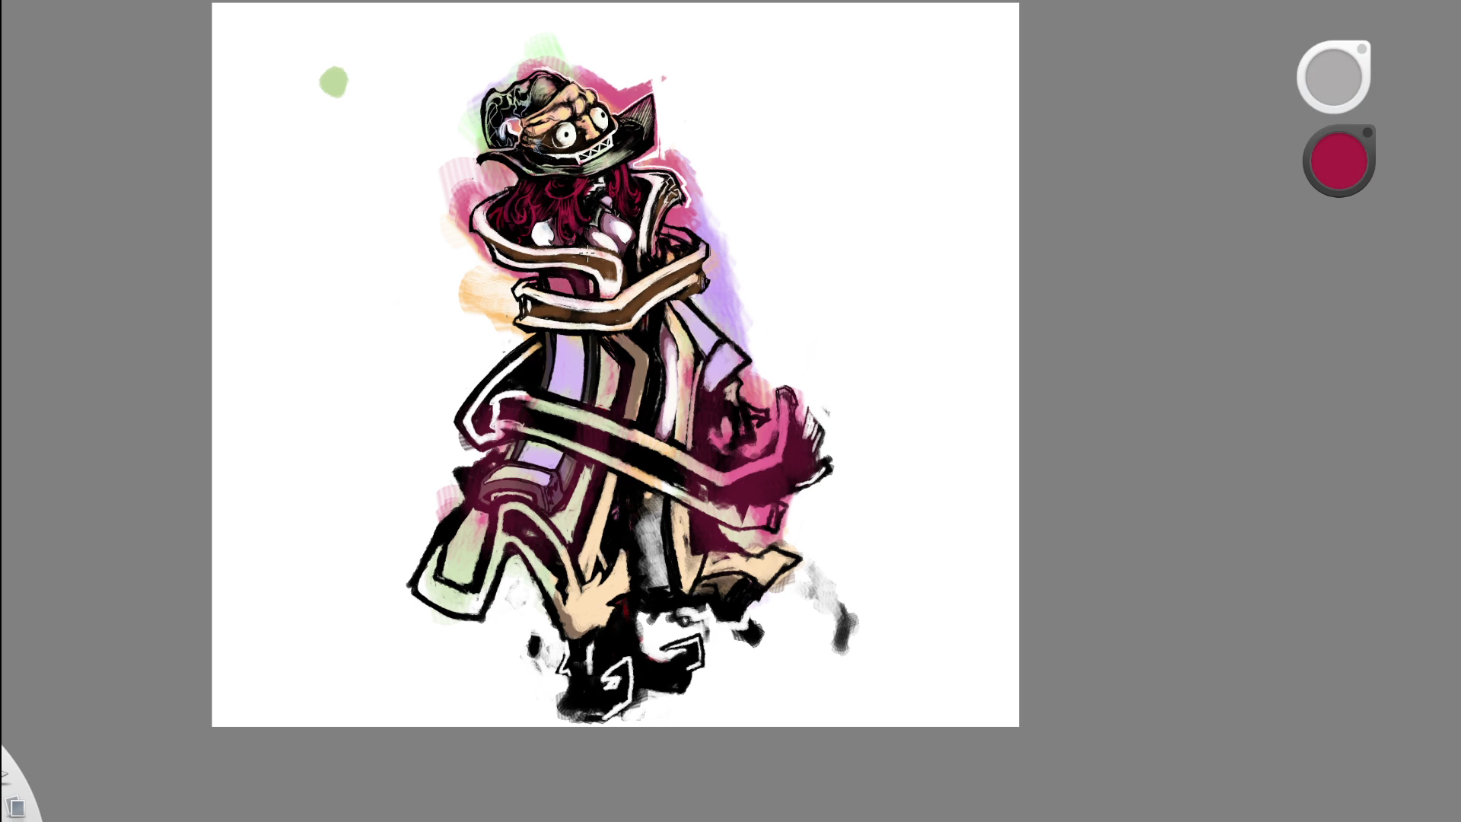
pyautogui.moveTo(582, 346); pyautogui.dragTo(559, 403)
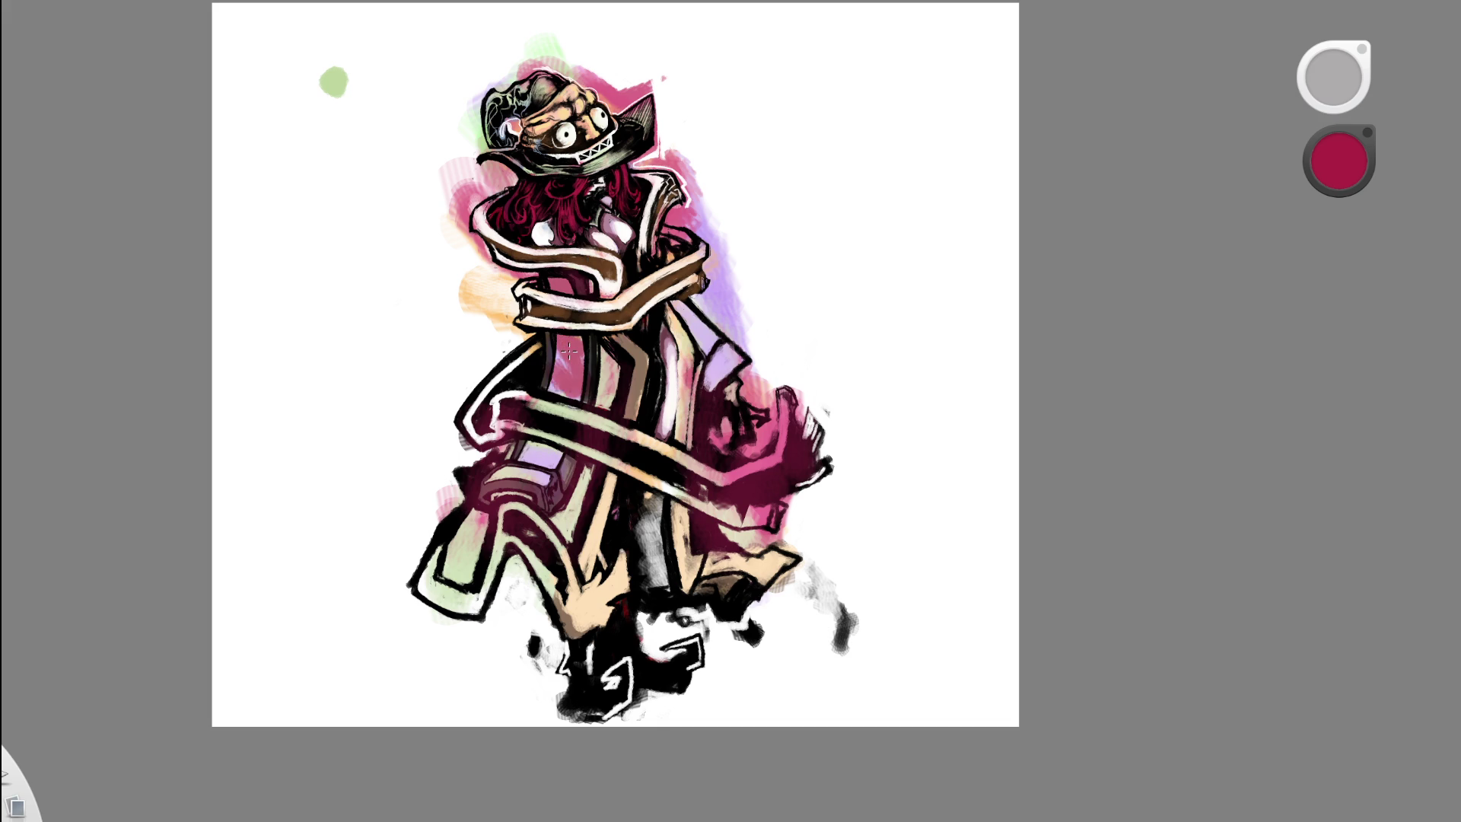
# - Sample peach from the coat and paint it over the lavender lower-coat strips
pyautogui.press('space')
pyautogui.moveTo(683, 239)
pyautogui.mouseDown()
pyautogui.moveTo(639, 251)
pyautogui.moveTo(622, 318)
pyautogui.mouseUp()
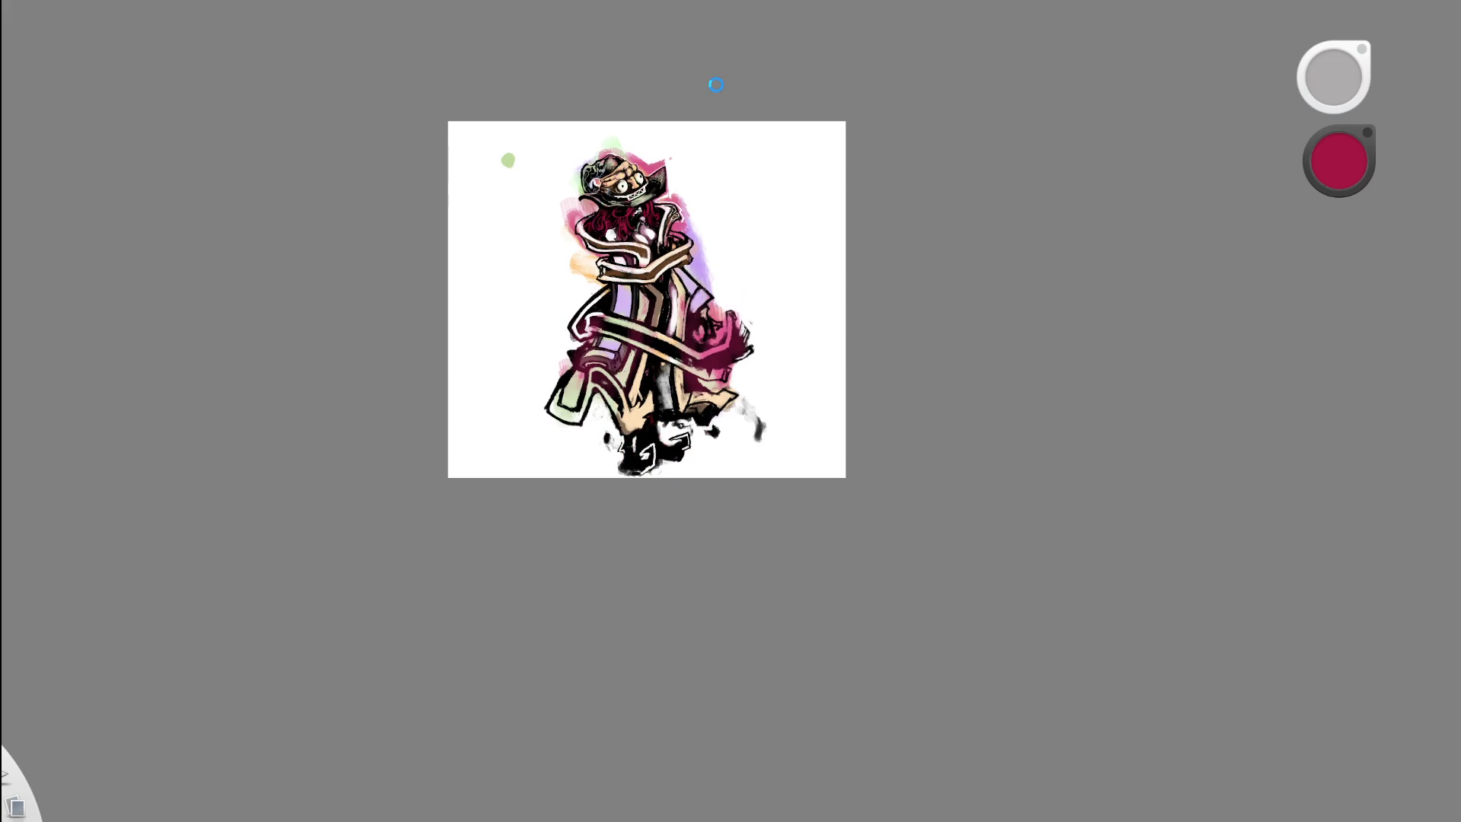
pyautogui.press('space')
pyautogui.moveTo(695, 254); pyautogui.dragTo(742, 163)
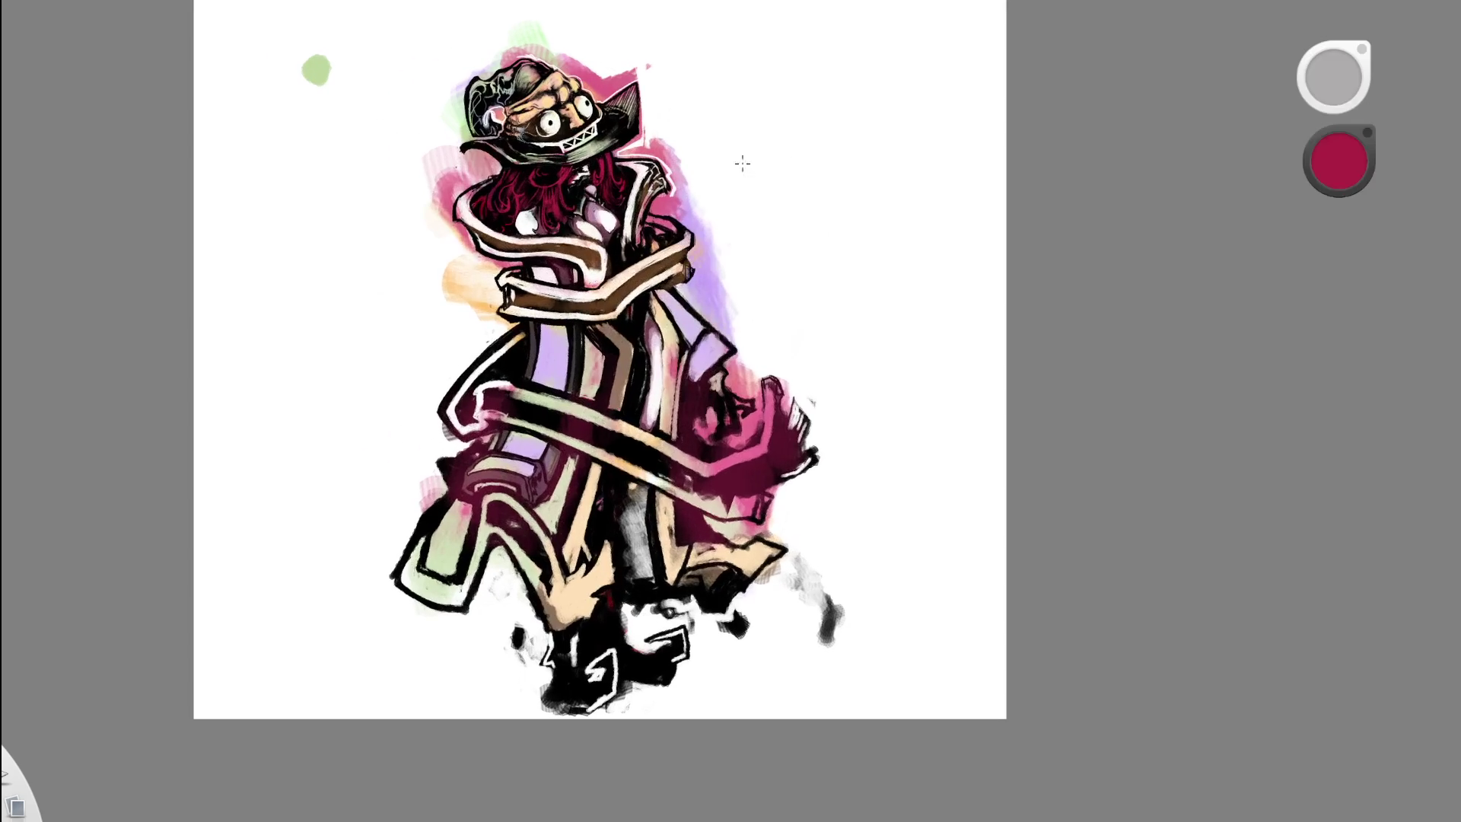
pyautogui.keyDown('alt'); pyautogui.click(579, 392); pyautogui.keyUp('alt')
pyautogui.moveTo(549, 402)
pyautogui.mouseDown()
pyautogui.moveTo(517, 472)
pyautogui.moveTo(547, 365)
pyautogui.mouseUp()
pyautogui.press('space')
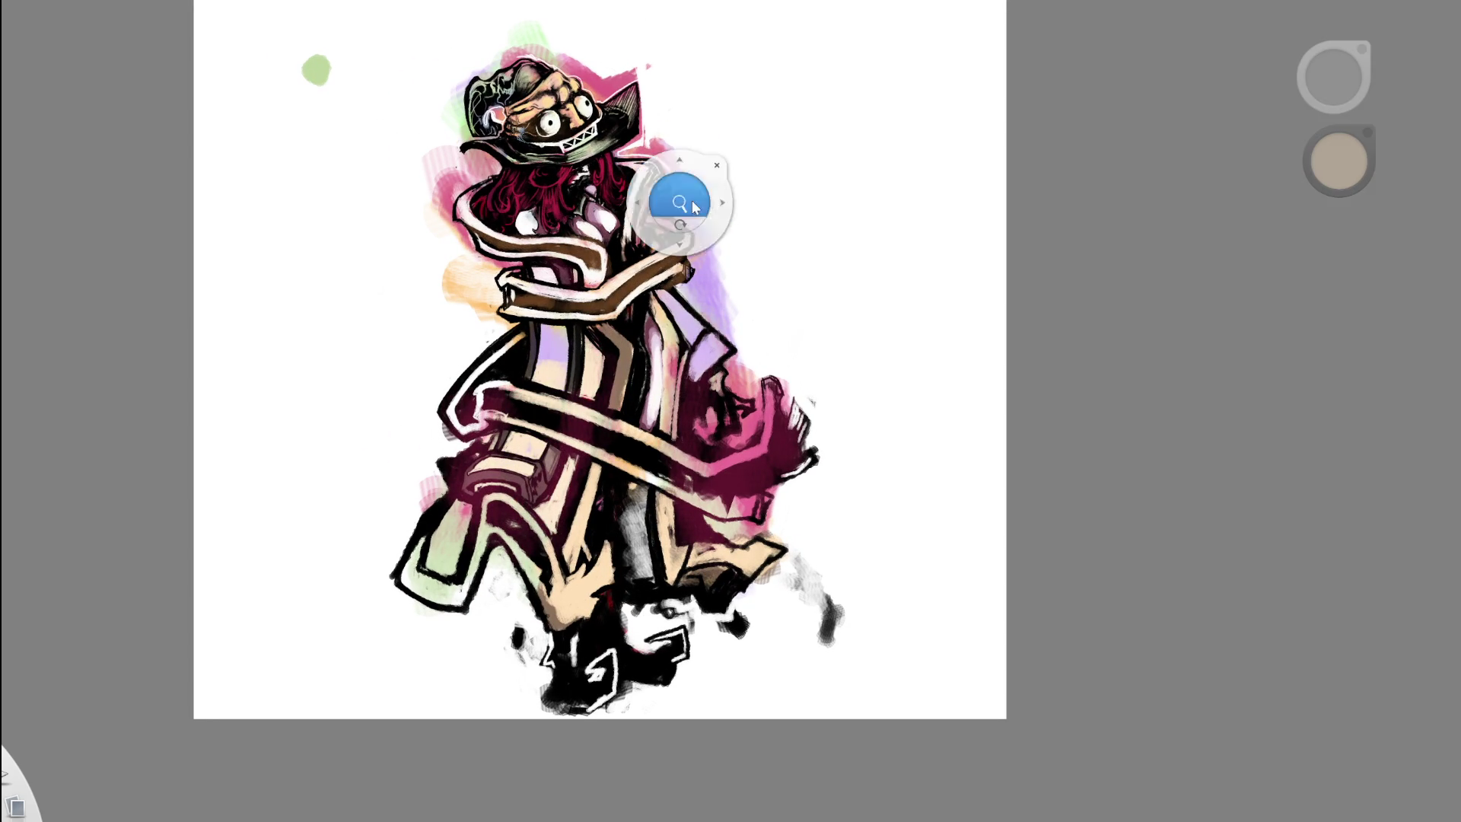
# - Pick brown as the painting colour and zoom out to view the whole page
pyautogui.moveTo(691, 199); pyautogui.dragTo(715, 175)
pyautogui.keyDown('alt'); pyautogui.click(624, 168); pyautogui.keyUp('alt')
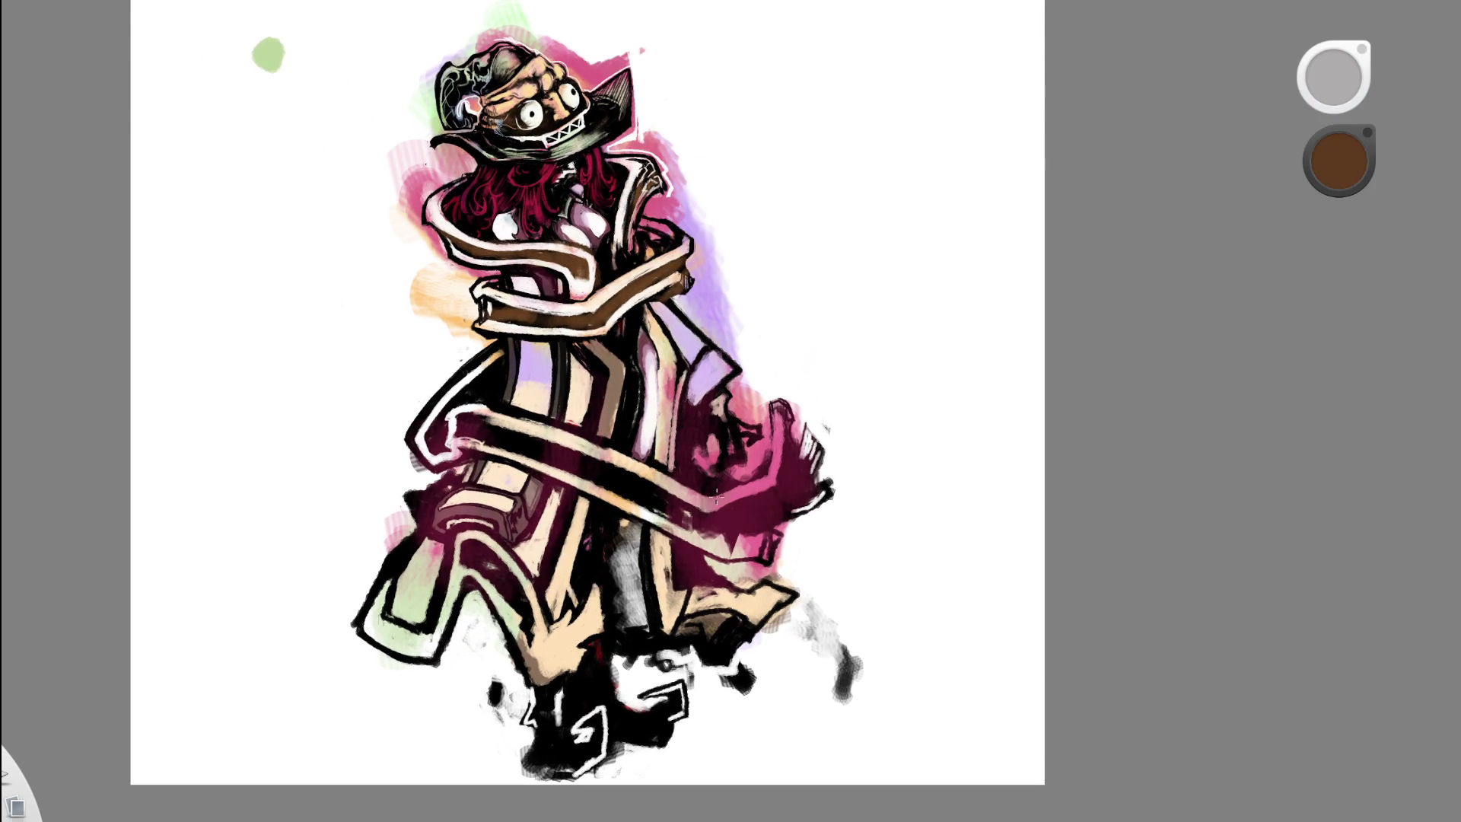
pyautogui.moveTo(822, 382); pyautogui.dragTo(714, 380)
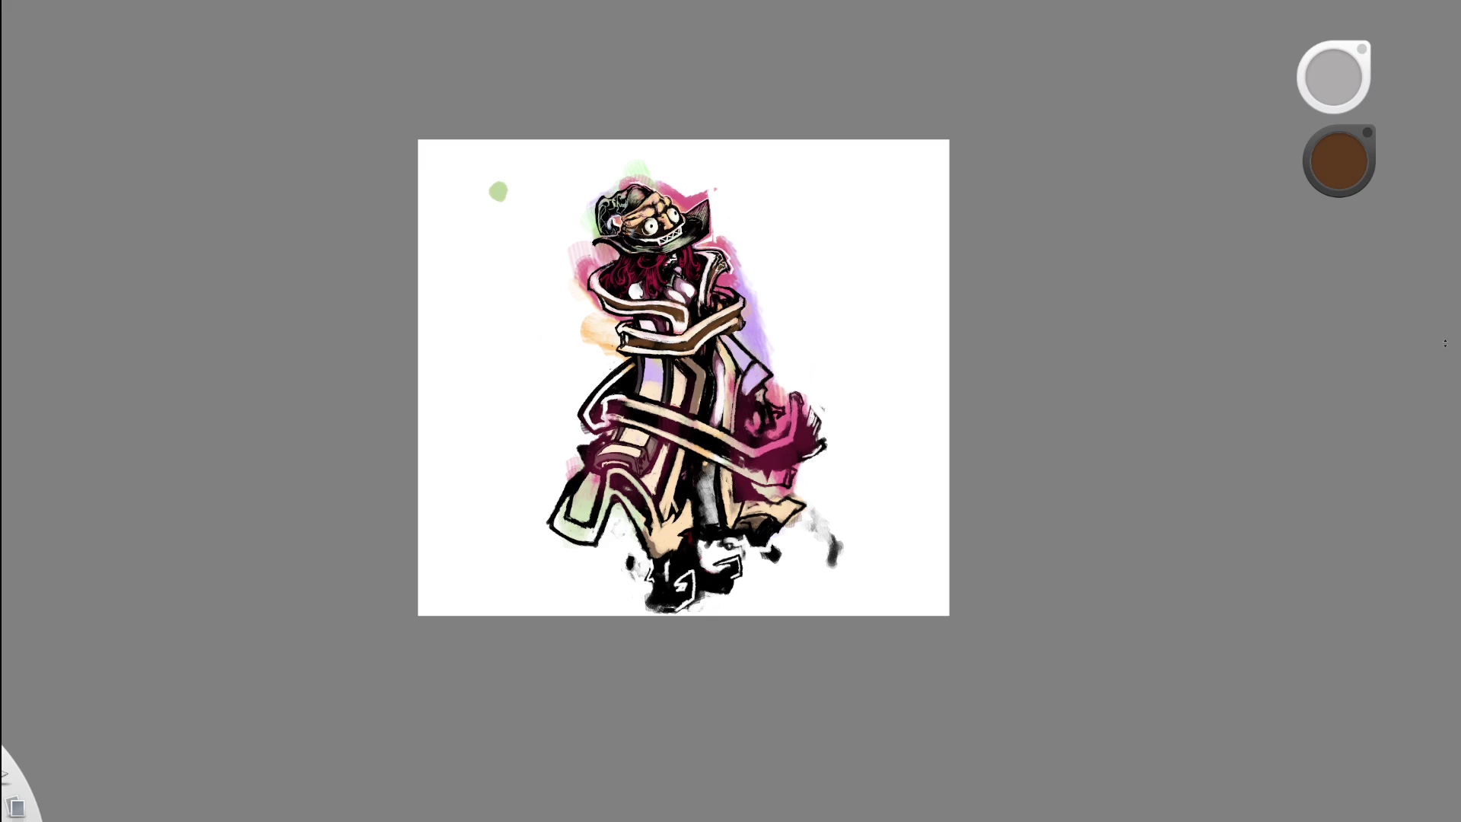
pyautogui.scroll(3, 963, 330)
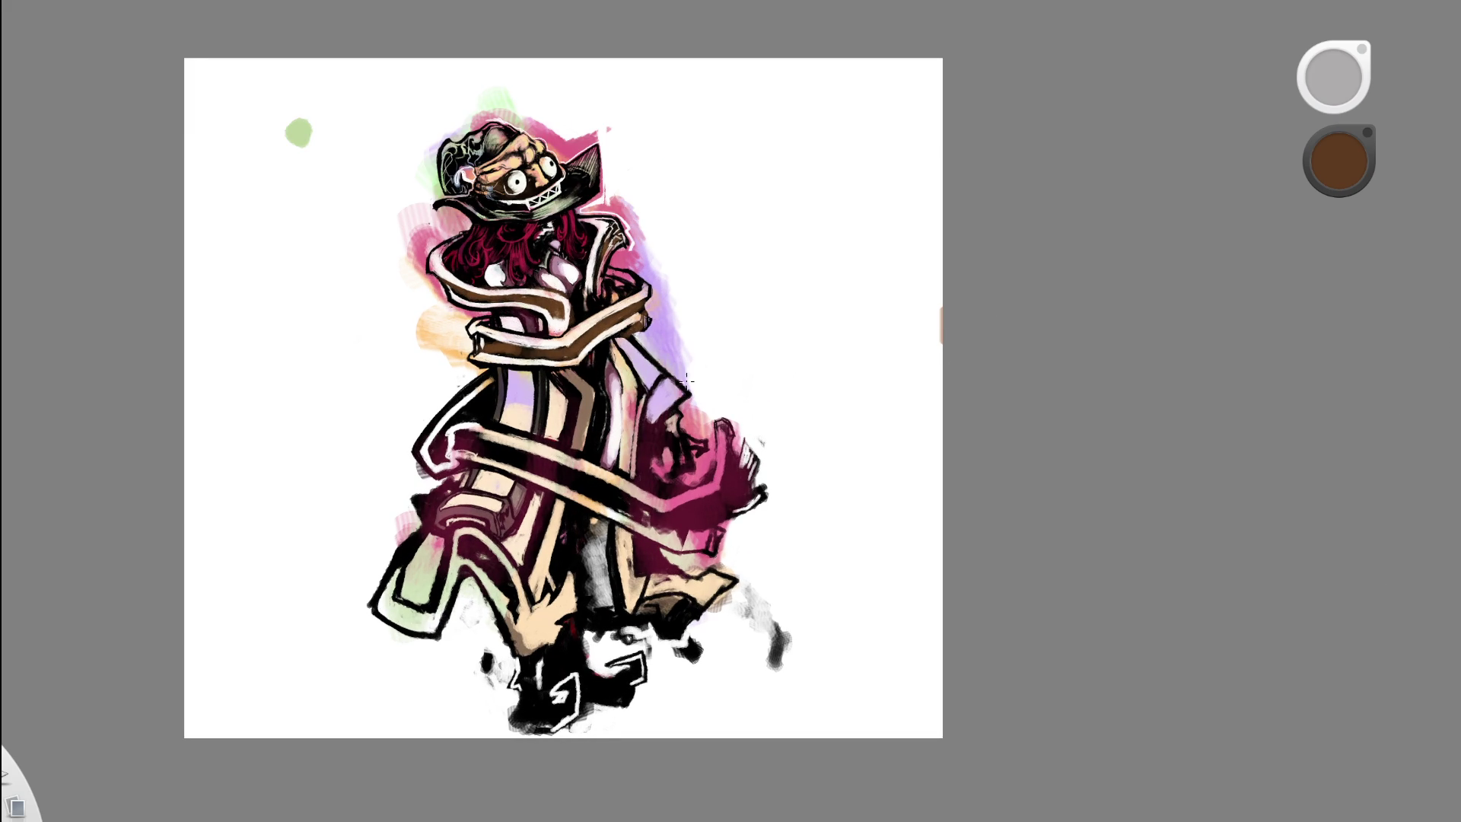
pyautogui.scroll(2, 538, 364)
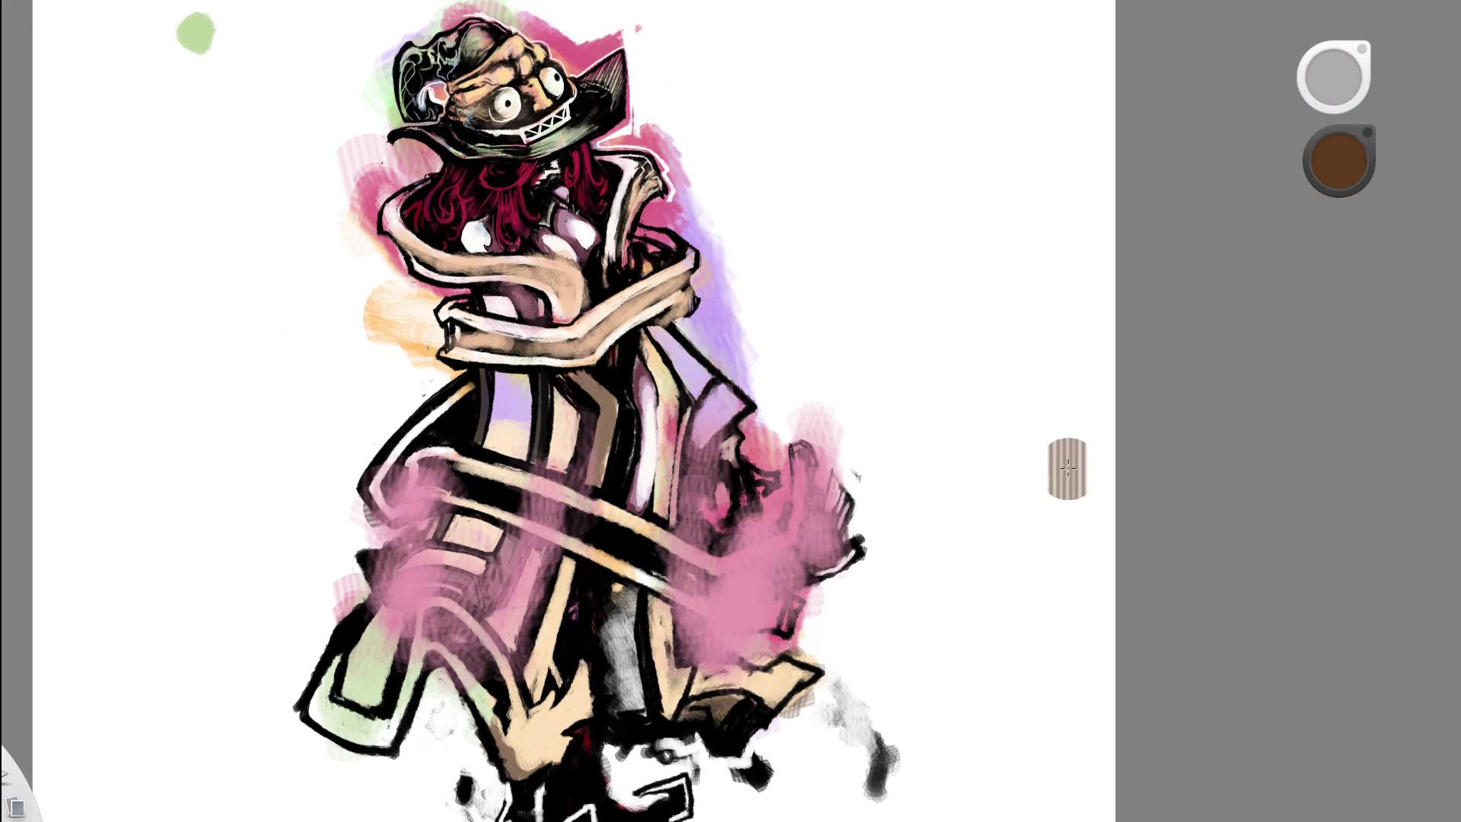
# - Sample peach from the scarf, tilt the page about 30°, and erase maroon shading on the lower coat
pyautogui.scroll(3, 685, 357)
pyautogui.scroll(2, 678, 365)
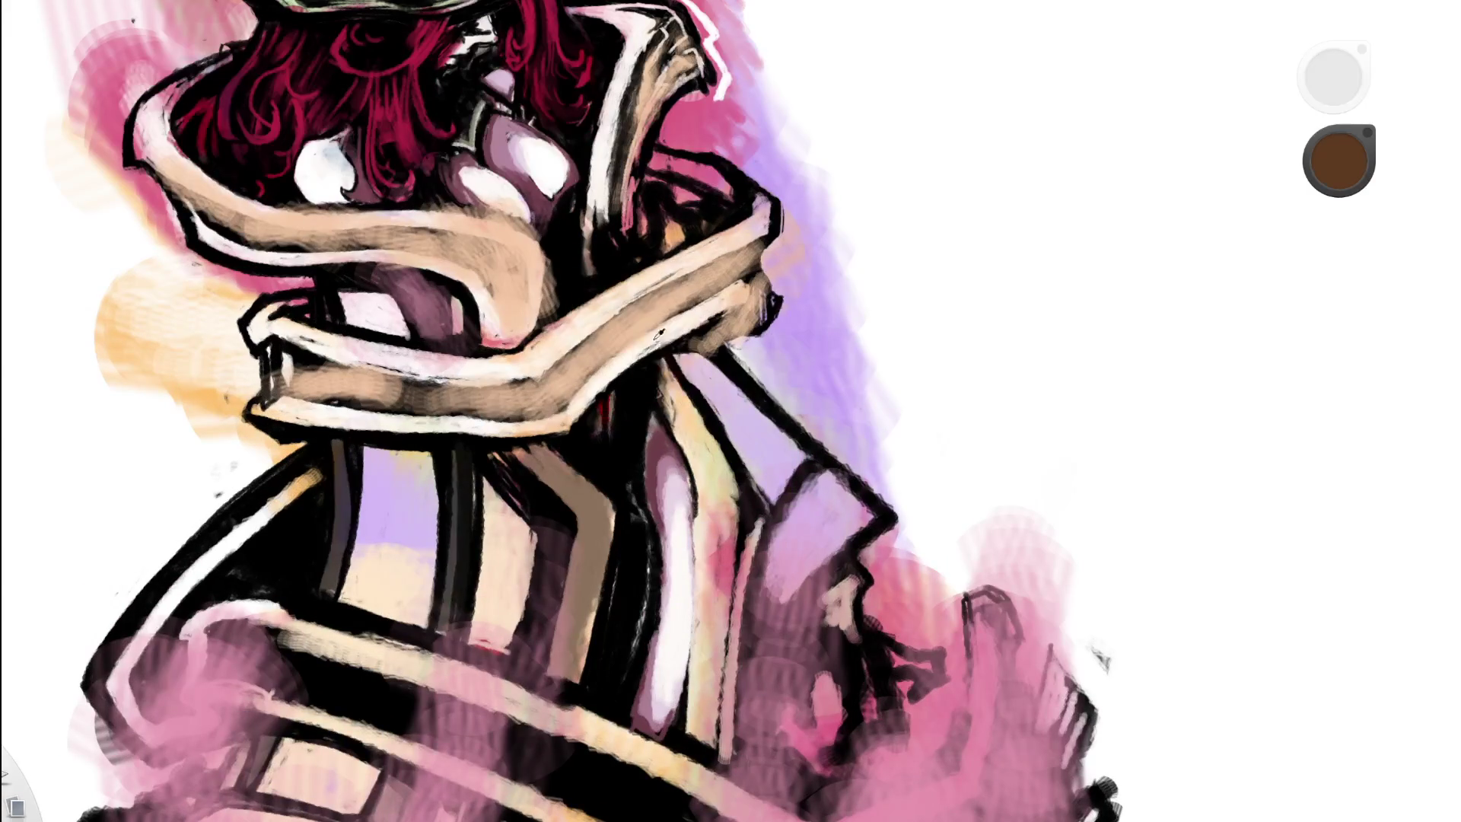
pyautogui.keyDown('alt'); pyautogui.click(655, 335); pyautogui.keyUp('alt')
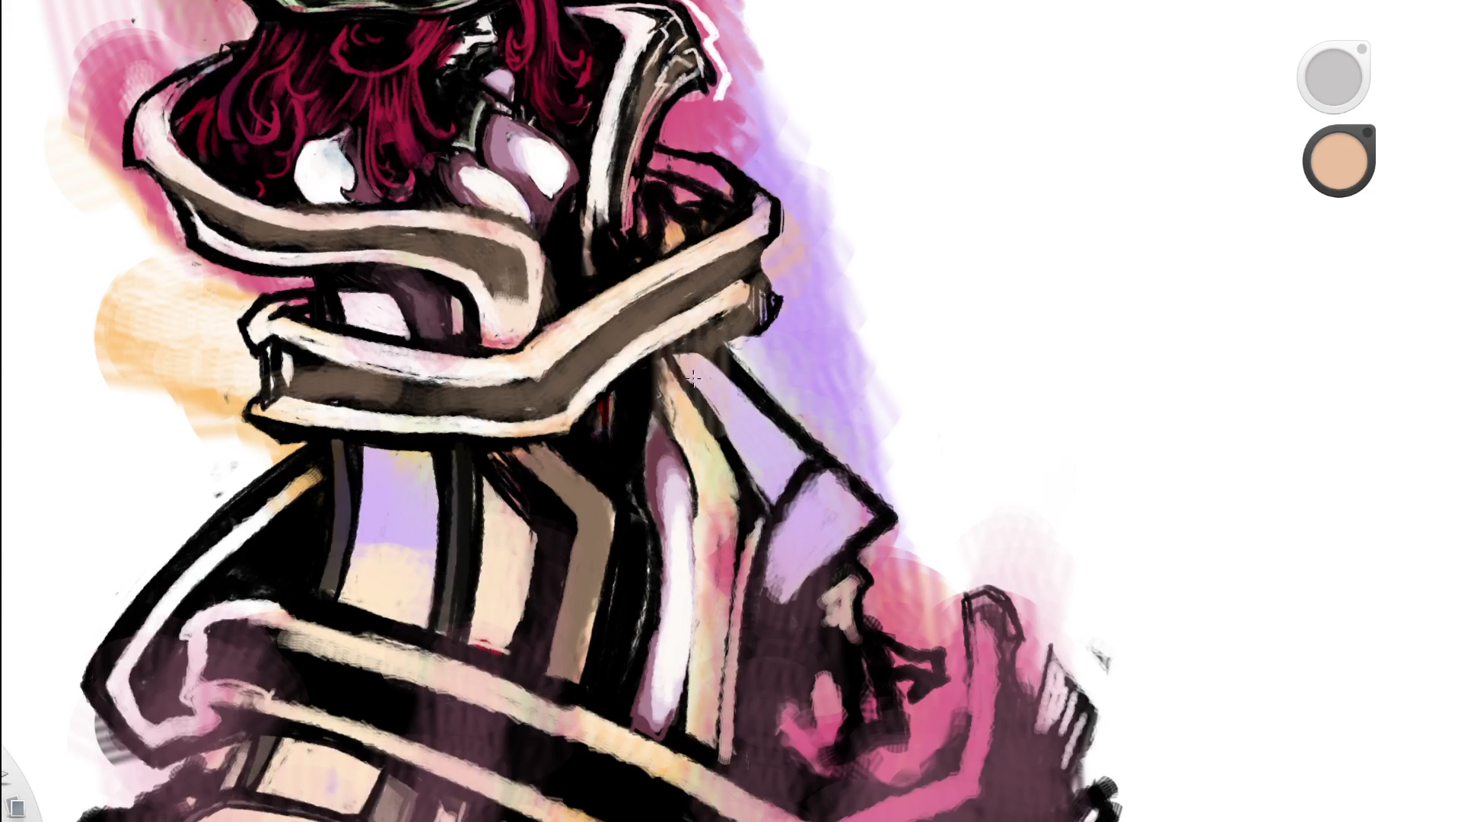
pyautogui.scroll(-3, 693, 377)
pyautogui.scroll(-2, 697, 377)
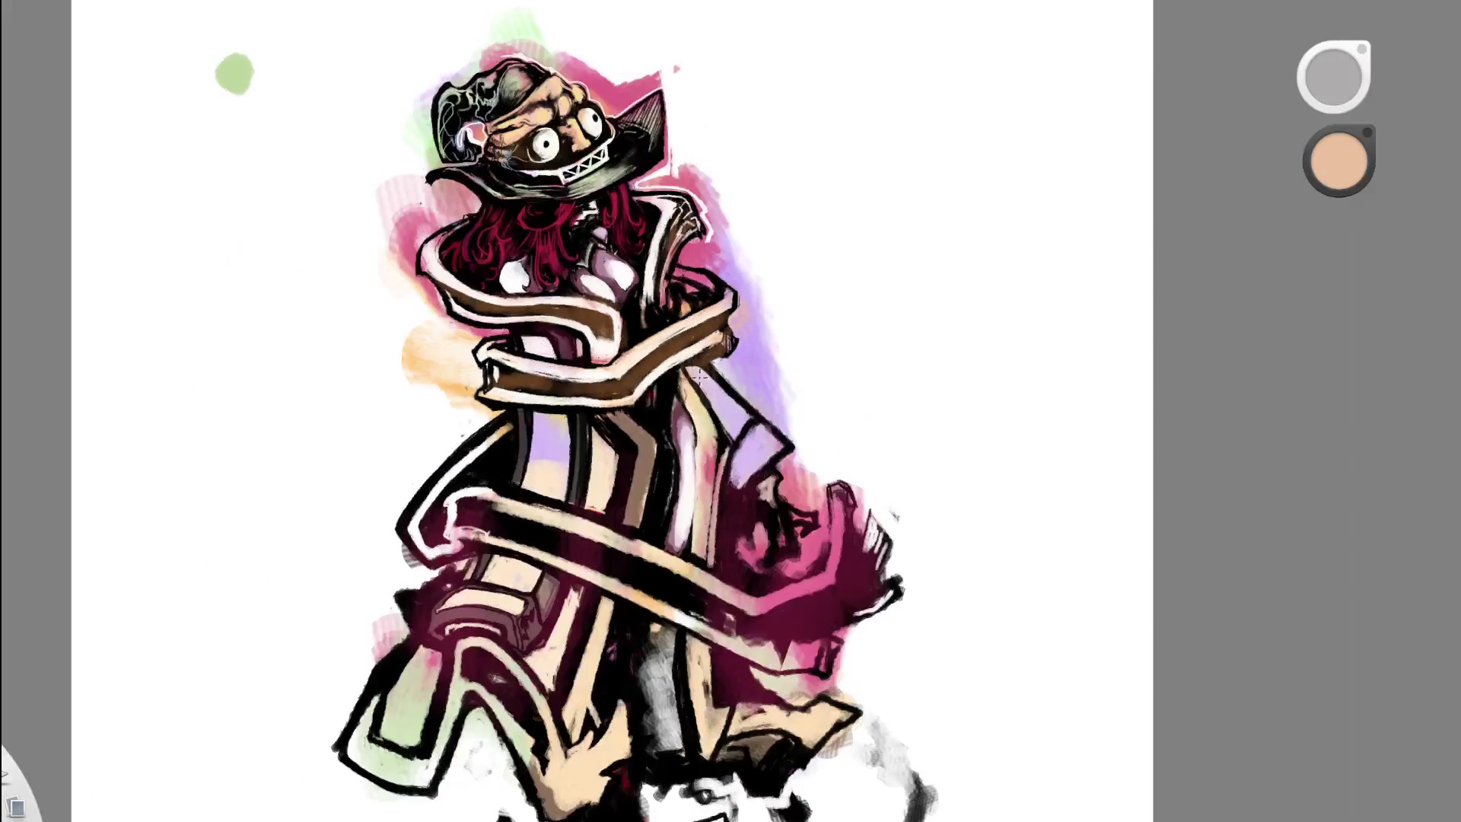
pyautogui.scroll(-3, 699, 376)
pyautogui.scroll(1, 895, 516)
pyautogui.scroll(1, 1104, 563)
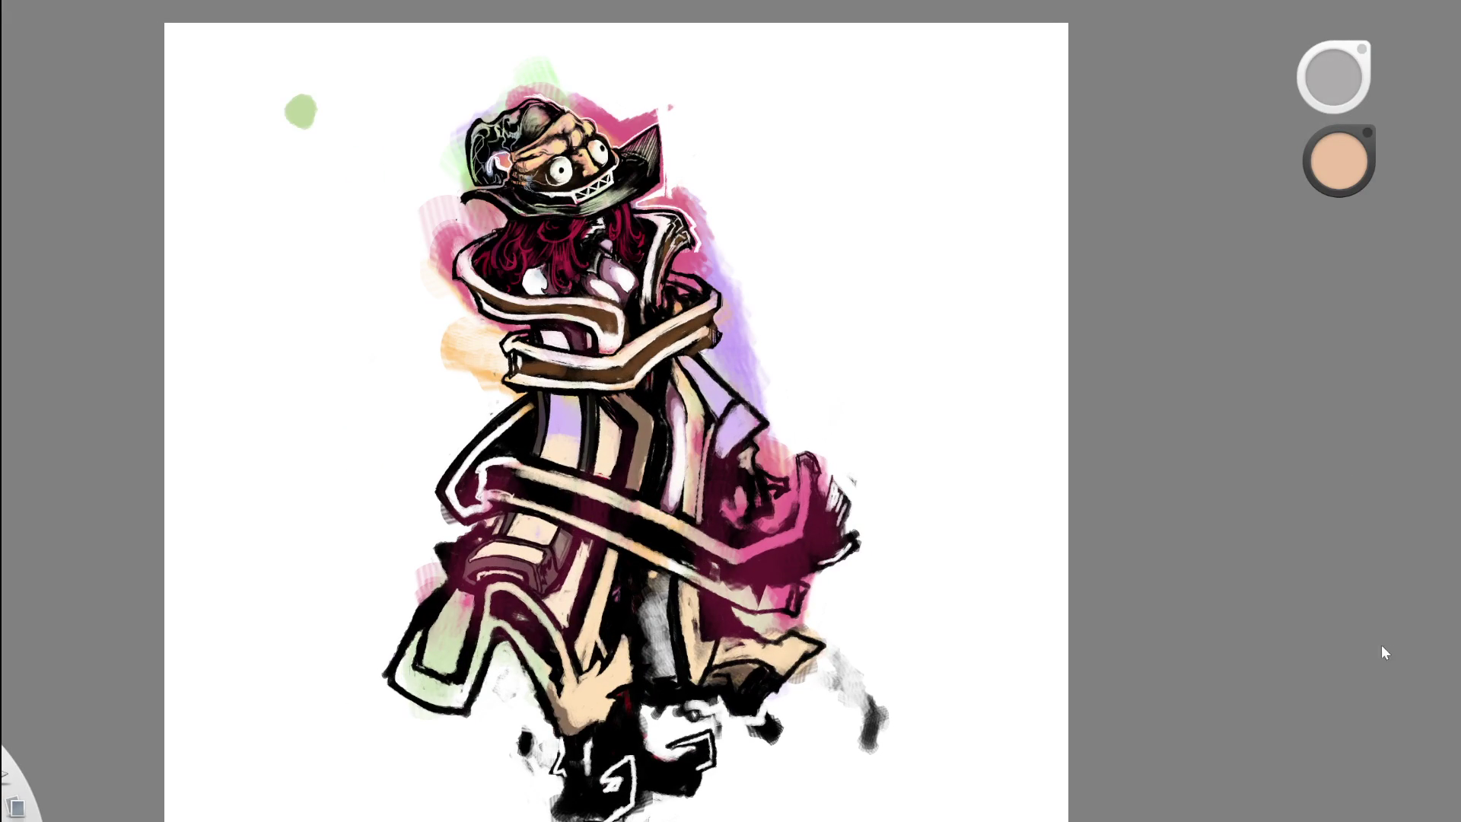
pyautogui.moveTo(799, 287); pyautogui.dragTo(827, 452)
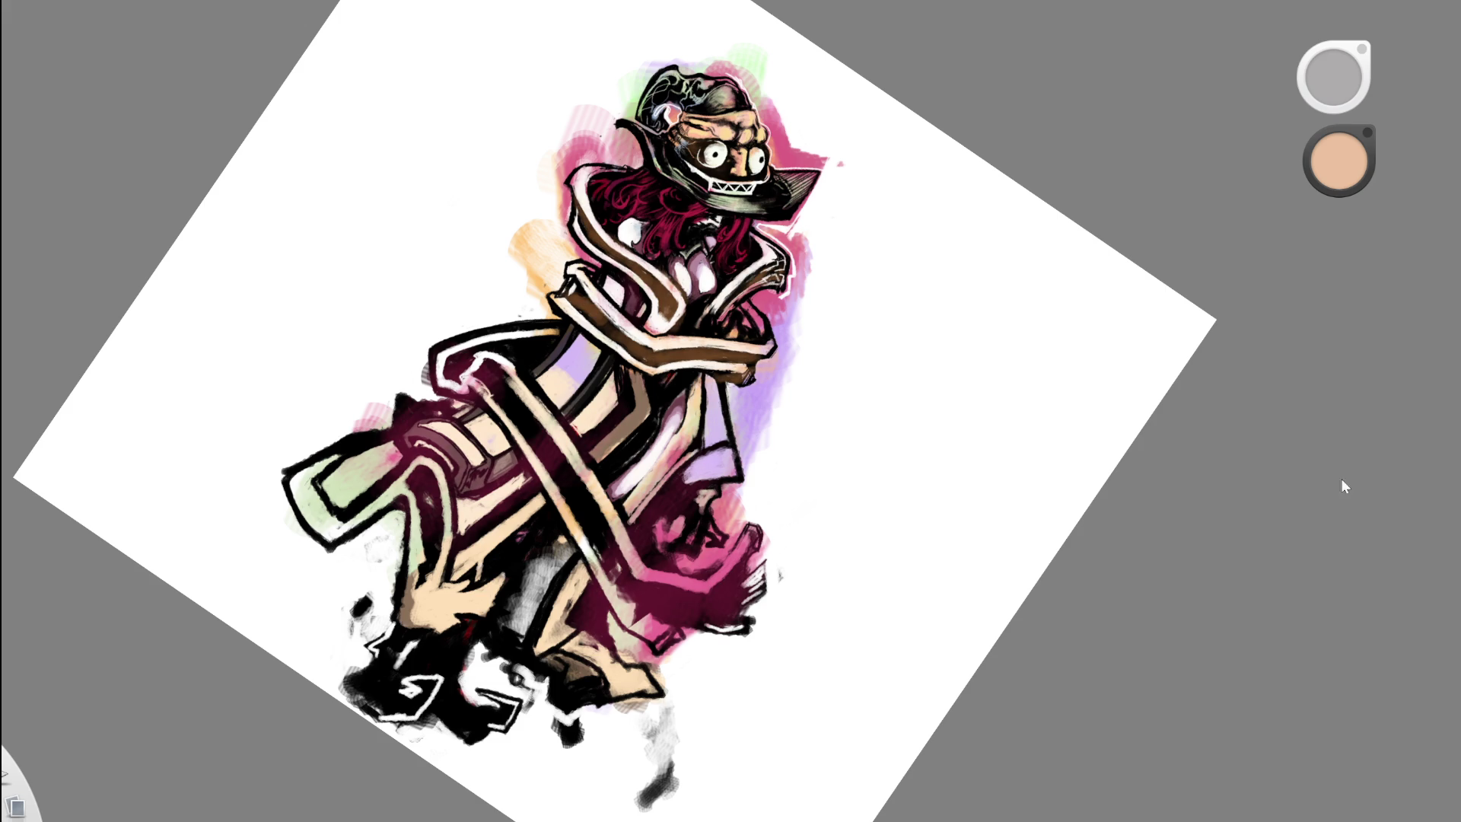
pyautogui.press('e')
pyautogui.moveTo(743, 576); pyautogui.dragTo(648, 610)
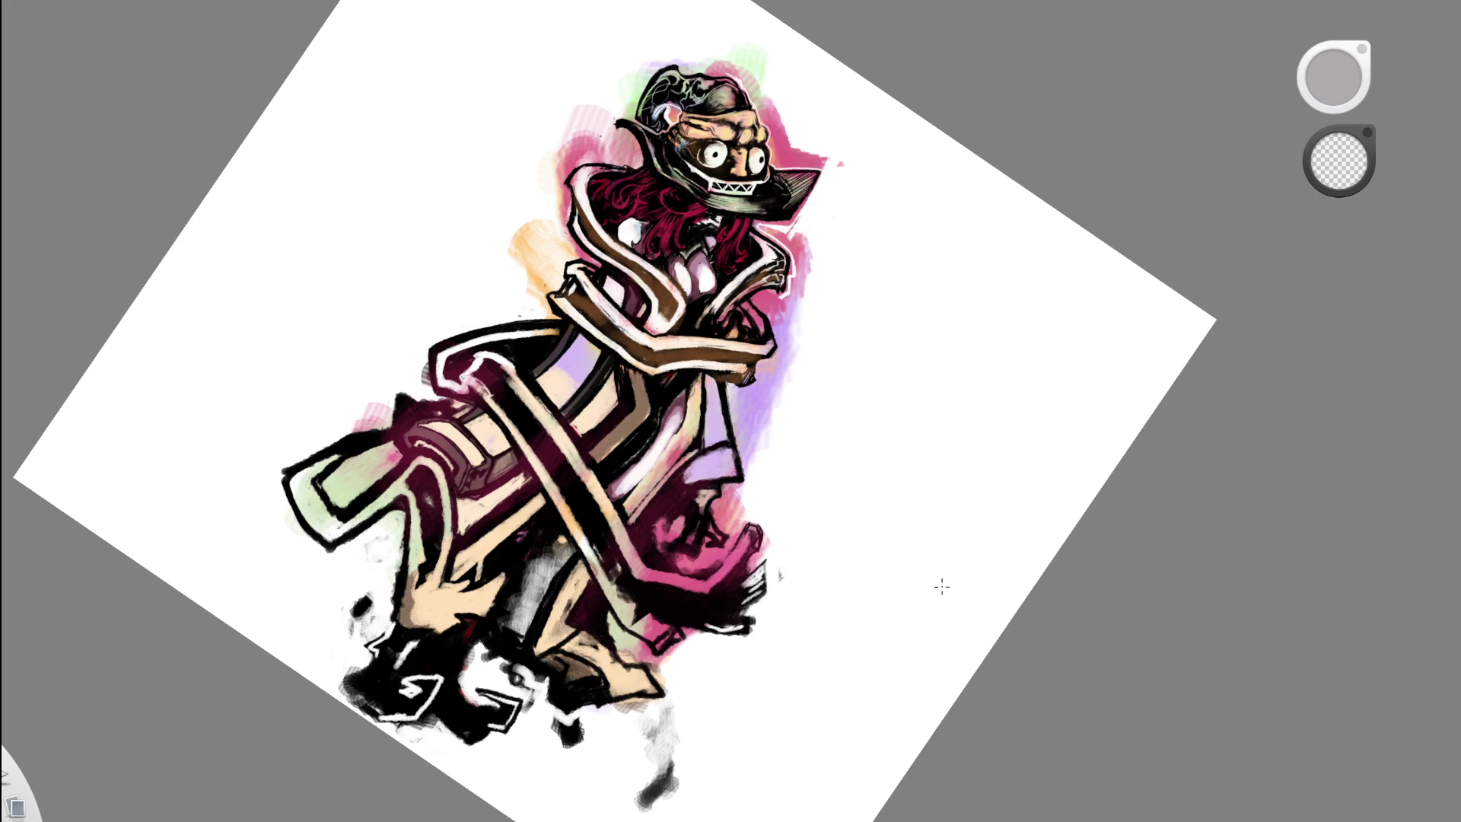
# - Paint brown along the diagonal ribbon band and rotate the page back upright
pyautogui.press('e')
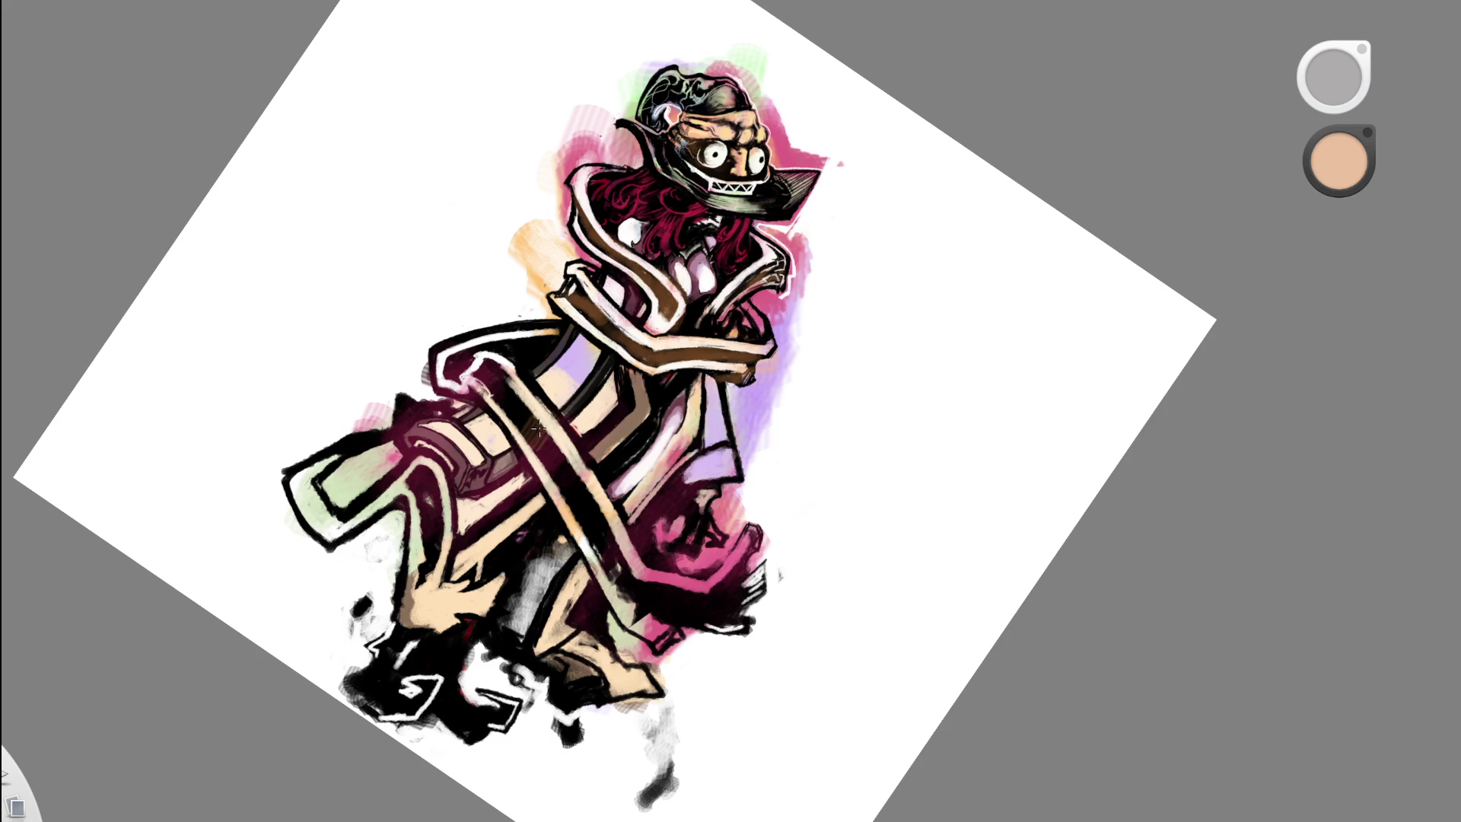
pyautogui.moveTo(487, 376)
pyautogui.mouseDown()
pyautogui.moveTo(638, 588)
pyautogui.moveTo(730, 601)
pyautogui.mouseUp()
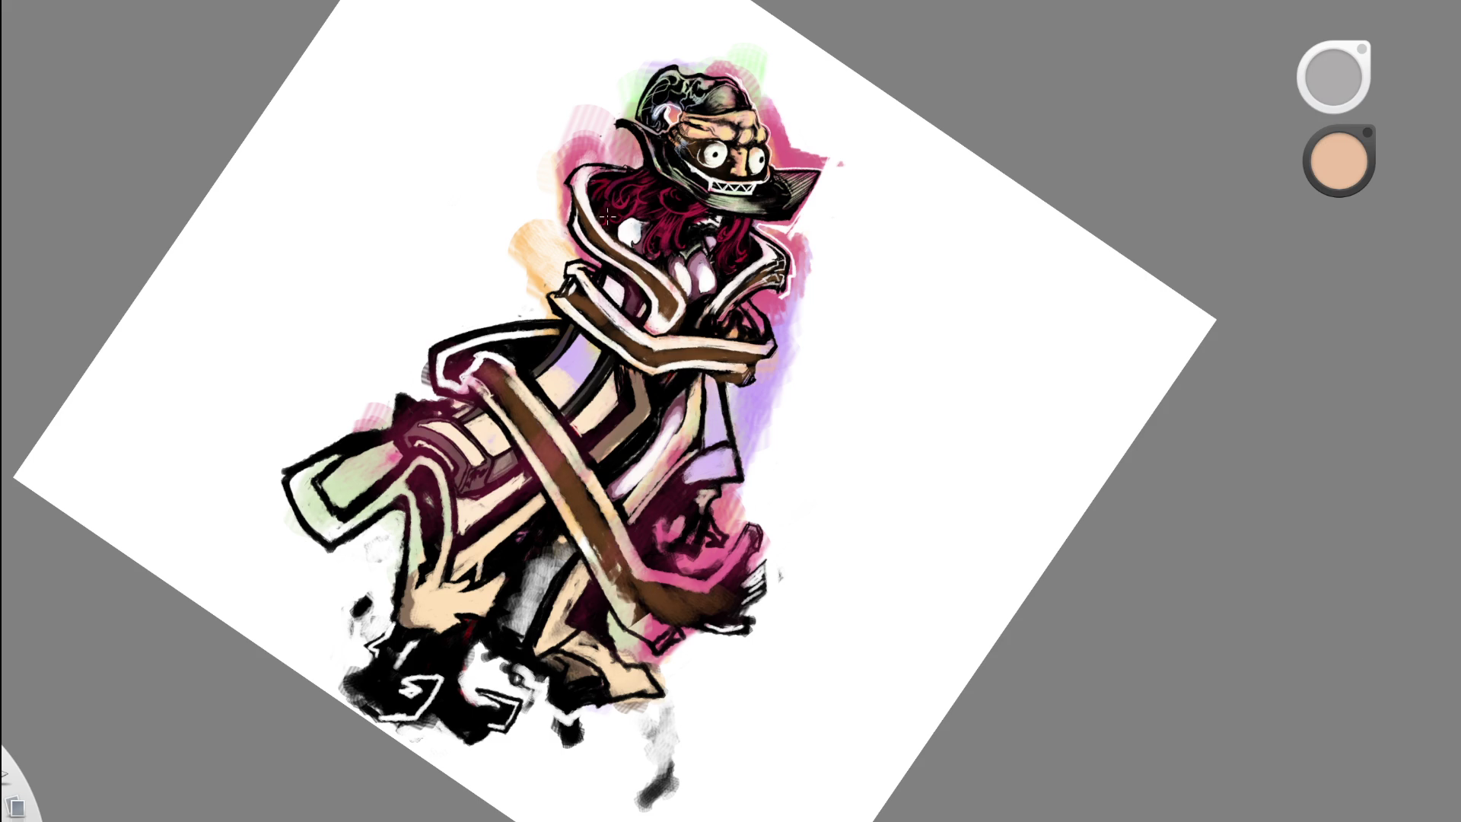
pyautogui.scroll(-5, 719, 295)
pyautogui.press('space')
pyautogui.moveTo(818, 426); pyautogui.dragTo(812, 201)
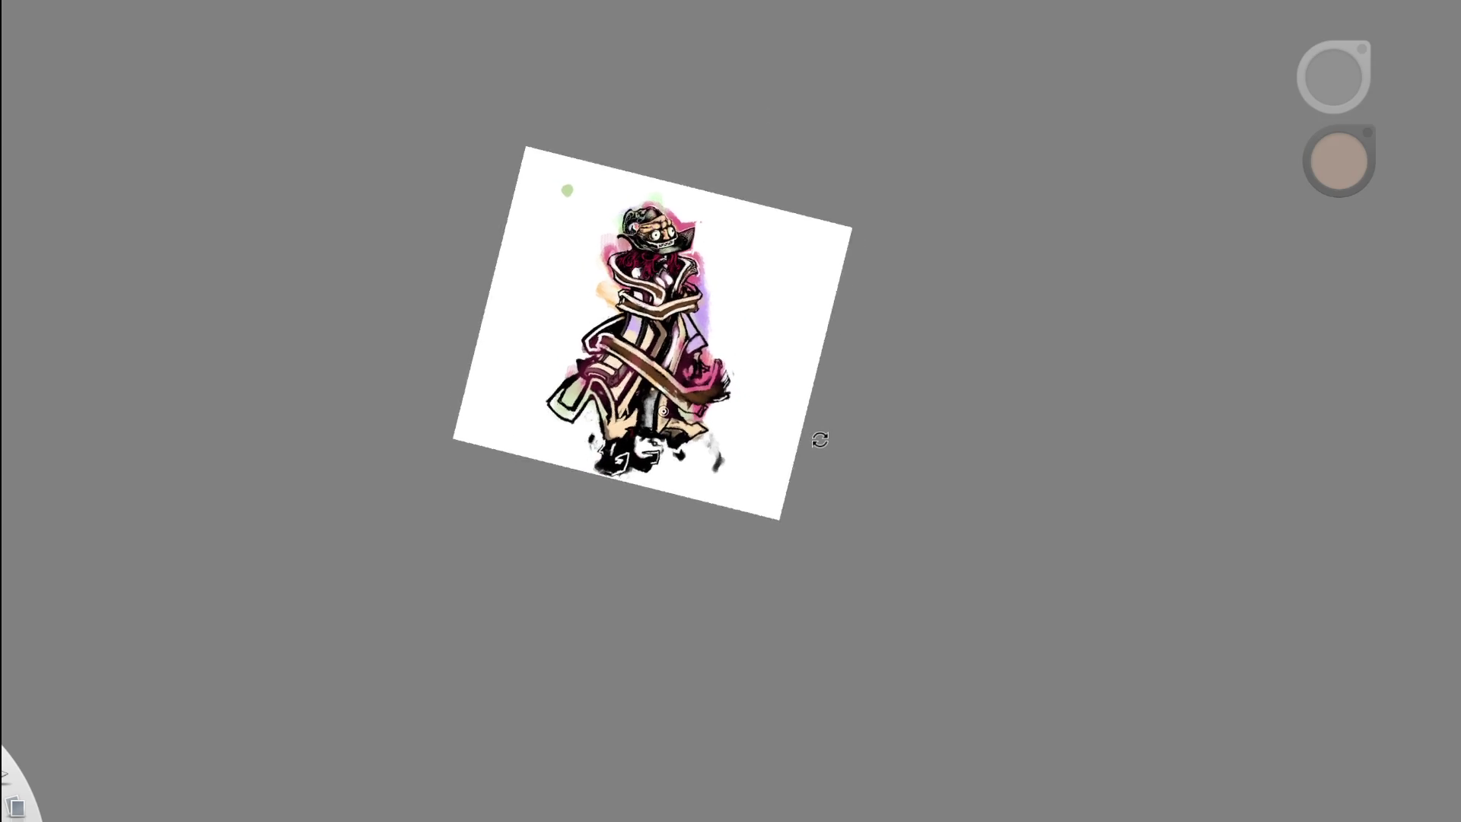
pyautogui.scroll(3, 645, 406)
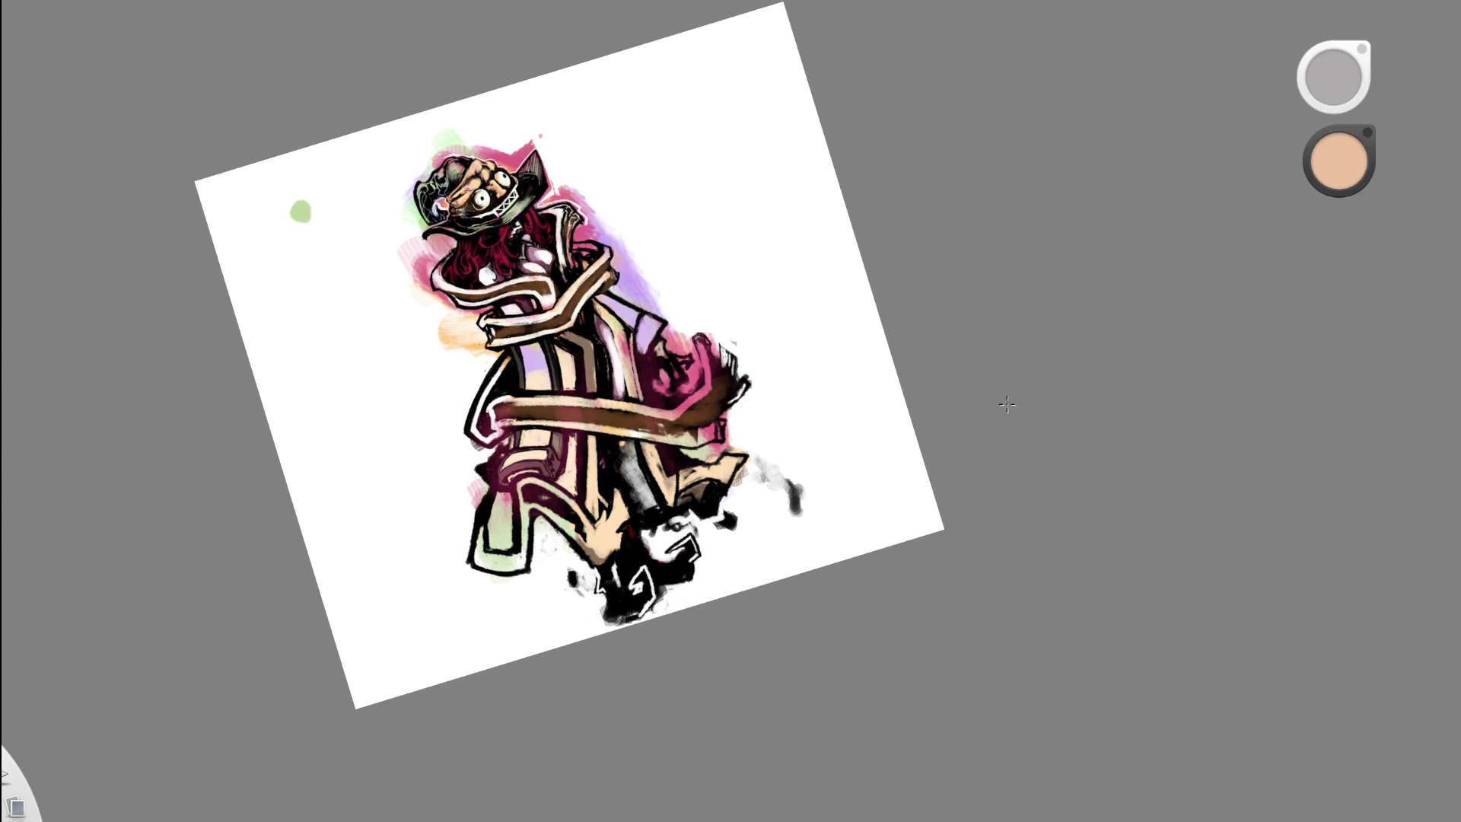
pyautogui.scroll(2, 664, 406)
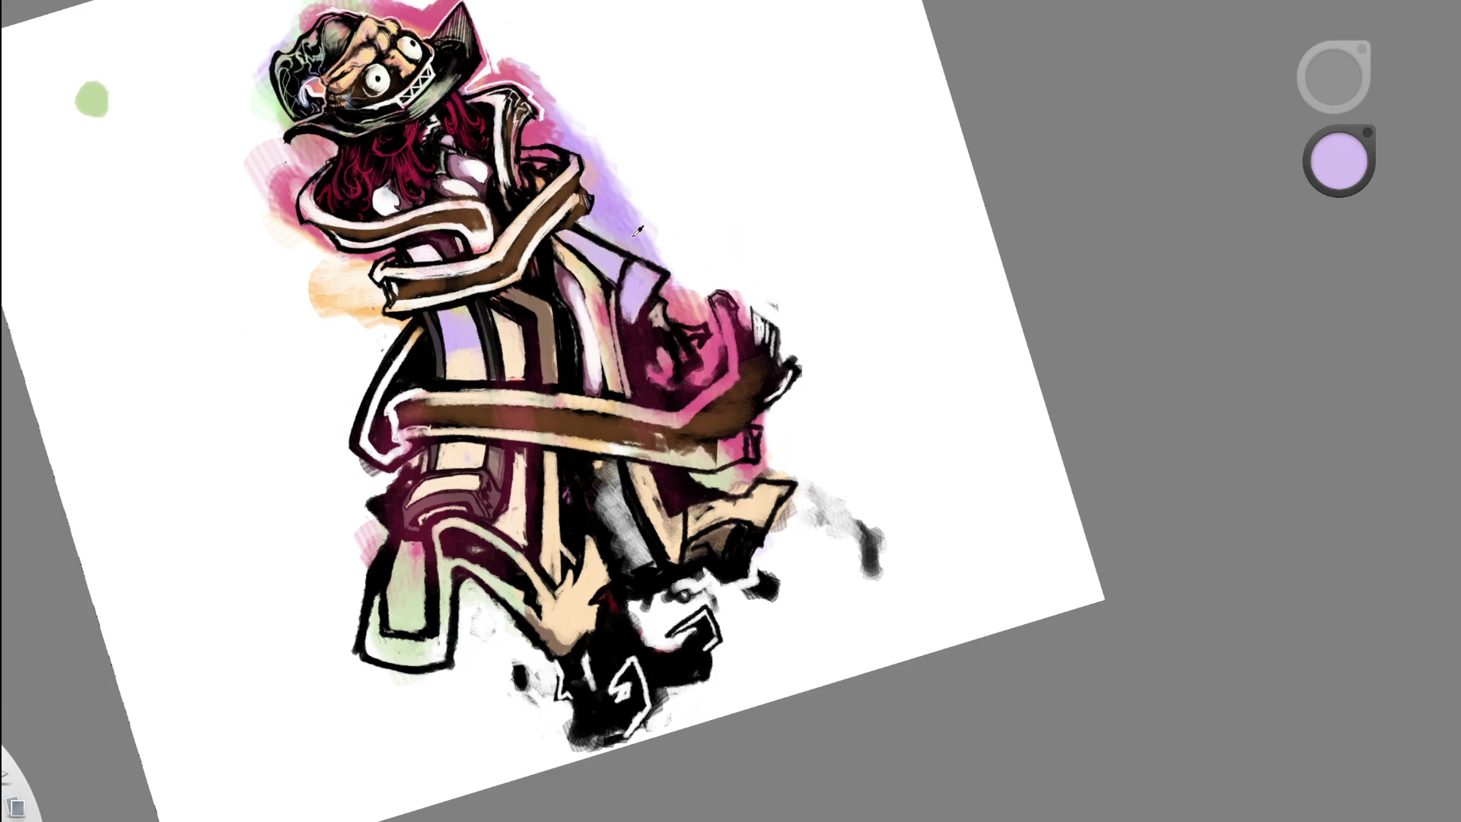
# - Wash lavender over the coat stripes, lower area and right edge
pyautogui.moveTo(457, 318)
pyautogui.mouseDown()
pyautogui.moveTo(464, 377)
pyautogui.moveTo(517, 376)
pyautogui.mouseUp()
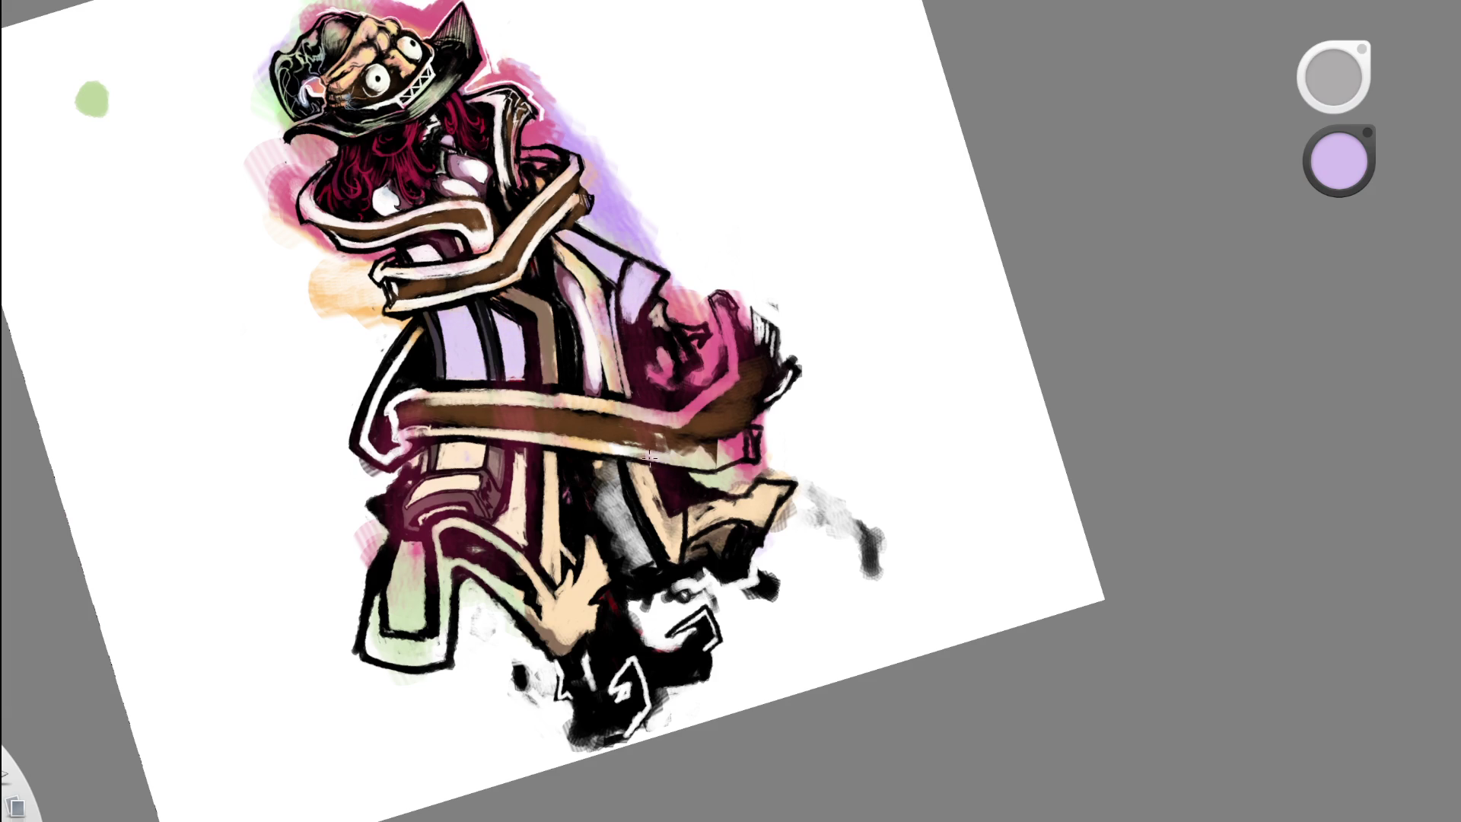
pyautogui.moveTo(639, 559); pyautogui.dragTo(612, 498)
pyautogui.moveTo(733, 487); pyautogui.dragTo(772, 458)
pyautogui.moveTo(415, 544); pyautogui.dragTo(415, 586)
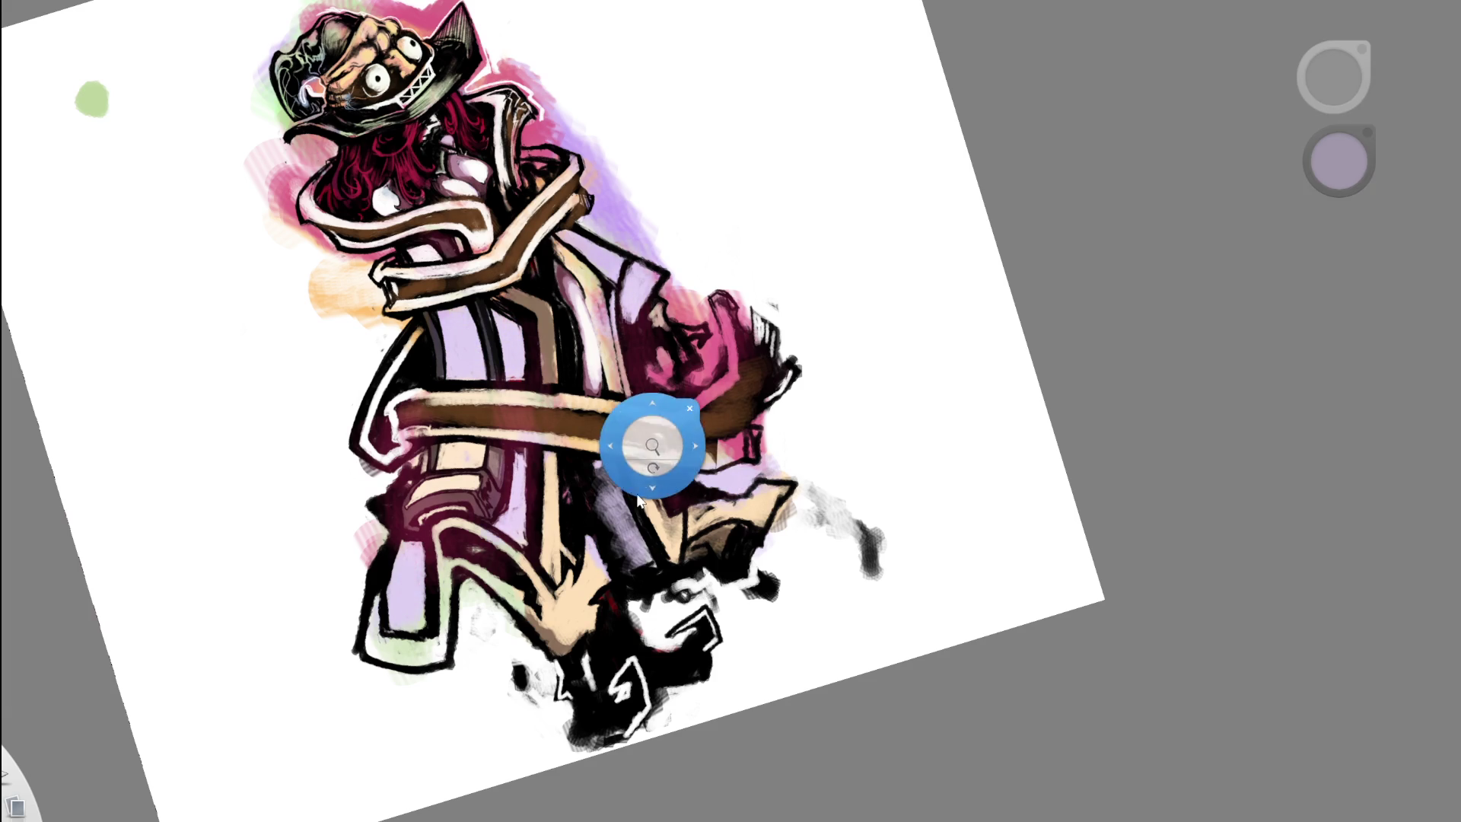
# - Recentre the figure, undo the last three lavender strokes, then redo one
pyautogui.scroll(-5, 652, 440)
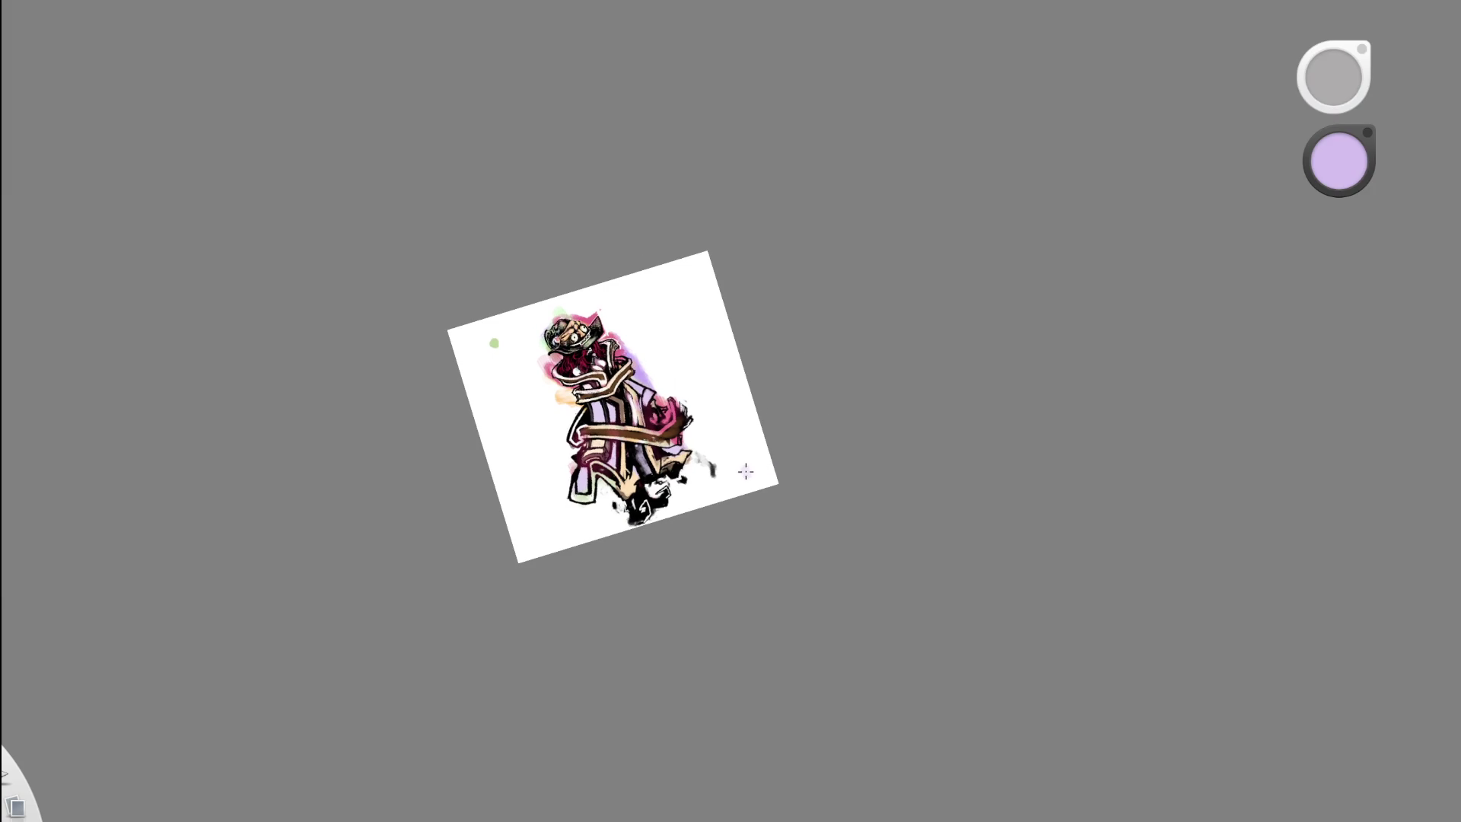
pyautogui.scroll(5, 616, 376)
pyautogui.scroll(1, 616, 375)
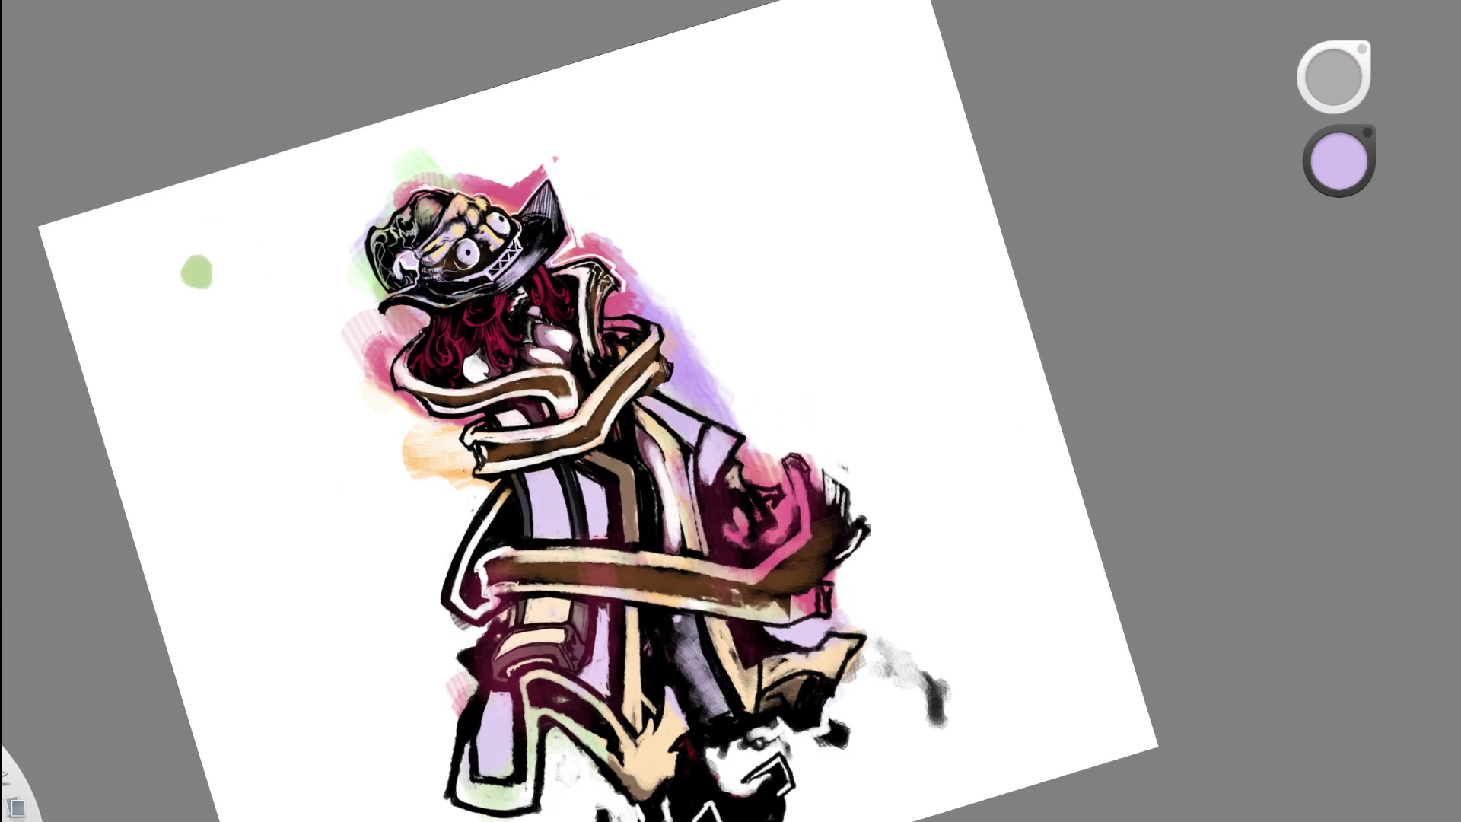
pyautogui.moveTo(729, 347); pyautogui.dragTo(638, 383)
pyautogui.scroll(-5, 638, 383)
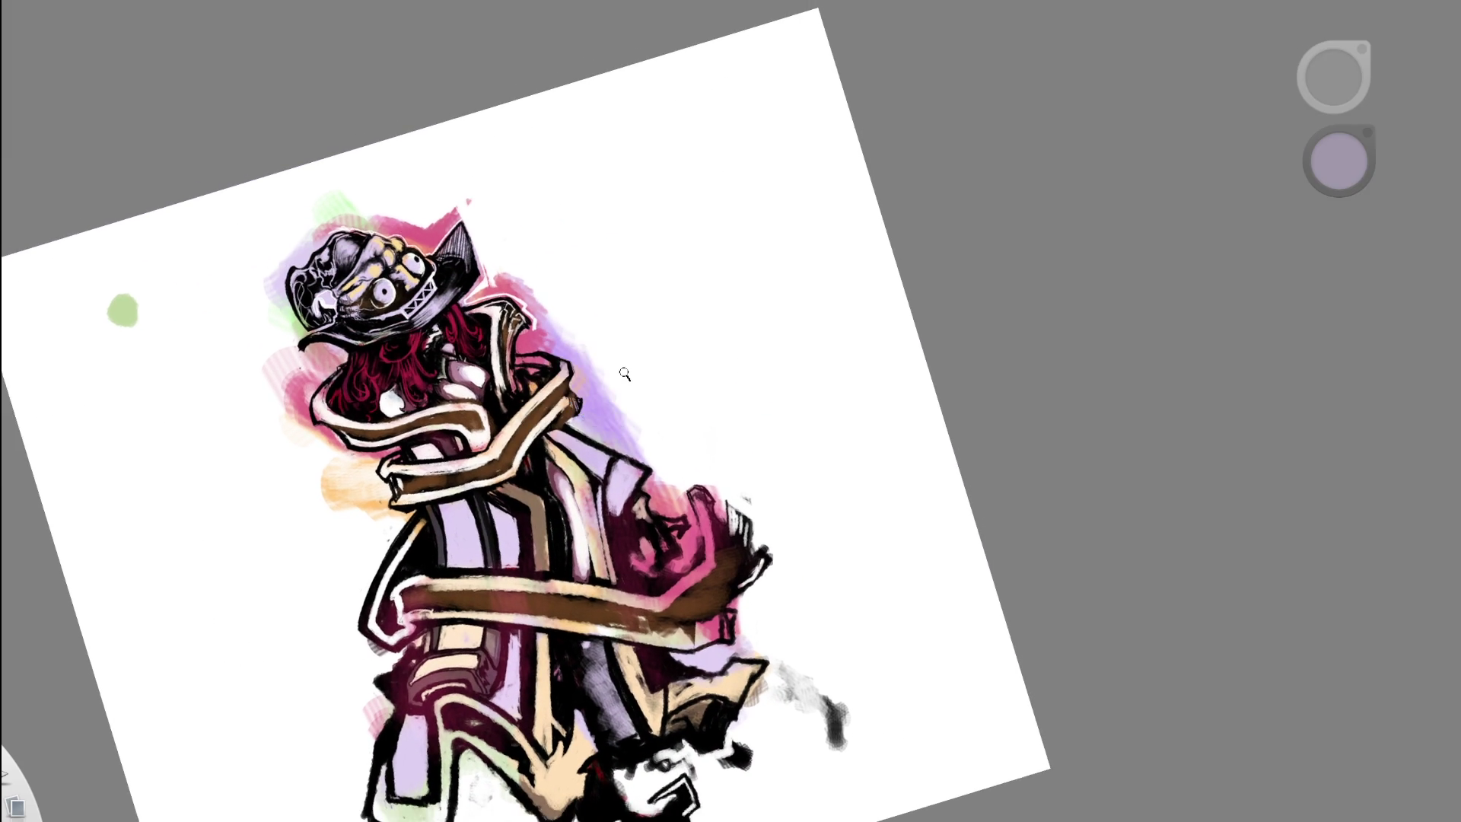
pyautogui.hotkey('ctrl', 'z')
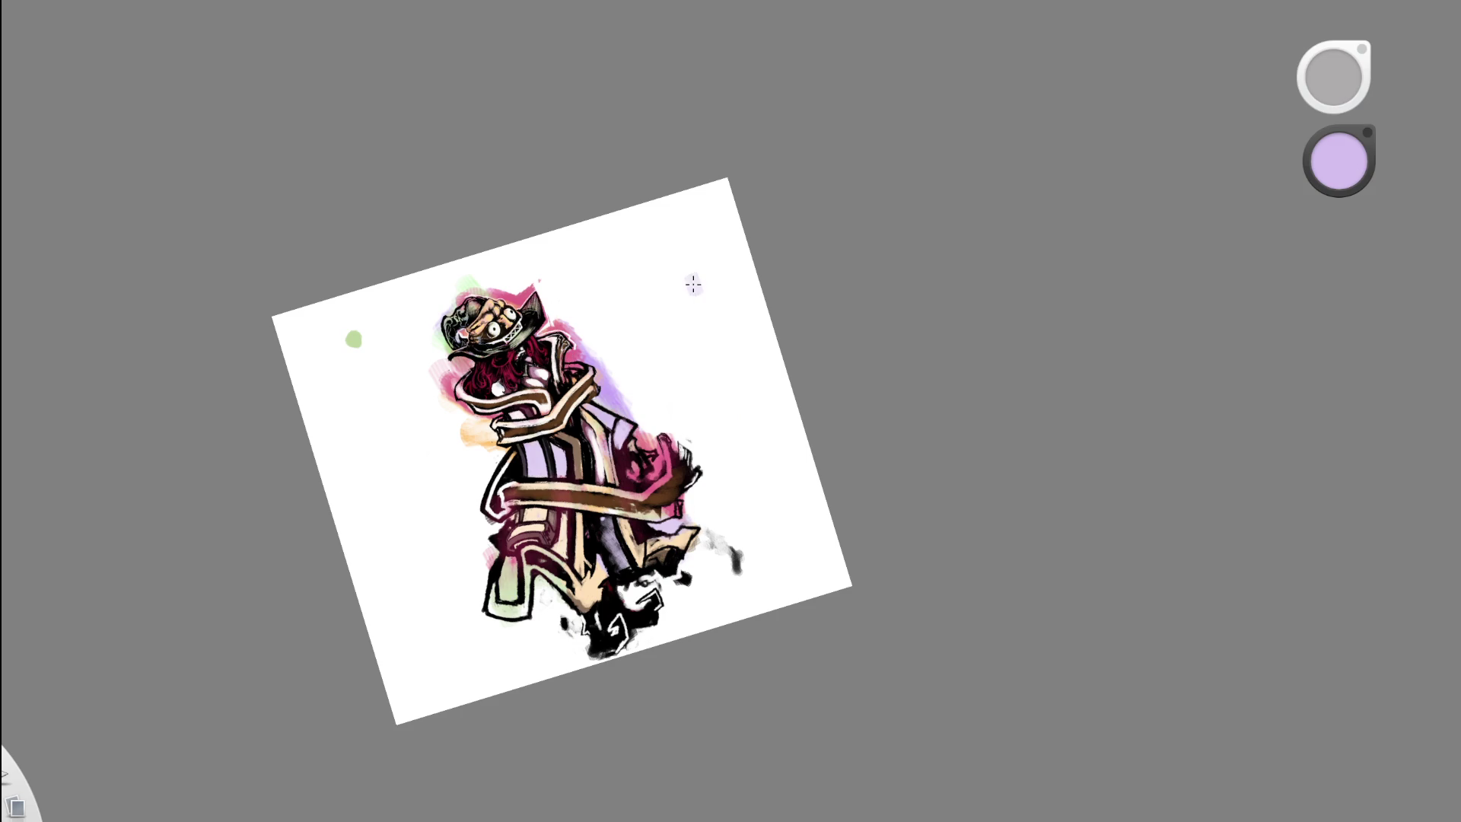
pyautogui.hotkey('ctrl', 'z')
pyautogui.hotkey('ctrl', 'z')
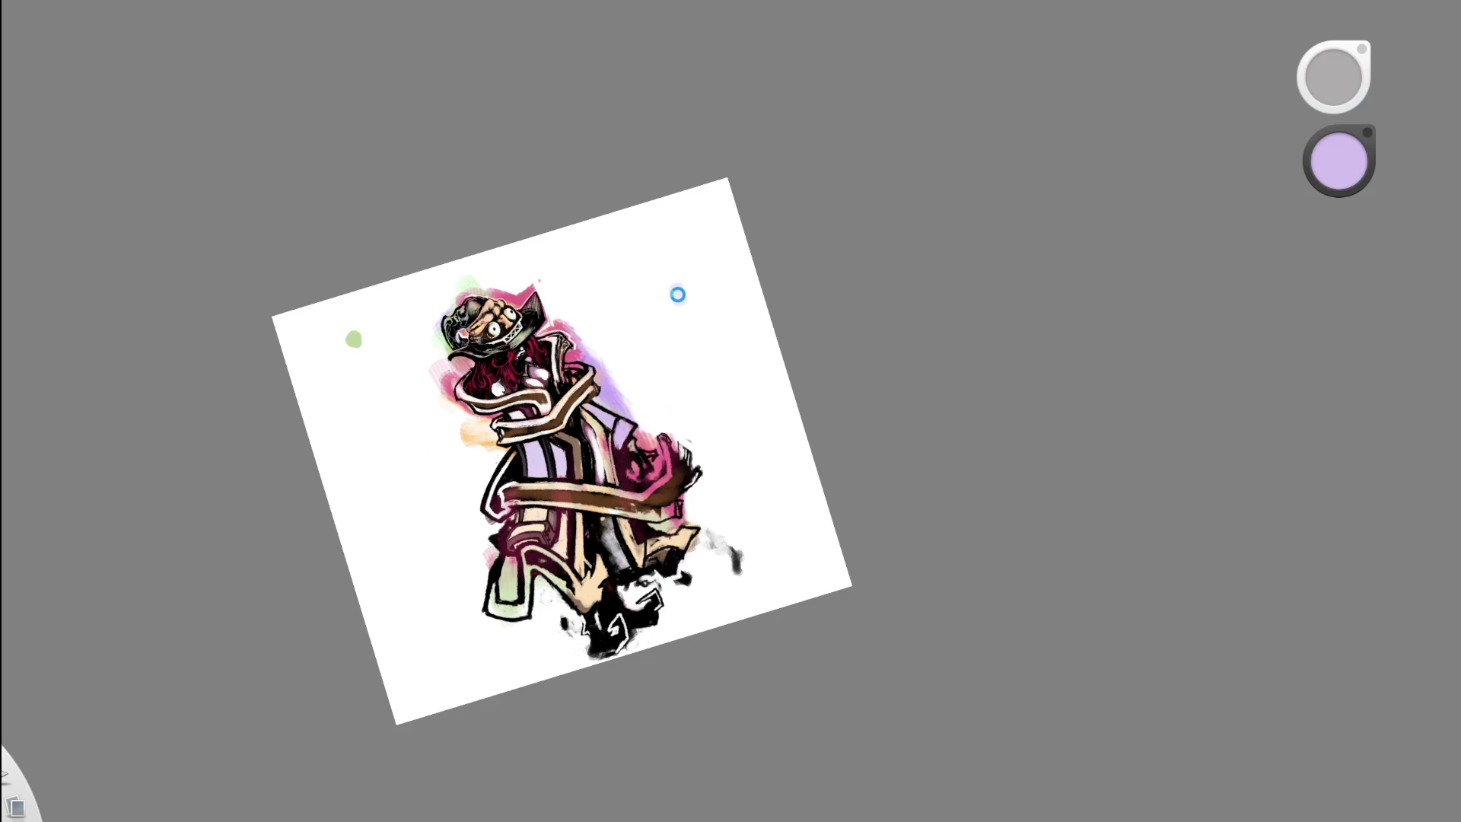
pyautogui.hotkey('ctrl', 'z')
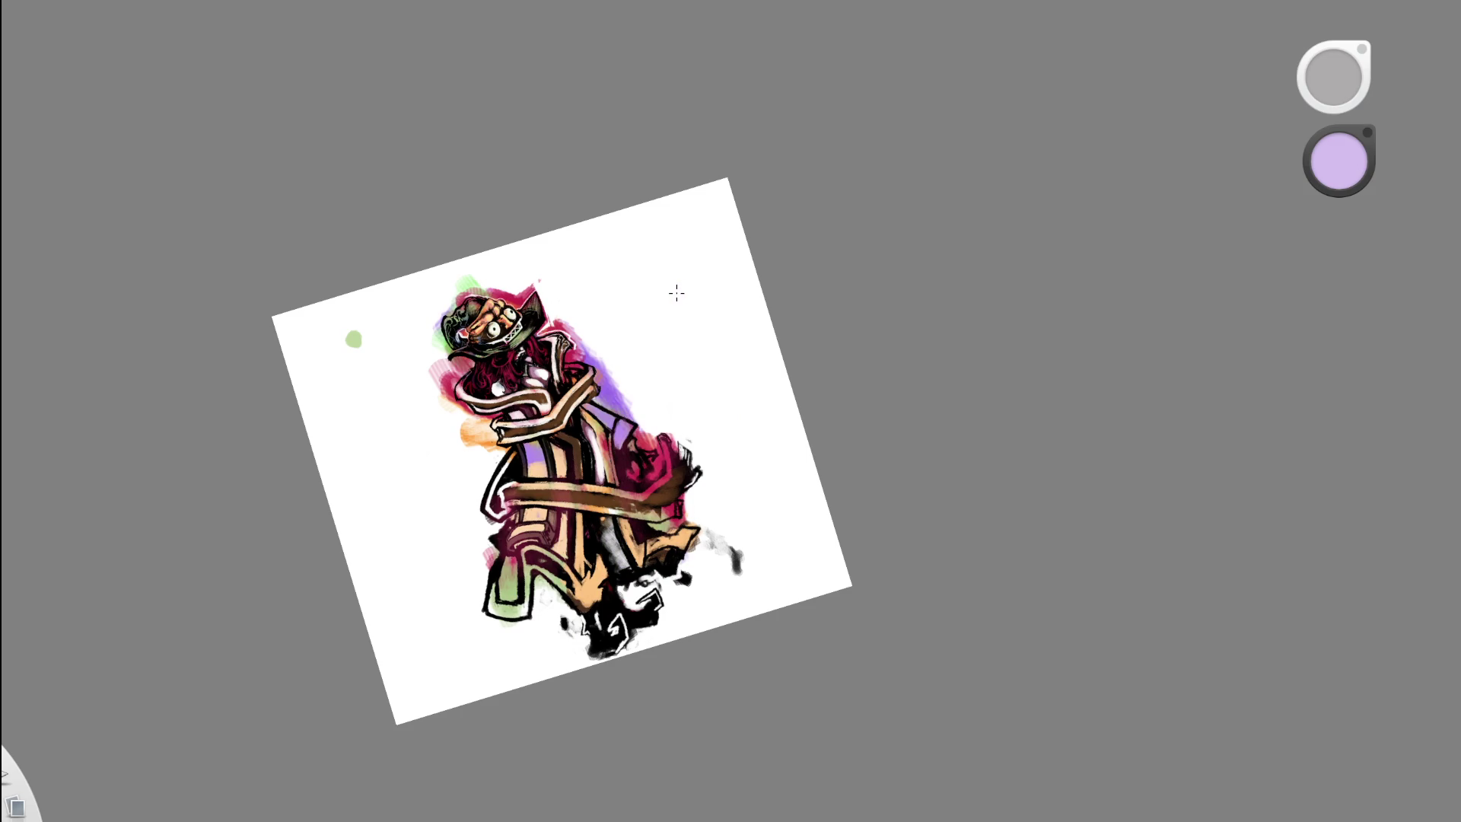
pyautogui.hotkey('ctrl', 'y')
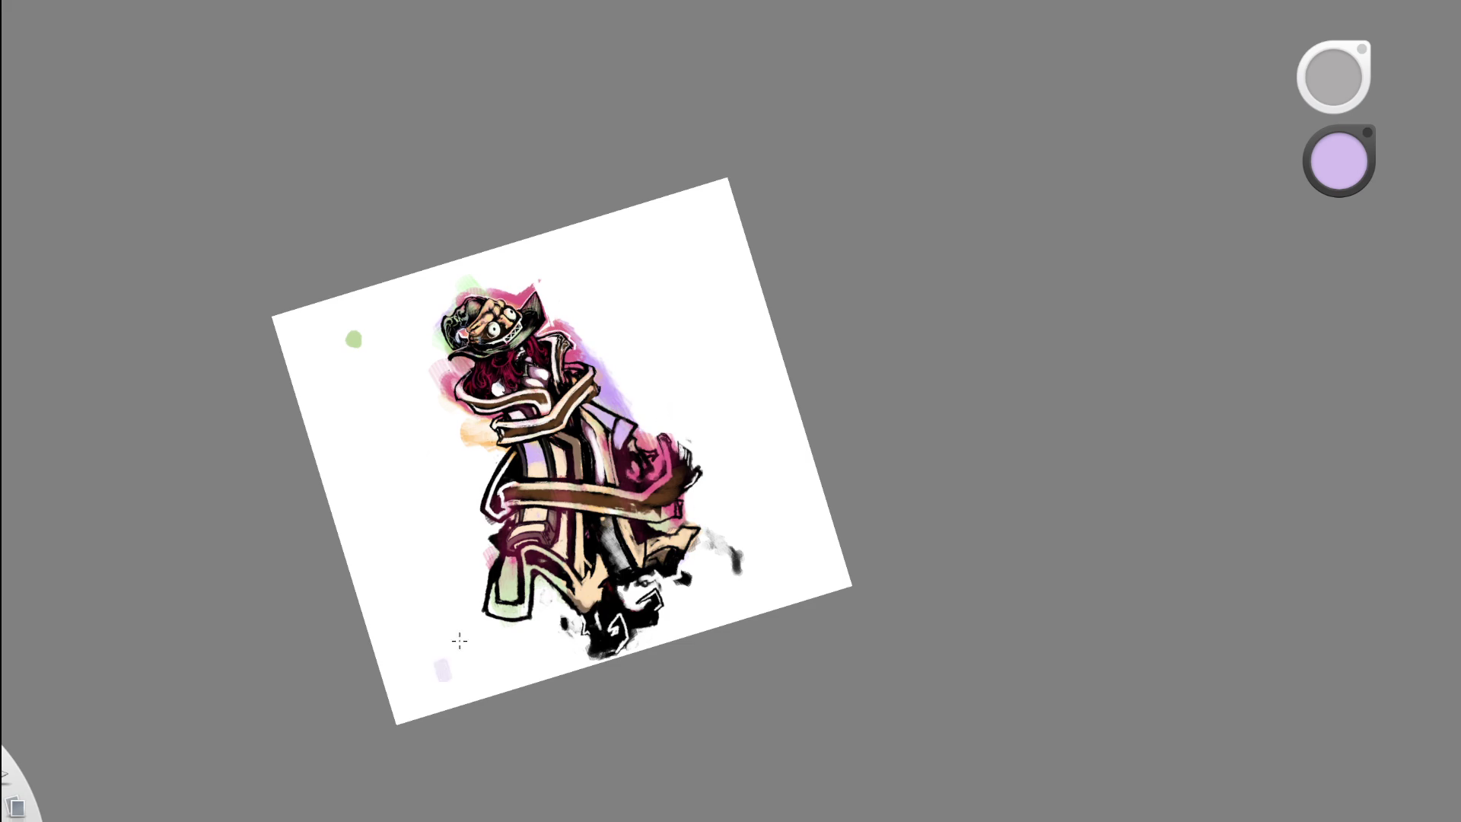
pyautogui.scroll(5, 548, 411)
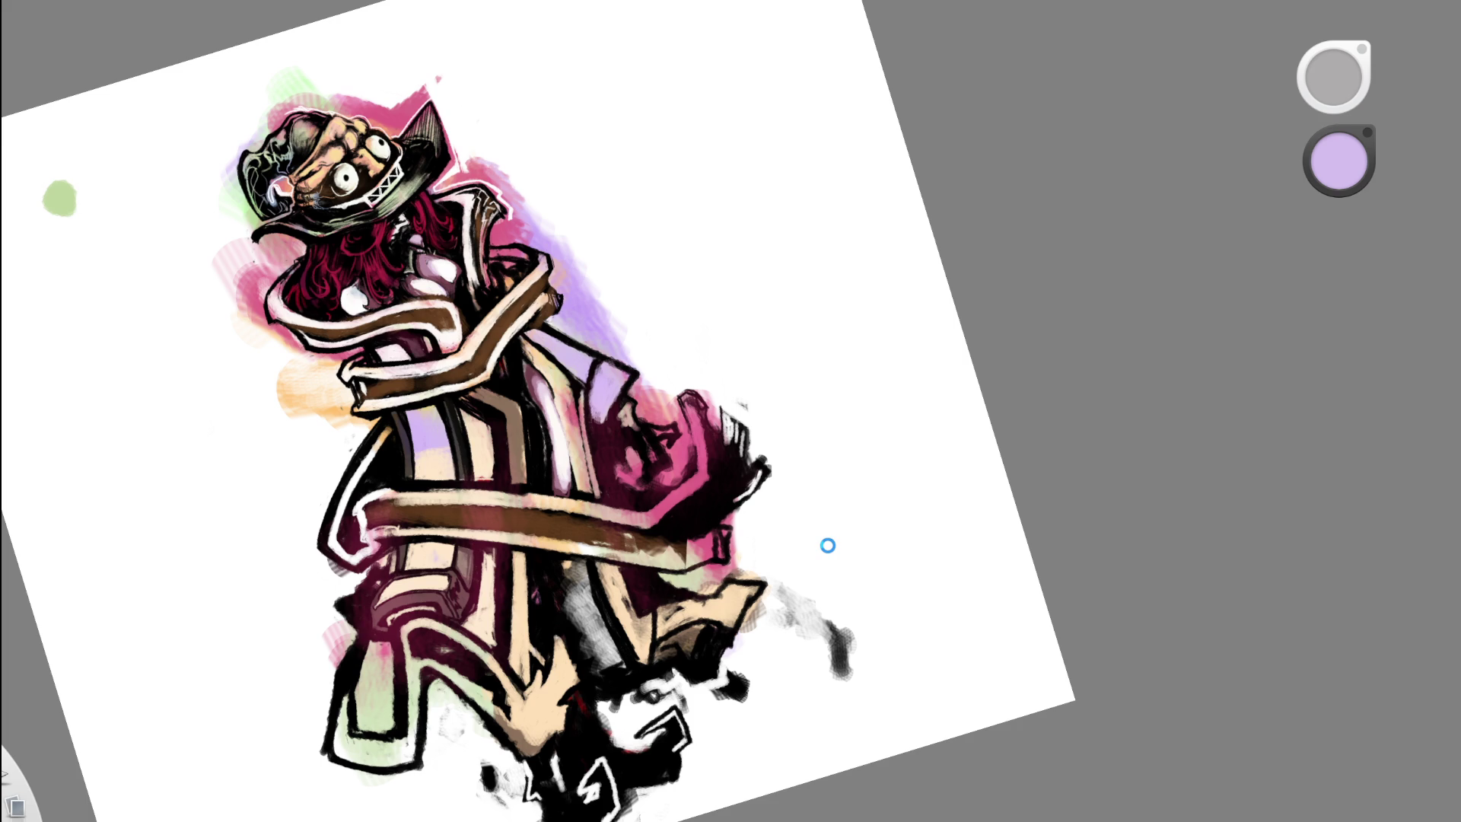
# - Smear dark brown into the pink beside the lower band and darken the band greyish-brown
pyautogui.keyDown('alt'); pyautogui.click(487, 473); pyautogui.keyUp('alt')
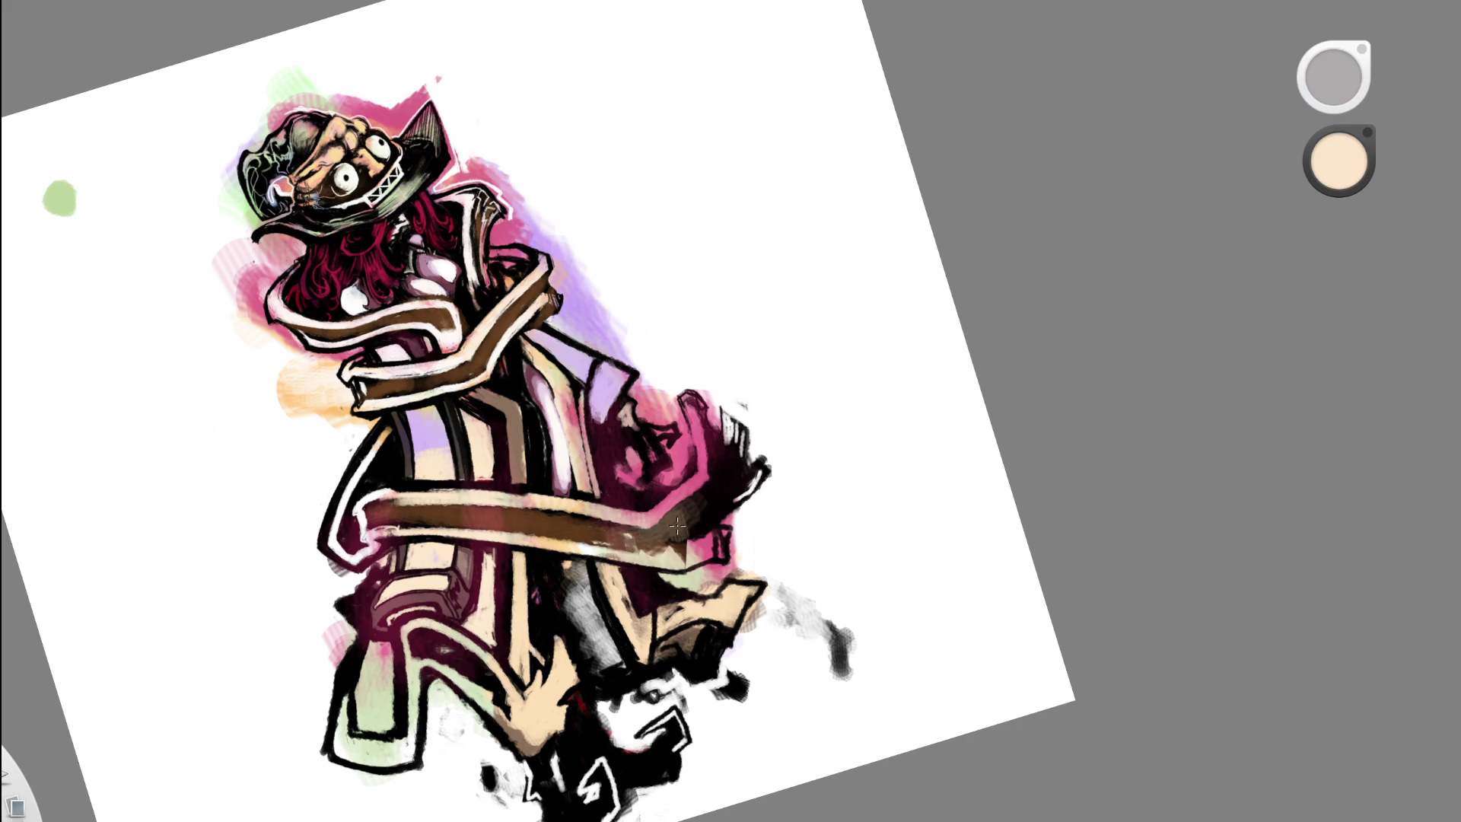
pyautogui.moveTo(677, 525); pyautogui.dragTo(742, 471)
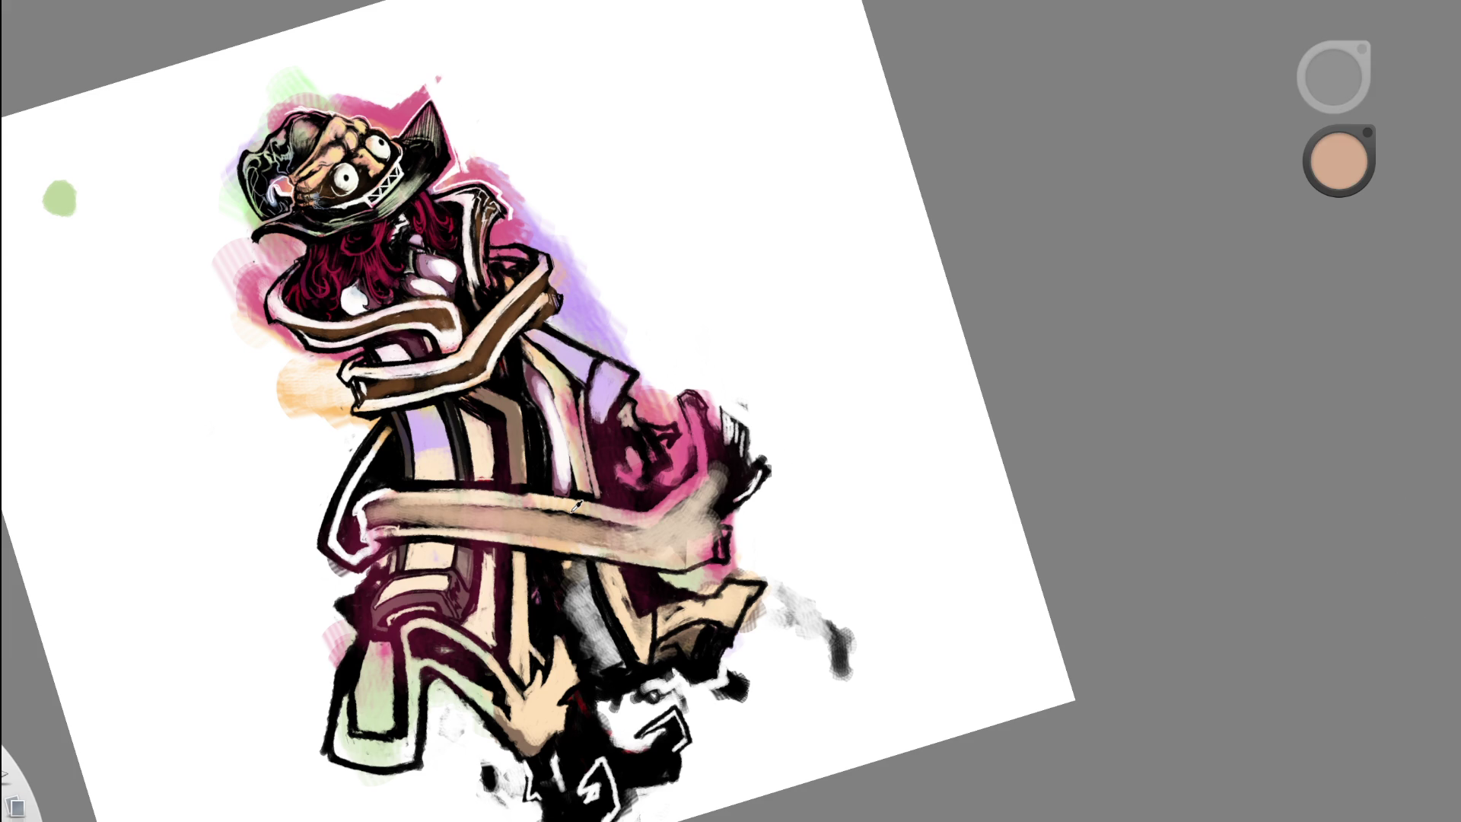
pyautogui.moveTo(557, 504)
pyautogui.mouseDown()
pyautogui.moveTo(672, 513)
pyautogui.moveTo(746, 491)
pyautogui.moveTo(761, 456)
pyautogui.moveTo(680, 517)
pyautogui.moveTo(650, 498)
pyautogui.moveTo(685, 521)
pyautogui.mouseUp()
pyautogui.press('e')
pyautogui.moveTo(871, 372); pyautogui.dragTo(751, 440)
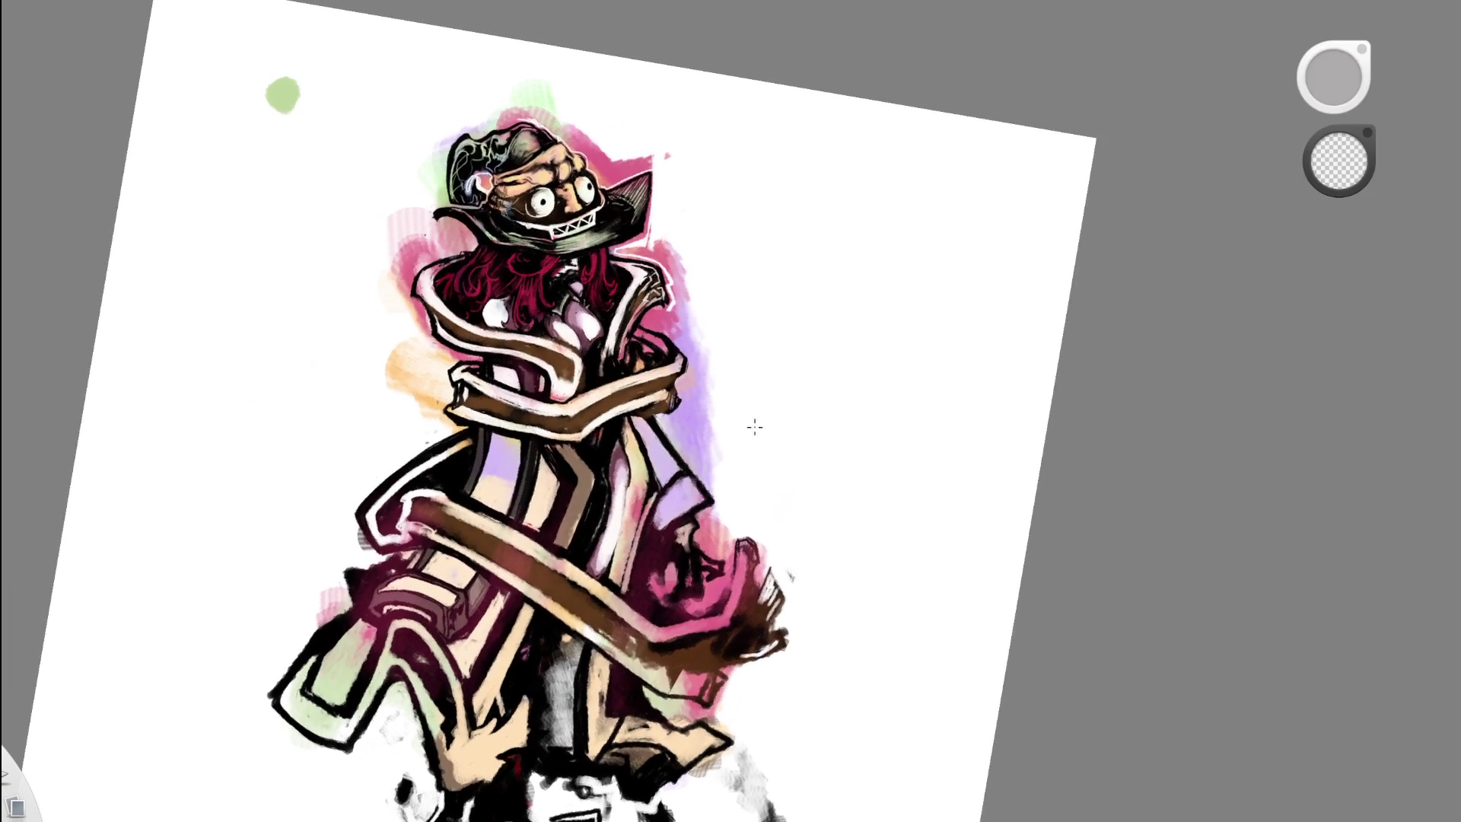
pyautogui.moveTo(715, 456)
pyautogui.mouseDown()
pyautogui.moveTo(670, 658)
pyautogui.moveTo(645, 623)
pyautogui.moveTo(649, 656)
pyautogui.moveTo(601, 670)
pyautogui.mouseUp()
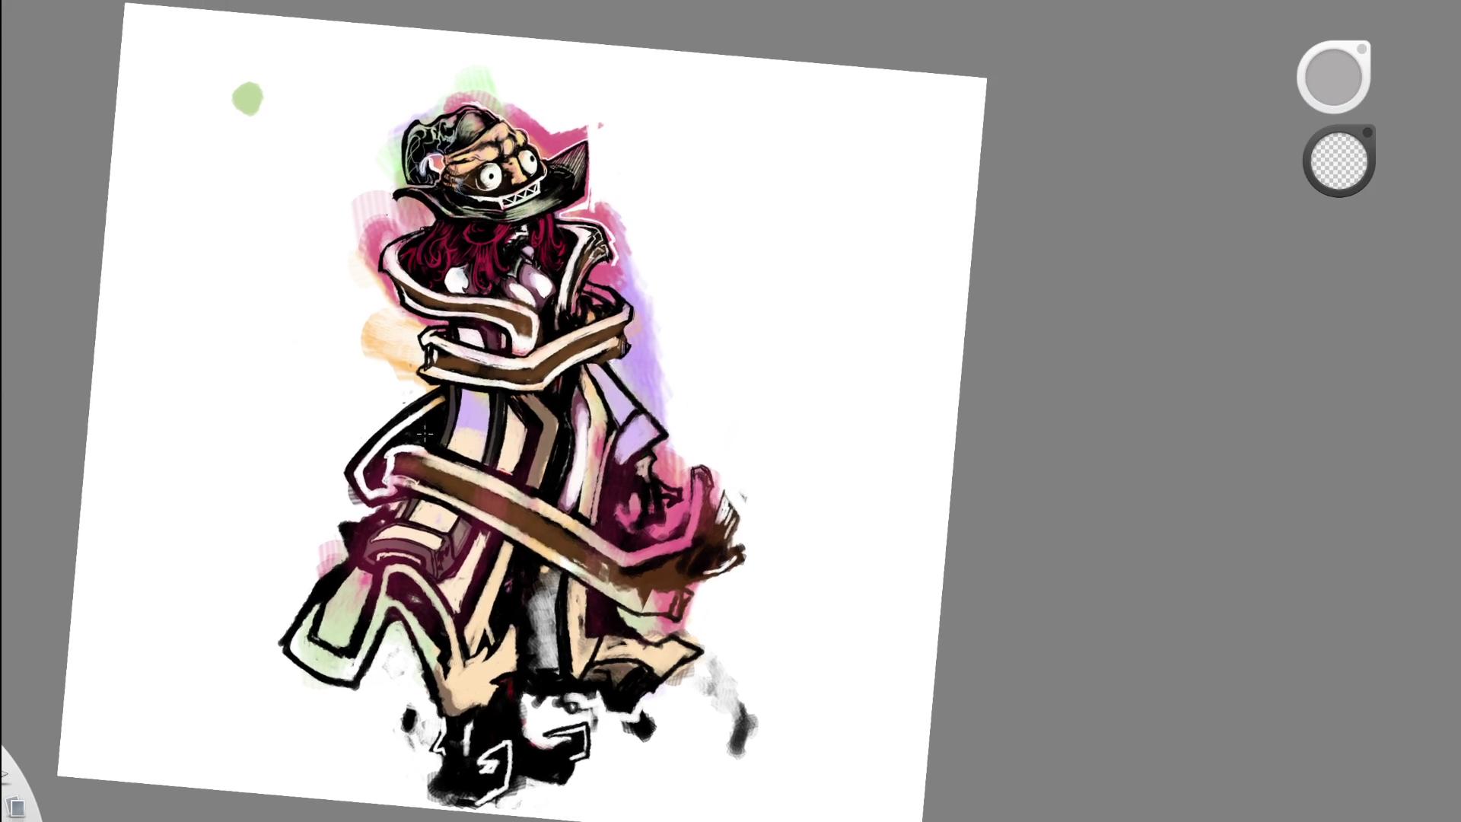
pyautogui.keyDown('alt'); pyautogui.click(423, 426); pyautogui.keyUp('alt')
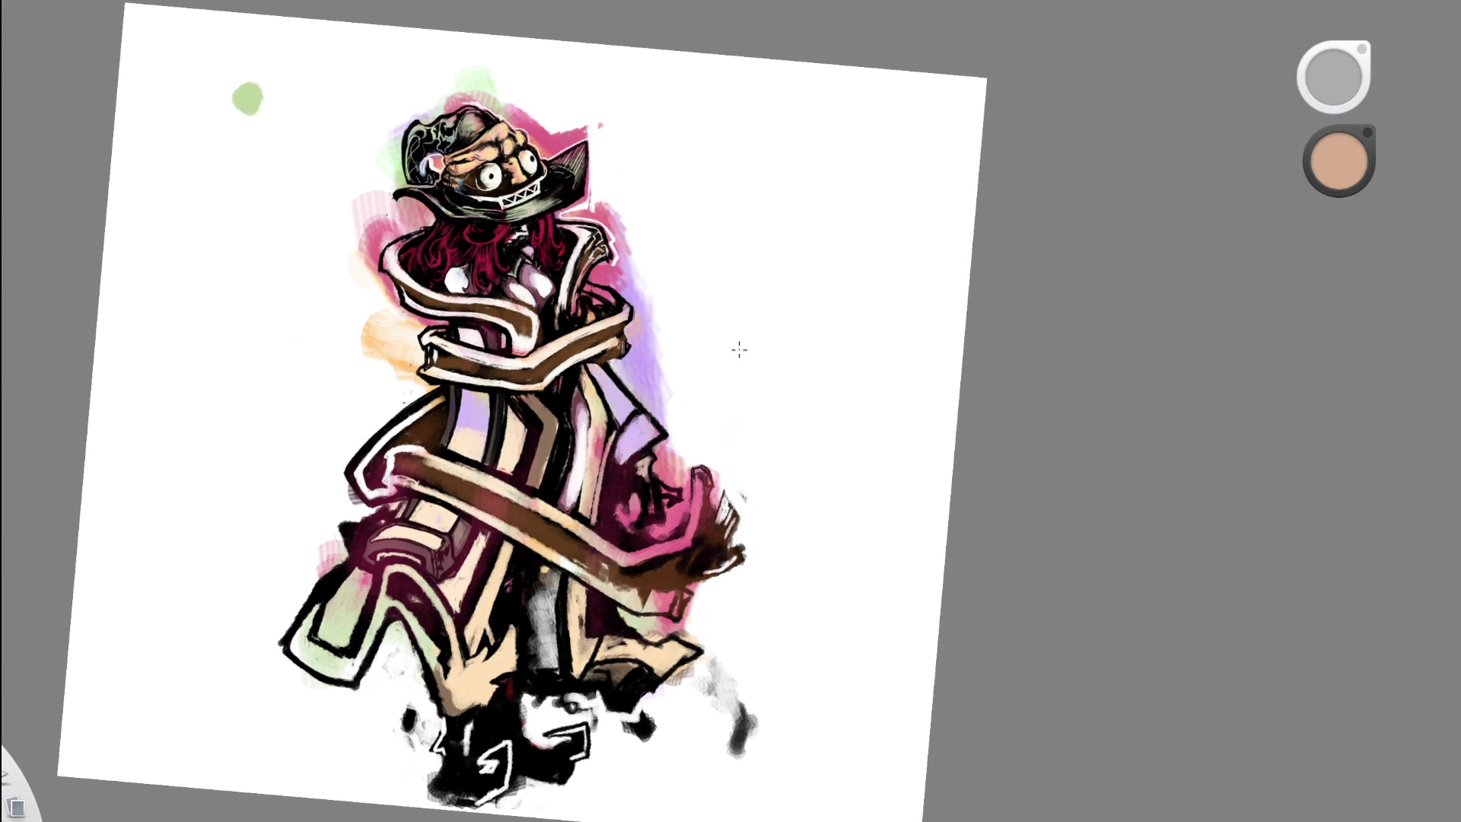
pyautogui.press('space')
pyautogui.moveTo(702, 485); pyautogui.dragTo(687, 525)
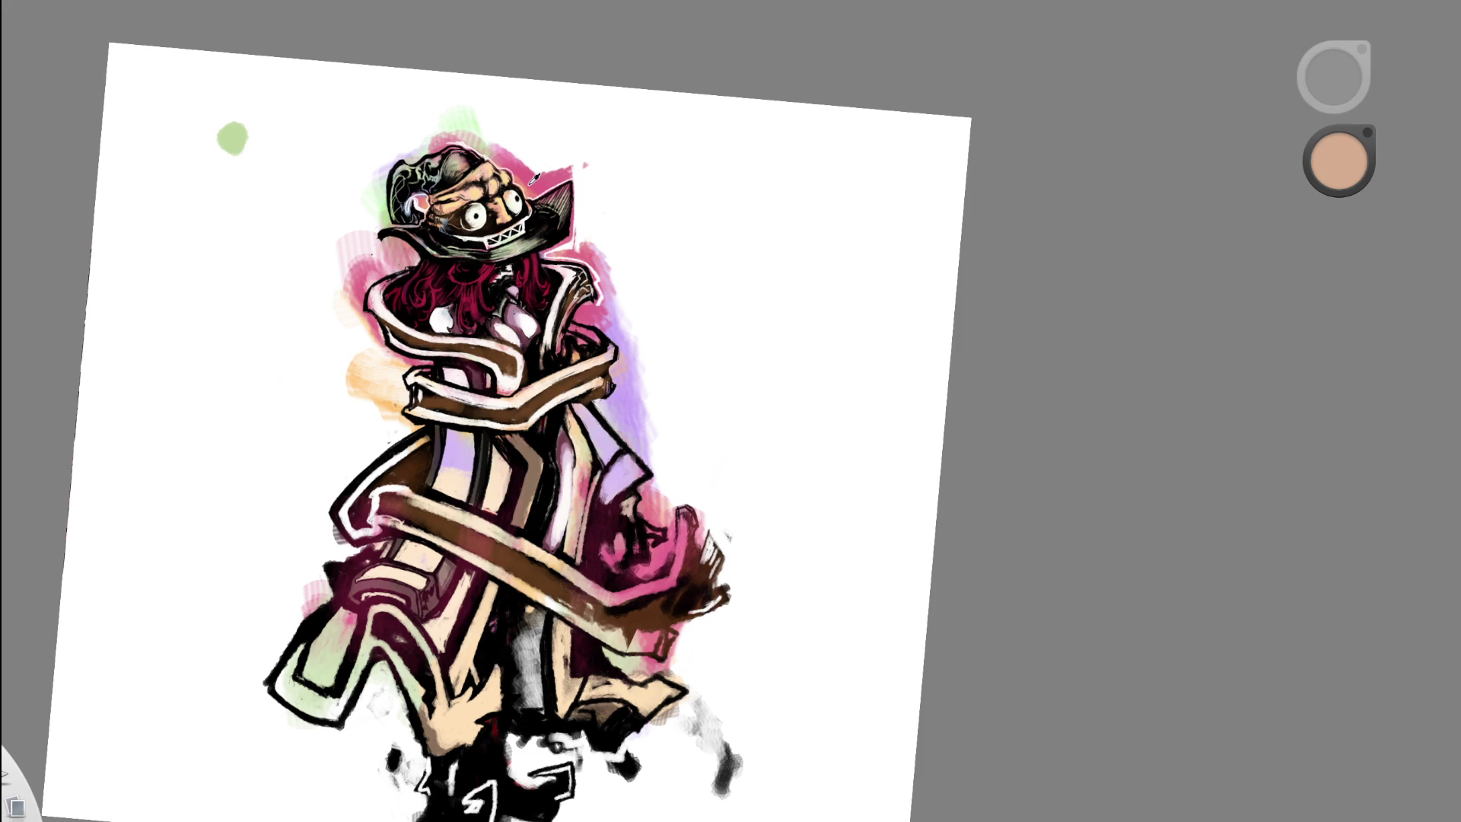
pyautogui.moveTo(547, 210)
pyautogui.mouseDown()
pyautogui.moveTo(605, 186)
pyautogui.moveTo(689, 377)
pyautogui.mouseUp()
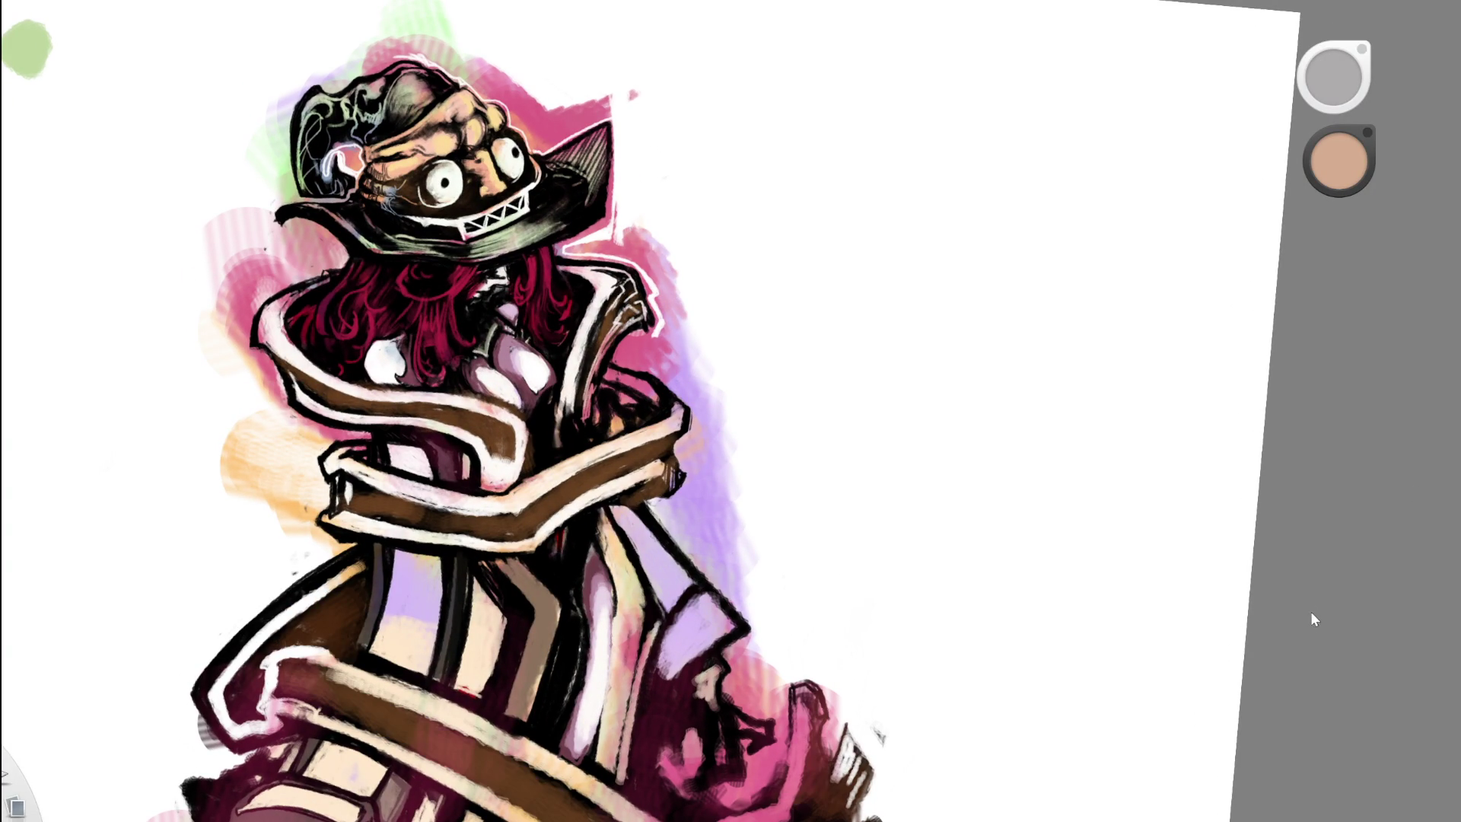
pyautogui.moveTo(841, 547); pyautogui.dragTo(863, 361)
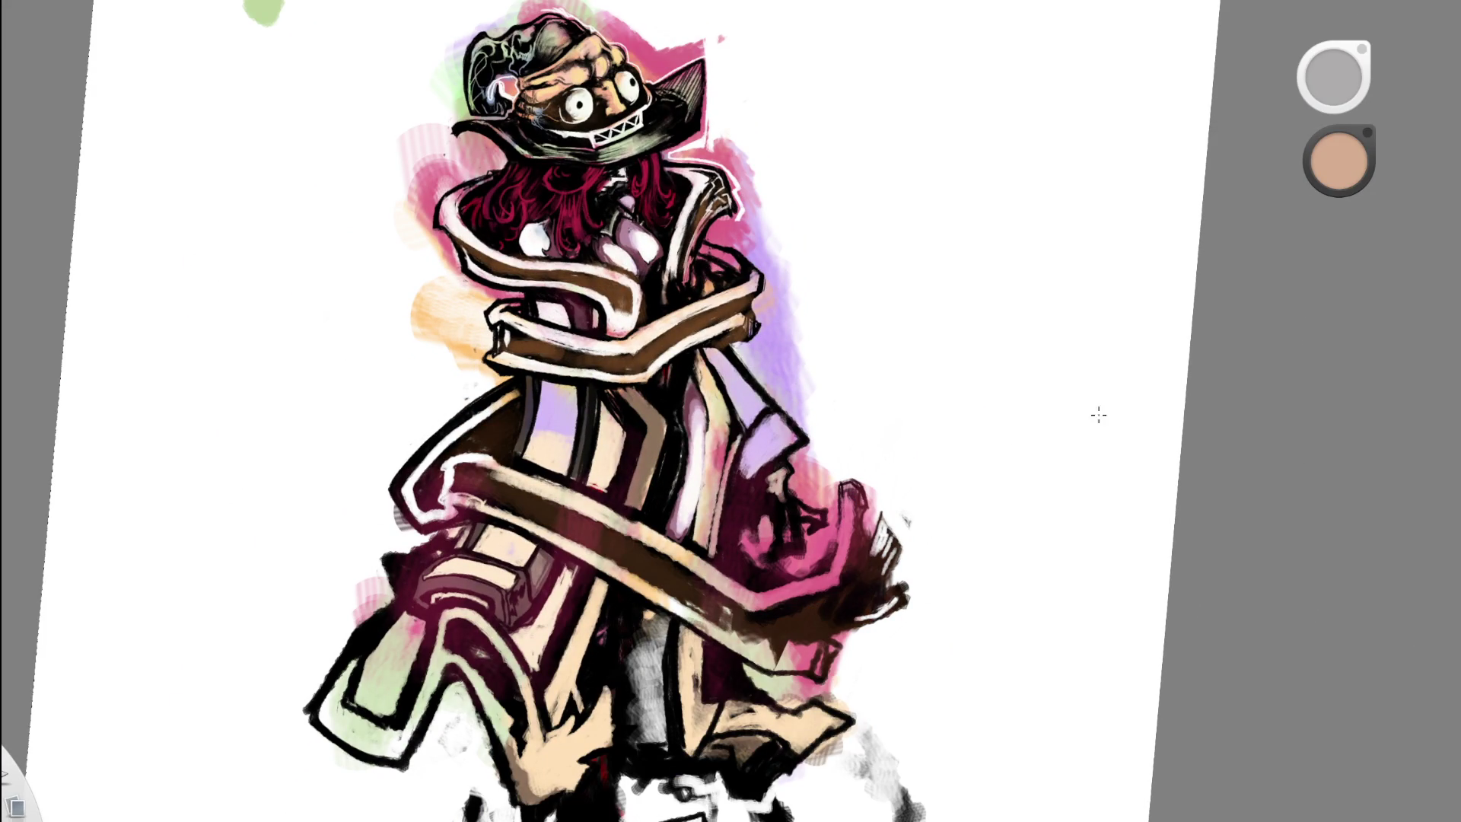
pyautogui.moveTo(766, 515); pyautogui.dragTo(920, 401)
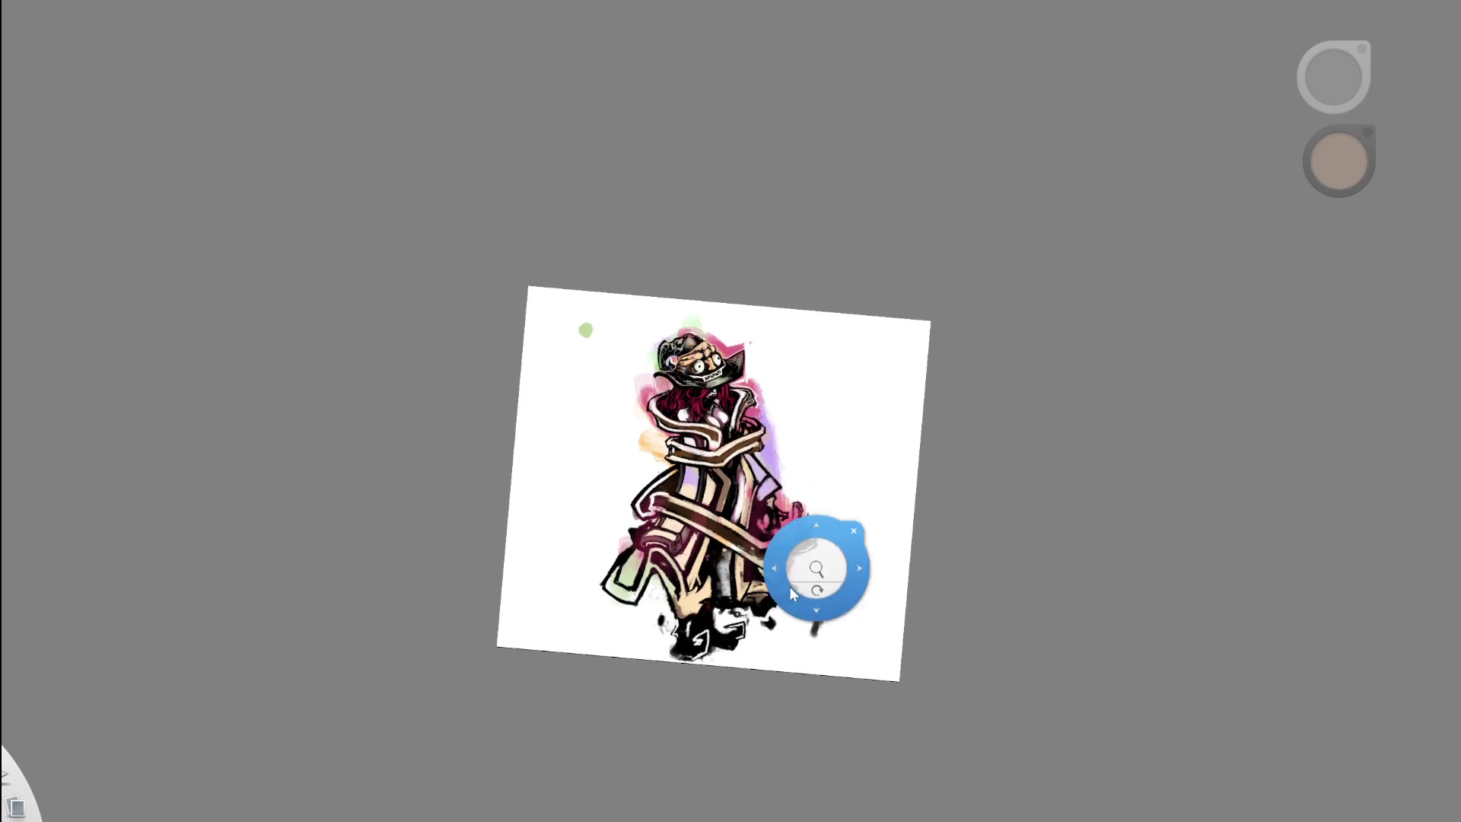
pyautogui.moveTo(832, 560); pyautogui.dragTo(773, 522)
pyautogui.press('e')
pyautogui.press('e')
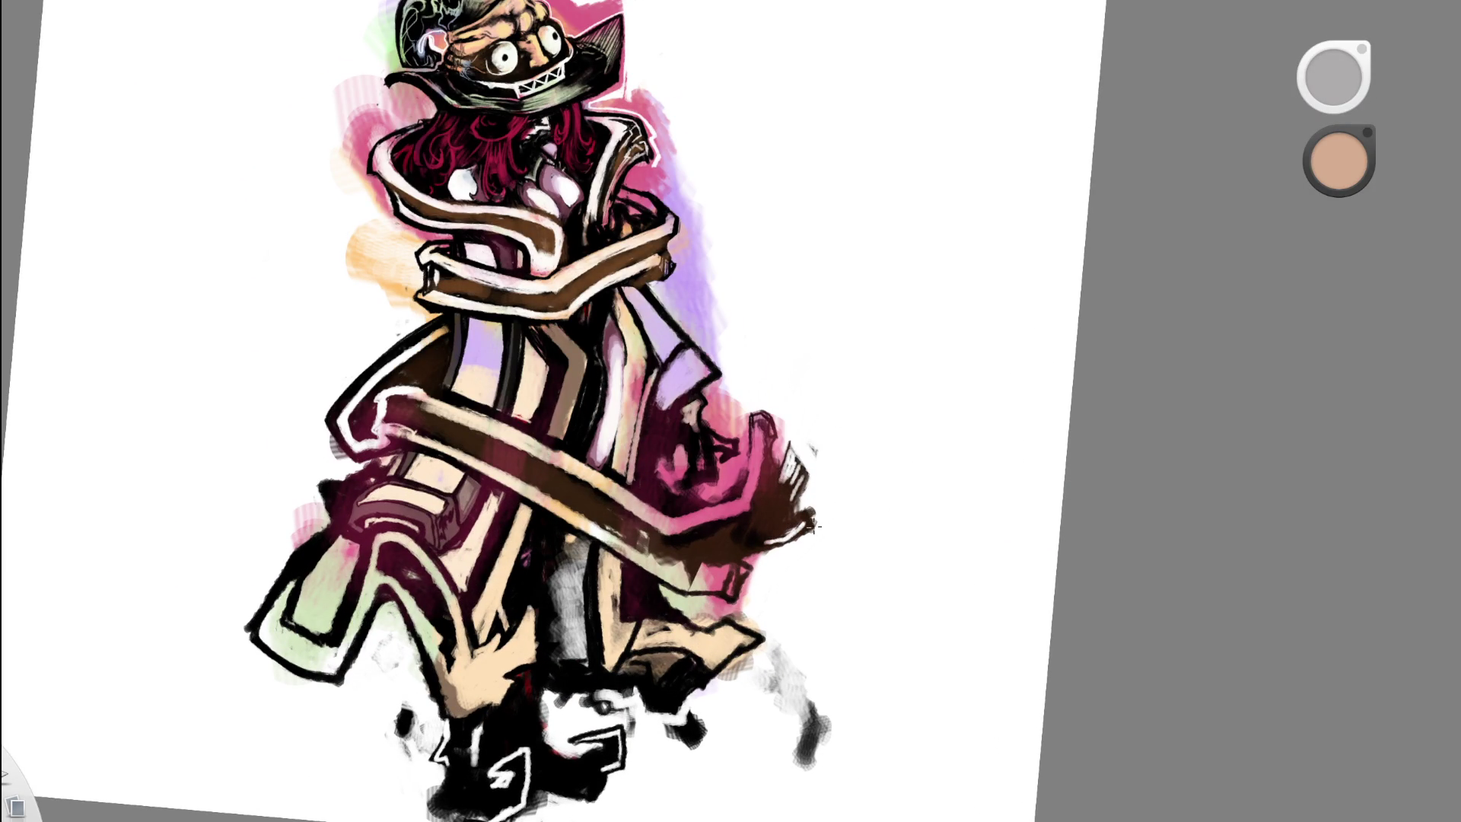
pyautogui.moveTo(826, 447); pyautogui.dragTo(757, 590)
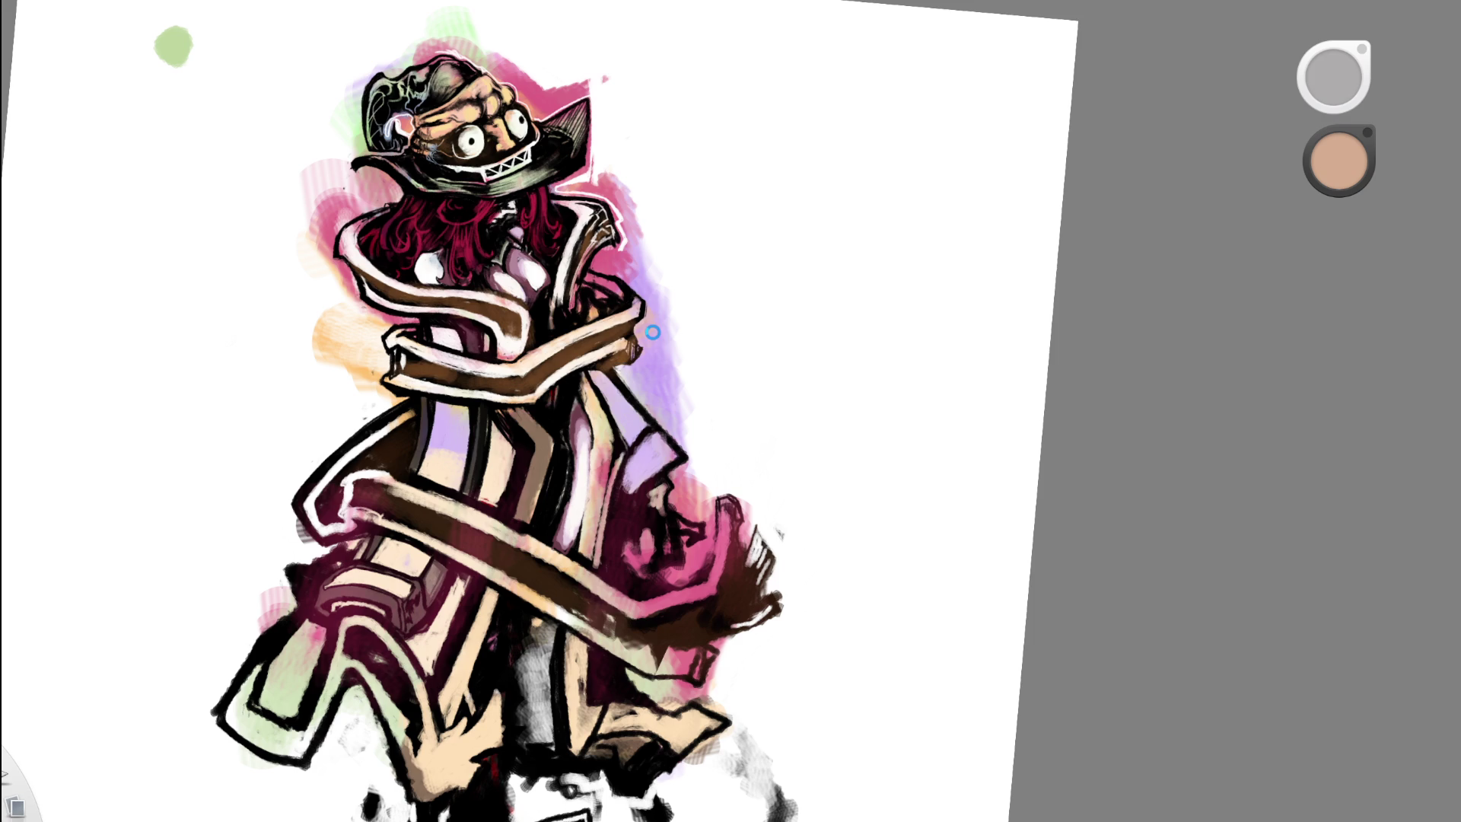
pyautogui.press('e')
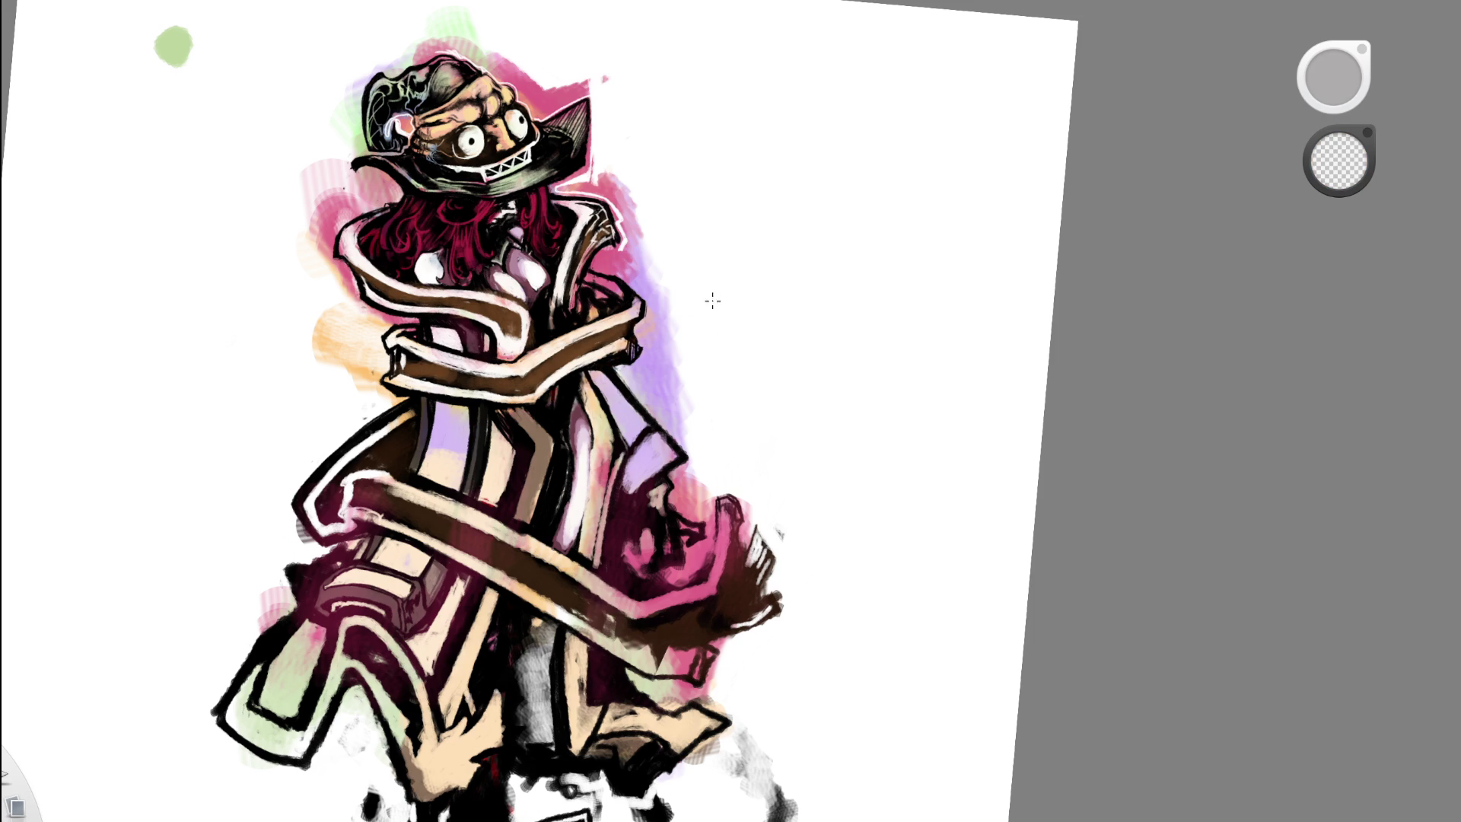
pyautogui.scroll(-5, 720, 273)
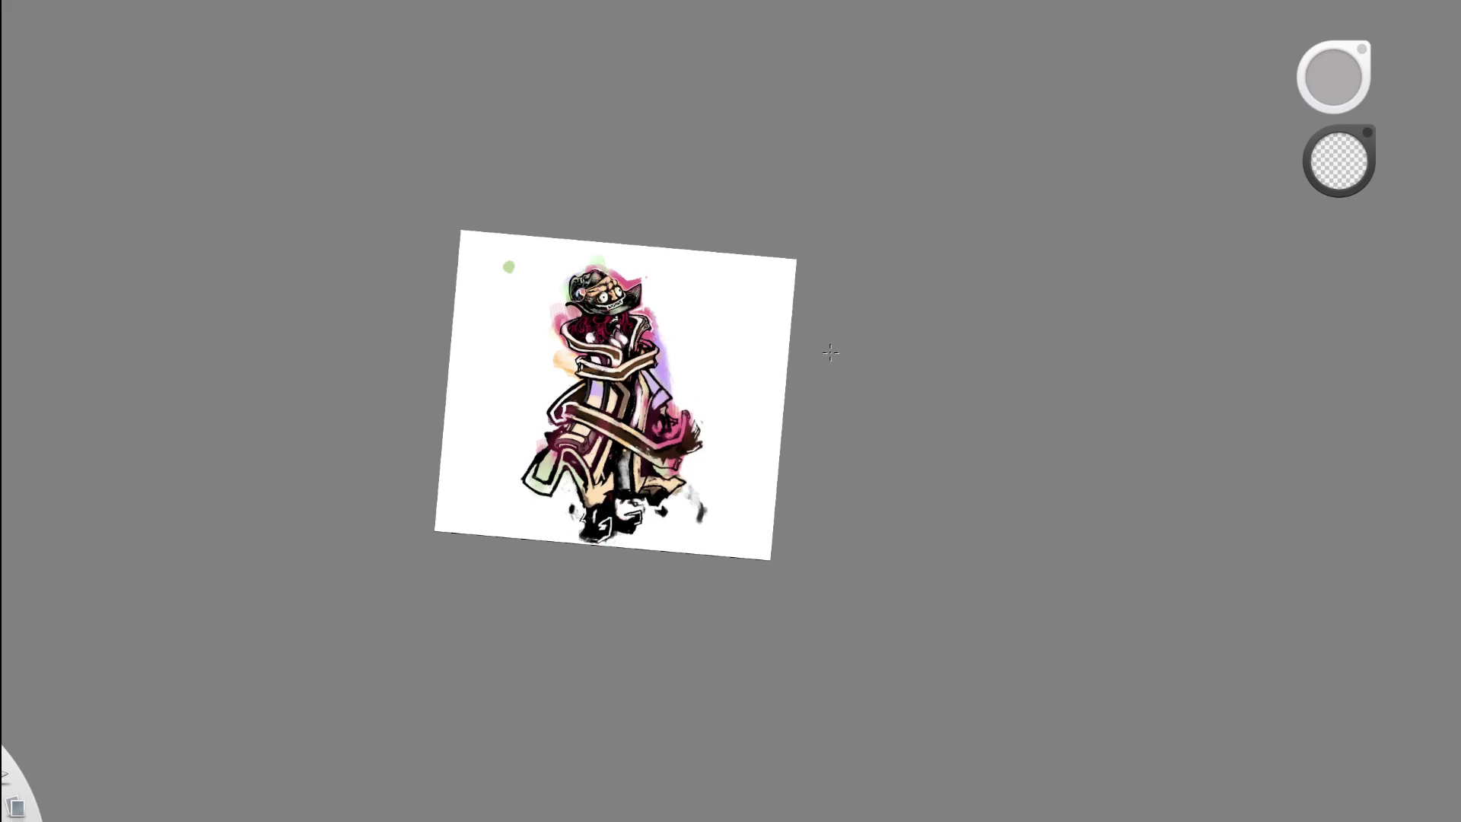
pyautogui.scroll(5, 812, 347)
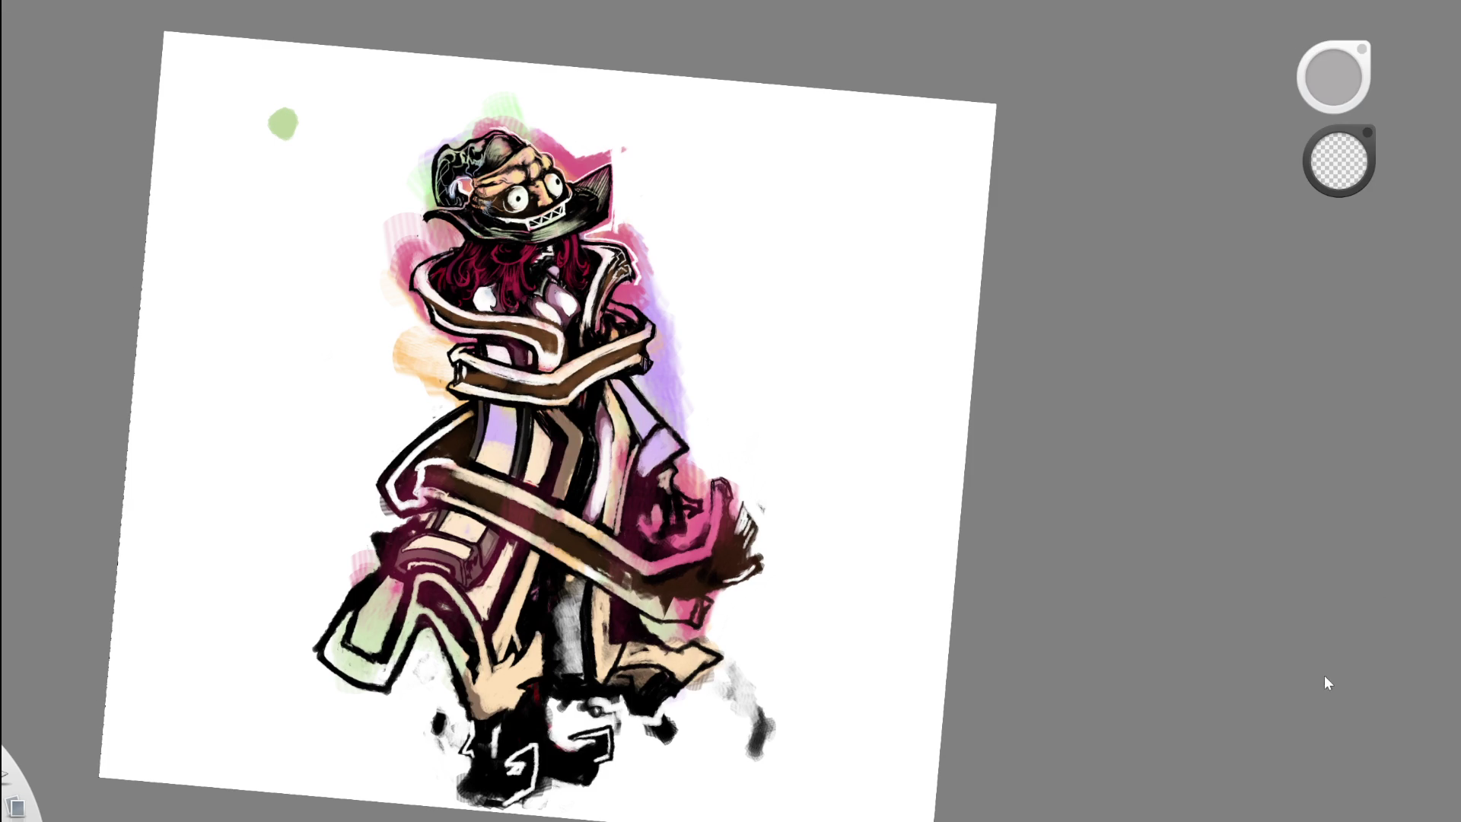
# - Check the line art, sample dark maroon and pink, and dab a small pink mark
pyautogui.hotkey('ctrl', 'z')
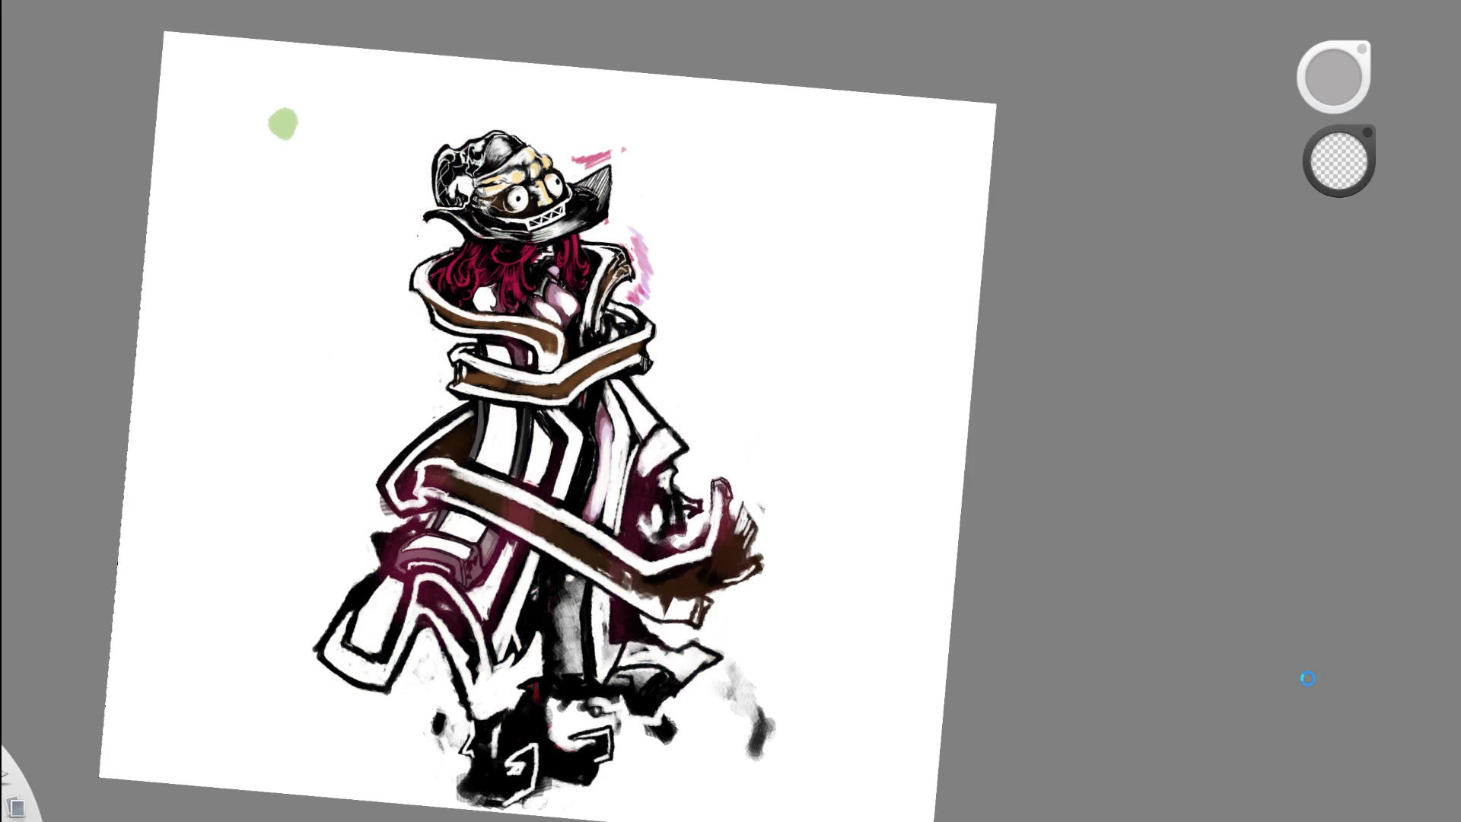
pyautogui.hotkey('ctrl', 'shift', 'z')
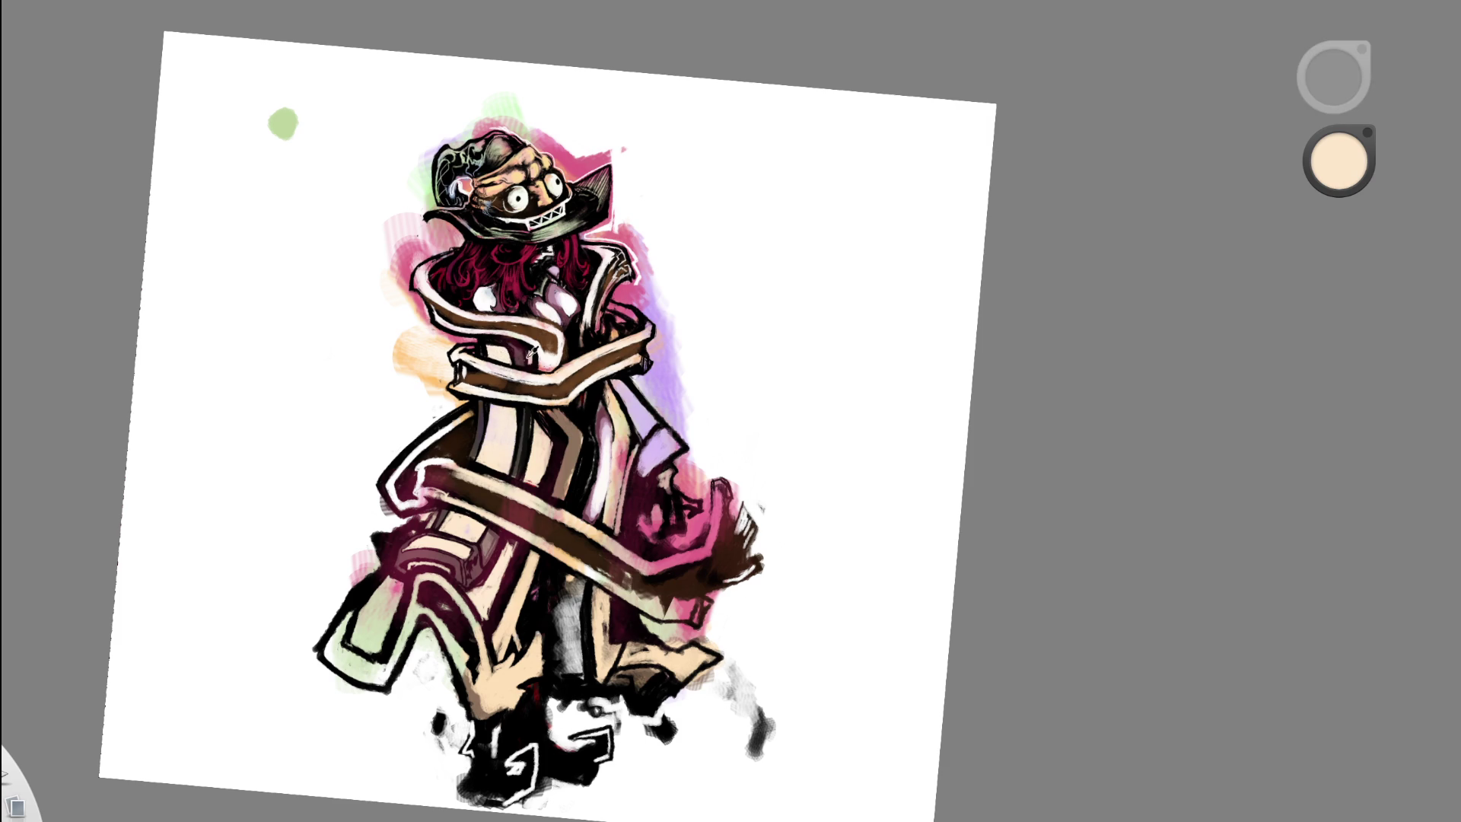
pyautogui.click(548, 367)
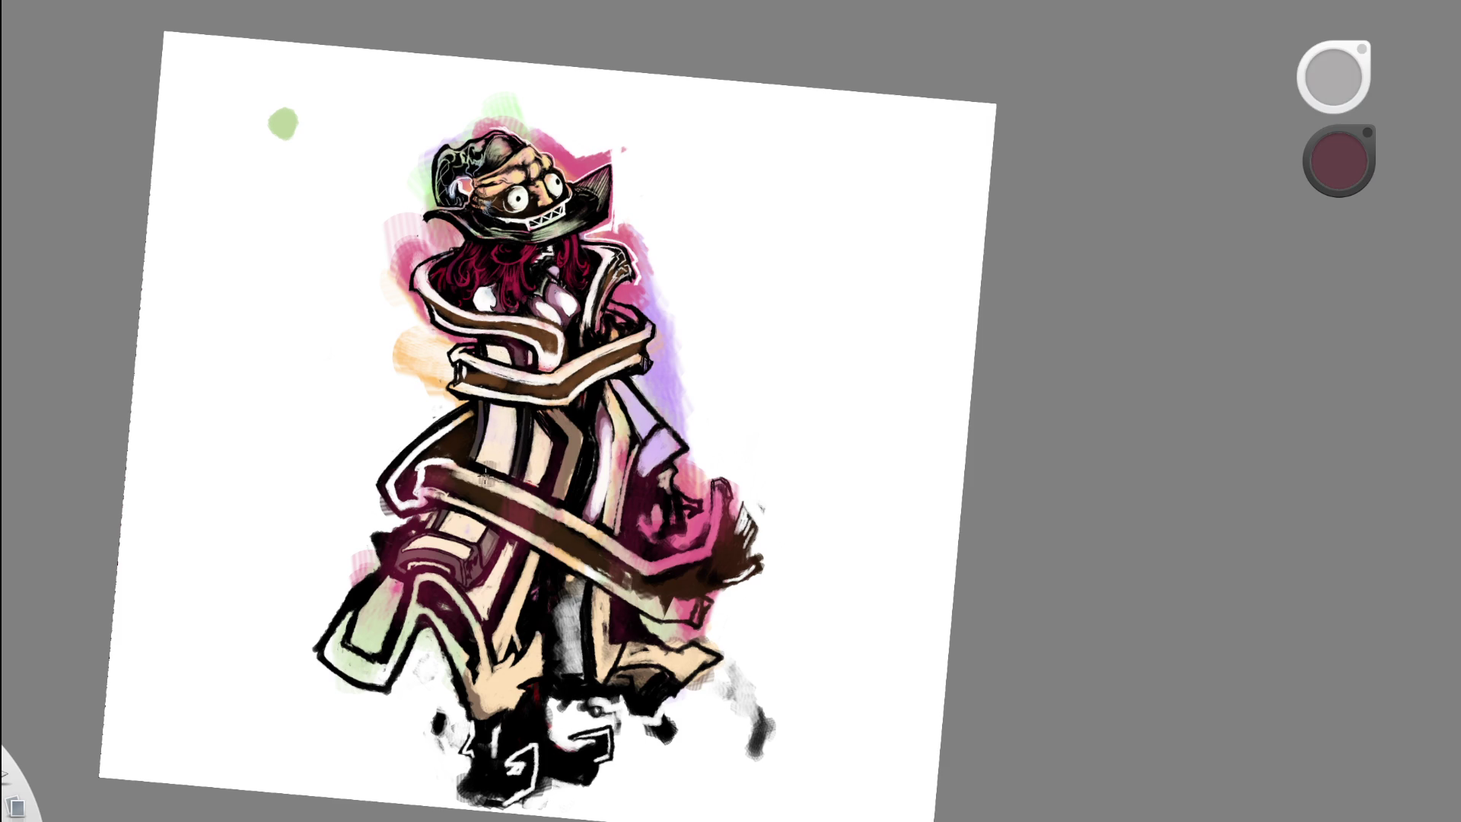
pyautogui.click(507, 491)
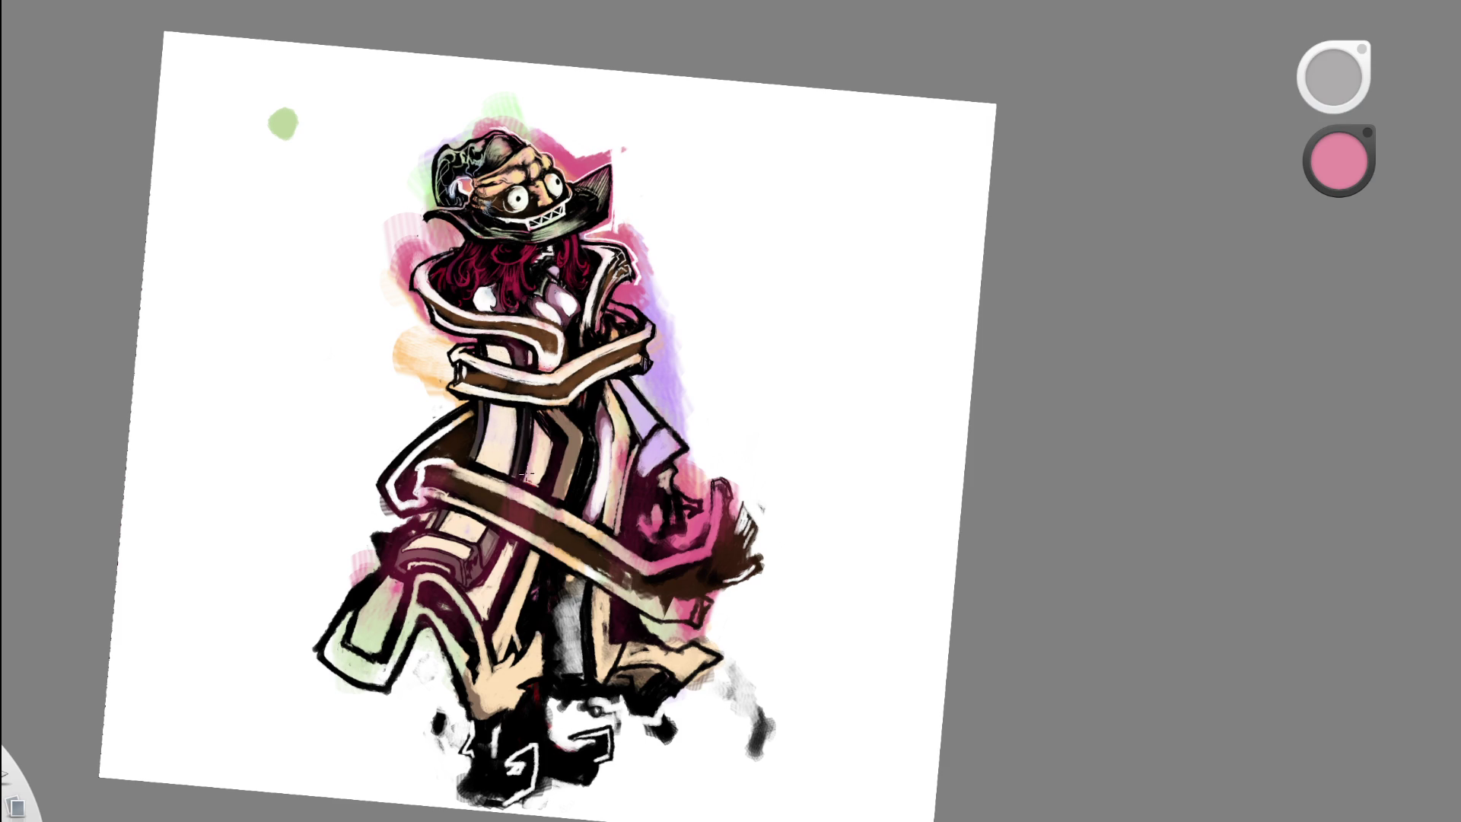
pyautogui.moveTo(735, 282); pyautogui.dragTo(731, 299)
# - Pick light orange and zoom in close on the figure's coat and torso
pyautogui.keyDown('alt'); pyautogui.click(487, 384); pyautogui.keyUp('alt')
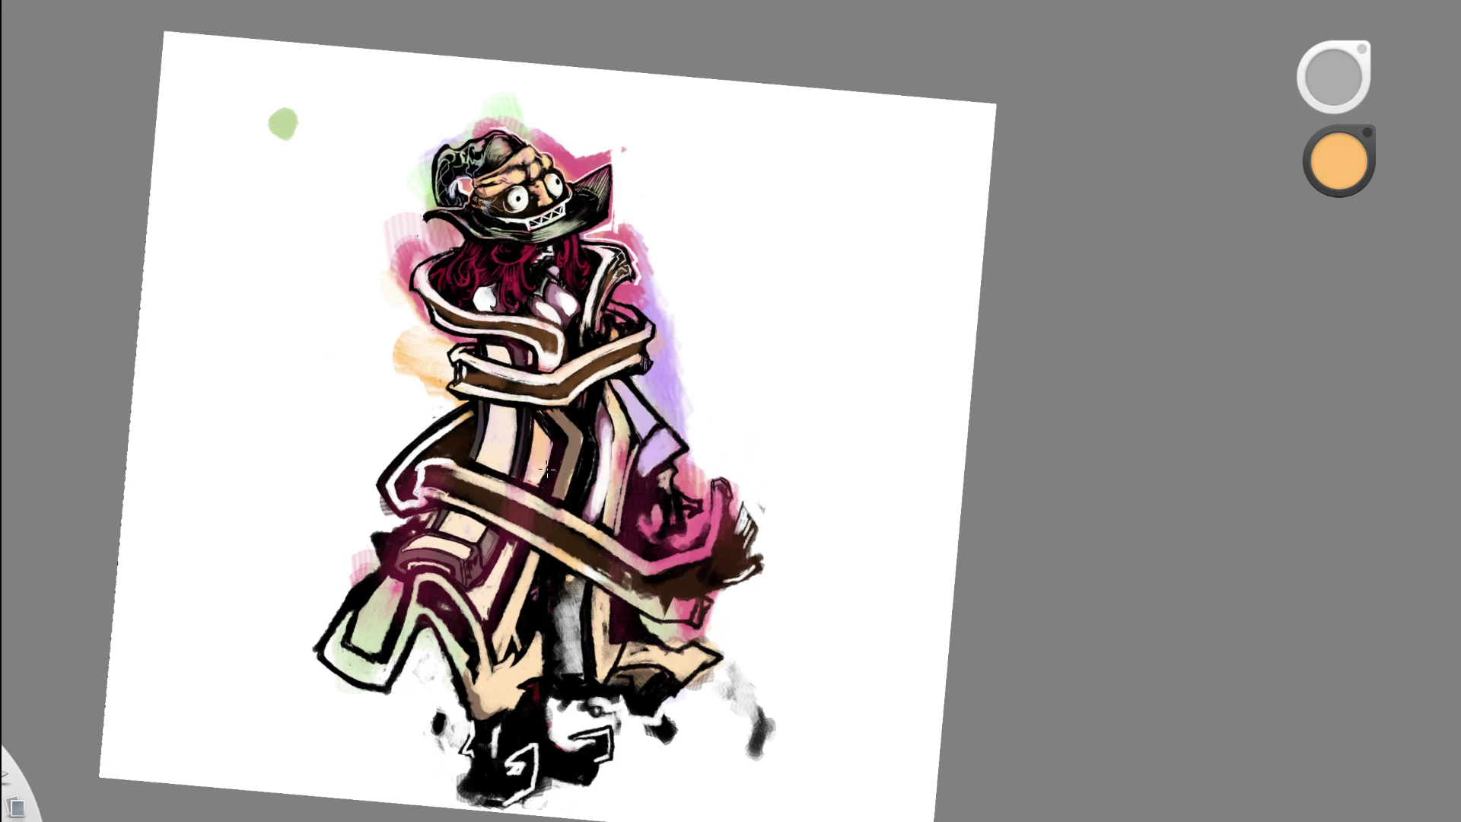
pyautogui.moveTo(668, 407); pyautogui.dragTo(728, 264)
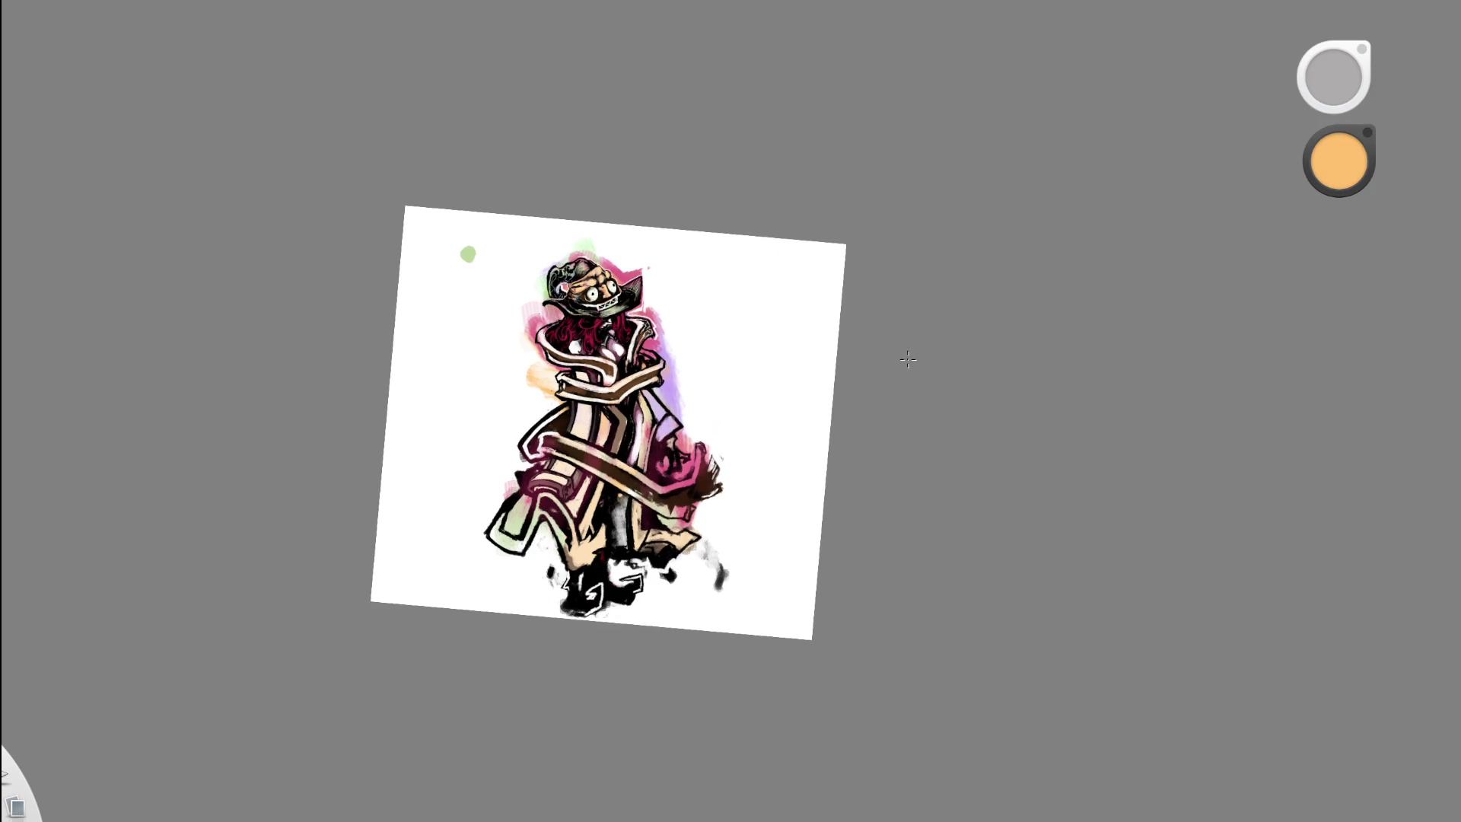
pyautogui.moveTo(636, 522); pyautogui.dragTo(718, 489)
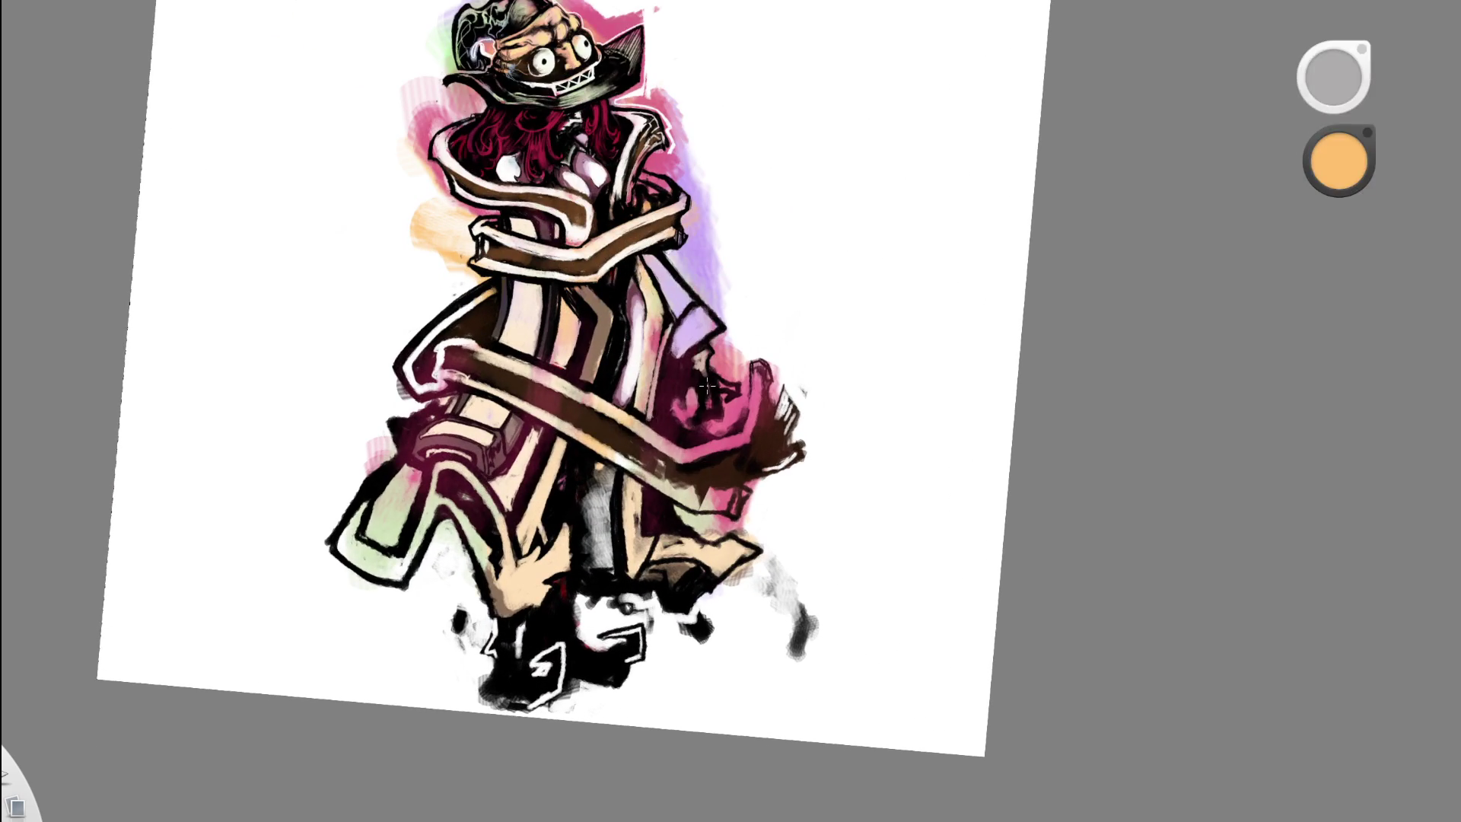
pyautogui.moveTo(601, 426); pyautogui.dragTo(658, 373)
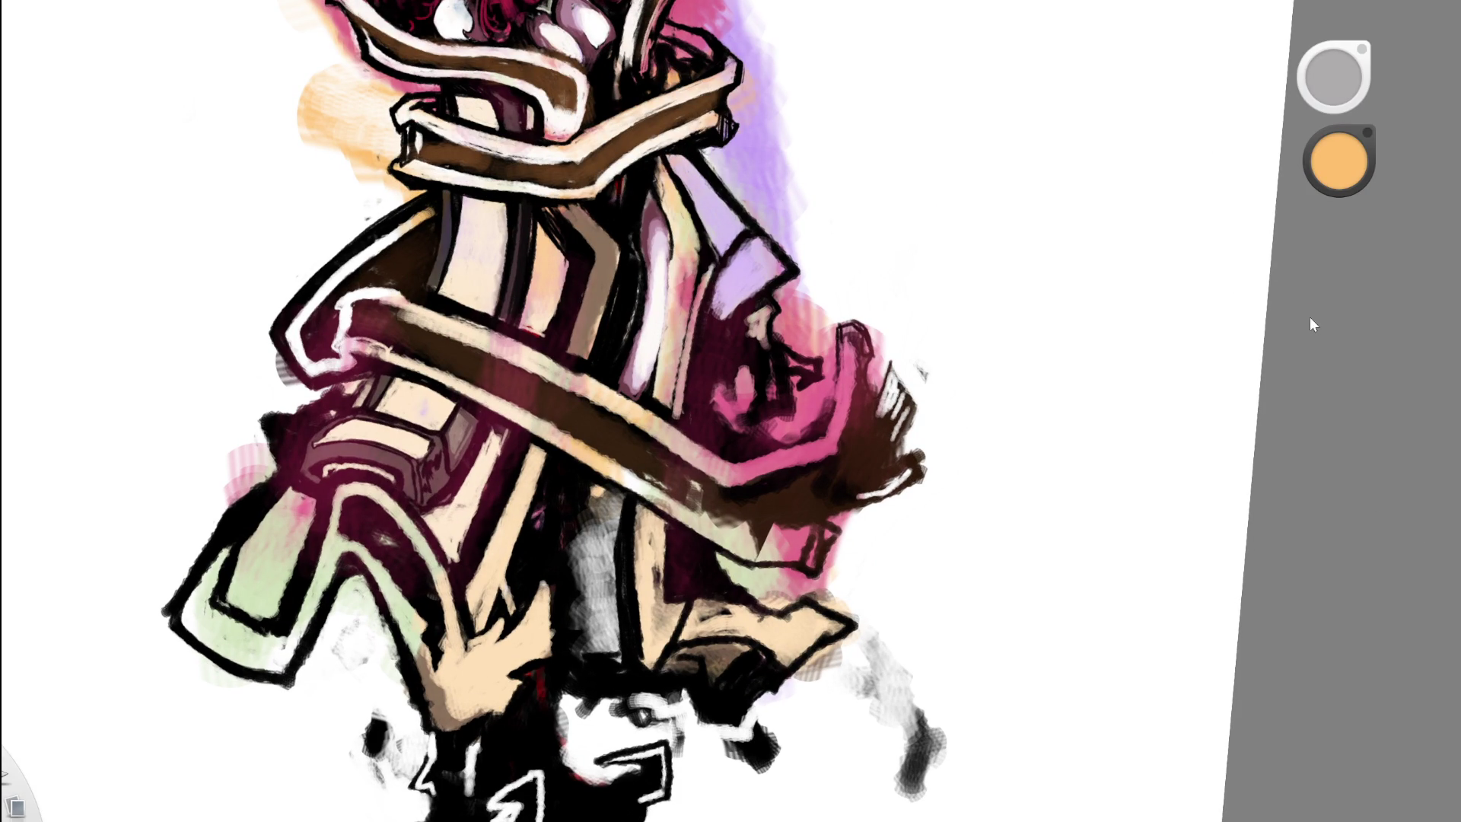
# - Sample dark maroon from the coat and cover stray white outline on the lower folds
pyautogui.scroll(2, 352, 425)
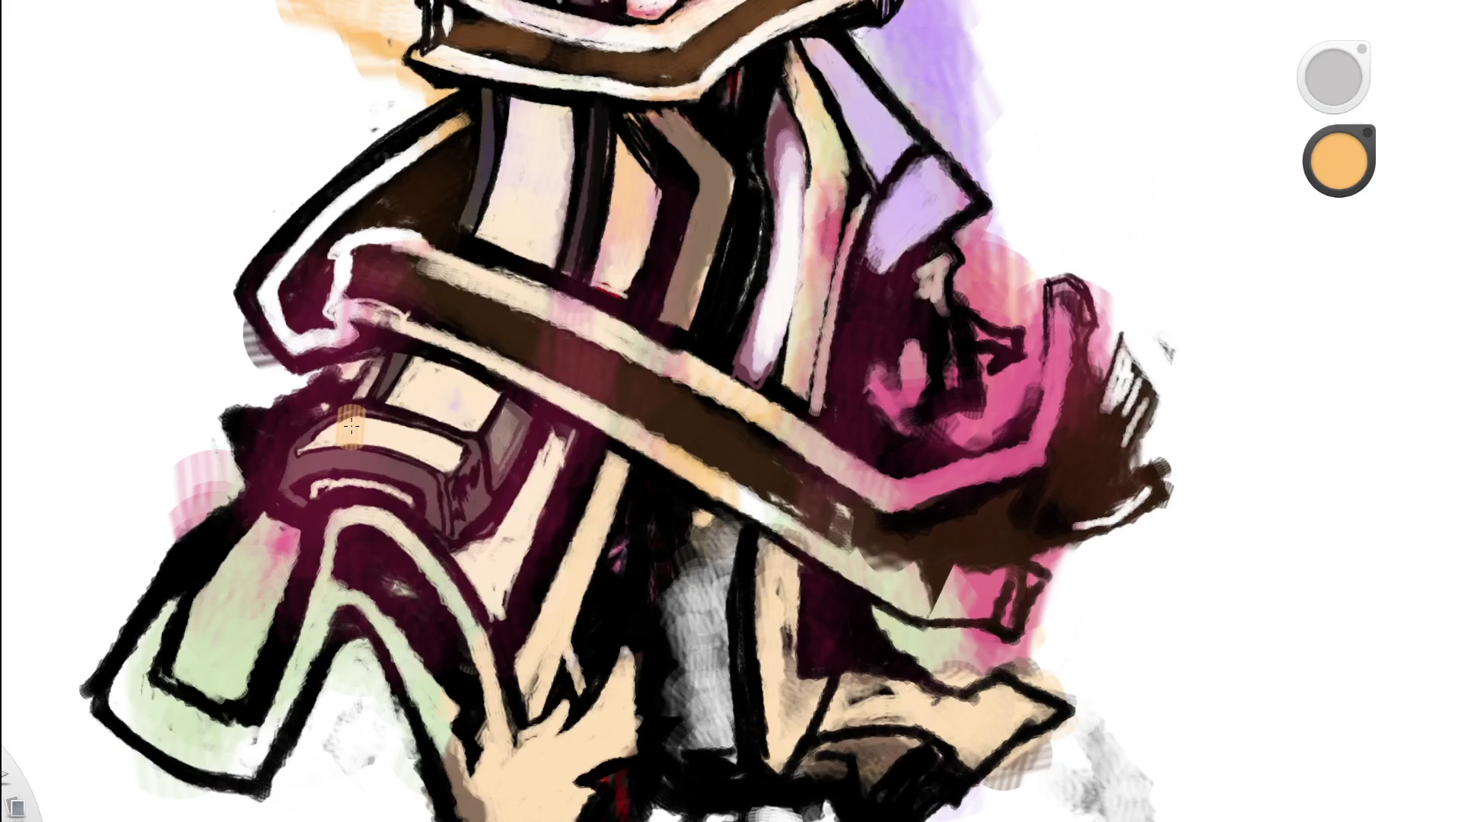
pyautogui.press('e')
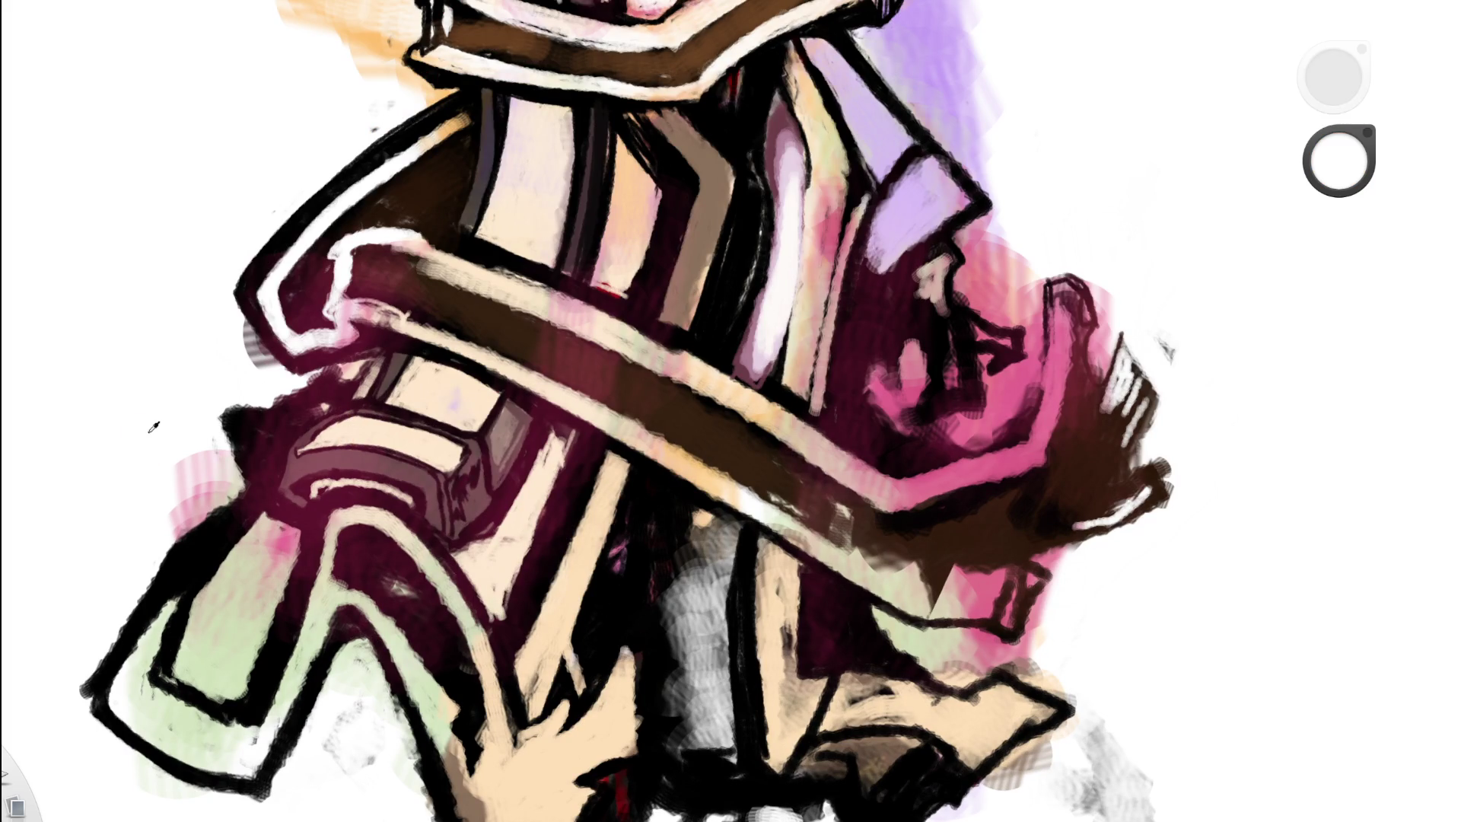
pyautogui.keyDown('alt'); pyautogui.click(276, 464); pyautogui.keyUp('alt')
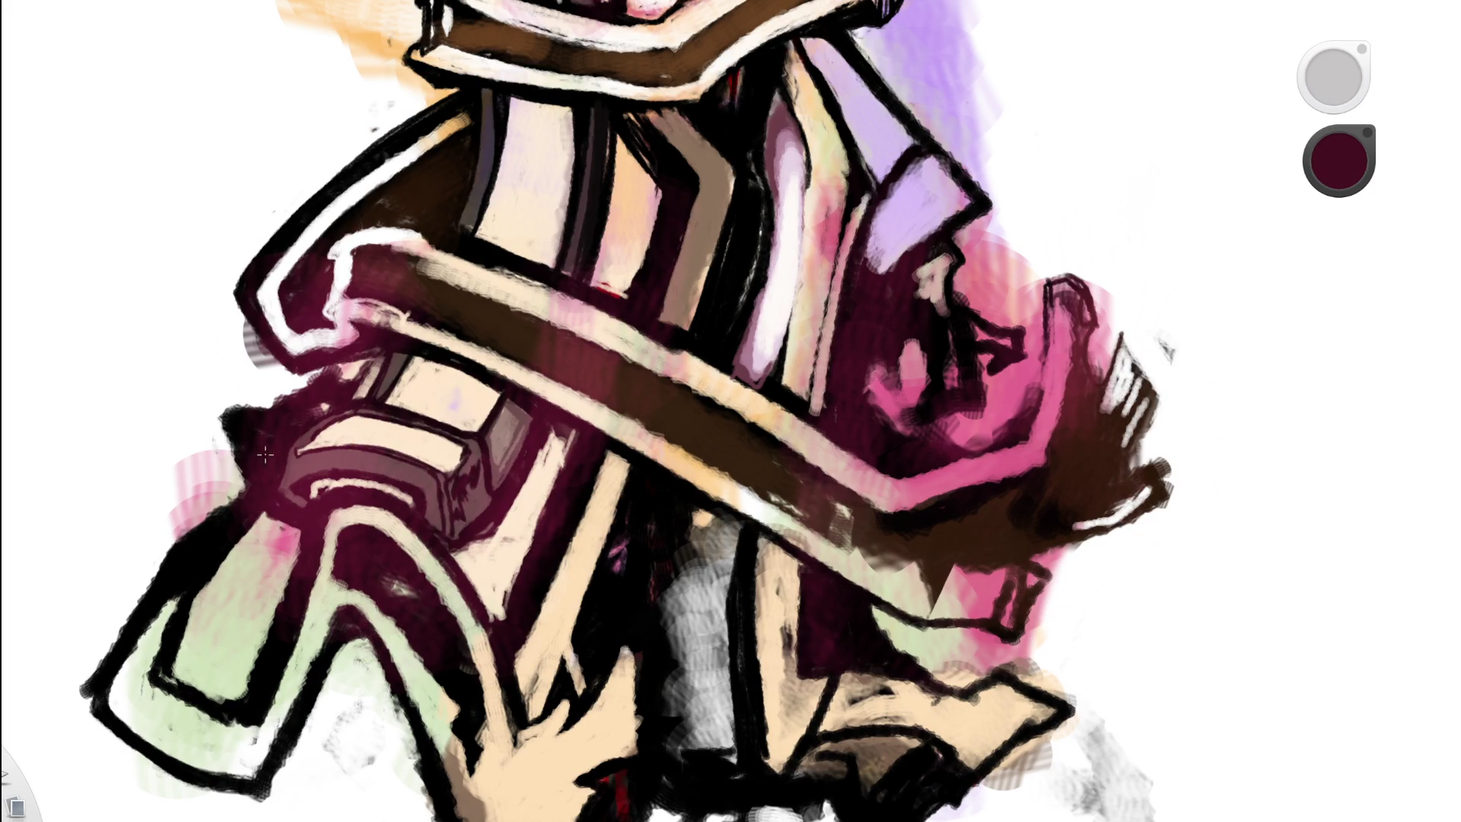
pyautogui.keyDown('alt'); pyautogui.click(254, 447); pyautogui.keyUp('alt')
pyautogui.moveTo(251, 461)
pyautogui.mouseDown()
pyautogui.moveTo(256, 478)
pyautogui.moveTo(322, 396)
pyautogui.moveTo(304, 403)
pyautogui.moveTo(349, 373)
pyautogui.mouseUp()
pyautogui.moveTo(456, 392); pyautogui.dragTo(501, 588)
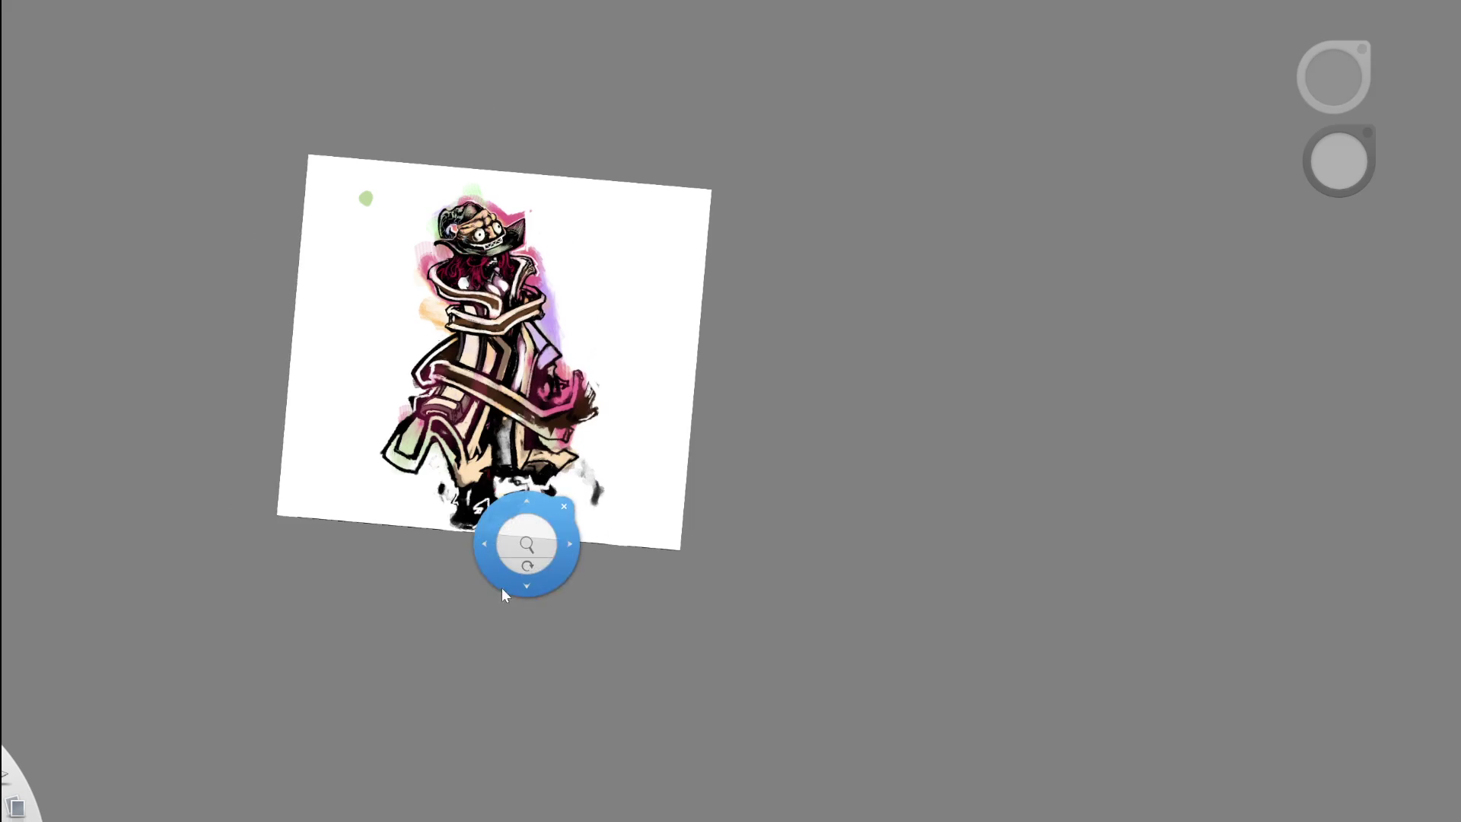
pyautogui.moveTo(663, 410); pyautogui.dragTo(464, 454)
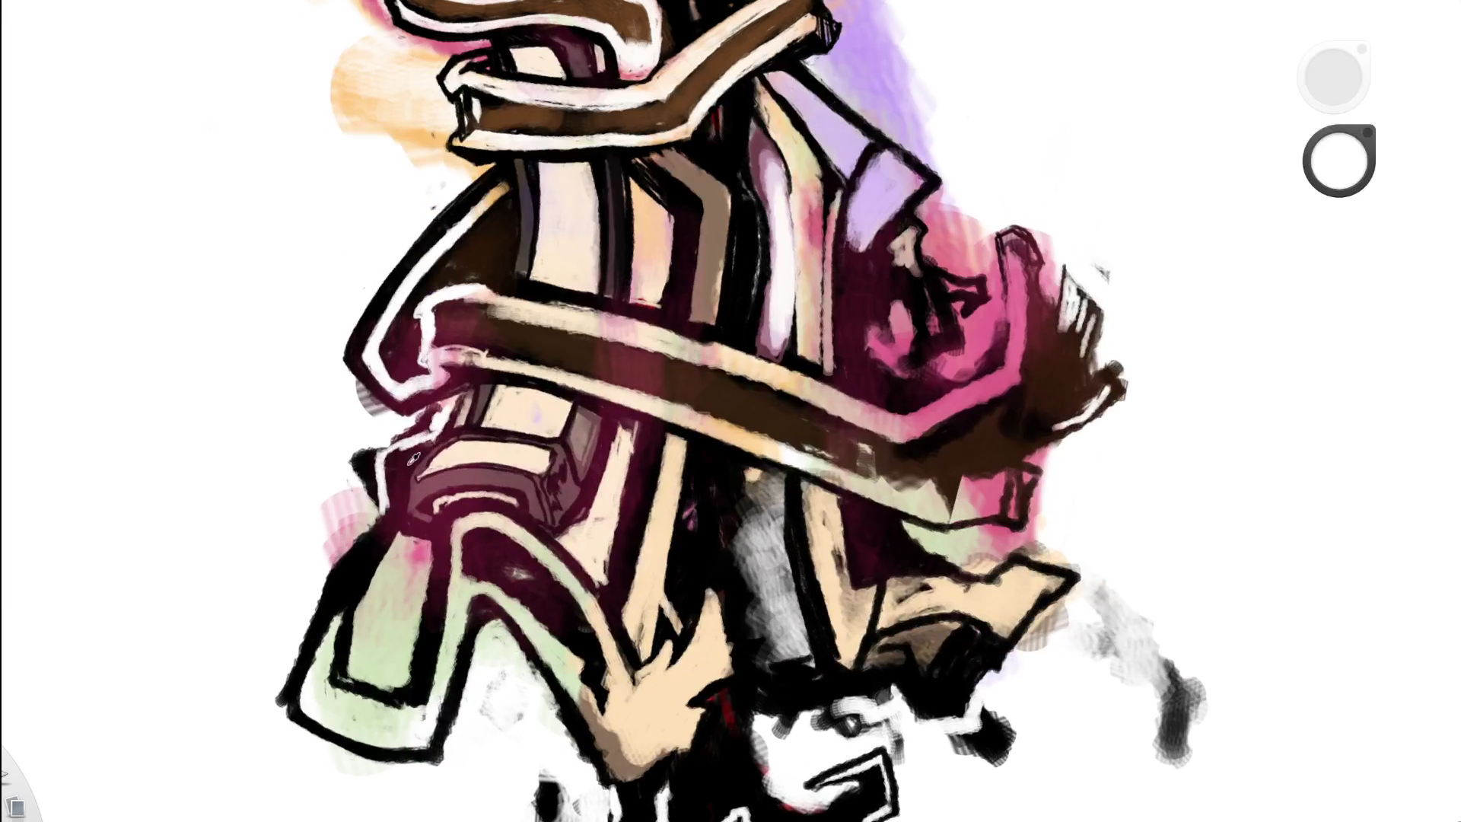
pyautogui.keyDown('alt'); pyautogui.click(404, 481); pyautogui.keyUp('alt')
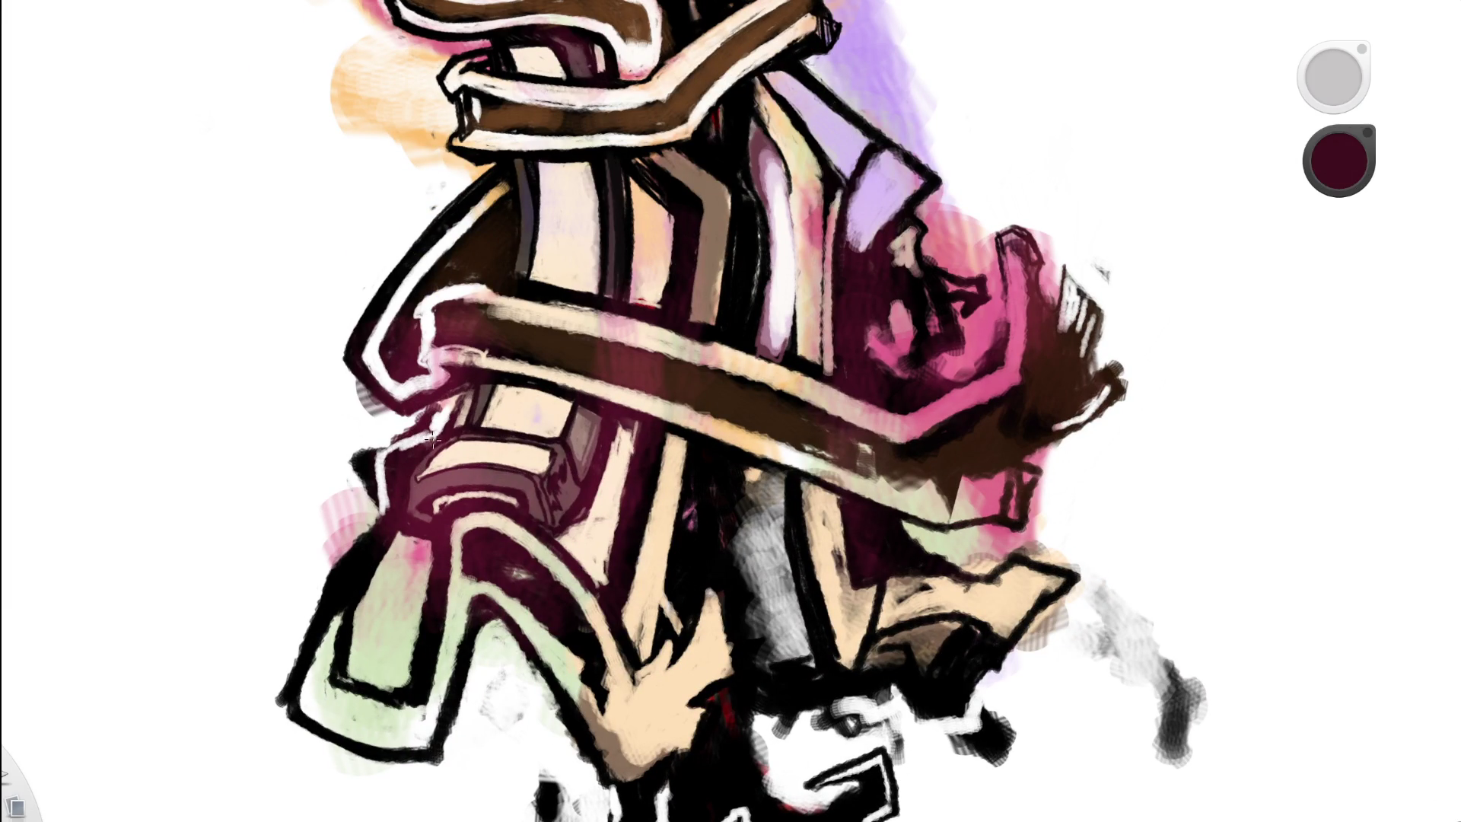
pyautogui.moveTo(402, 476); pyautogui.dragTo(414, 461)
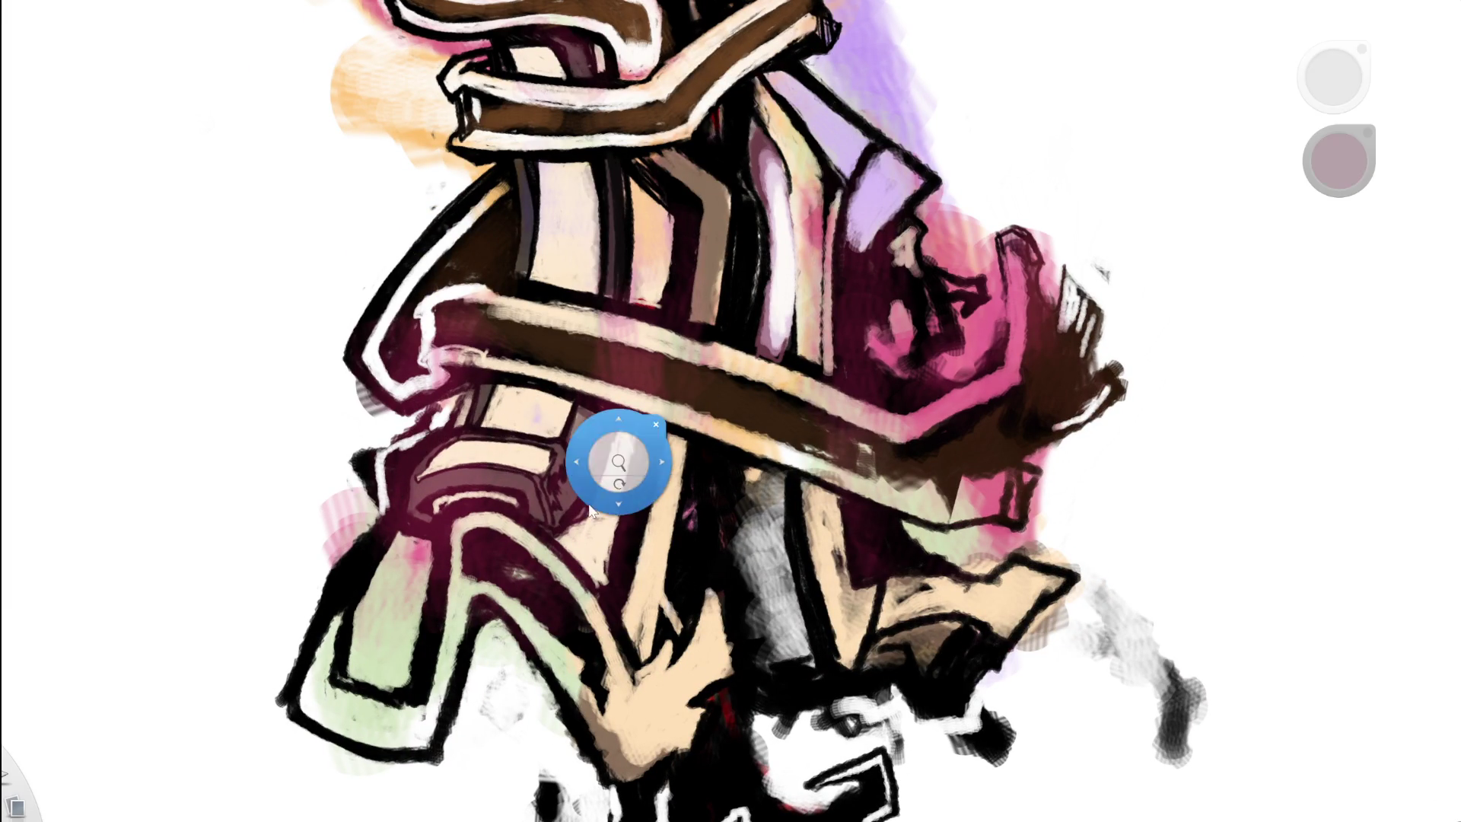
# - Tilt the page slightly, close in on the hat, and sample its dark olive-grey
pyautogui.scroll(-5, 418, 453)
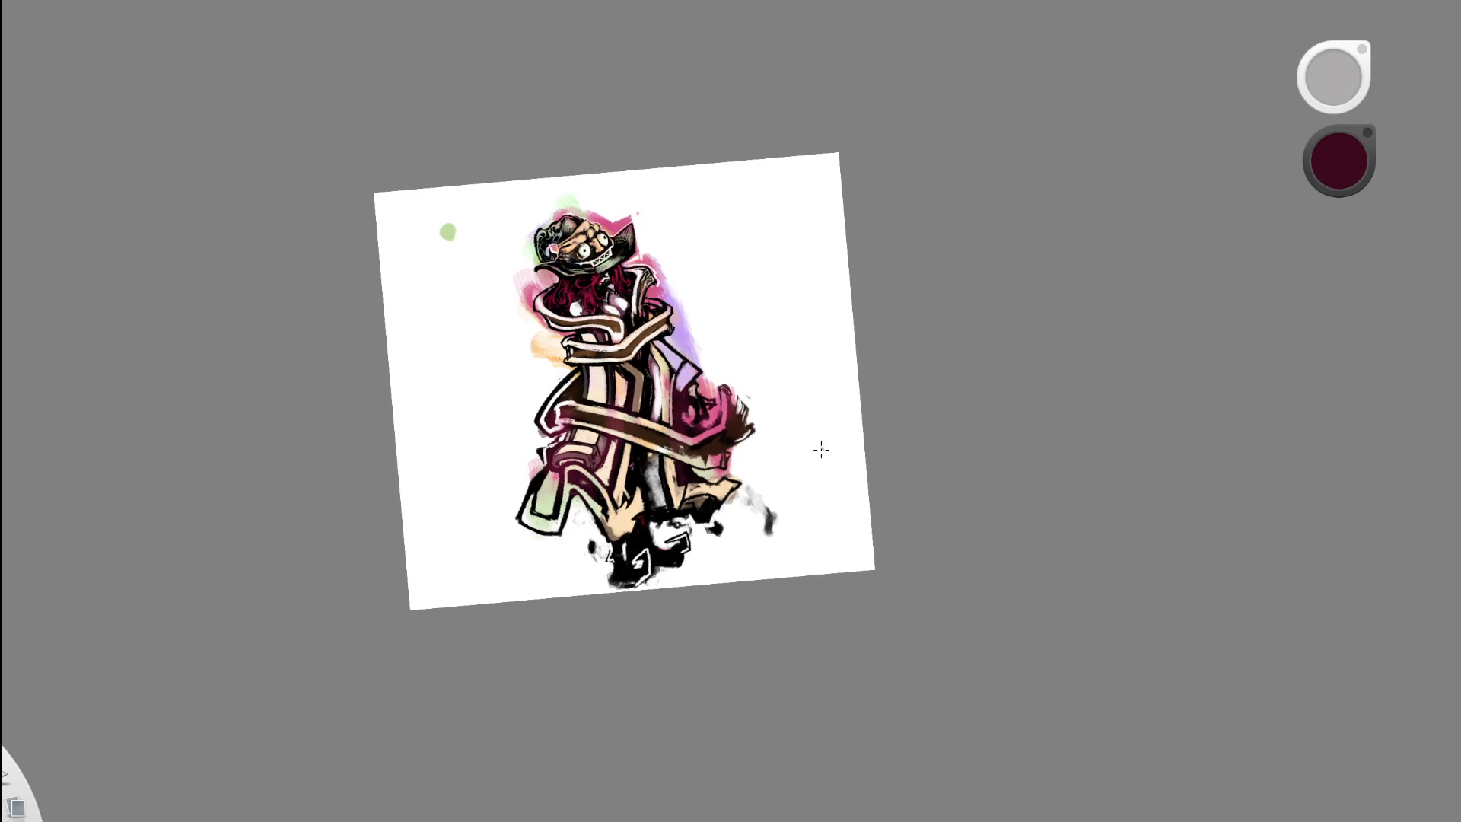
pyautogui.moveTo(735, 506)
pyautogui.mouseDown()
pyautogui.moveTo(744, 404)
pyautogui.moveTo(605, 623)
pyautogui.moveTo(599, 595)
pyautogui.mouseUp()
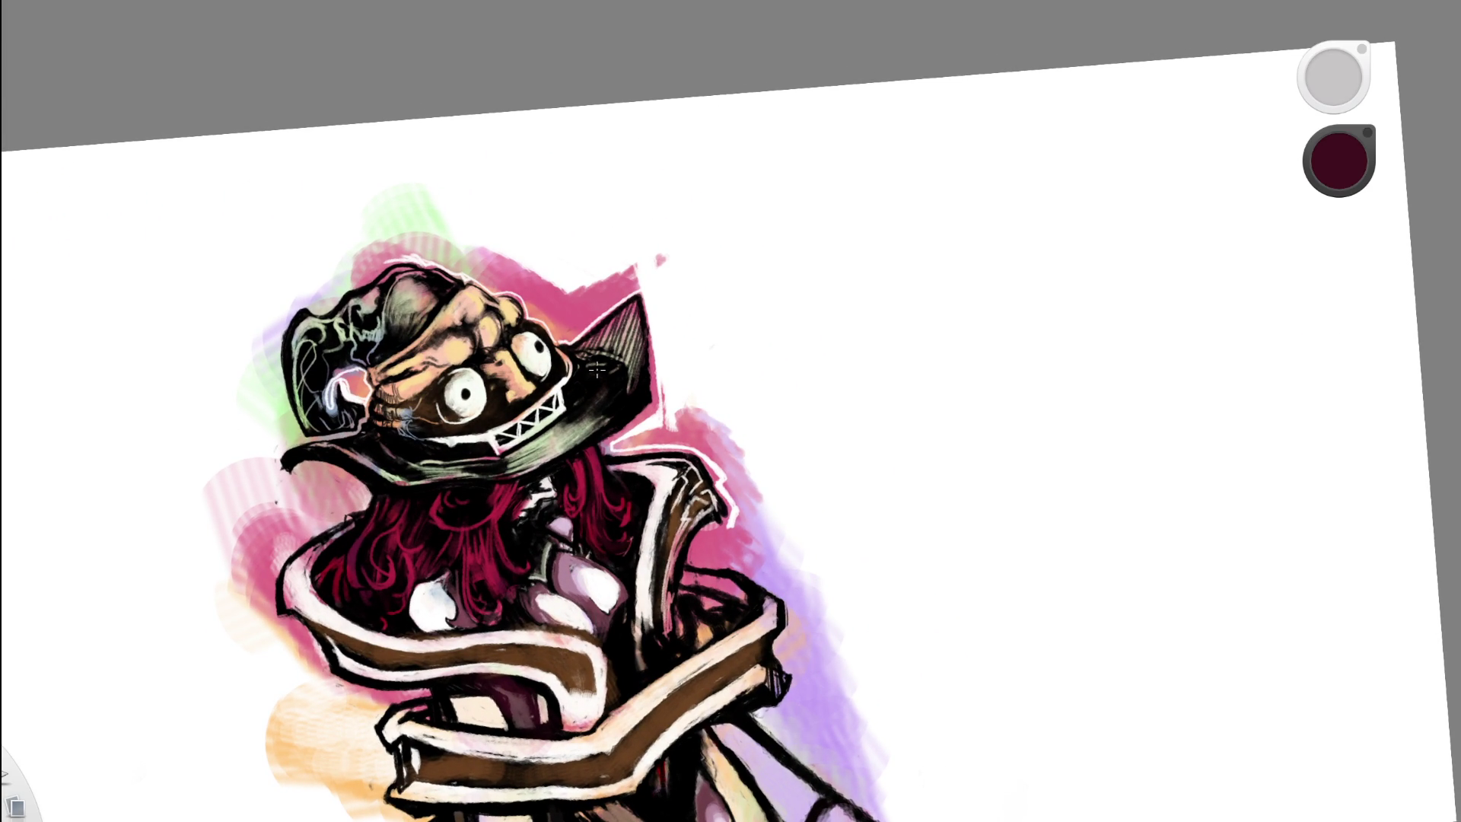
pyautogui.press('space')
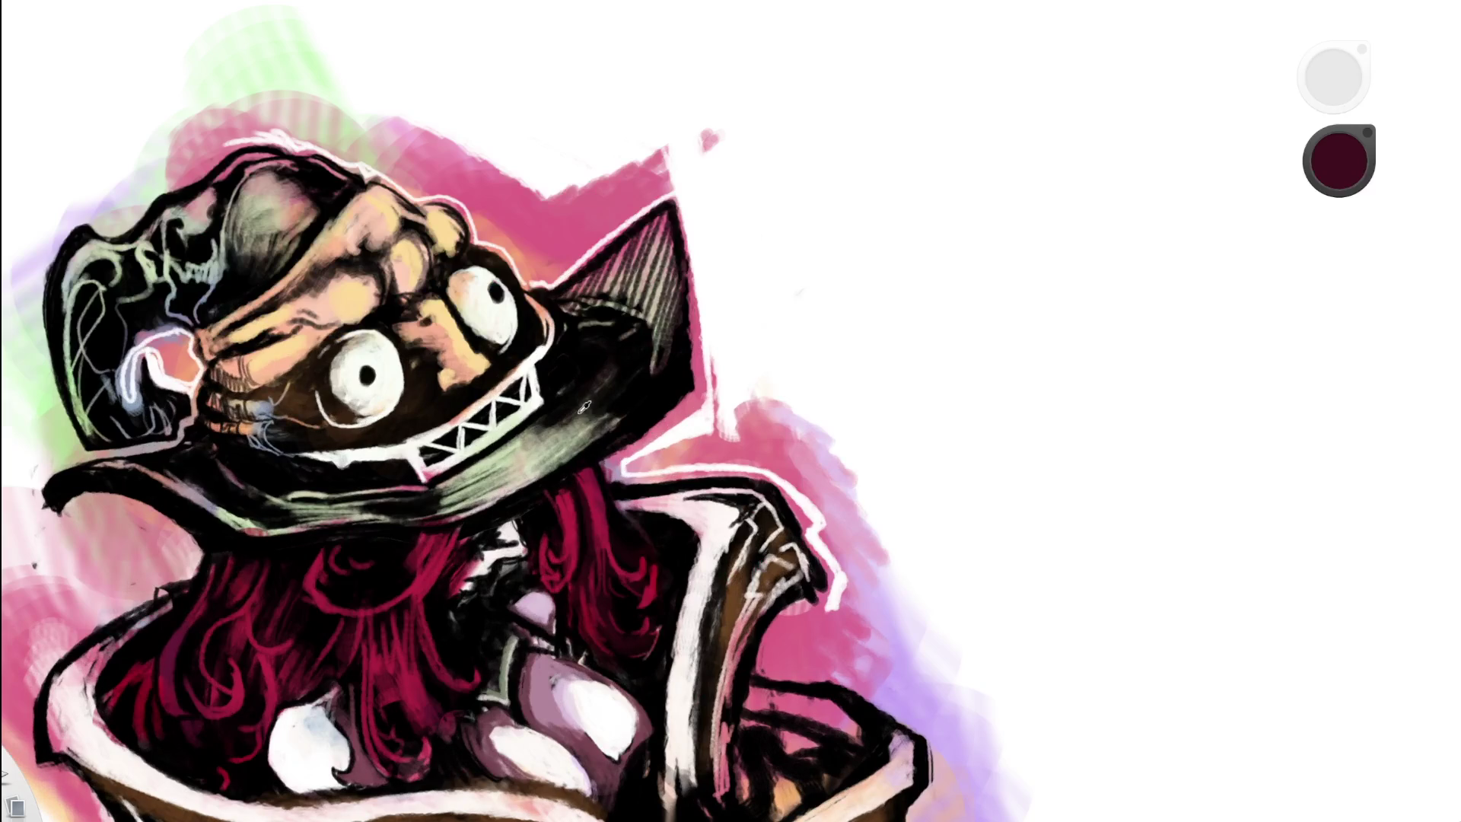
pyautogui.click(584, 408)
# - Darken the right side of the hat brim with olive-grey strokes
pyautogui.moveTo(582, 388)
pyautogui.mouseDown()
pyautogui.moveTo(499, 453)
pyautogui.moveTo(542, 434)
pyautogui.moveTo(517, 457)
pyautogui.mouseUp()
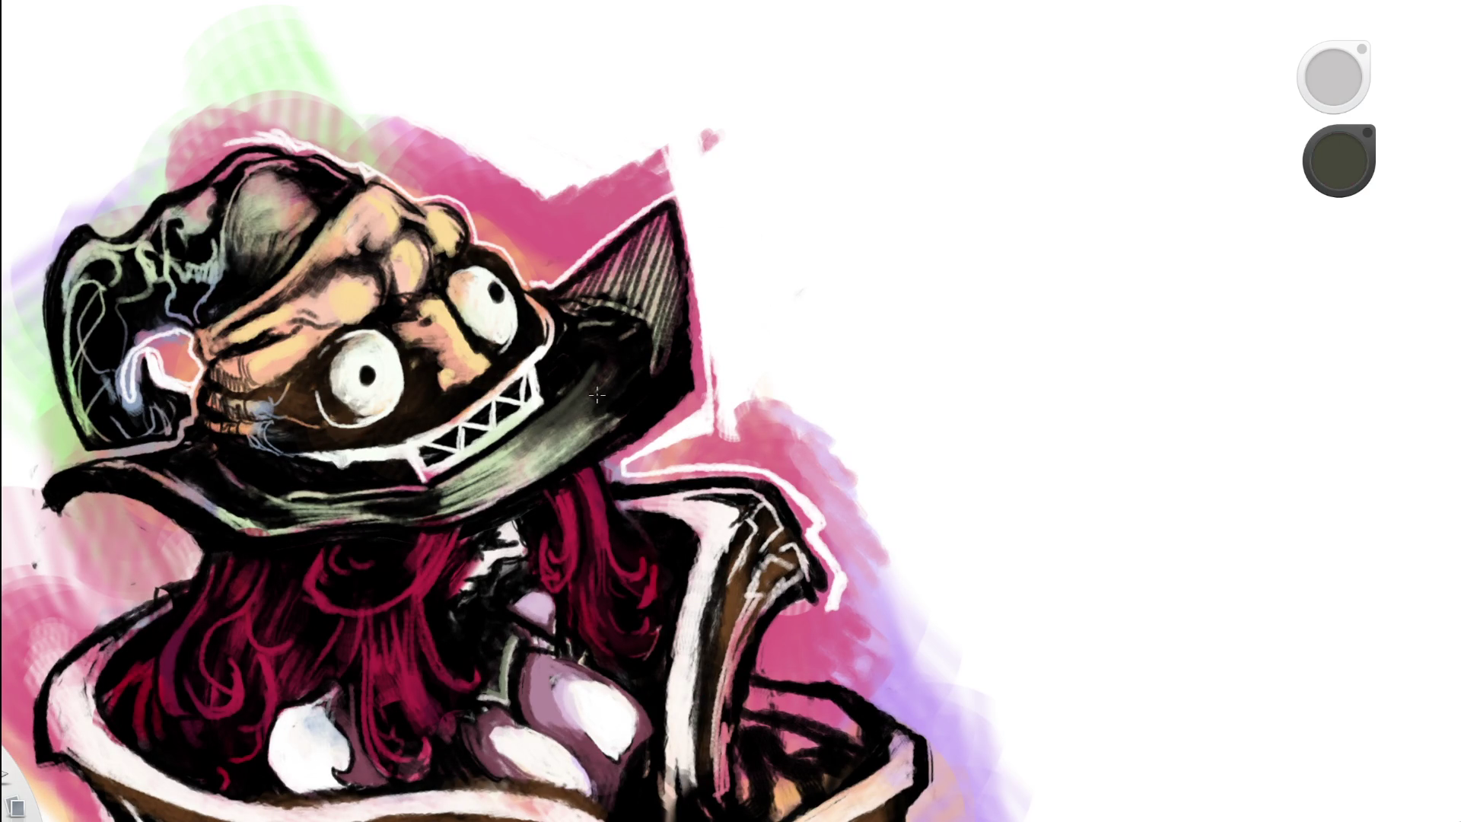
pyautogui.press('e')
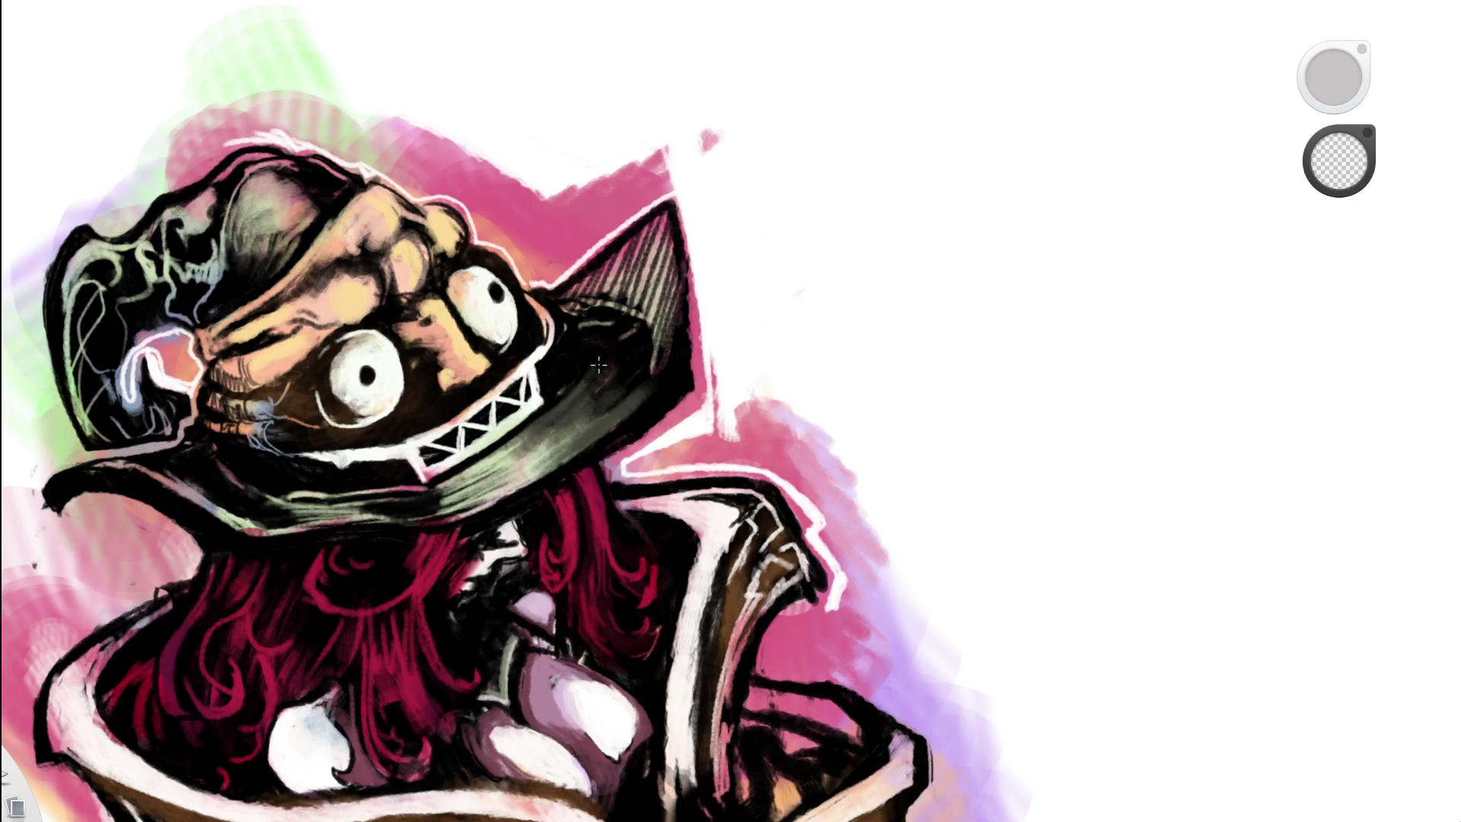
pyautogui.press('e')
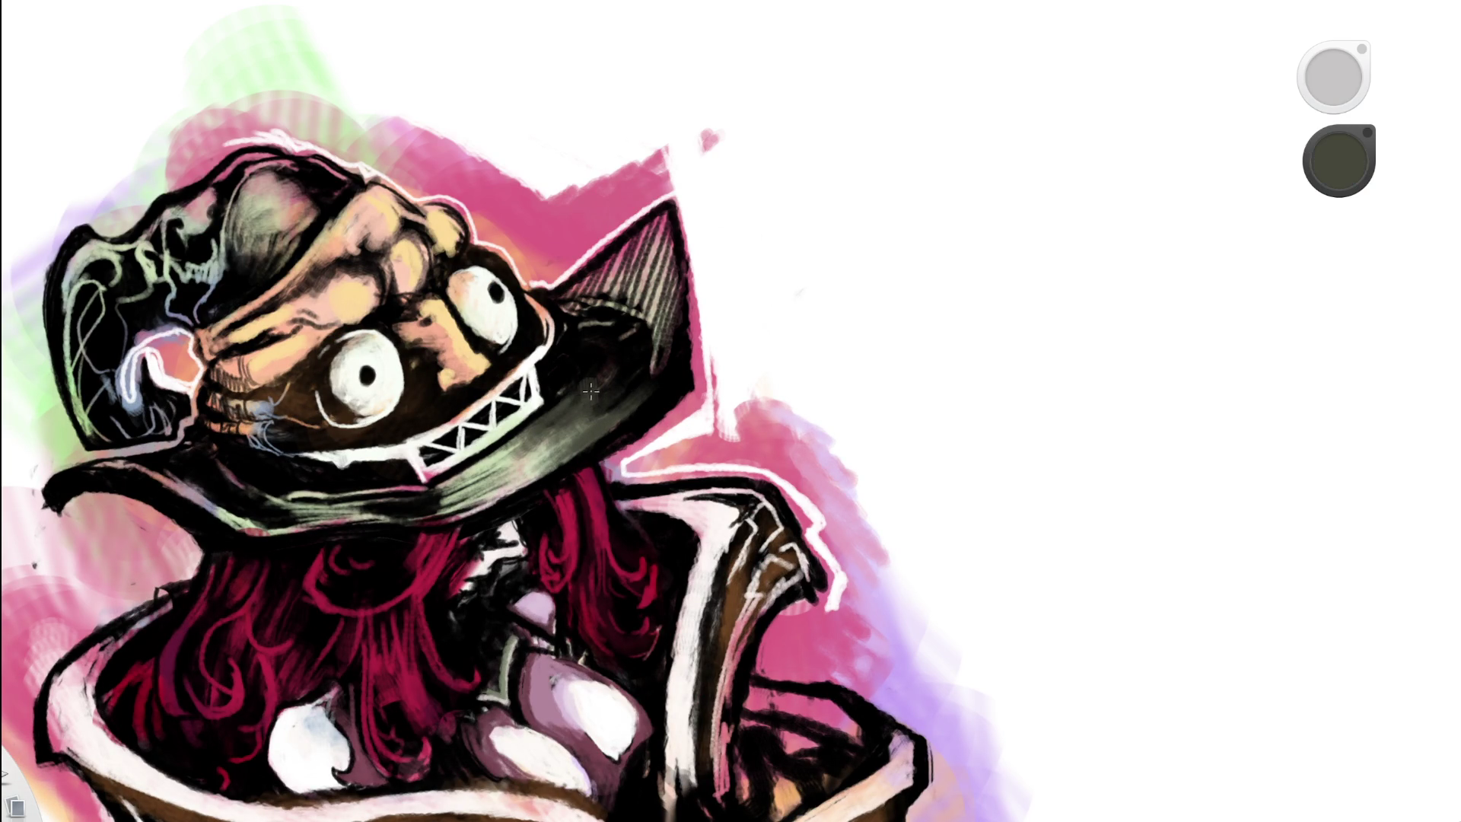
pyautogui.keyDown('alt'); pyautogui.click(603, 375); pyautogui.keyUp('alt')
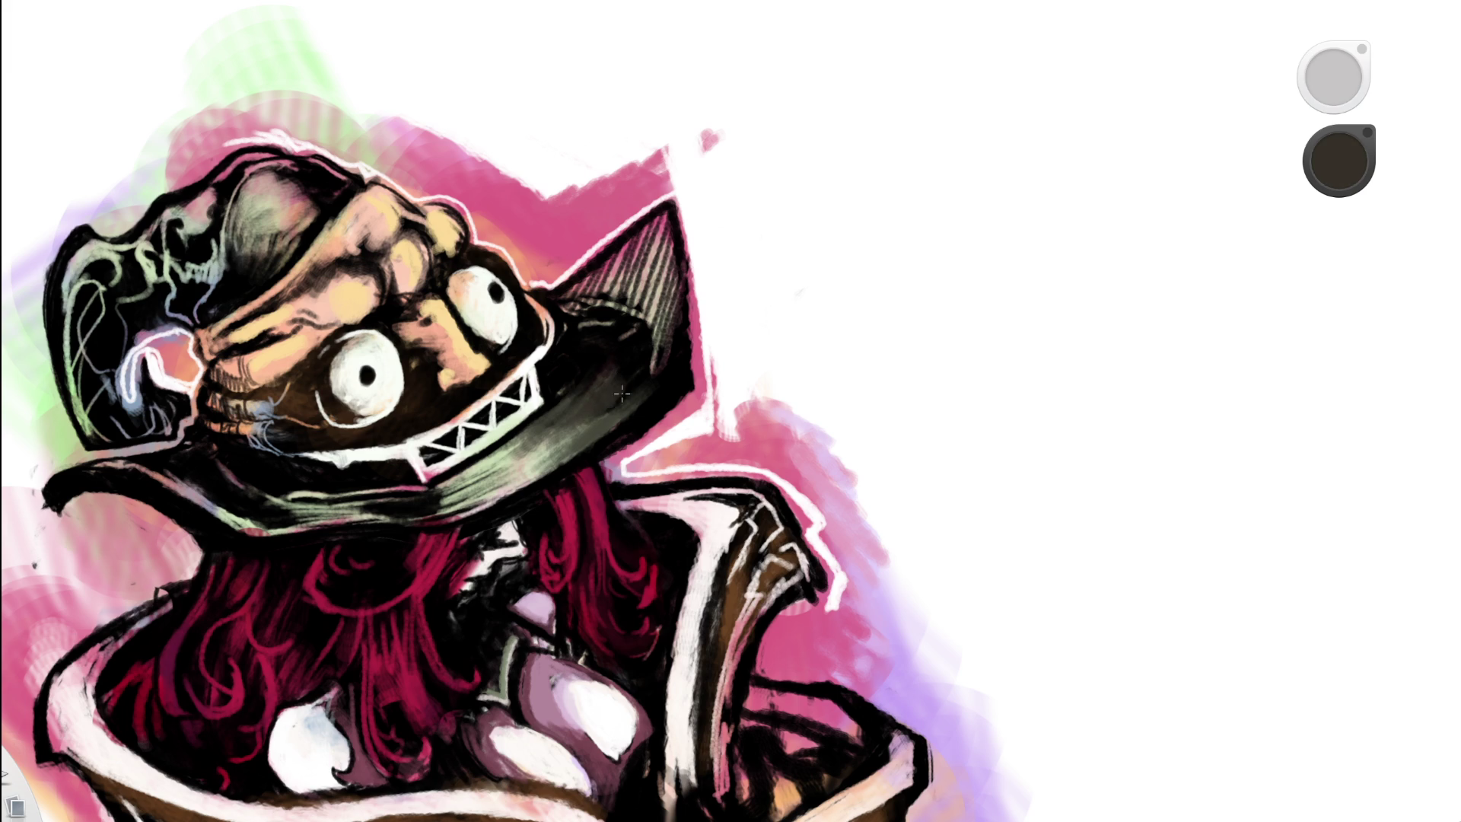
# - Sample the brim's dark brown, zoom out and tilt the page about 30° clockwise
pyautogui.scroll(-5, 662, 404)
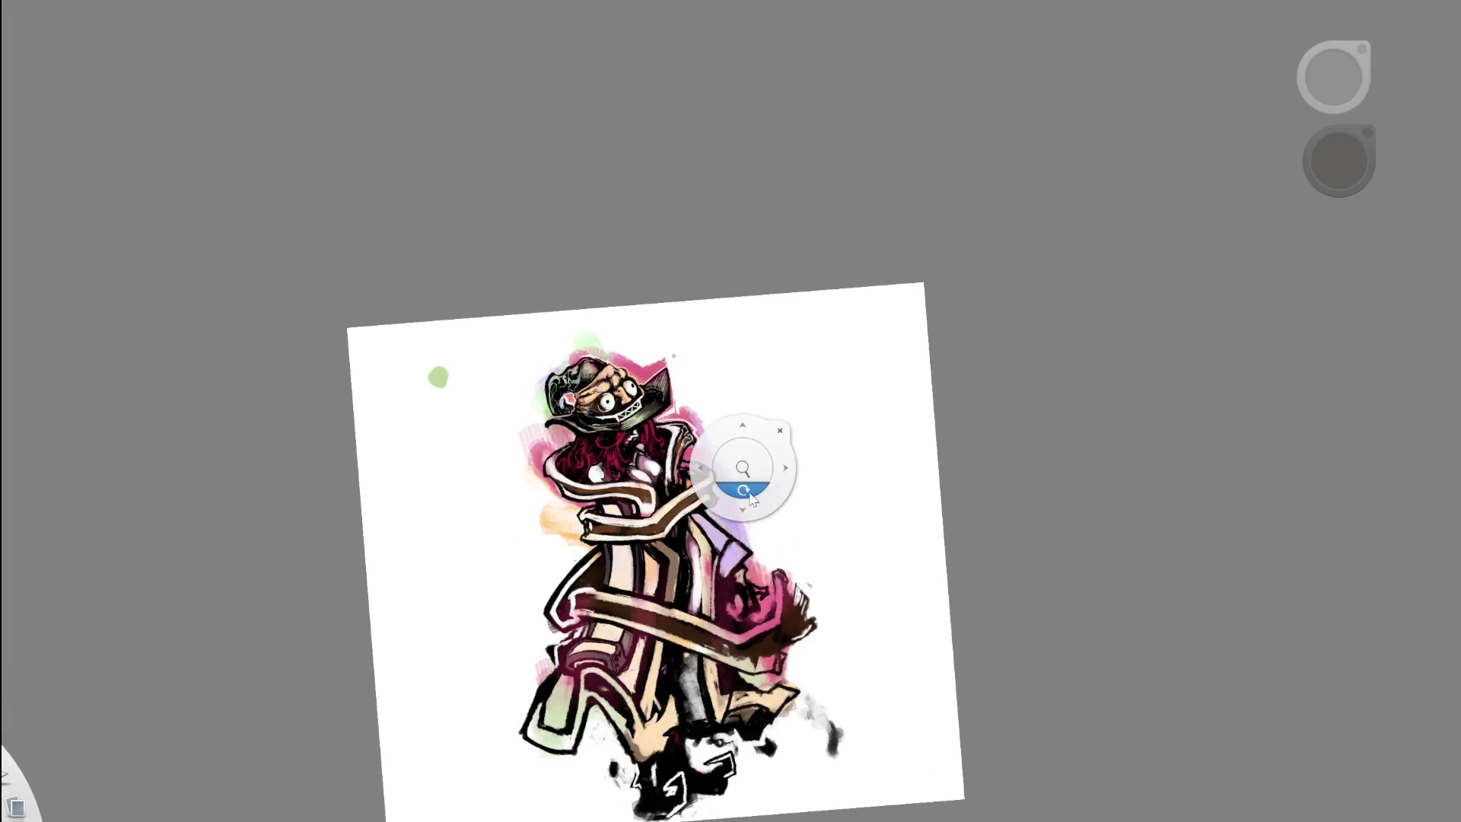
pyautogui.scroll(5, 653, 403)
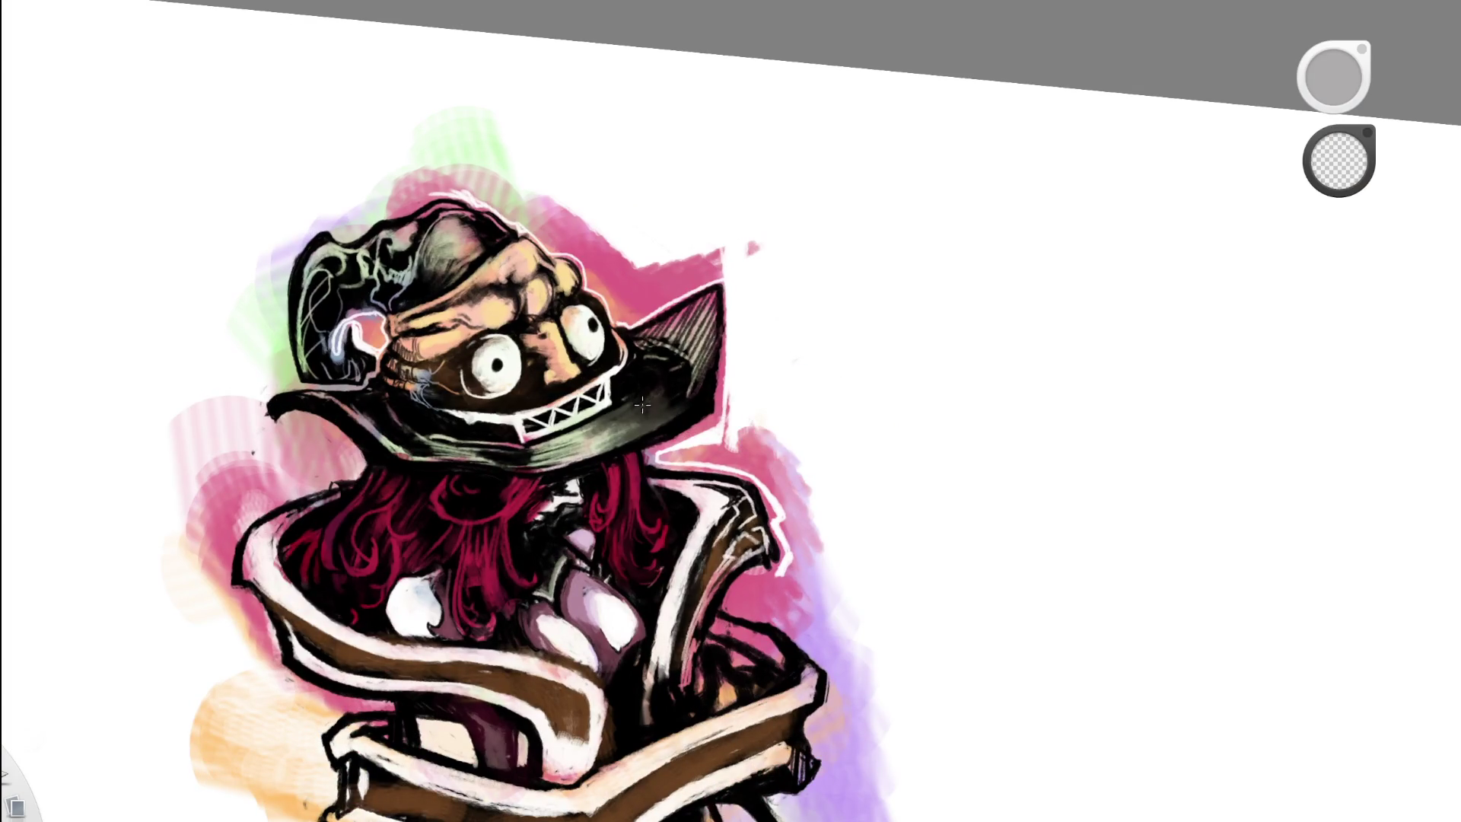
pyautogui.keyDown('alt'); pyautogui.click(539, 447); pyautogui.keyUp('alt')
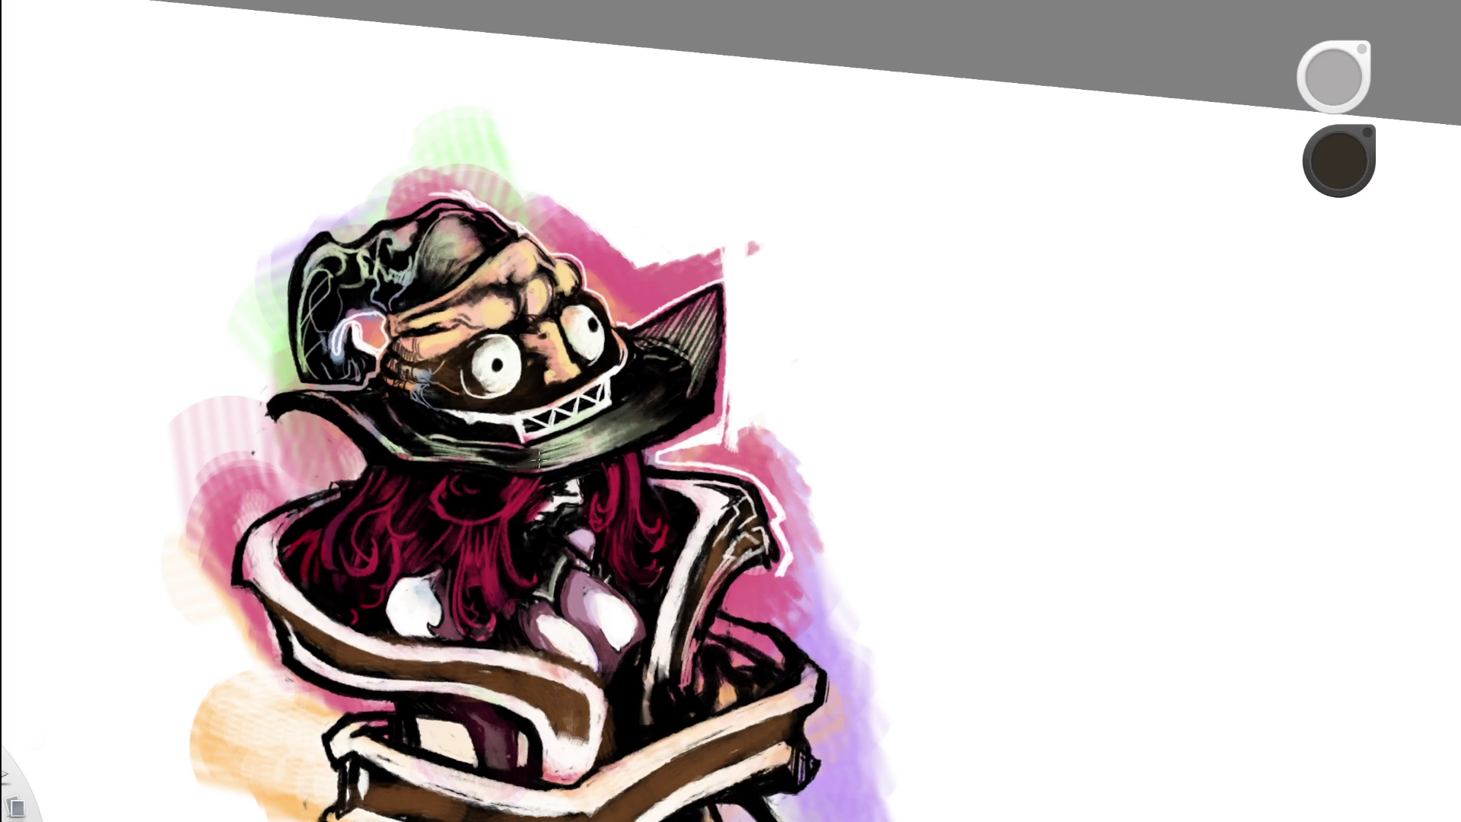
pyautogui.scroll(-3, 530, 454)
pyautogui.scroll(-2, 634, 457)
pyautogui.moveTo(678, 616); pyautogui.dragTo(652, 482)
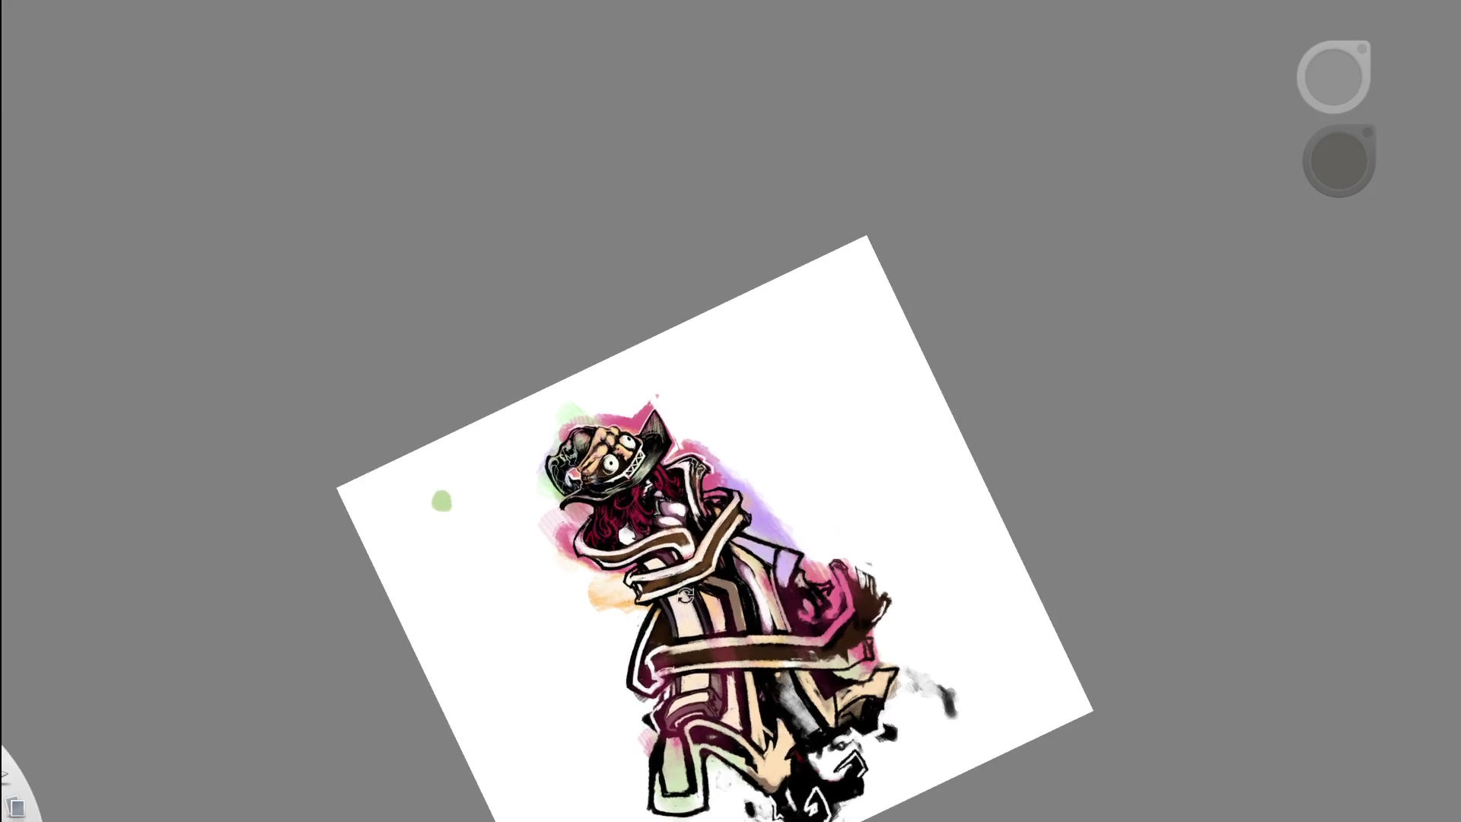
# - Tilt the page counter-clockwise, sample a greyish purple, and zoom in on the head
pyautogui.scroll(5, 613, 431)
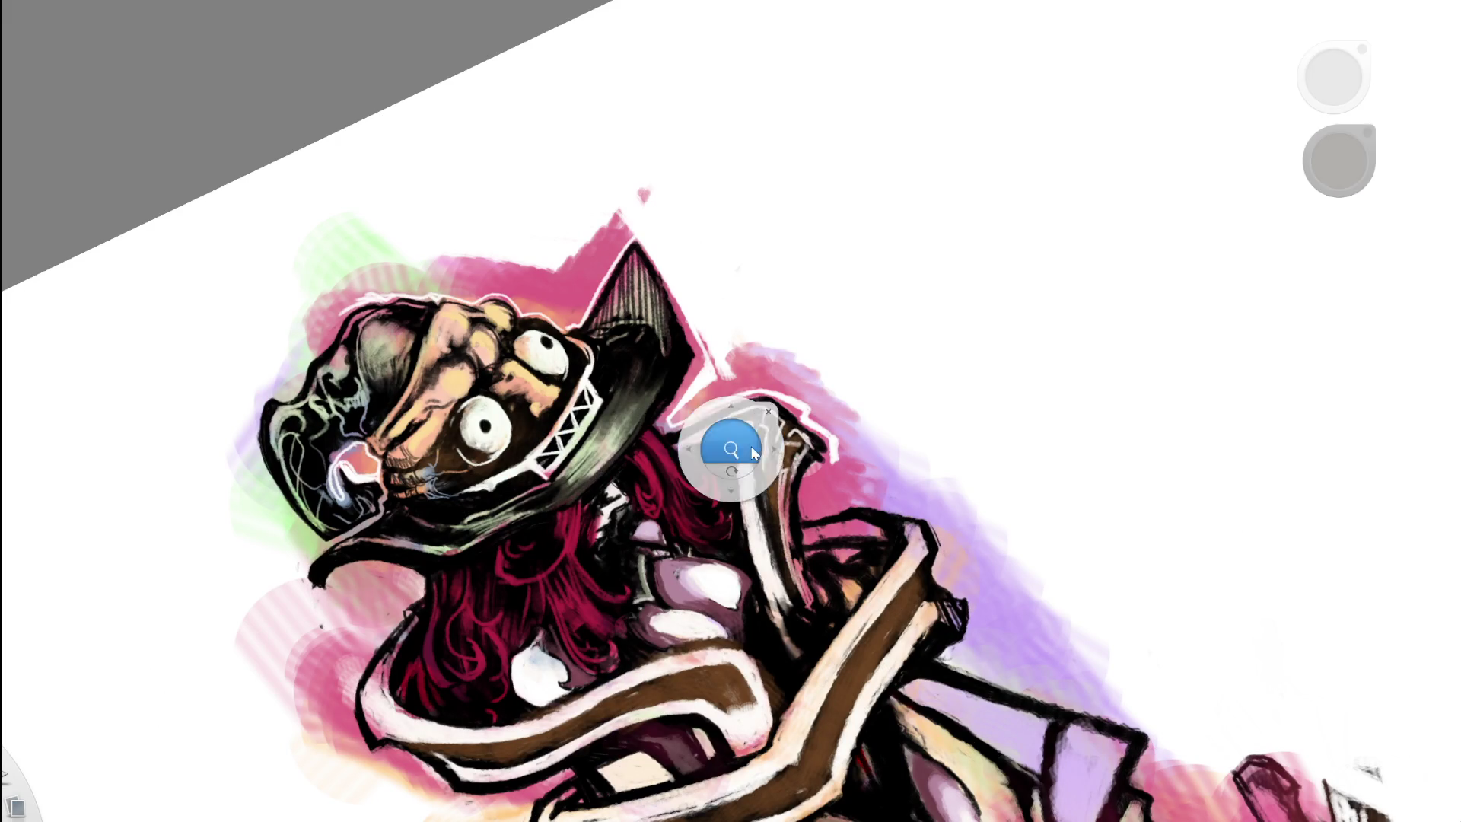
pyautogui.scroll(-5, 734, 438)
pyautogui.moveTo(867, 418); pyautogui.dragTo(759, 381)
pyautogui.scroll(5, 631, 434)
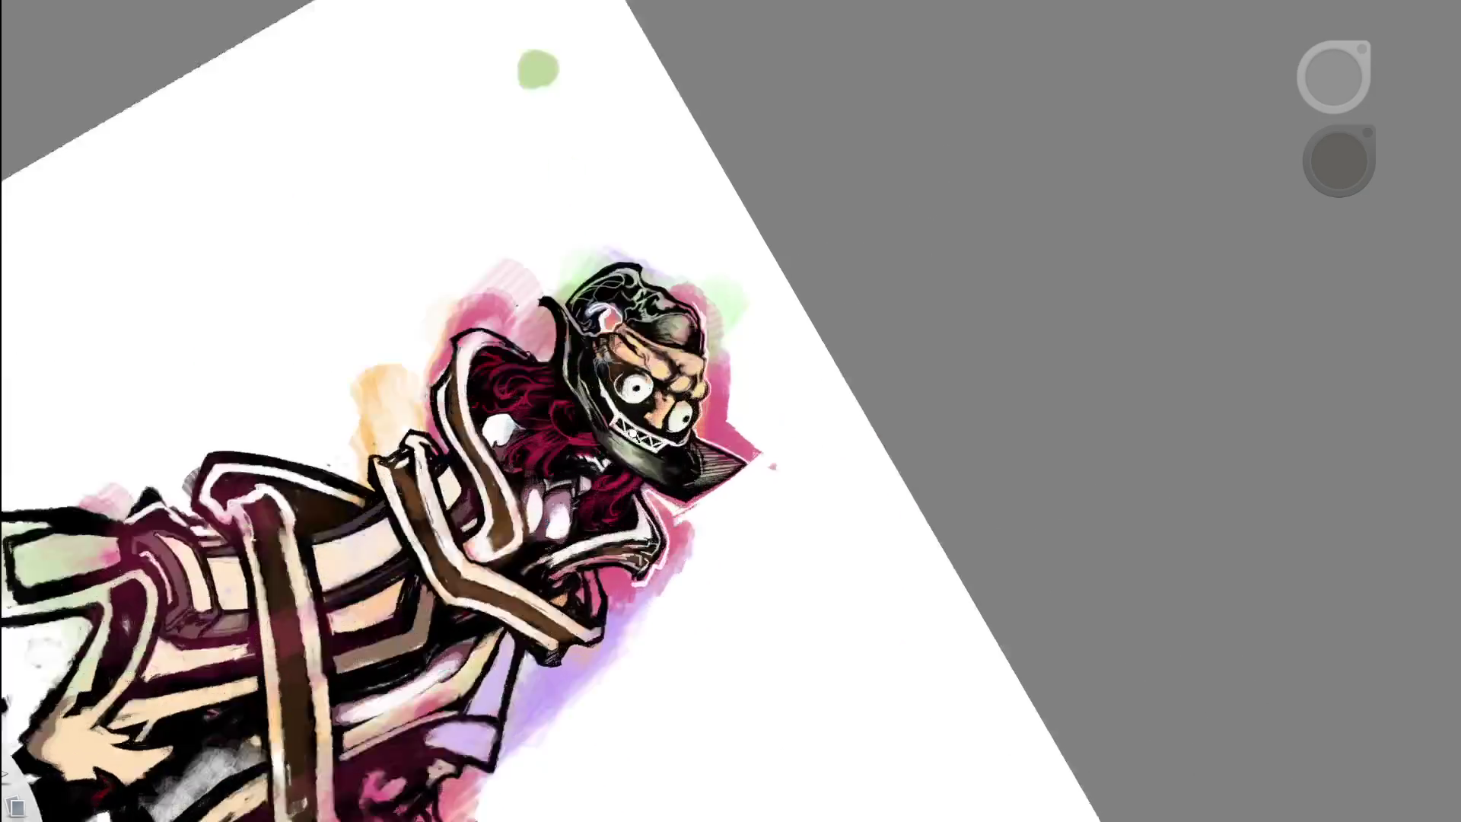
pyautogui.keyDown('alt'); pyautogui.click(502, 253); pyautogui.keyUp('alt')
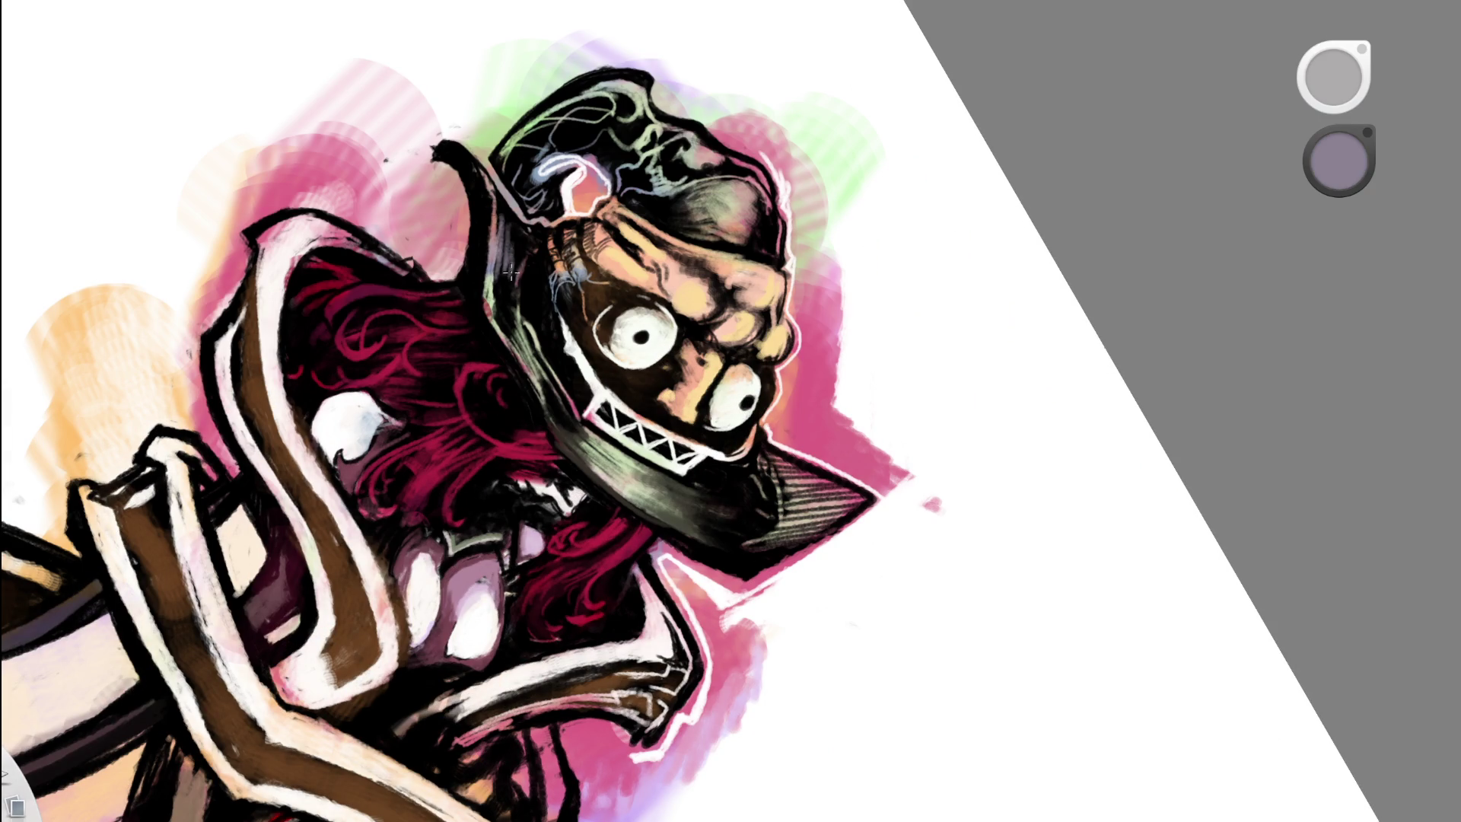
pyautogui.moveTo(606, 411)
pyautogui.mouseDown()
pyautogui.moveTo(558, 423)
pyautogui.moveTo(663, 411)
pyautogui.moveTo(642, 438)
pyautogui.moveTo(696, 408)
pyautogui.mouseUp()
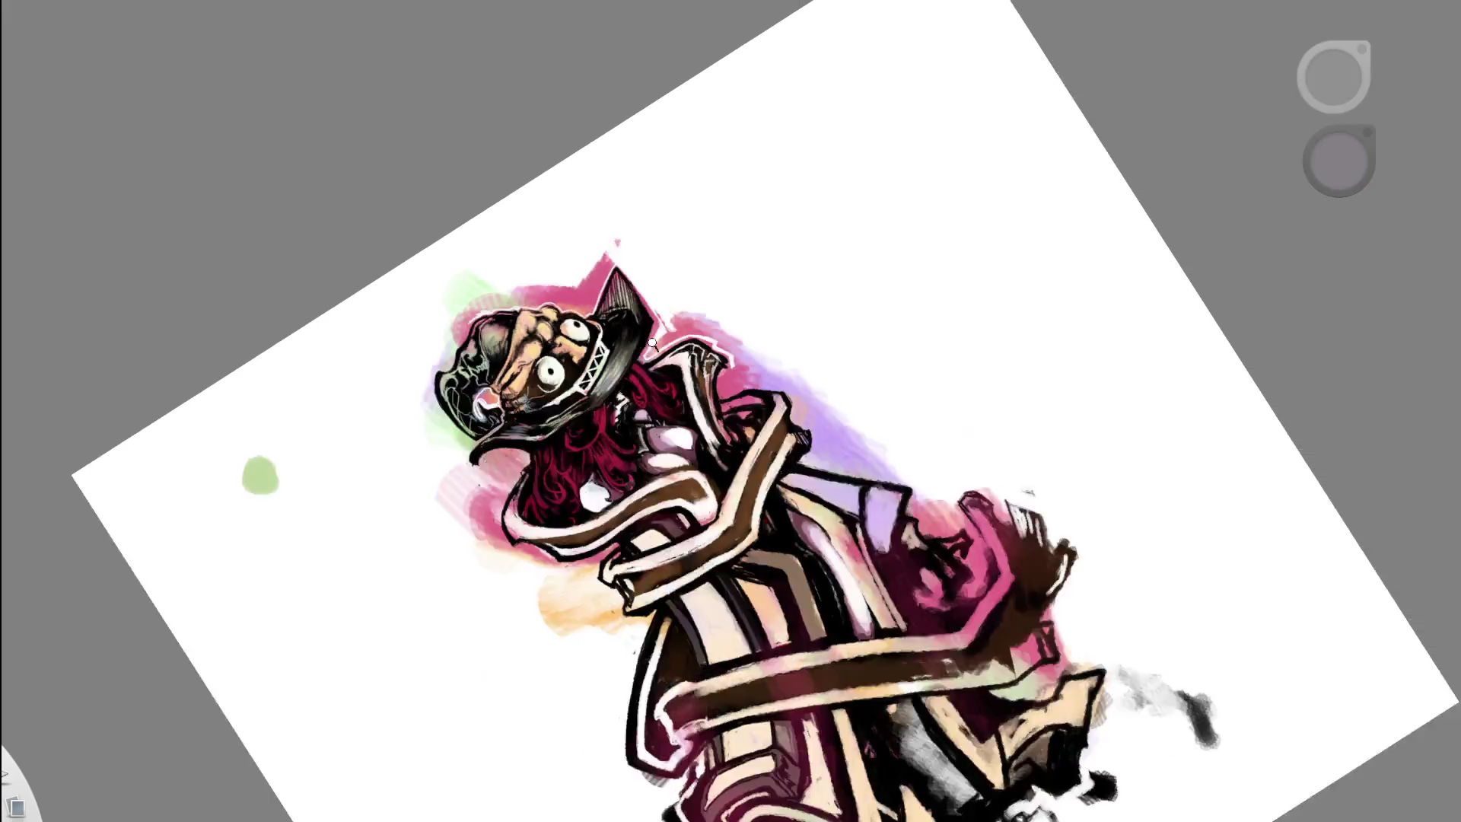
pyautogui.moveTo(639, 226)
pyautogui.mouseDown()
pyautogui.moveTo(758, 401)
pyautogui.moveTo(808, 162)
pyautogui.mouseUp()
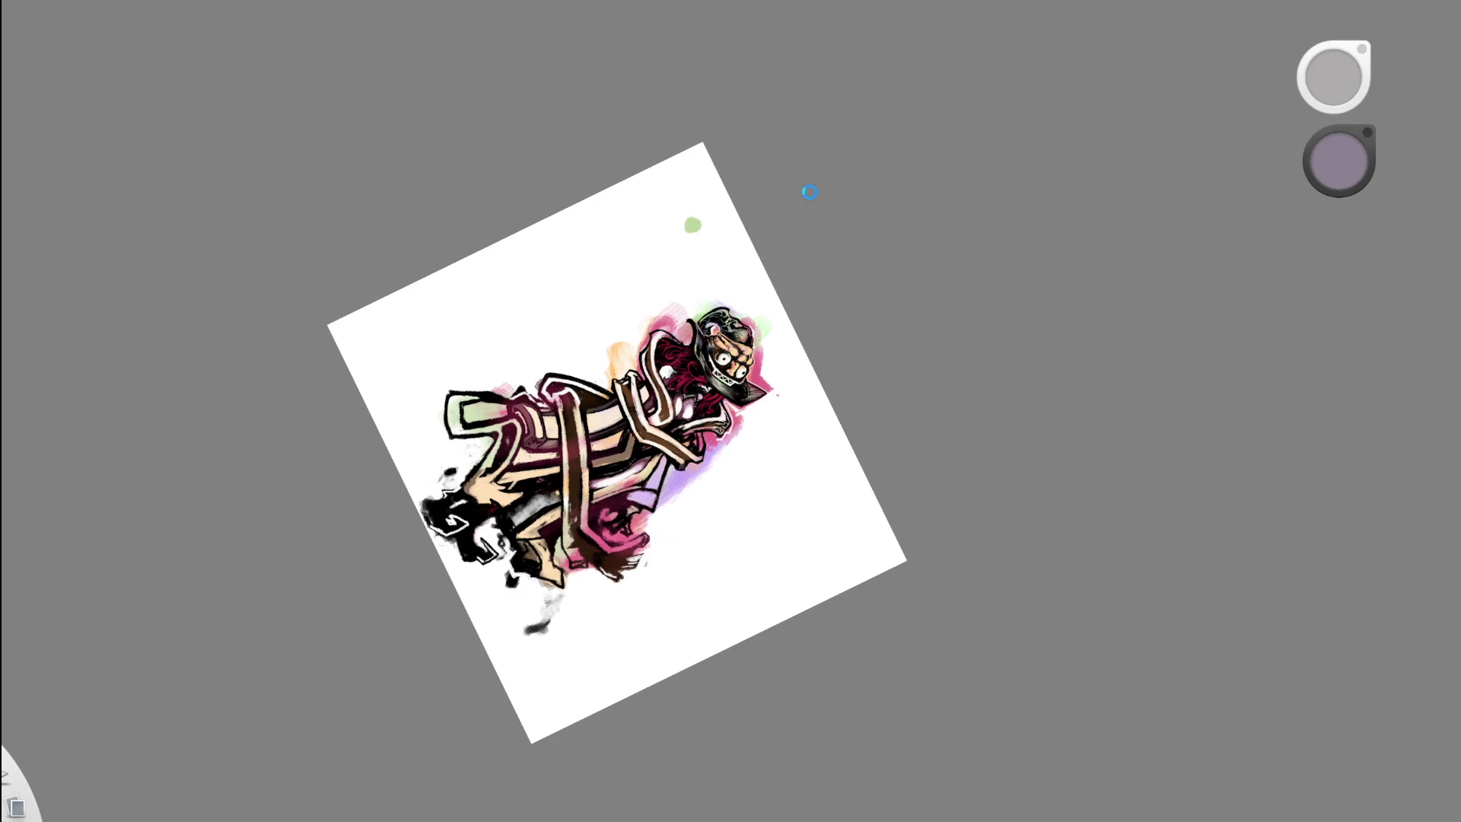
pyautogui.moveTo(721, 287); pyautogui.dragTo(614, 314)
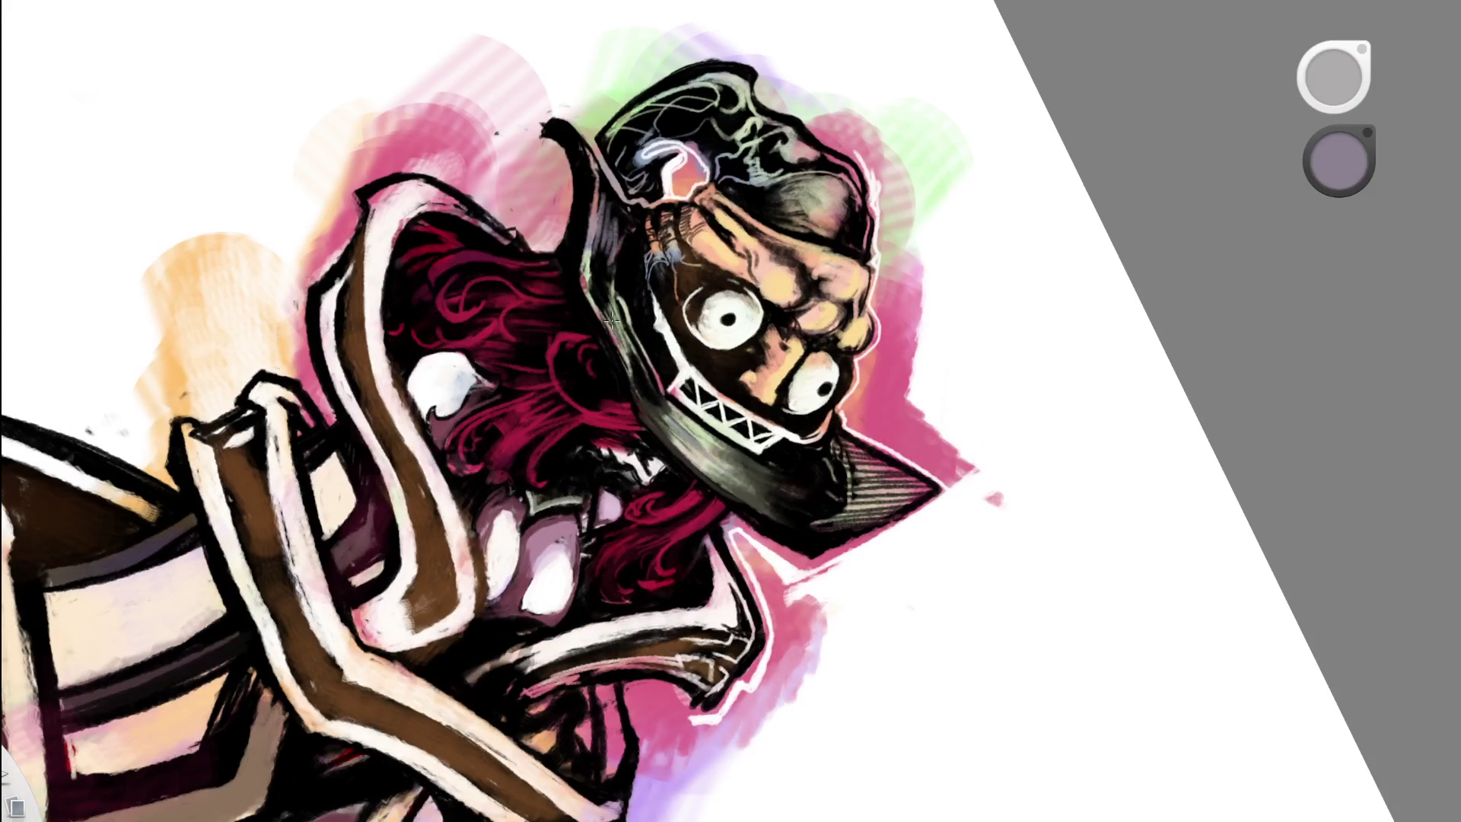
# - Lighten the dark jaw below the teeth with light and pale yellow-green strokes
pyautogui.moveTo(681, 416); pyautogui.dragTo(721, 468)
pyautogui.moveTo(712, 431); pyautogui.dragTo(767, 486)
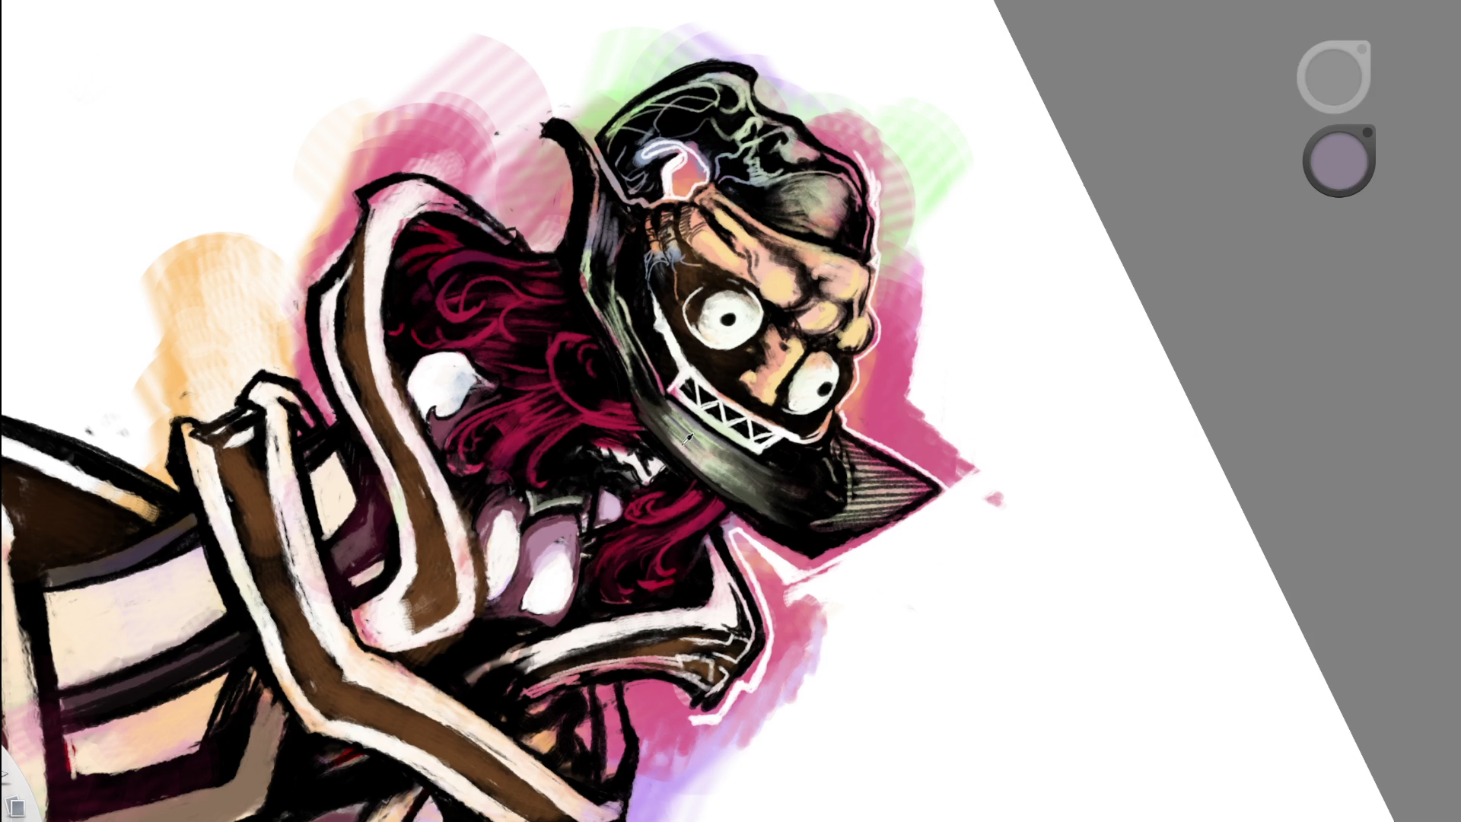
pyautogui.keyDown('alt'); pyautogui.click(730, 483); pyautogui.keyUp('alt')
pyautogui.moveTo(716, 475); pyautogui.dragTo(746, 498)
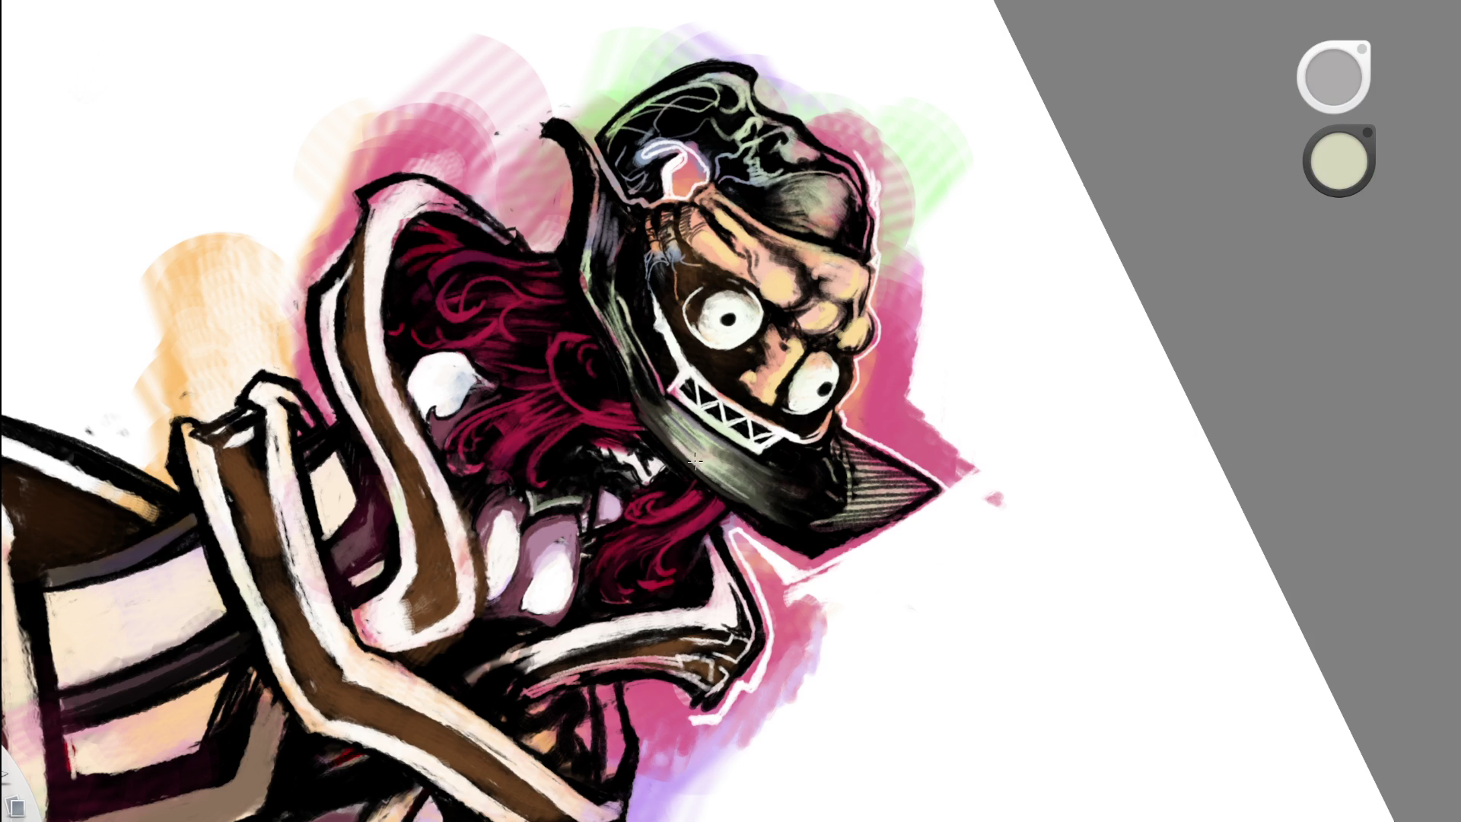
# - Rotate and rezoom the page view onto the hat and head
pyautogui.scroll(-3, 727, 409)
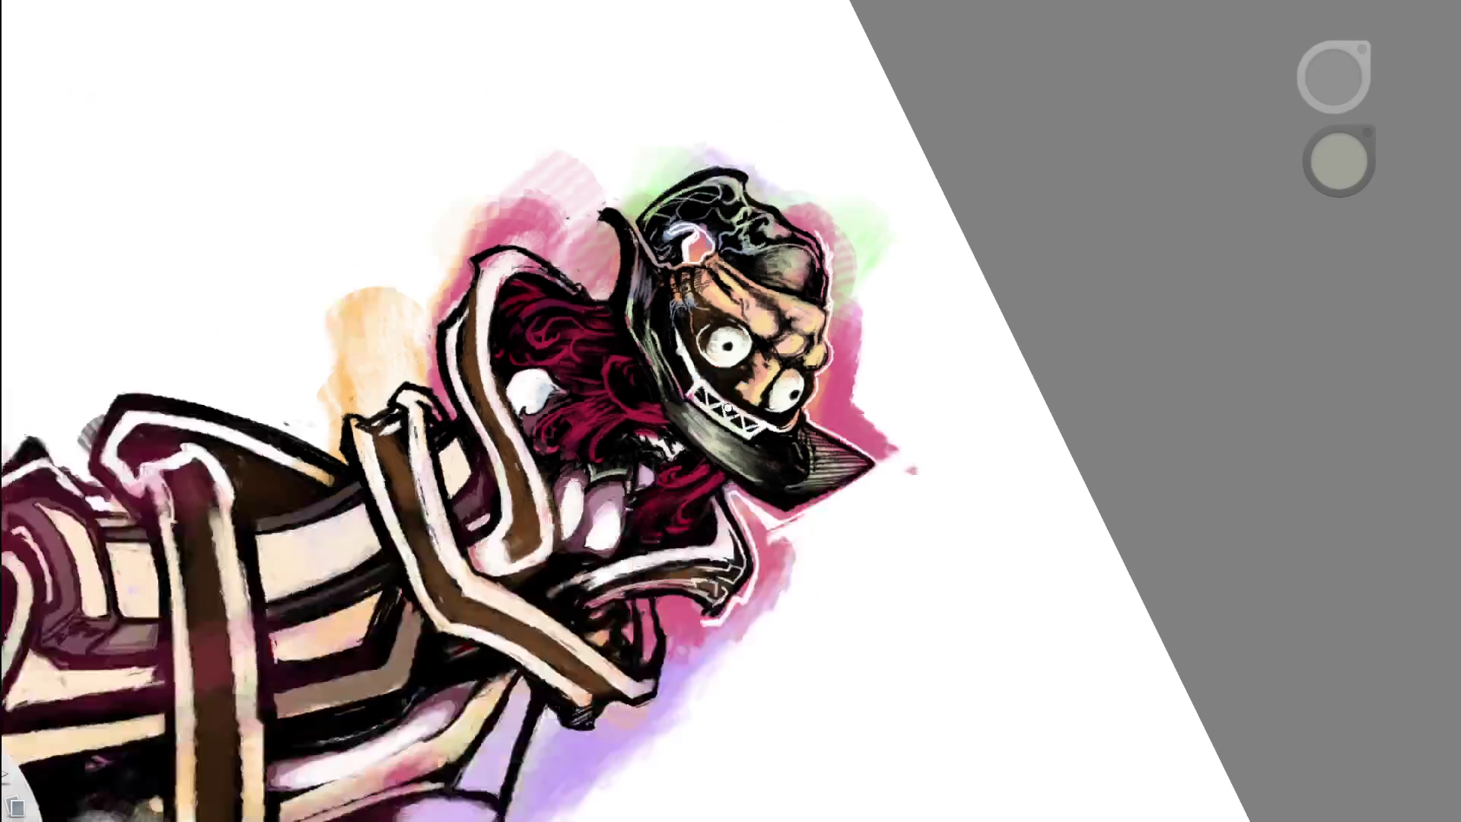
pyautogui.scroll(-5, 726, 409)
pyautogui.keyDown('alt'); pyautogui.click(743, 404); pyautogui.keyUp('alt')
pyautogui.moveTo(789, 531); pyautogui.dragTo(795, 195)
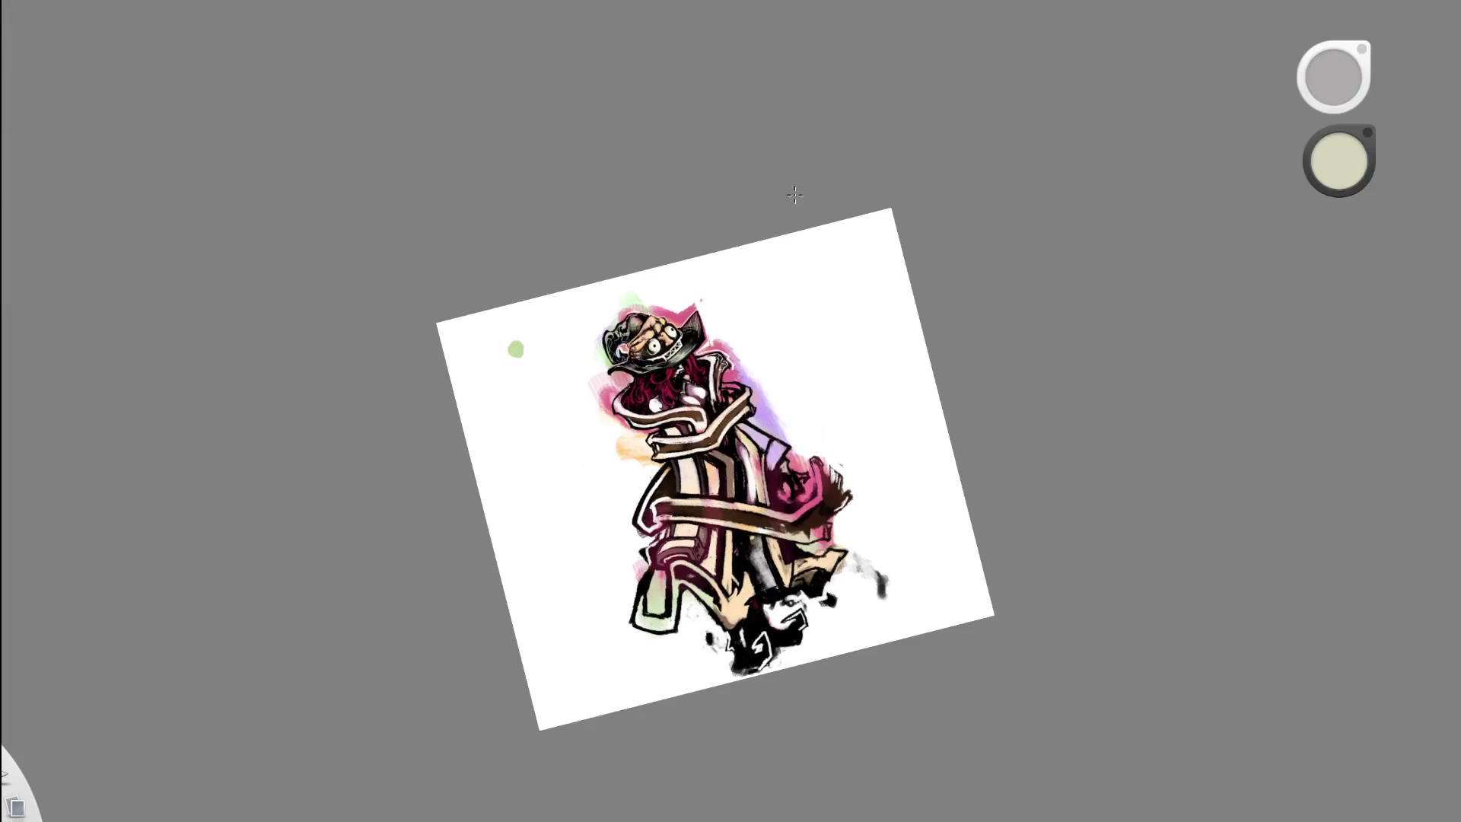
pyautogui.scroll(5, 696, 327)
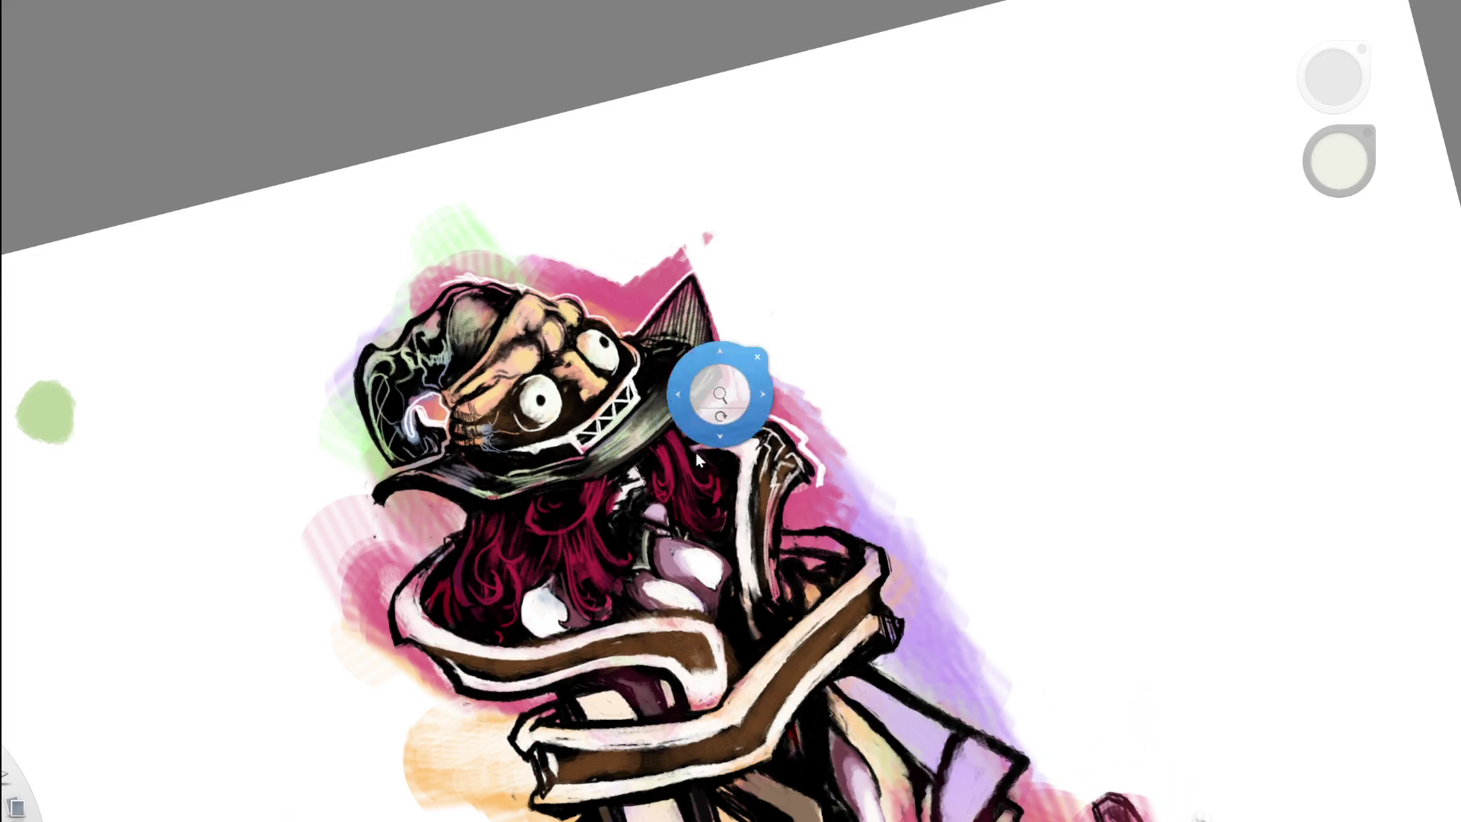
pyautogui.scroll(3, 709, 380)
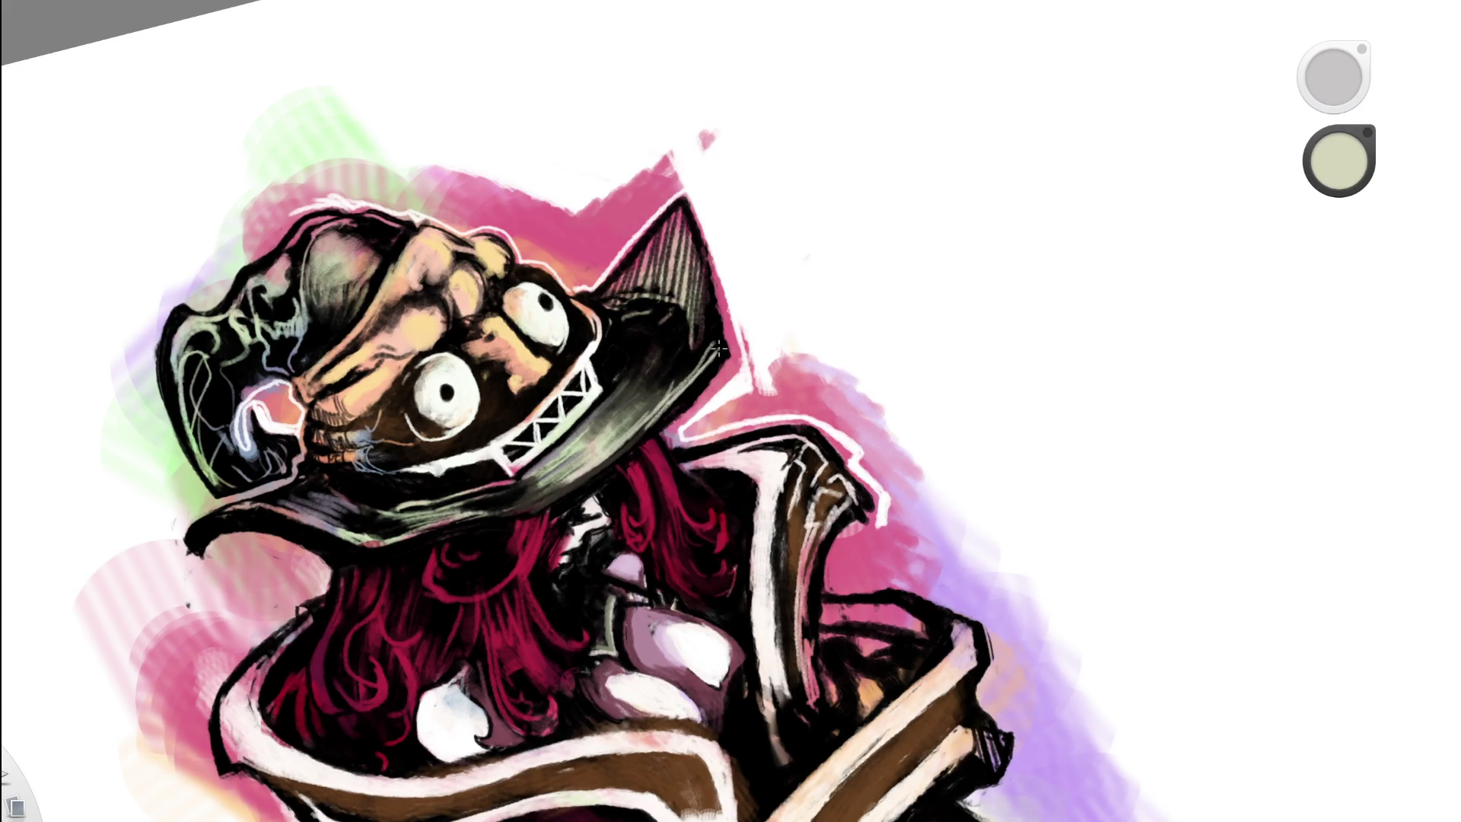
# - Return from eraser to brush, reframe on the head, and eyedrop black from the hat brim
pyautogui.press('e')
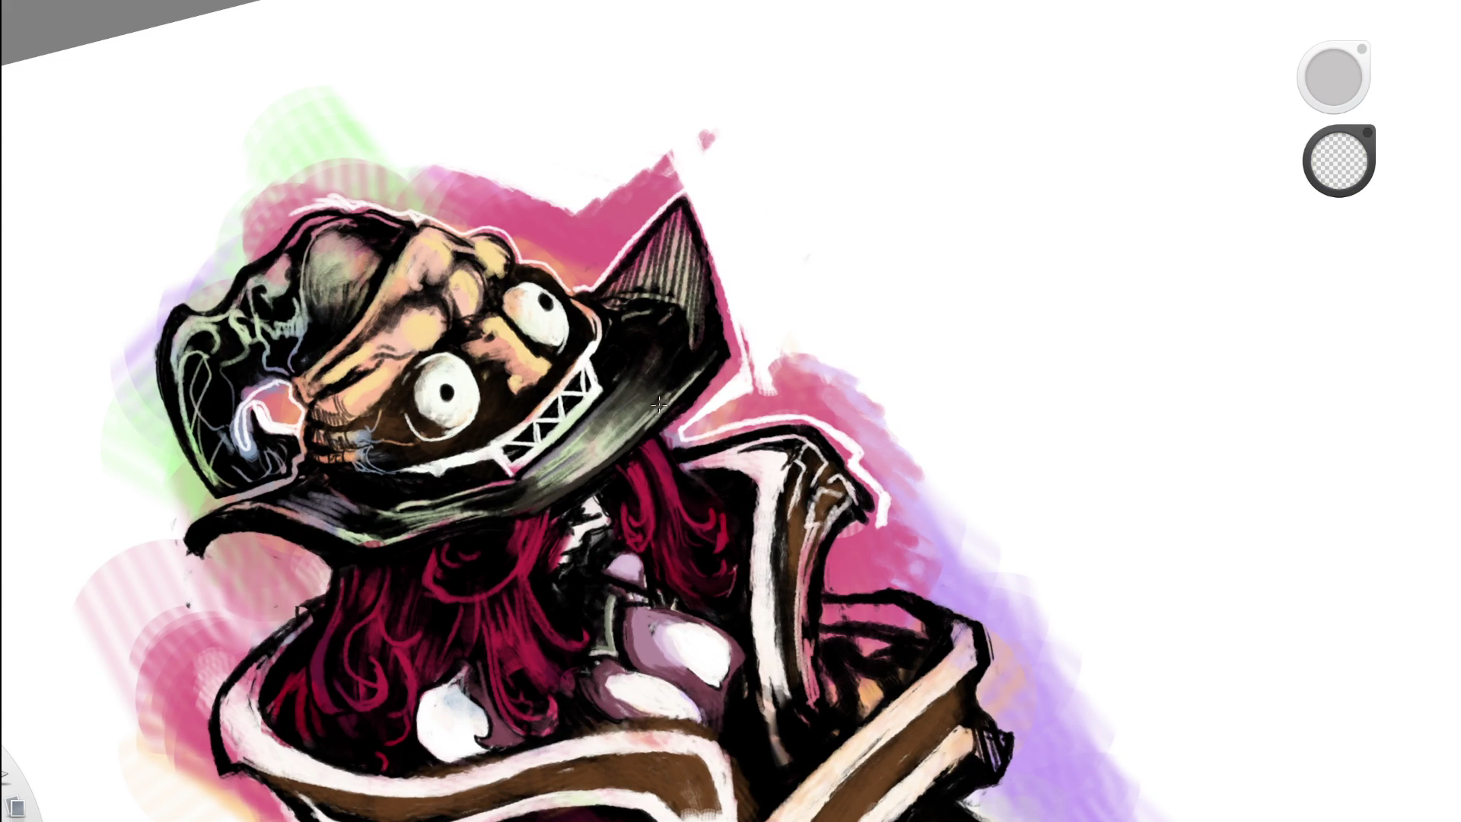
pyautogui.press('b')
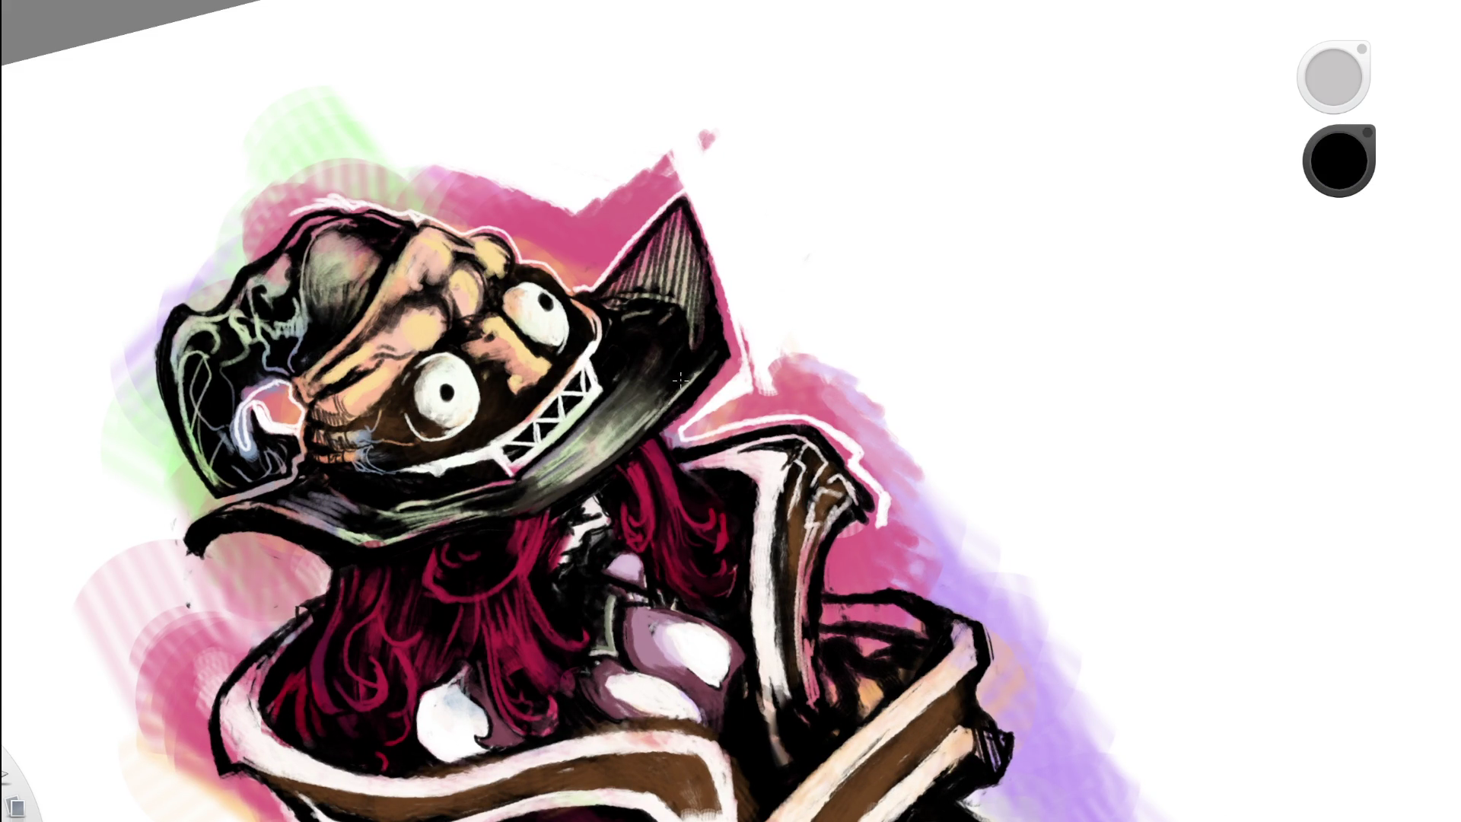
pyautogui.press('space')
pyautogui.moveTo(744, 353)
pyautogui.mouseDown()
pyautogui.moveTo(813, 86)
pyautogui.moveTo(848, 391)
pyautogui.mouseUp()
pyautogui.moveTo(729, 331); pyautogui.dragTo(707, 390)
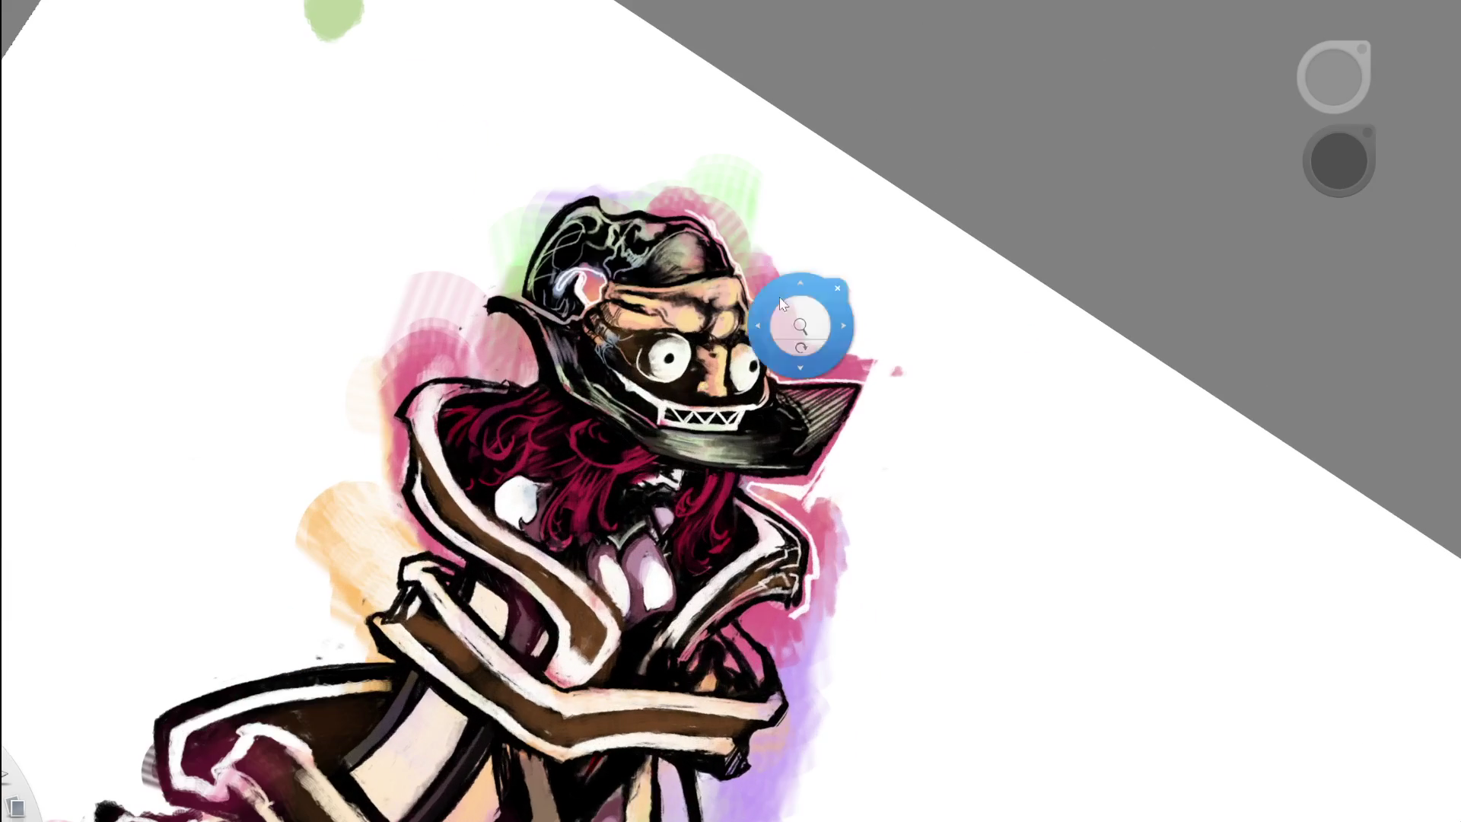
pyautogui.scroll(3, 707, 390)
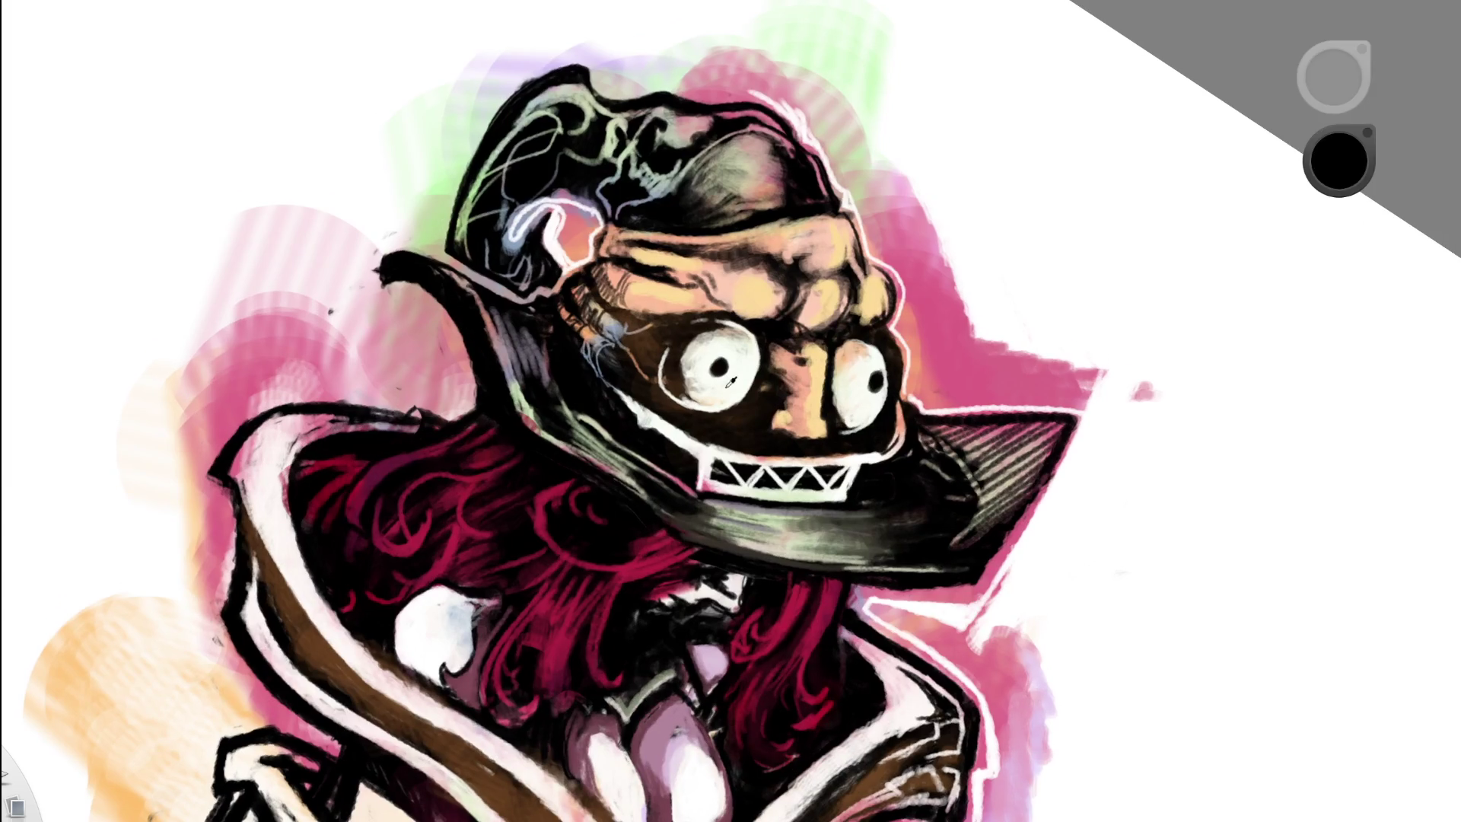
pyautogui.keyDown('alt'); pyautogui.click(516, 367); pyautogui.keyUp('alt')
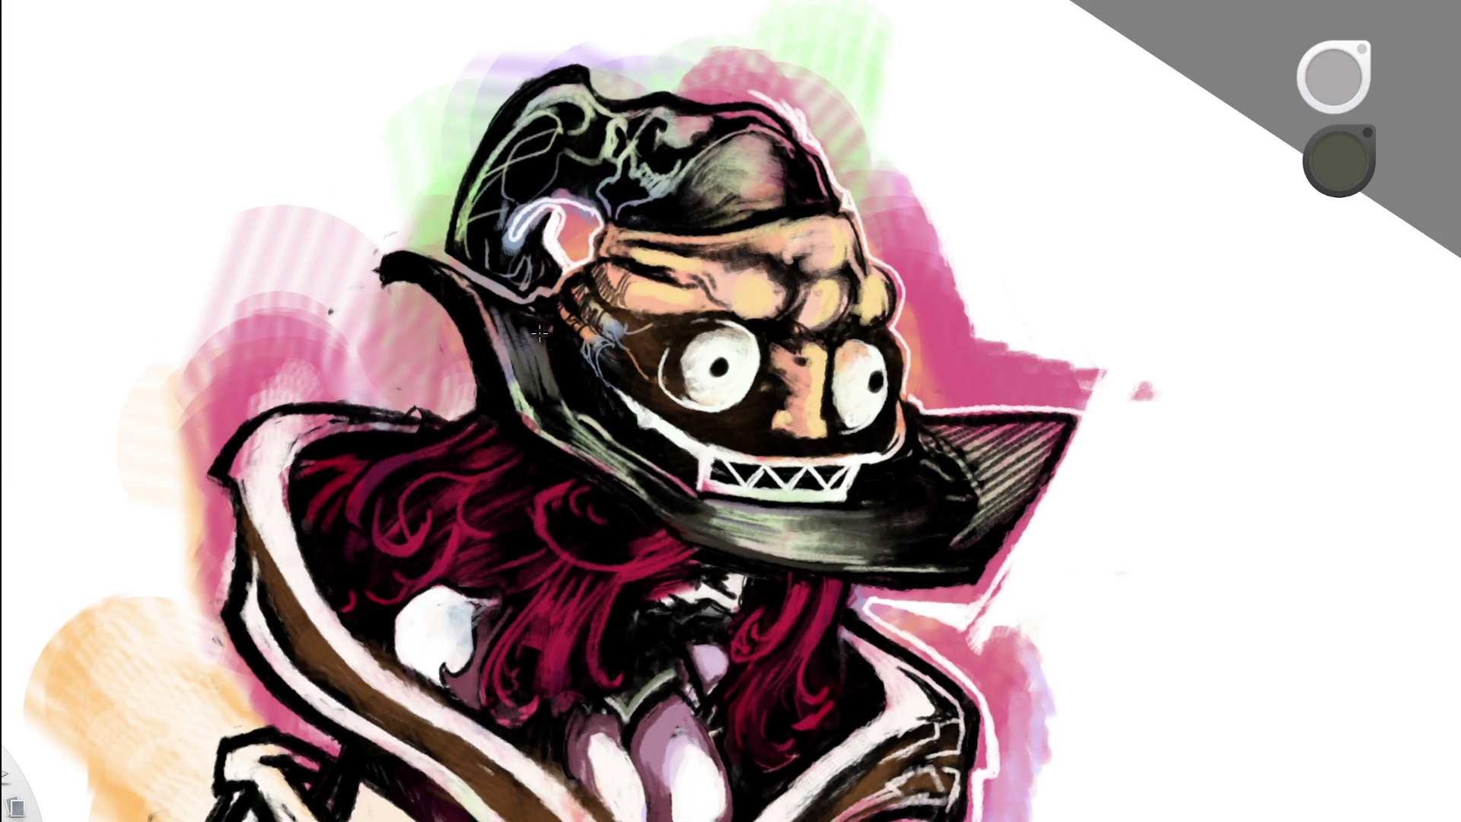
pyautogui.keyDown('alt'); pyautogui.click(553, 353); pyautogui.keyUp('alt')
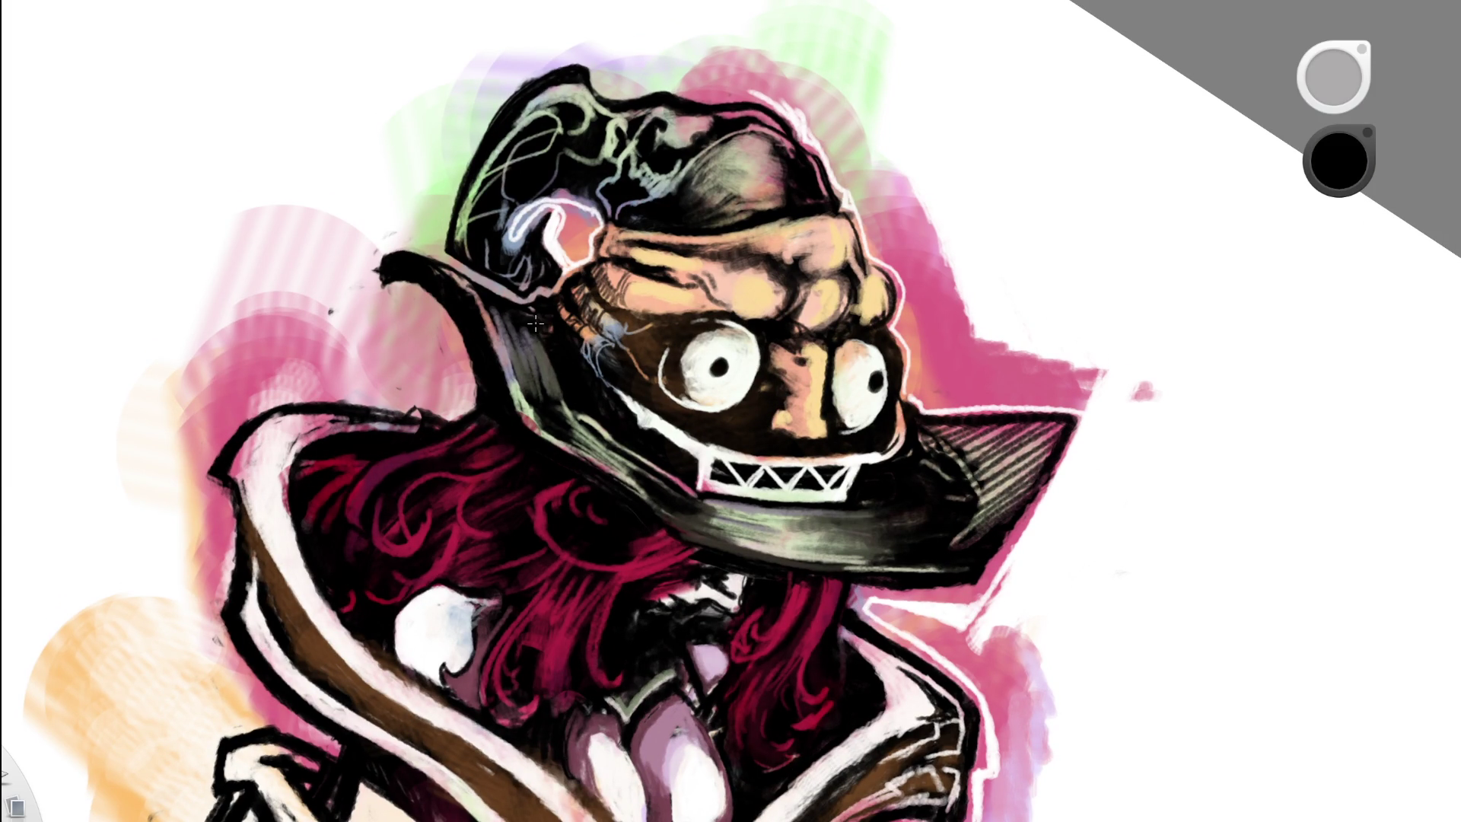
# - Straighten the canvas upright and zoom in close on the hat
pyautogui.scroll(-3, 655, 44)
pyautogui.scroll(-3, 522, 320)
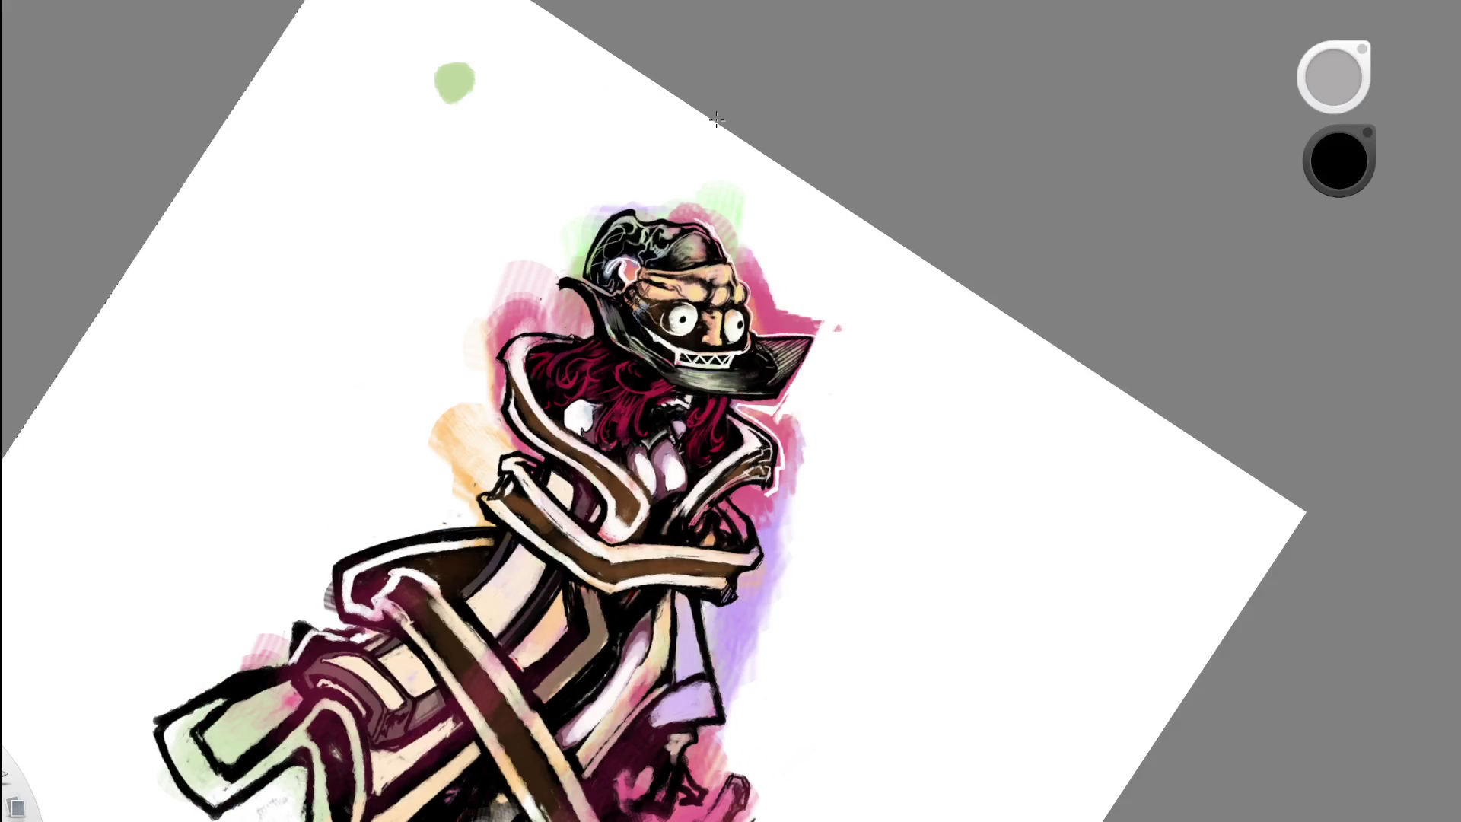
pyautogui.doubleClick(685, 398)
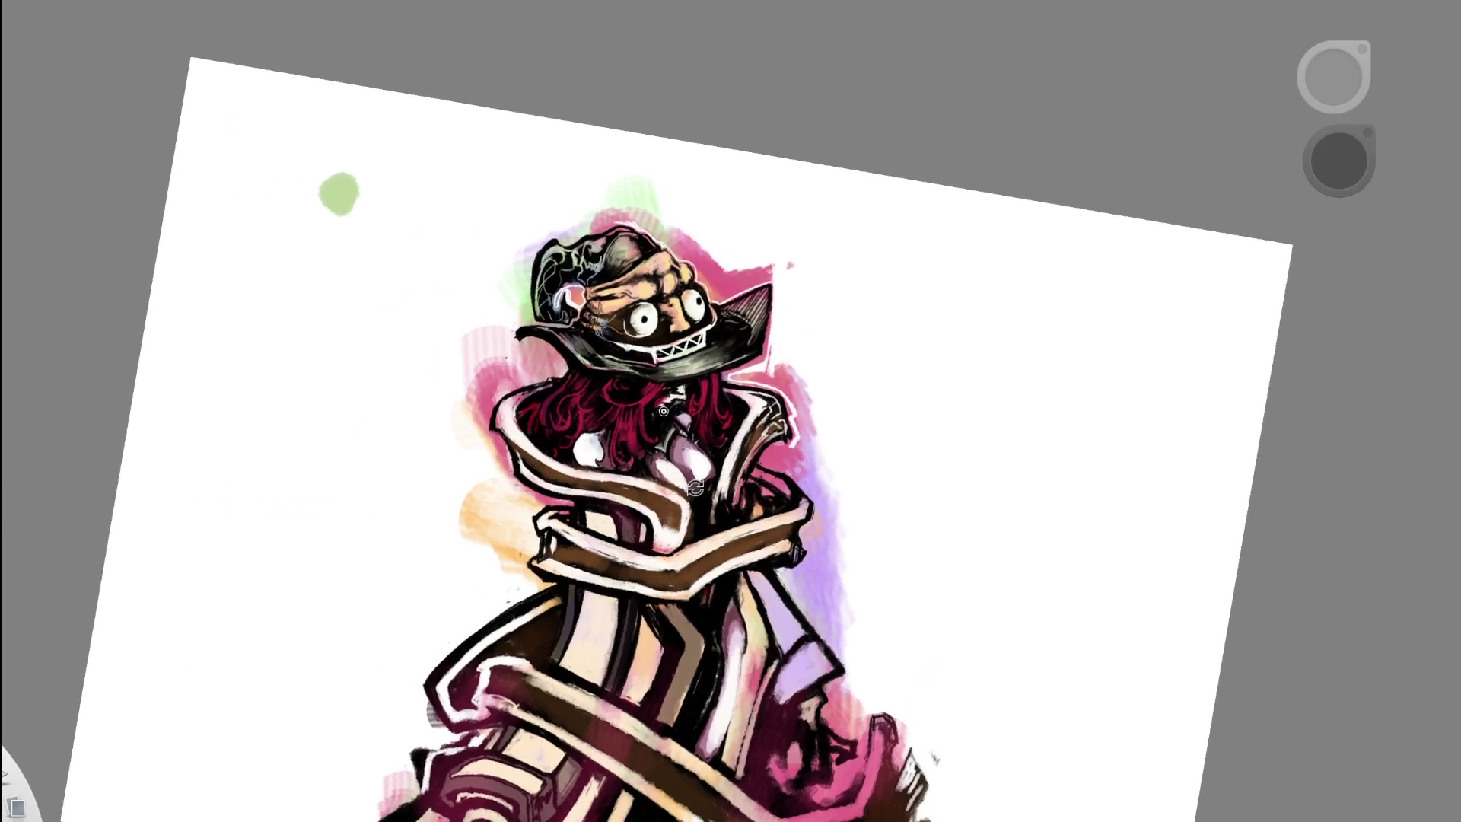
pyautogui.scroll(2, 653, 312)
pyautogui.scroll(2, 653, 312)
pyautogui.scroll(2, 652, 312)
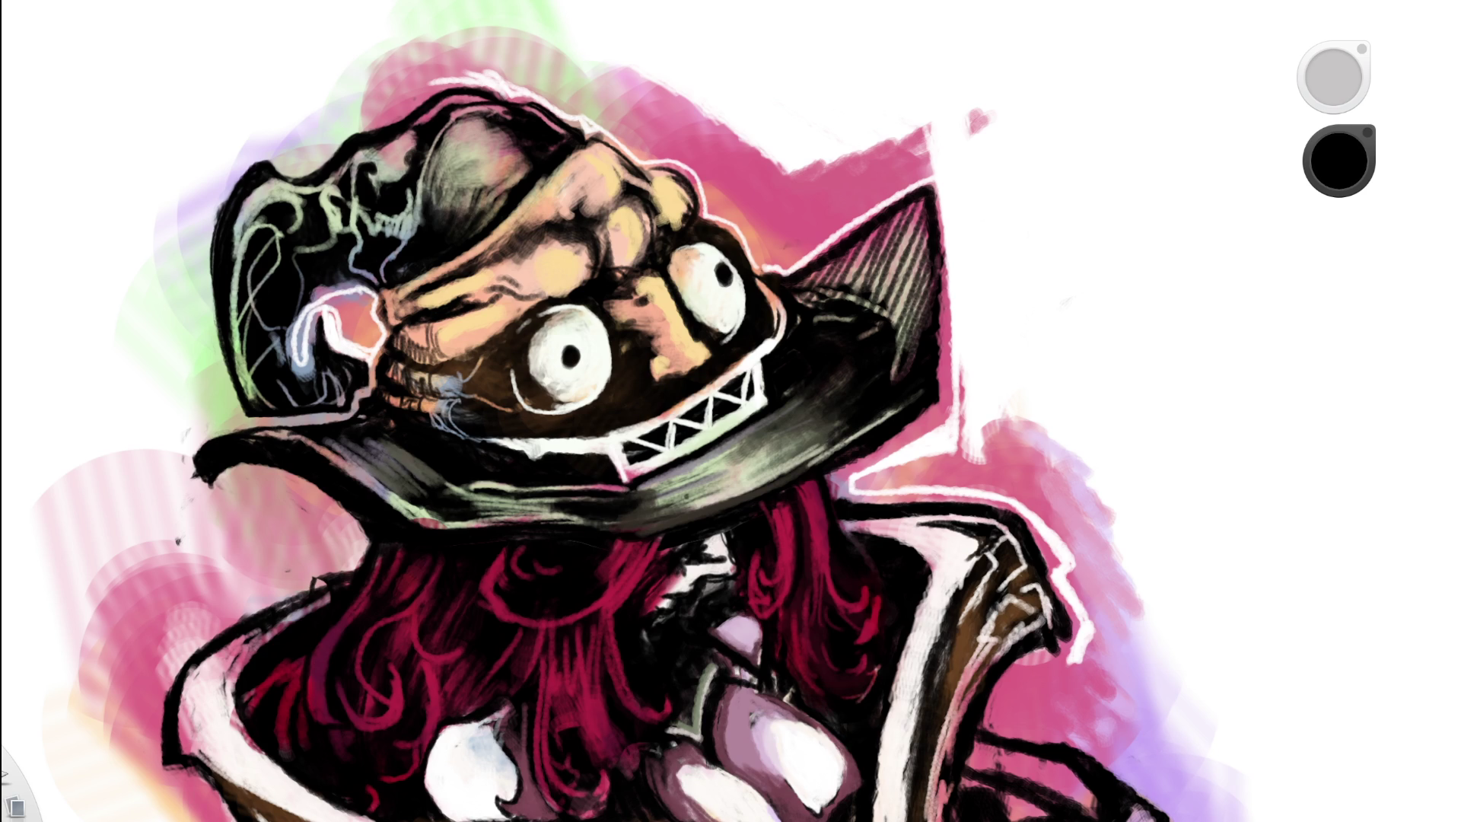
# - Brush pink and pale peach strokes onto the dark hat crown
pyautogui.moveTo(1339, 160); pyautogui.dragTo(766, 124)
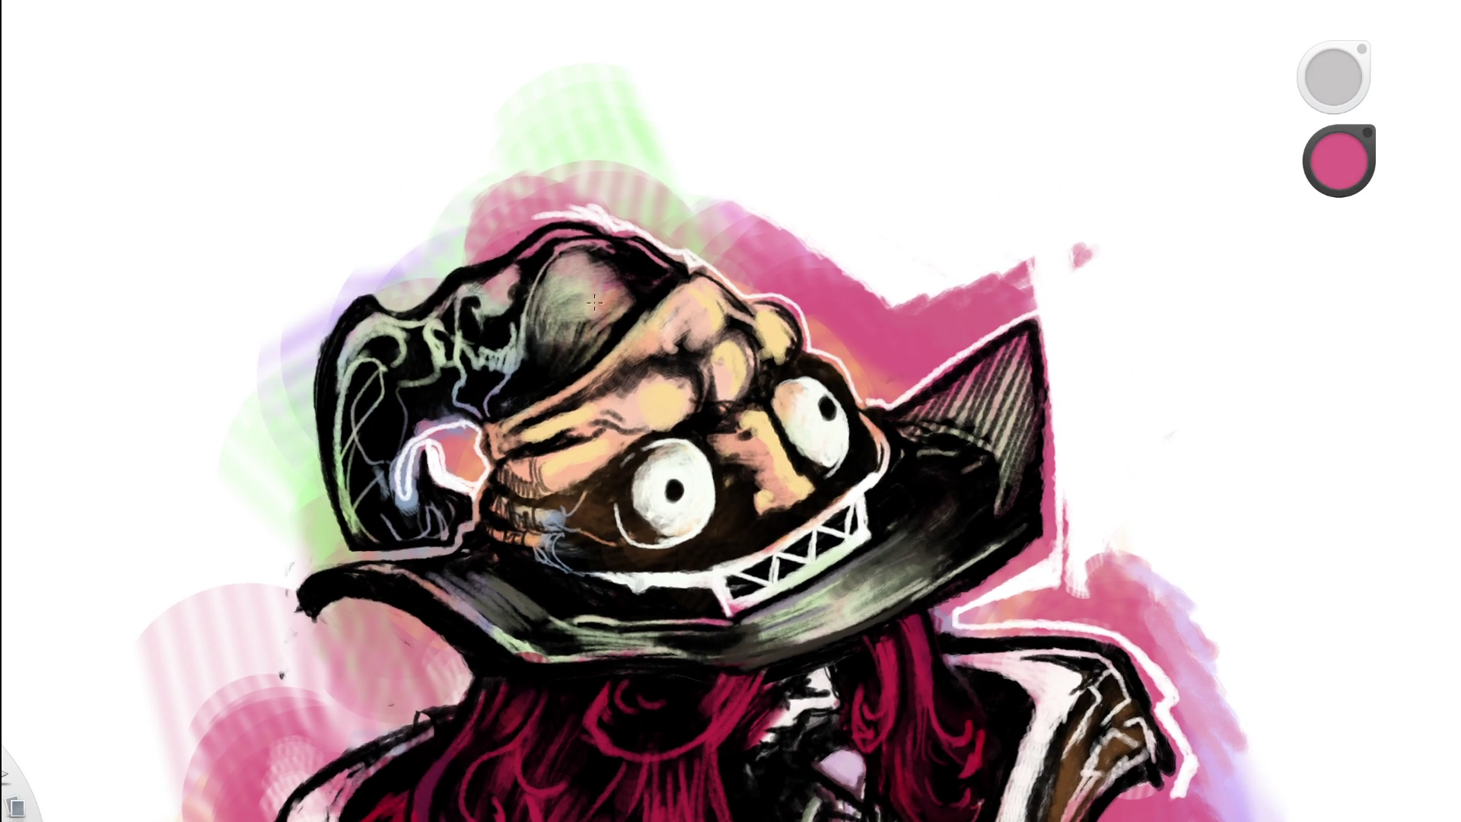
pyautogui.moveTo(568, 267)
pyautogui.mouseDown()
pyautogui.moveTo(559, 275)
pyautogui.moveTo(571, 266)
pyautogui.moveTo(601, 308)
pyautogui.moveTo(590, 316)
pyautogui.moveTo(612, 305)
pyautogui.mouseUp()
pyautogui.moveTo(1339, 160); pyautogui.dragTo(730, 319)
pyautogui.moveTo(586, 288)
pyautogui.mouseDown()
pyautogui.moveTo(563, 263)
pyautogui.moveTo(605, 258)
pyautogui.moveTo(597, 281)
pyautogui.moveTo(615, 301)
pyautogui.moveTo(613, 280)
pyautogui.moveTo(632, 275)
pyautogui.moveTo(470, 373)
pyautogui.mouseUp()
# - Close in on the hat and add pink strokes and a pale-yellow squiggle to the crown
pyautogui.press('space')
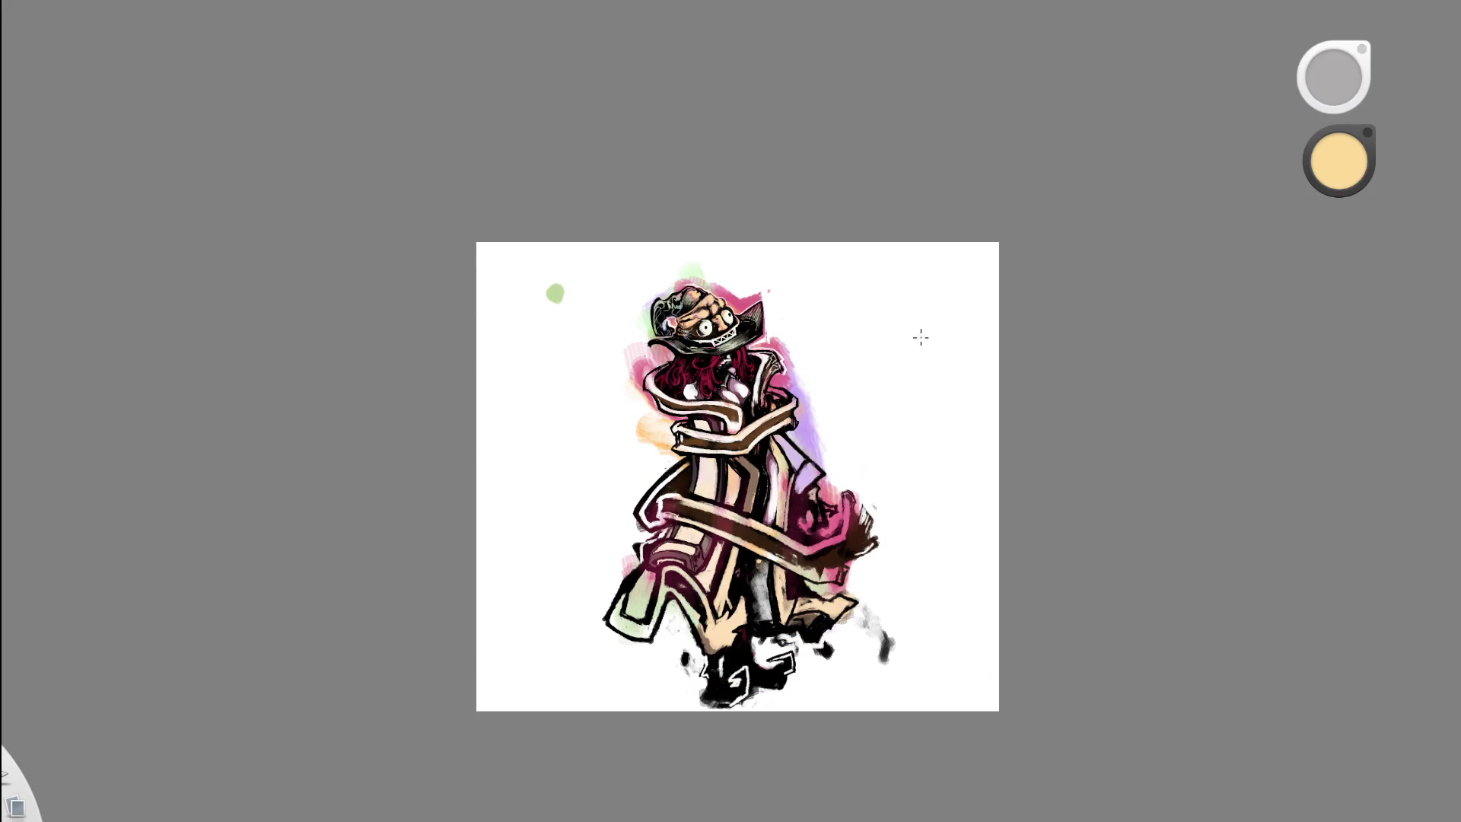
pyautogui.press('space')
pyautogui.moveTo(705, 303); pyautogui.dragTo(845, 261)
pyautogui.moveTo(686, 282); pyautogui.dragTo(615, 277)
pyautogui.keyDown('alt'); pyautogui.click(533, 262); pyautogui.keyUp('alt')
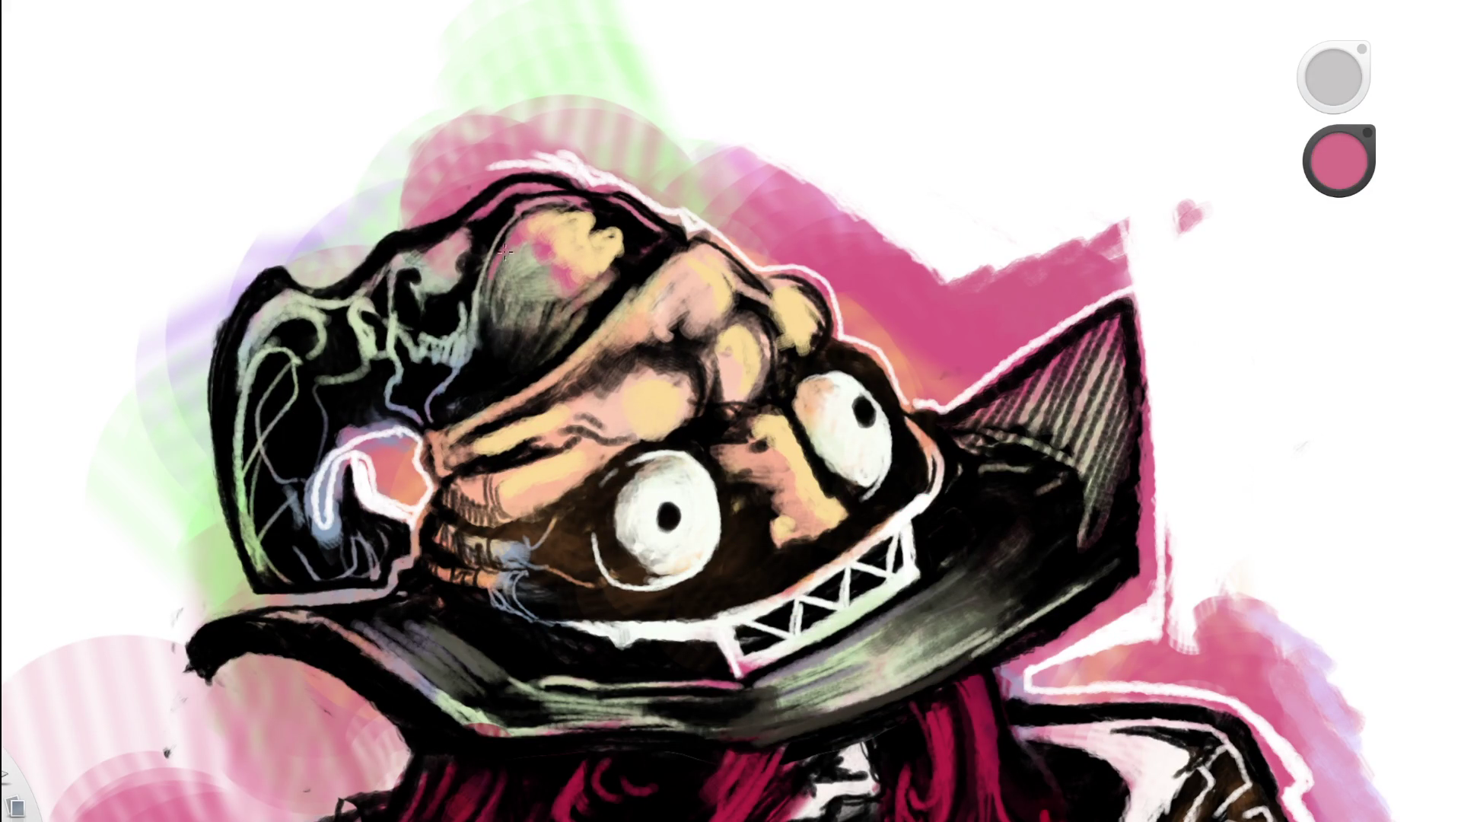
pyautogui.moveTo(504, 253)
pyautogui.mouseDown()
pyautogui.moveTo(539, 296)
pyautogui.moveTo(579, 280)
pyautogui.moveTo(552, 289)
pyautogui.moveTo(570, 293)
pyautogui.mouseUp()
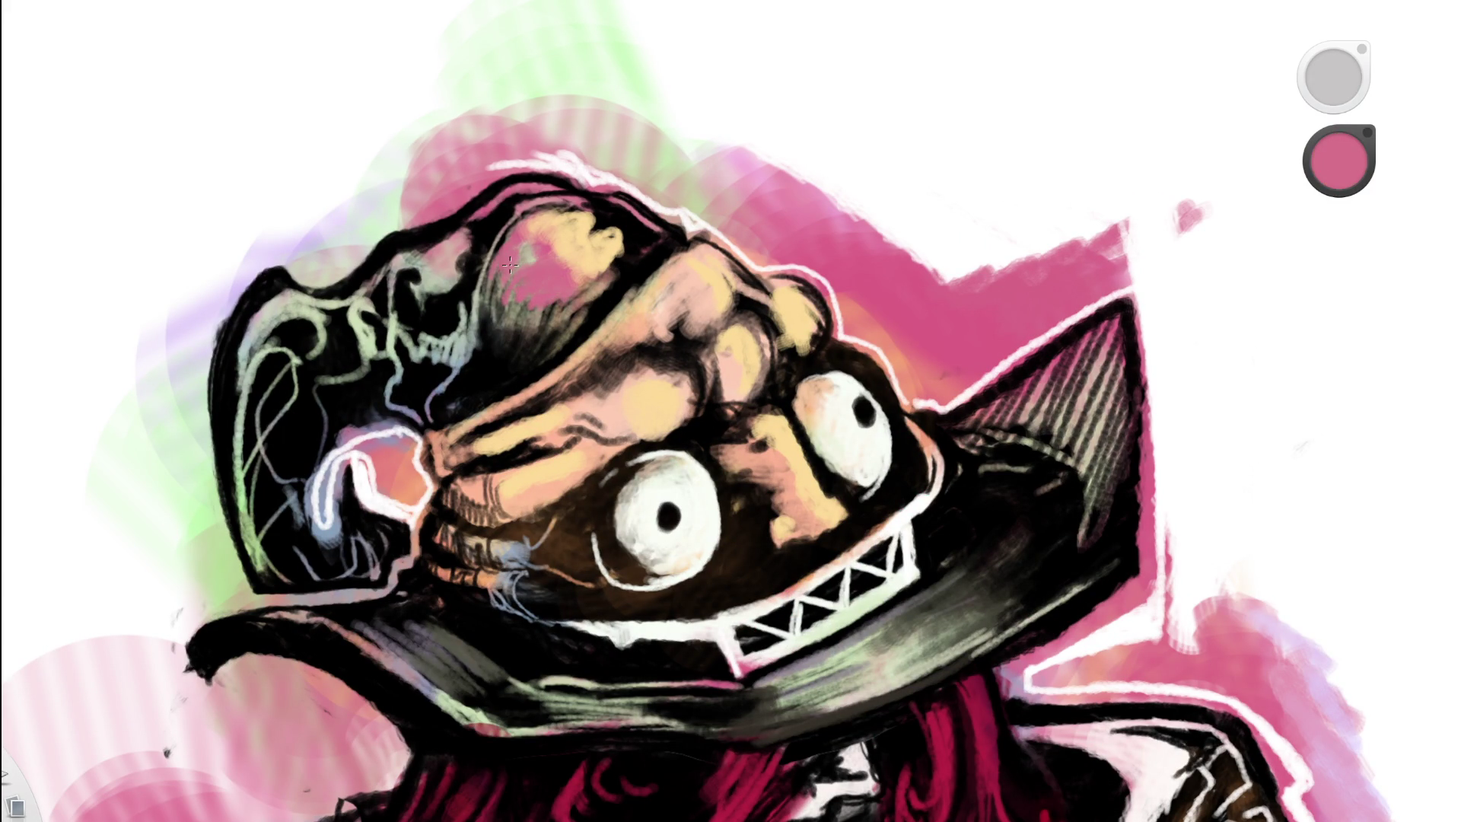
pyautogui.keyDown('alt'); pyautogui.click(544, 236); pyautogui.keyUp('alt')
pyautogui.moveTo(503, 251); pyautogui.dragTo(556, 287)
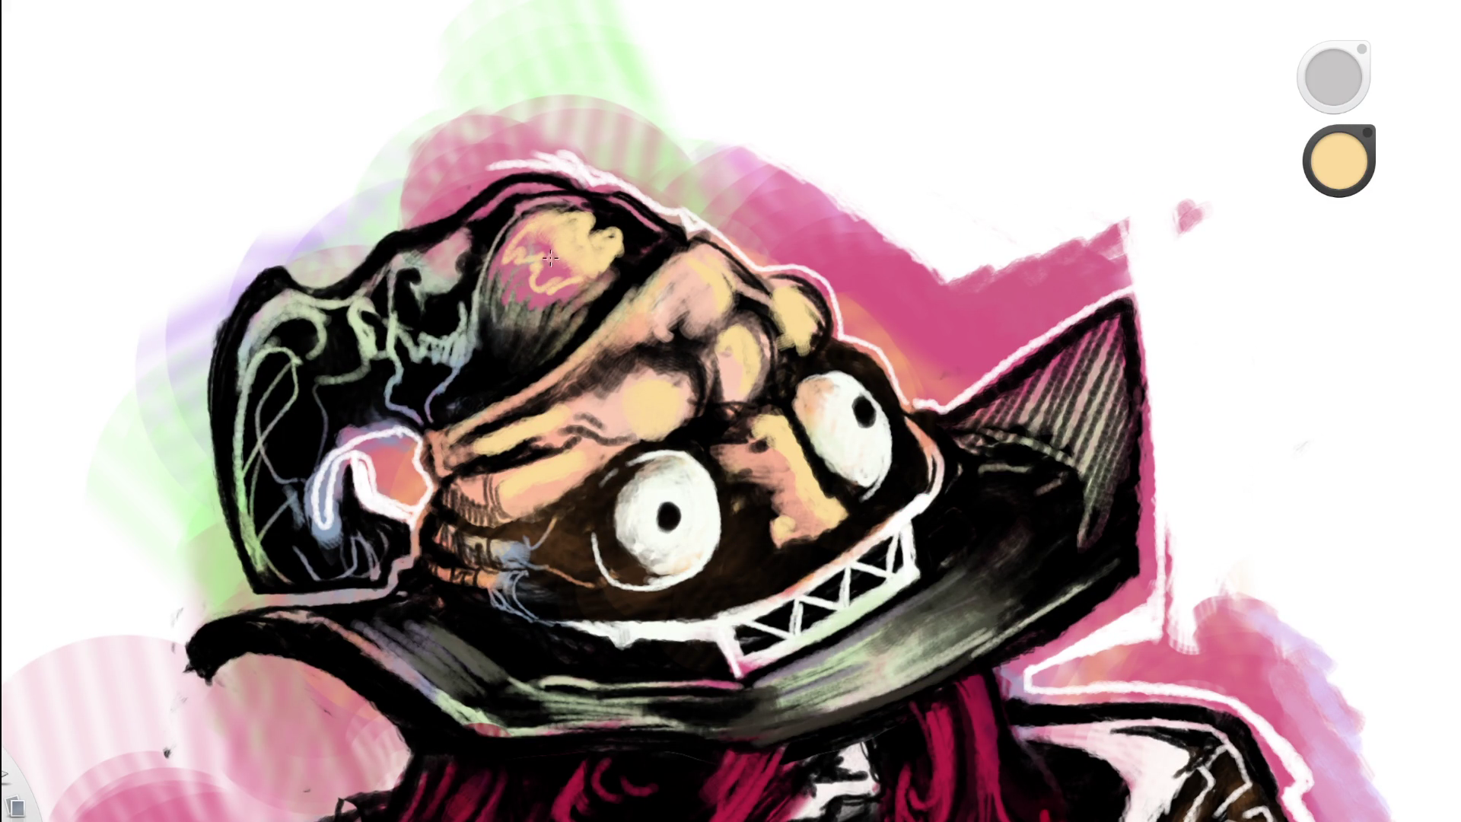
# - Dab short pink strokes on the crown, then sample peach and light yellow tones
pyautogui.press('Home')
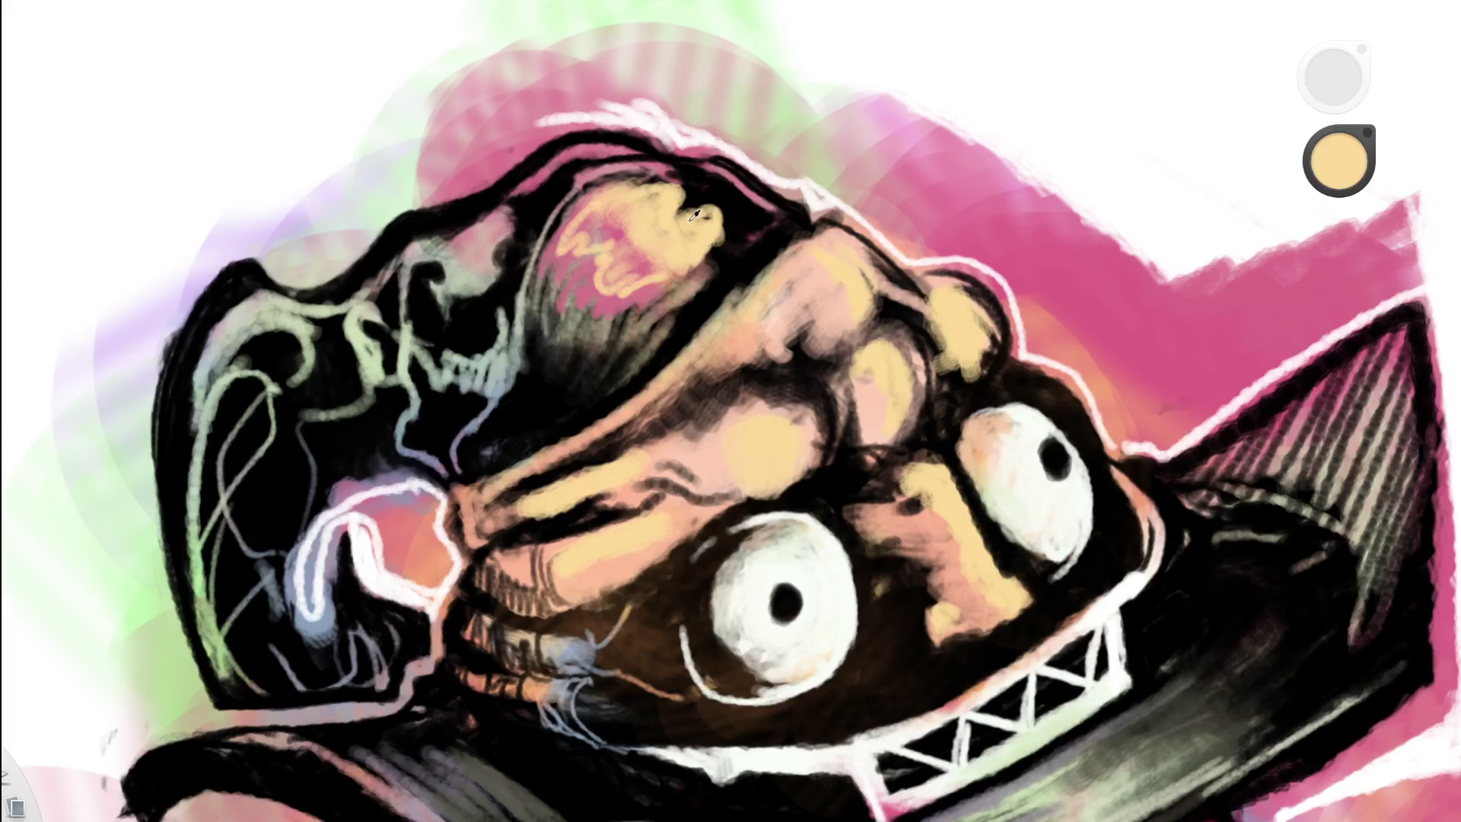
pyautogui.keyDown('alt'); pyautogui.click(647, 262); pyautogui.keyUp('alt')
pyautogui.moveTo(647, 262); pyautogui.dragTo(703, 227)
pyautogui.keyDown('alt'); pyautogui.click(677, 236); pyautogui.keyUp('alt')
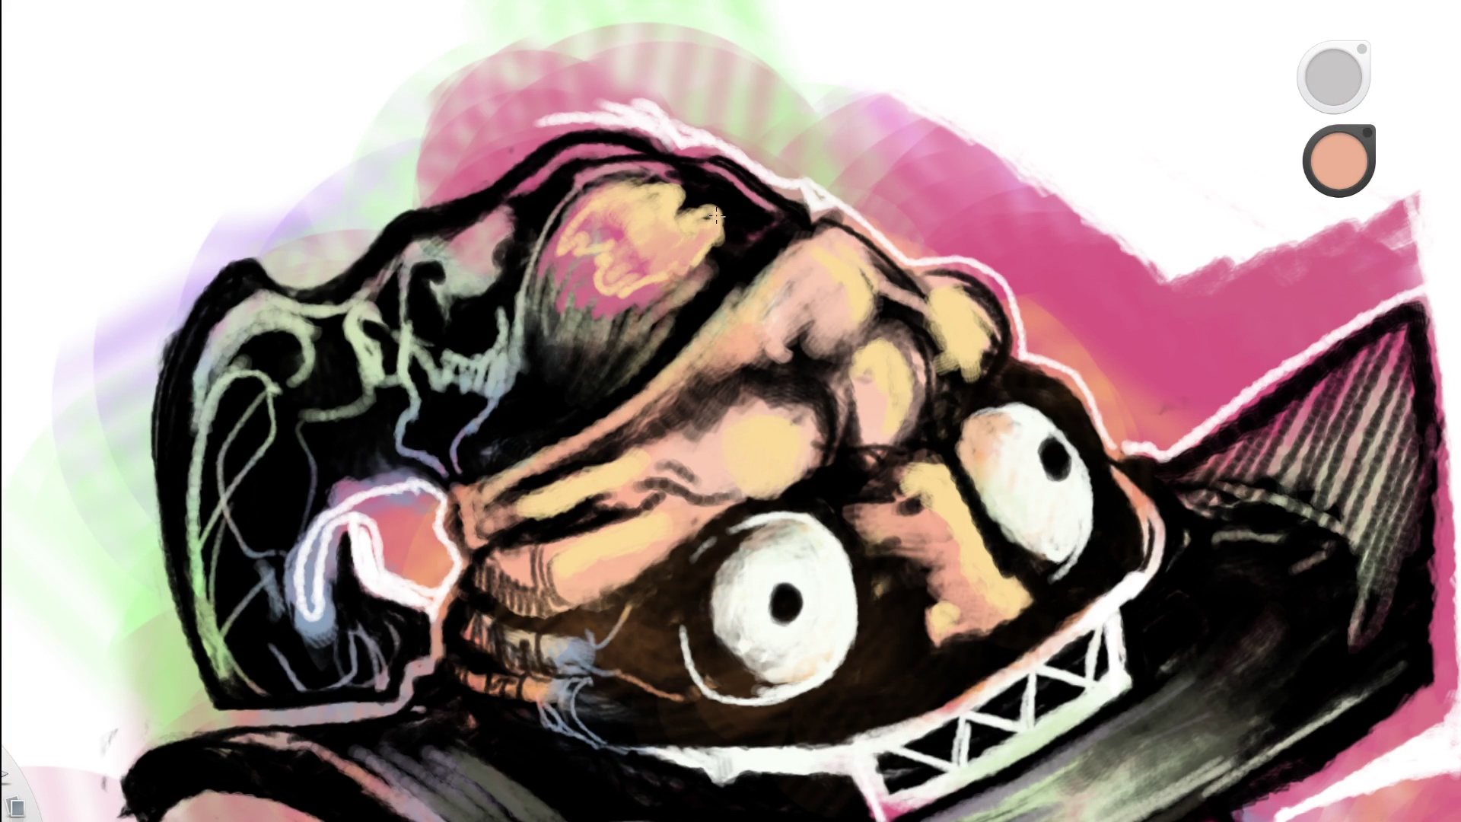
pyautogui.keyDown('alt'); pyautogui.click(671, 221); pyautogui.keyUp('alt')
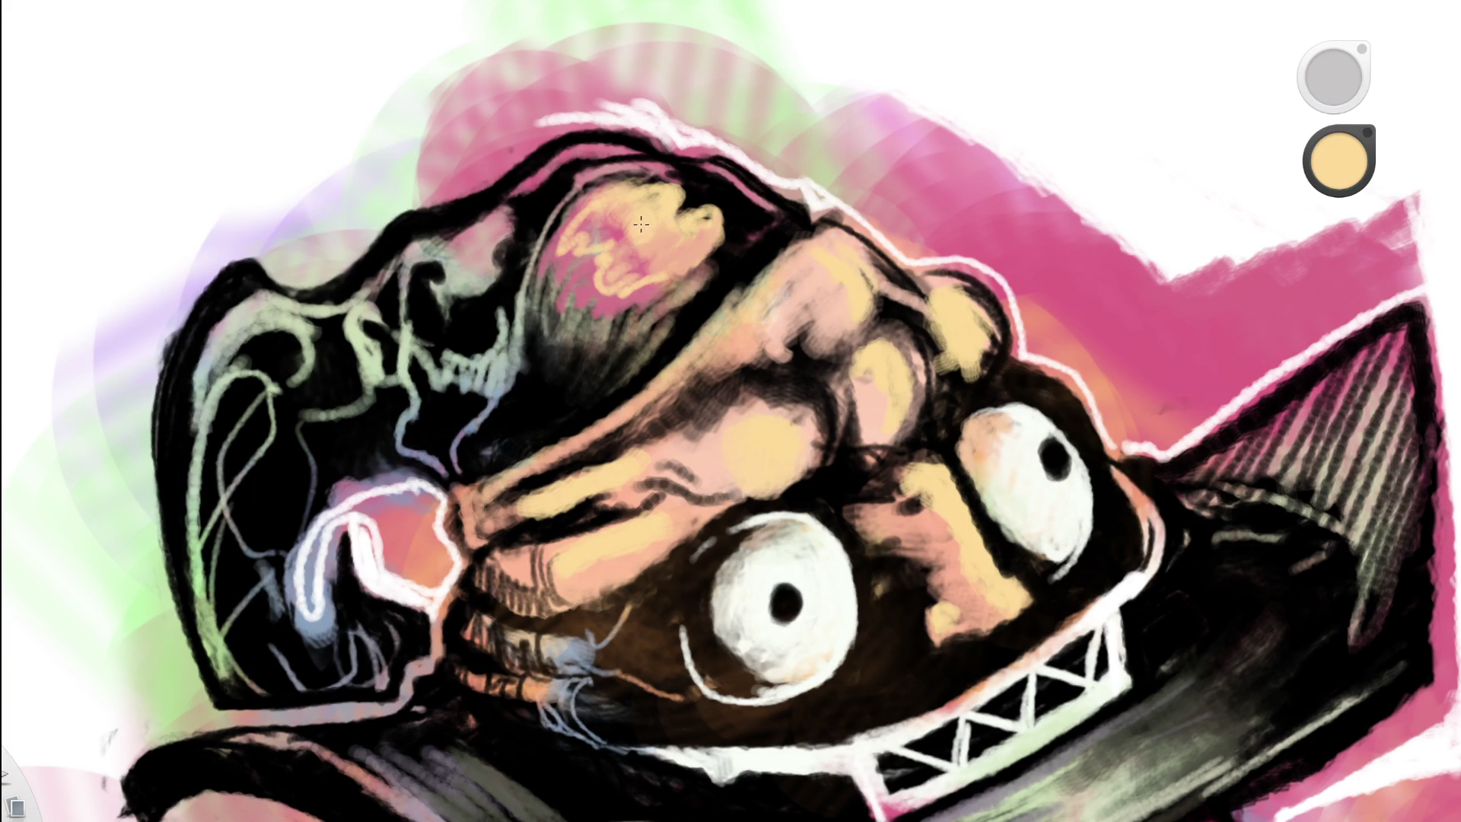
# - Zoom in on the face and paint pink between the eyes
pyautogui.press('space')
pyautogui.moveTo(764, 307); pyautogui.dragTo(539, 351)
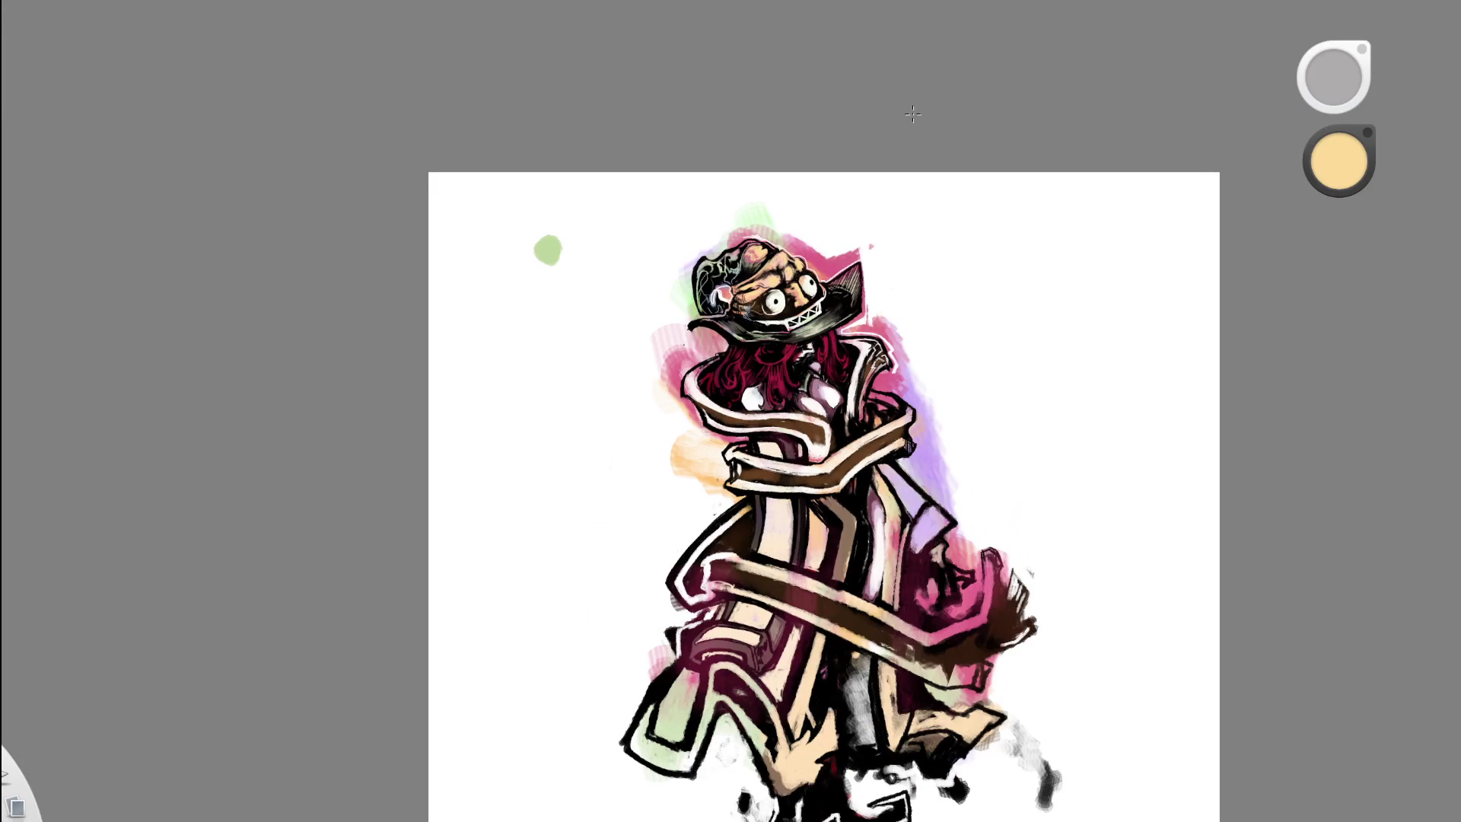
pyautogui.moveTo(873, 215)
pyautogui.mouseDown()
pyautogui.moveTo(769, 222)
pyautogui.moveTo(702, 350)
pyautogui.mouseUp()
pyautogui.scroll(5, 702, 350)
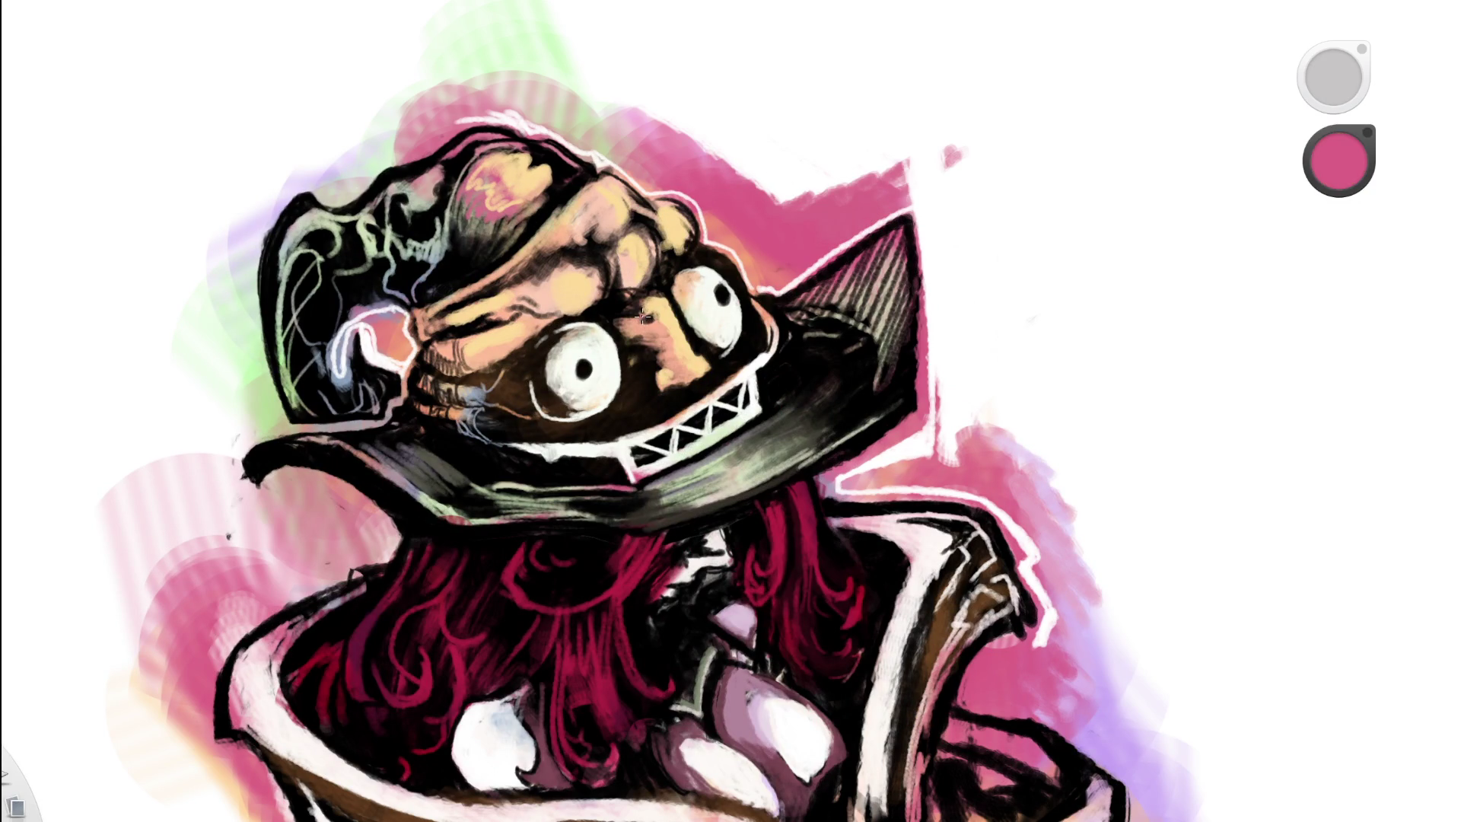
pyautogui.moveTo(652, 325); pyautogui.dragTo(672, 343)
# - Add small pink strokes on the face and resample peach and pink tones from the hat
pyautogui.press('space')
pyautogui.click(754, 201)
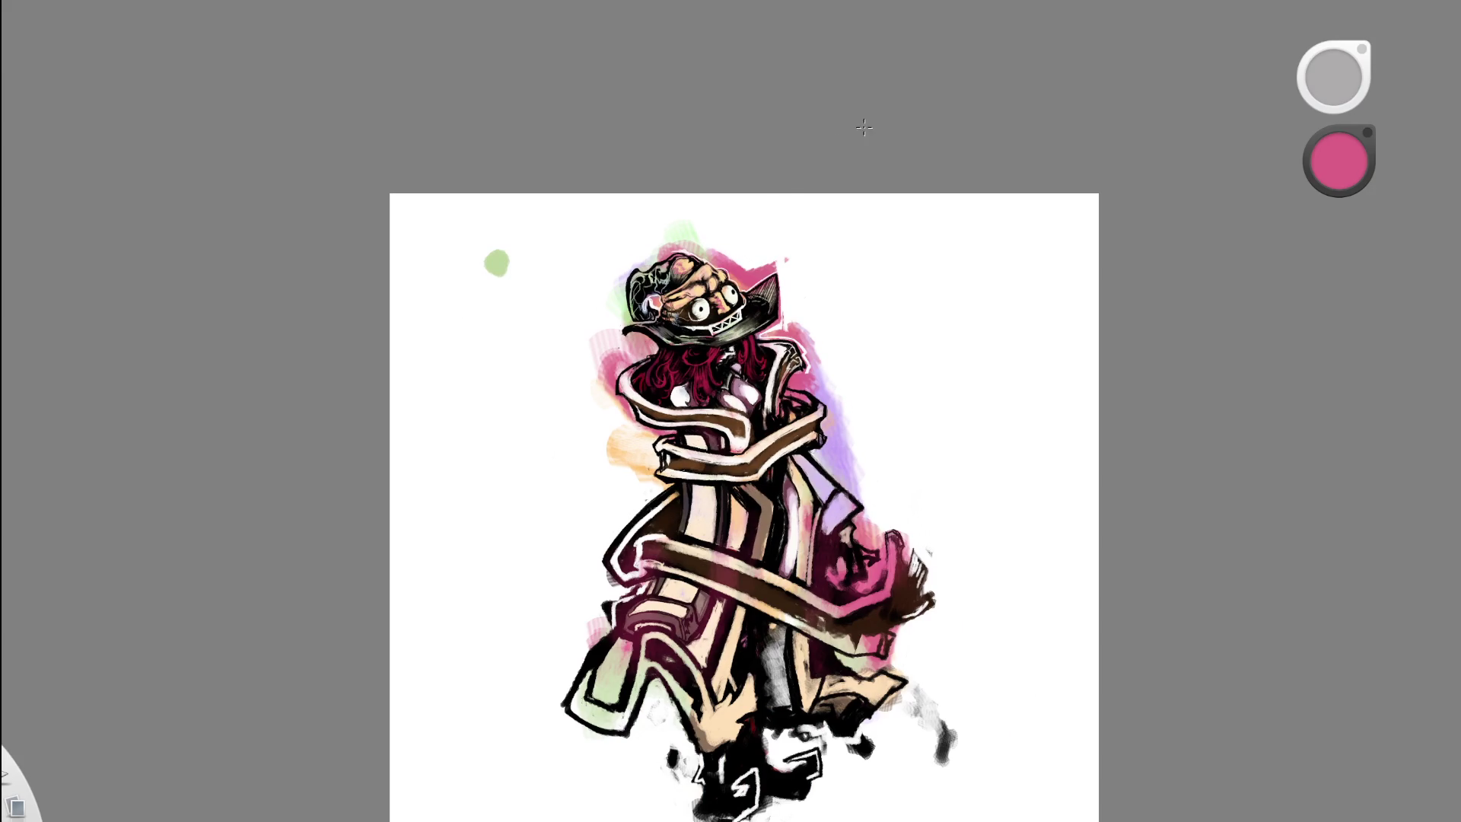
pyautogui.scroll(3, 711, 282)
pyautogui.scroll(1, 712, 282)
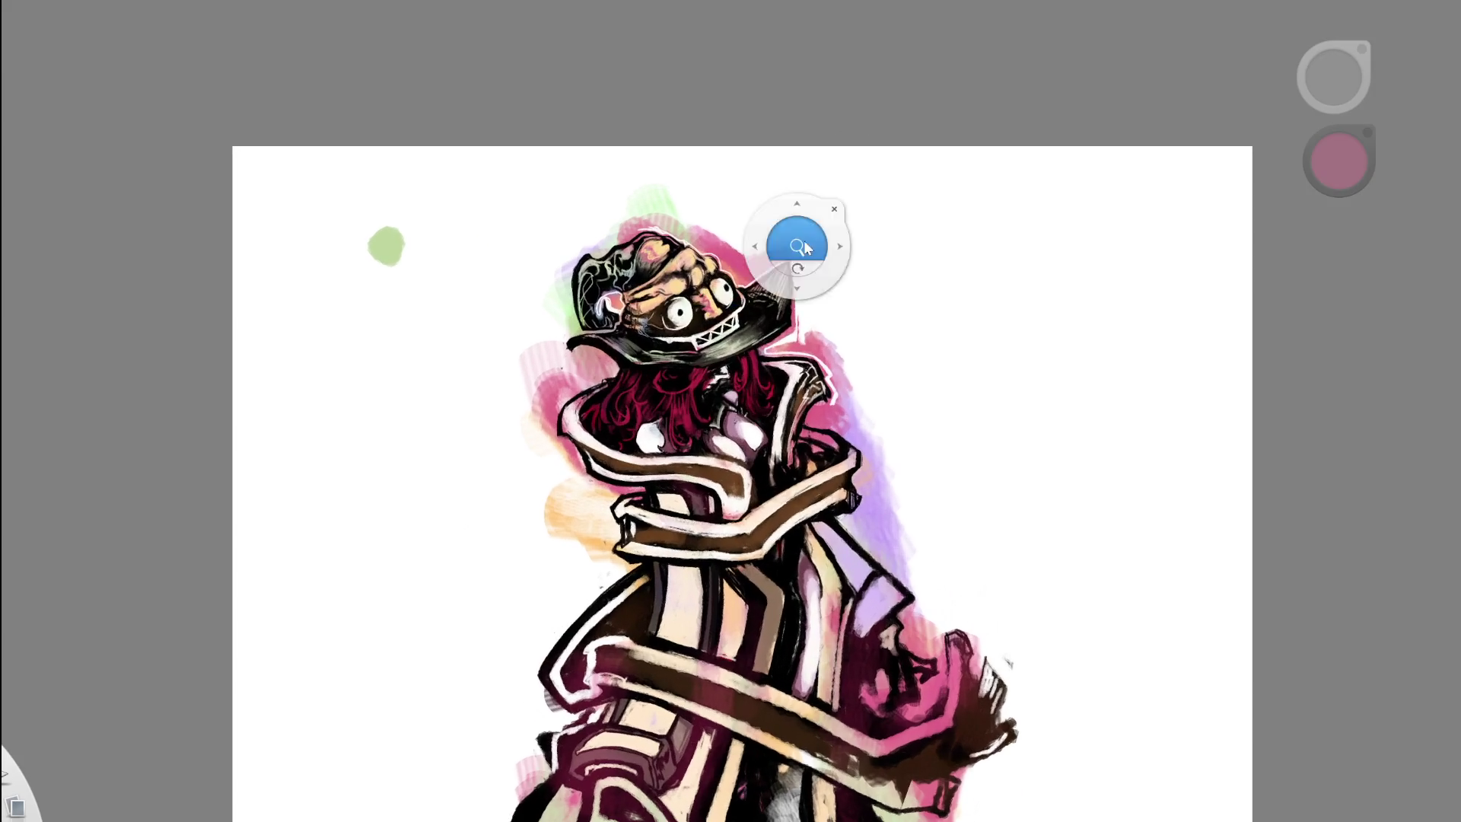
pyautogui.scroll(5, 711, 282)
pyautogui.moveTo(616, 316)
pyautogui.mouseDown()
pyautogui.moveTo(669, 305)
pyautogui.moveTo(662, 329)
pyautogui.moveTo(631, 318)
pyautogui.mouseUp()
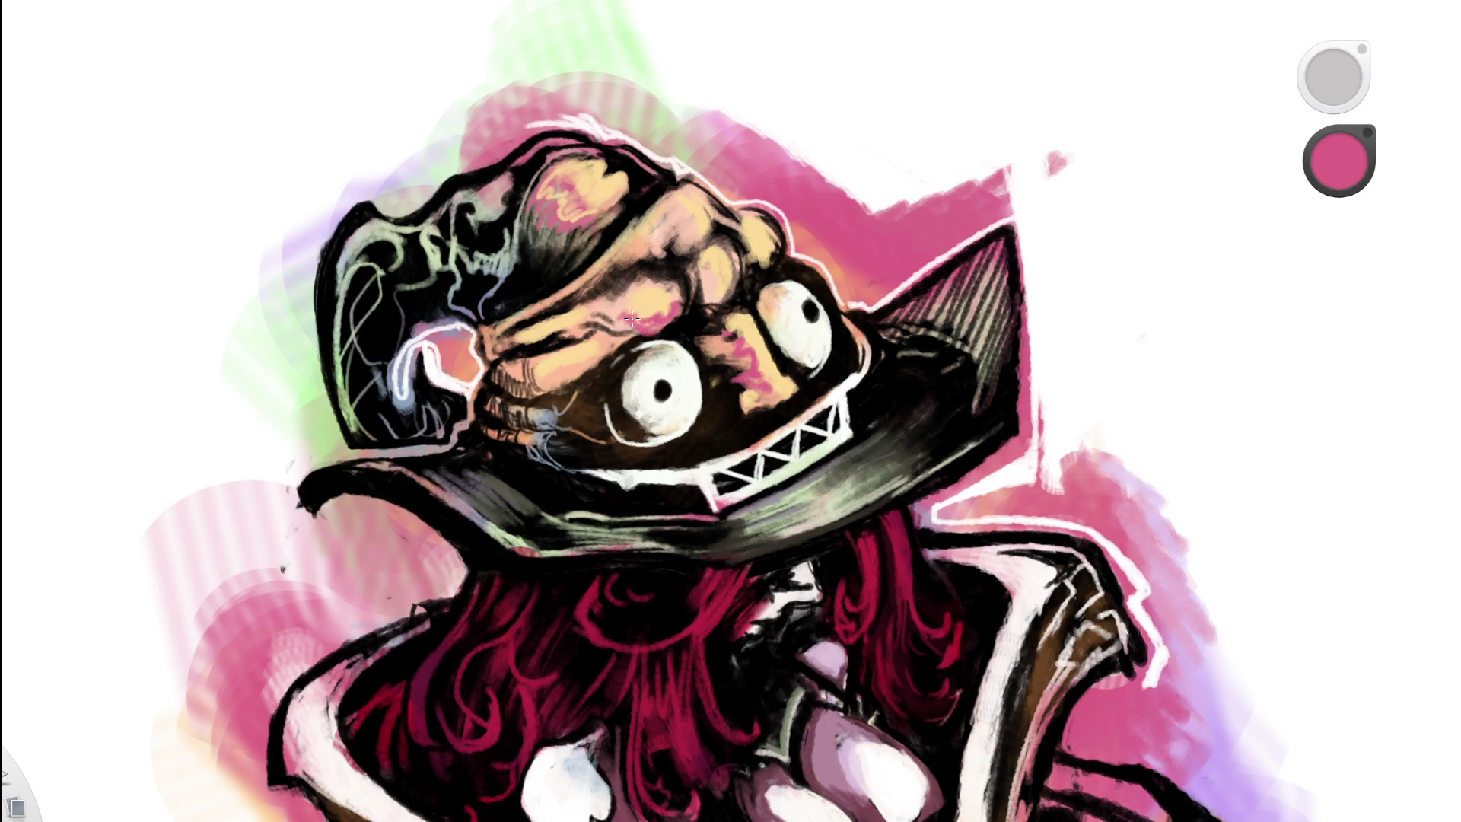
pyautogui.keyDown('alt'); pyautogui.click(604, 318); pyautogui.keyUp('alt')
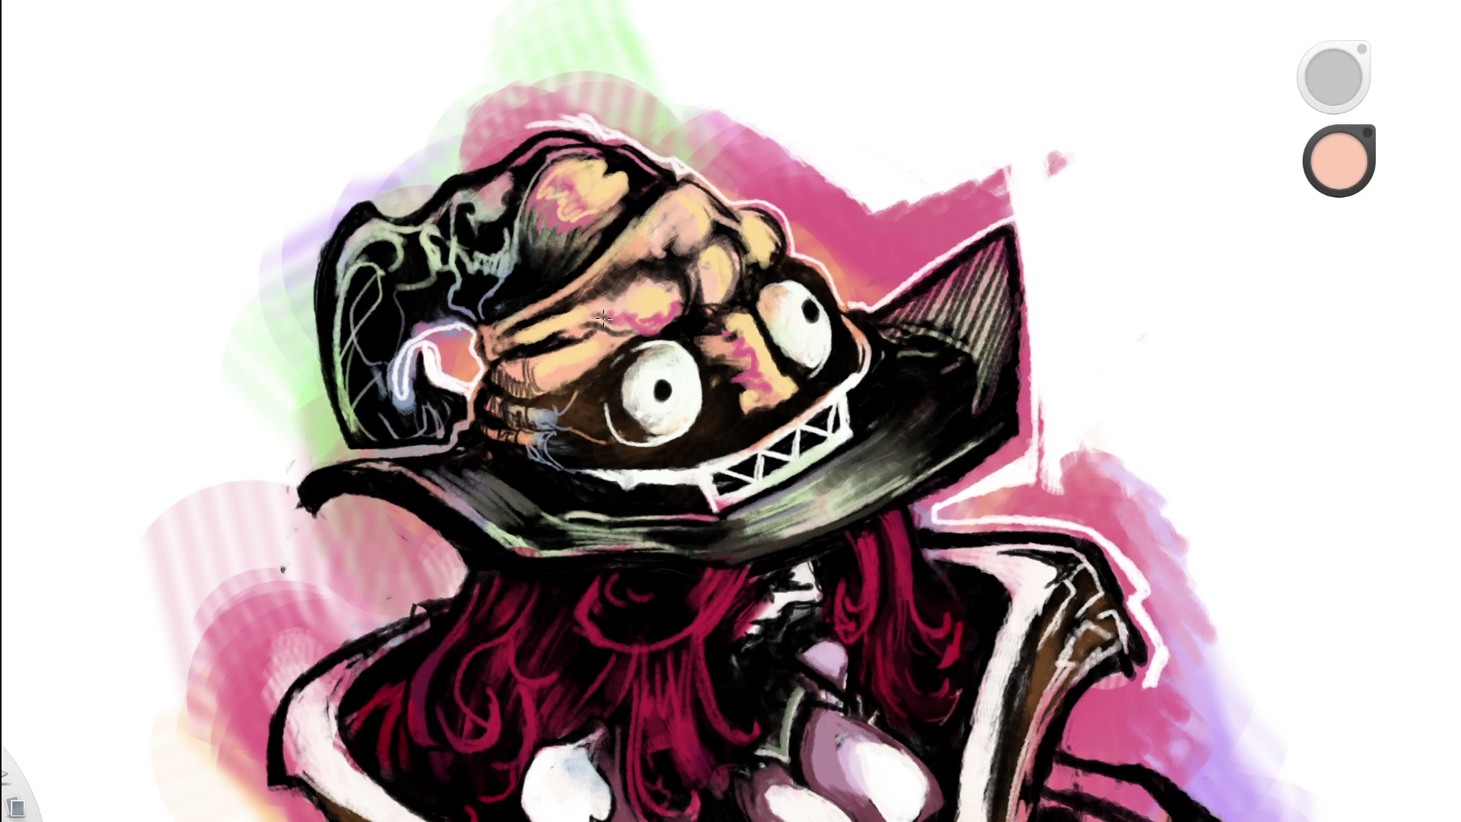
pyautogui.keyDown('alt'); pyautogui.click(611, 305); pyautogui.keyUp('alt')
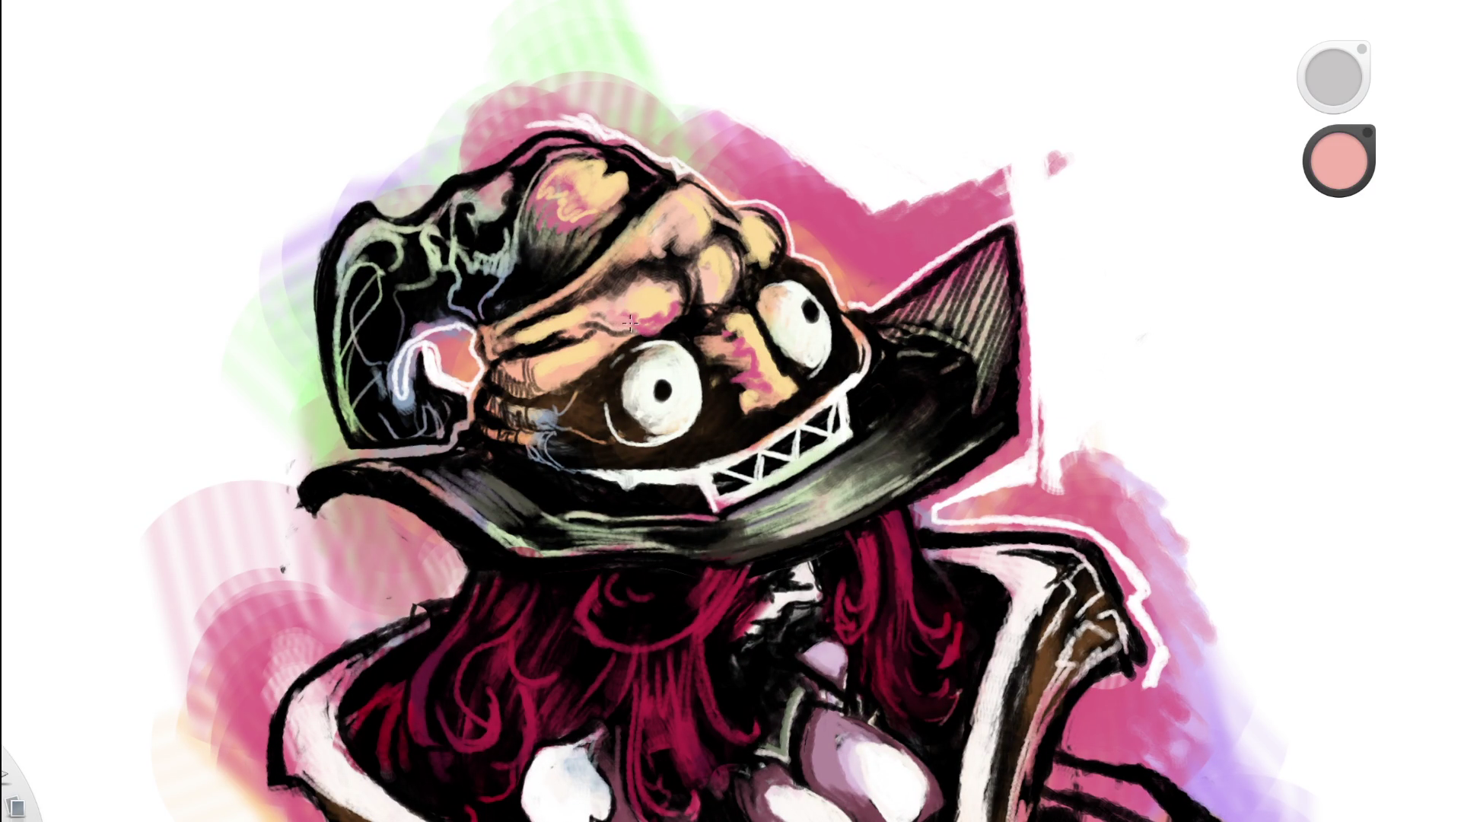
pyautogui.keyDown('alt'); pyautogui.click(666, 312); pyautogui.keyUp('alt')
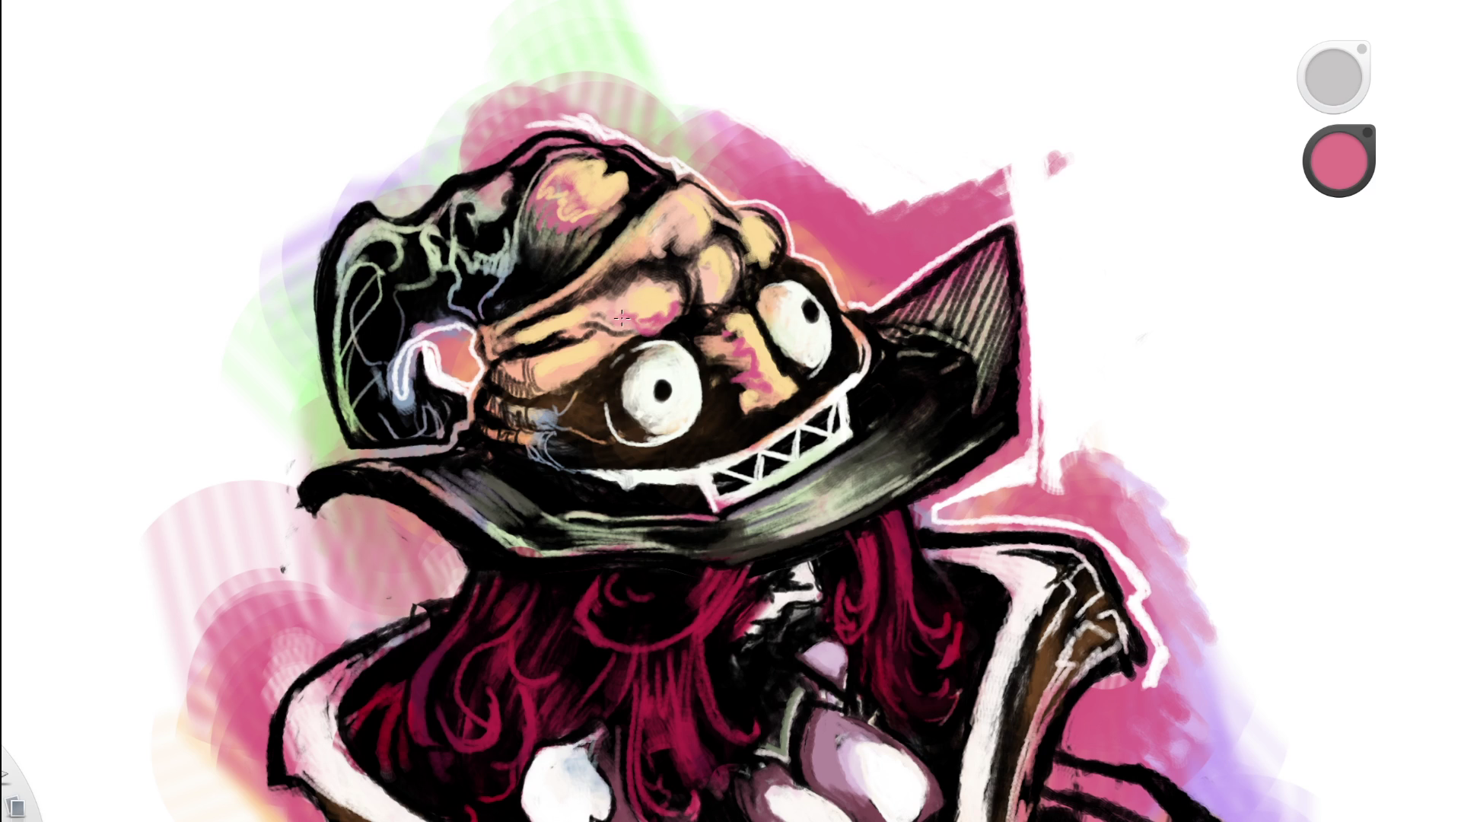
pyautogui.press('Home')
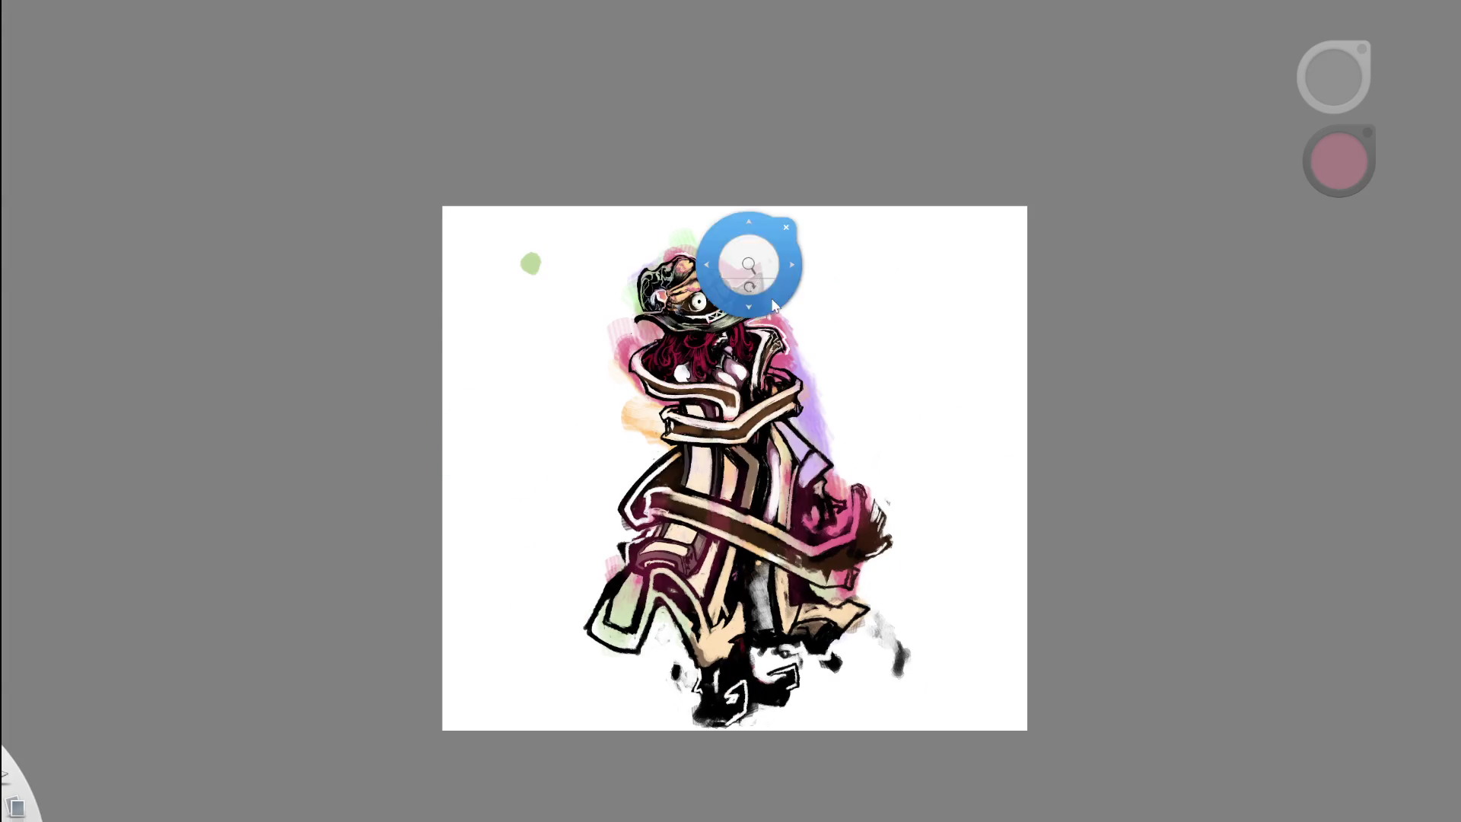
# - Rotate the canvas about 60° counter-clockwise and zoom in on the character's head
pyautogui.moveTo(836, 235); pyautogui.dragTo(772, 164)
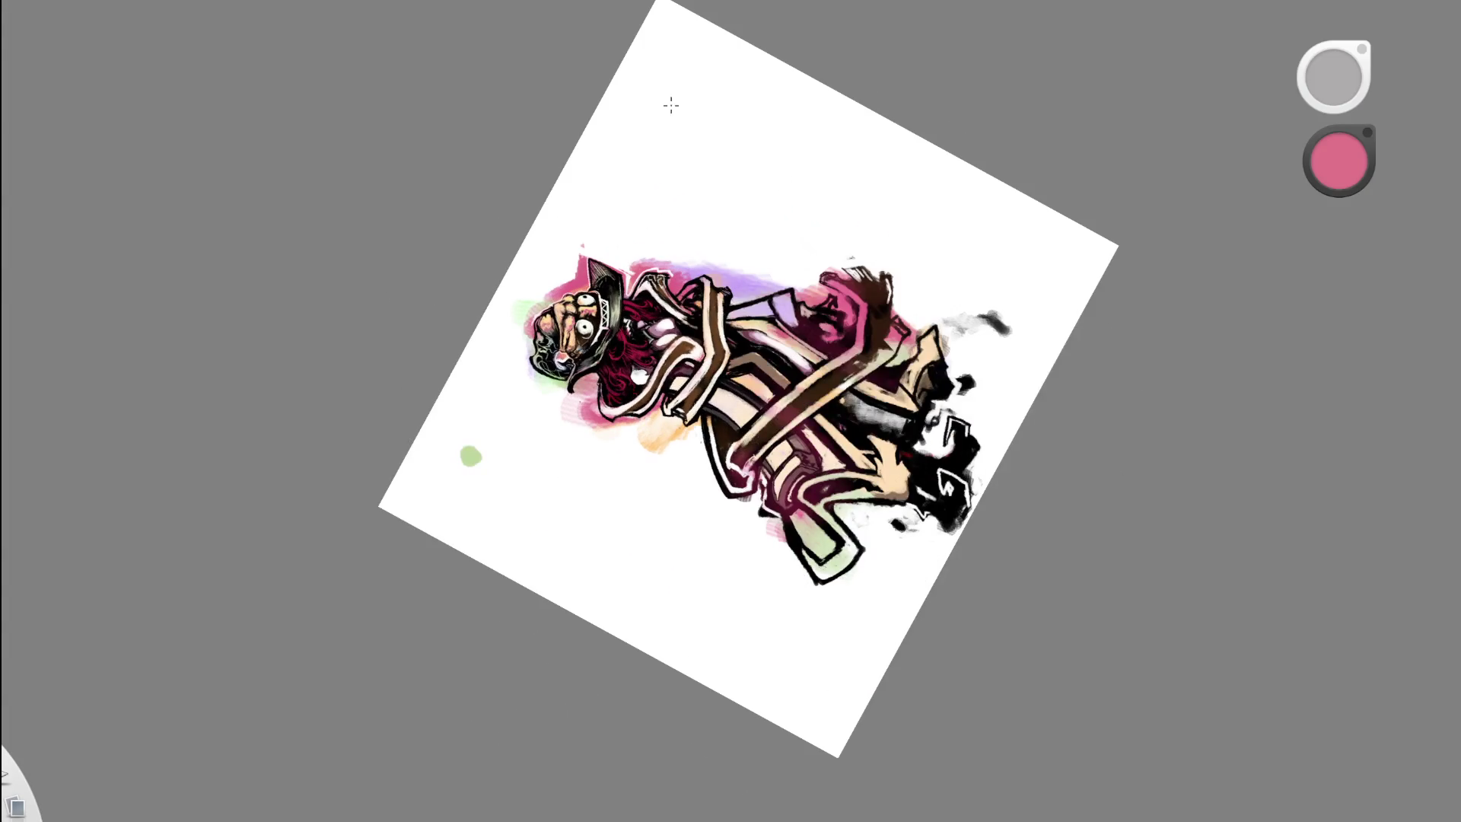
pyautogui.moveTo(560, 356); pyautogui.dragTo(836, 216)
pyautogui.moveTo(649, 244); pyautogui.dragTo(671, 131)
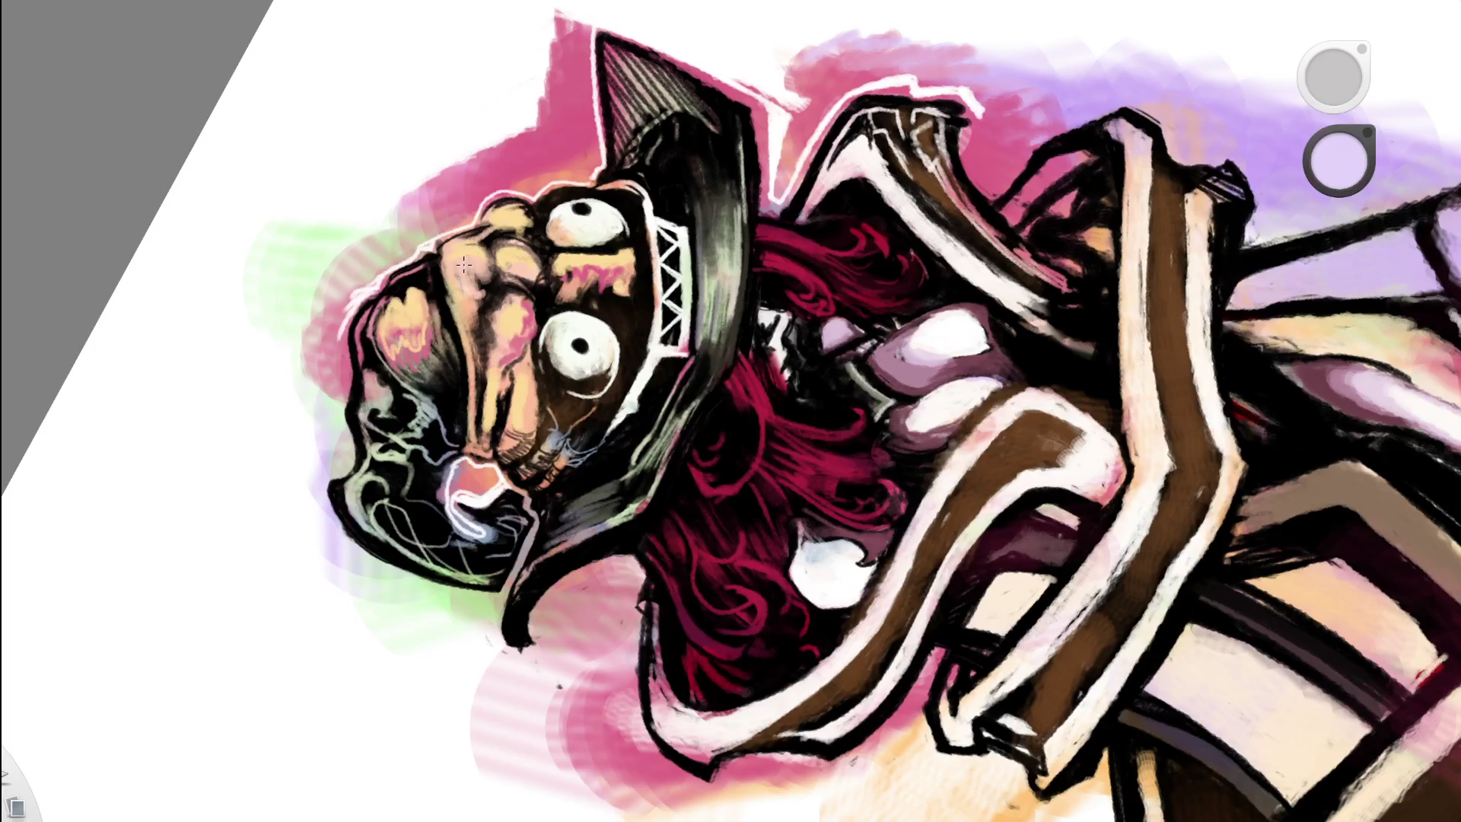
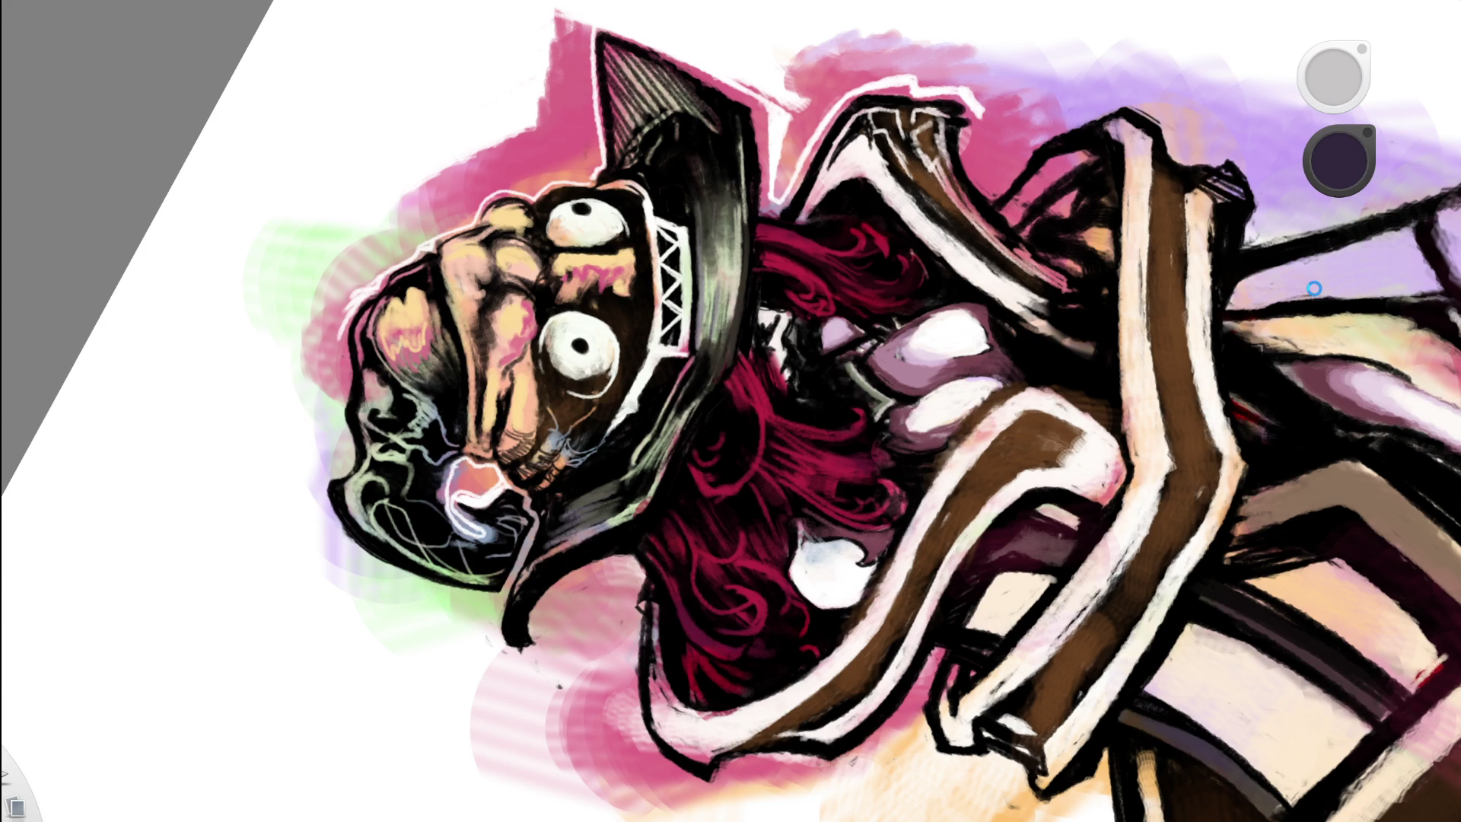
# - Rotate the canvas so the creature stands upright and pan to centre its hat and face
pyautogui.press('space')
pyautogui.moveTo(653, 304)
pyautogui.mouseDown()
pyautogui.moveTo(839, 440)
pyautogui.moveTo(829, 466)
pyautogui.moveTo(846, 338)
pyautogui.moveTo(734, 515)
pyautogui.mouseUp()
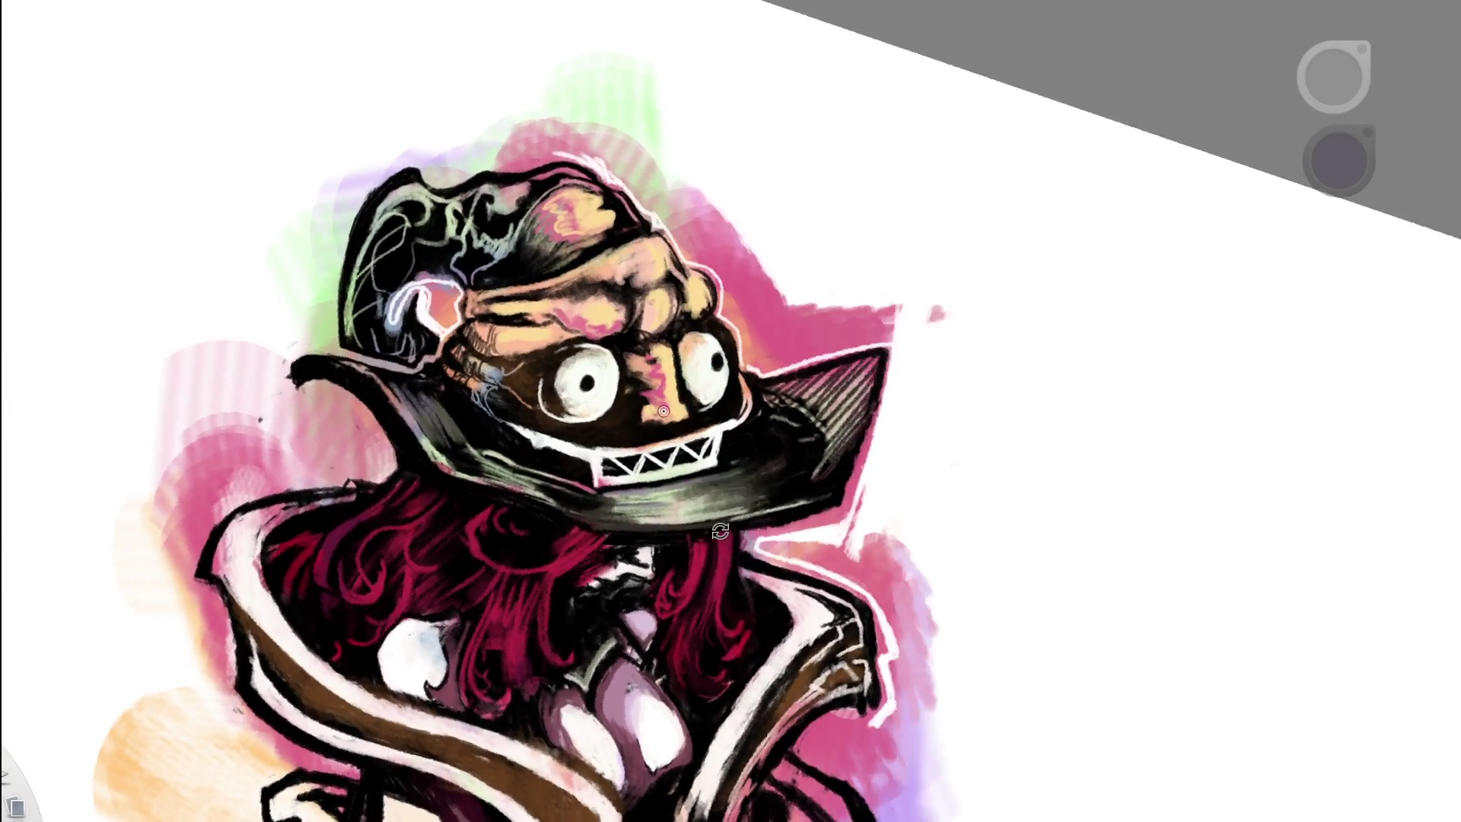
pyautogui.press('space')
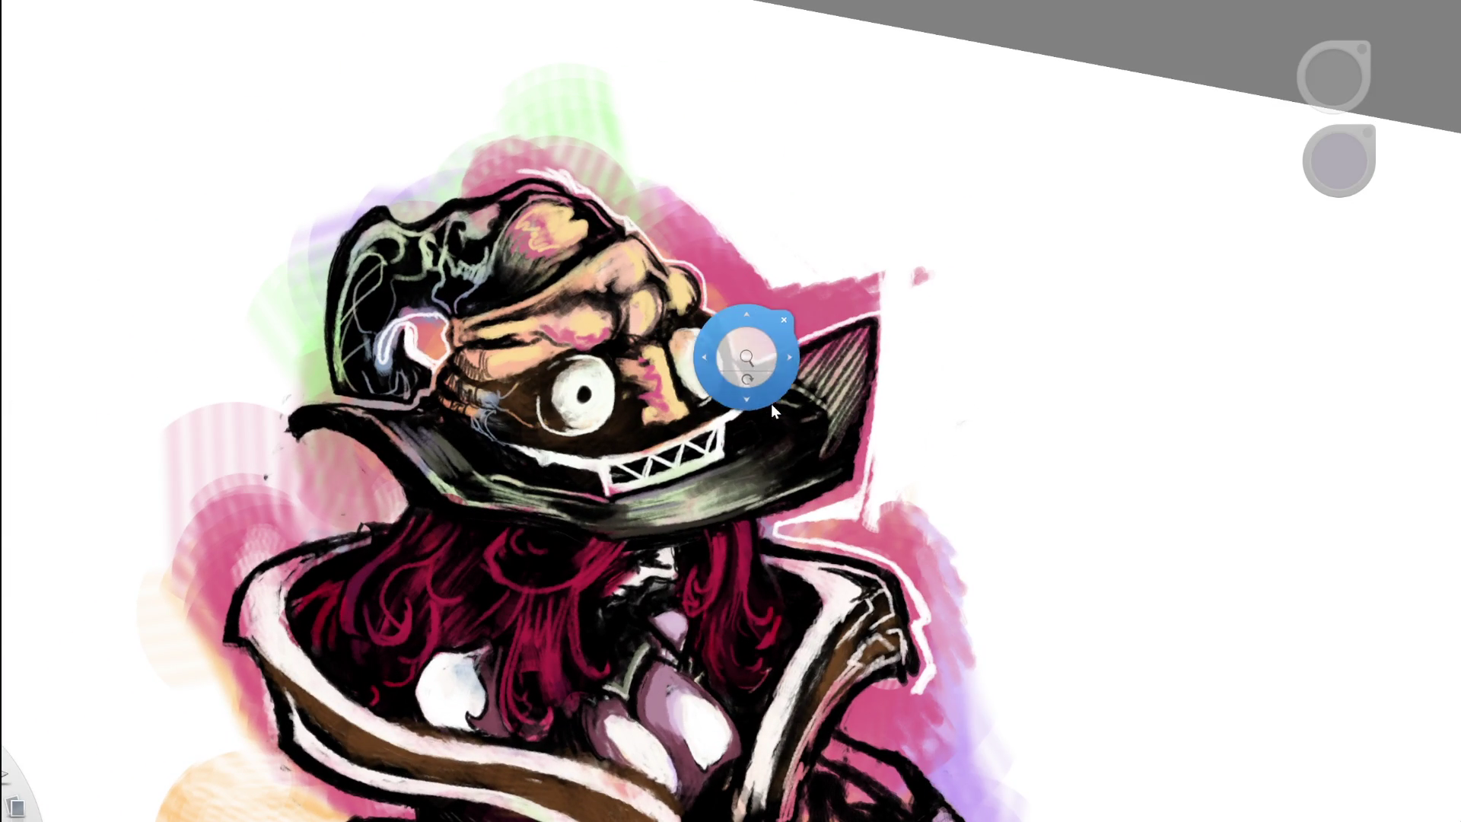
pyautogui.moveTo(770, 397); pyautogui.dragTo(738, 353)
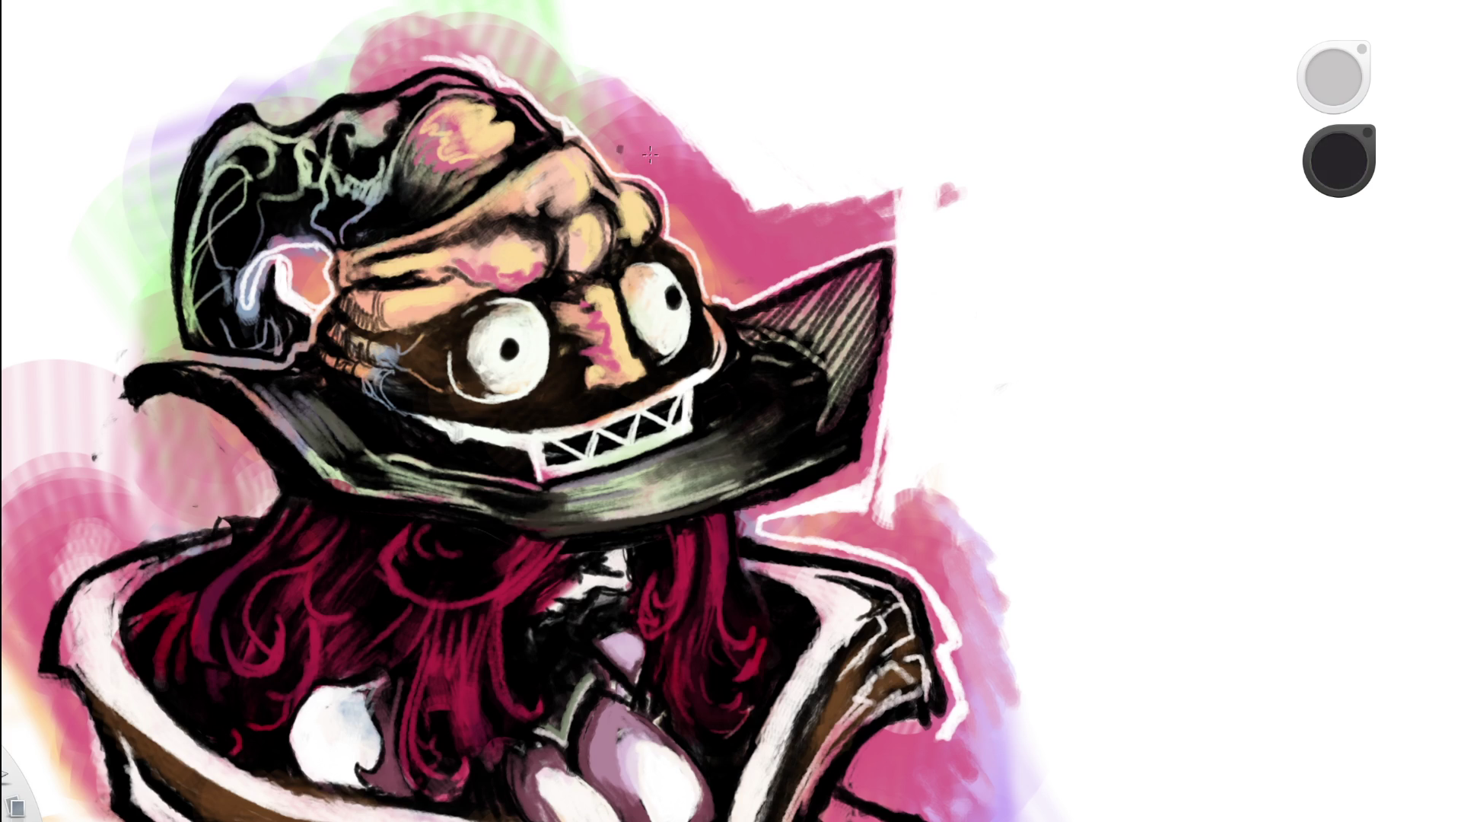
# - Sample salmon, near-black and greyish-brown tones from the face, undoing back to the dark colour
pyautogui.scroll(1, 558, 290)
pyautogui.scroll(1, 558, 290)
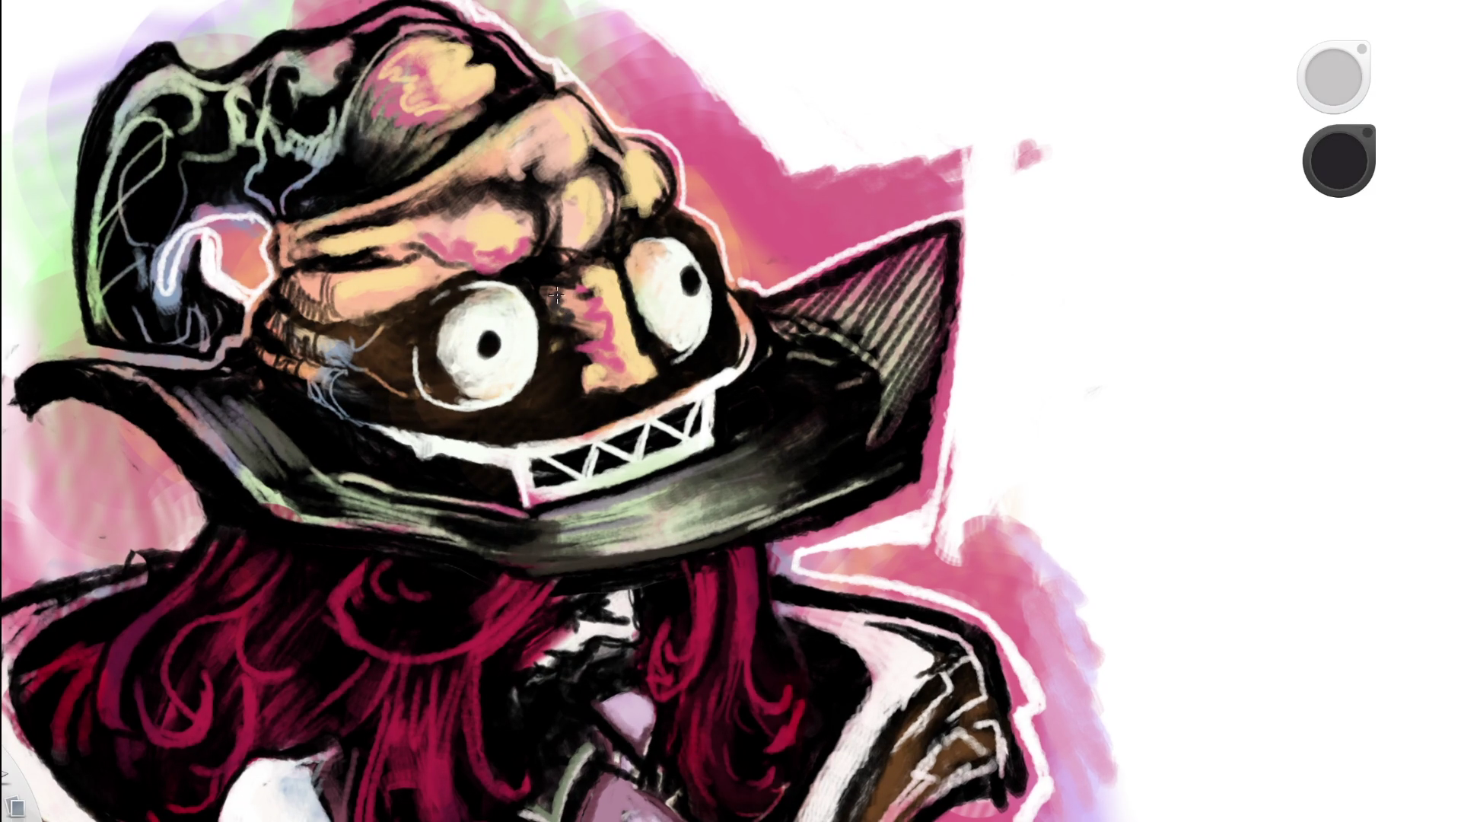
pyautogui.keyDown('alt'); pyautogui.click(622, 273); pyautogui.keyUp('alt')
pyautogui.keyDown('alt'); pyautogui.click(567, 297); pyautogui.keyUp('alt')
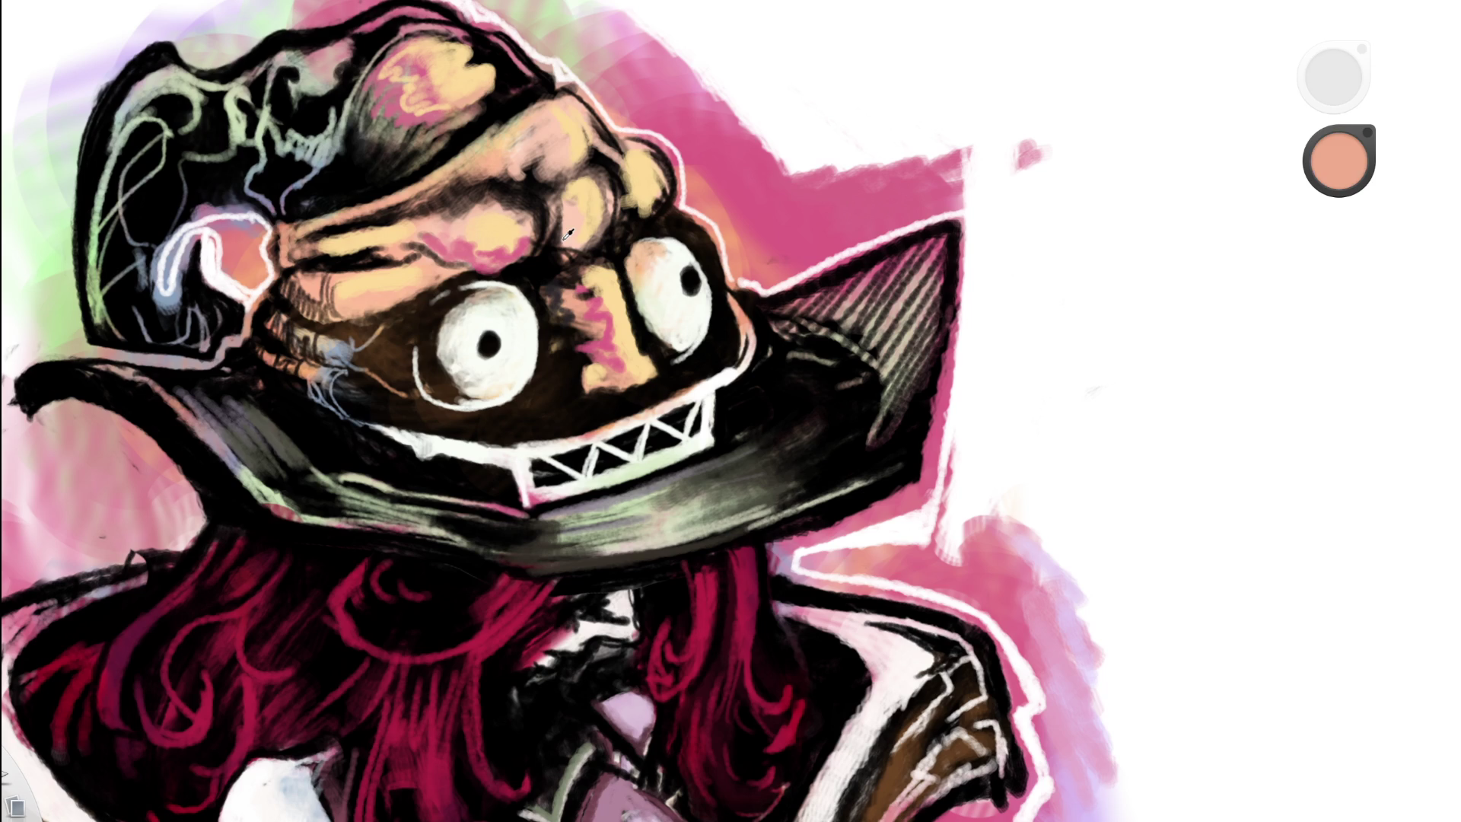
pyautogui.hotkey('ctrl', 'z')
pyautogui.hotkey('ctrl', 'z')
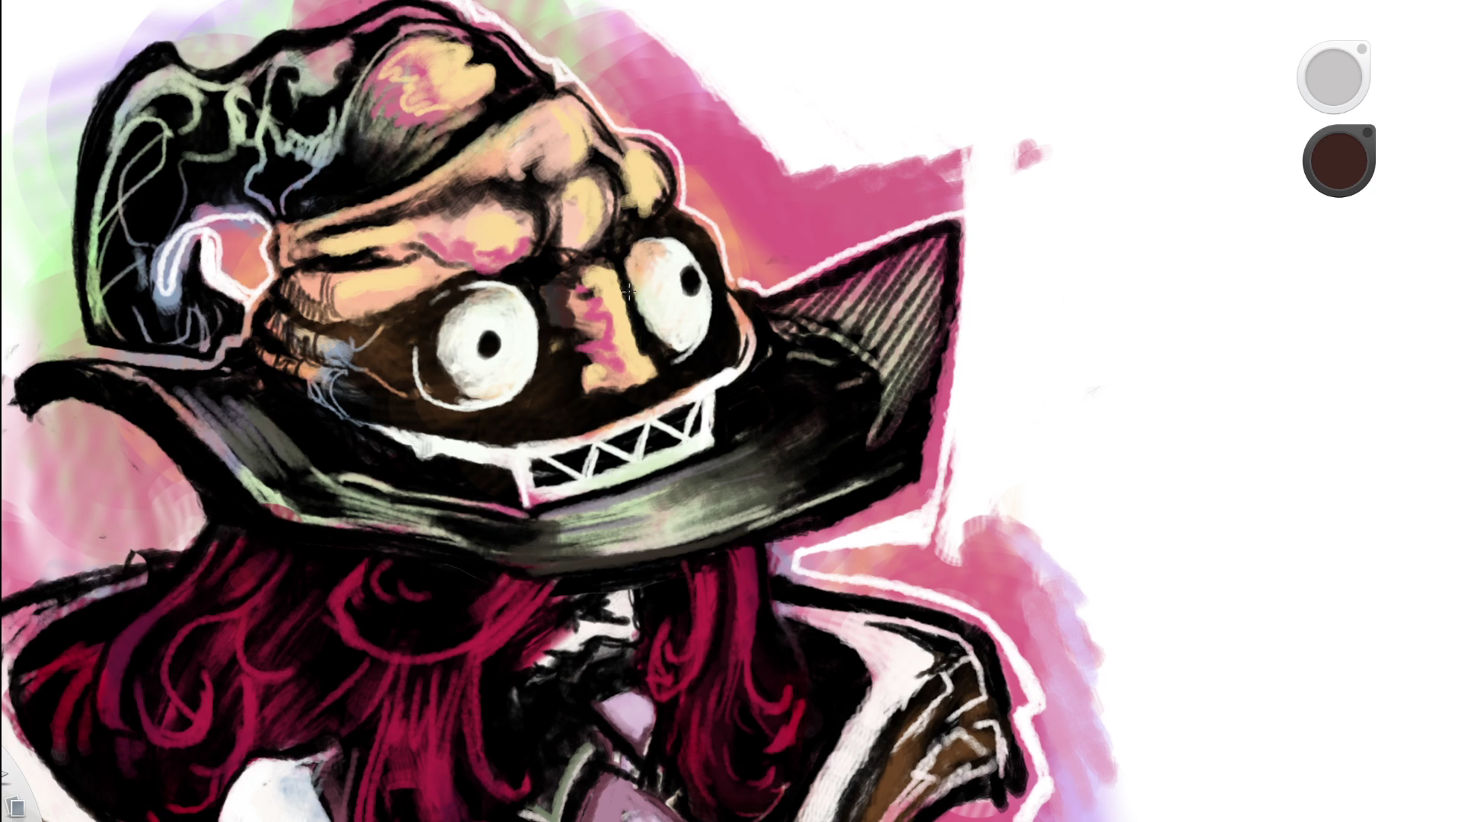
pyautogui.keyDown('alt'); pyautogui.click(555, 293); pyautogui.keyUp('alt')
pyautogui.keyDown('alt'); pyautogui.click(552, 292); pyautogui.keyUp('alt')
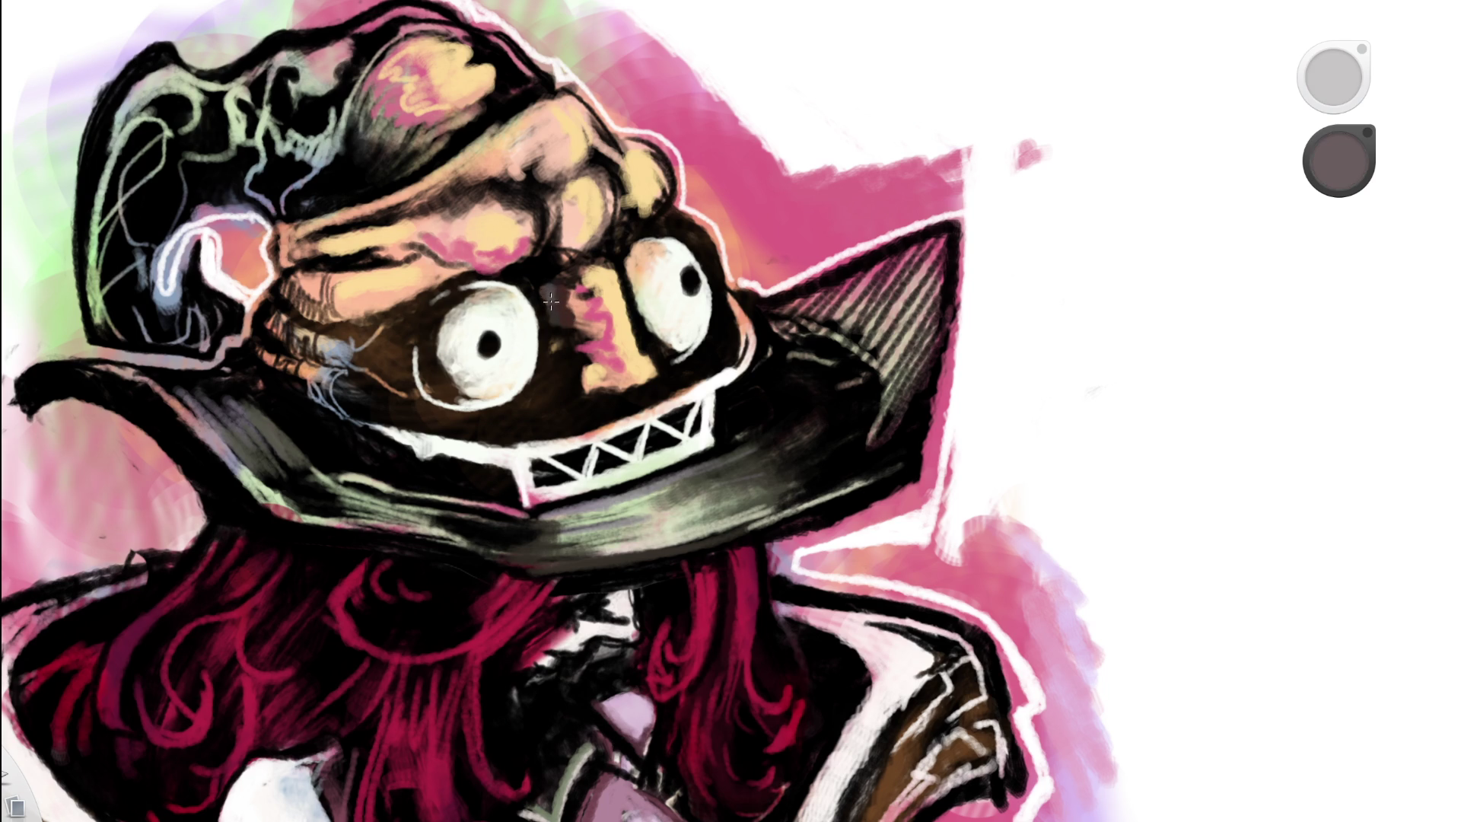
pyautogui.scroll(-1, 557, 316)
pyautogui.scroll(-3, 608, 315)
pyautogui.scroll(-2, 744, 314)
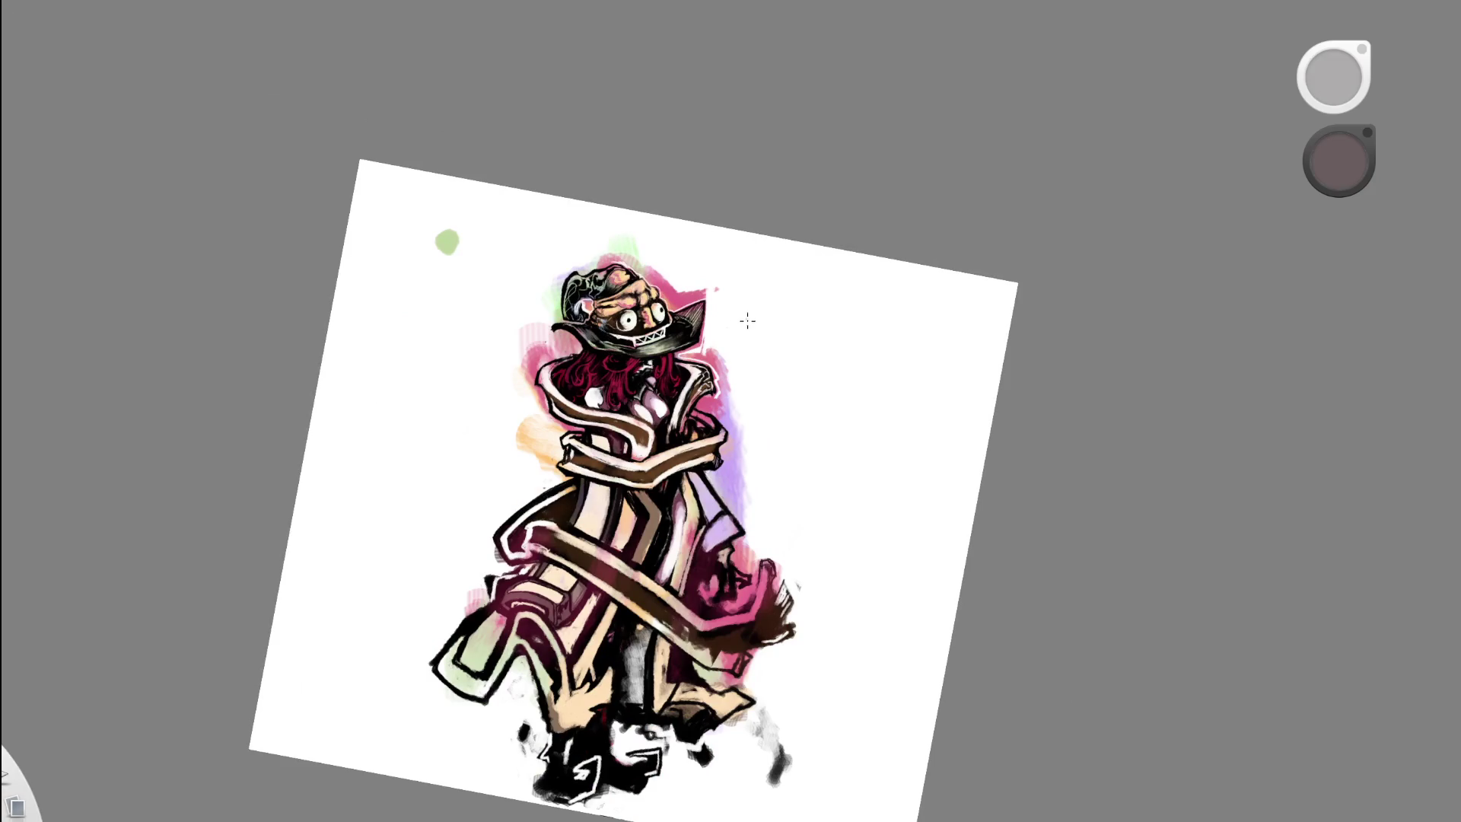
pyautogui.scroll(5, 724, 339)
pyautogui.scroll(2, 724, 339)
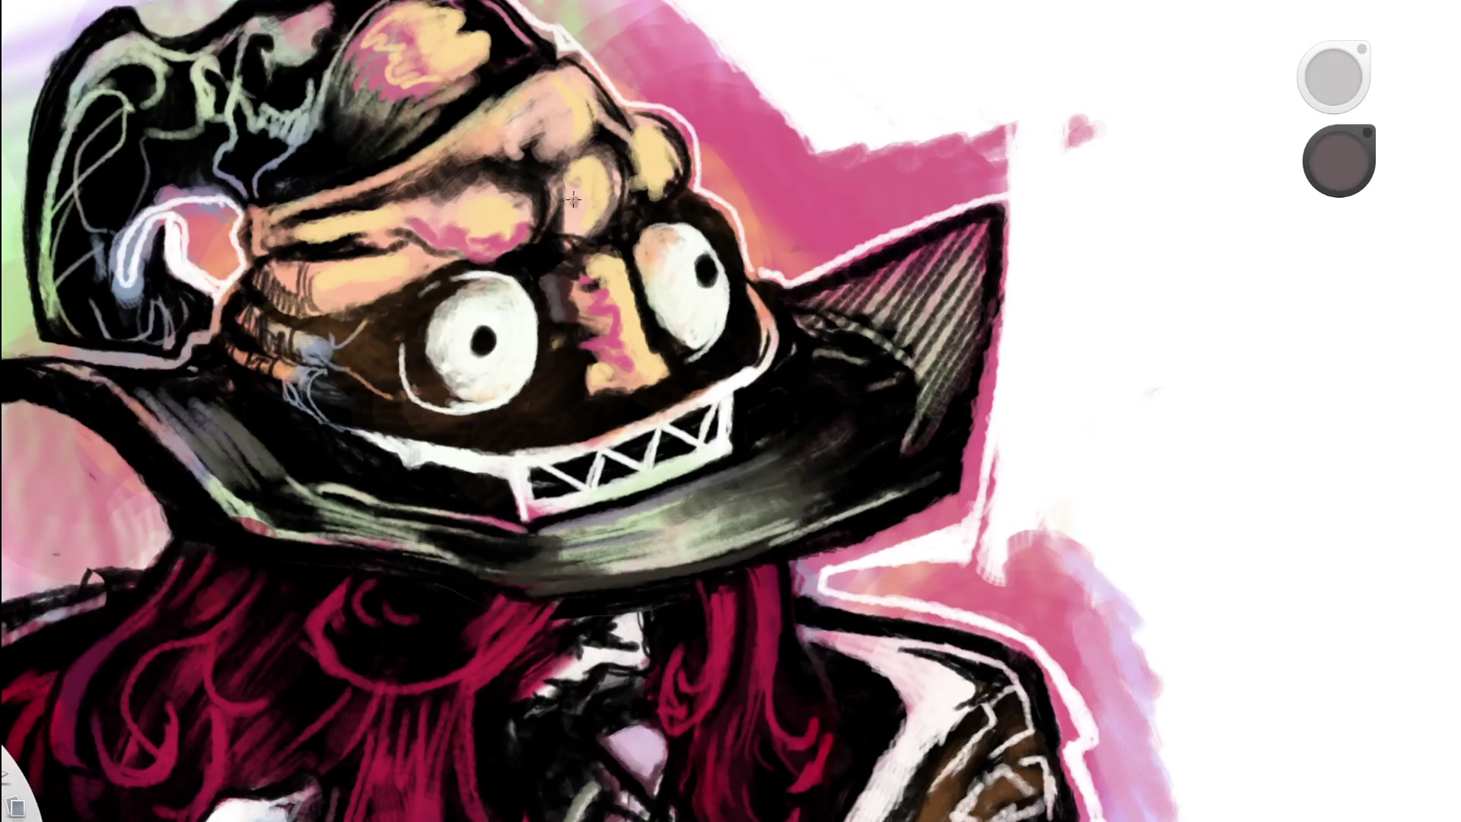
# - Pick a mauve-grey from the face and paint it down the area between the eyes
pyautogui.keyDown('alt'); pyautogui.click(580, 252); pyautogui.keyUp('alt')
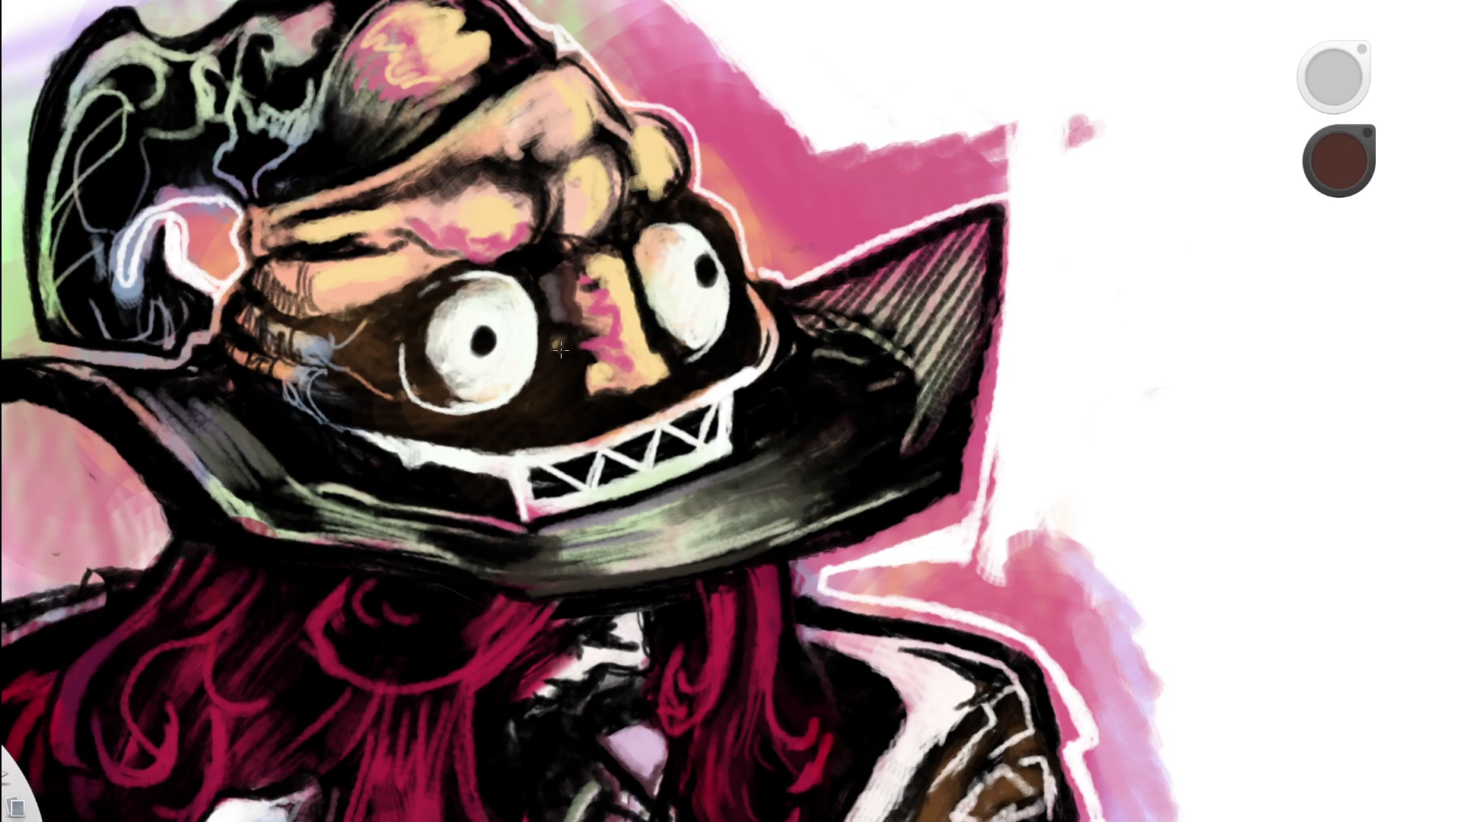
pyautogui.scroll(-7, 647, 293)
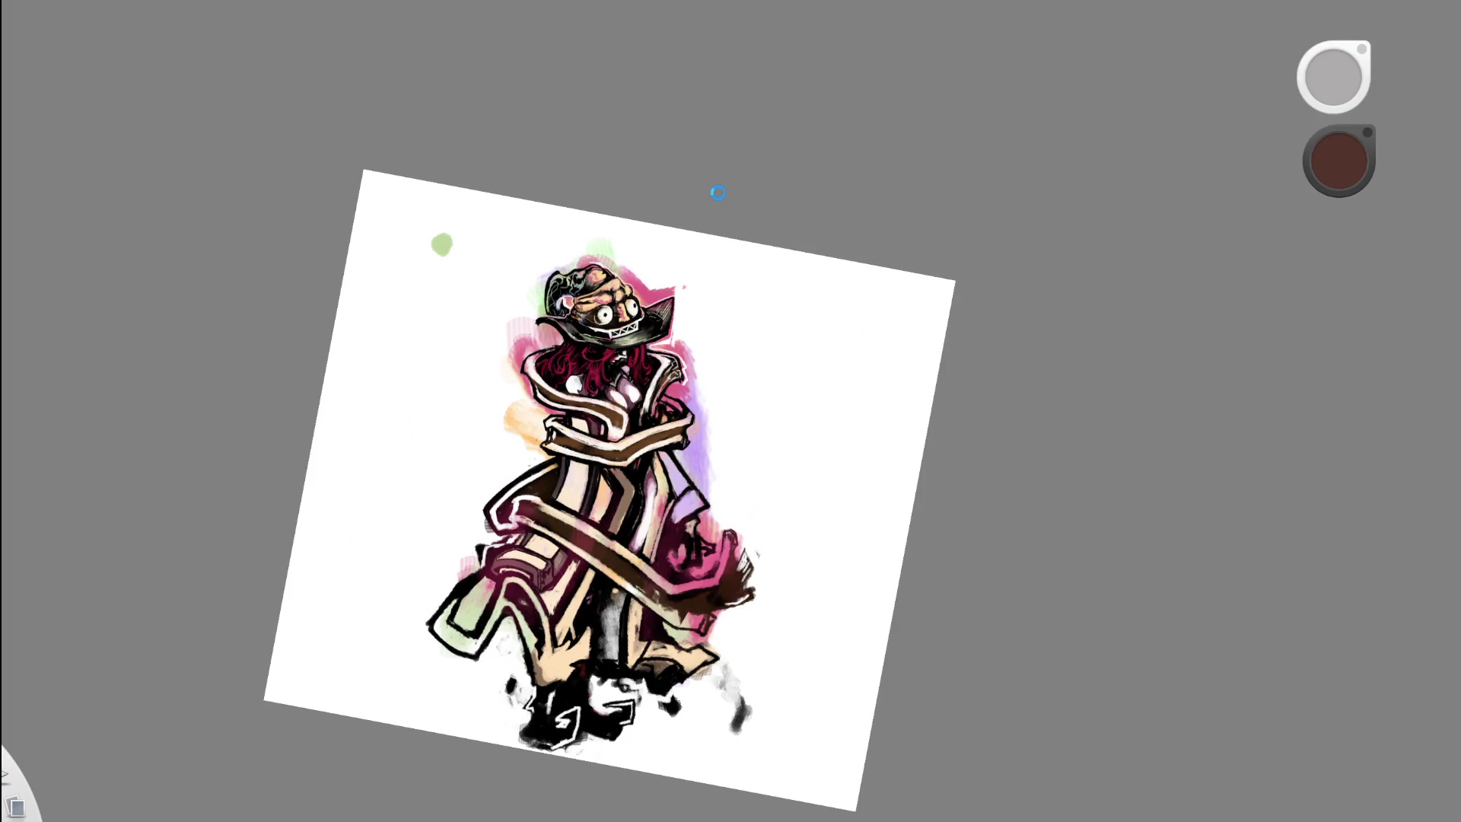
pyautogui.scroll(5, 636, 309)
pyautogui.scroll(2, 581, 375)
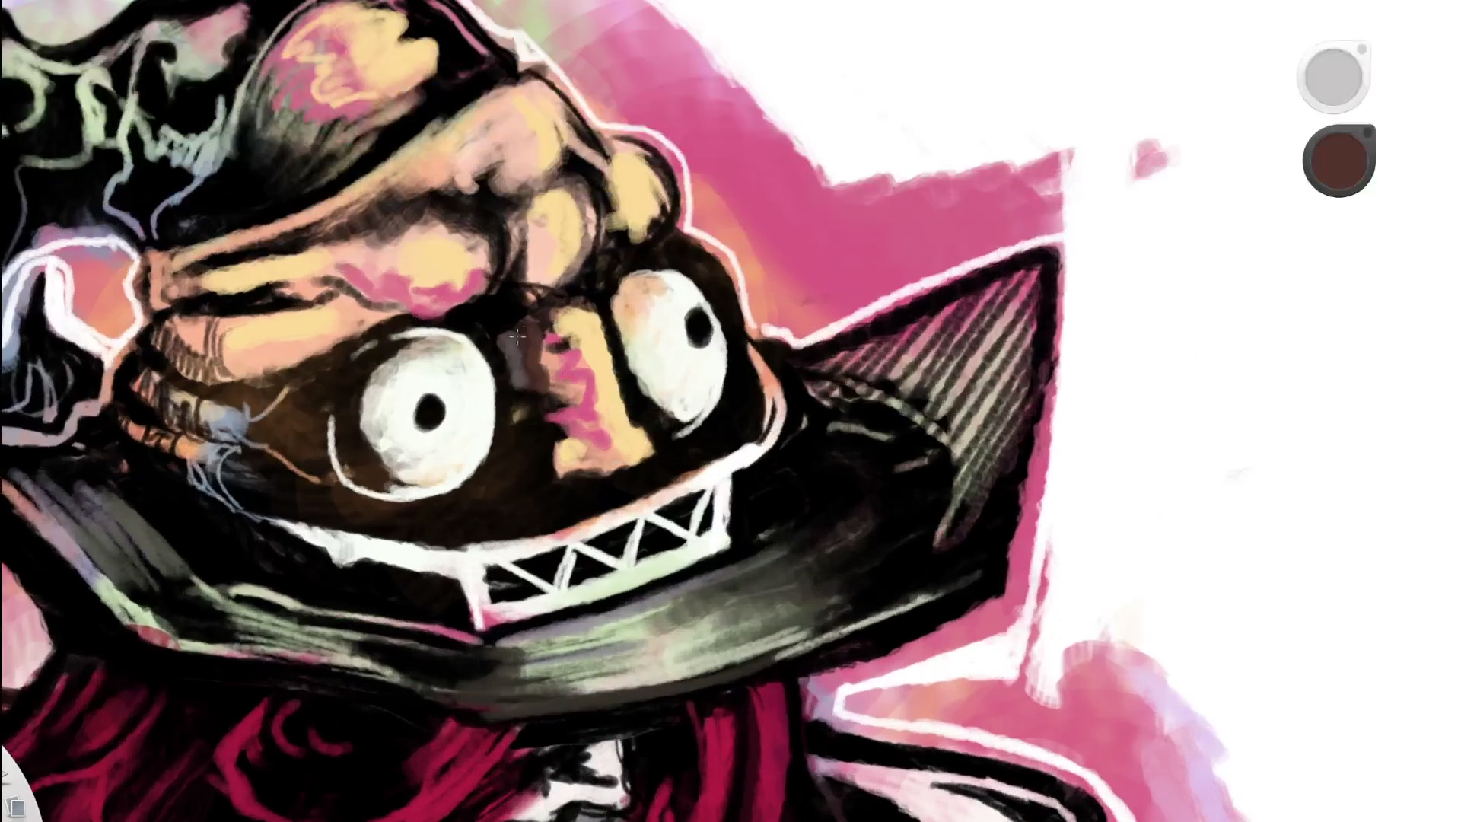
pyautogui.keyDown('alt'); pyautogui.click(135, 437); pyautogui.keyUp('alt')
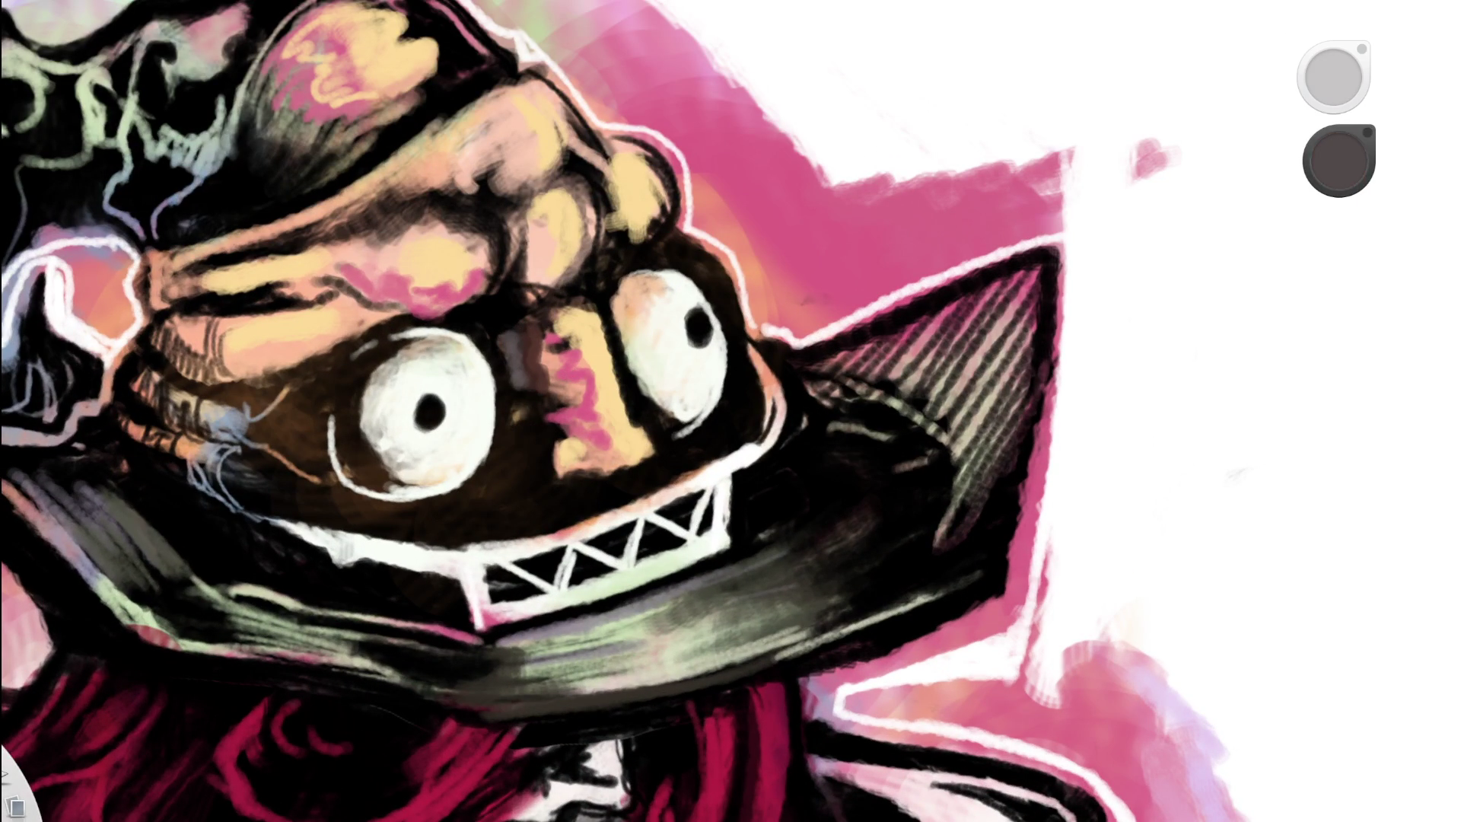
pyautogui.keyDown('alt'); pyautogui.click(483, 234); pyautogui.keyUp('alt')
pyautogui.moveTo(507, 336); pyautogui.dragTo(511, 362)
# - Sample a lighter mauve-grey between the eyes and zoom out and back in to check
pyautogui.keyDown('alt'); pyautogui.click(666, 262); pyautogui.keyUp('alt')
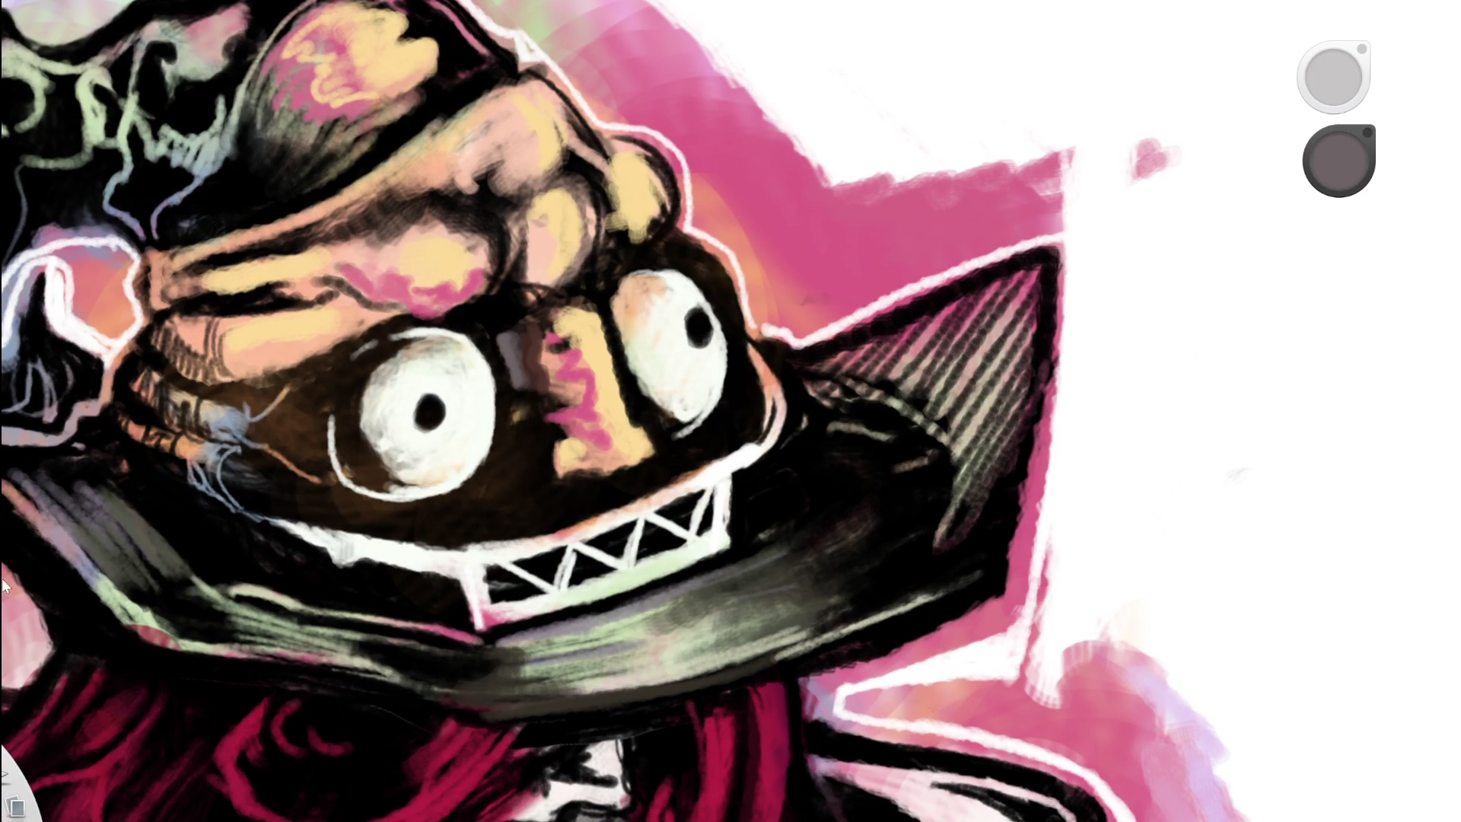
pyautogui.keyDown('alt'); pyautogui.click(506, 350); pyautogui.keyUp('alt')
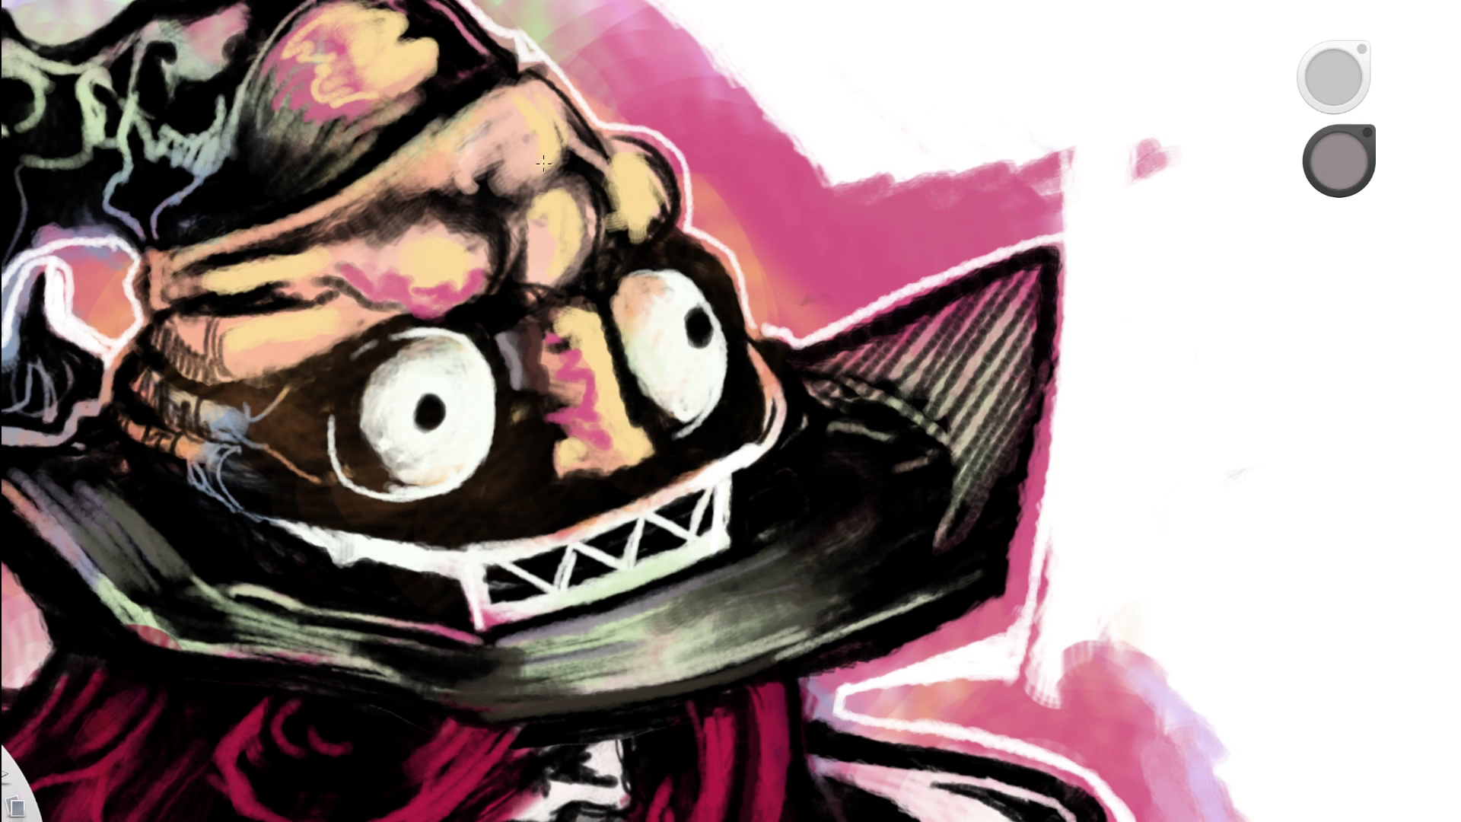
pyautogui.hotkey('ctrl', '0')
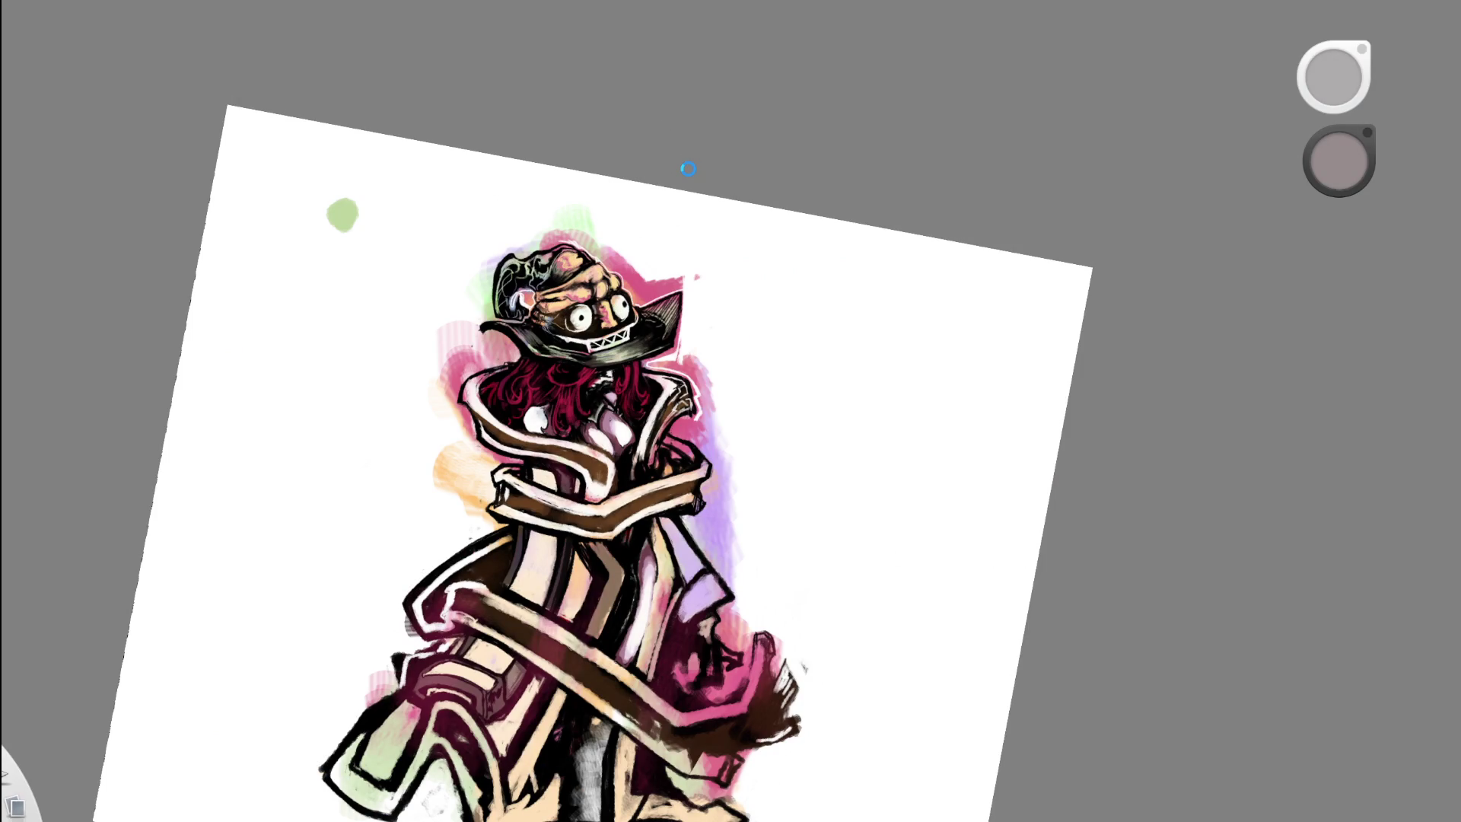
pyautogui.hotkey('ctrl', '0')
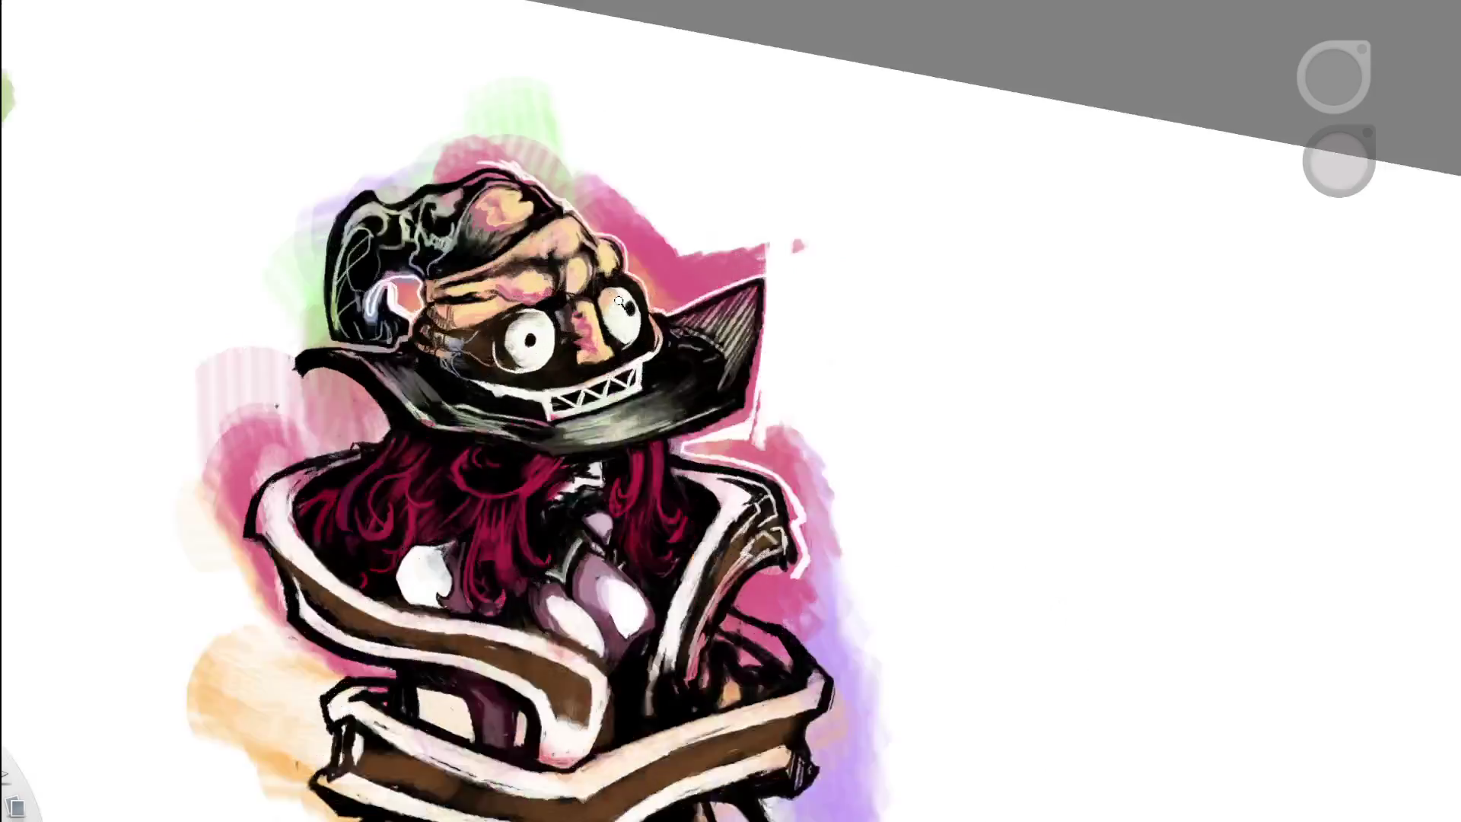
# - Sample browns and salmon-peach from the face, settling on the nose's pink
pyautogui.keyDown('alt'); pyautogui.click(506, 325); pyautogui.keyUp('alt')
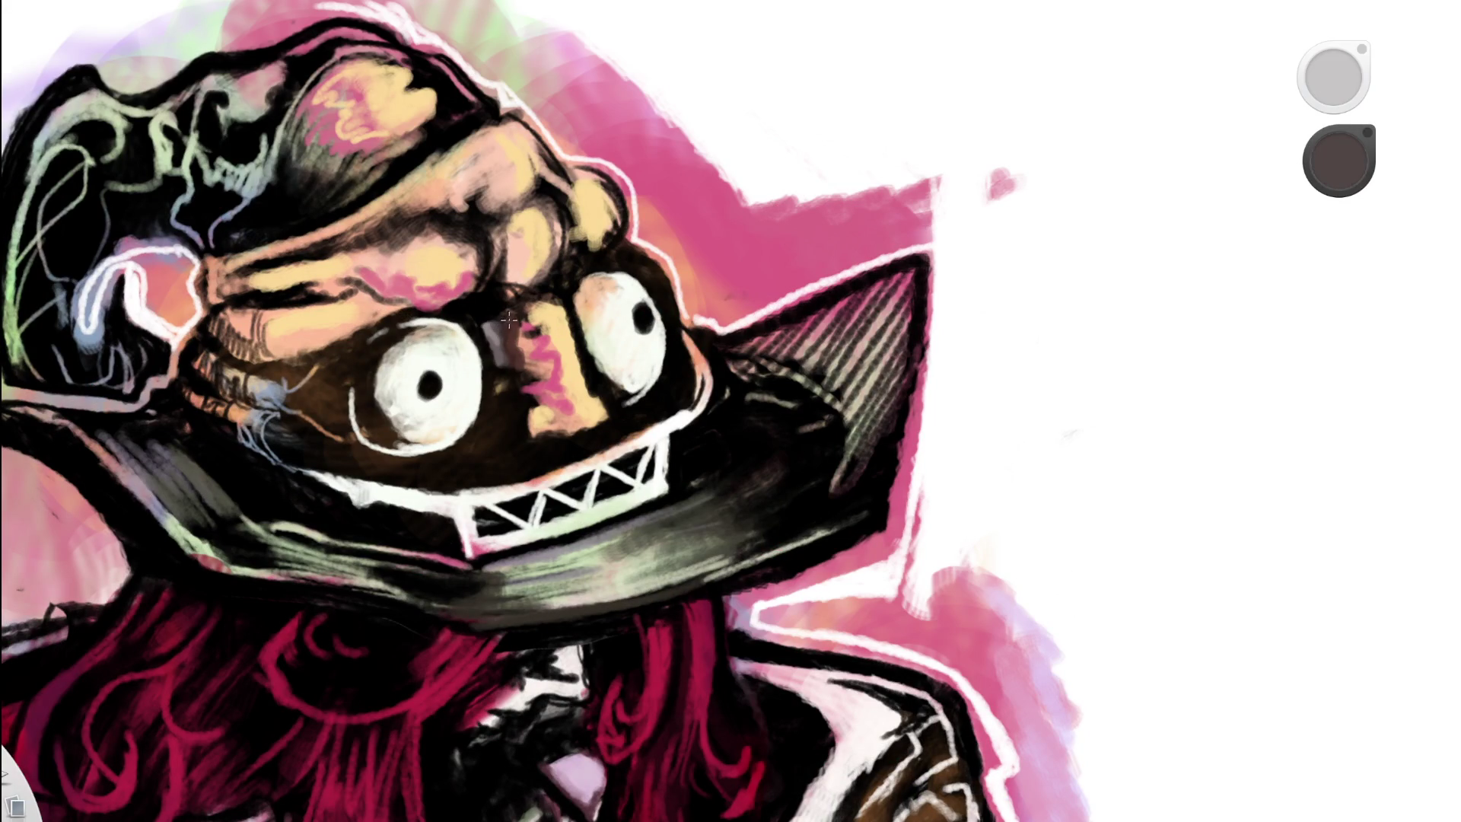
pyautogui.keyDown('alt'); pyautogui.click(505, 321); pyautogui.keyUp('alt')
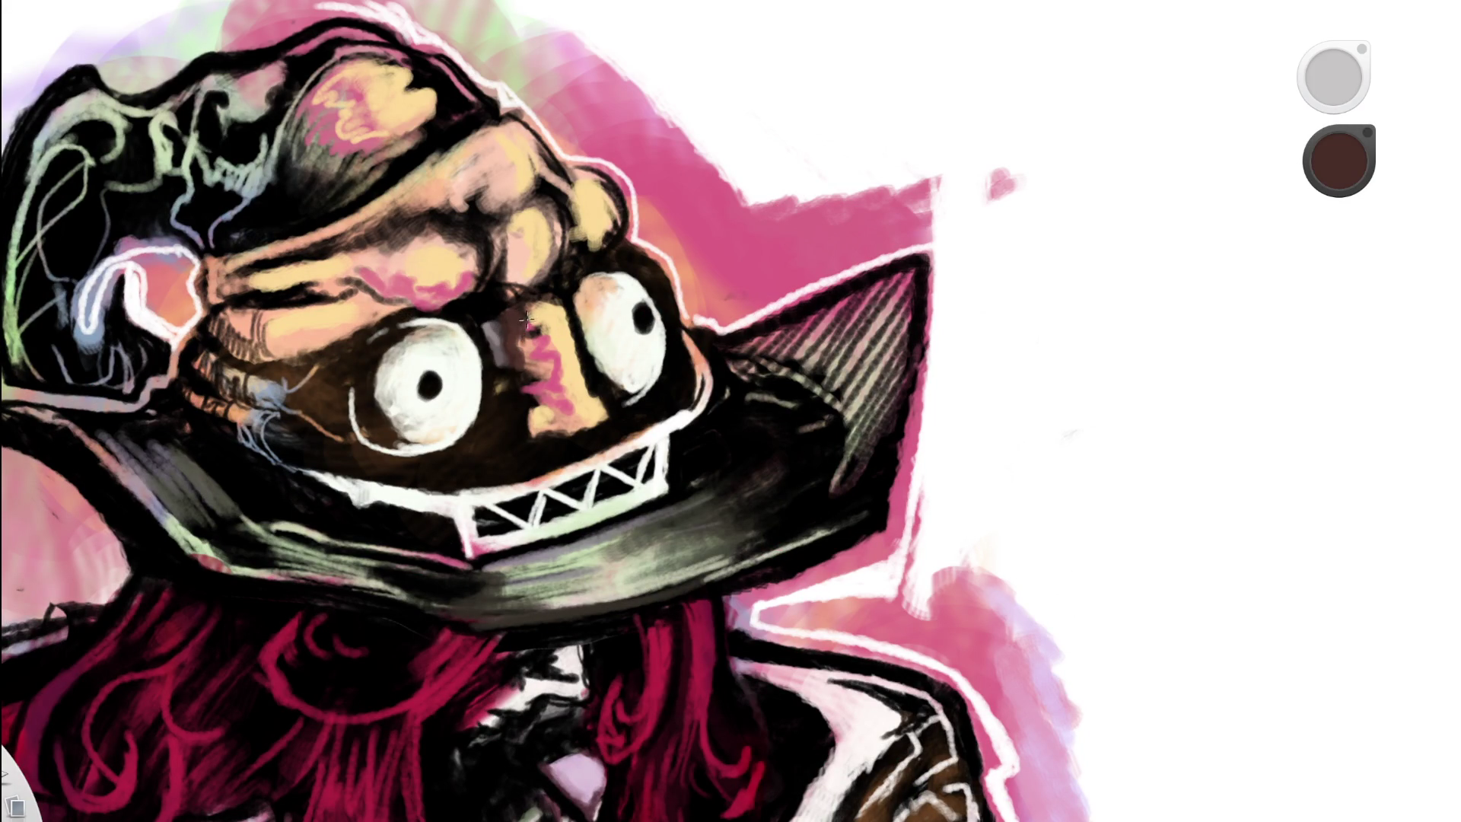
pyautogui.keyDown('alt'); pyautogui.click(523, 334); pyautogui.keyUp('alt')
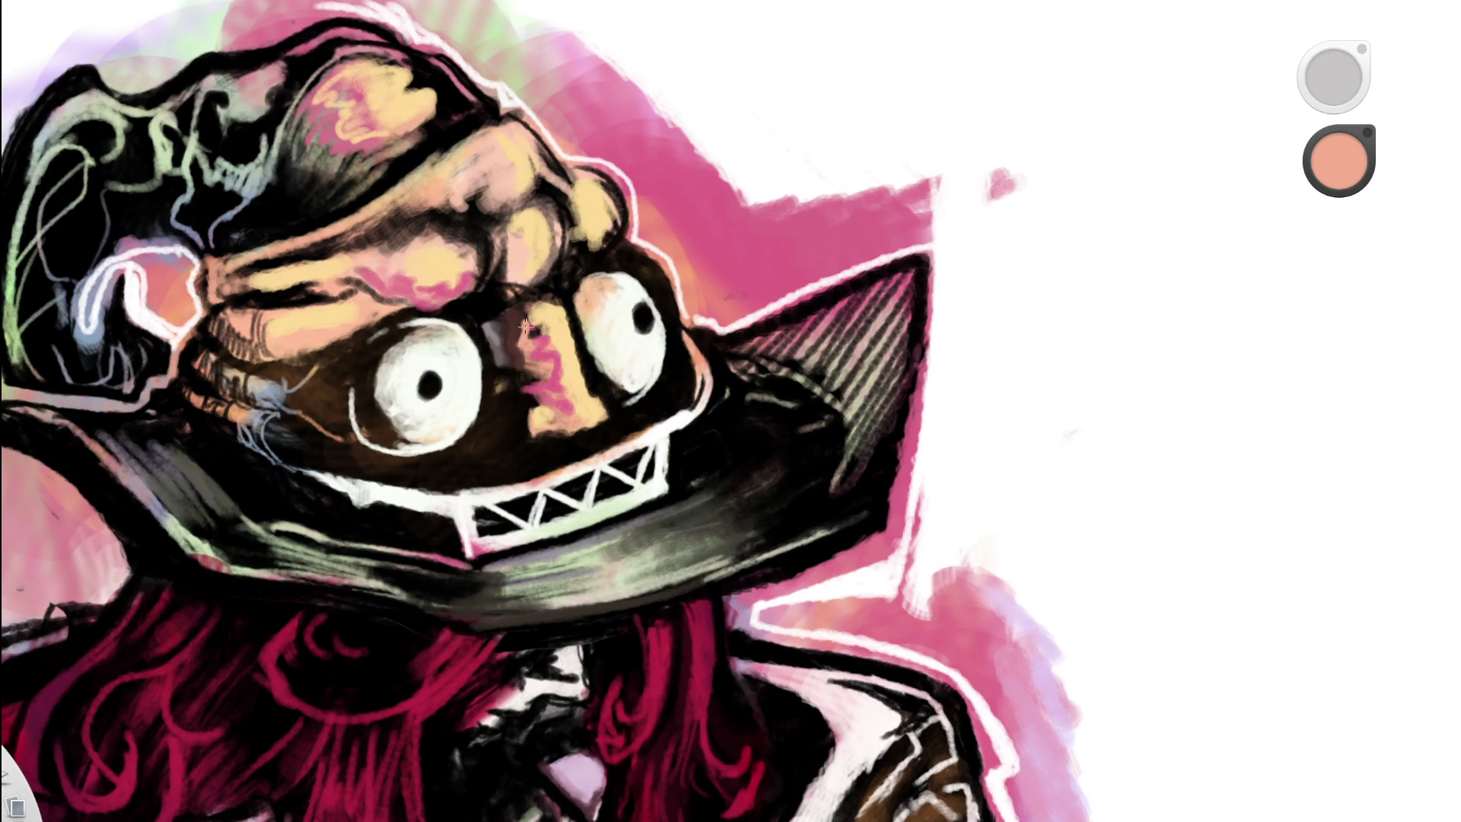
pyautogui.keyDown('alt'); pyautogui.click(538, 335); pyautogui.keyUp('alt')
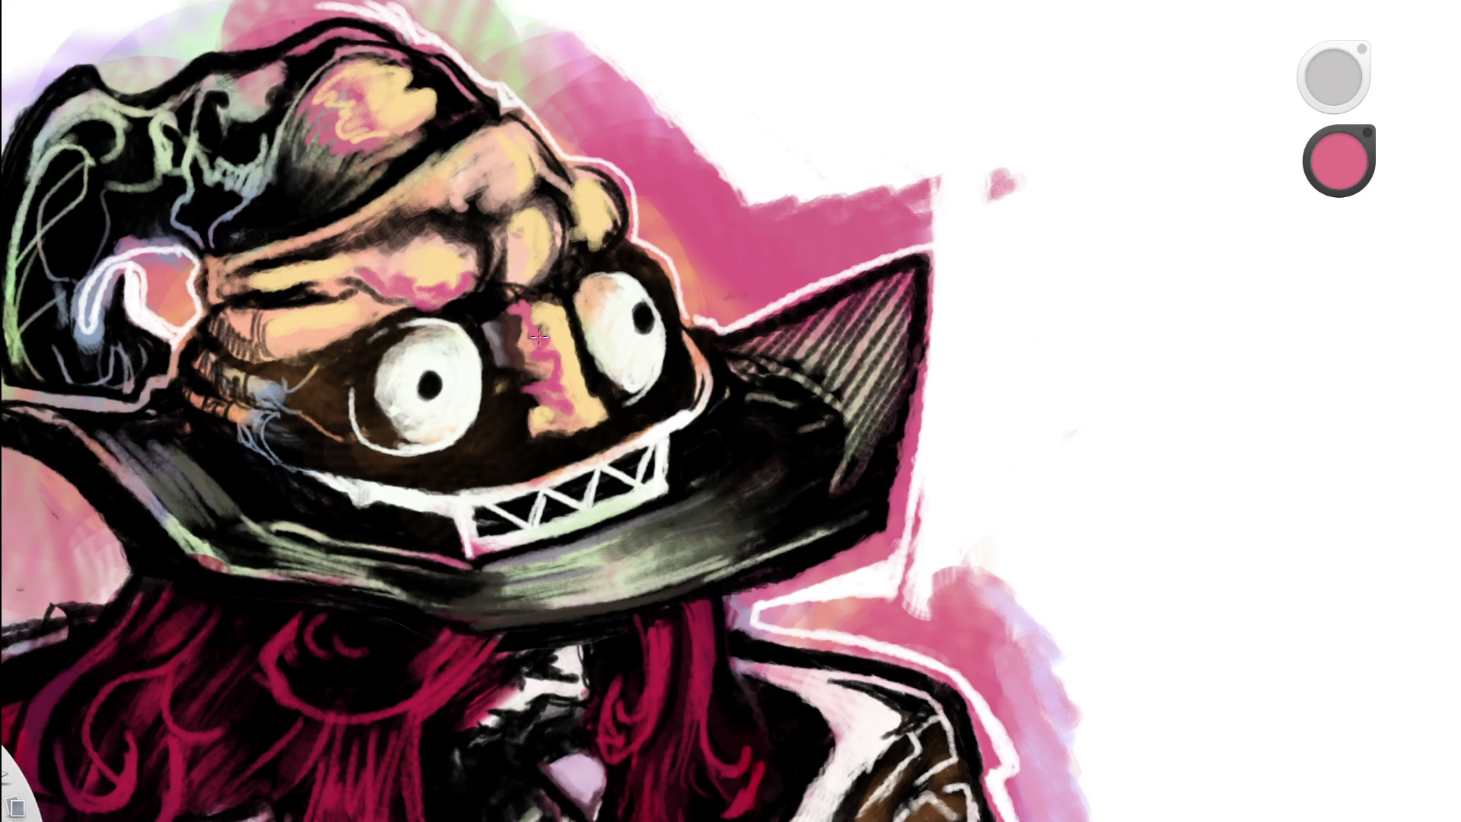
pyautogui.moveTo(656, 271); pyautogui.dragTo(380, 444)
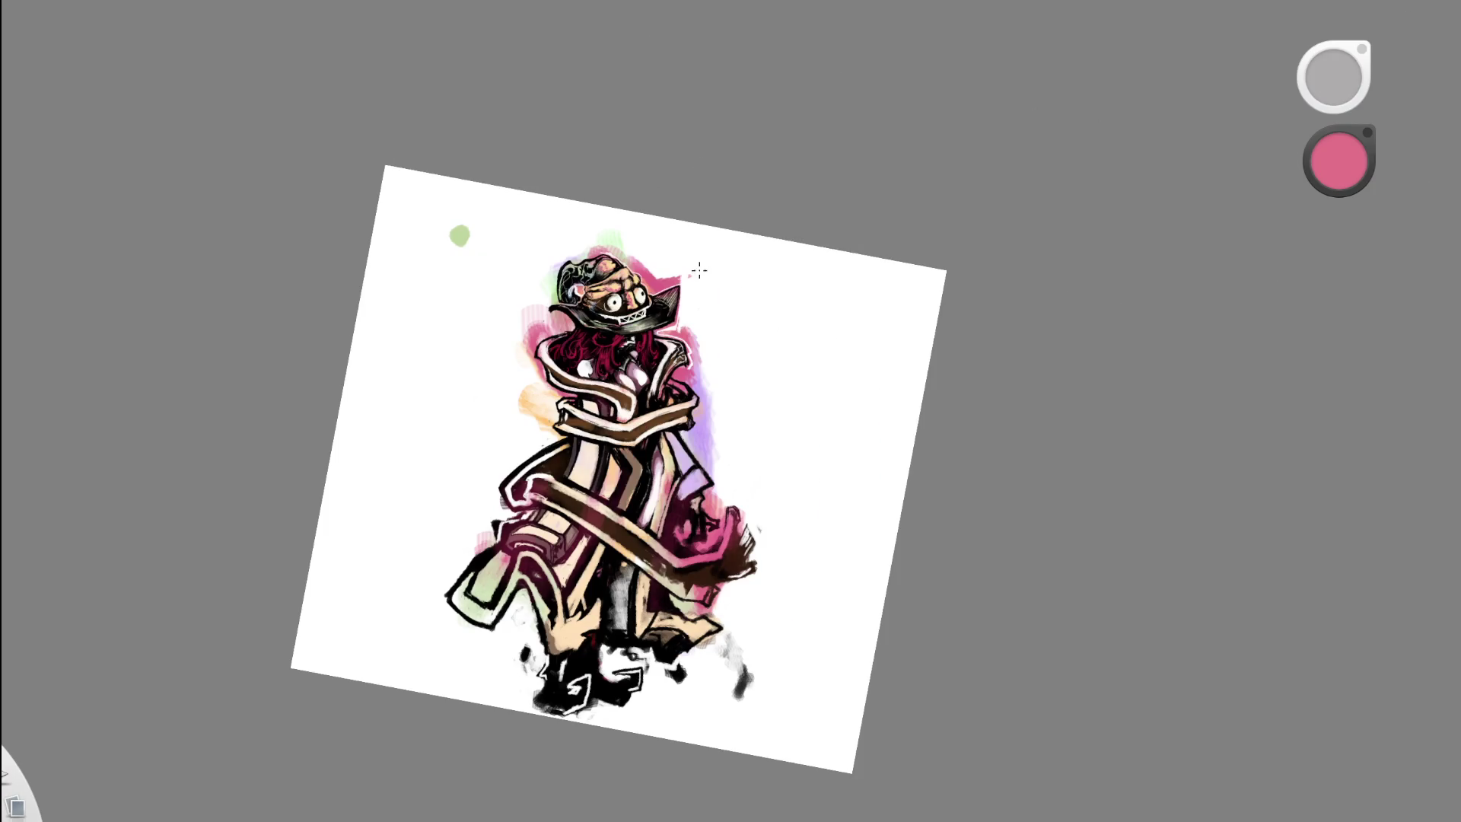
# - Zoom in on the head and sample peach, pink and black from the face
pyautogui.moveTo(707, 253)
pyautogui.mouseDown()
pyautogui.moveTo(653, 397)
pyautogui.moveTo(626, 365)
pyautogui.mouseUp()
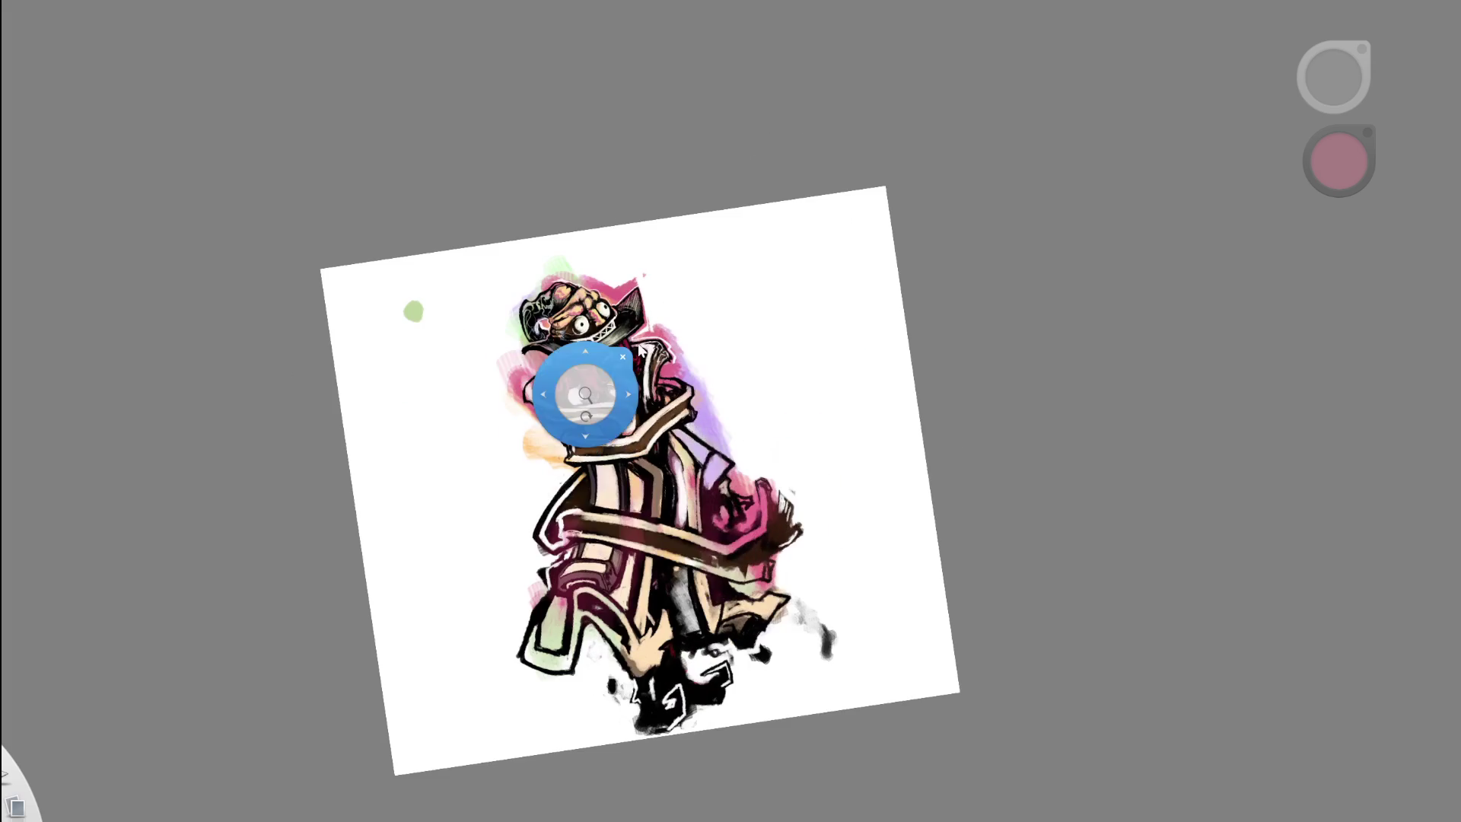
pyautogui.moveTo(695, 228); pyautogui.dragTo(652, 358)
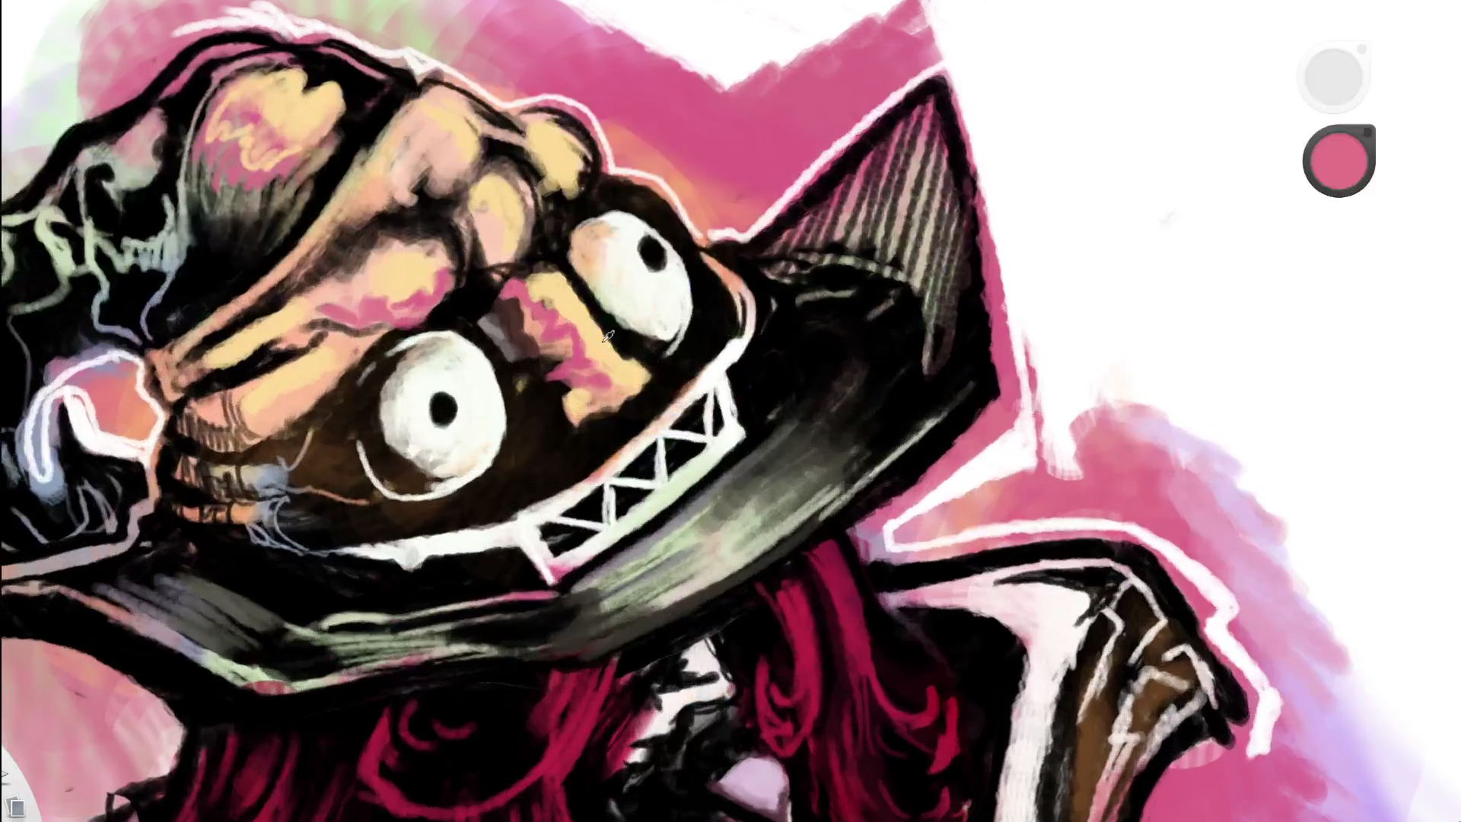
pyautogui.keyDown('alt'); pyautogui.click(608, 335); pyautogui.keyUp('alt')
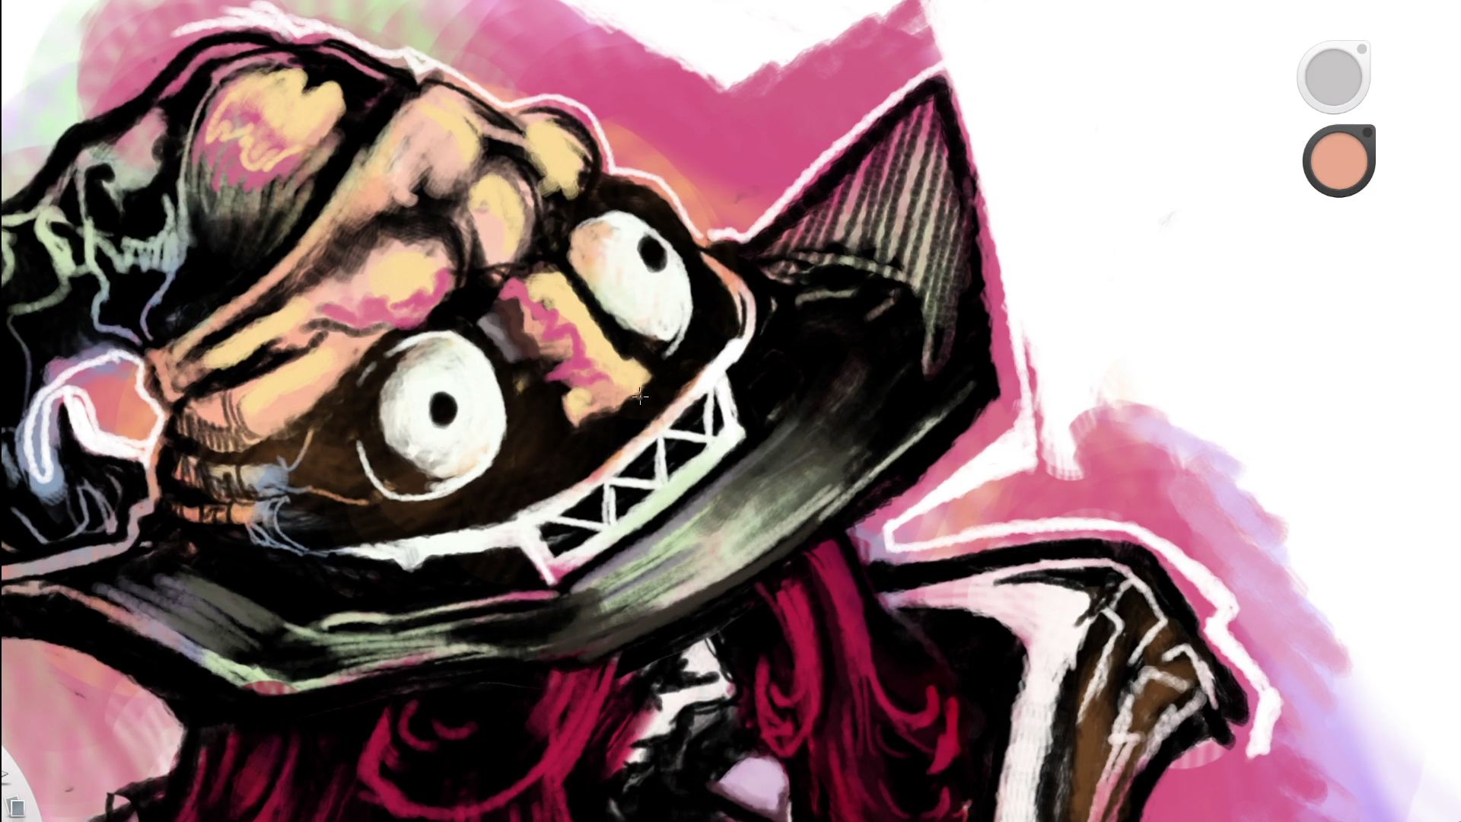
pyautogui.keyDown('alt'); pyautogui.click(604, 379); pyautogui.keyUp('alt')
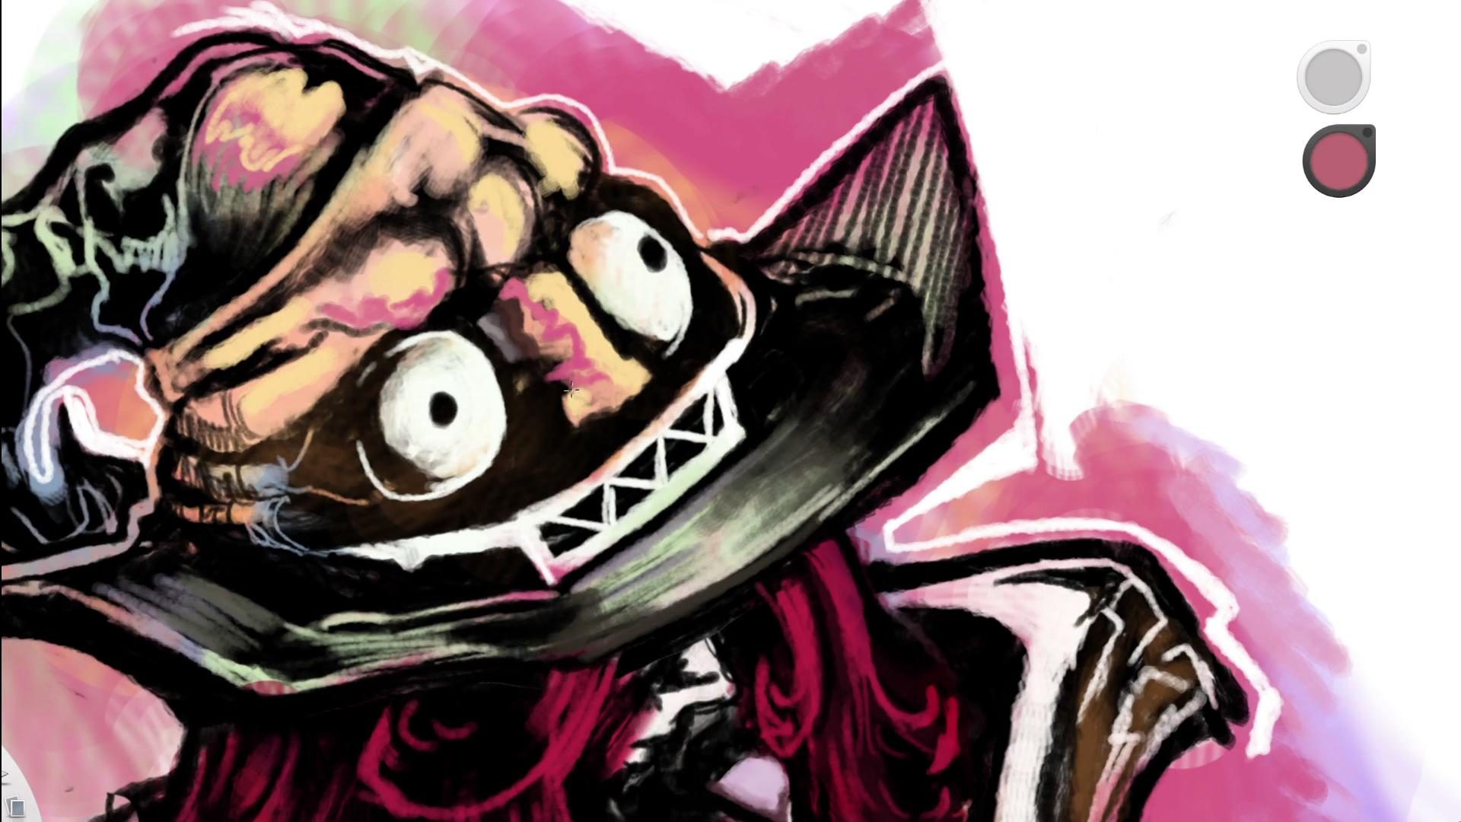
pyautogui.keyDown('alt'); pyautogui.click(605, 421); pyautogui.keyUp('alt')
pyautogui.scroll(-5, 490, 420)
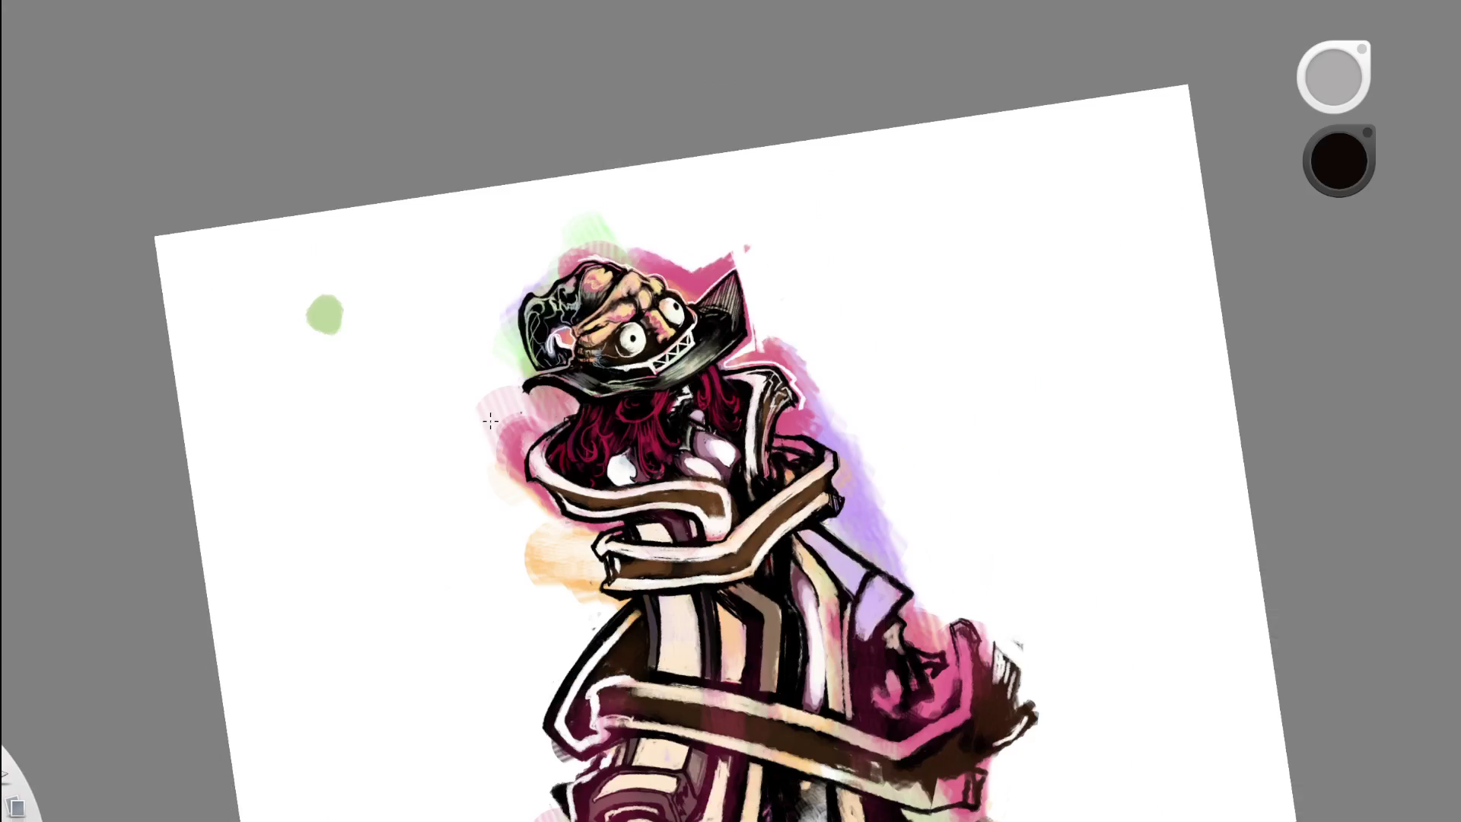
pyautogui.moveTo(711, 326)
pyautogui.mouseDown()
pyautogui.moveTo(743, 248)
pyautogui.moveTo(677, 303)
pyautogui.moveTo(821, 254)
pyautogui.mouseUp()
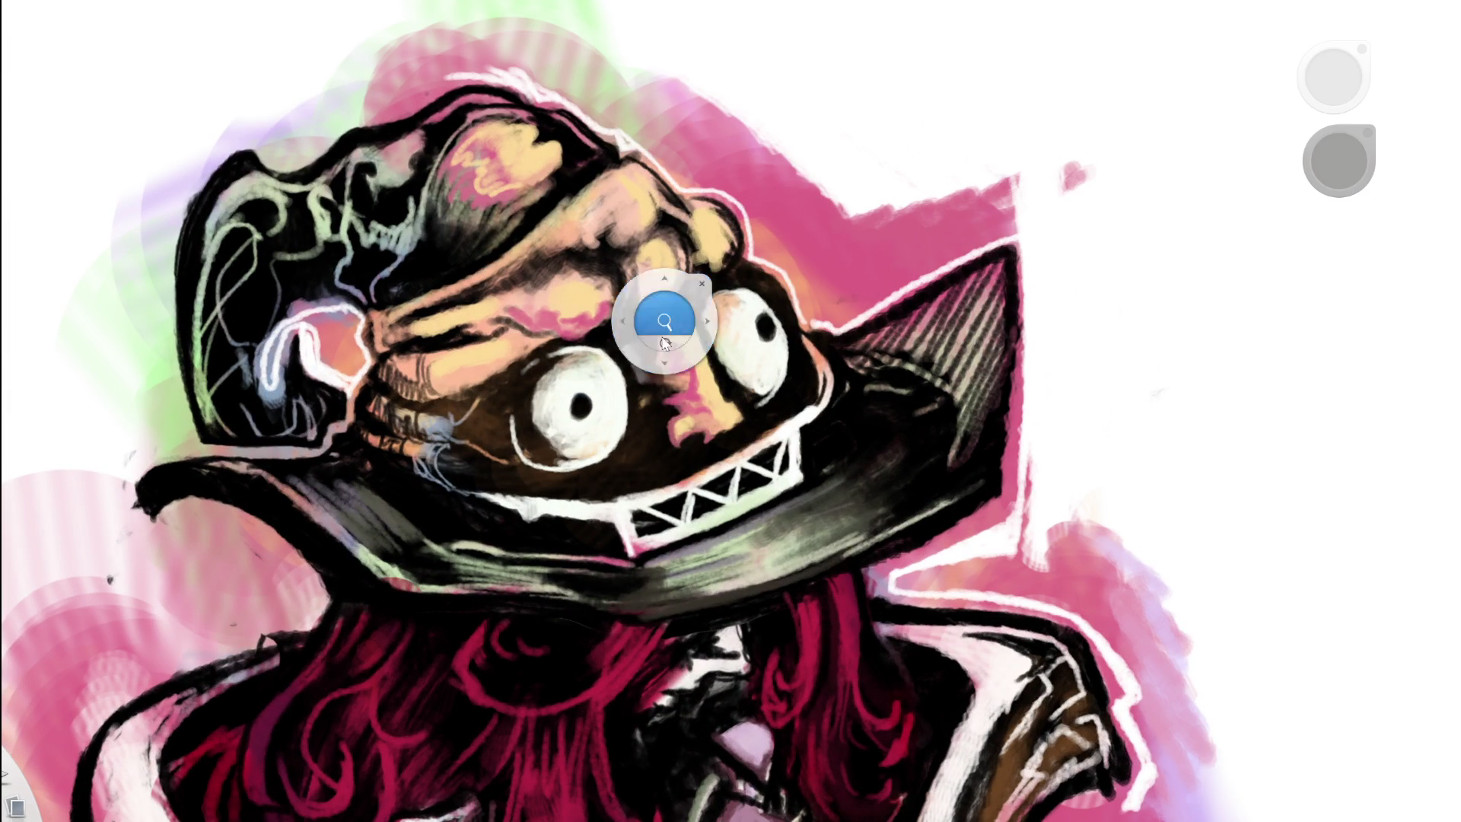
pyautogui.moveTo(662, 315); pyautogui.dragTo(830, 119)
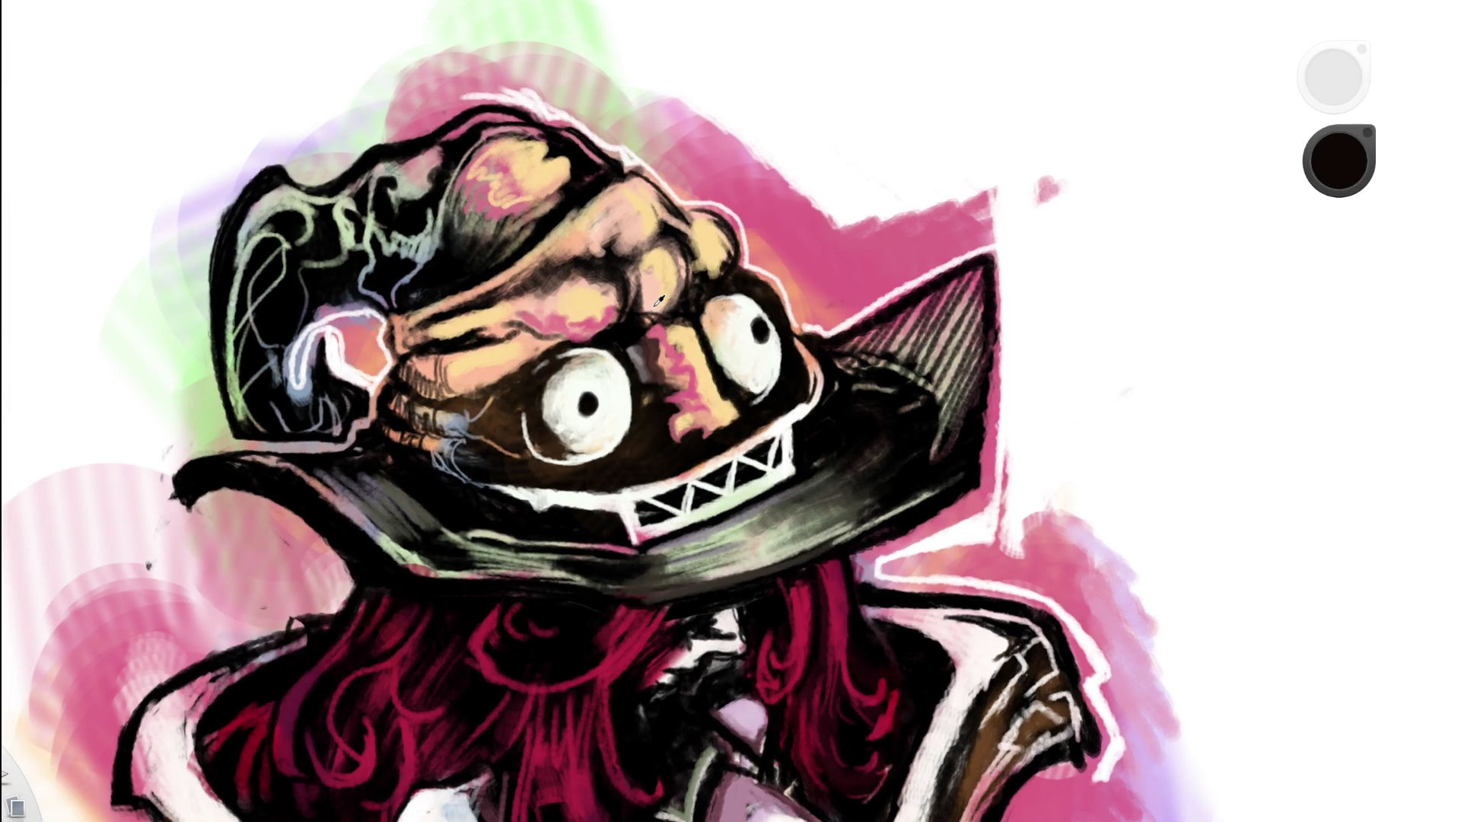
# - Brush grey-mauve strokes on the forehead, then sample the brain's pale yellow-cream
pyautogui.click(659, 301)
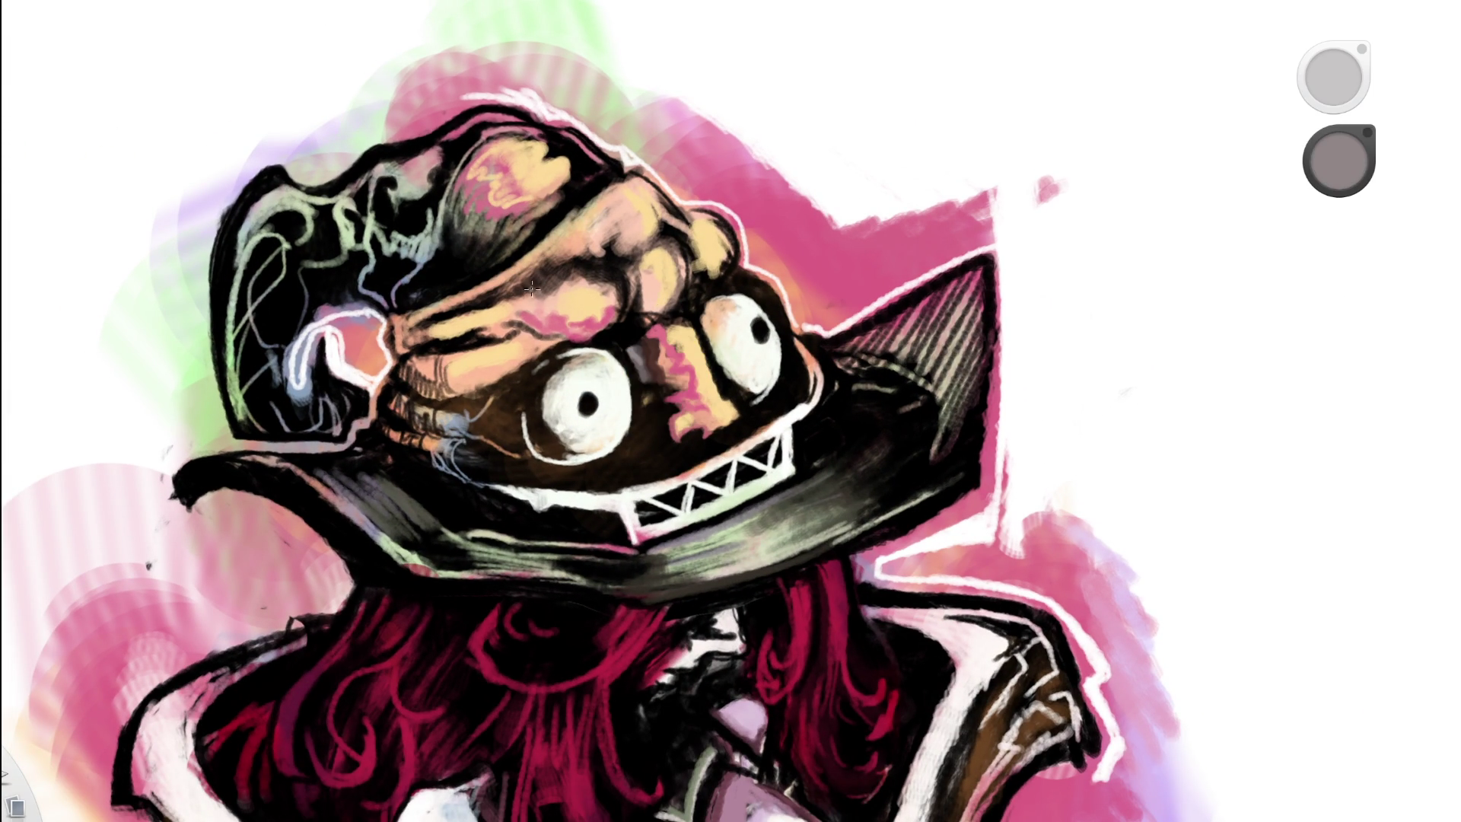
pyautogui.moveTo(537, 292); pyautogui.dragTo(594, 275)
pyautogui.moveTo(595, 276); pyautogui.dragTo(463, 382)
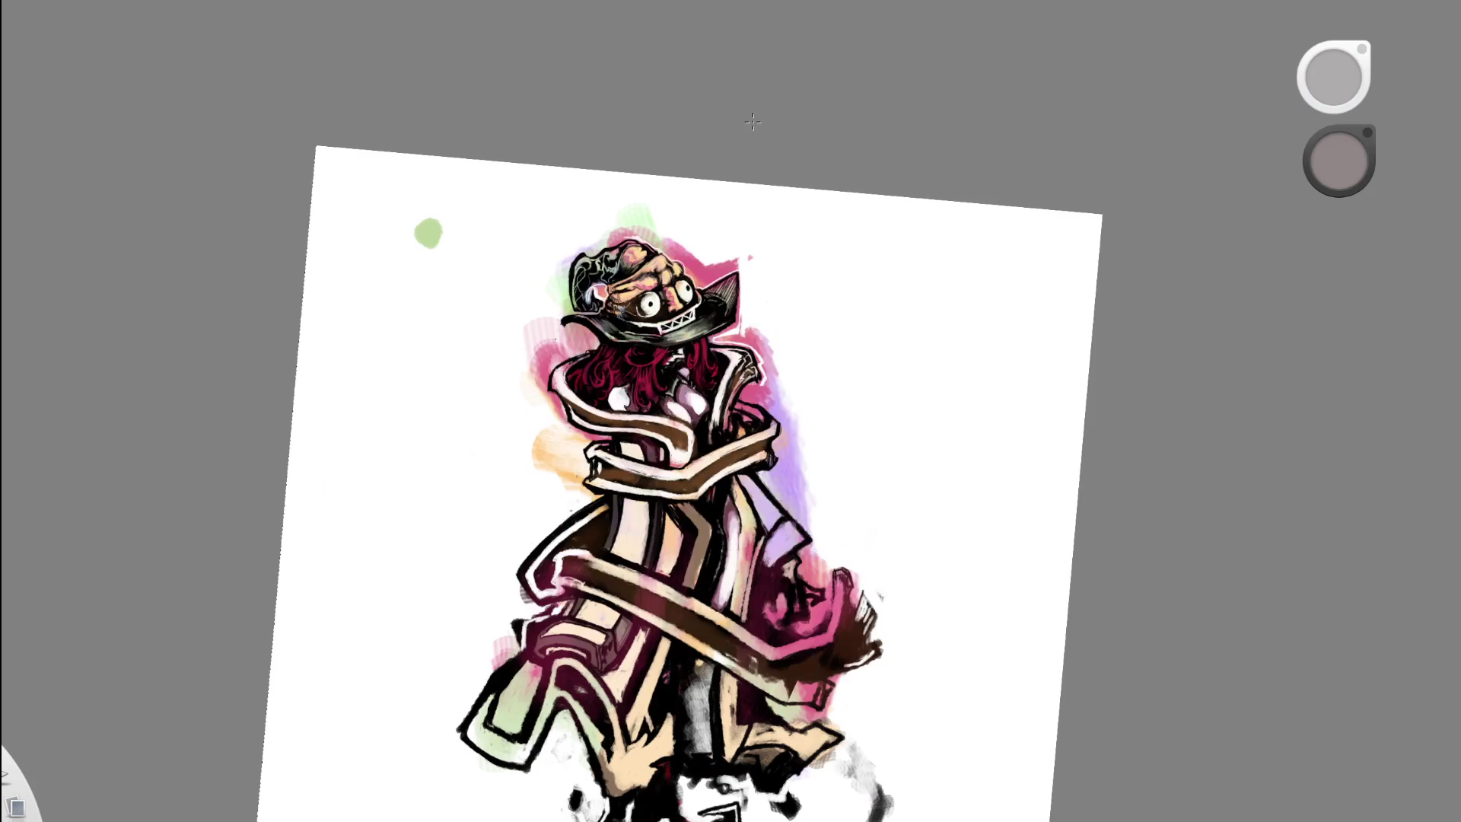
pyautogui.moveTo(668, 244)
pyautogui.mouseDown()
pyautogui.moveTo(715, 274)
pyautogui.moveTo(782, 394)
pyautogui.moveTo(600, 219)
pyautogui.mouseUp()
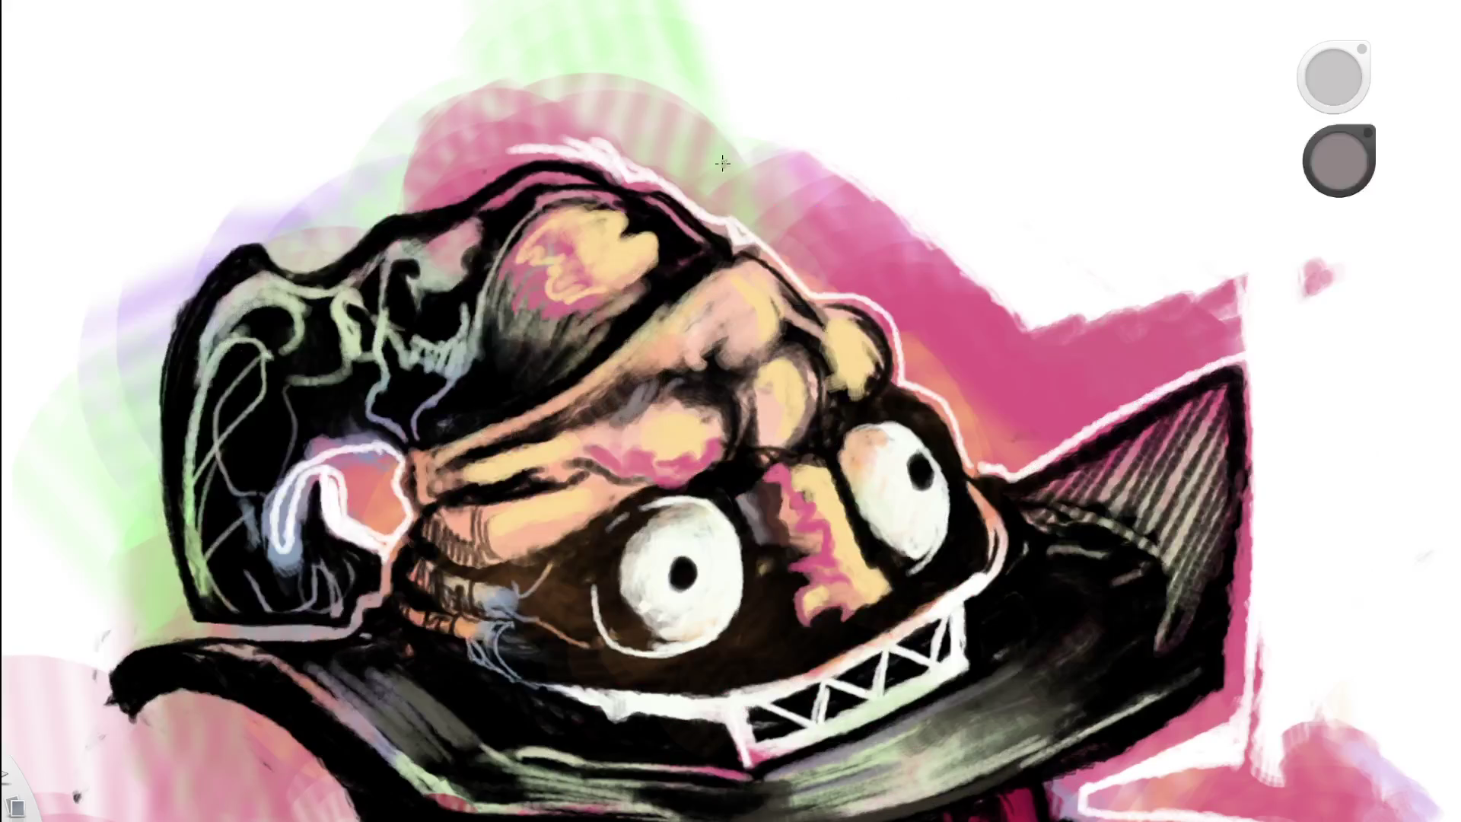
pyautogui.keyDown('alt'); pyautogui.click(600, 220); pyautogui.keyUp('alt')
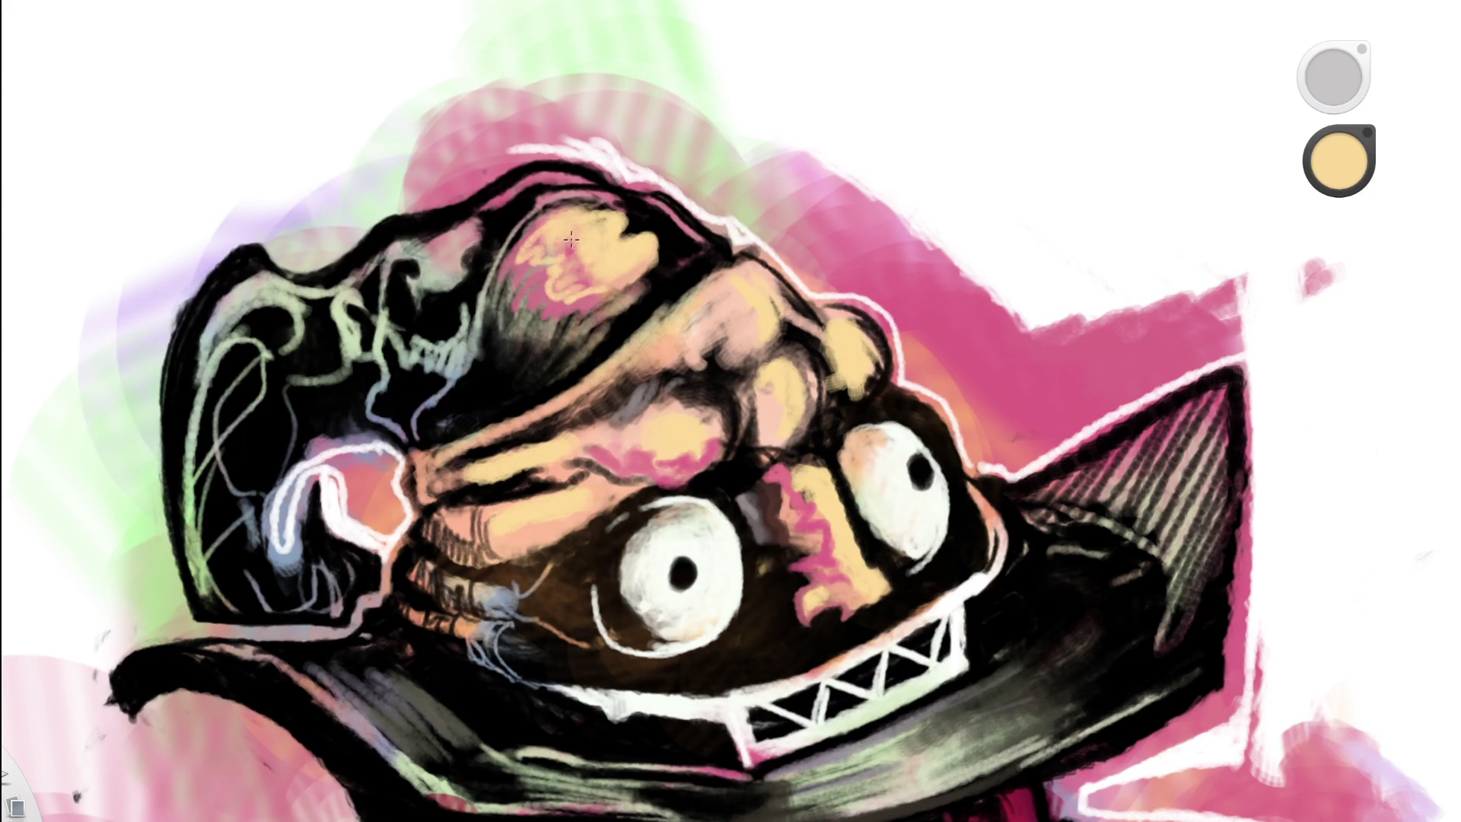
pyautogui.press('space')
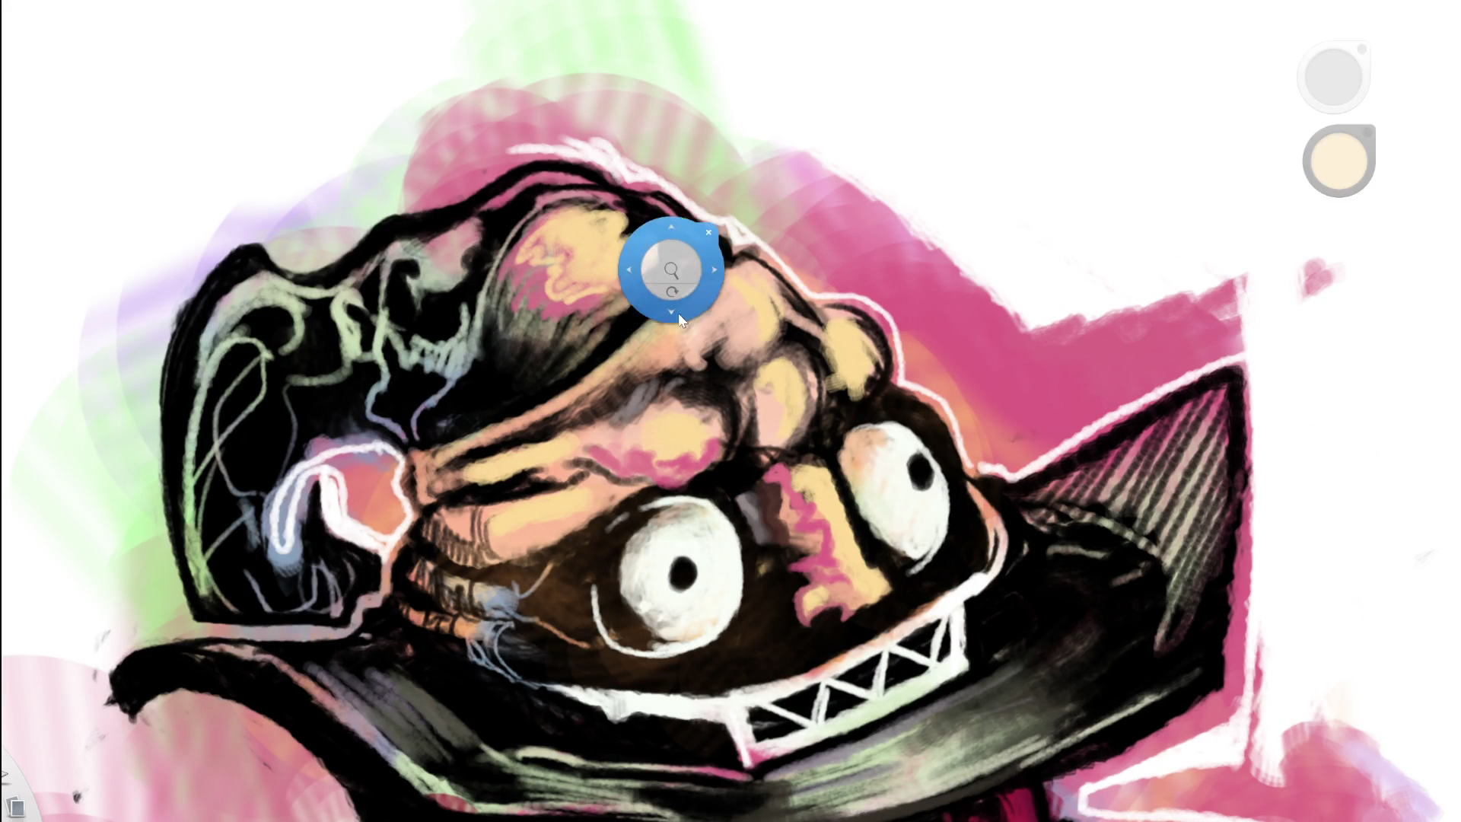
pyautogui.moveTo(682, 323); pyautogui.dragTo(427, 404)
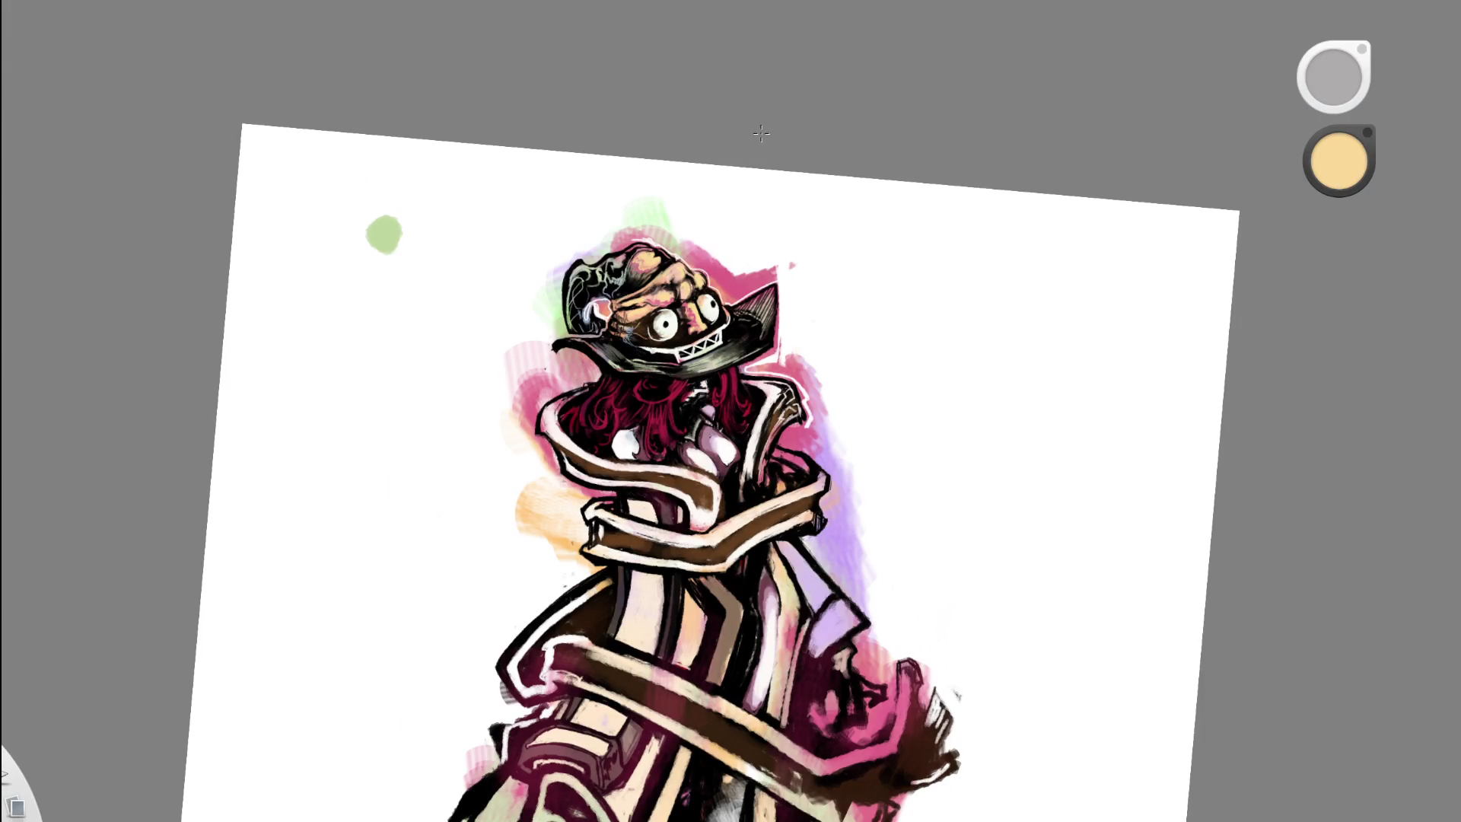
# - Sample a bright white from the eye and paint a short highlight along its lower rim
pyautogui.press('space')
pyautogui.moveTo(689, 216); pyautogui.dragTo(765, 99)
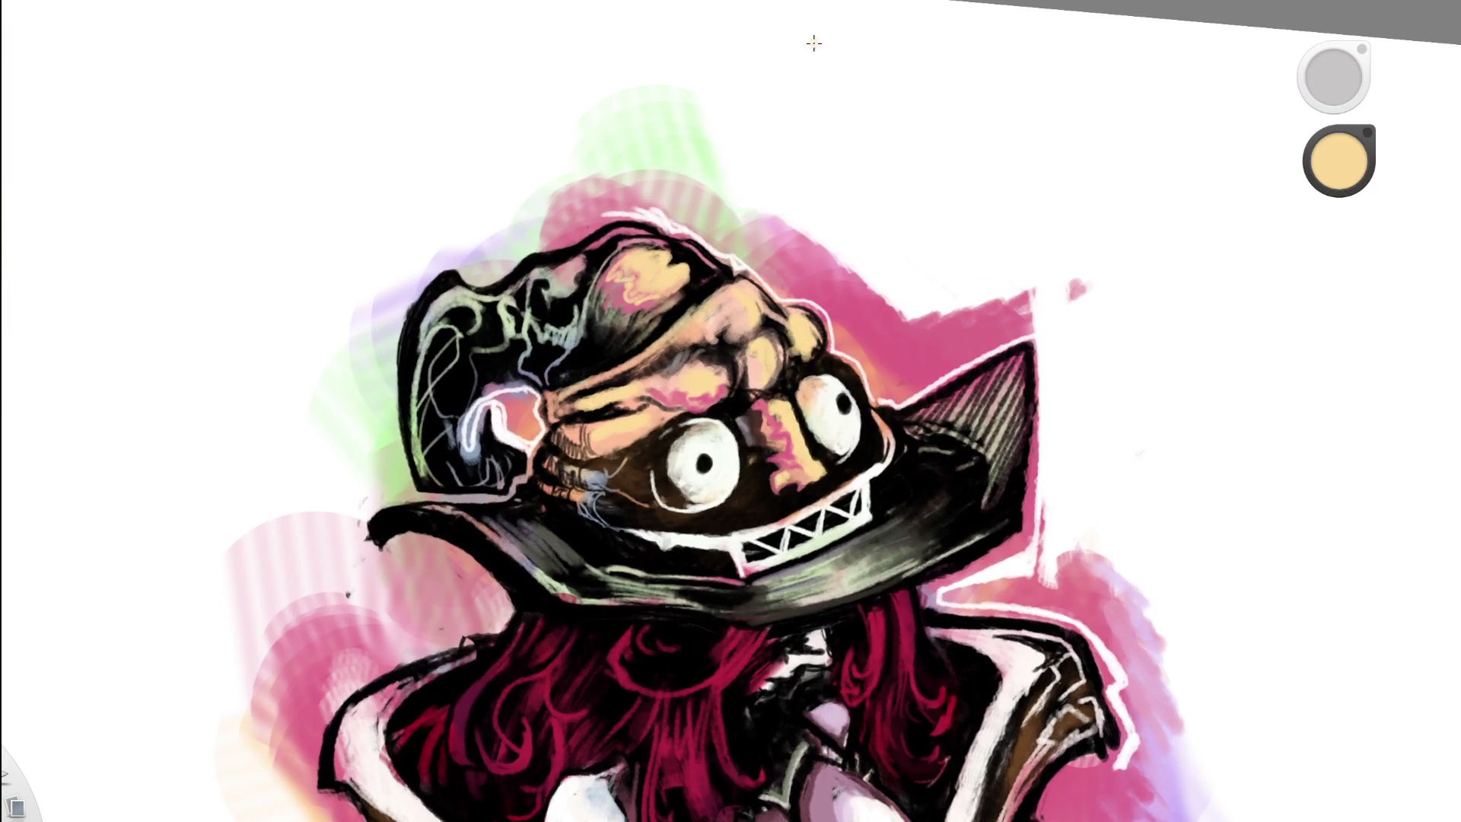
pyautogui.press('space')
pyautogui.moveTo(761, 245)
pyautogui.mouseDown()
pyautogui.moveTo(680, 384)
pyautogui.moveTo(708, 388)
pyautogui.mouseUp()
pyautogui.keyDown('alt'); pyautogui.click(584, 401); pyautogui.keyUp('alt')
pyautogui.keyDown('alt'); pyautogui.click(576, 398); pyautogui.keyUp('alt')
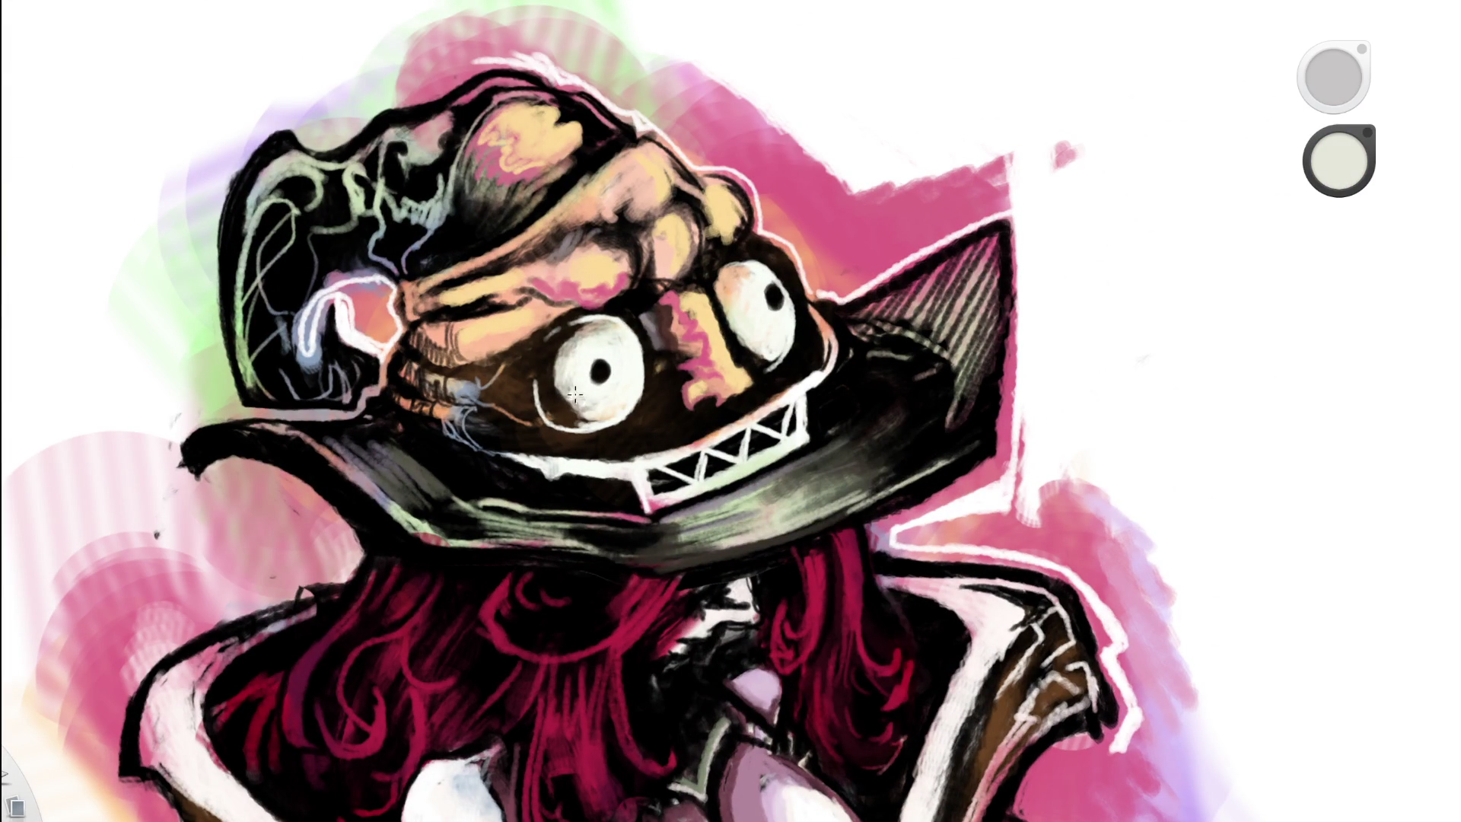
pyautogui.keyDown('alt'); pyautogui.click(615, 396); pyautogui.keyUp('alt')
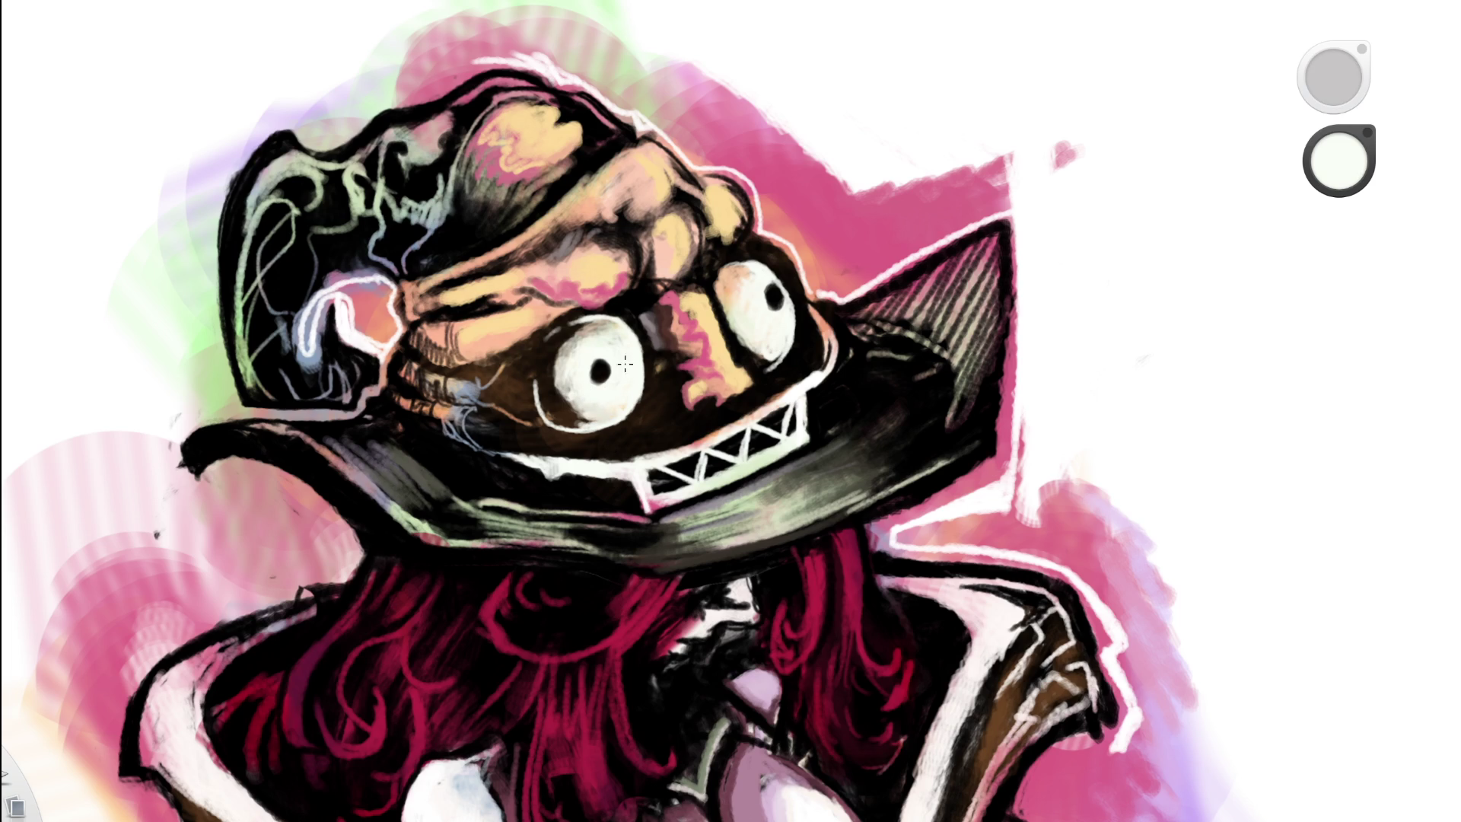
pyautogui.moveTo(590, 414); pyautogui.dragTo(609, 417)
# - Sample a salmon-pink from the face near the mouth
pyautogui.scroll(-10, 669, 325)
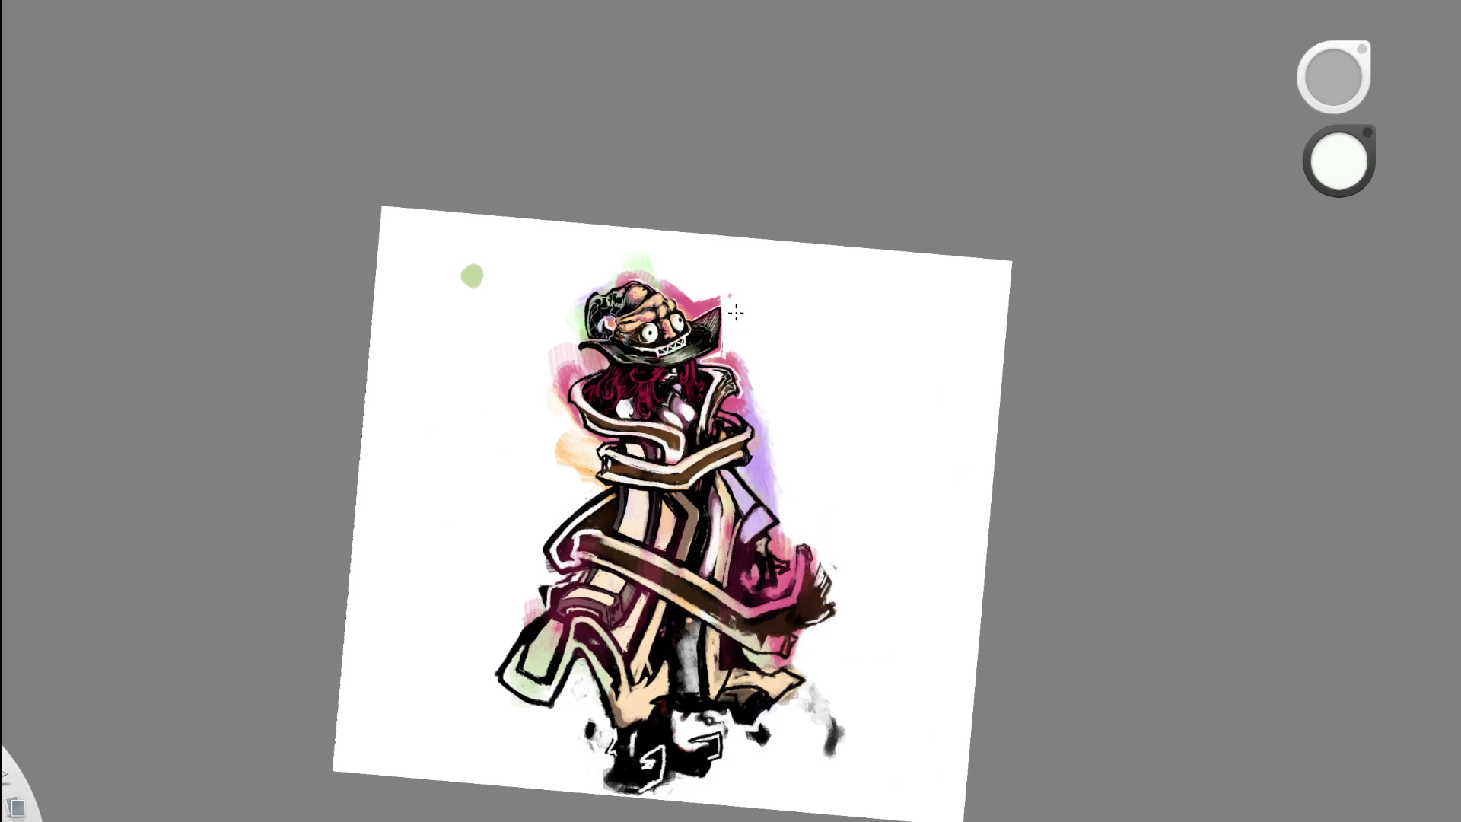
pyautogui.scroll(5, 735, 312)
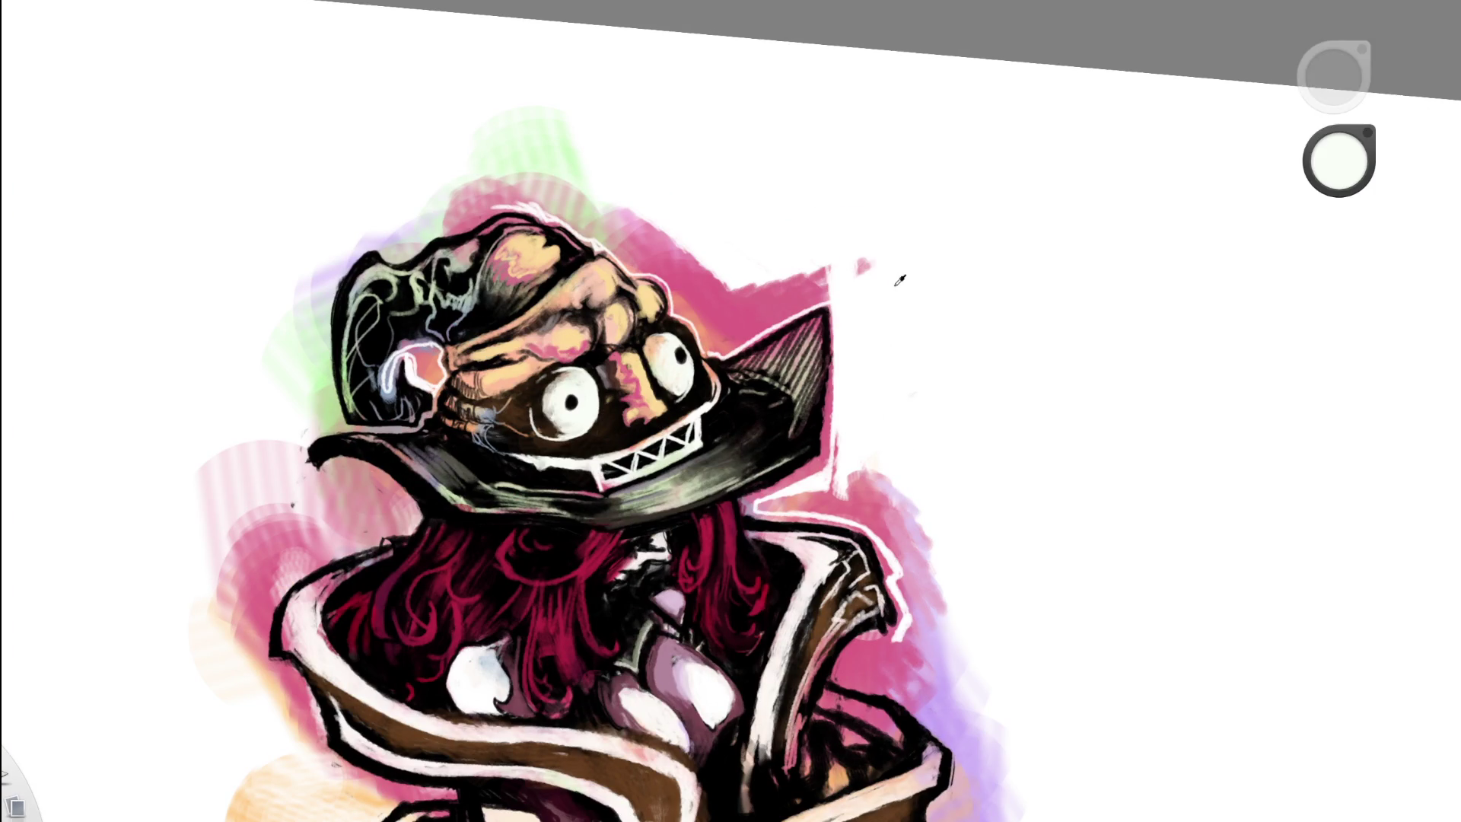
pyautogui.scroll(2, 905, 362)
pyautogui.keyDown('alt'); pyautogui.click(556, 350); pyautogui.keyUp('alt')
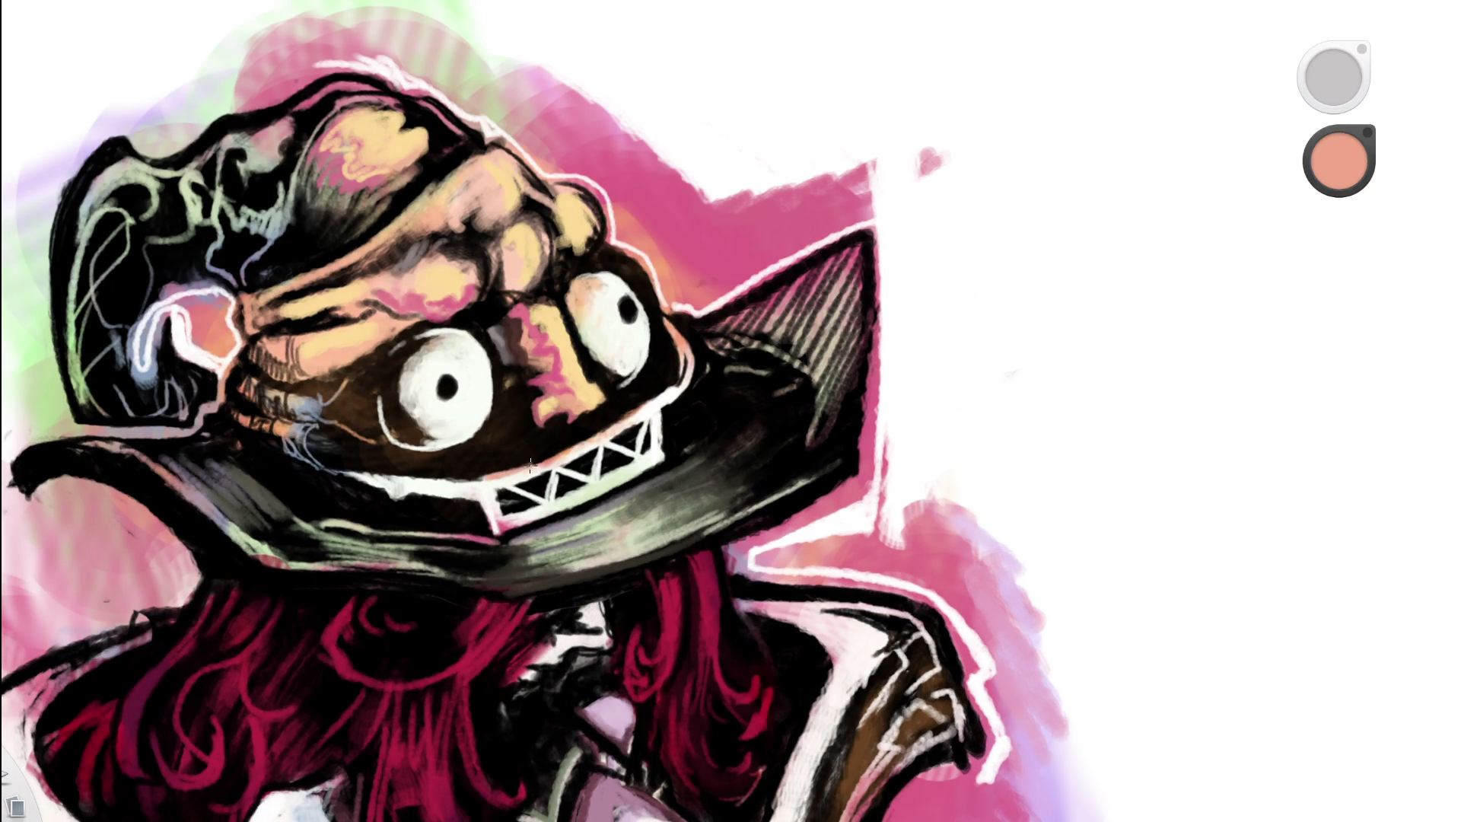
pyautogui.keyDown('alt'); pyautogui.click(646, 411); pyautogui.keyUp('alt')
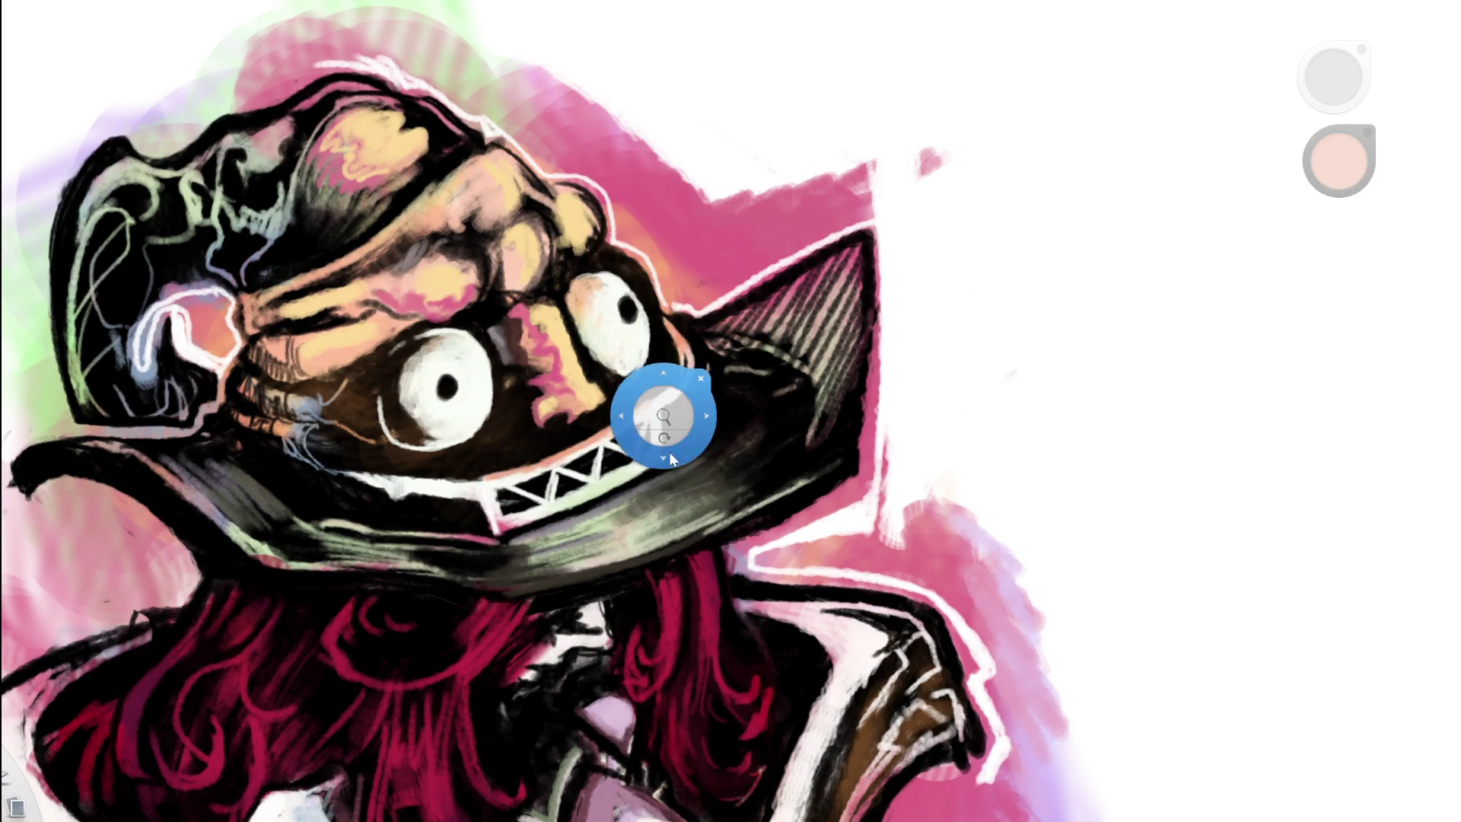
pyautogui.scroll(-6, 496, 427)
pyautogui.keyDown('alt'); pyautogui.click(654, 434); pyautogui.keyUp('alt')
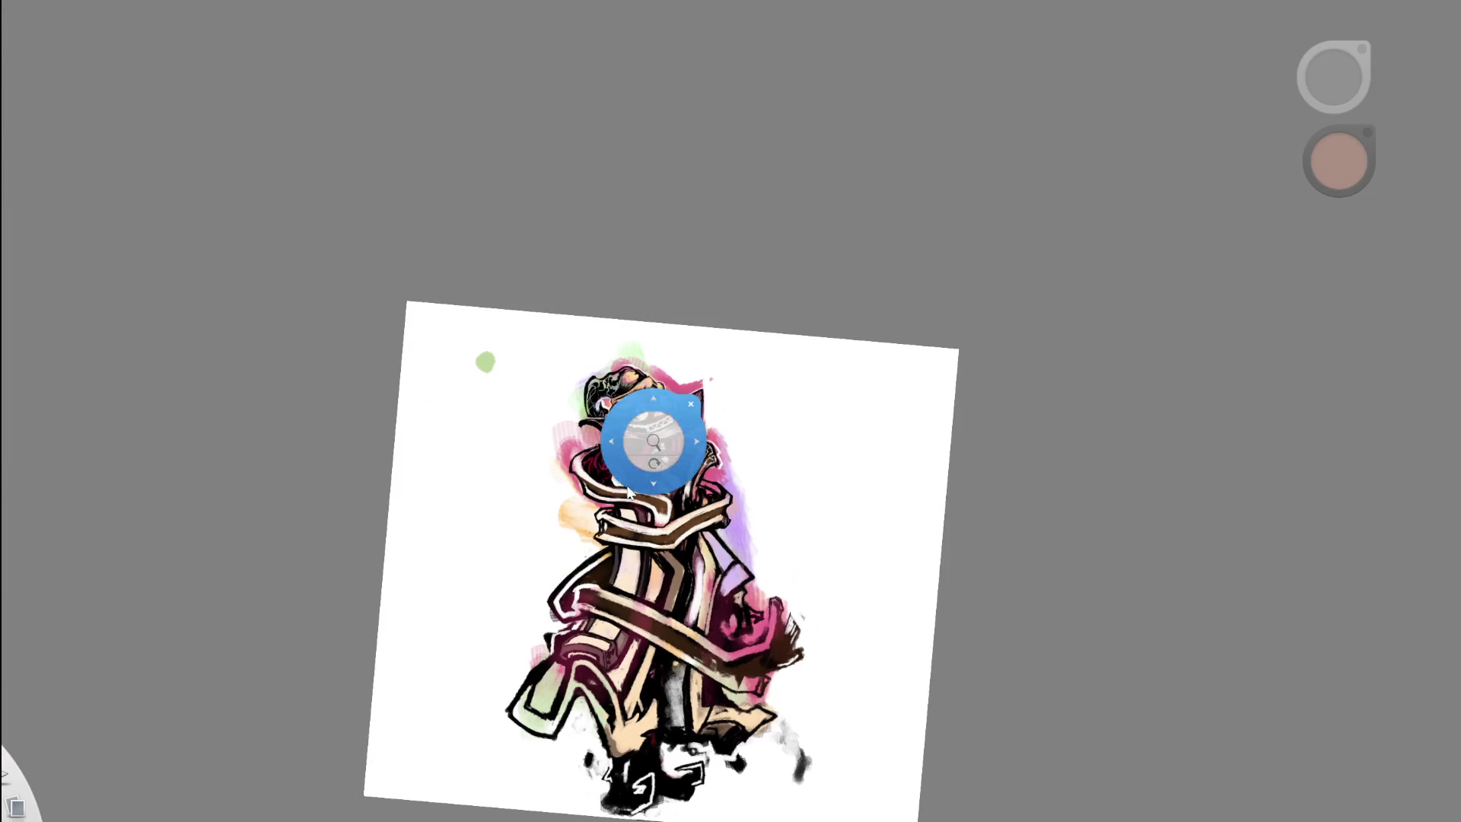
# - Pick dark crimson and brush dark maroon strokes along the coat's brown band
pyautogui.scroll(5, 662, 434)
pyautogui.moveTo(799, 538); pyautogui.dragTo(603, 495)
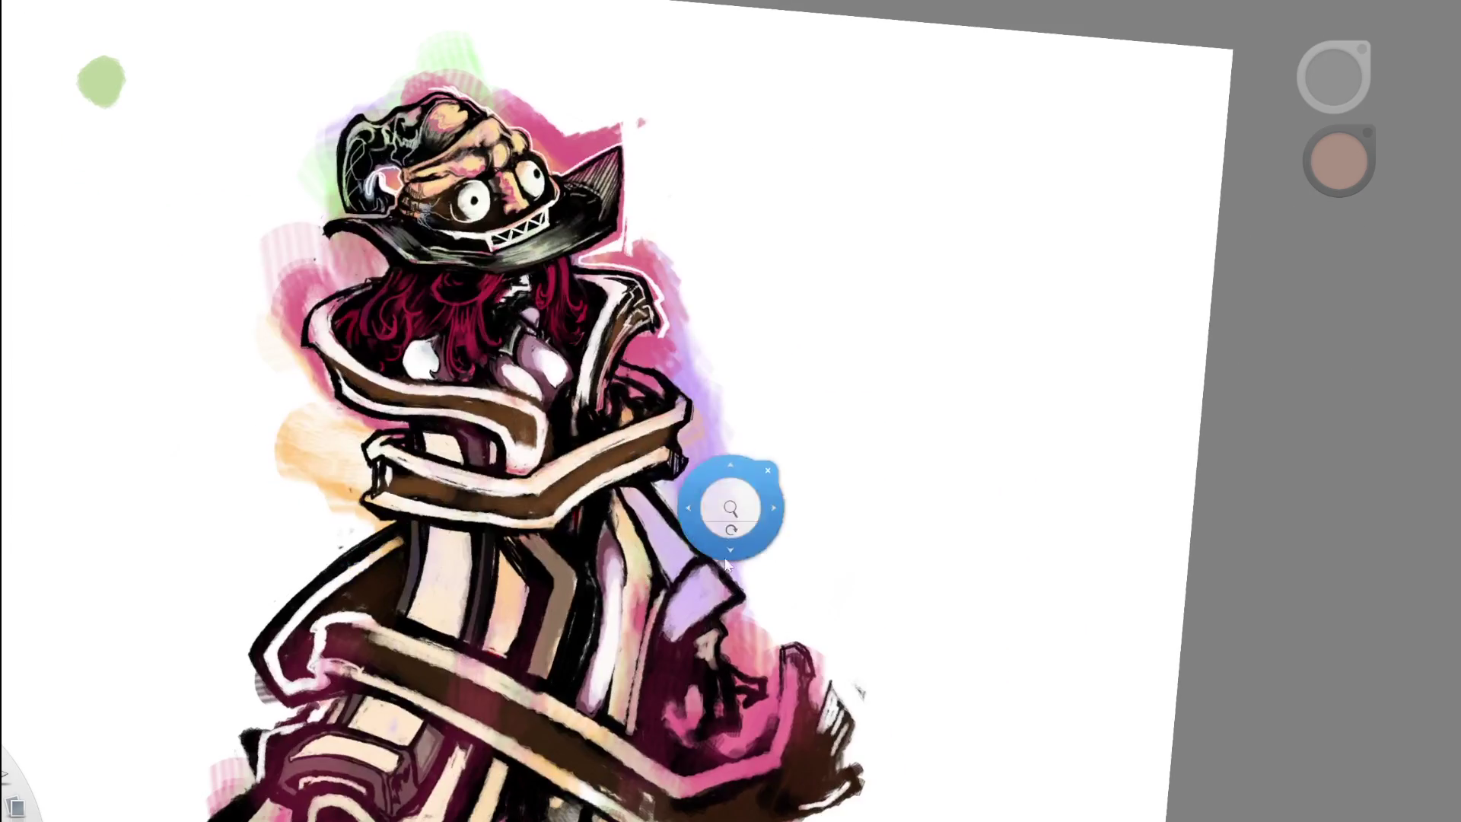
pyautogui.moveTo(723, 506)
pyautogui.mouseDown()
pyautogui.moveTo(714, 491)
pyautogui.moveTo(766, 393)
pyautogui.mouseUp()
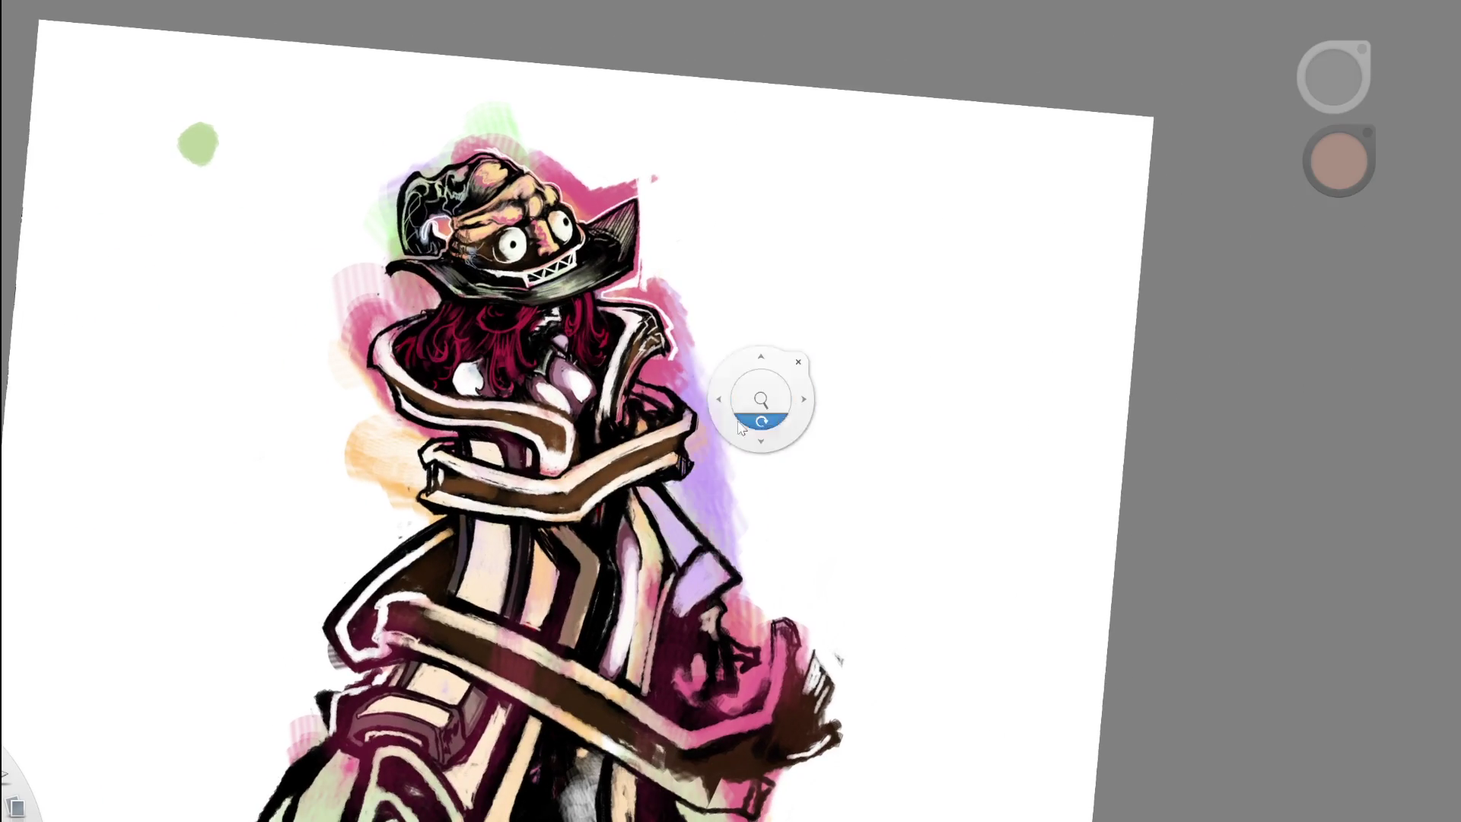
pyautogui.scroll(2, 700, 429)
pyautogui.keyDown('alt'); pyautogui.click(567, 333); pyautogui.keyUp('alt')
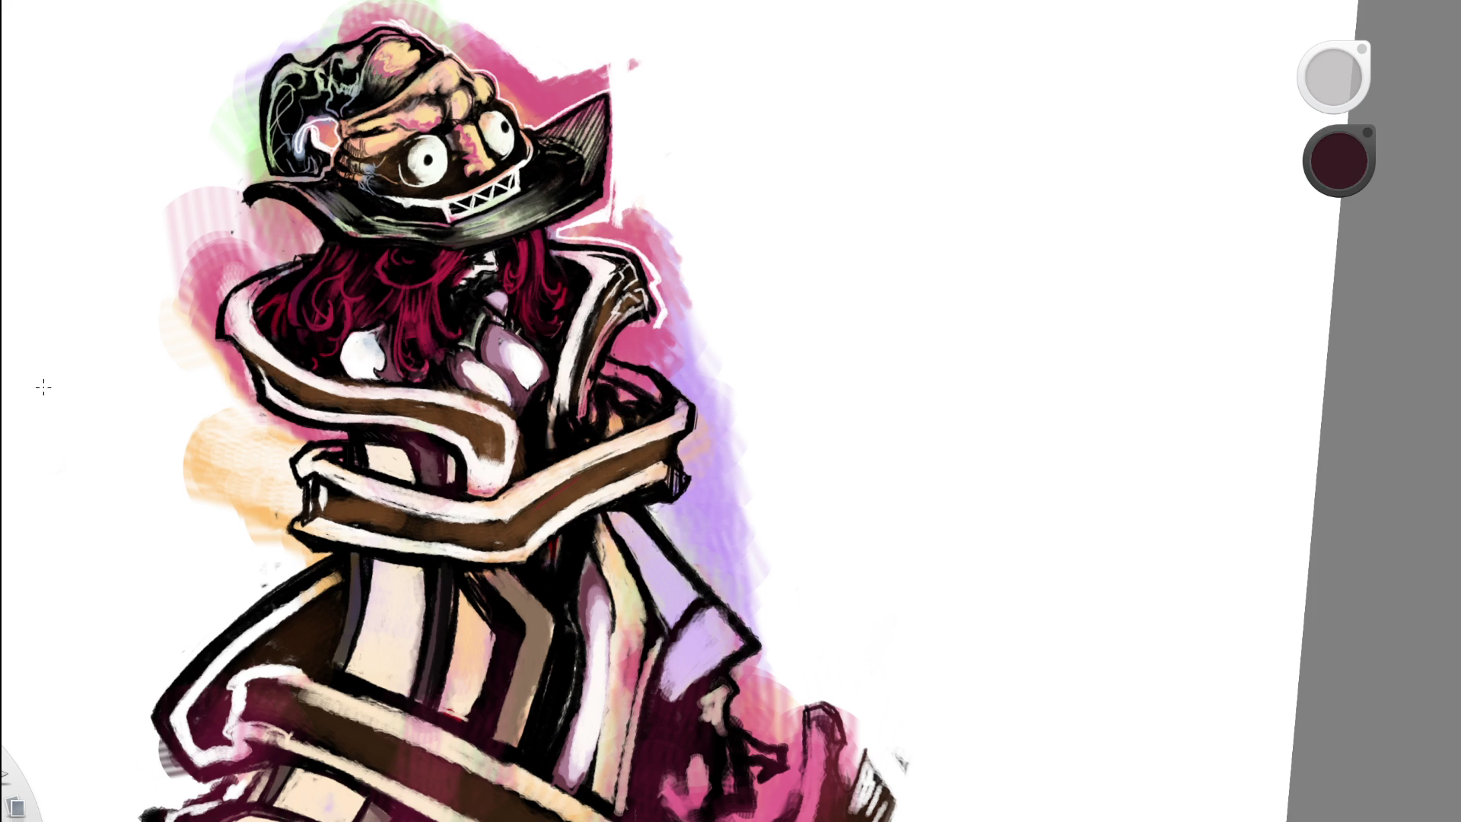
pyautogui.scroll(2, 582, 514)
pyautogui.moveTo(518, 535); pyautogui.dragTo(687, 434)
pyautogui.moveTo(604, 483); pyautogui.dragTo(510, 563)
pyautogui.moveTo(646, 476); pyautogui.dragTo(506, 572)
pyautogui.moveTo(666, 452); pyautogui.dragTo(496, 594)
# - Darken the band's right end with dark reddish-brown, then sample black from the outline
pyautogui.keyDown('alt'); pyautogui.click(609, 487); pyautogui.keyUp('alt')
pyautogui.moveTo(639, 473); pyautogui.dragTo(594, 497)
pyautogui.keyDown('alt'); pyautogui.click(652, 458); pyautogui.keyUp('alt')
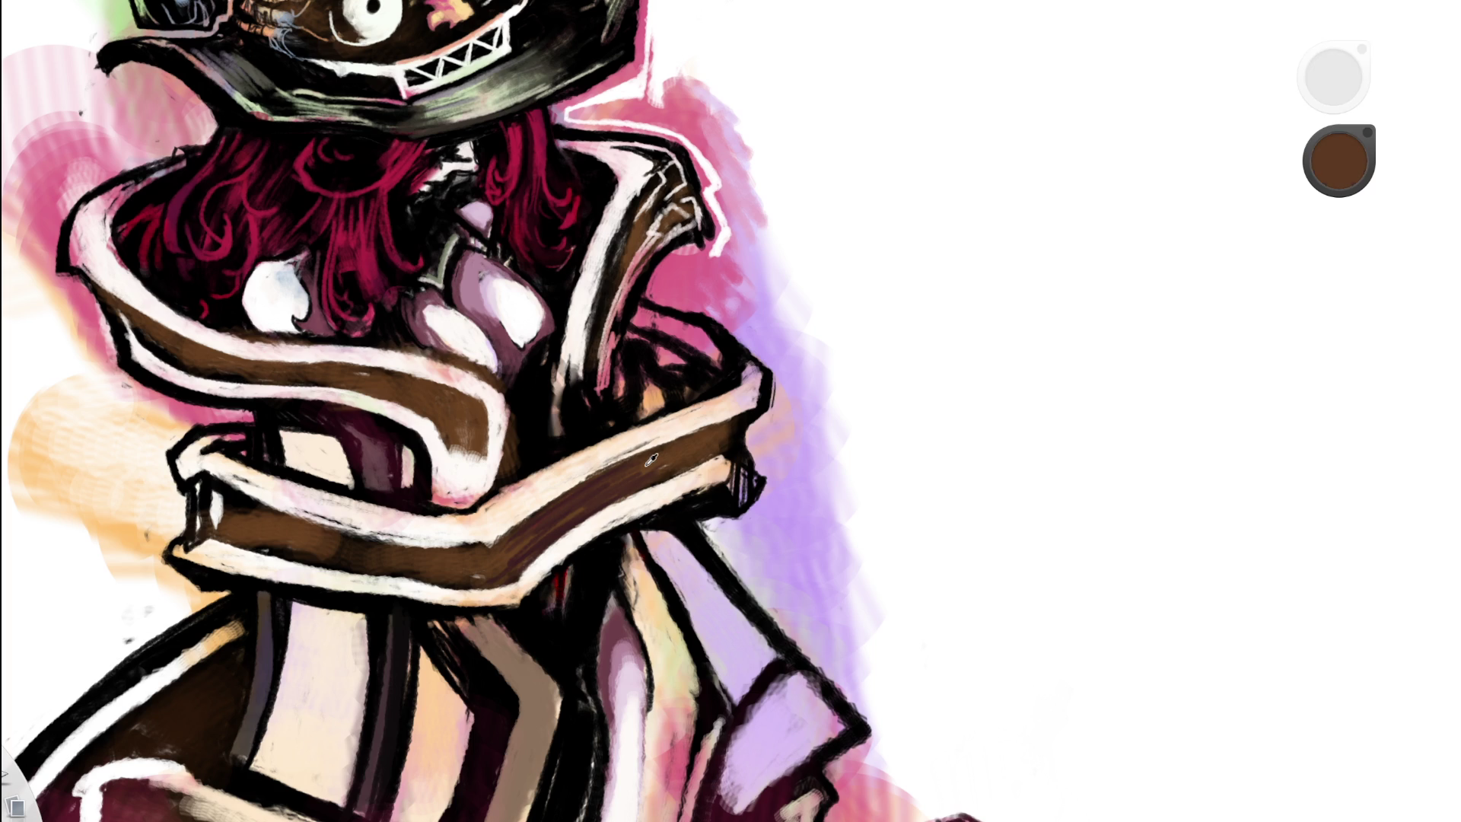
pyautogui.keyDown('alt'); pyautogui.click(651, 459); pyautogui.keyUp('alt')
pyautogui.keyDown('alt'); pyautogui.click(564, 508); pyautogui.keyUp('alt')
pyautogui.moveTo(704, 442); pyautogui.dragTo(612, 487)
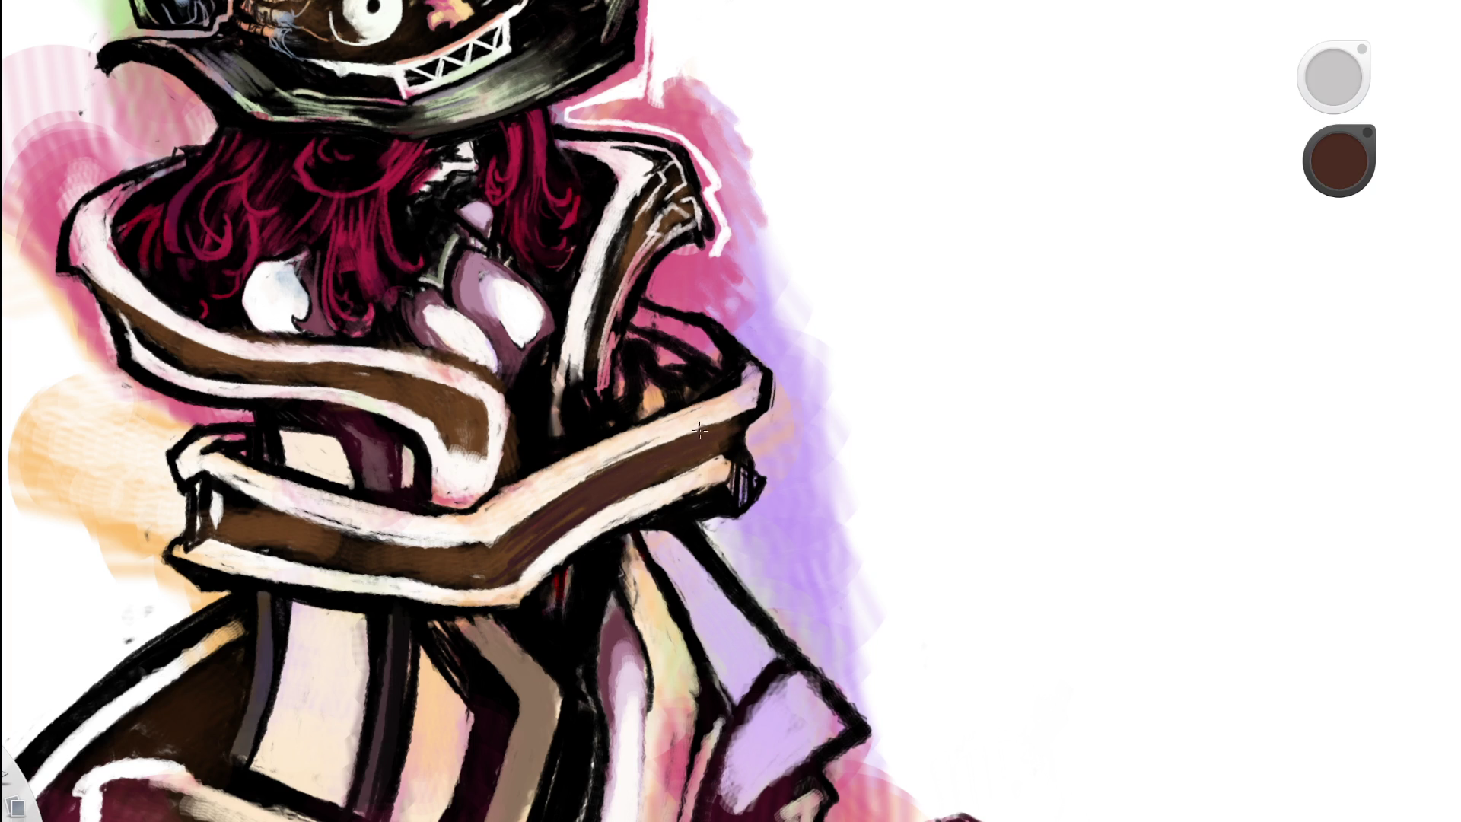
pyautogui.keyDown('alt'); pyautogui.click(571, 506); pyautogui.keyUp('alt')
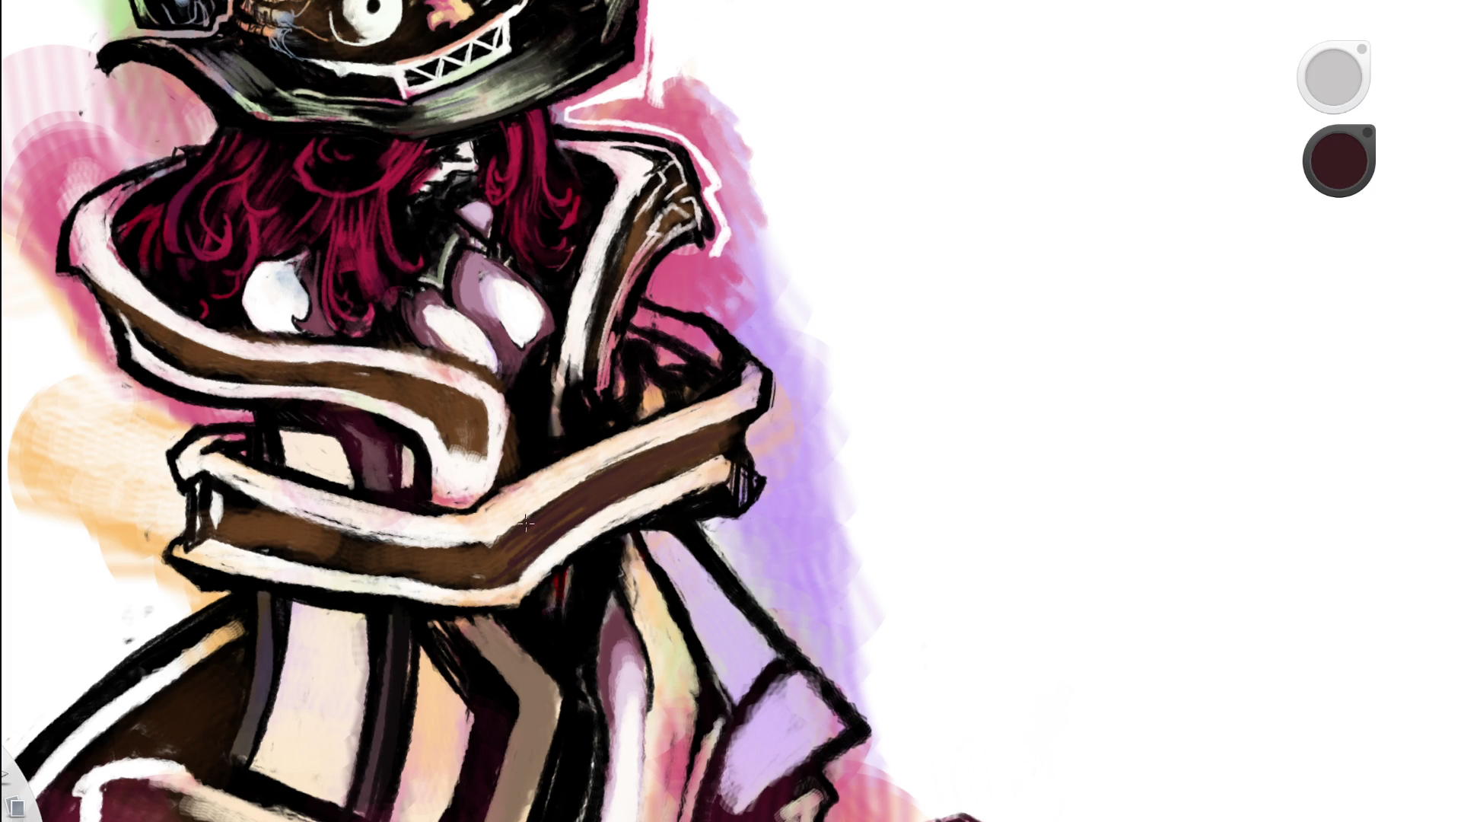
pyautogui.keyDown('alt'); pyautogui.click(752, 420); pyautogui.keyUp('alt')
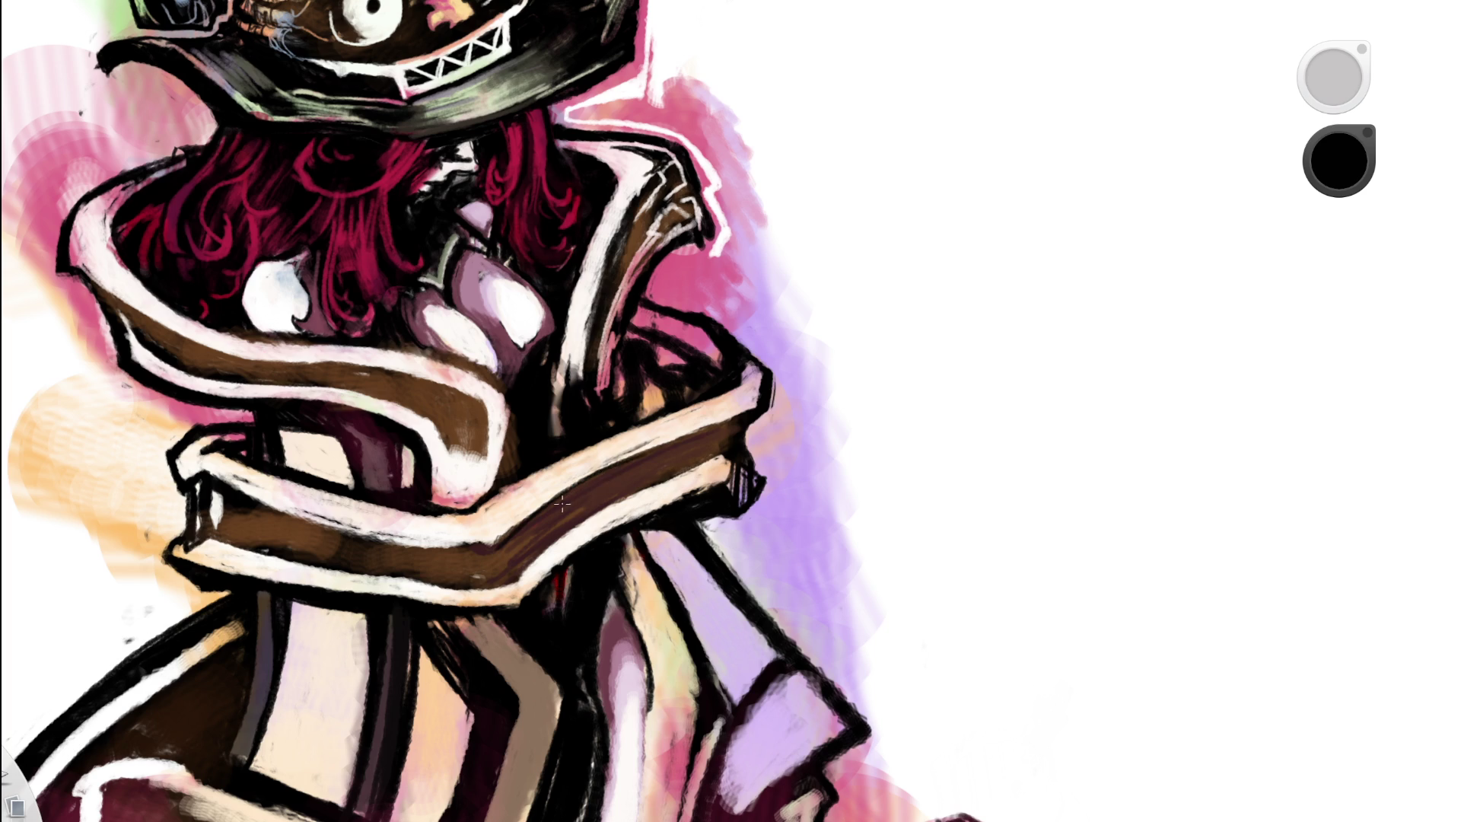
pyautogui.moveTo(561, 503); pyautogui.dragTo(887, 431)
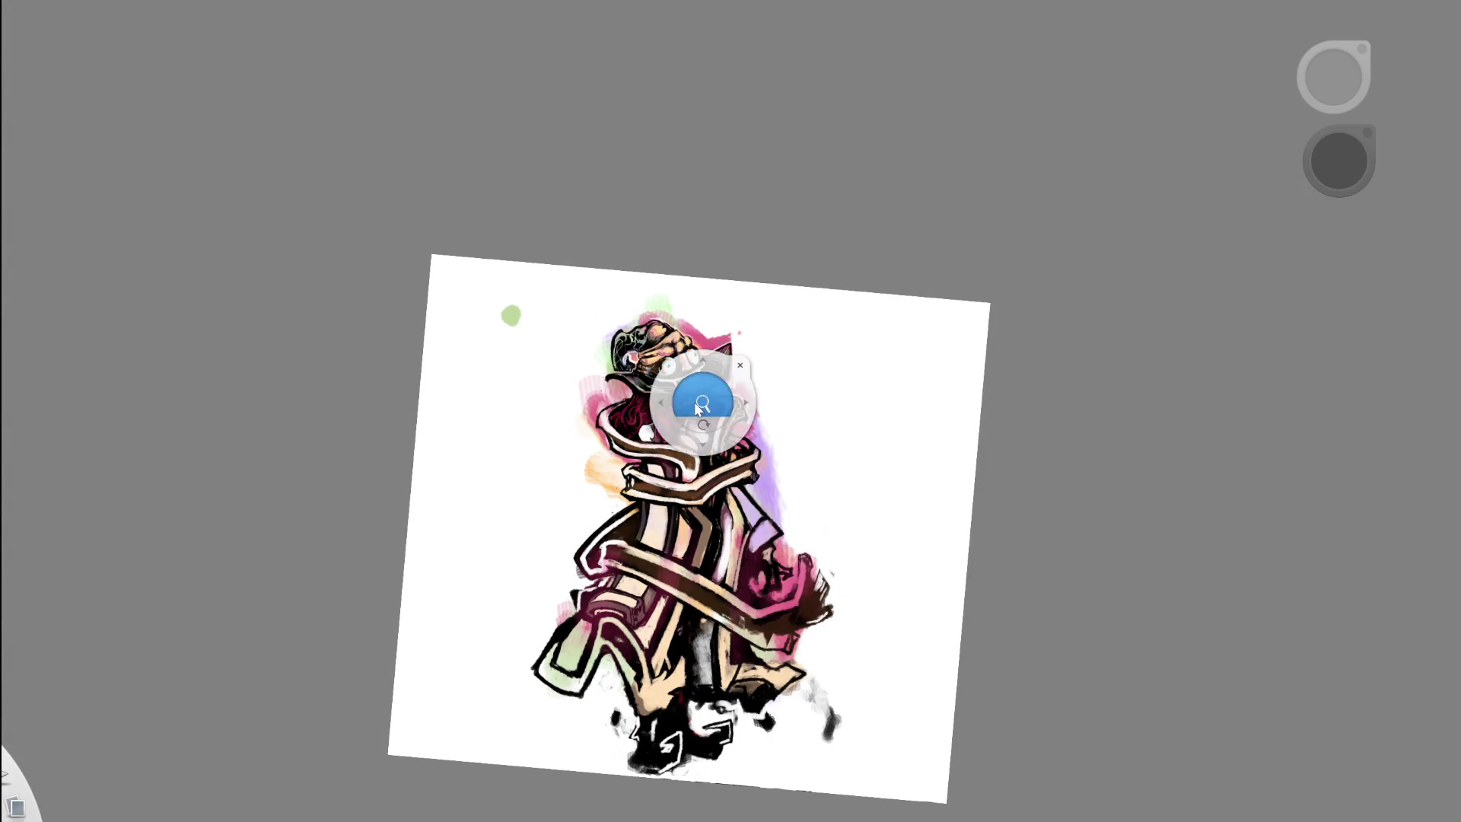
pyautogui.moveTo(695, 401); pyautogui.dragTo(755, 428)
pyautogui.moveTo(652, 415); pyautogui.dragTo(766, 381)
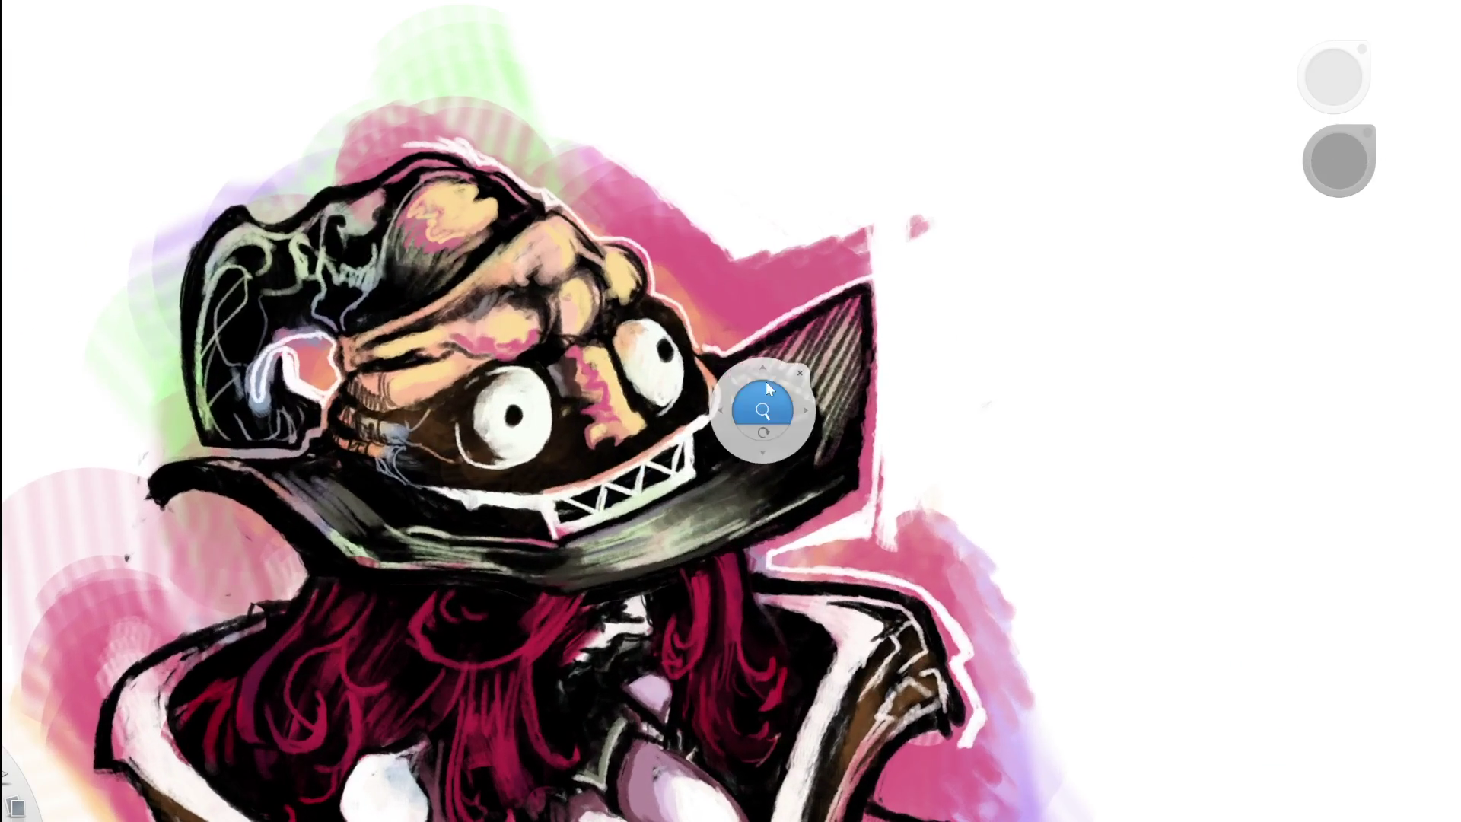
pyautogui.moveTo(658, 397); pyautogui.dragTo(551, 352)
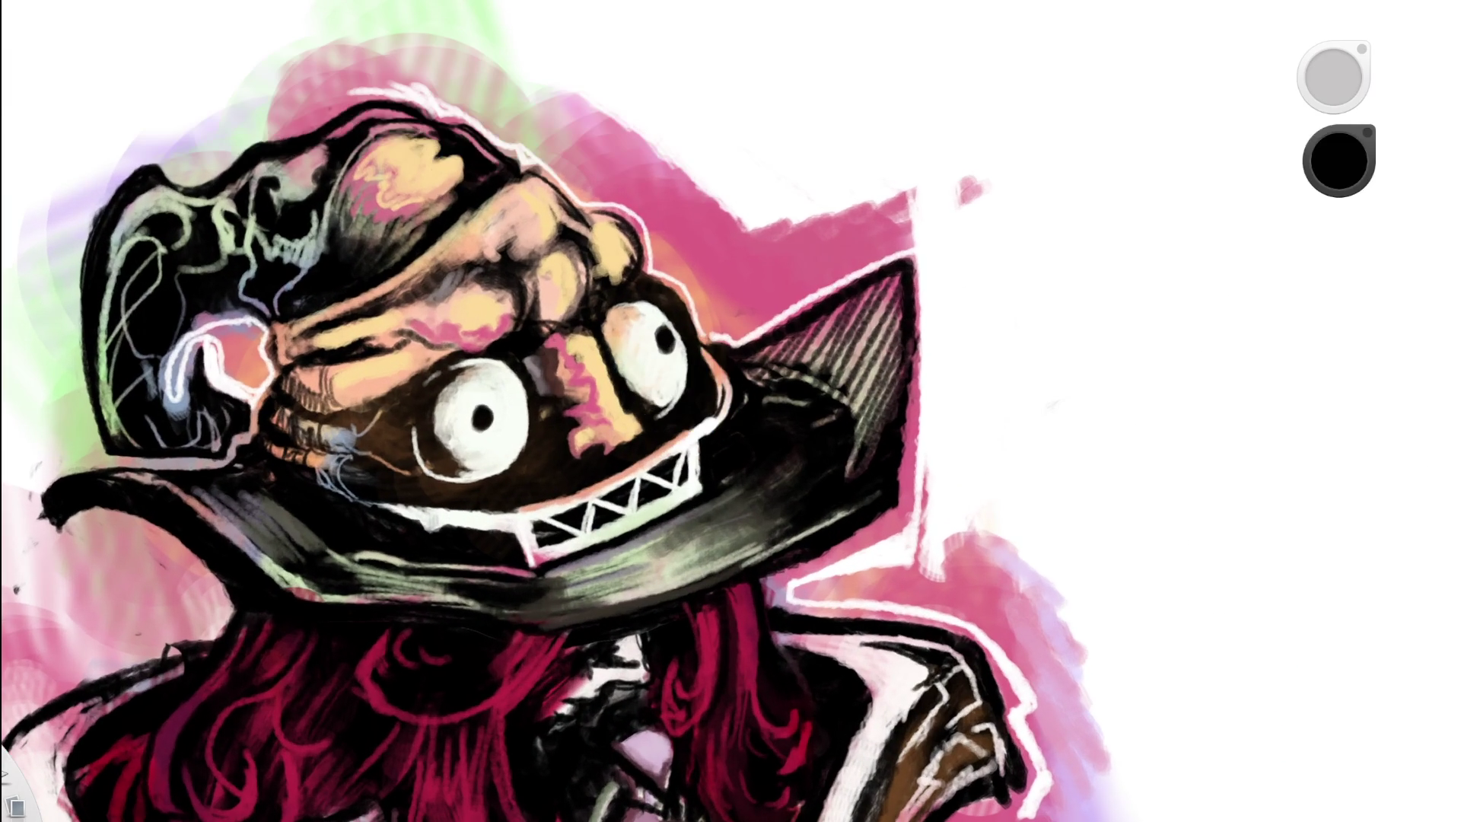
pyautogui.moveTo(1339, 161); pyautogui.dragTo(1339, 152)
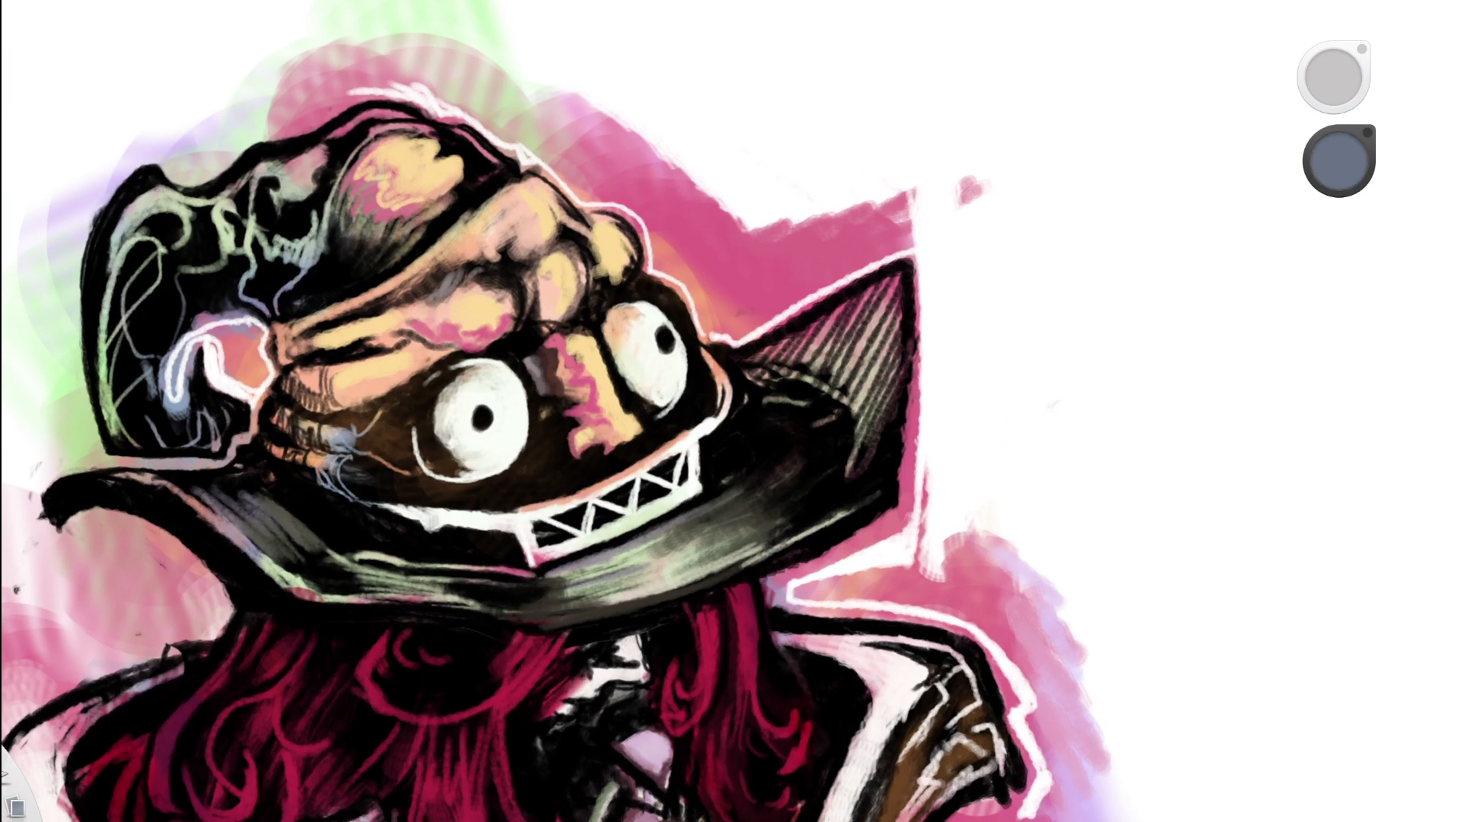
pyautogui.moveTo(623, 496)
pyautogui.mouseDown()
pyautogui.moveTo(701, 556)
pyautogui.moveTo(828, 356)
pyautogui.moveTo(686, 449)
pyautogui.mouseUp()
pyautogui.scroll(3, 686, 449)
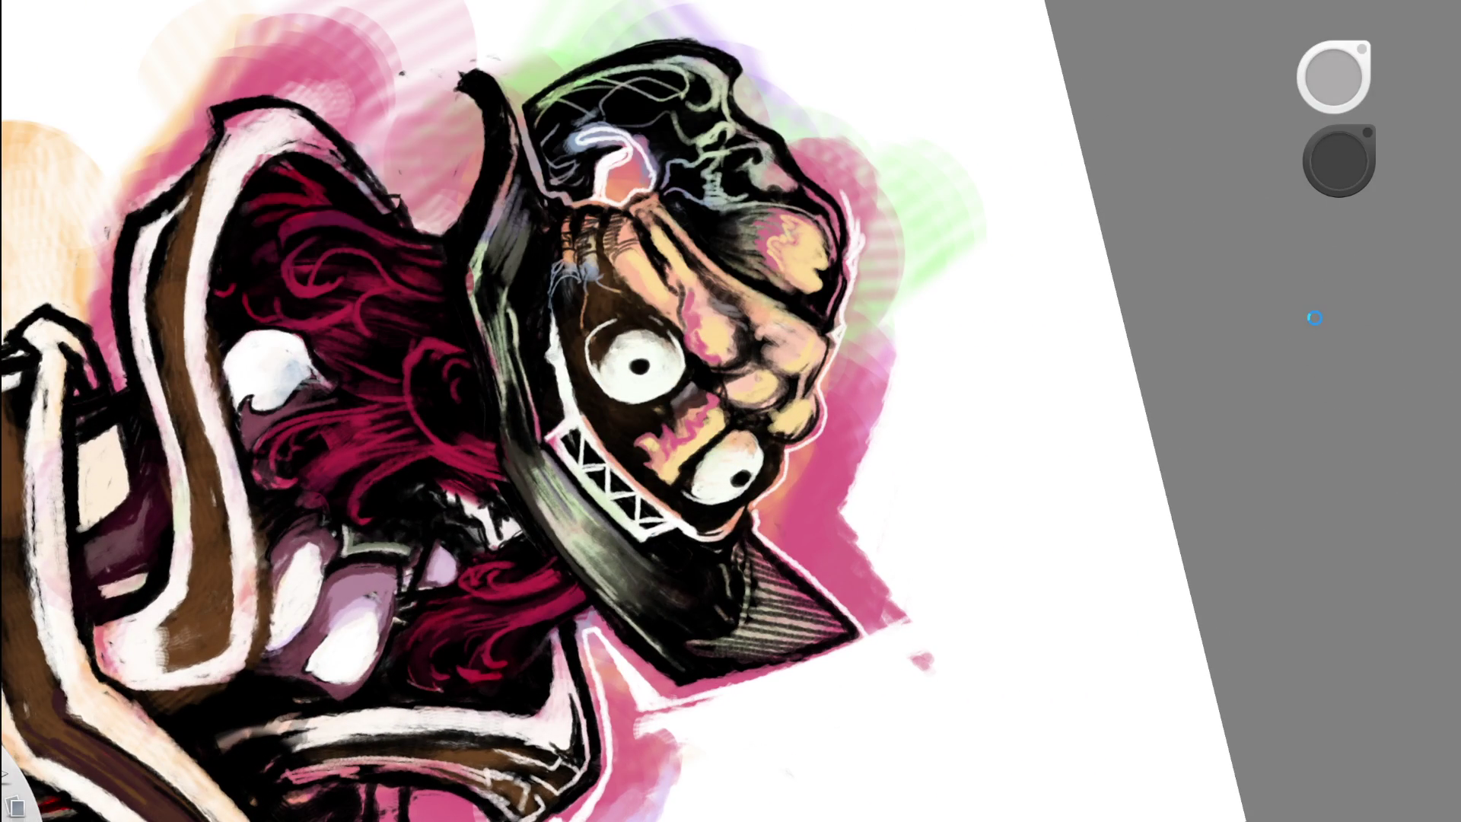
pyautogui.keyDown('alt'); pyautogui.click(470, 283); pyautogui.keyUp('alt')
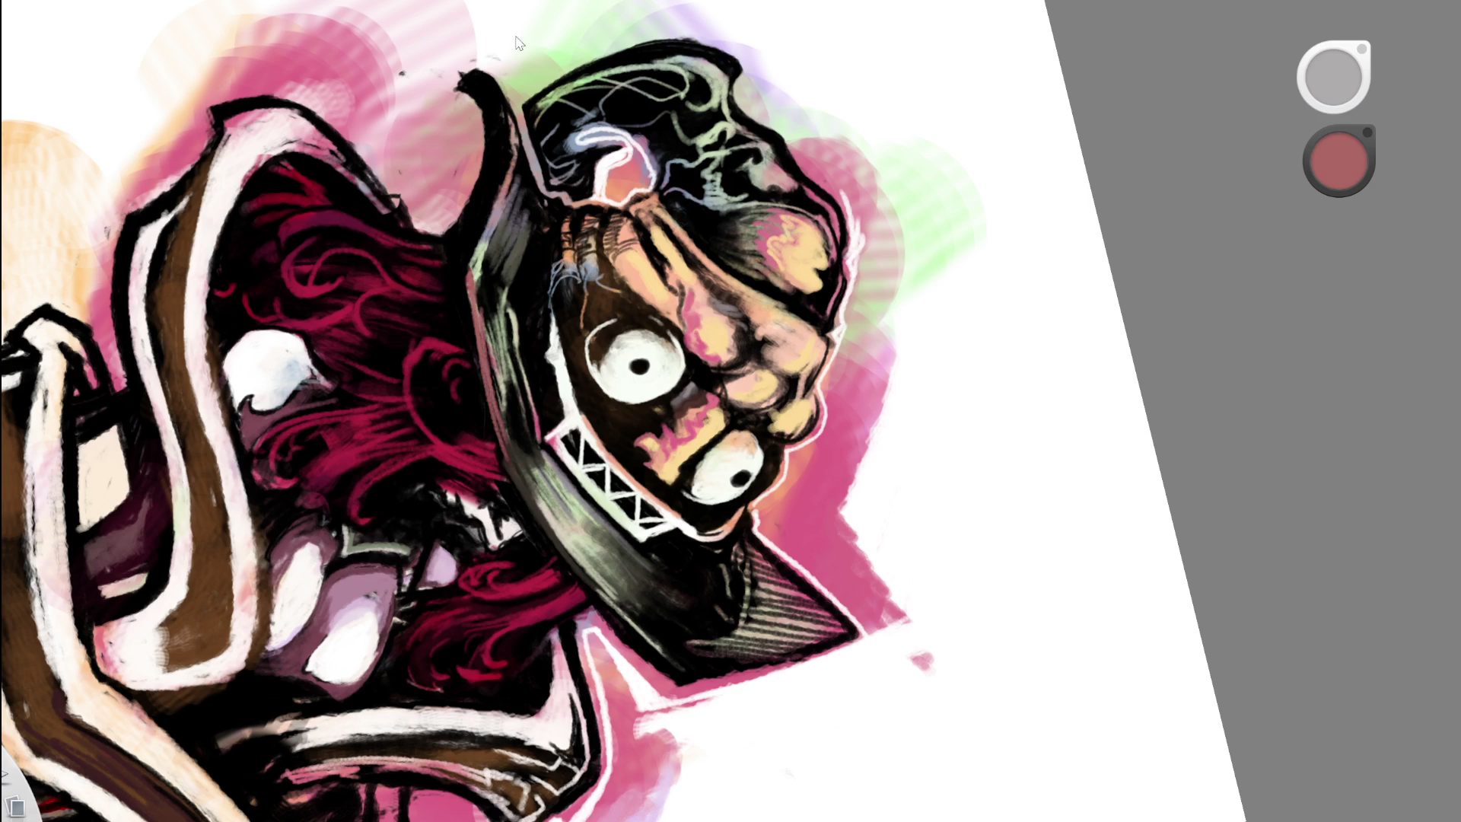
pyautogui.scroll(-3, 603, 331)
pyautogui.scroll(-5, 604, 331)
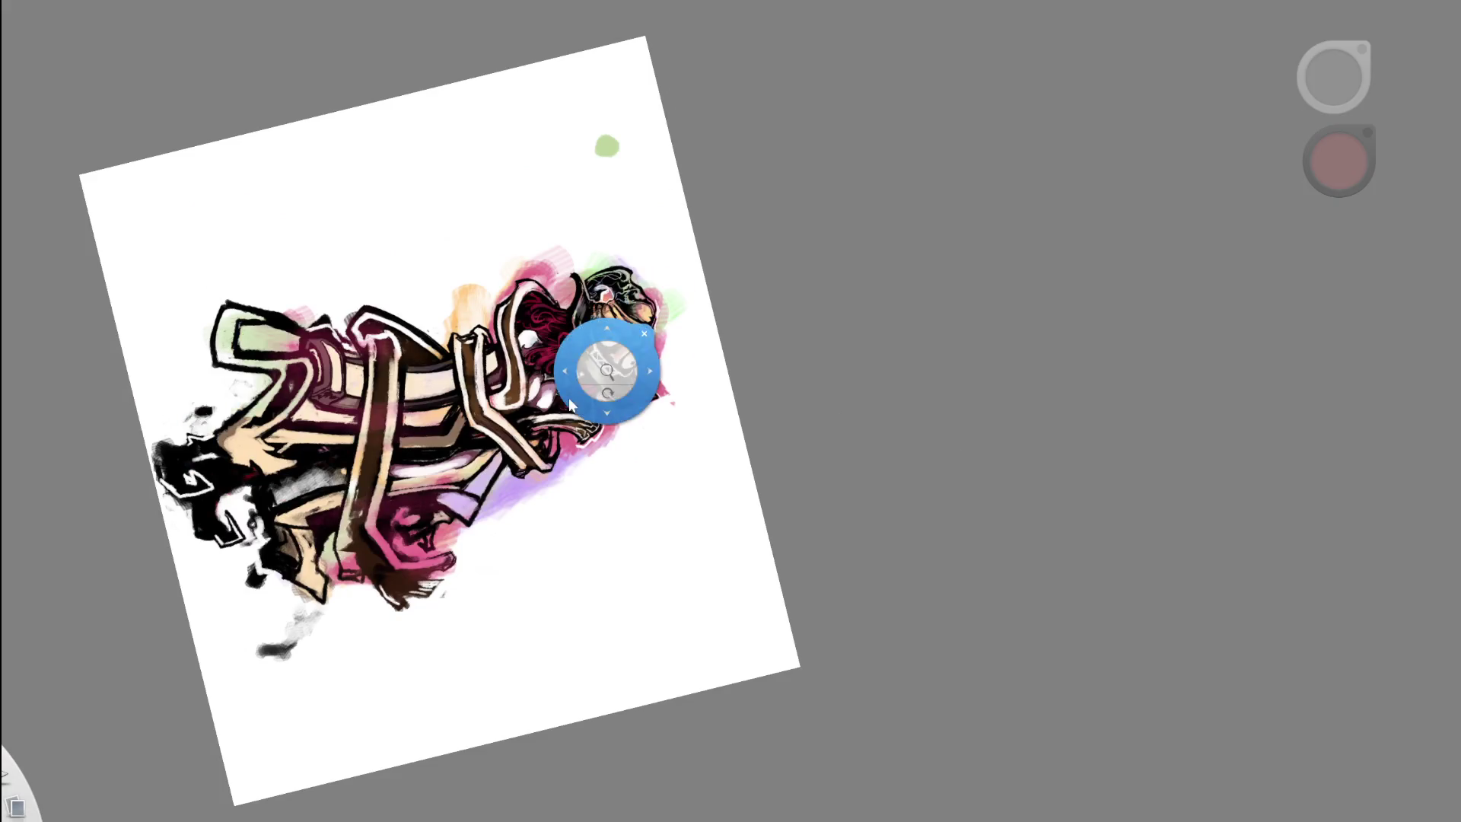
pyautogui.scroll(10, 613, 358)
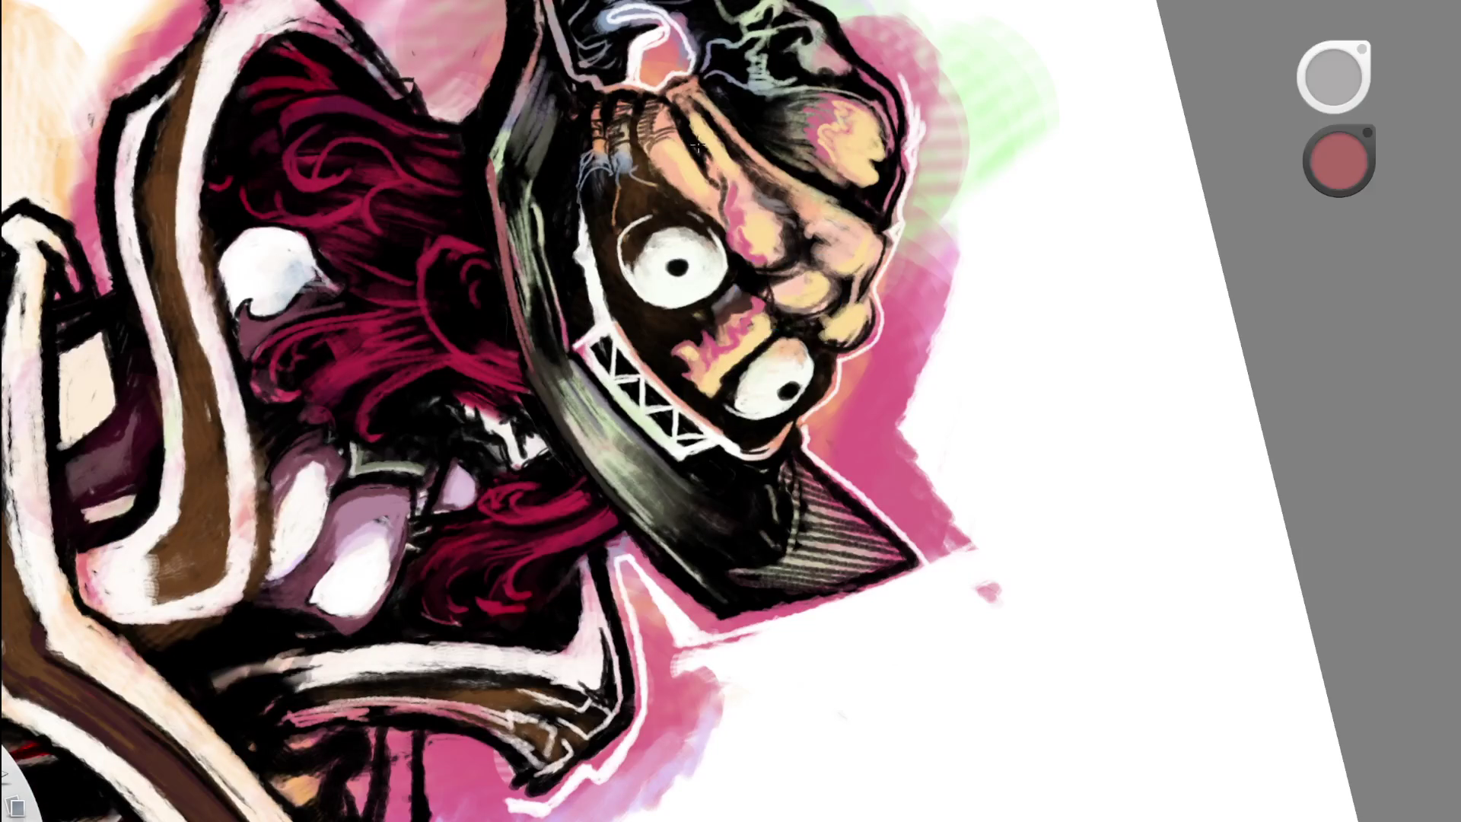
pyautogui.click(532, 274)
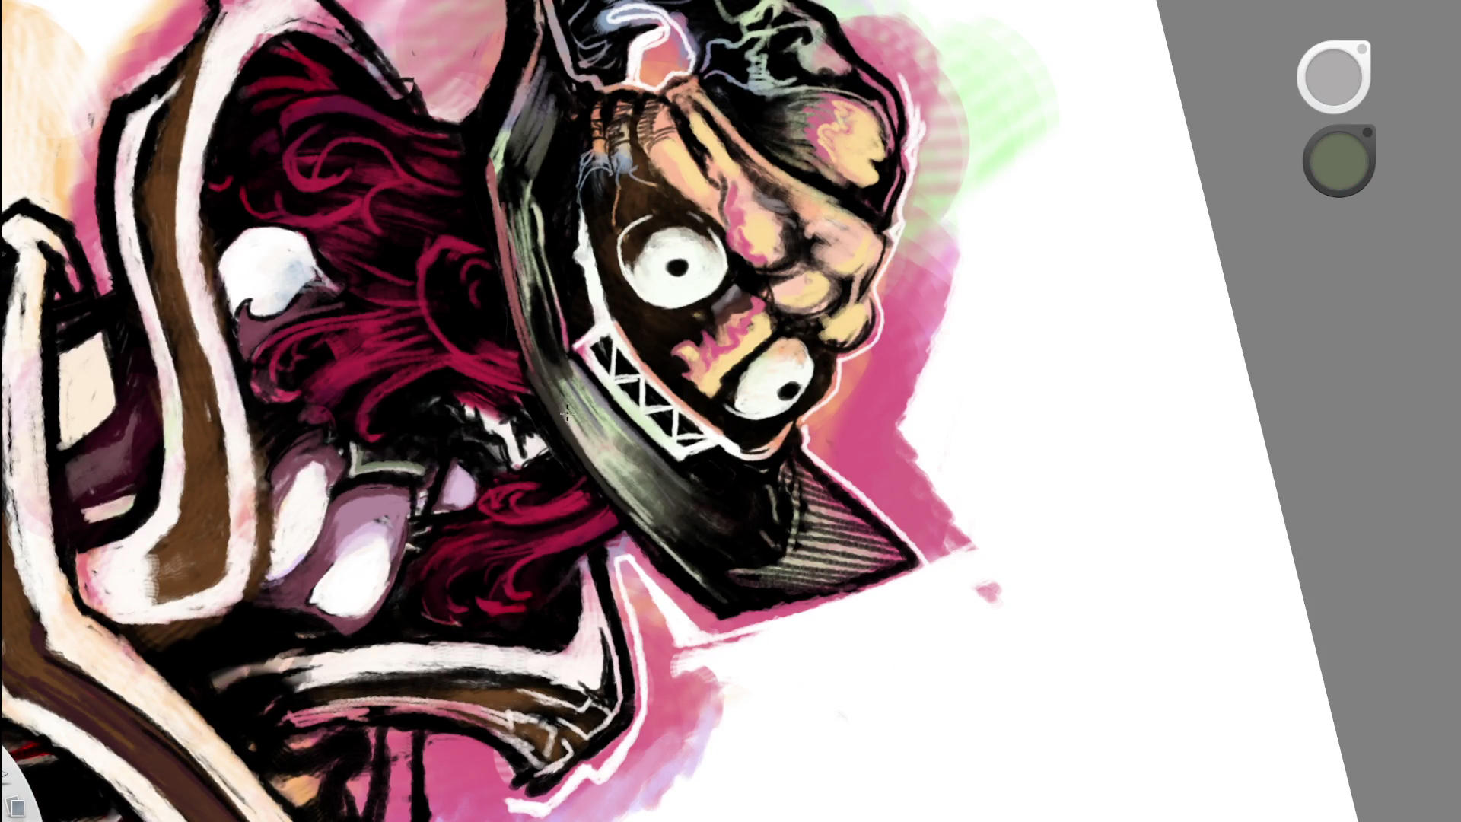
pyautogui.click(537, 323)
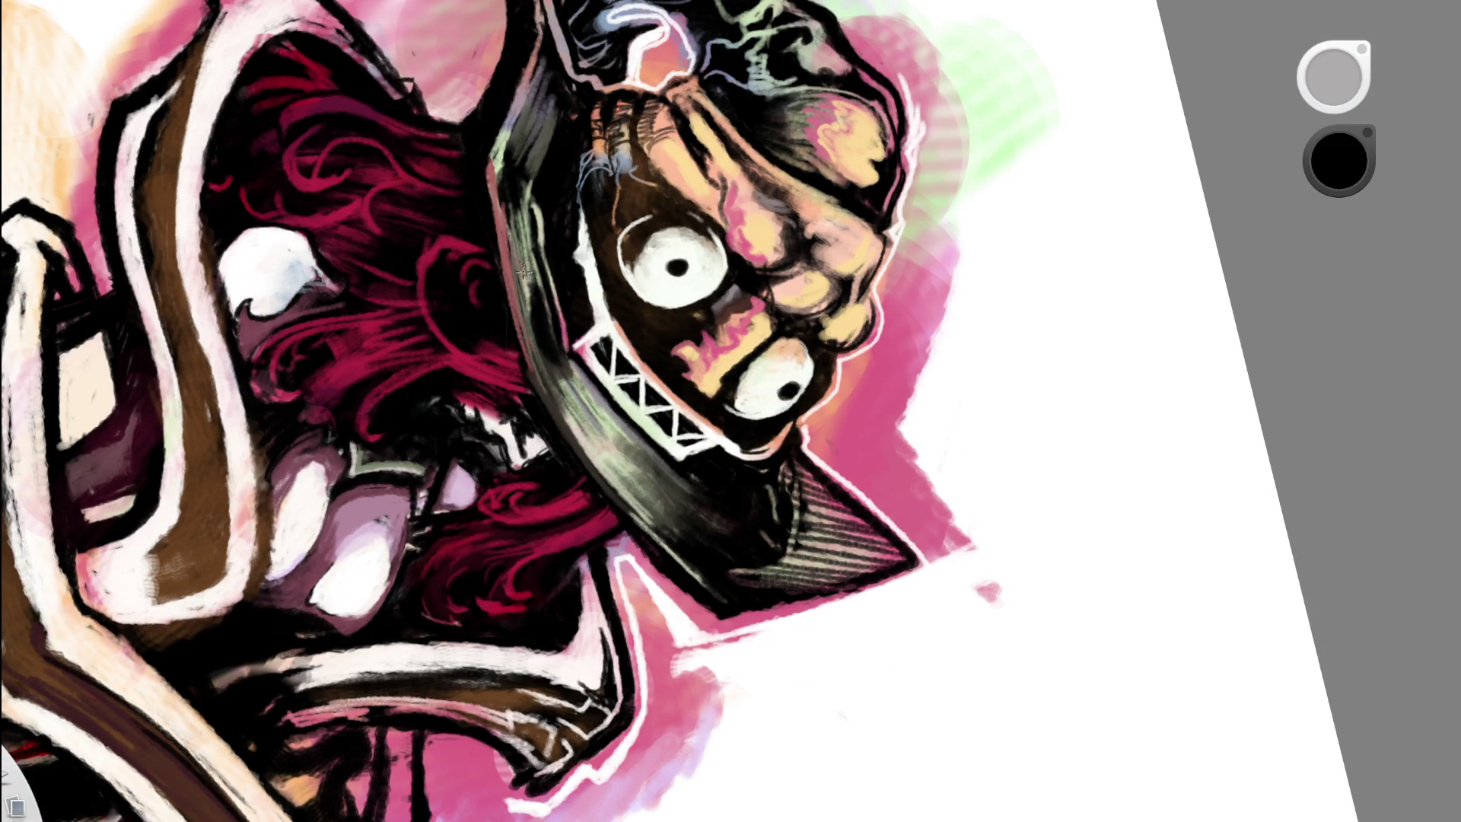
pyautogui.click(525, 294)
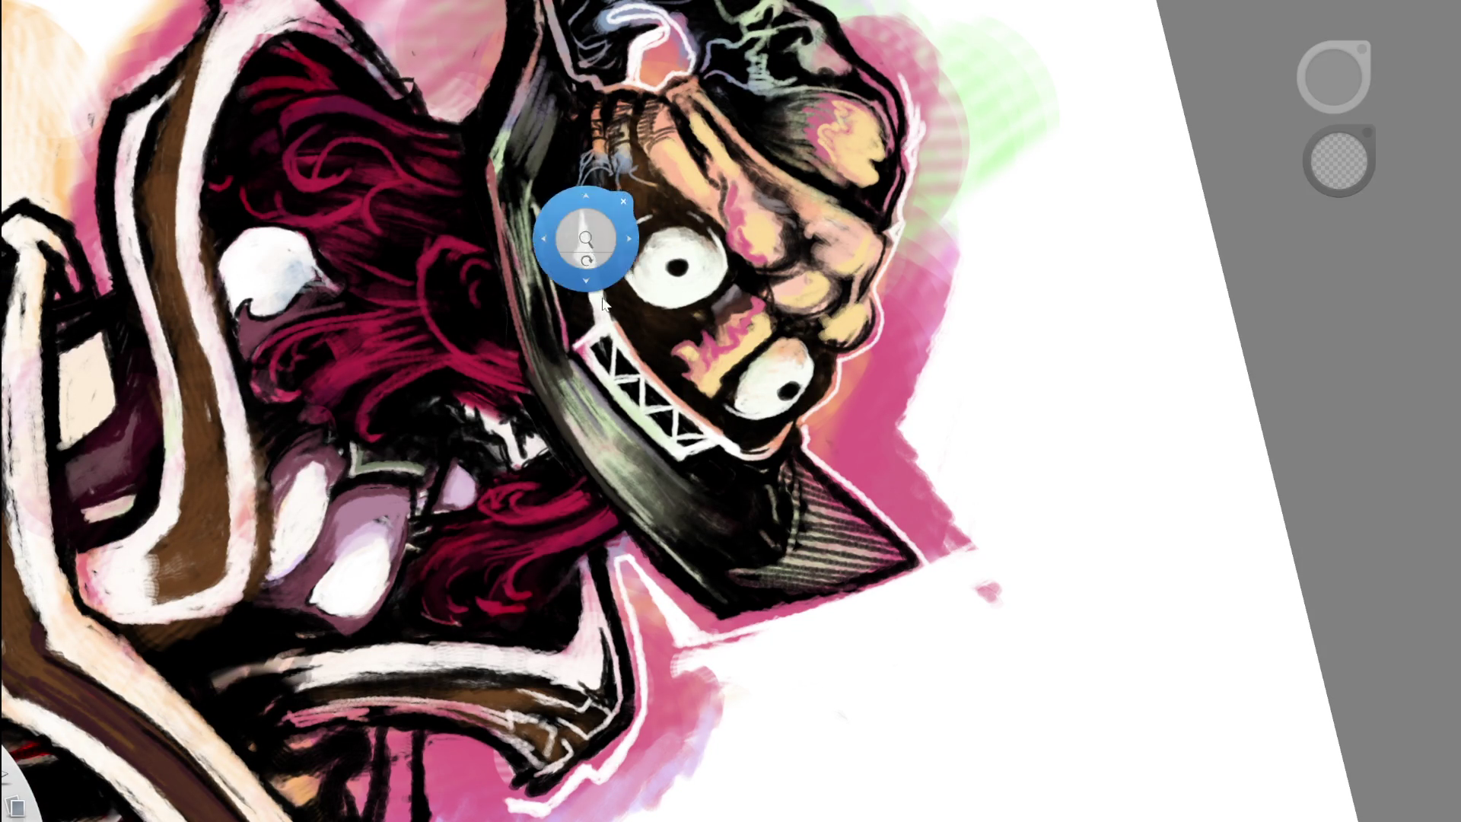
pyautogui.scroll(-5, 368, 428)
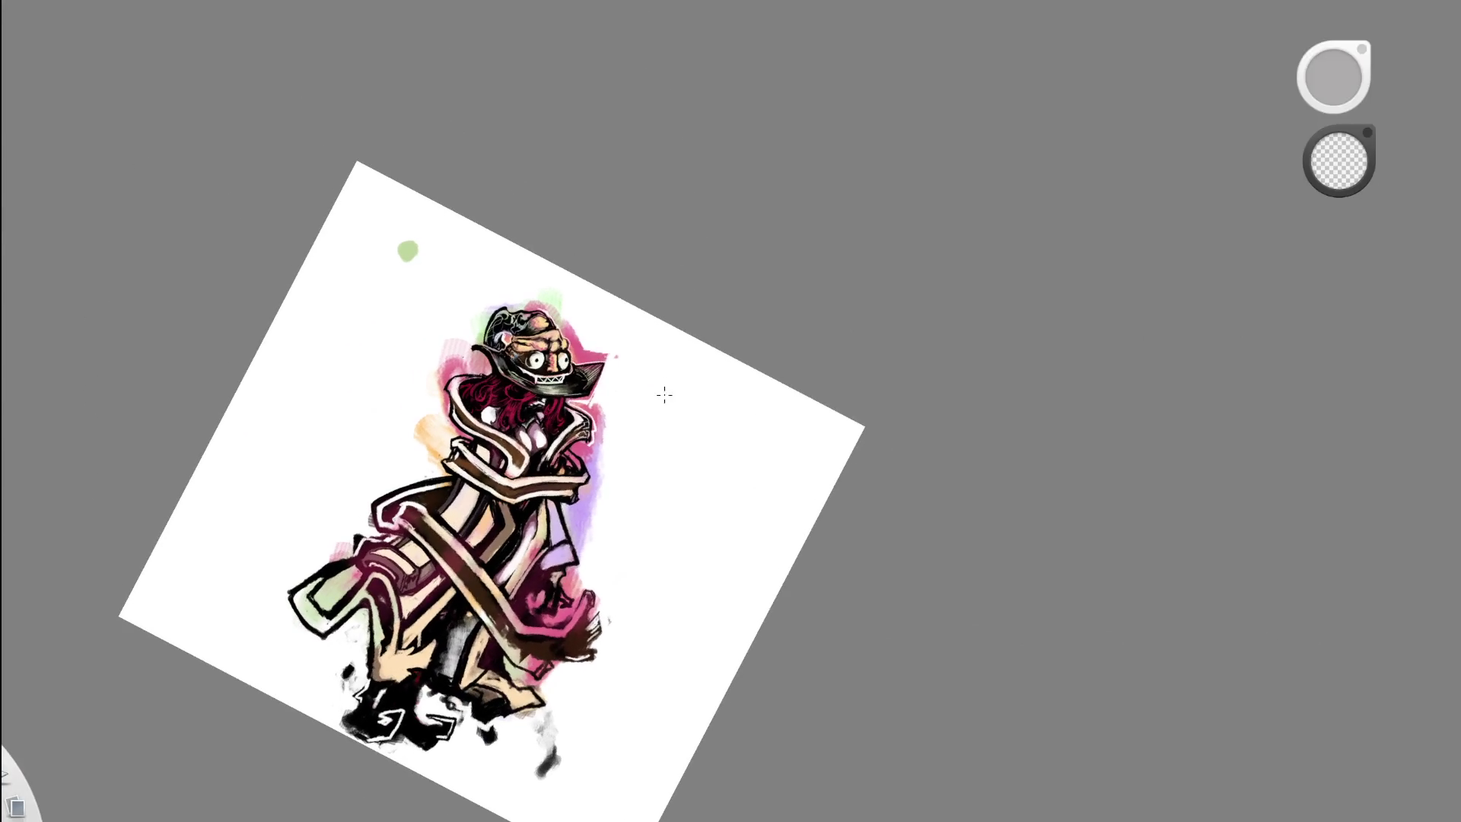
# - Sample dark maroon from the hat edge and paint dark strokes on the brim
pyautogui.scroll(5, 672, 333)
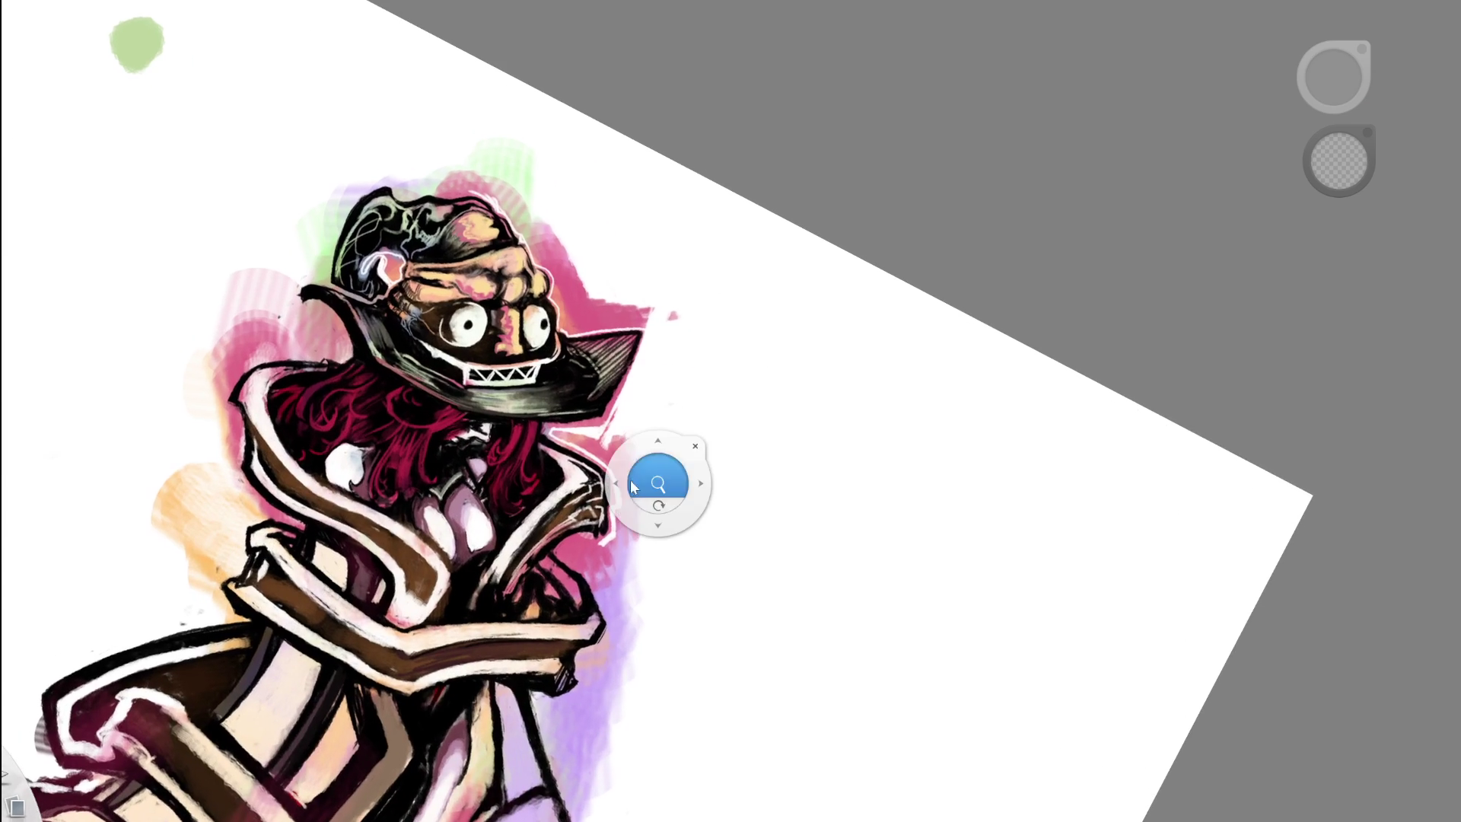
pyautogui.moveTo(655, 508); pyautogui.dragTo(664, 411)
pyautogui.scroll(5, 525, 331)
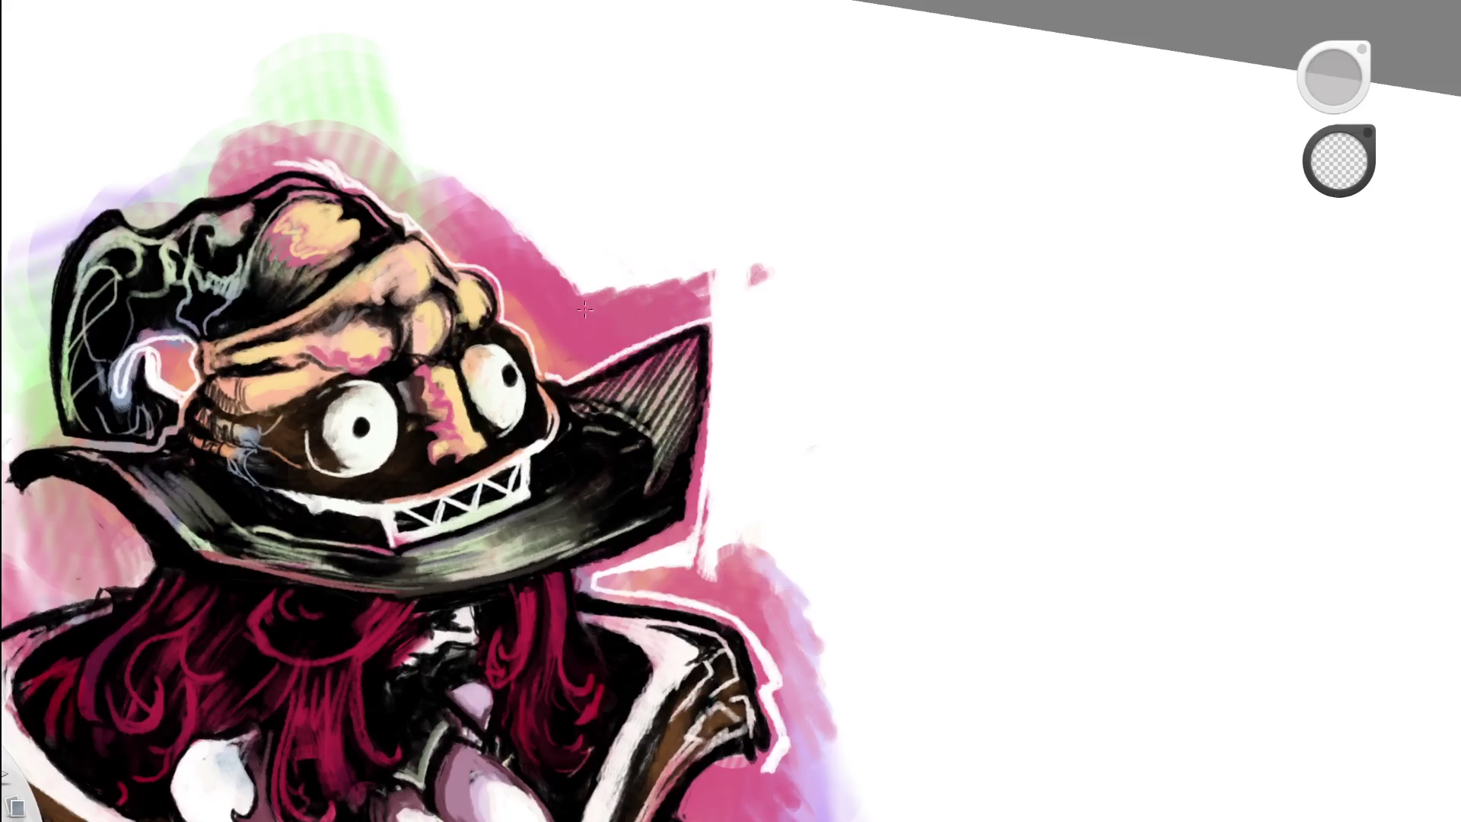
pyautogui.click(417, 323)
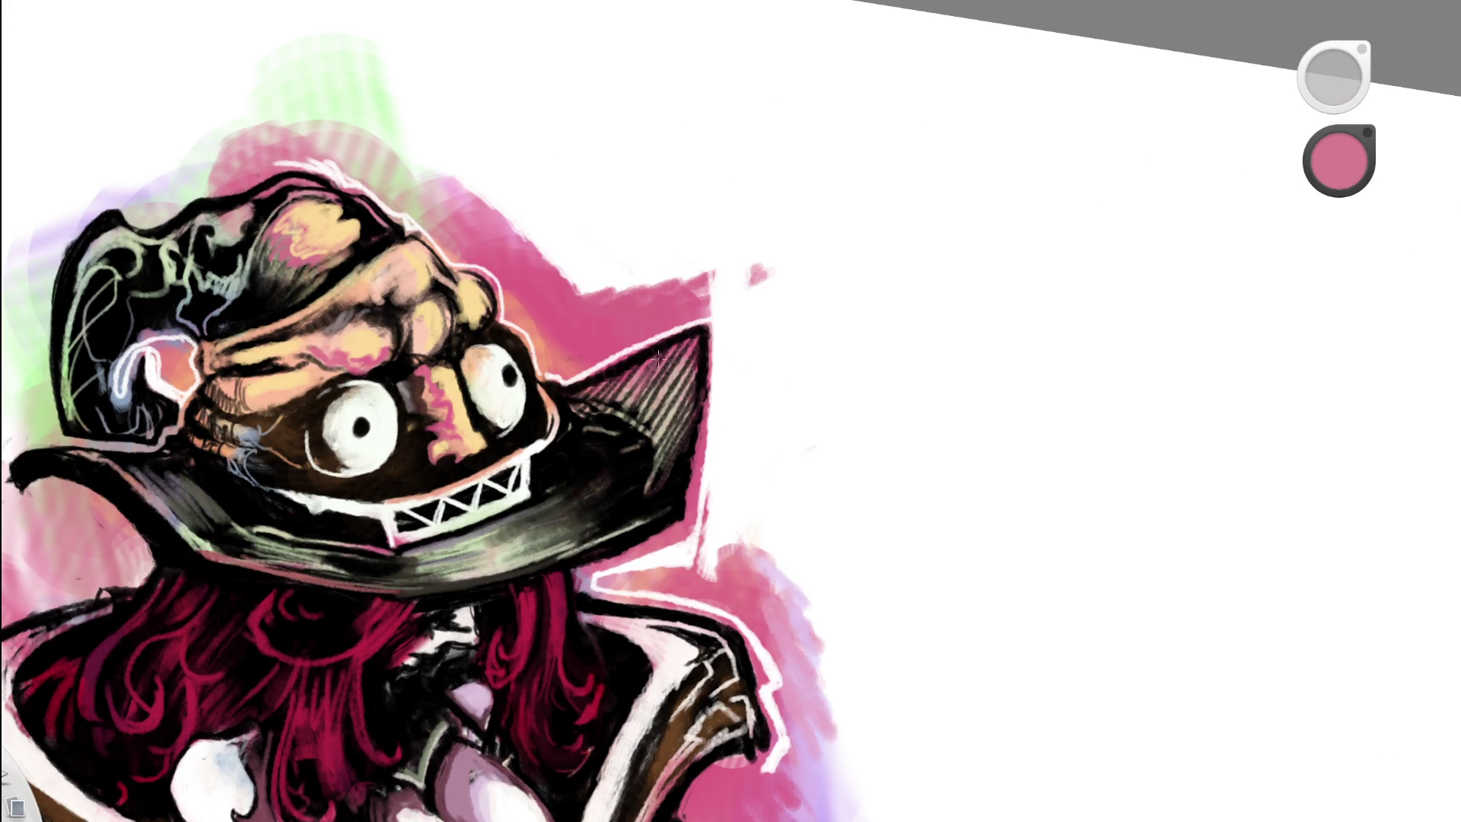
pyautogui.press('alt')
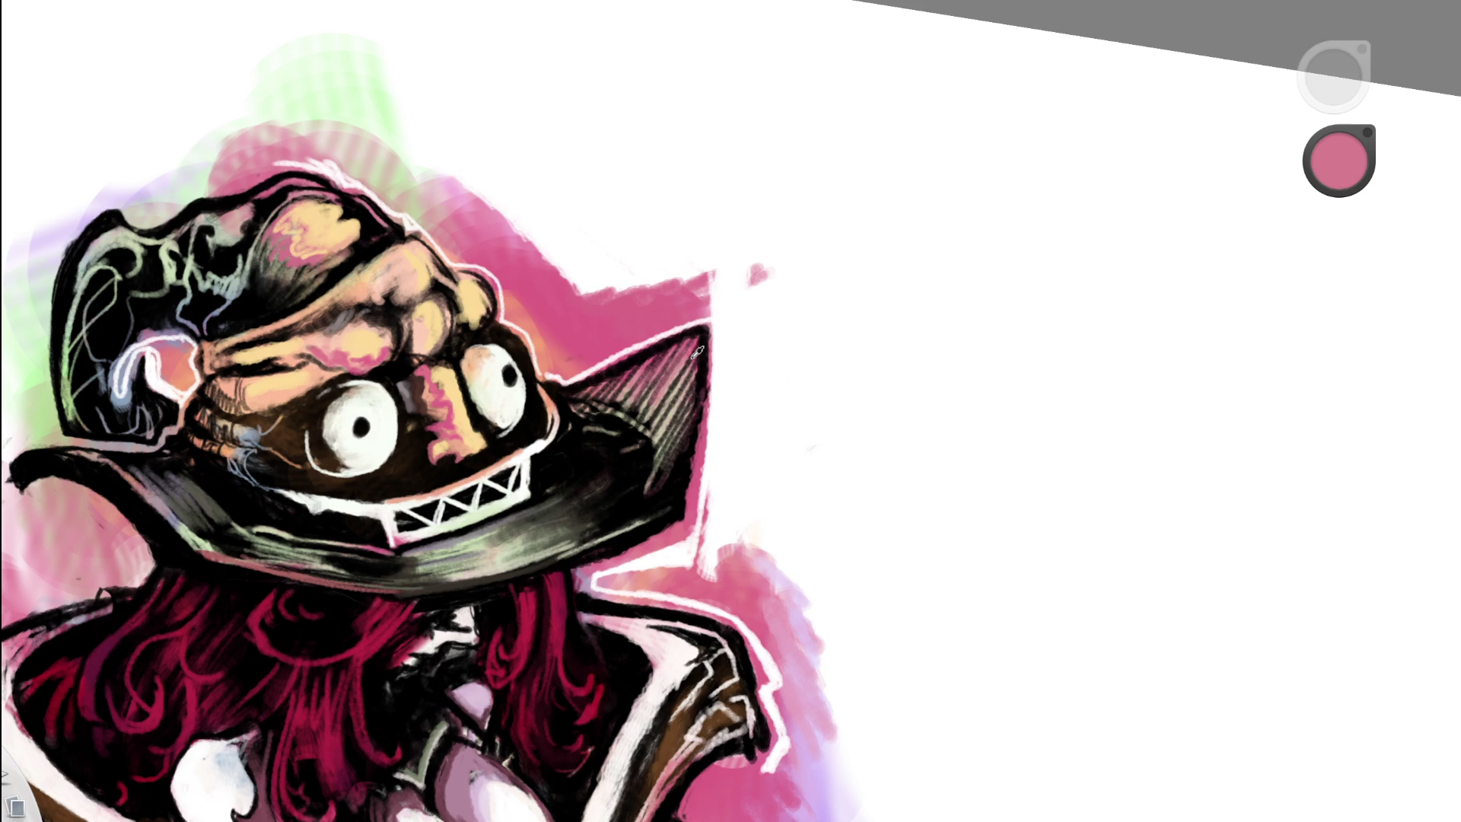
pyautogui.click(697, 352)
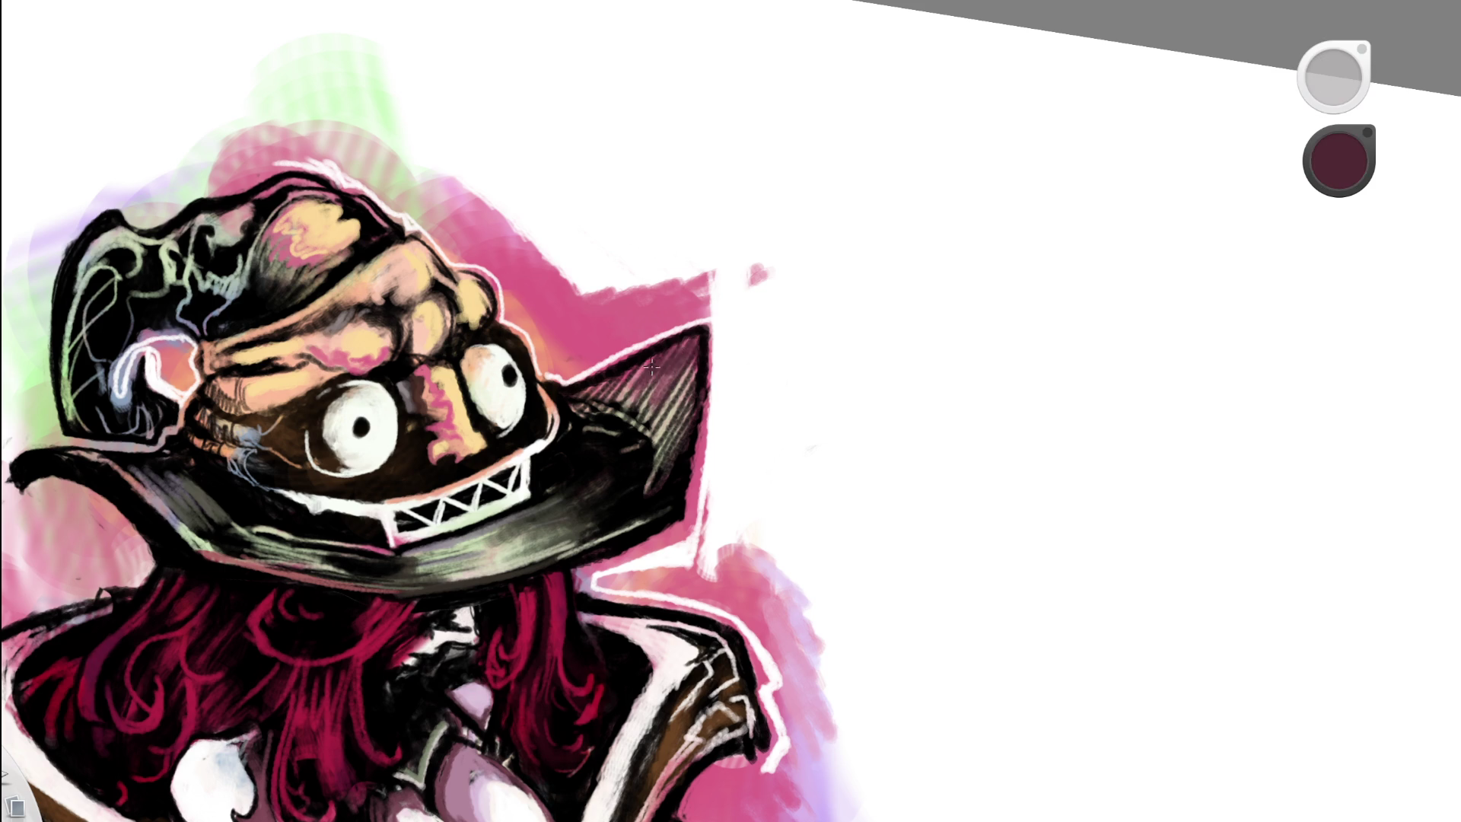
pyautogui.moveTo(652, 368); pyautogui.dragTo(686, 429)
# - Sample pink from the background splash and hatch it over the hat-brim tip
pyautogui.press('alt')
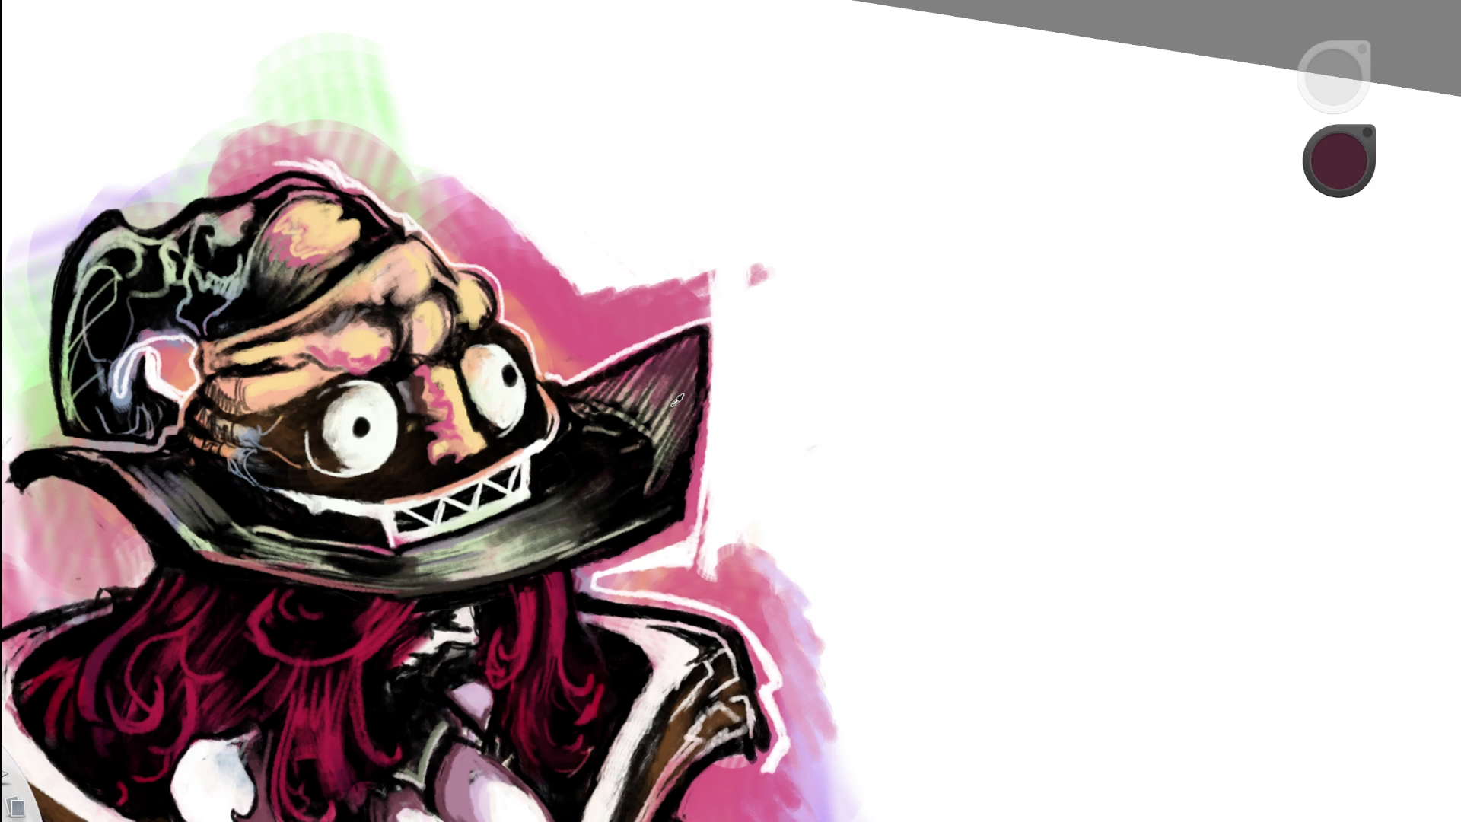
pyautogui.click(676, 401)
pyautogui.moveTo(653, 361)
pyautogui.mouseDown()
pyautogui.moveTo(688, 388)
pyautogui.moveTo(656, 502)
pyautogui.mouseUp()
pyautogui.moveTo(669, 434)
pyautogui.mouseDown()
pyautogui.moveTo(652, 494)
pyautogui.moveTo(656, 441)
pyautogui.mouseUp()
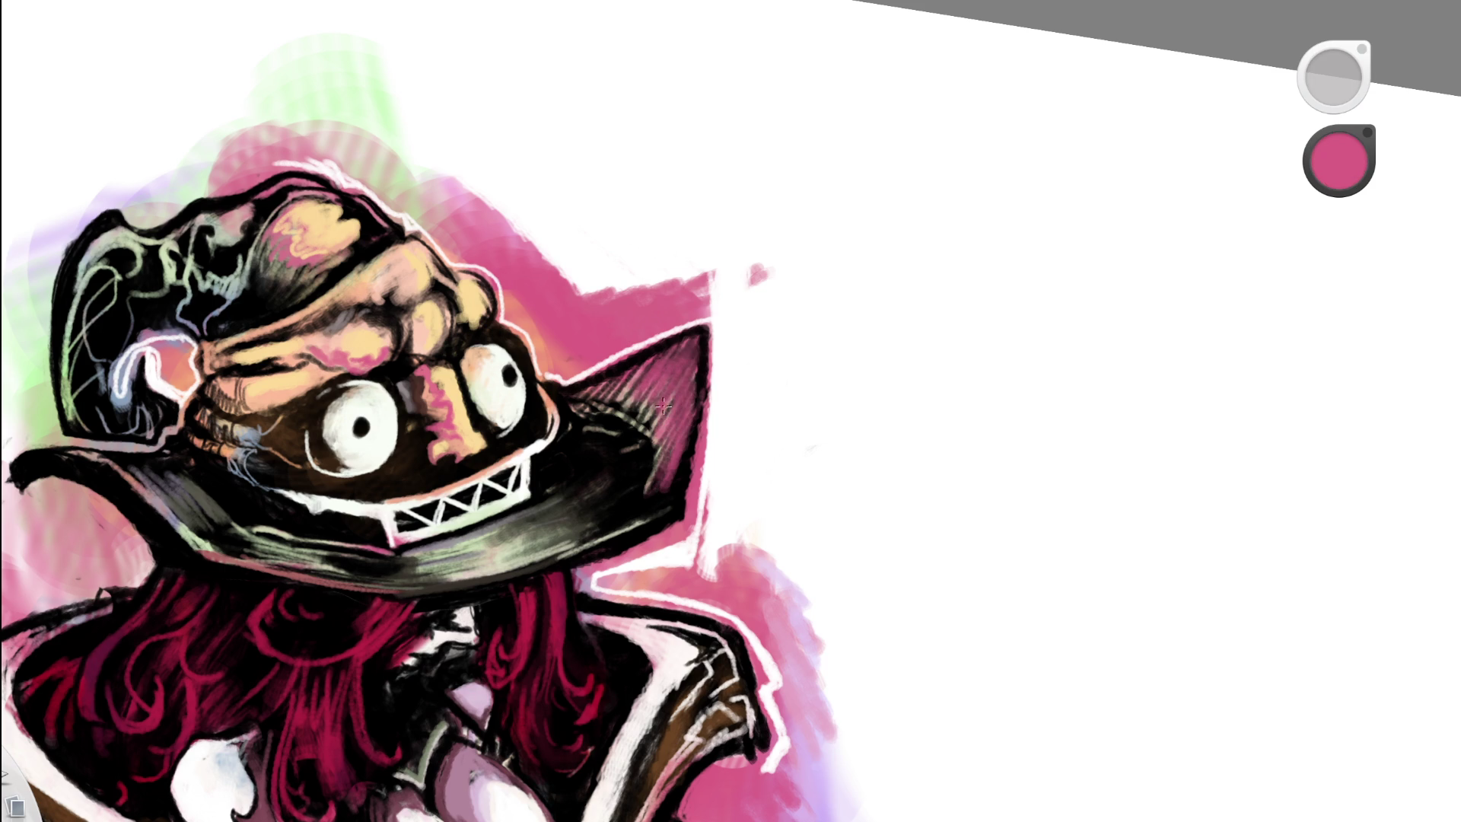
pyautogui.keyDown('alt'); pyautogui.click(665, 403); pyautogui.keyUp('alt')
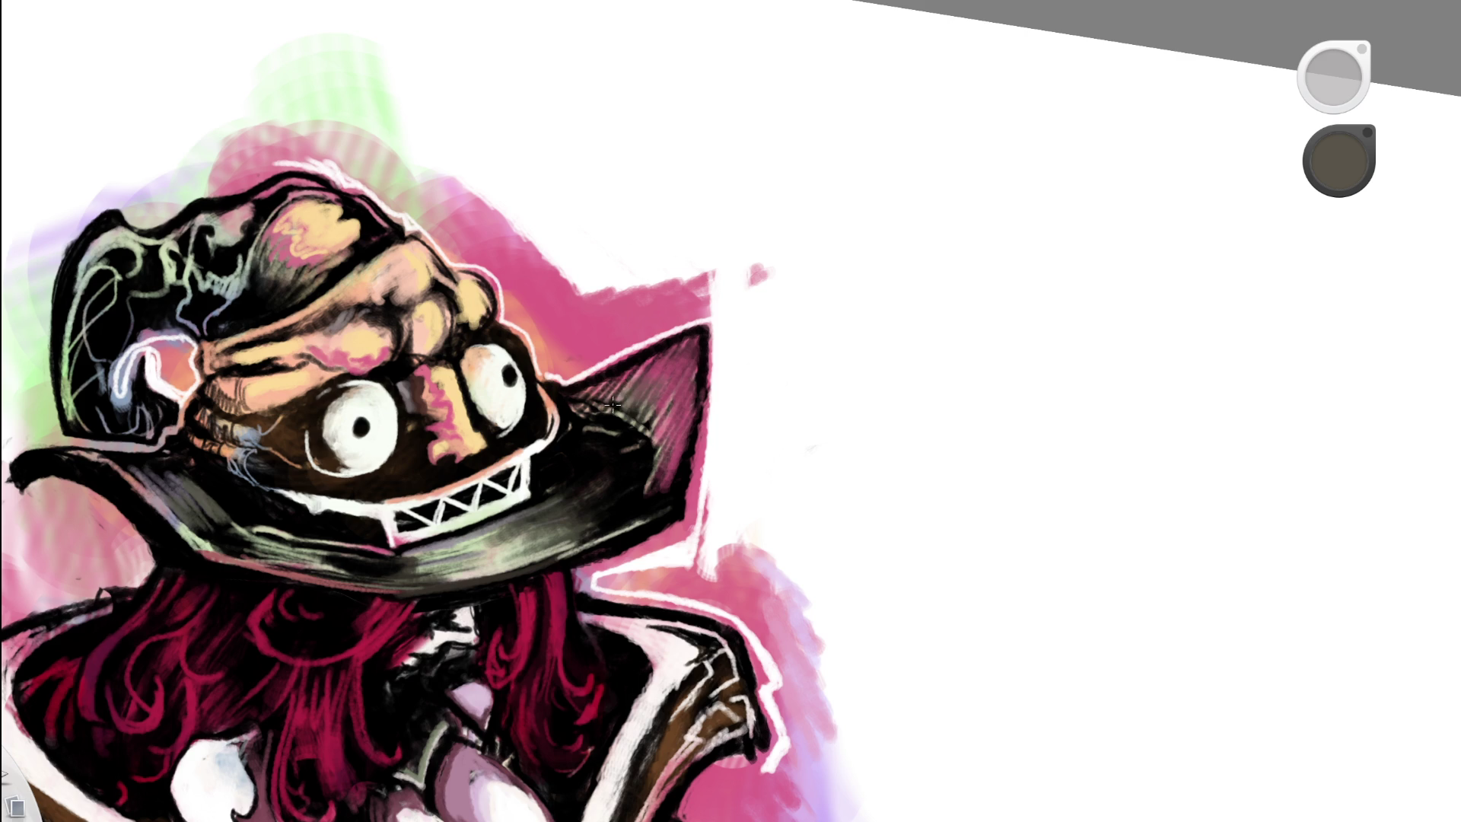
# - Rotate the canvas so the figure stands upright and recentre on the head
pyautogui.scroll(-5, 761, 327)
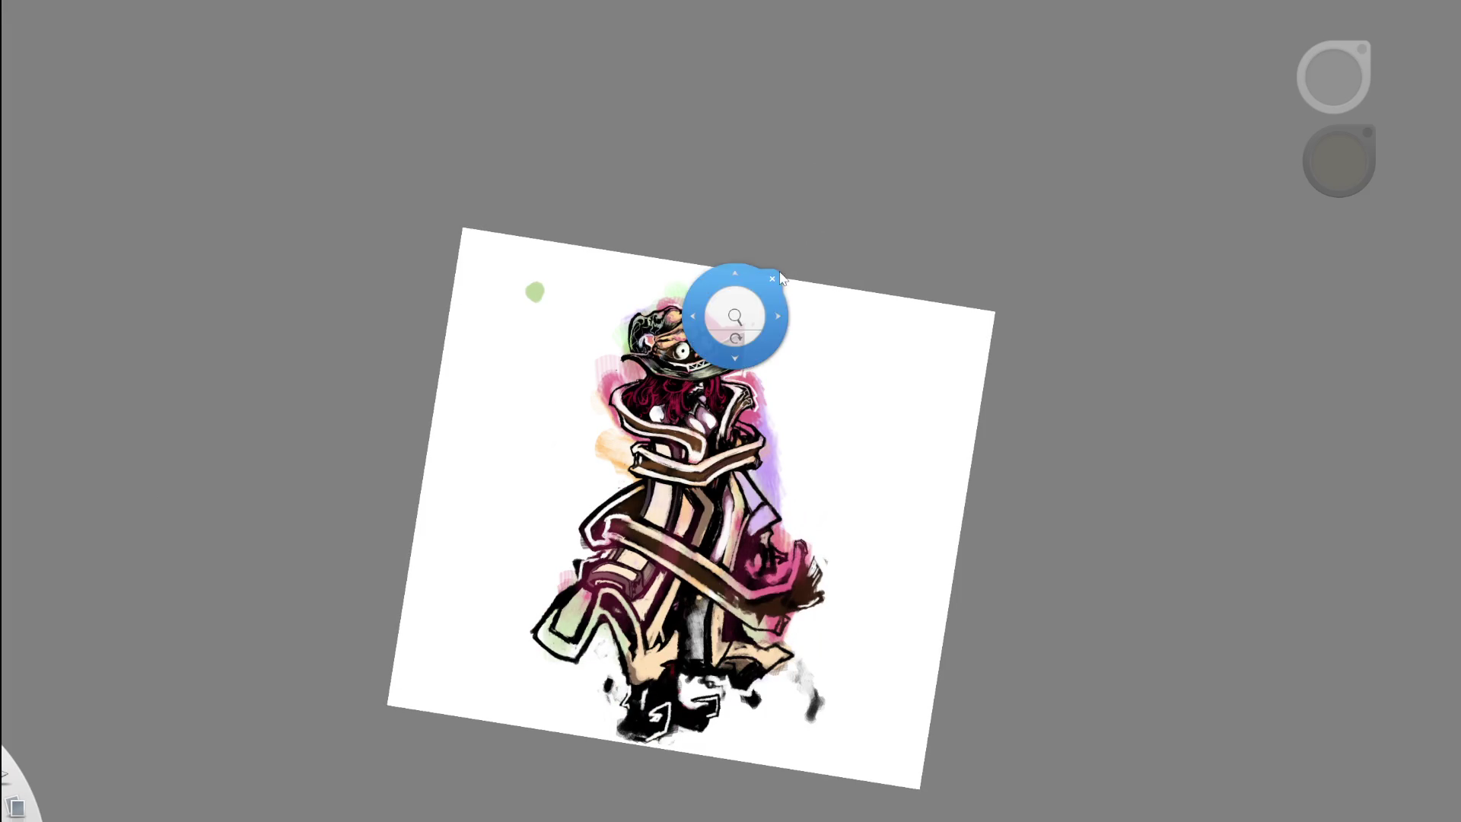
pyautogui.scroll(5, 777, 264)
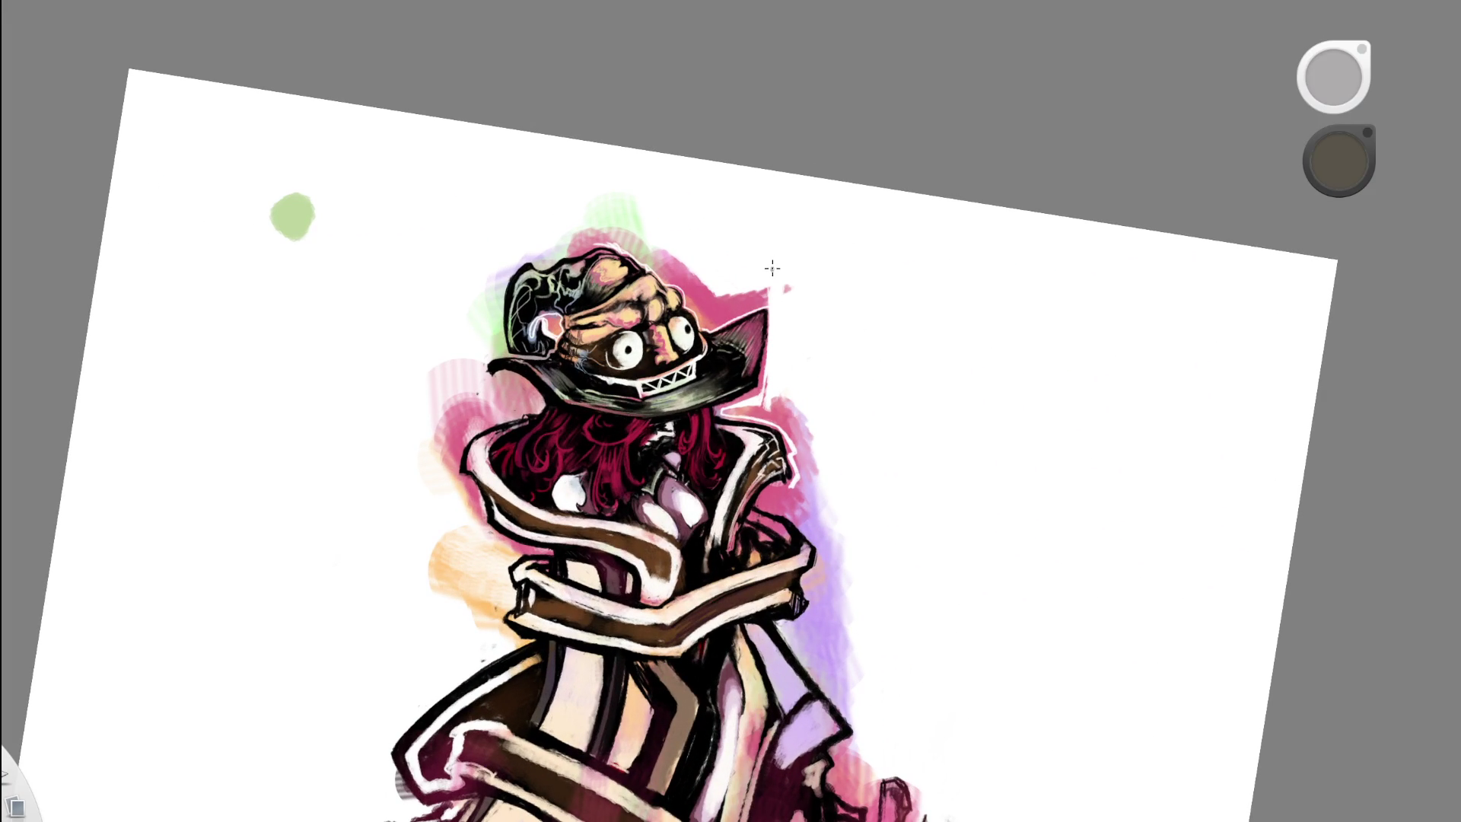
pyautogui.moveTo(723, 426); pyautogui.dragTo(760, 457)
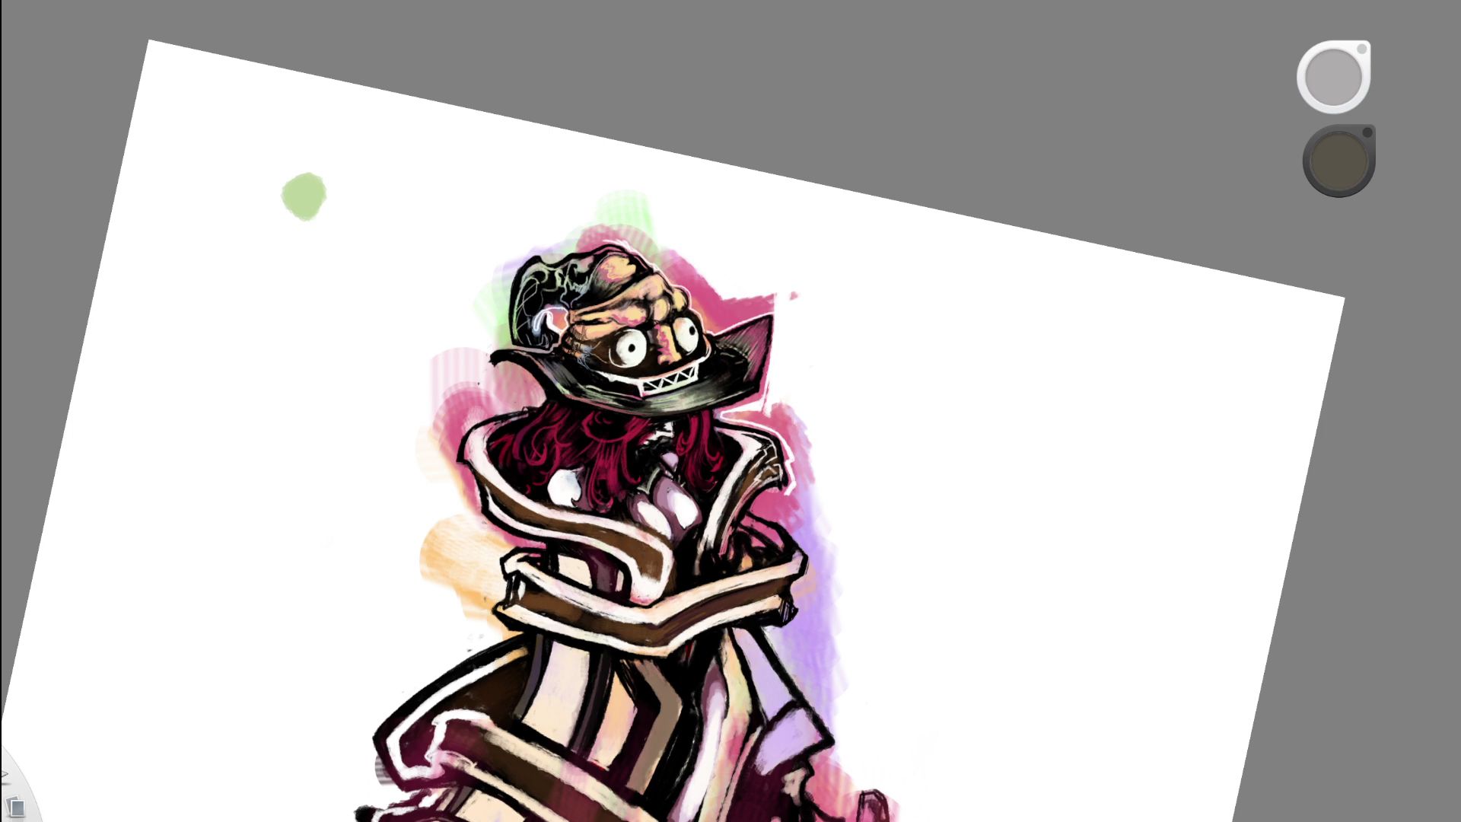
pyautogui.scroll(3, 731, 415)
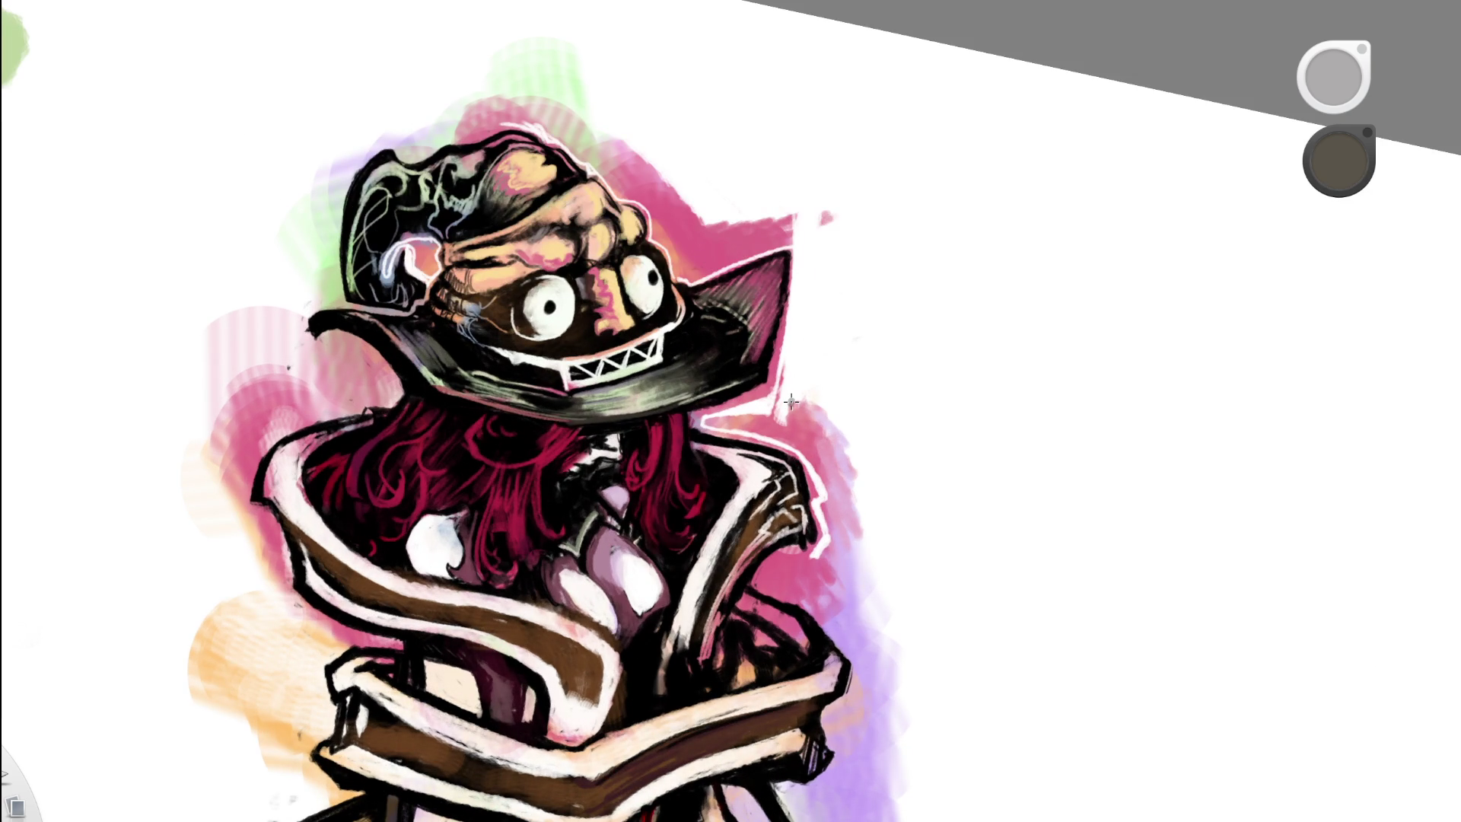
pyautogui.scroll(1, 778, 382)
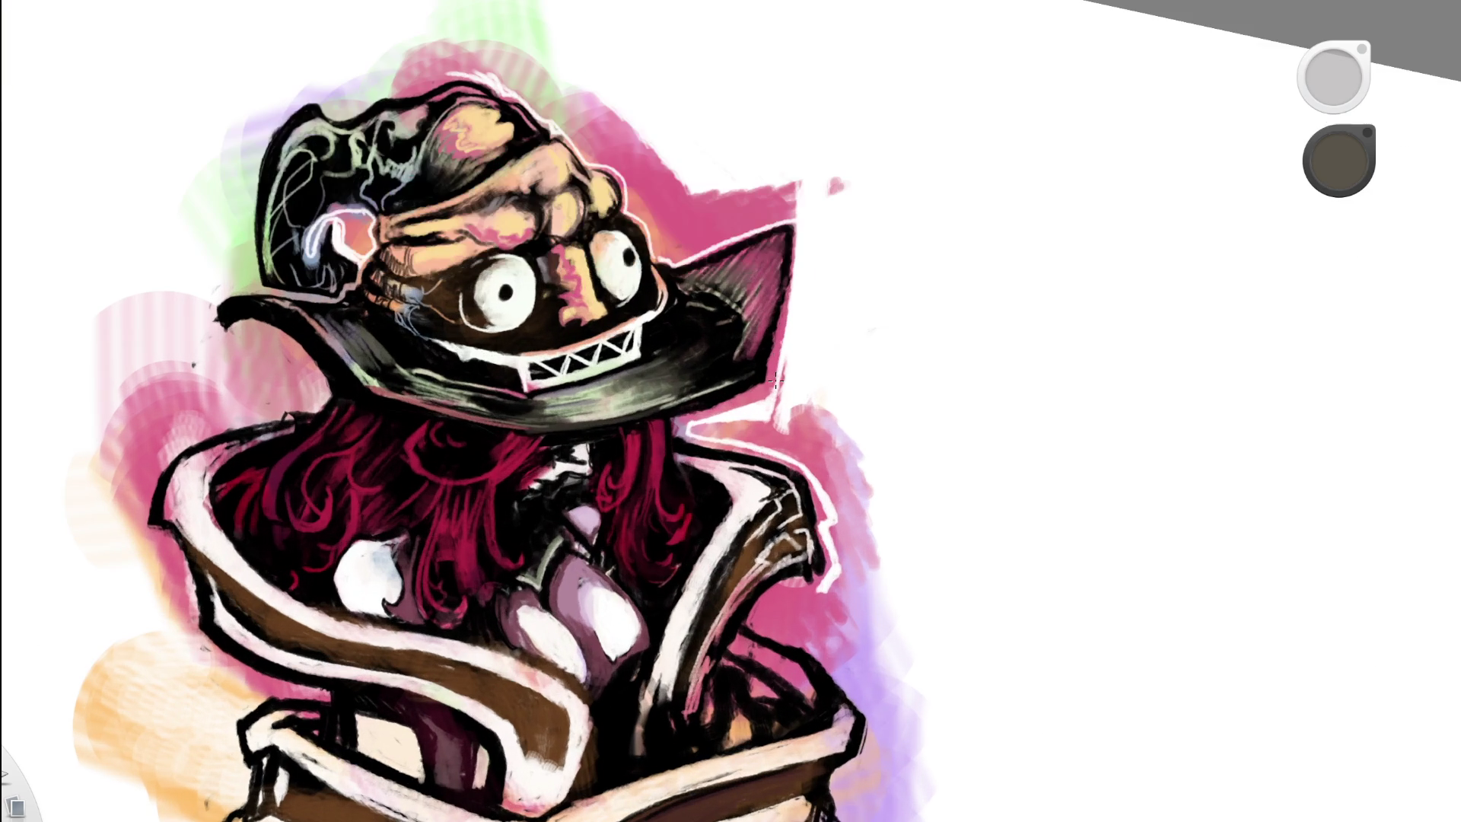
pyautogui.moveTo(935, 403); pyautogui.dragTo(1069, 369)
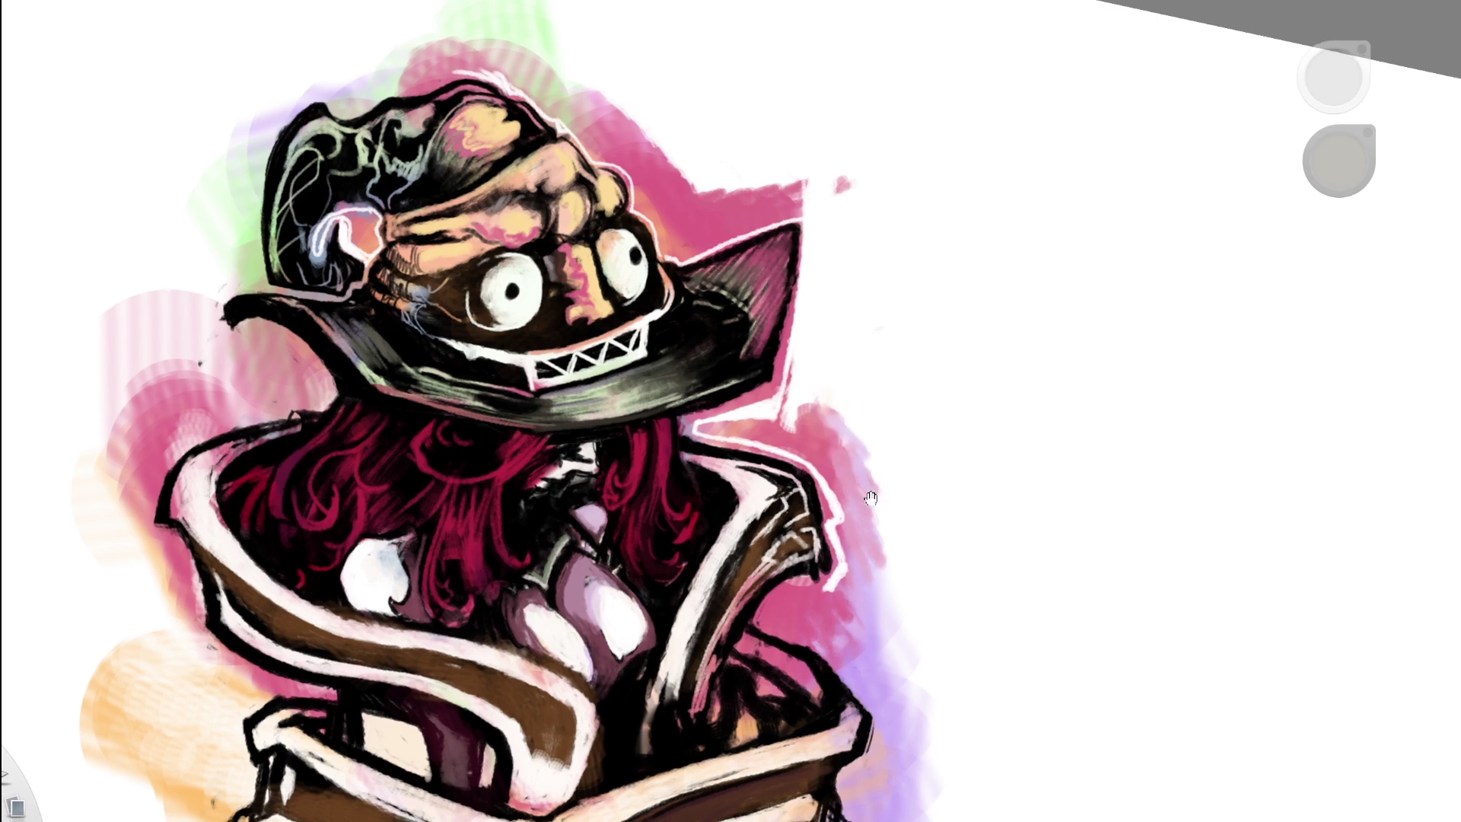
# - Sample white from the blank canvas and paint highlights along the collar's upper edge
pyautogui.keyDown('alt'); pyautogui.click(1069, 369); pyautogui.keyUp('alt')
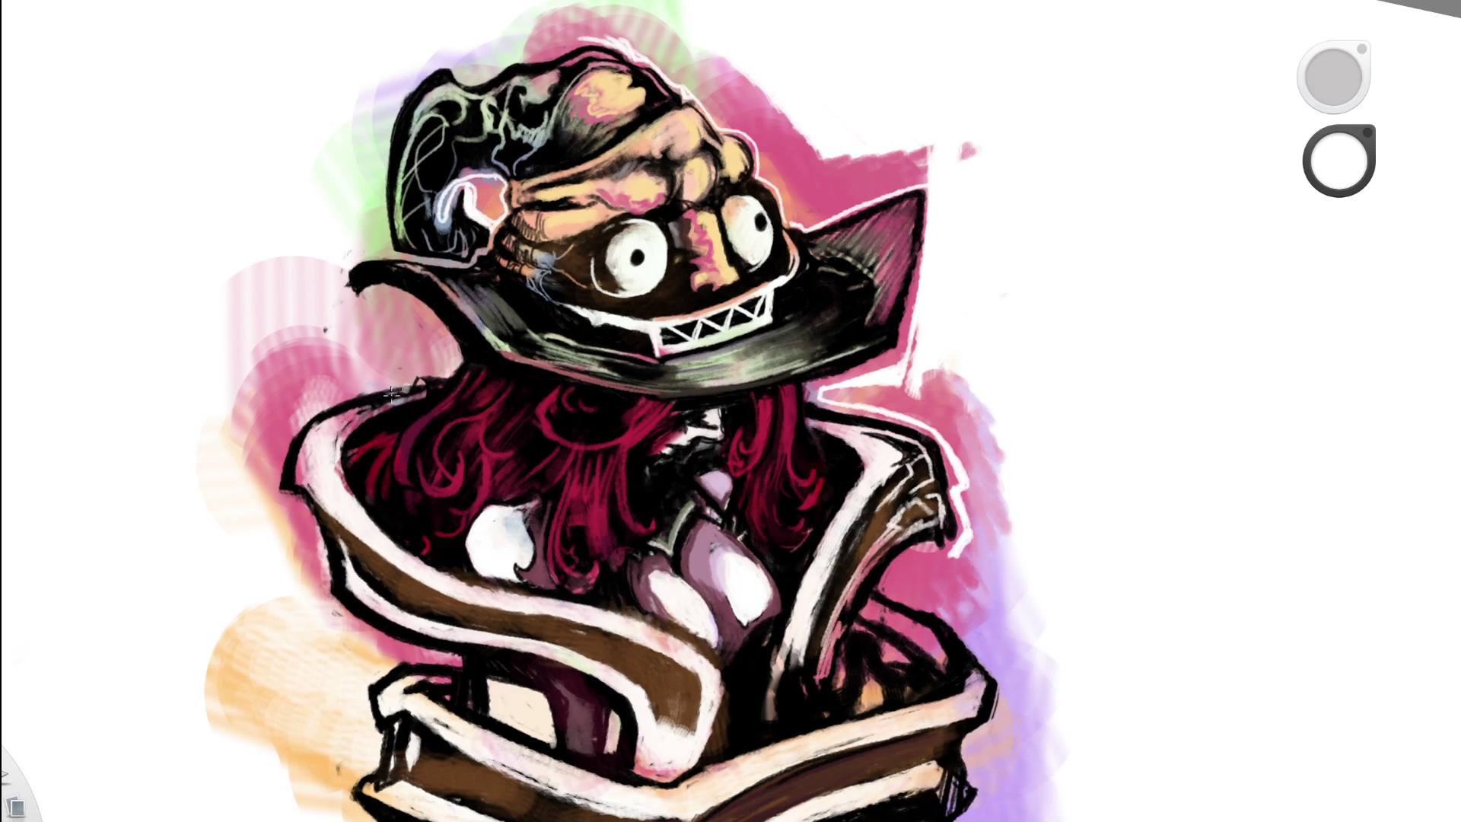
pyautogui.moveTo(275, 474); pyautogui.dragTo(296, 430)
pyautogui.hotkey('ctrl', 'z')
pyautogui.moveTo(267, 502); pyautogui.dragTo(289, 433)
pyautogui.moveTo(346, 378)
pyautogui.mouseDown()
pyautogui.moveTo(286, 432)
pyautogui.moveTo(441, 369)
pyautogui.mouseUp()
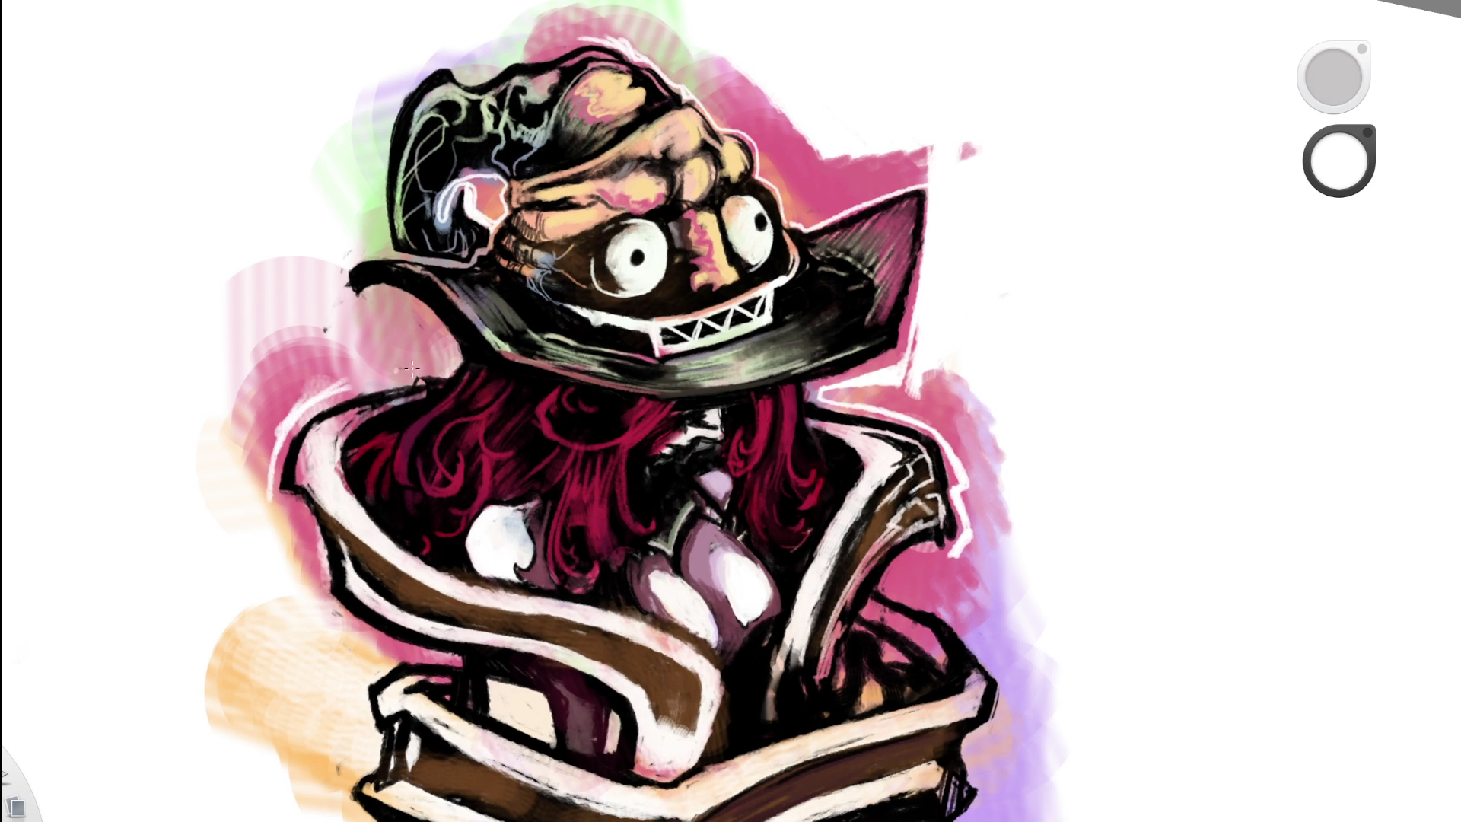
pyautogui.moveTo(346, 388); pyautogui.dragTo(427, 374)
# - Zoom out to the whole figure, then zoom back in close on the face
pyautogui.press('space')
pyautogui.moveTo(603, 401); pyautogui.dragTo(849, 442)
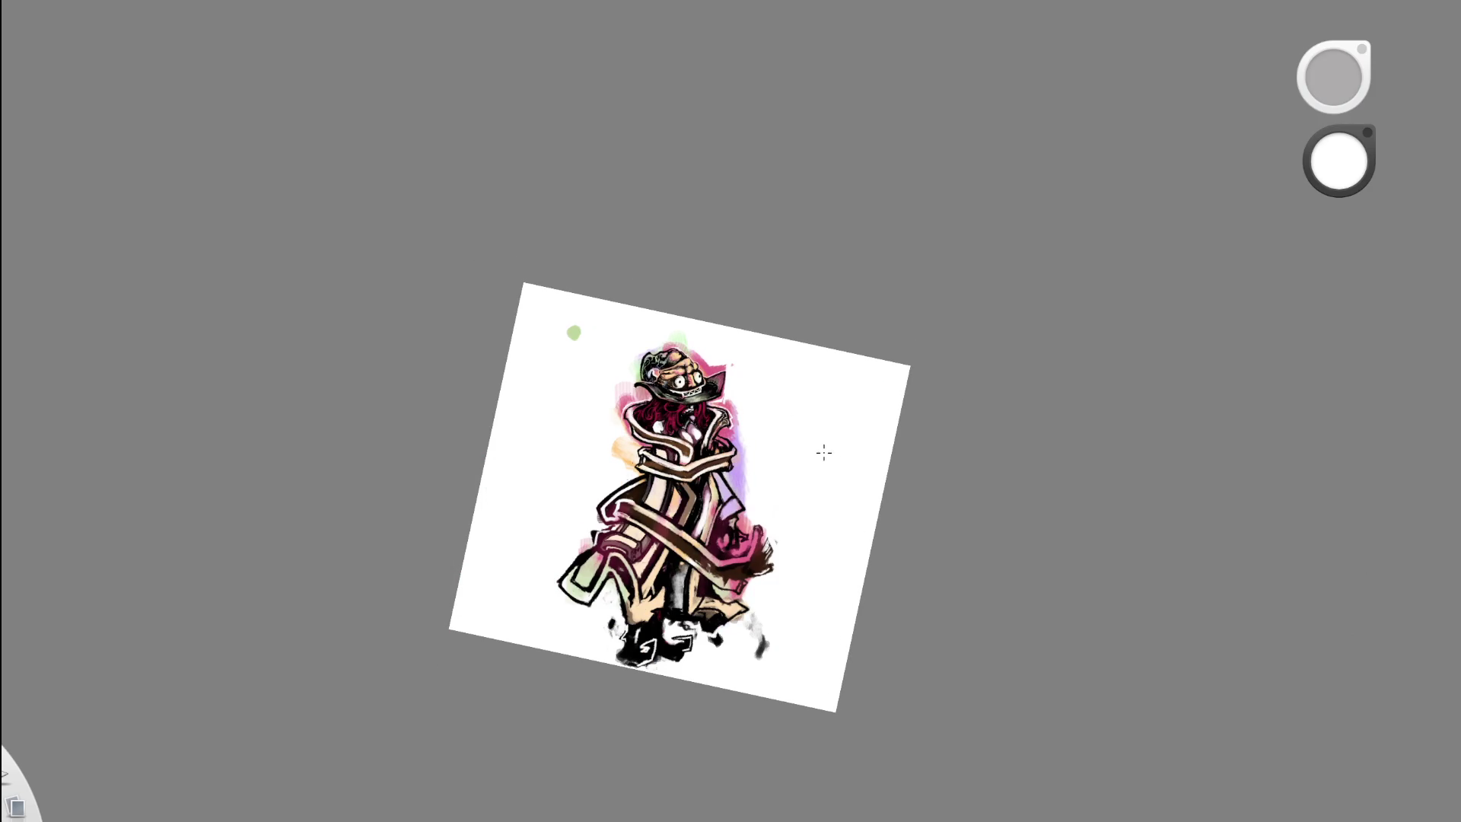
pyautogui.press('space')
pyautogui.moveTo(696, 400); pyautogui.dragTo(860, 373)
pyautogui.moveTo(695, 381)
pyautogui.mouseDown()
pyautogui.moveTo(553, 384)
pyautogui.moveTo(619, 425)
pyautogui.mouseUp()
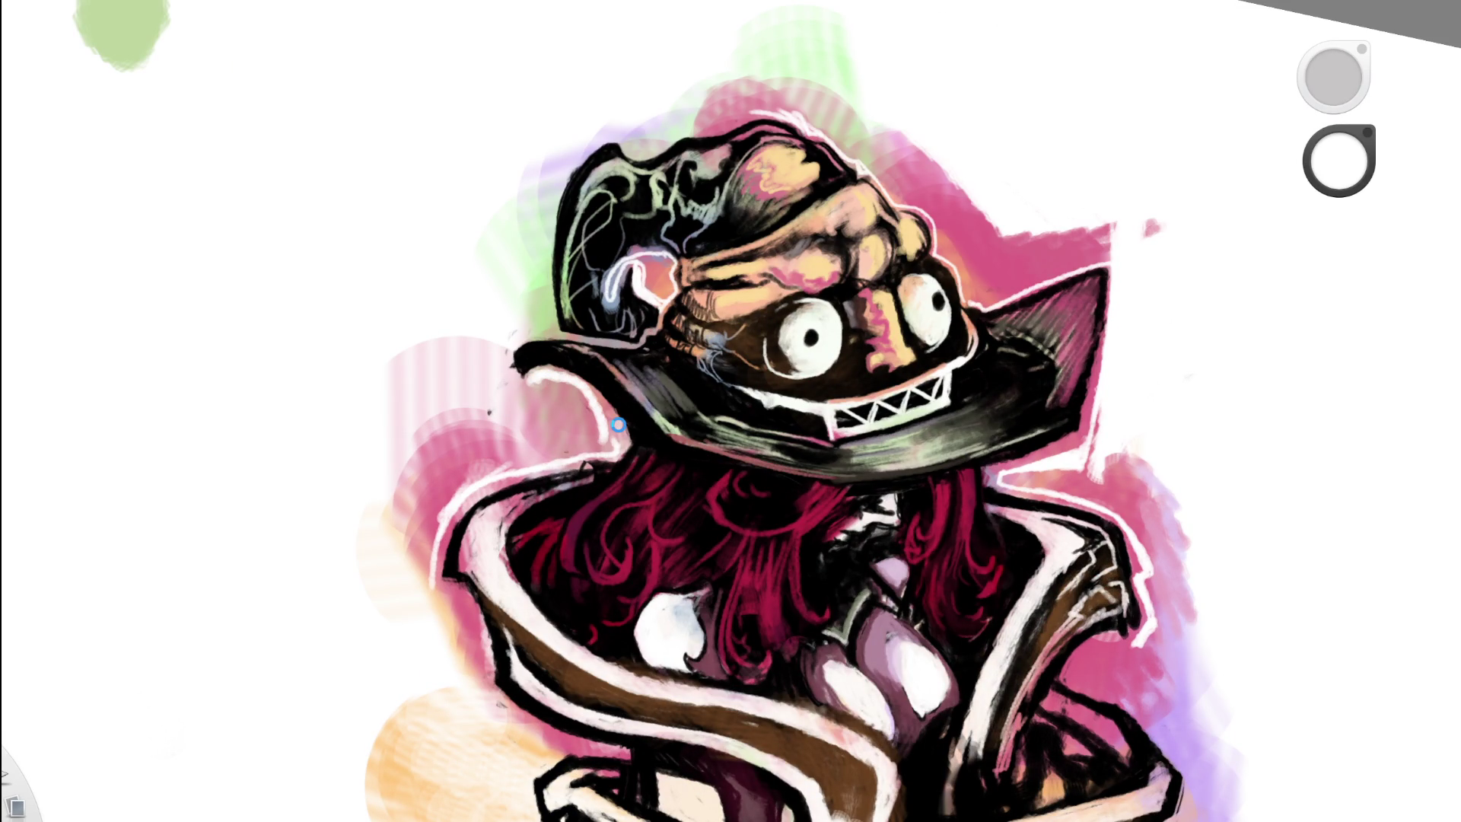
pyautogui.press('space')
# - Paint and thicken a curved white highlight under the hat brim, keeping the brush active
pyautogui.moveTo(604, 503); pyautogui.dragTo(735, 423)
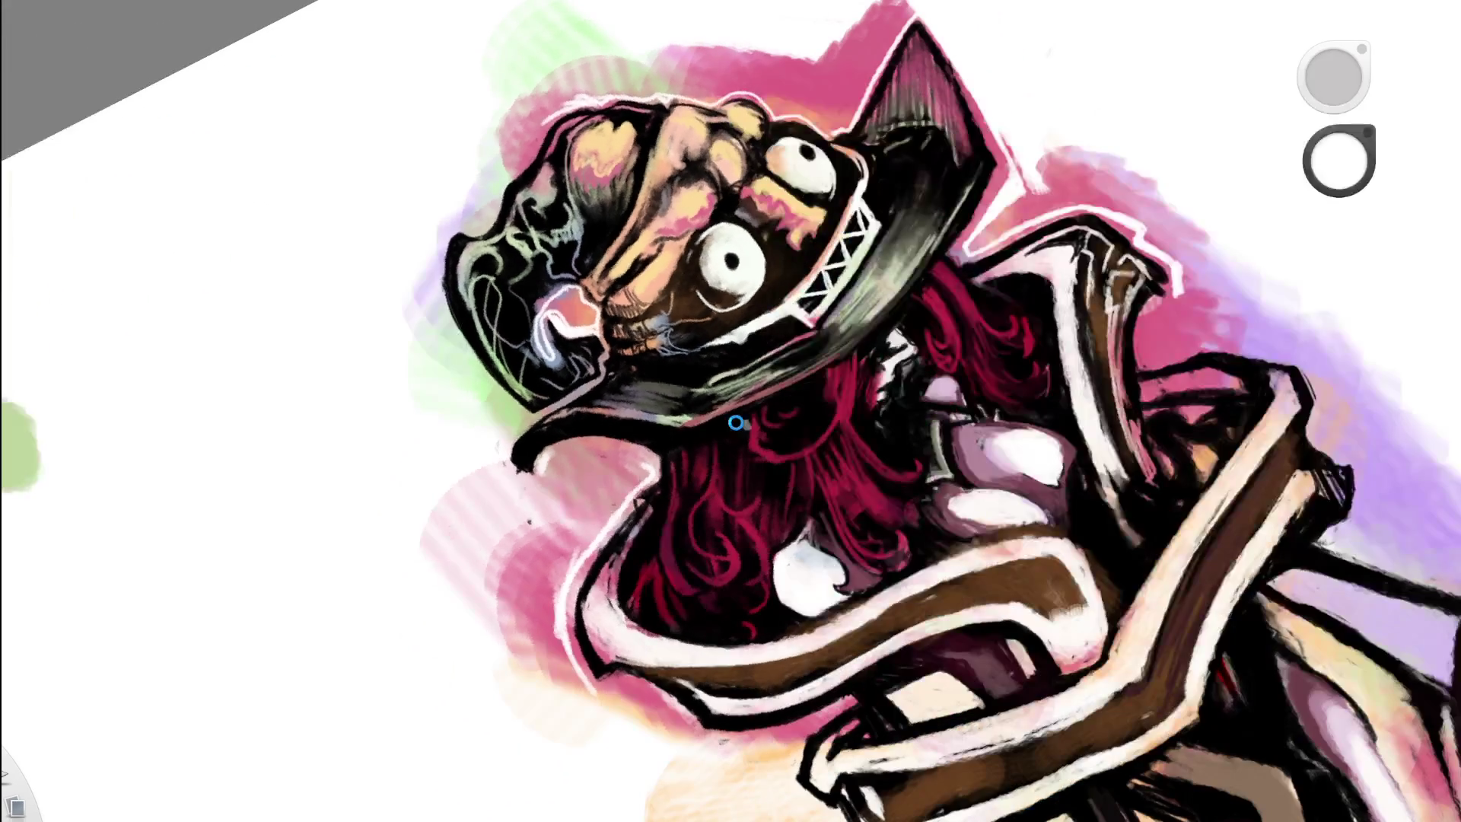
pyautogui.moveTo(542, 486); pyautogui.dragTo(612, 455)
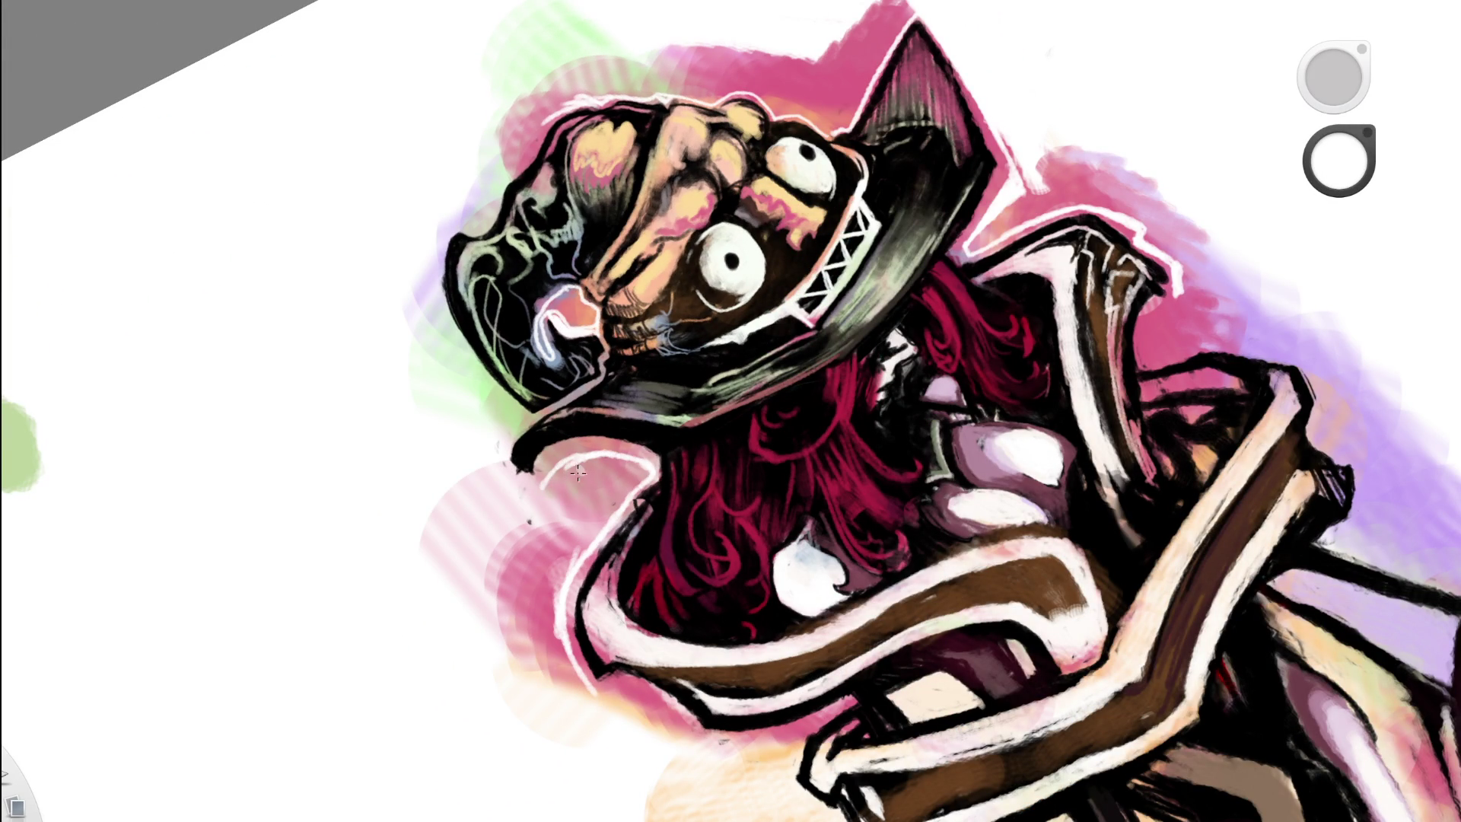
pyautogui.moveTo(541, 491); pyautogui.dragTo(645, 453)
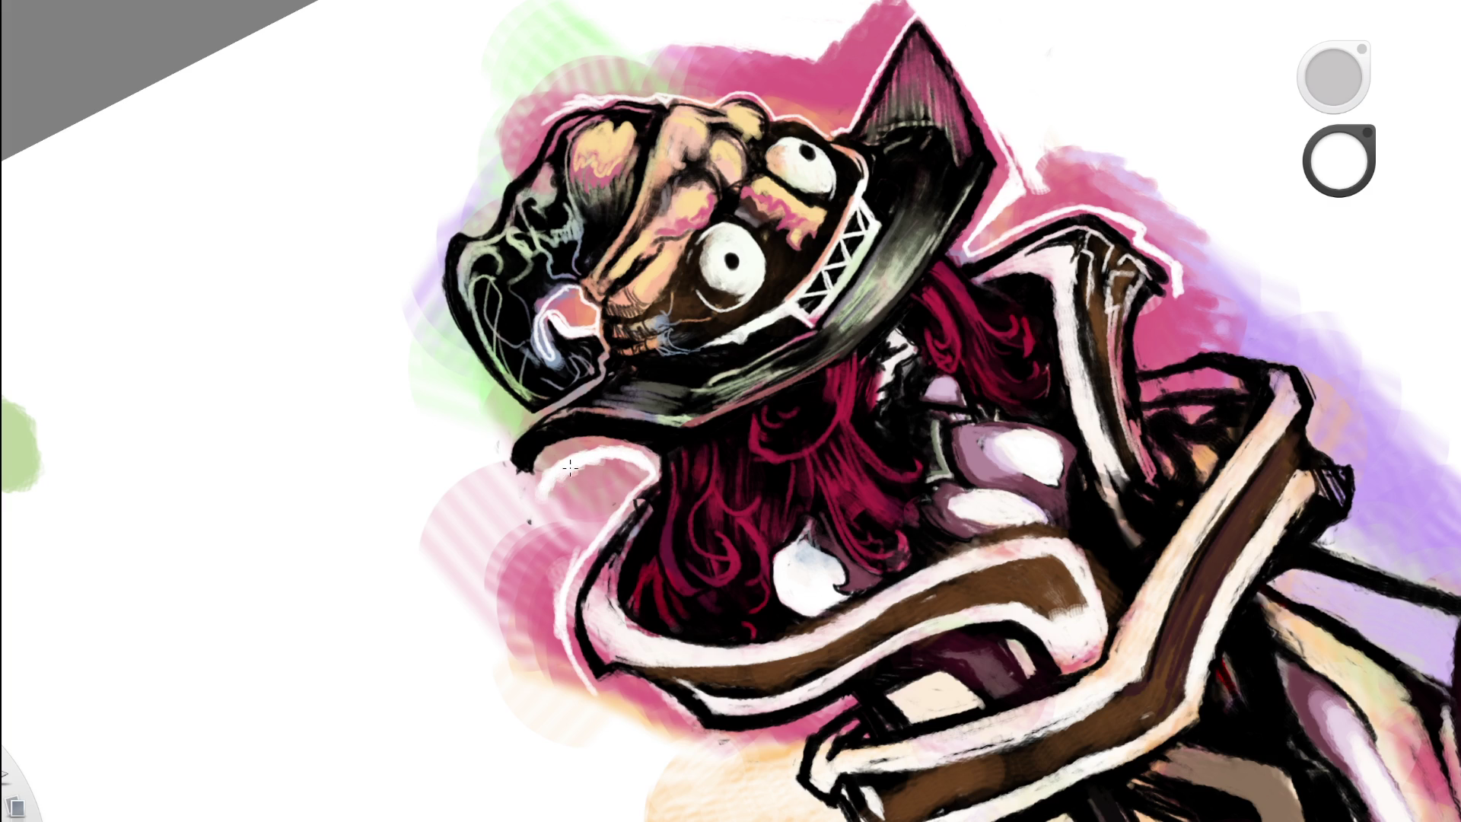
pyautogui.press('e')
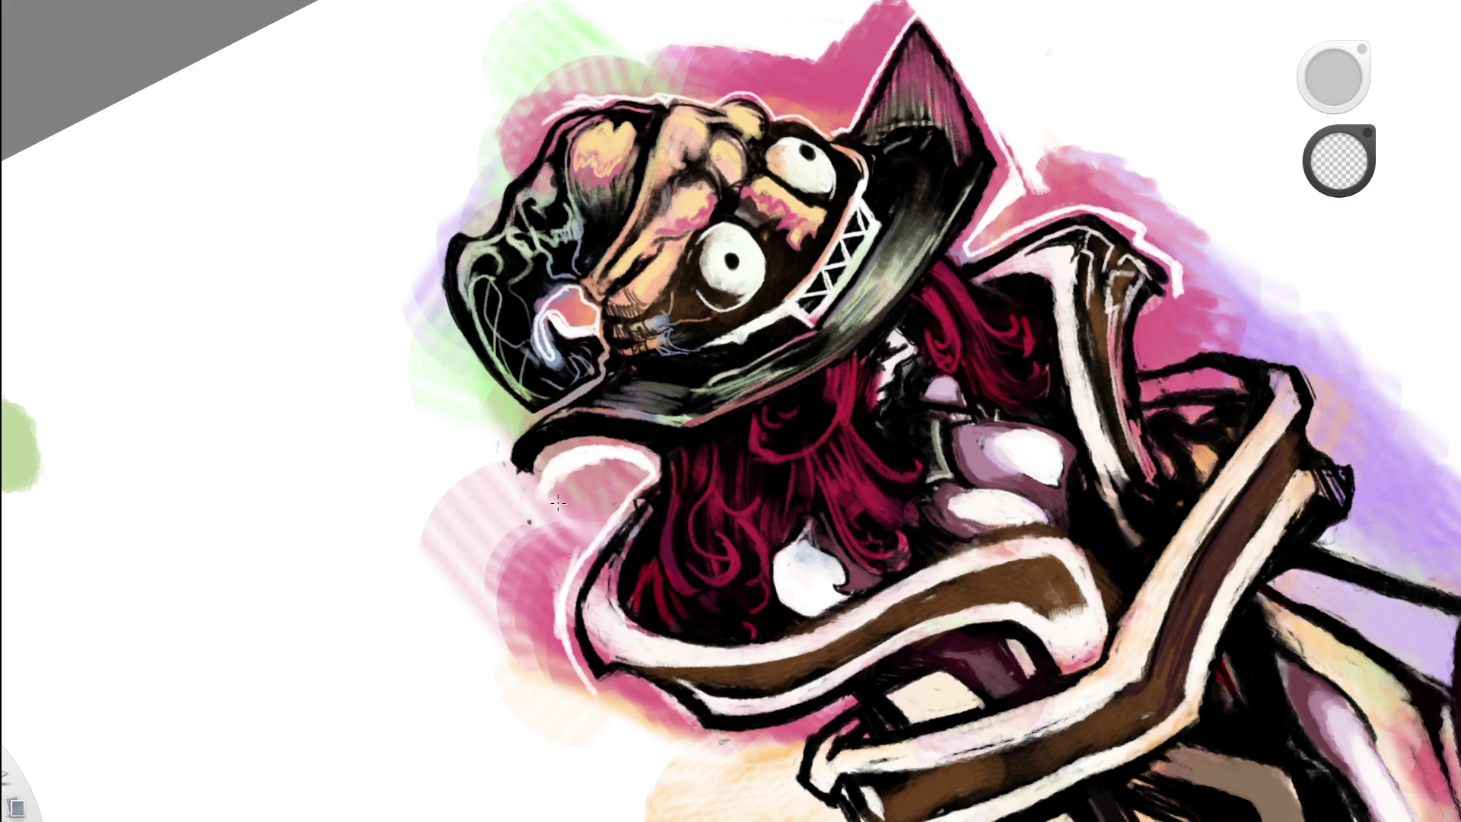
pyautogui.press('e')
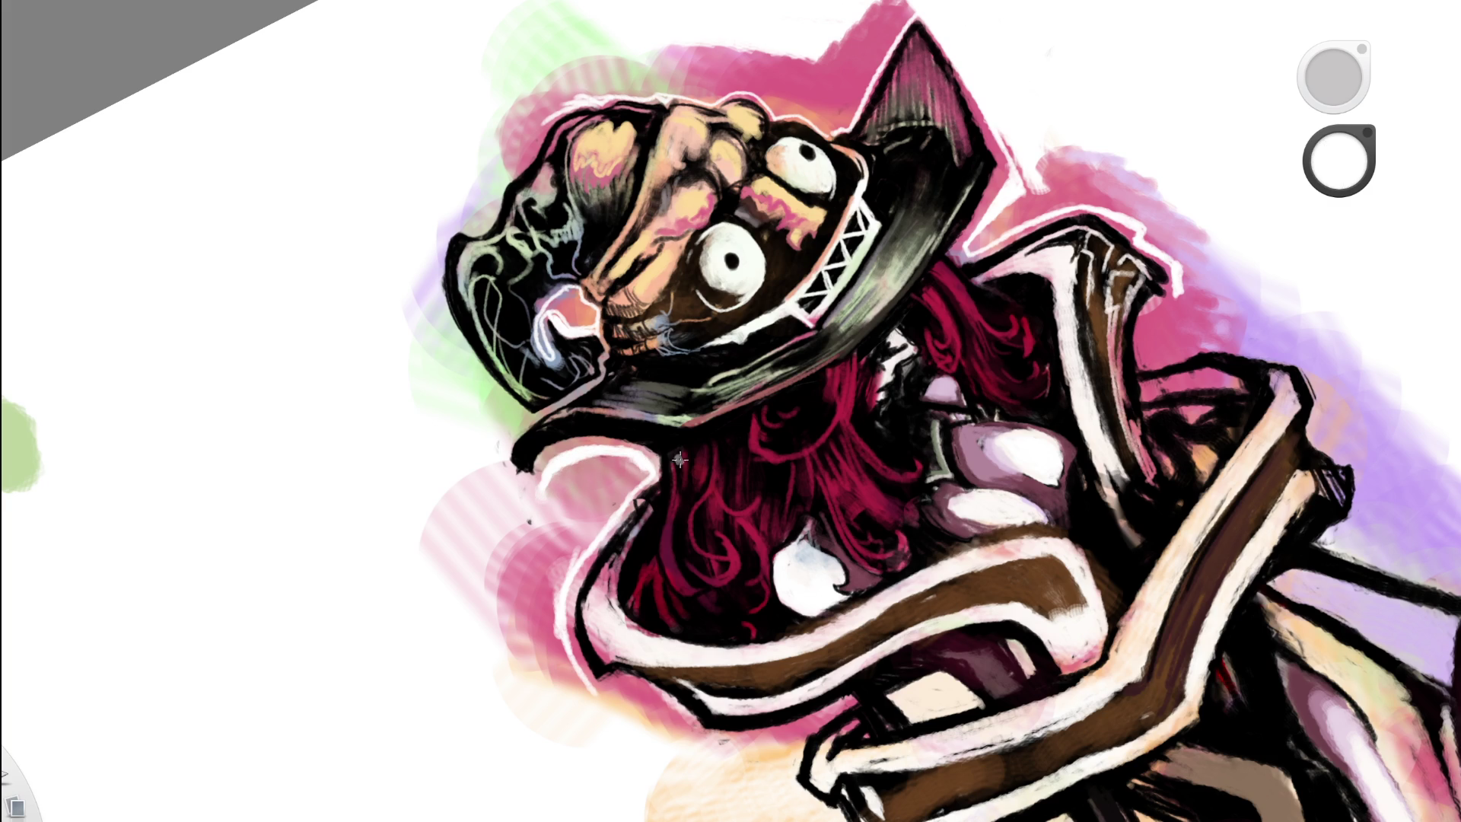
pyautogui.moveTo(799, 456); pyautogui.dragTo(906, 453)
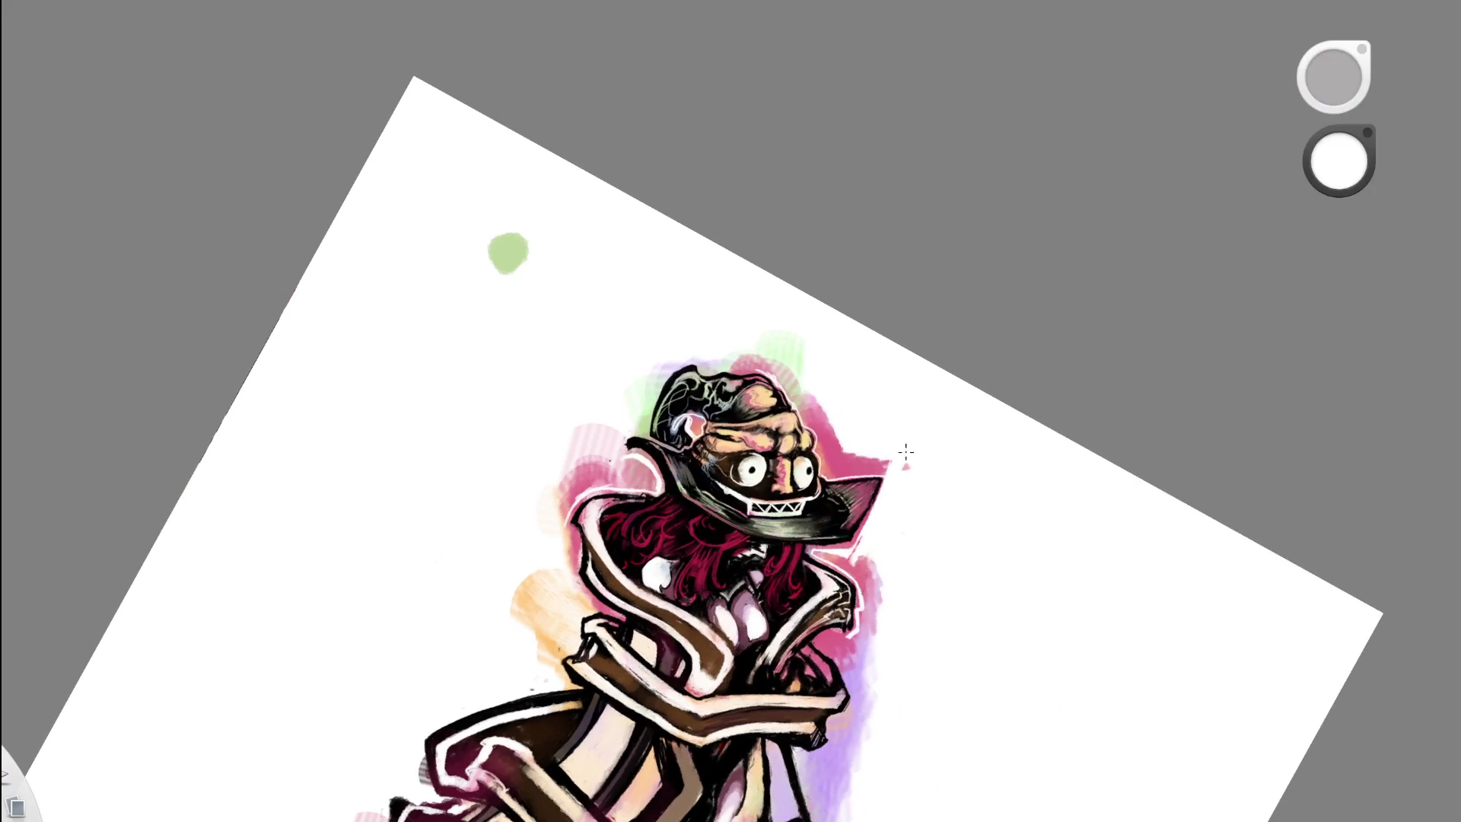
# - Reduce the canvas tilt, recentre the figure and zoom in on the hat and upper body
pyautogui.moveTo(832, 561)
pyautogui.mouseDown()
pyautogui.moveTo(916, 505)
pyautogui.moveTo(916, 572)
pyautogui.moveTo(745, 515)
pyautogui.moveTo(771, 664)
pyautogui.mouseUp()
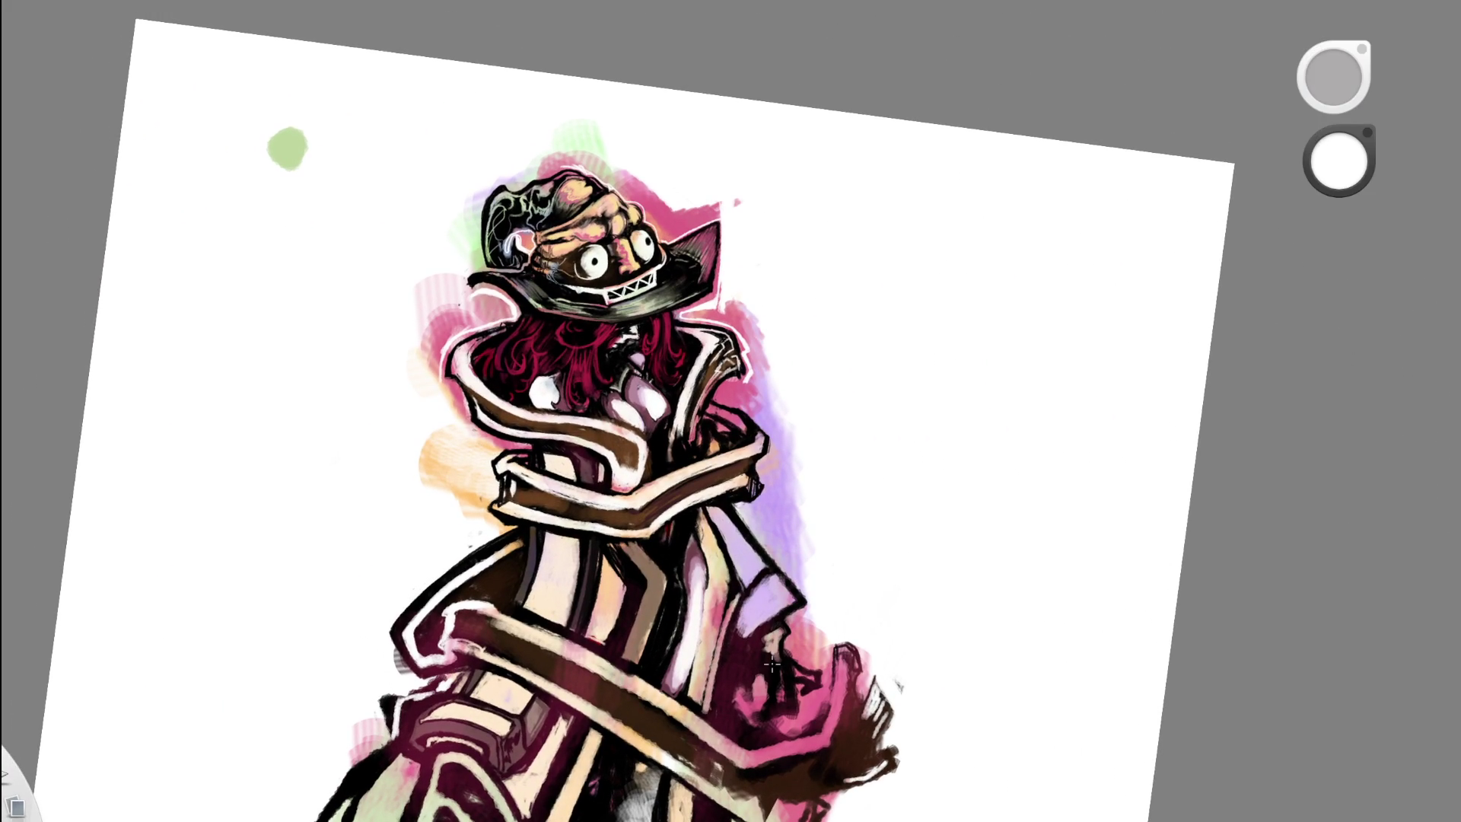
pyautogui.moveTo(495, 309)
pyautogui.mouseDown()
pyautogui.moveTo(434, 285)
pyautogui.moveTo(420, 234)
pyautogui.mouseUp()
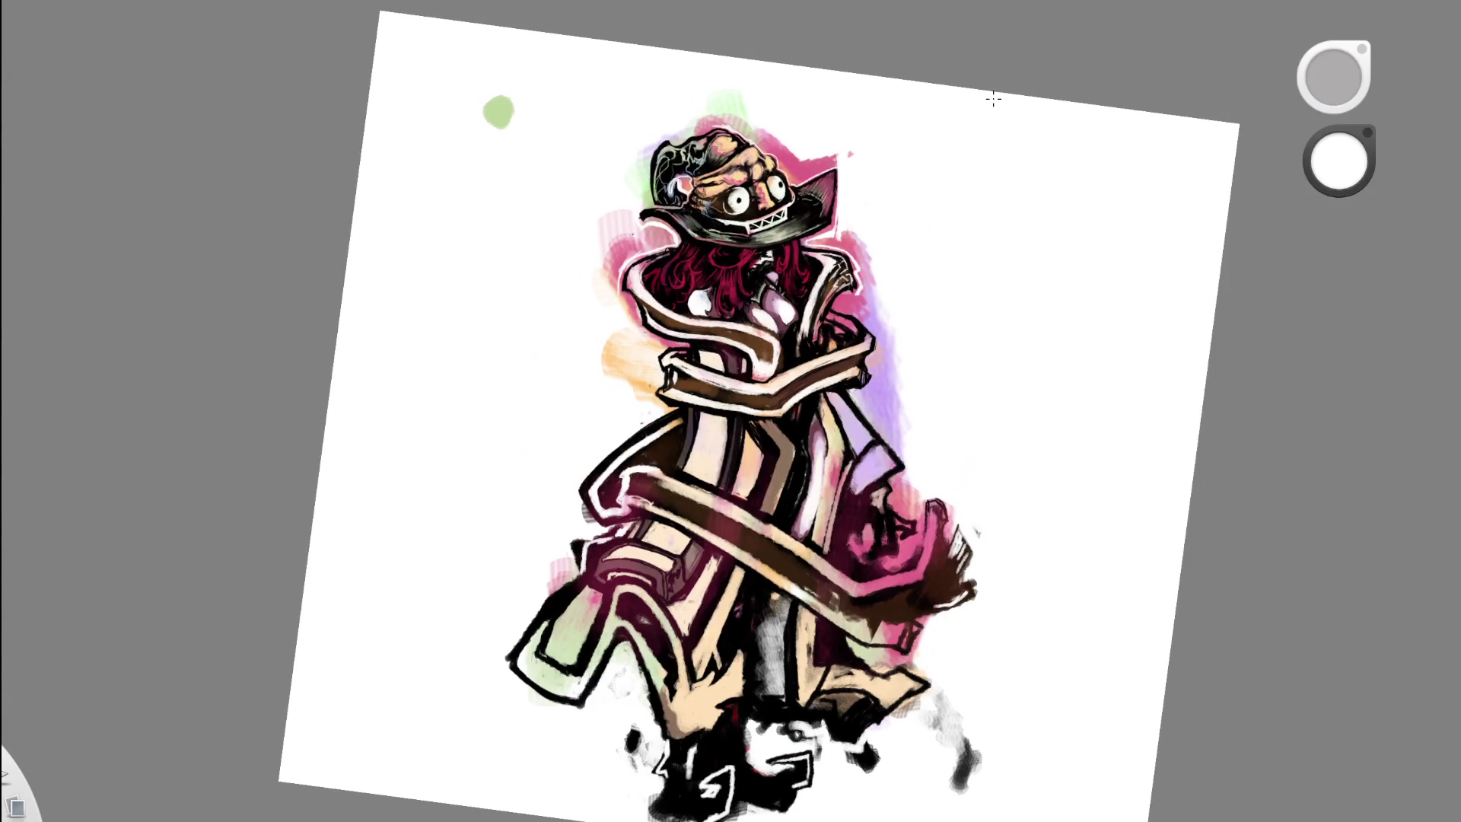
pyautogui.moveTo(992, 97); pyautogui.dragTo(858, 249)
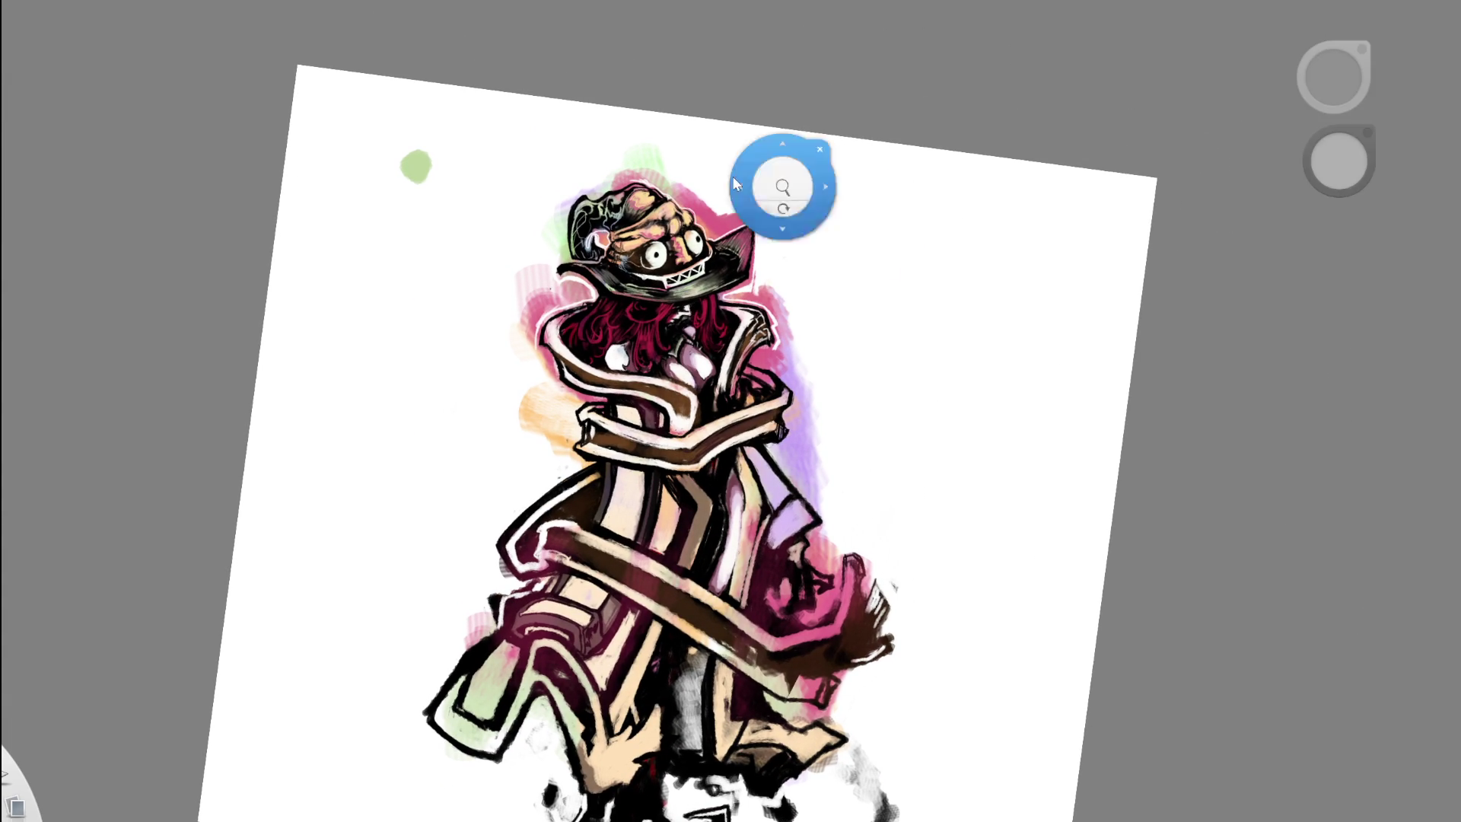
pyautogui.moveTo(783, 185); pyautogui.dragTo(740, 219)
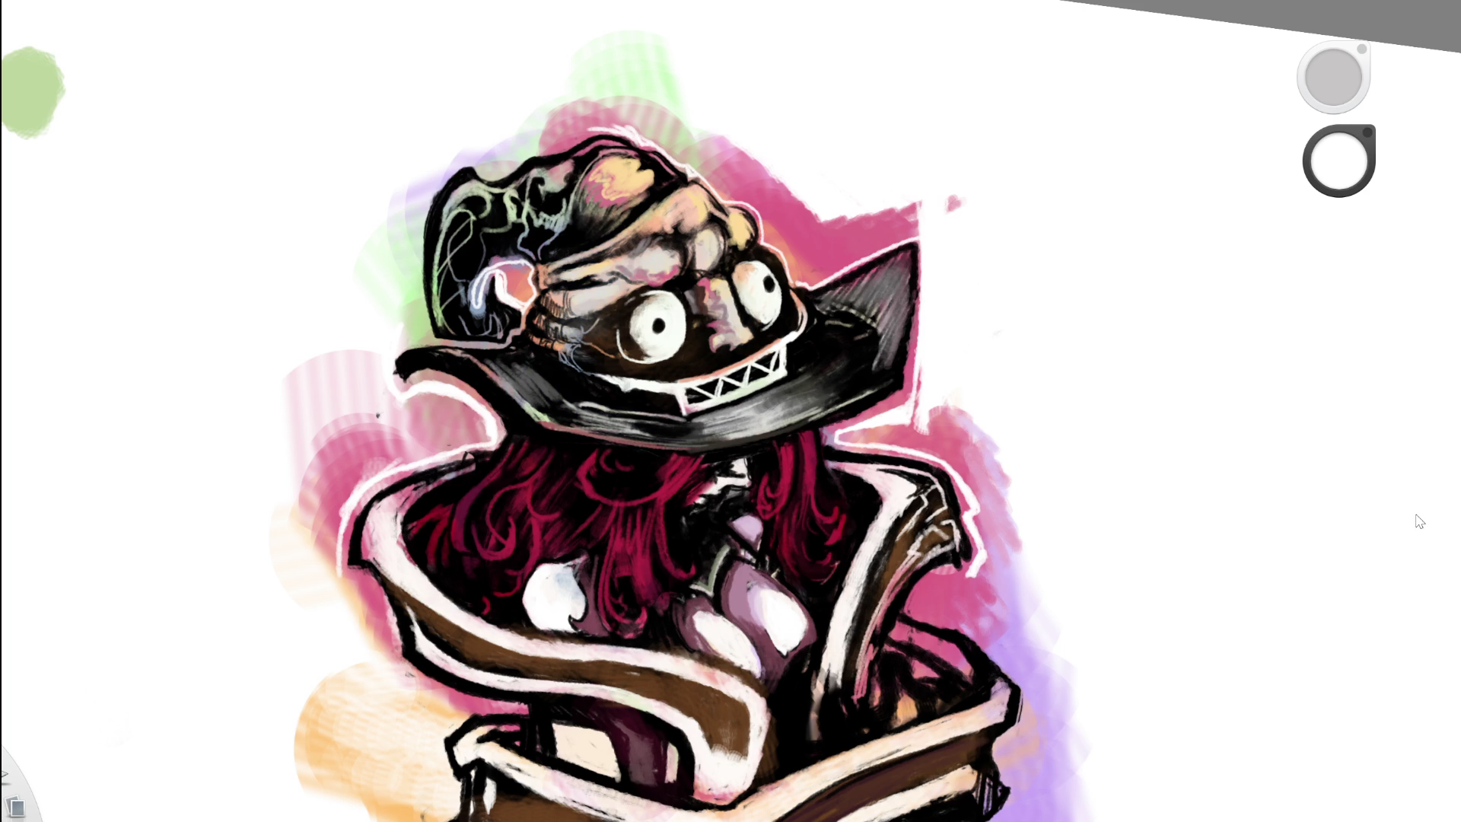
pyautogui.press('e')
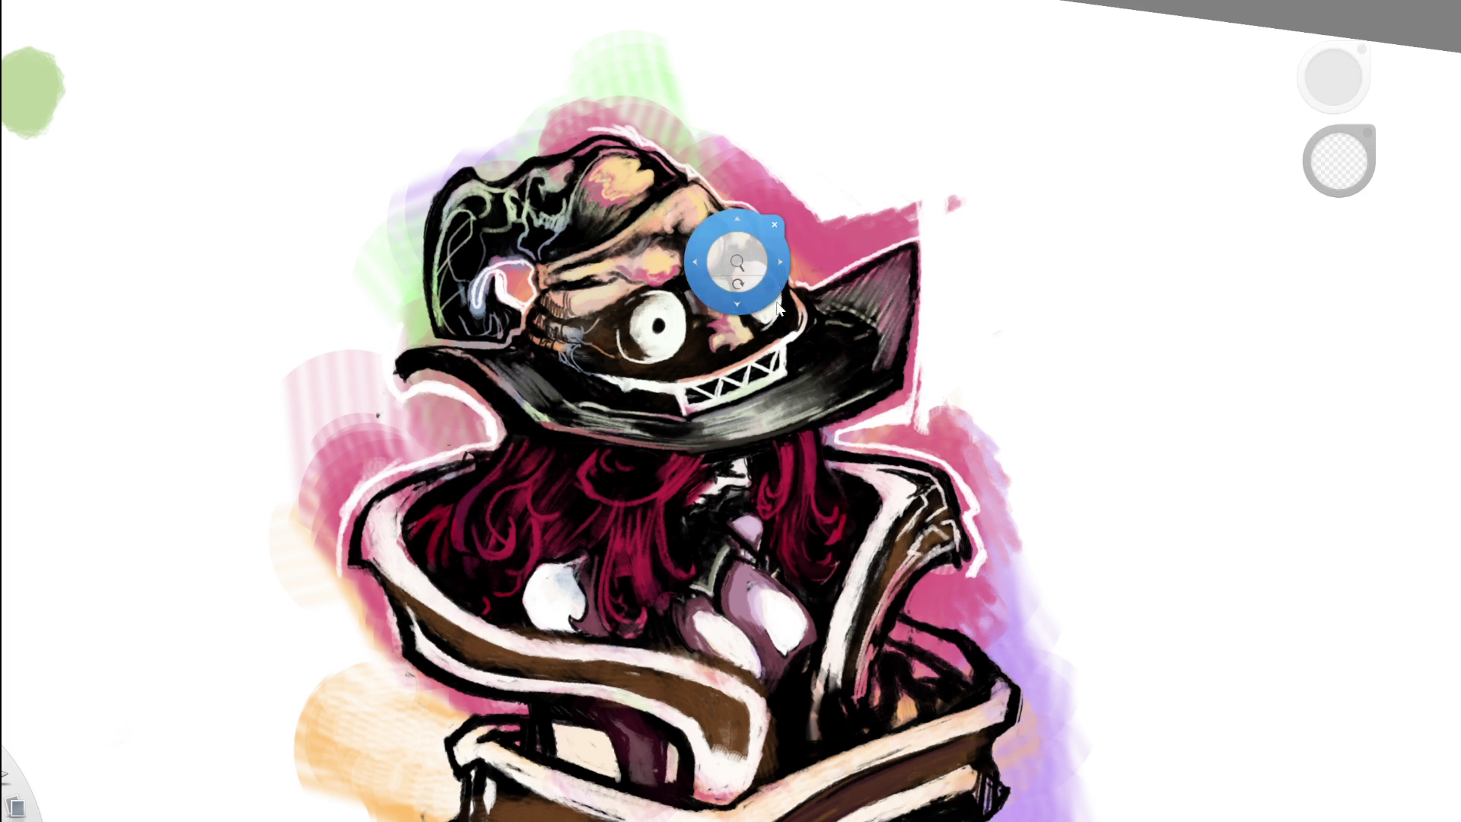
pyautogui.moveTo(745, 245); pyautogui.dragTo(567, 323)
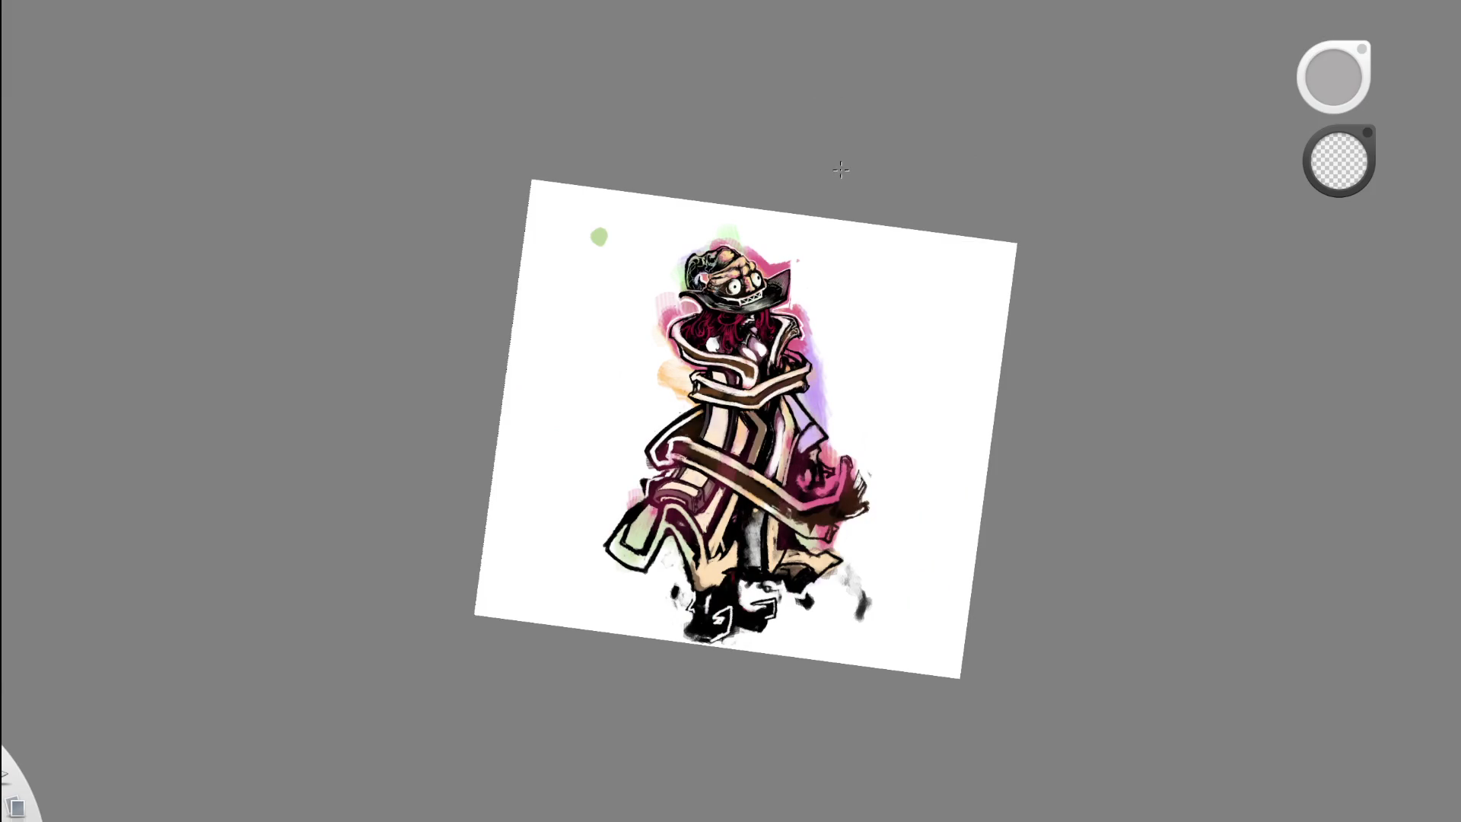
pyautogui.moveTo(789, 326); pyautogui.dragTo(731, 284)
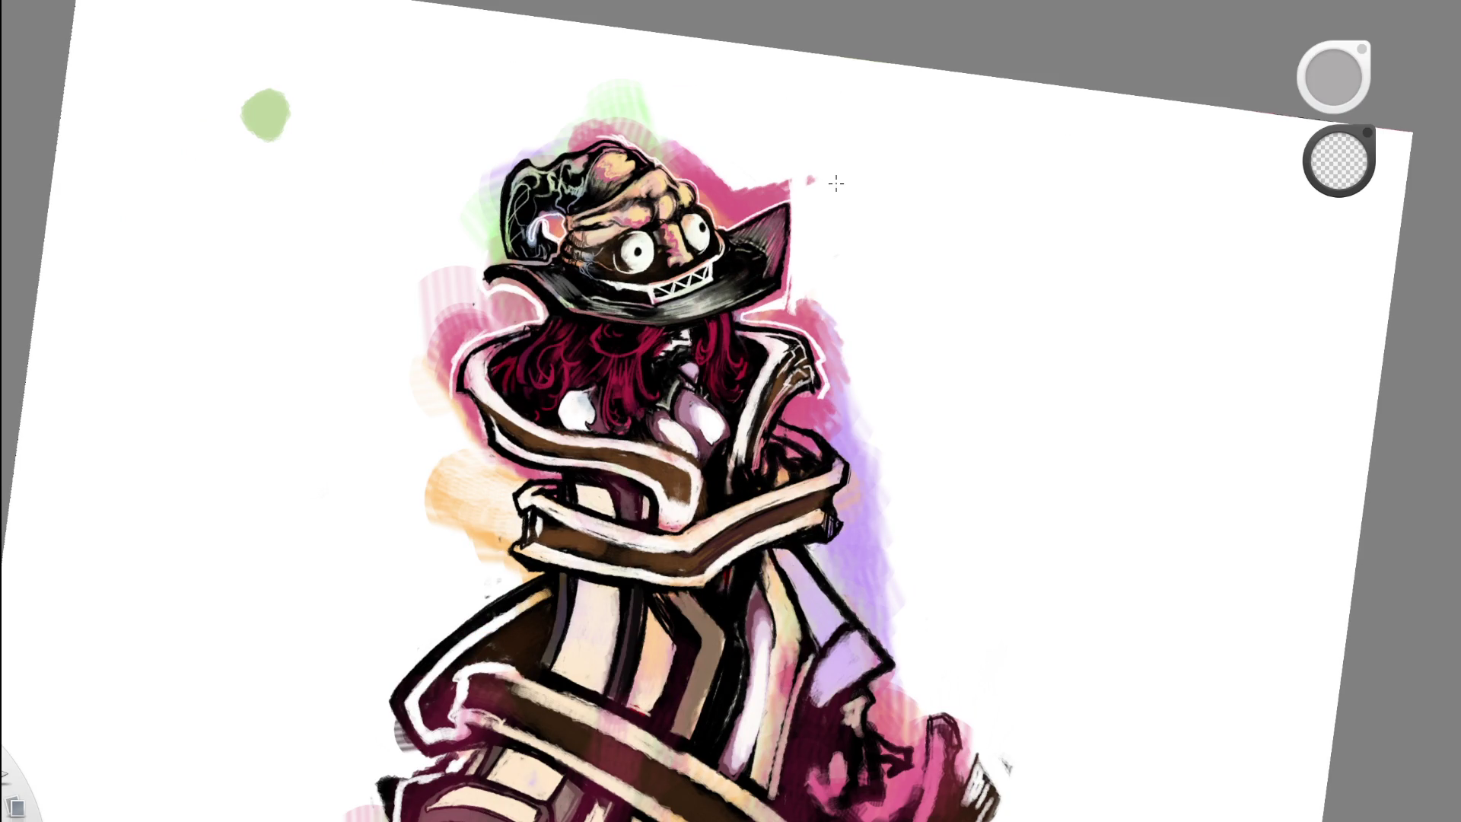
pyautogui.moveTo(835, 182); pyautogui.dragTo(835, 109)
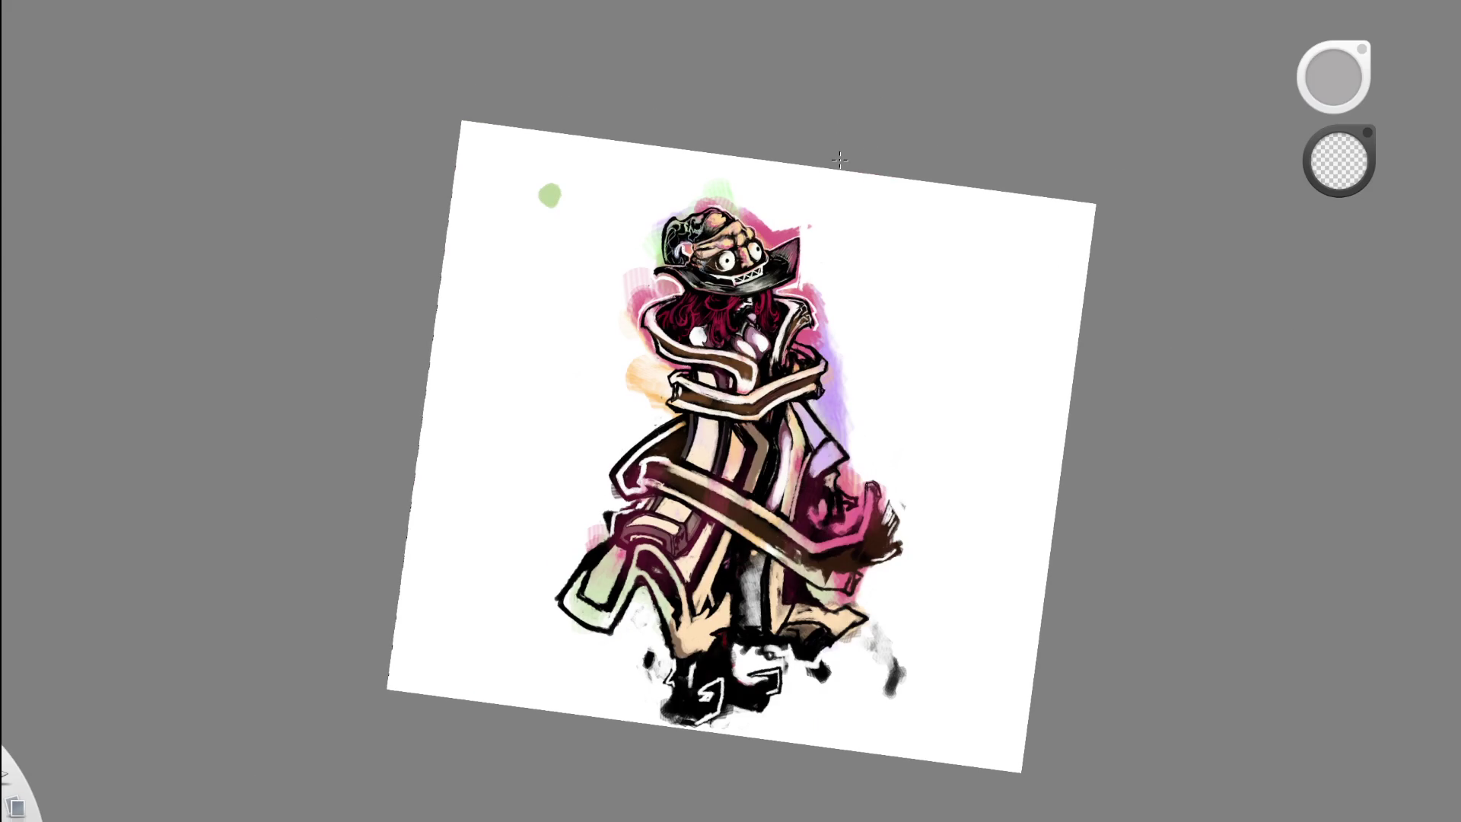
pyautogui.moveTo(828, 231); pyautogui.dragTo(681, 373)
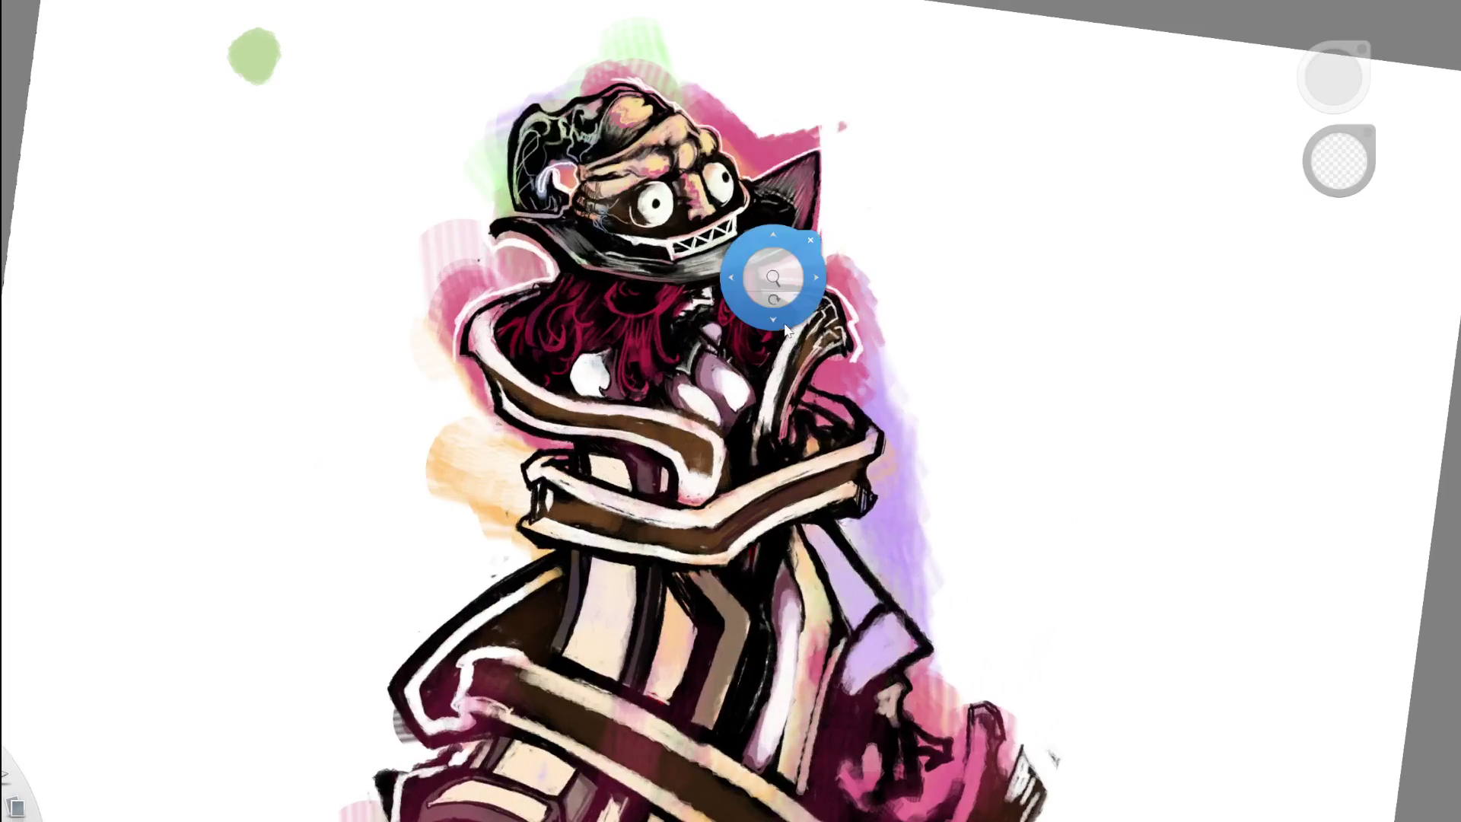
pyautogui.press('e')
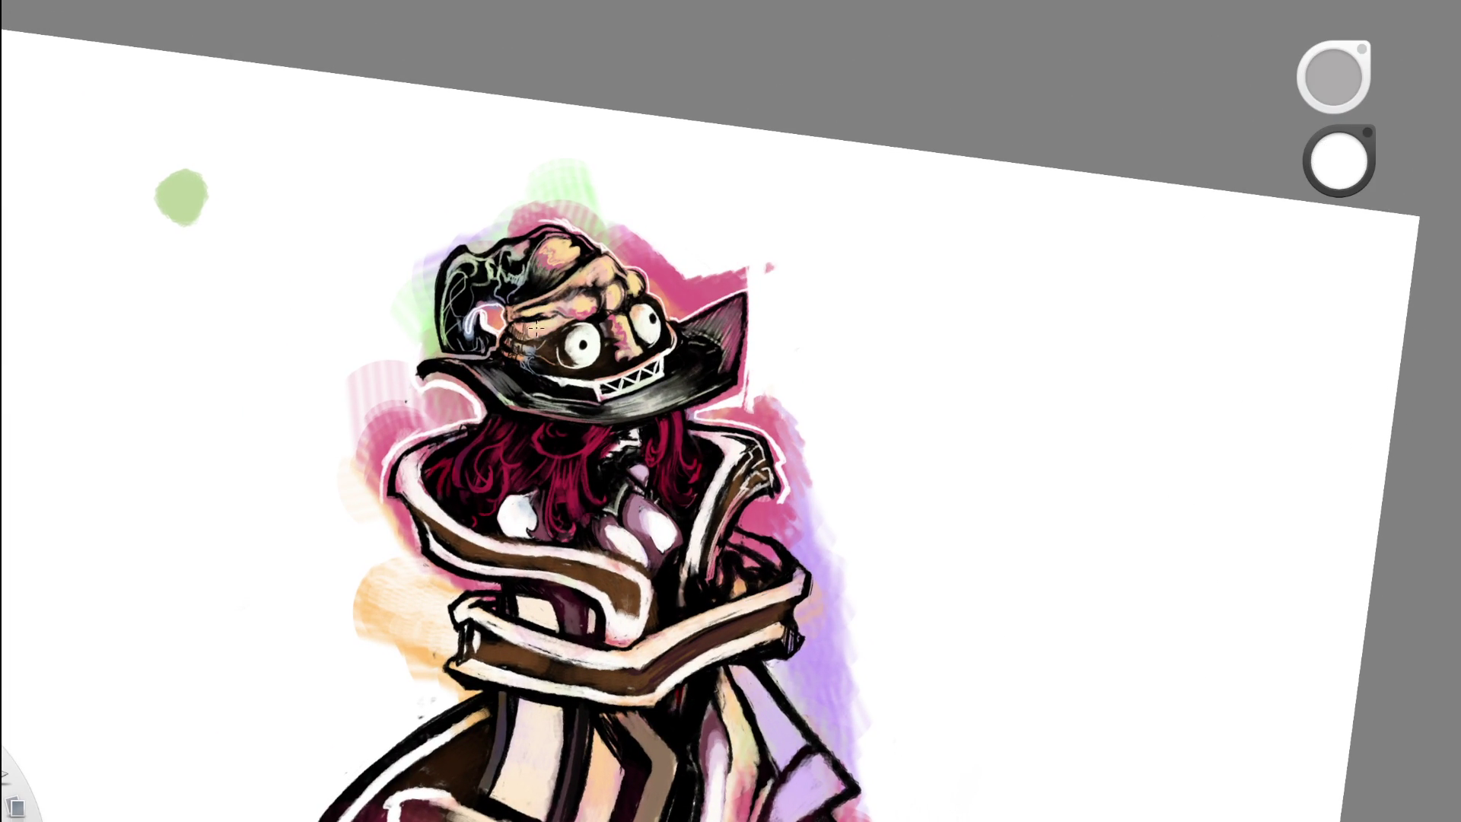
pyautogui.press('e')
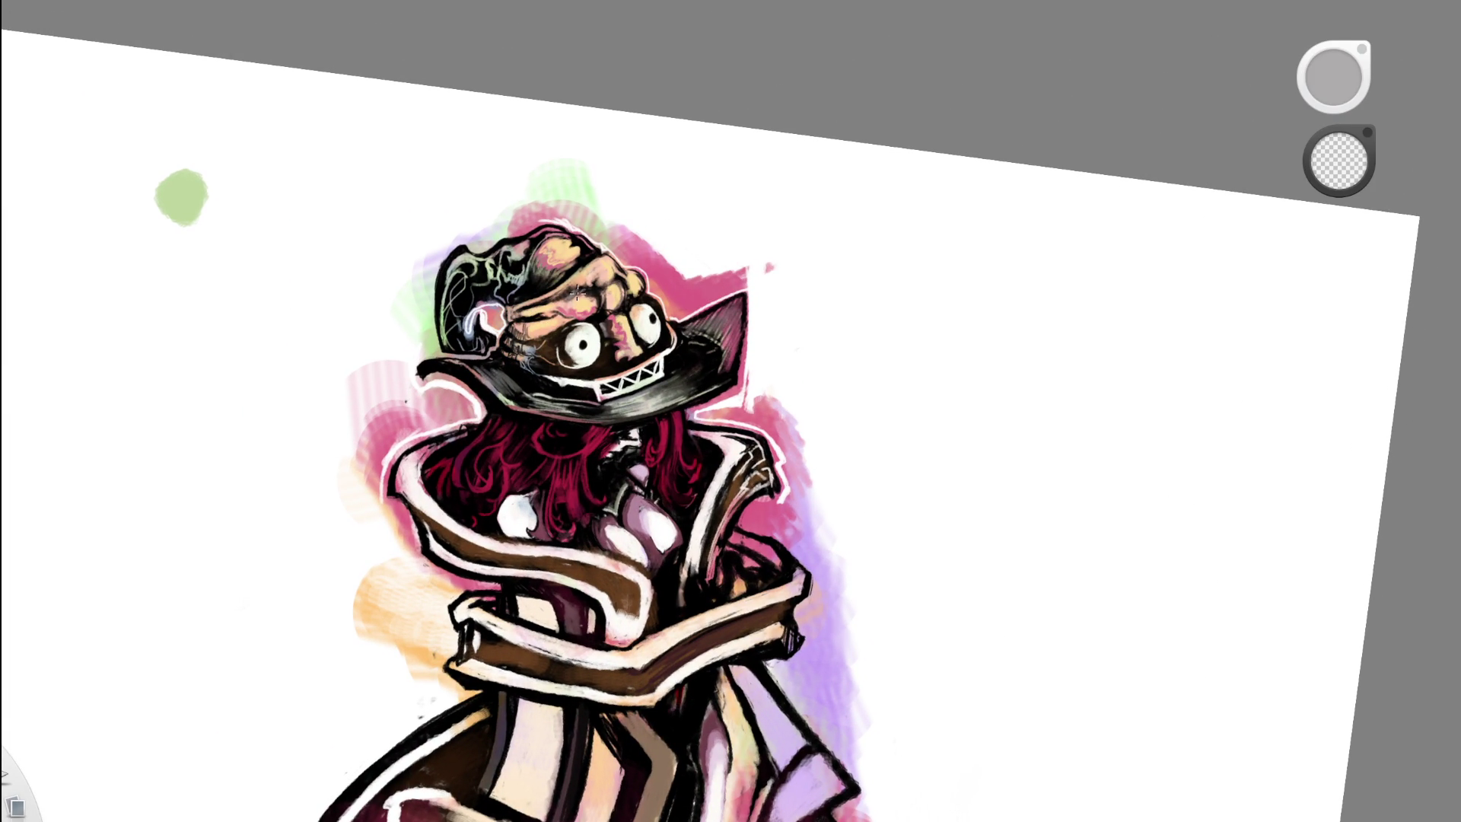
pyautogui.scroll(-5, 676, 124)
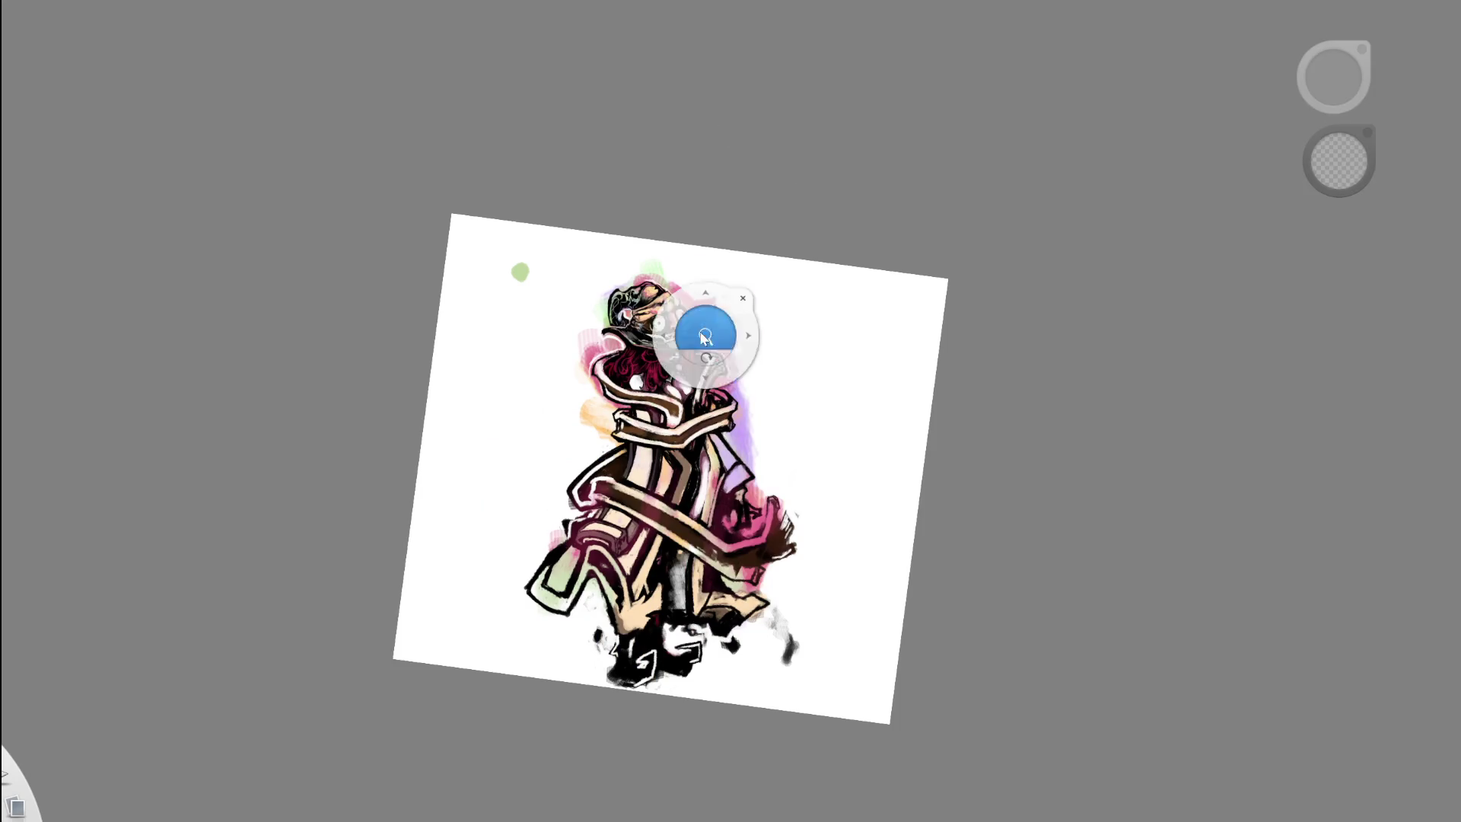
pyautogui.scroll(5, 686, 367)
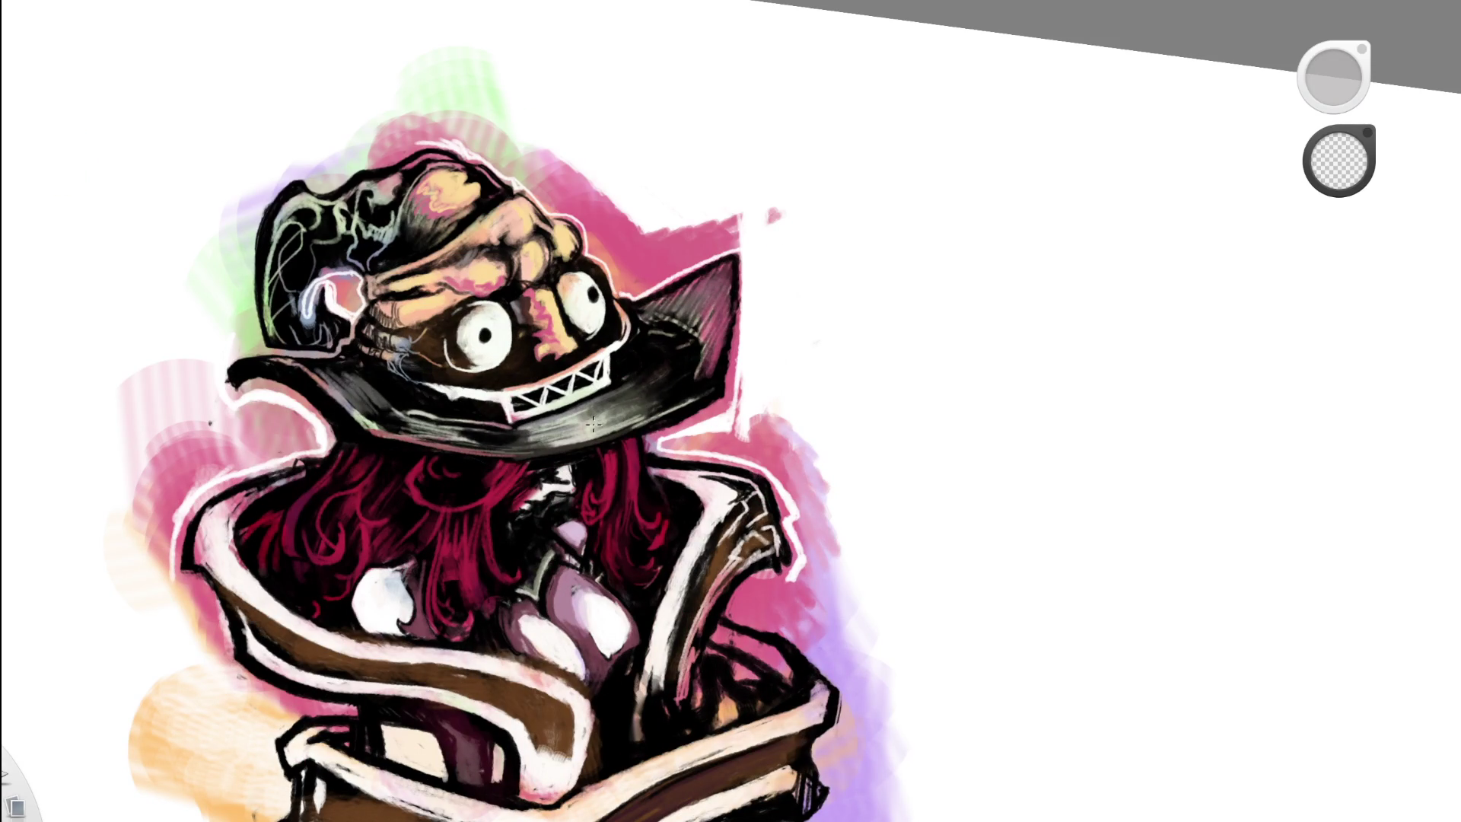
pyautogui.press('e')
pyautogui.press('e')
pyautogui.press('e')
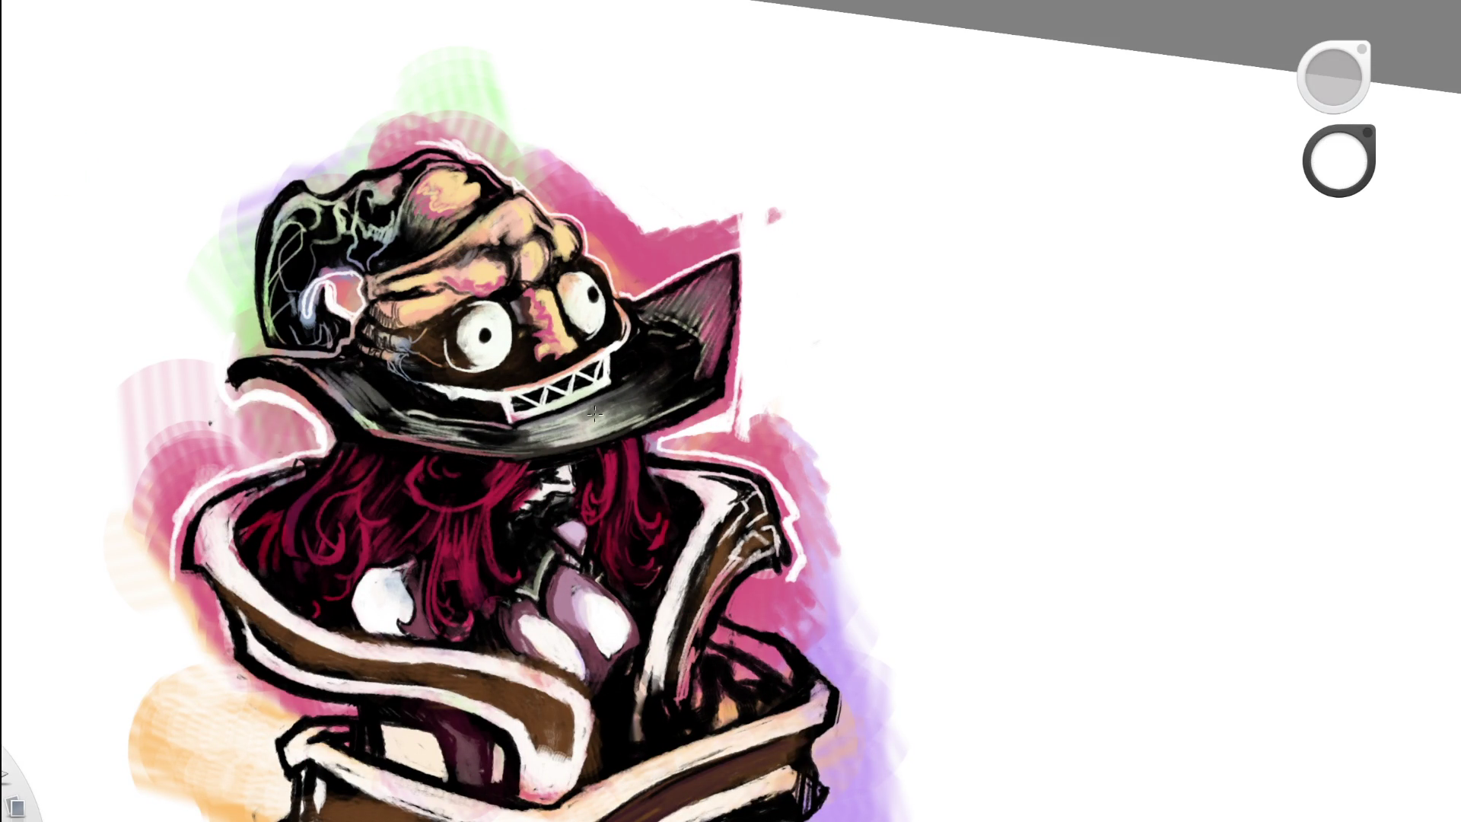
pyautogui.press('e')
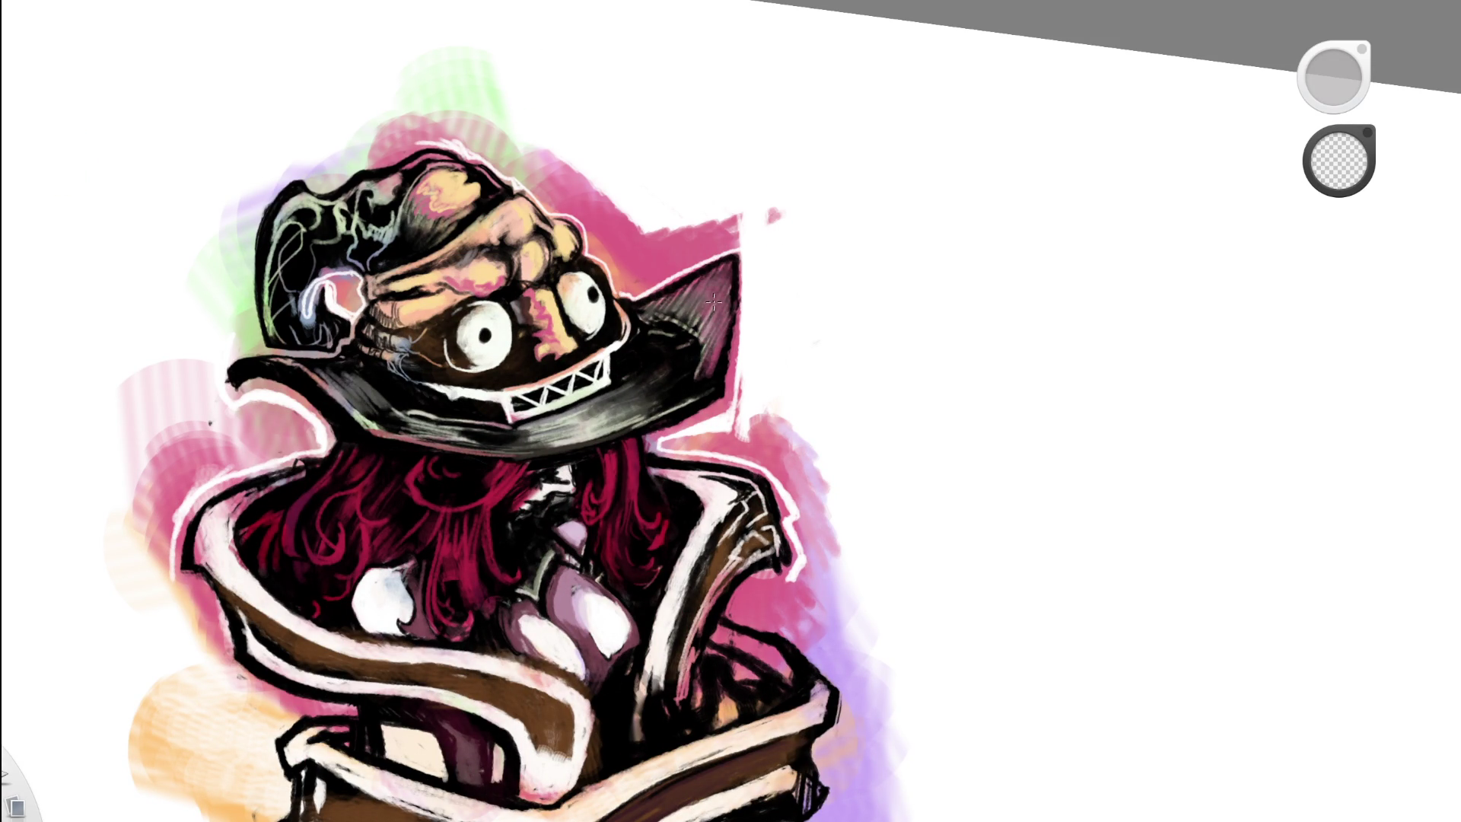
pyautogui.press('e')
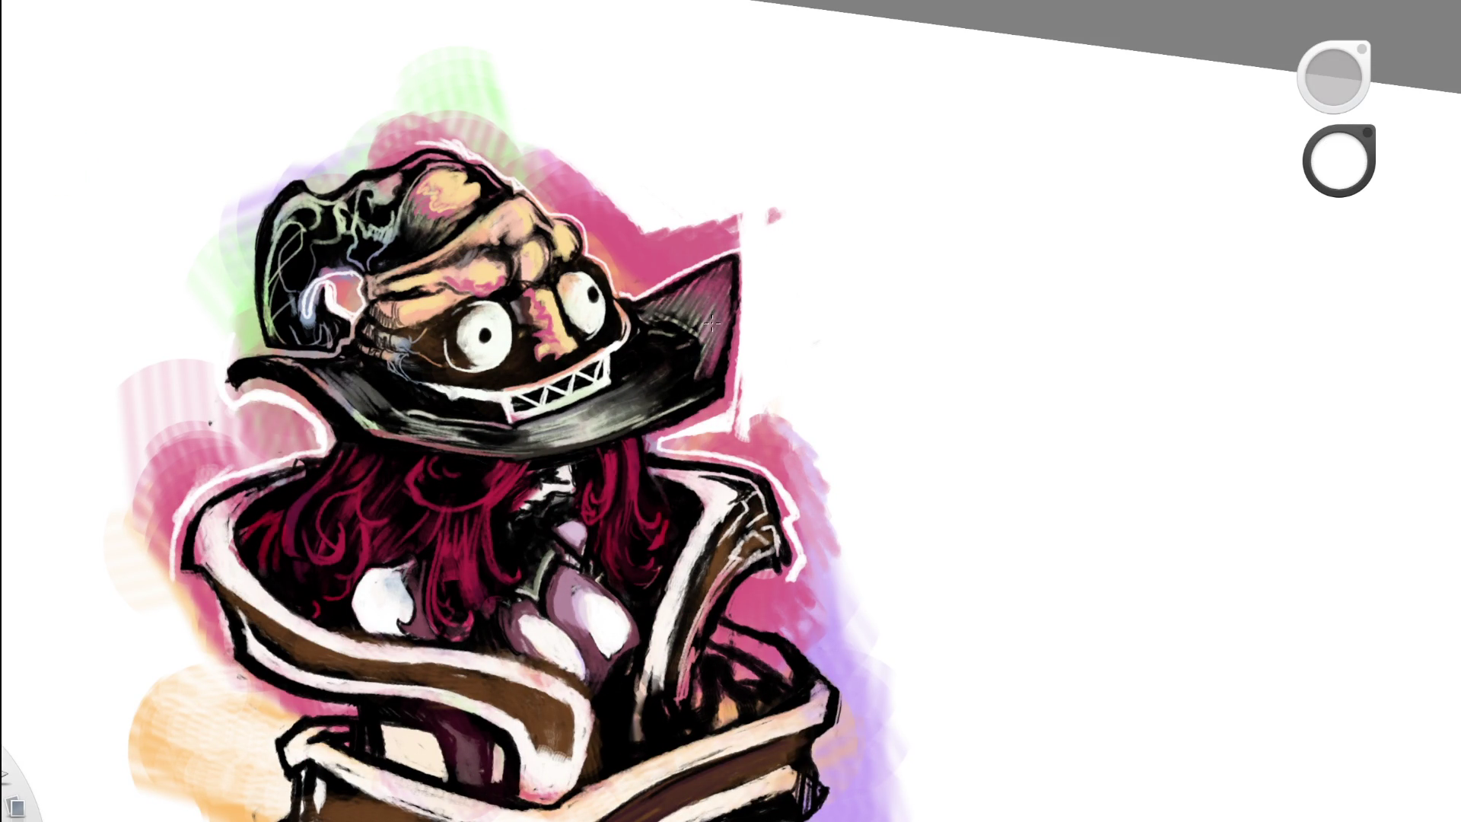
pyautogui.press('space')
pyautogui.moveTo(760, 303); pyautogui.dragTo(789, 25)
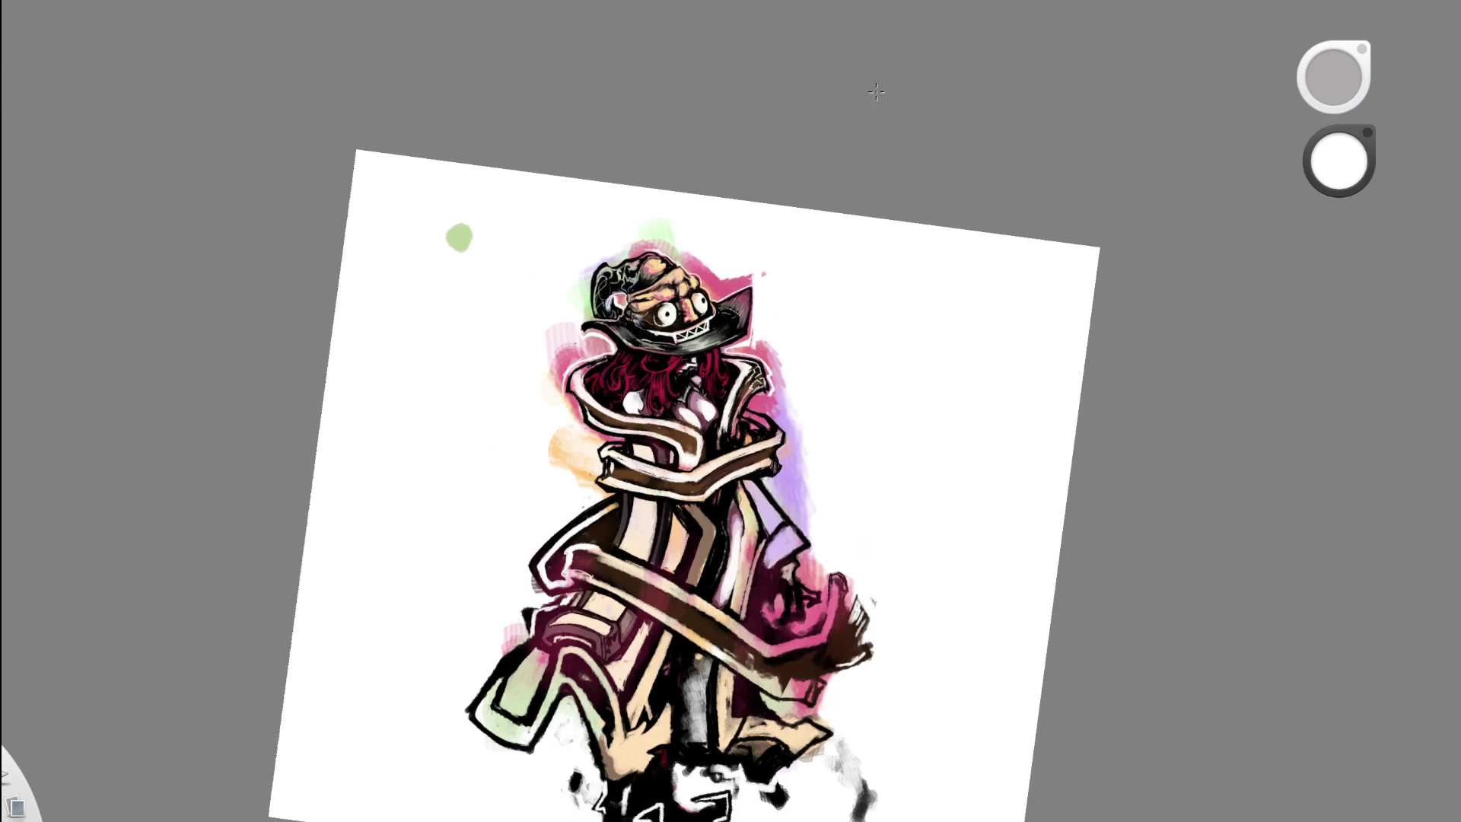
pyautogui.press('space')
pyautogui.moveTo(691, 335); pyautogui.dragTo(781, 226)
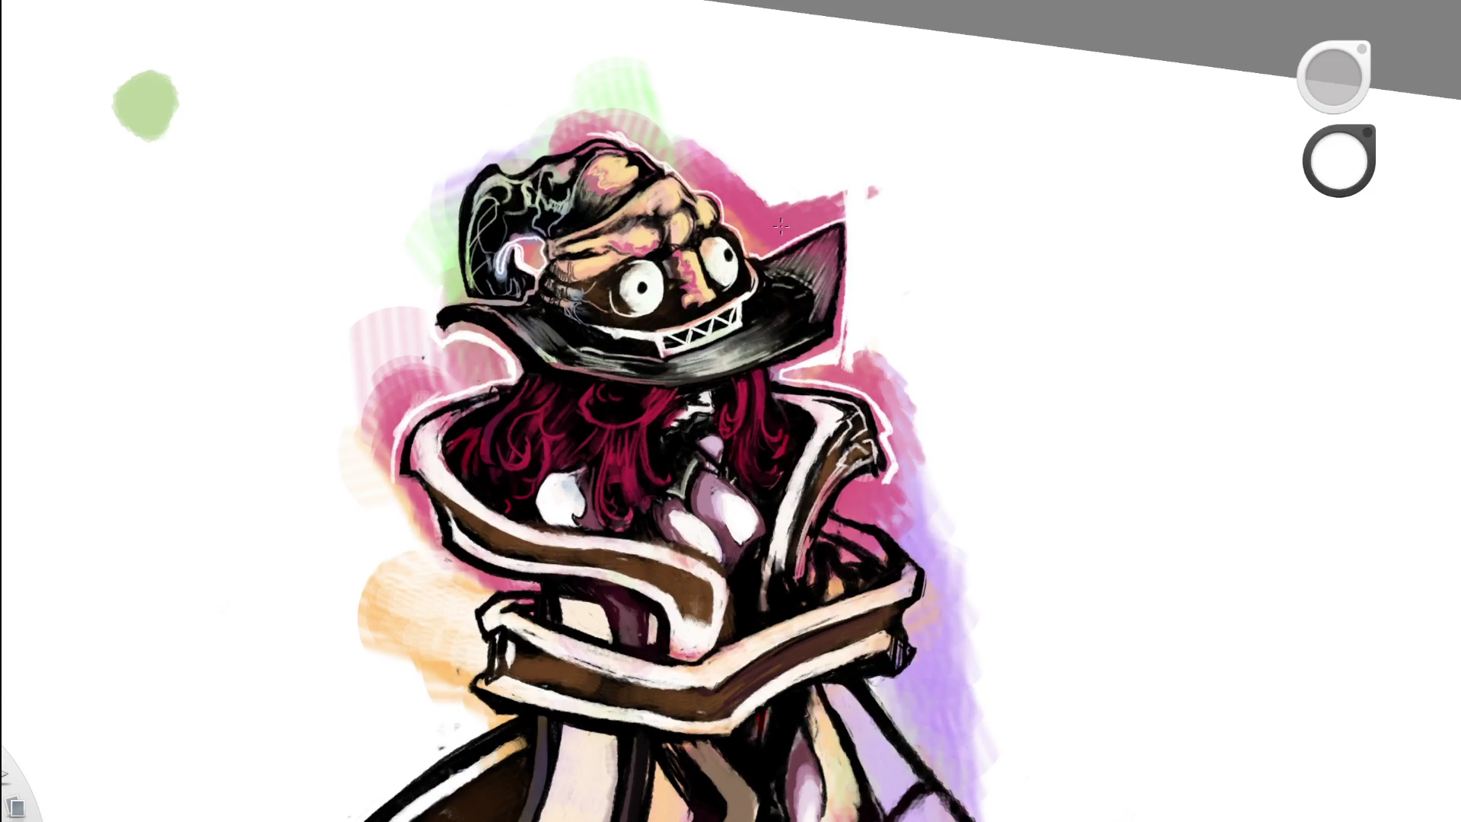